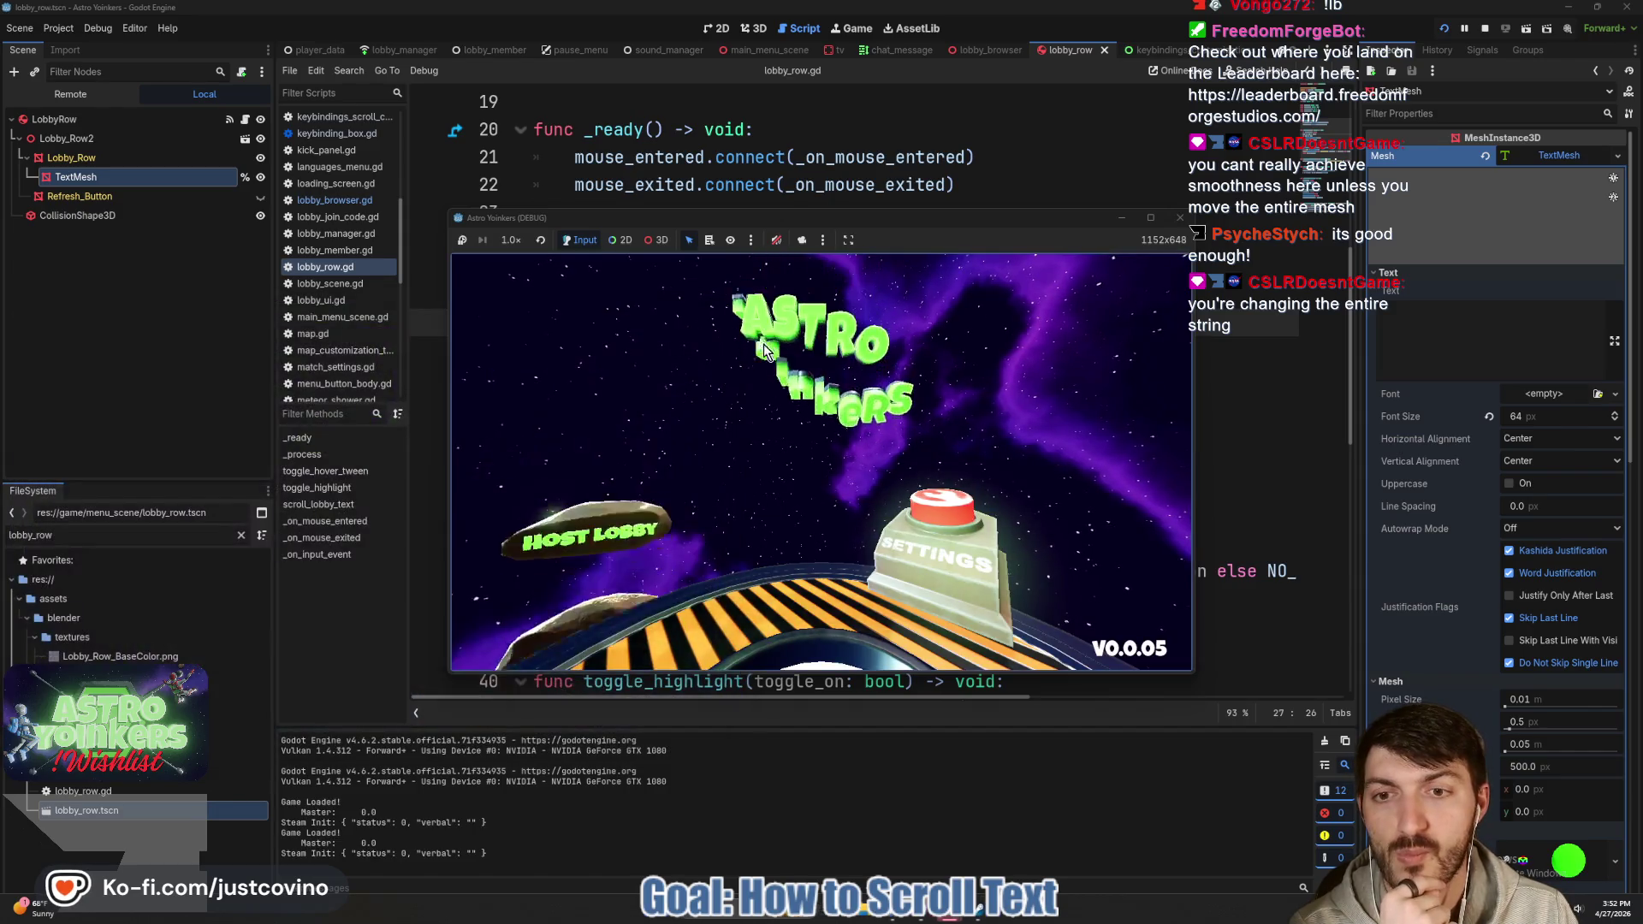
# Open the running game's lobby browser to check the fake lobby names, then stop the game.
pyautogui.click(597, 472)
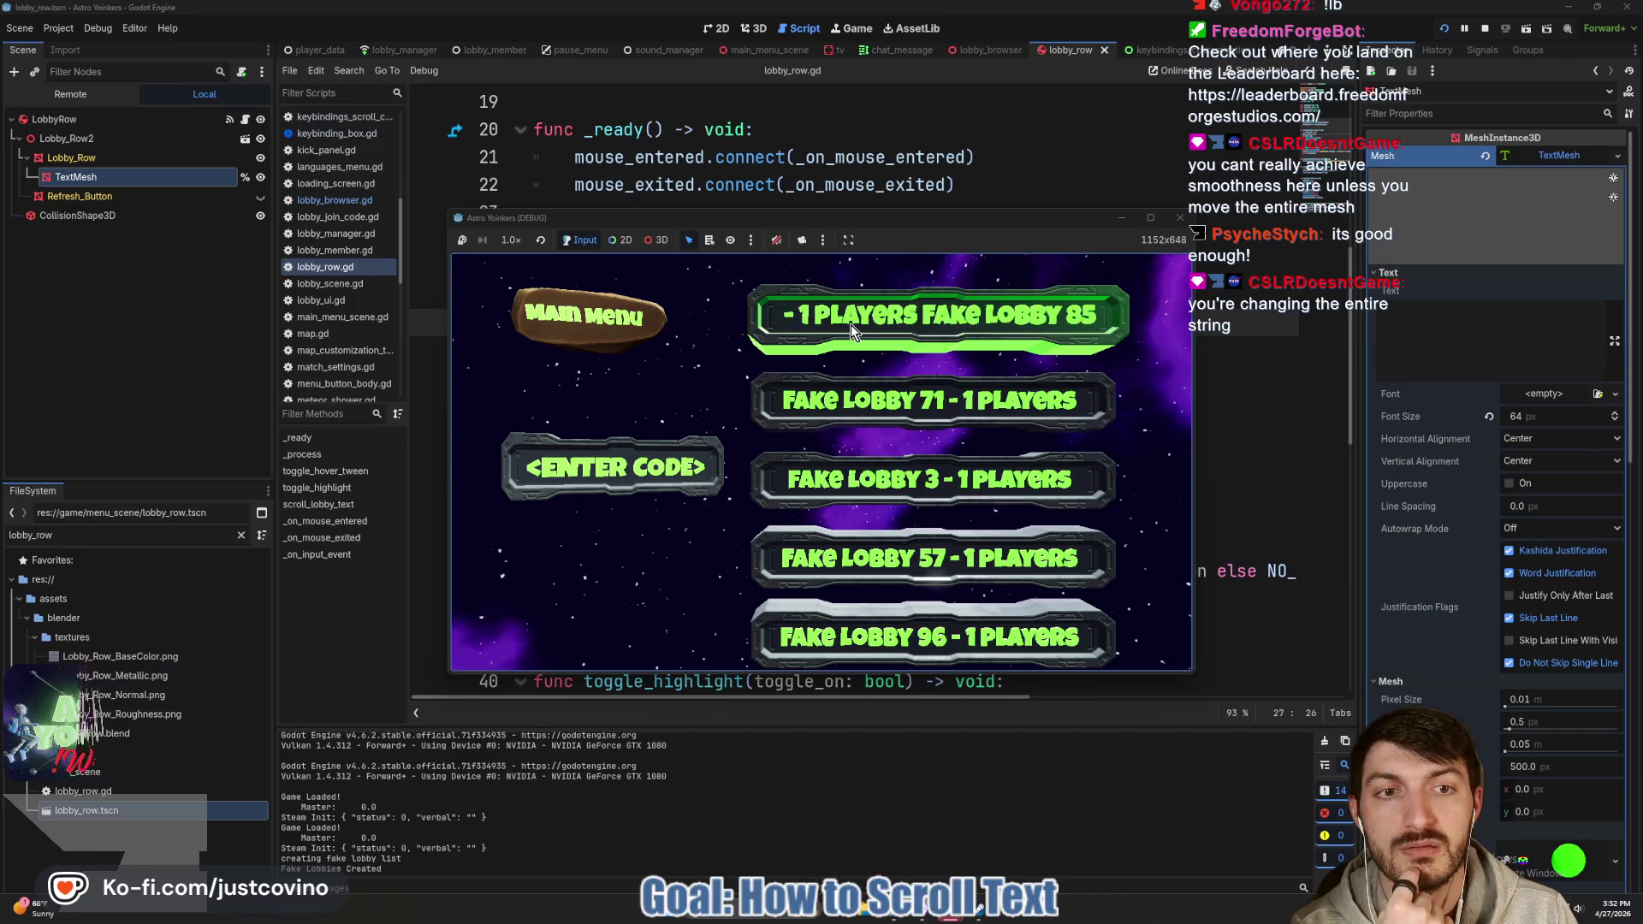
pyautogui.click(1180, 217)
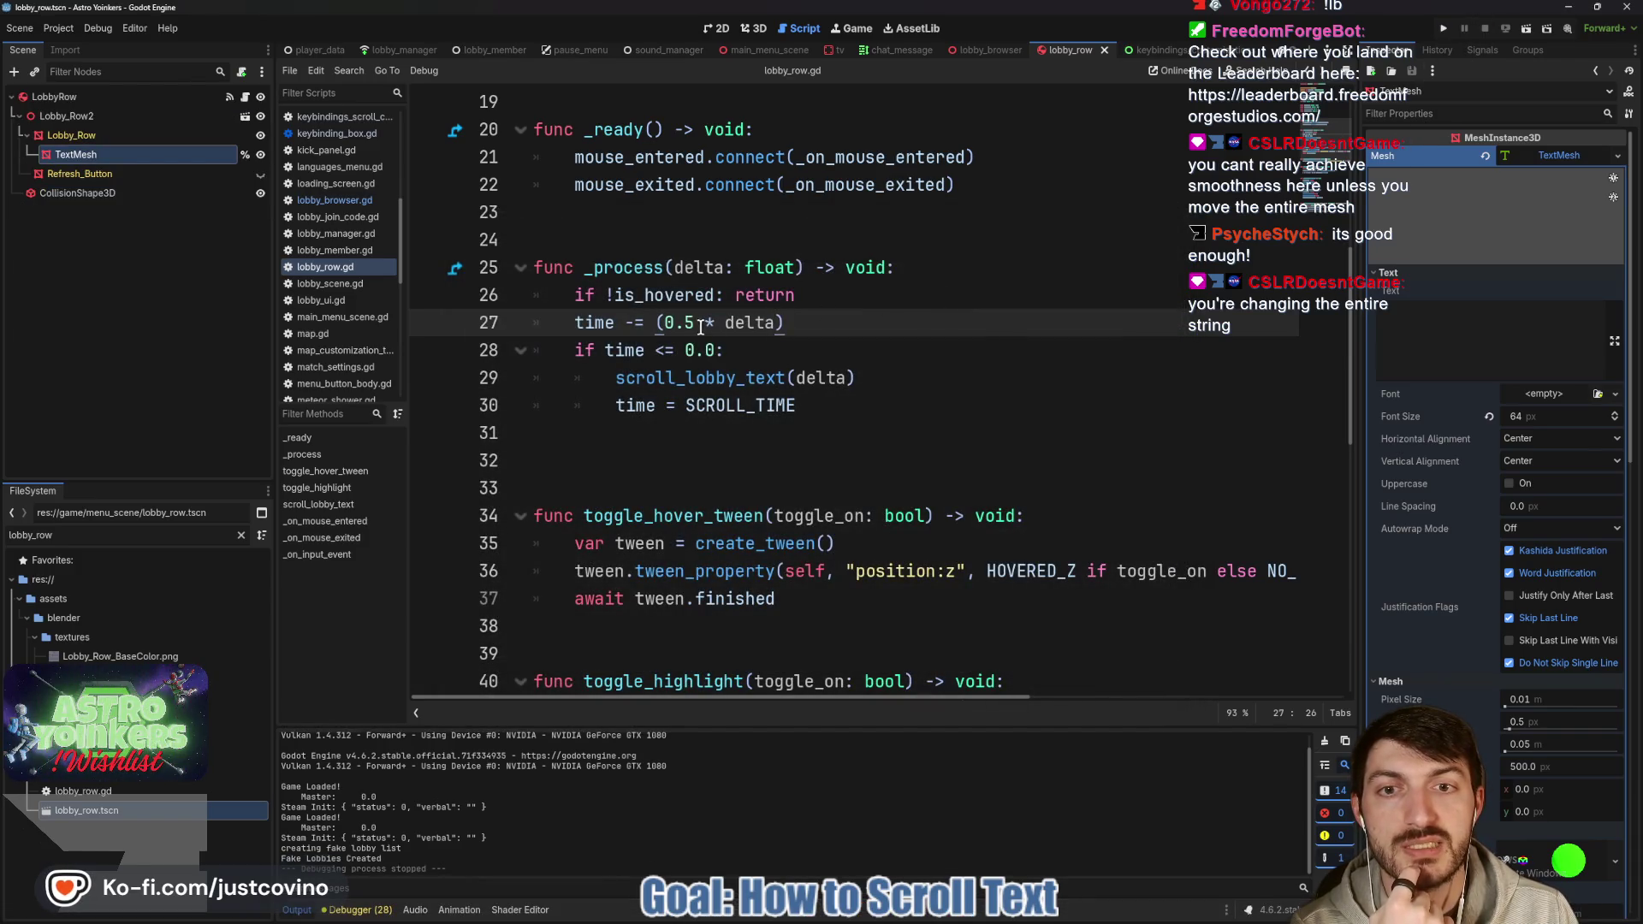
# Reduce line 27 of lobby_row.gd to time -= delta, delete the extra blank line, and save.
pyautogui.press('BackSpace')
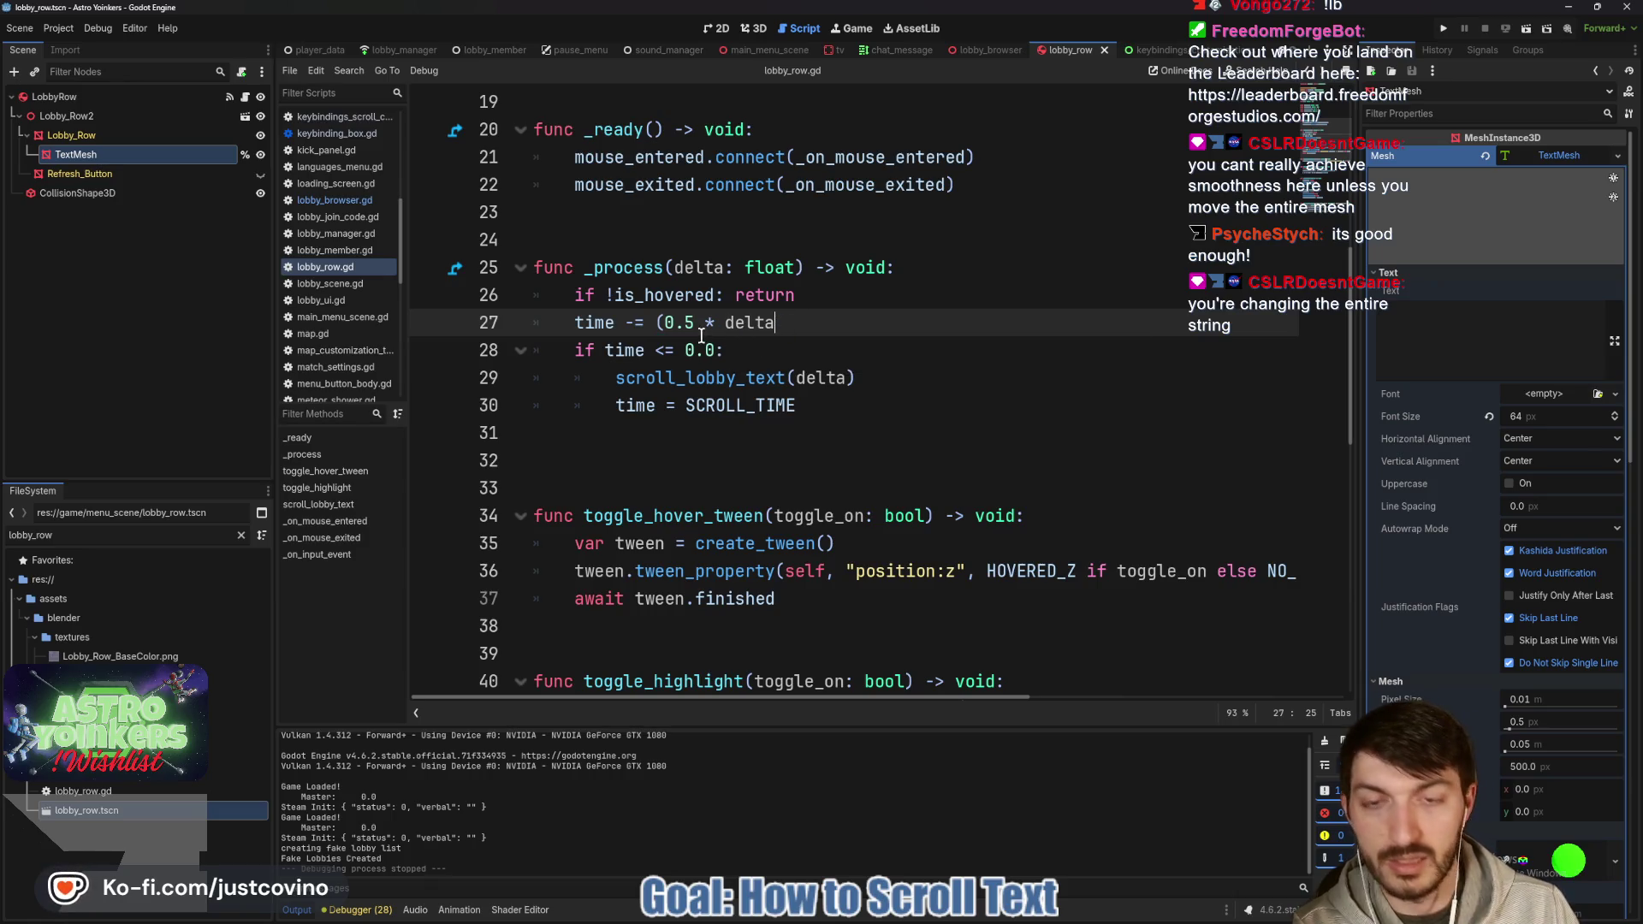
pyautogui.moveTo(725, 322); pyautogui.dragTo(656, 322)
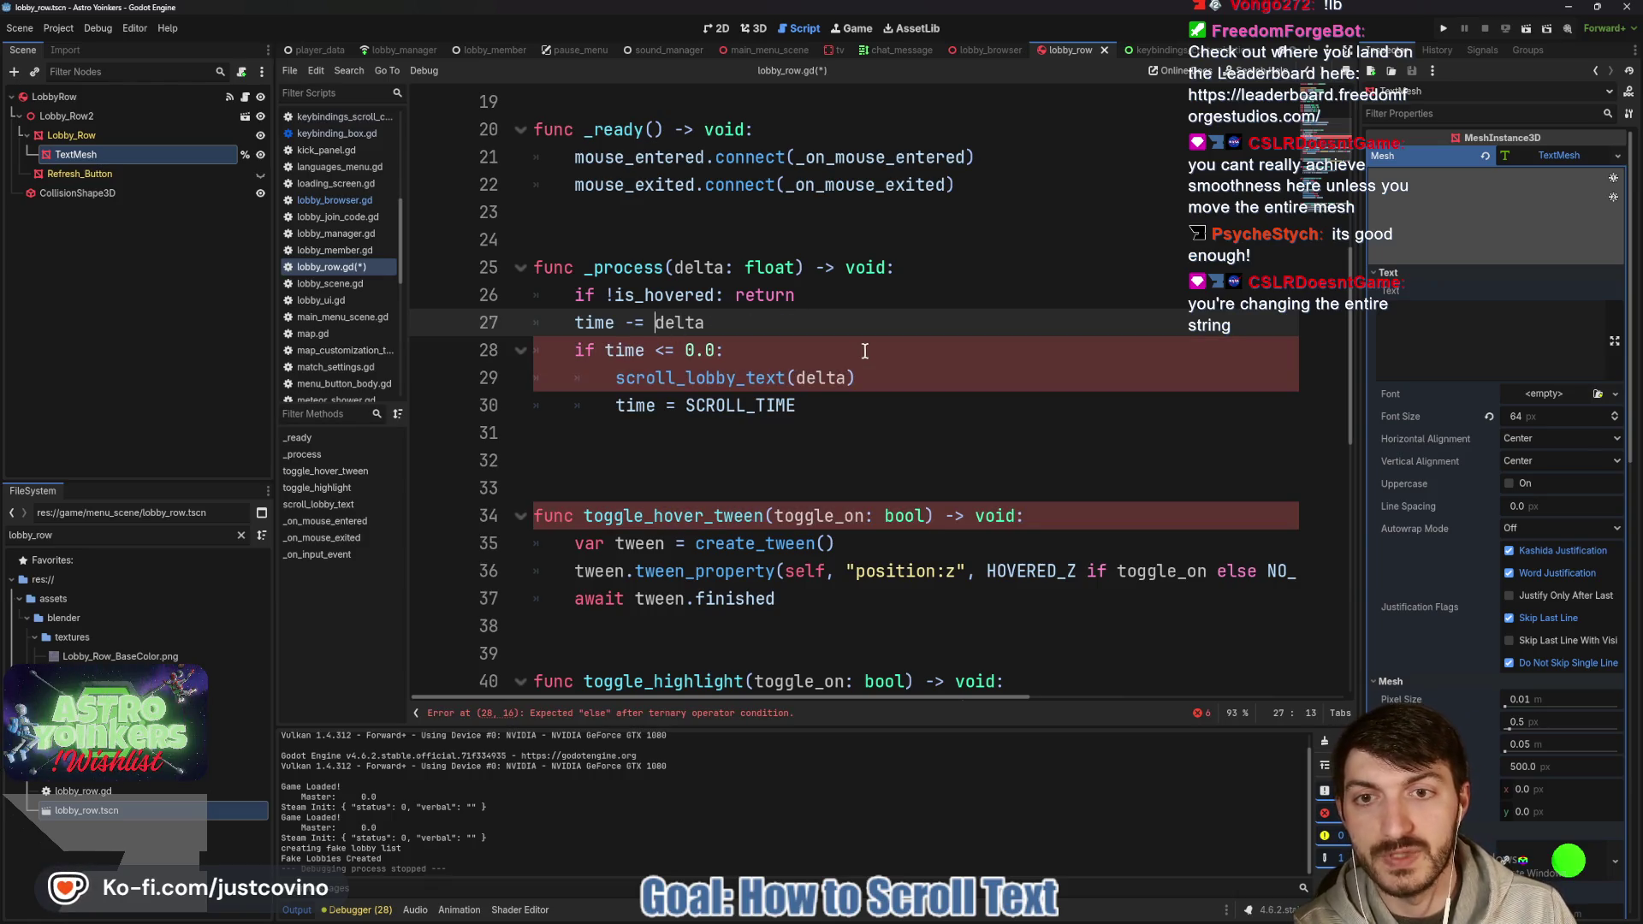
pyautogui.click(667, 474)
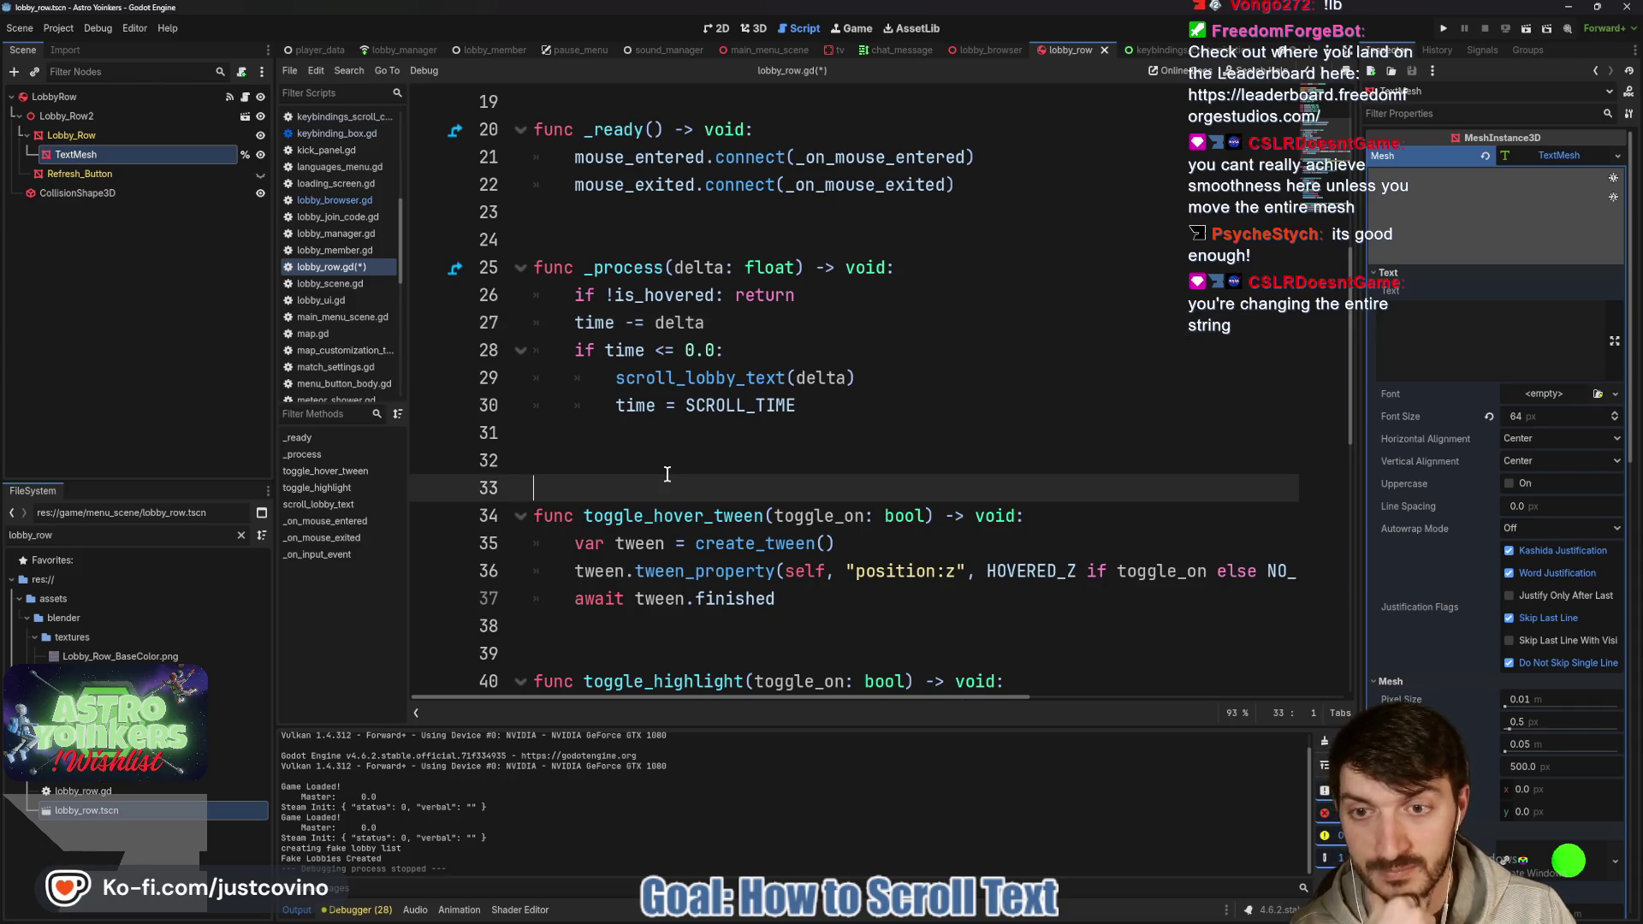
pyautogui.press('BackSpace')
pyautogui.scroll(-2, 657, 476)
pyautogui.click(616, 458)
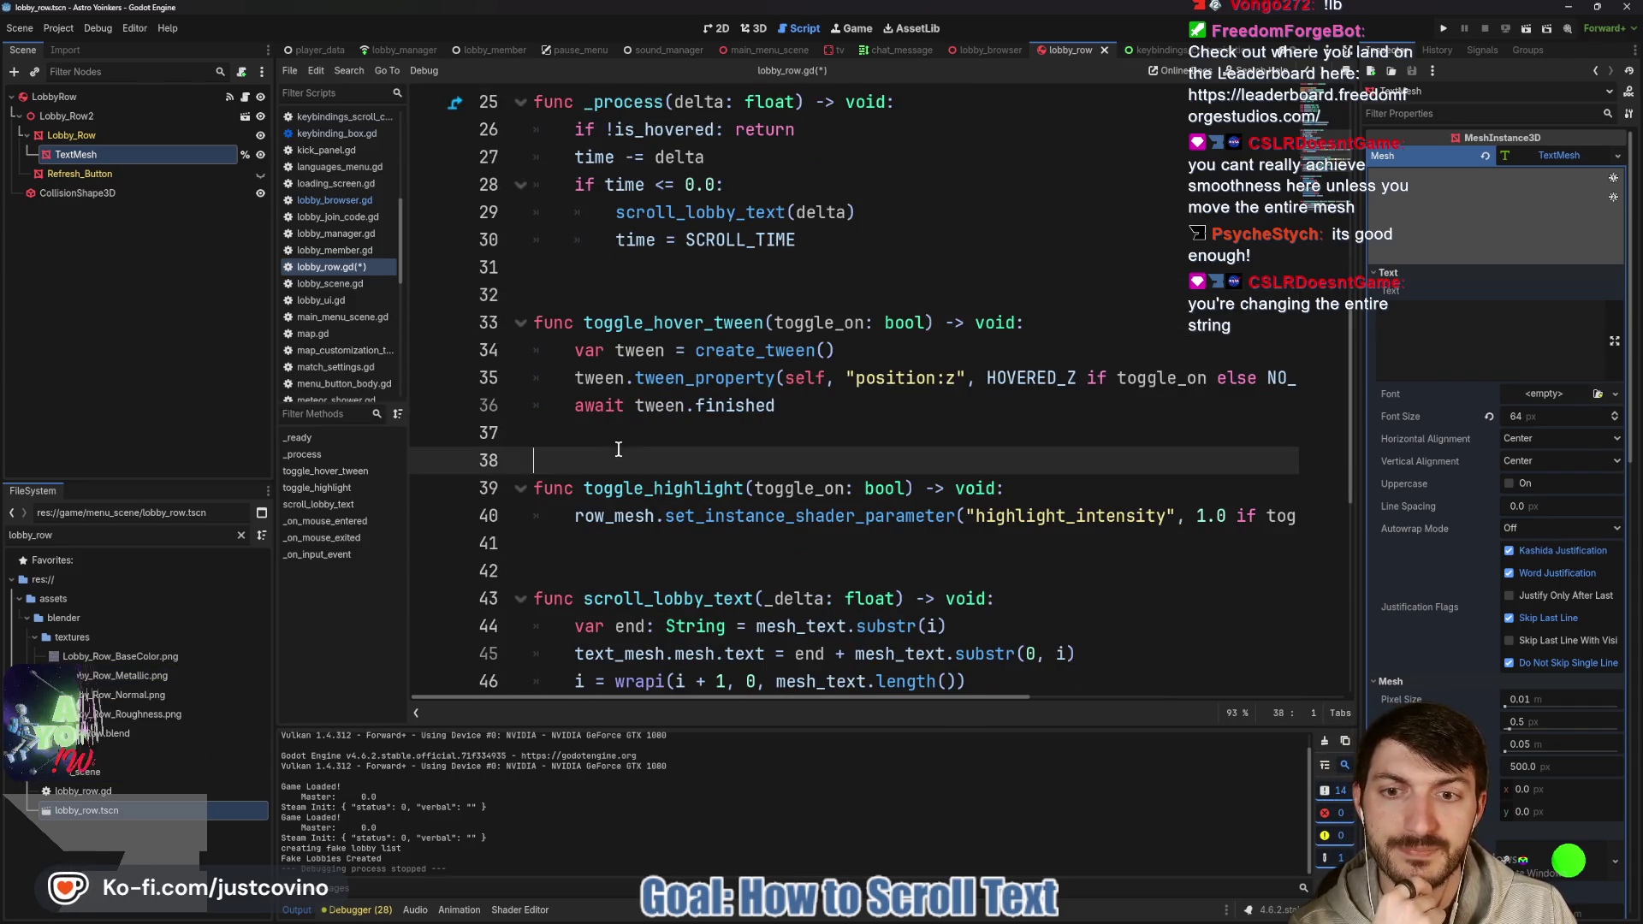
pyautogui.scroll(-4, 624, 496)
pyautogui.scroll(-3, 627, 508)
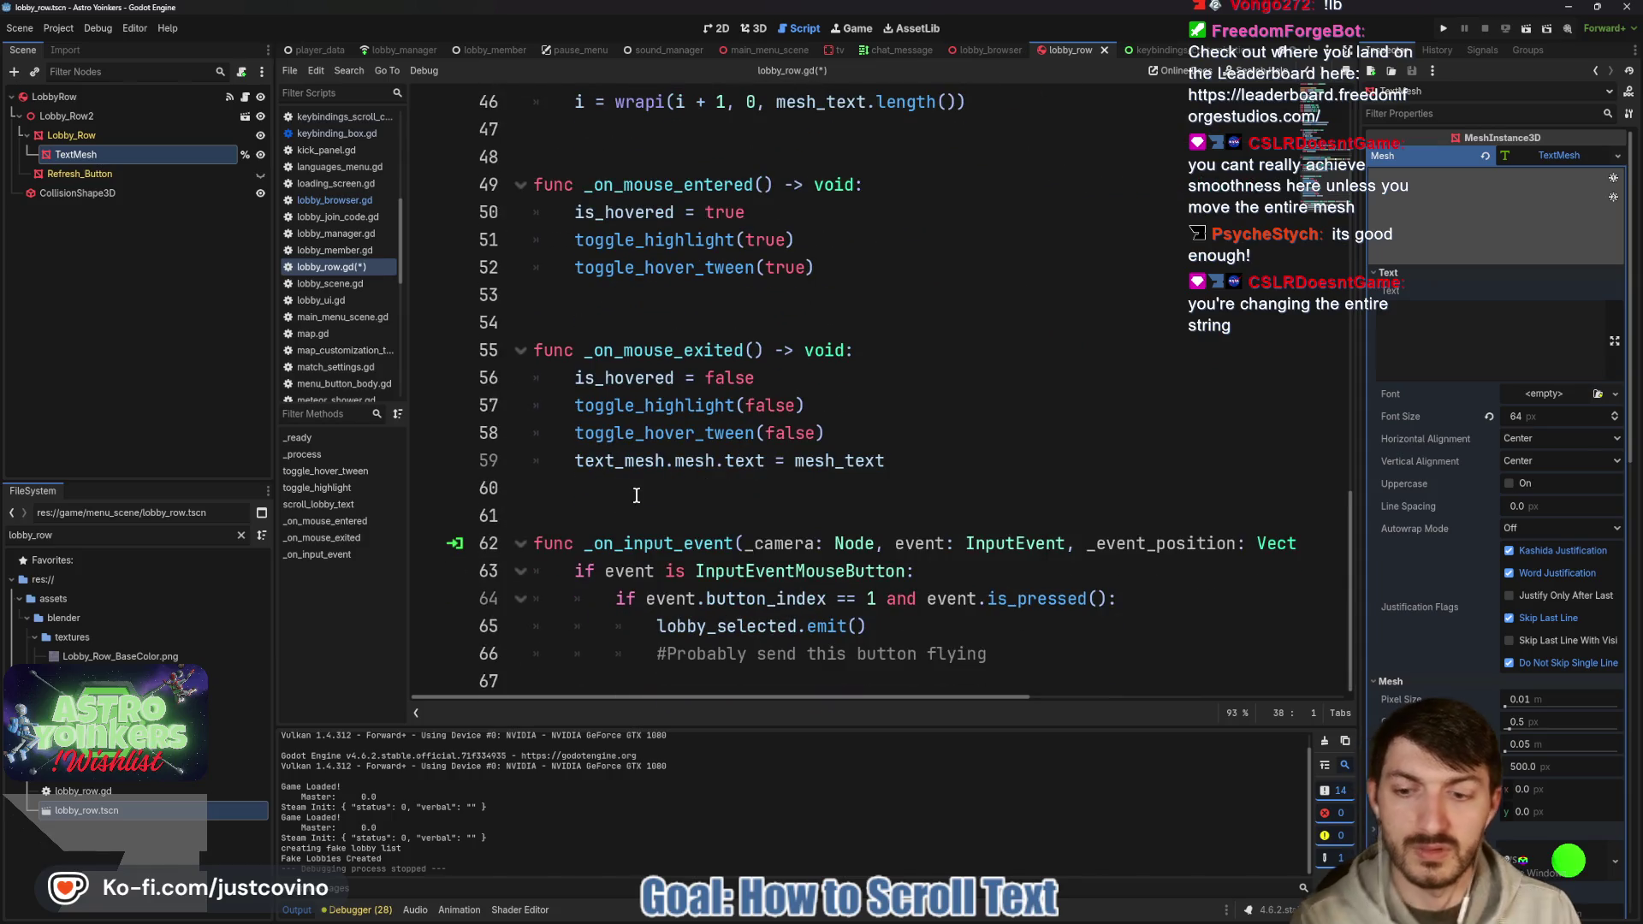
pyautogui.hotkey('ctrl', 's')
pyautogui.moveTo(977, 908)
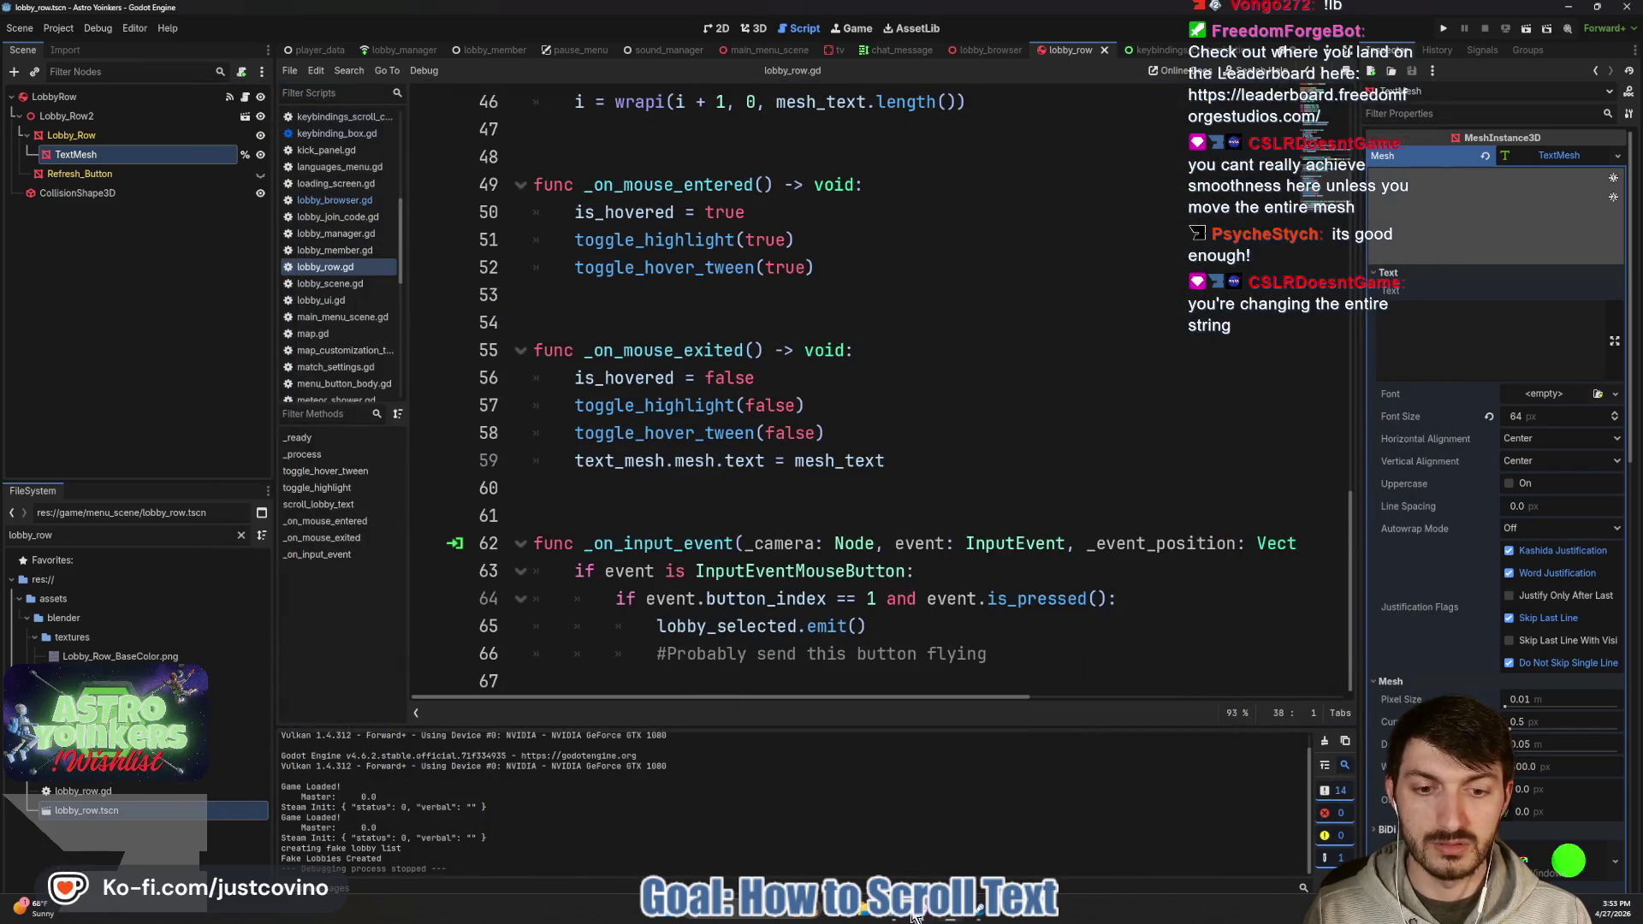
# Commit the four changed files in GitHub Desktop as 'Lobby Row Text scroll', then return to Godot.
pyautogui.click(911, 915)
pyautogui.write('Lobby Row')
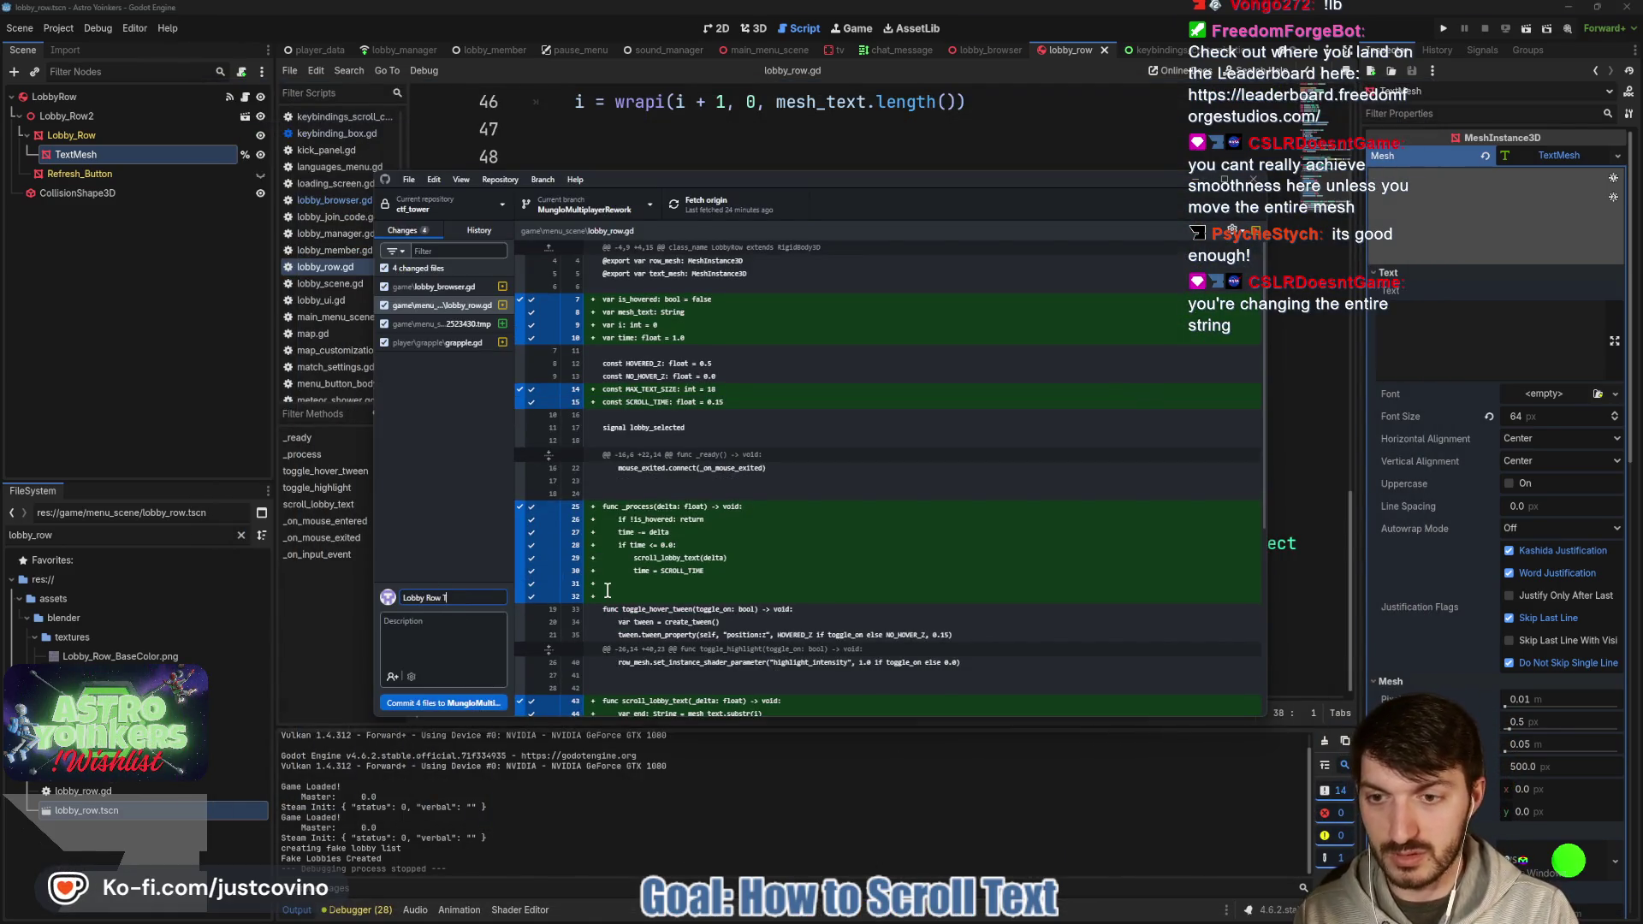
pyautogui.write('ext scrolls')
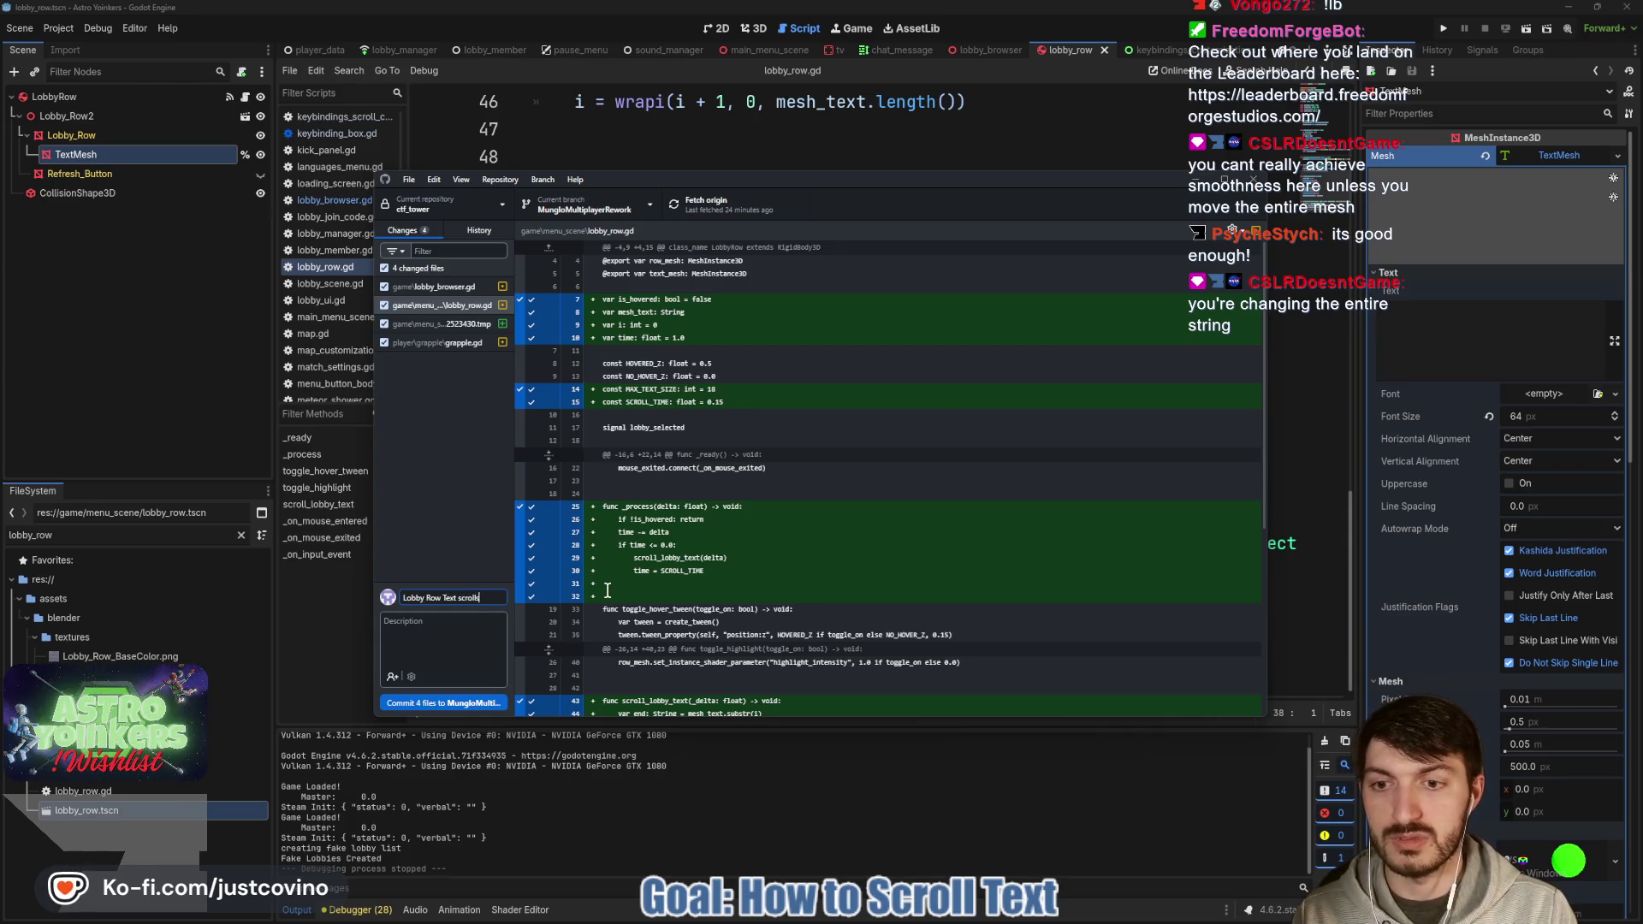
pyautogui.click(470, 706)
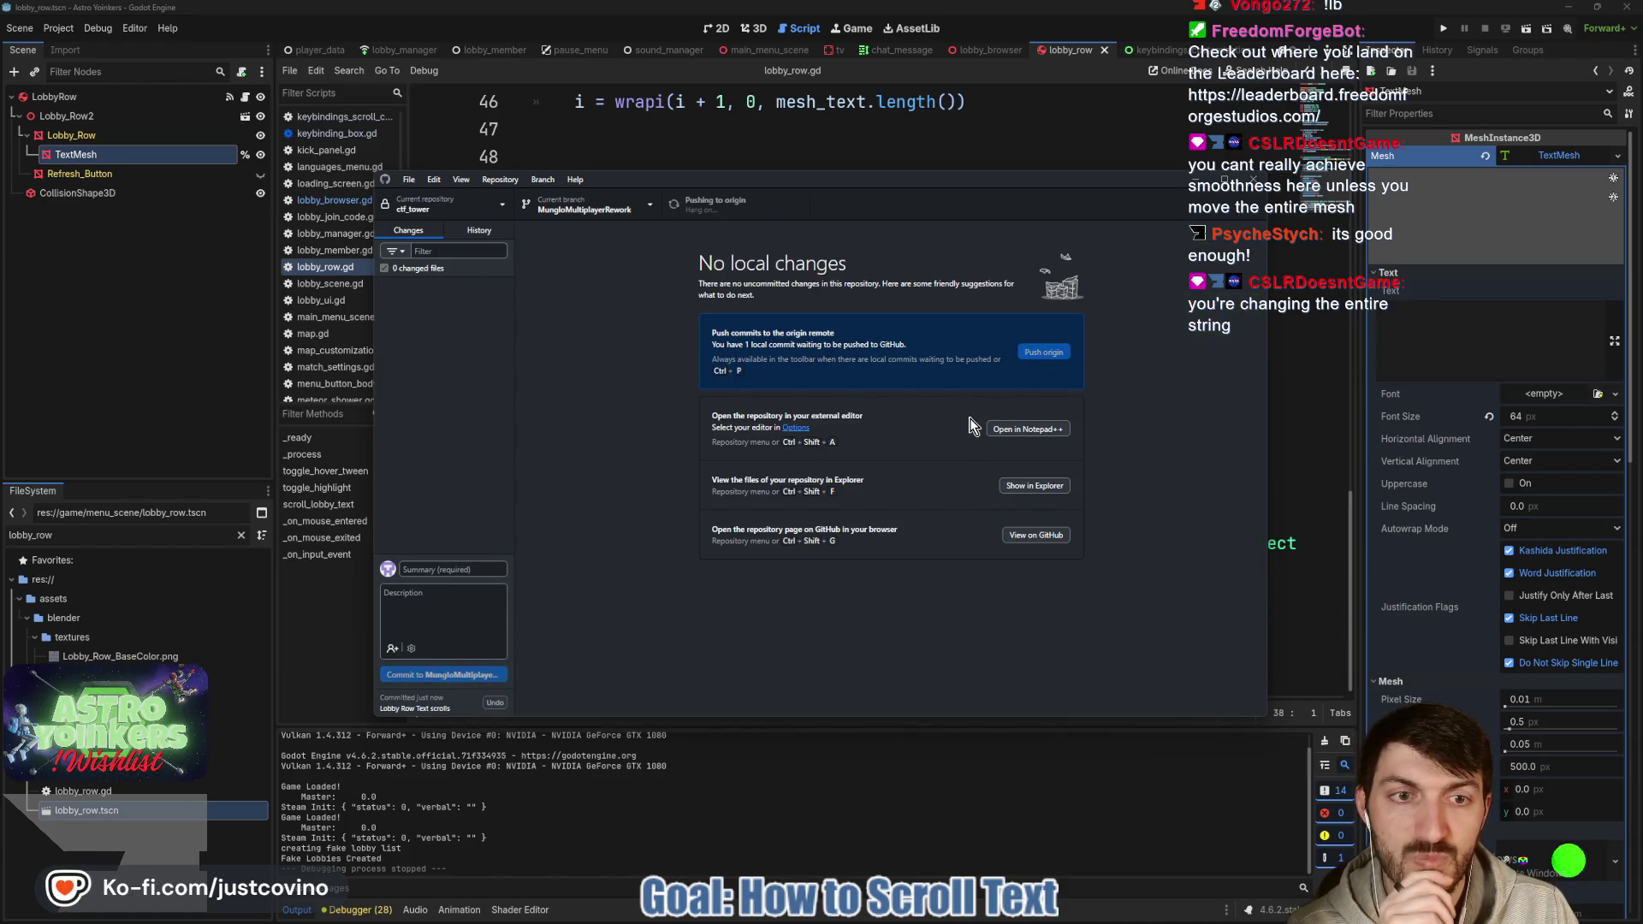
pyautogui.click(821, 153)
pyautogui.scroll(2, 641, 315)
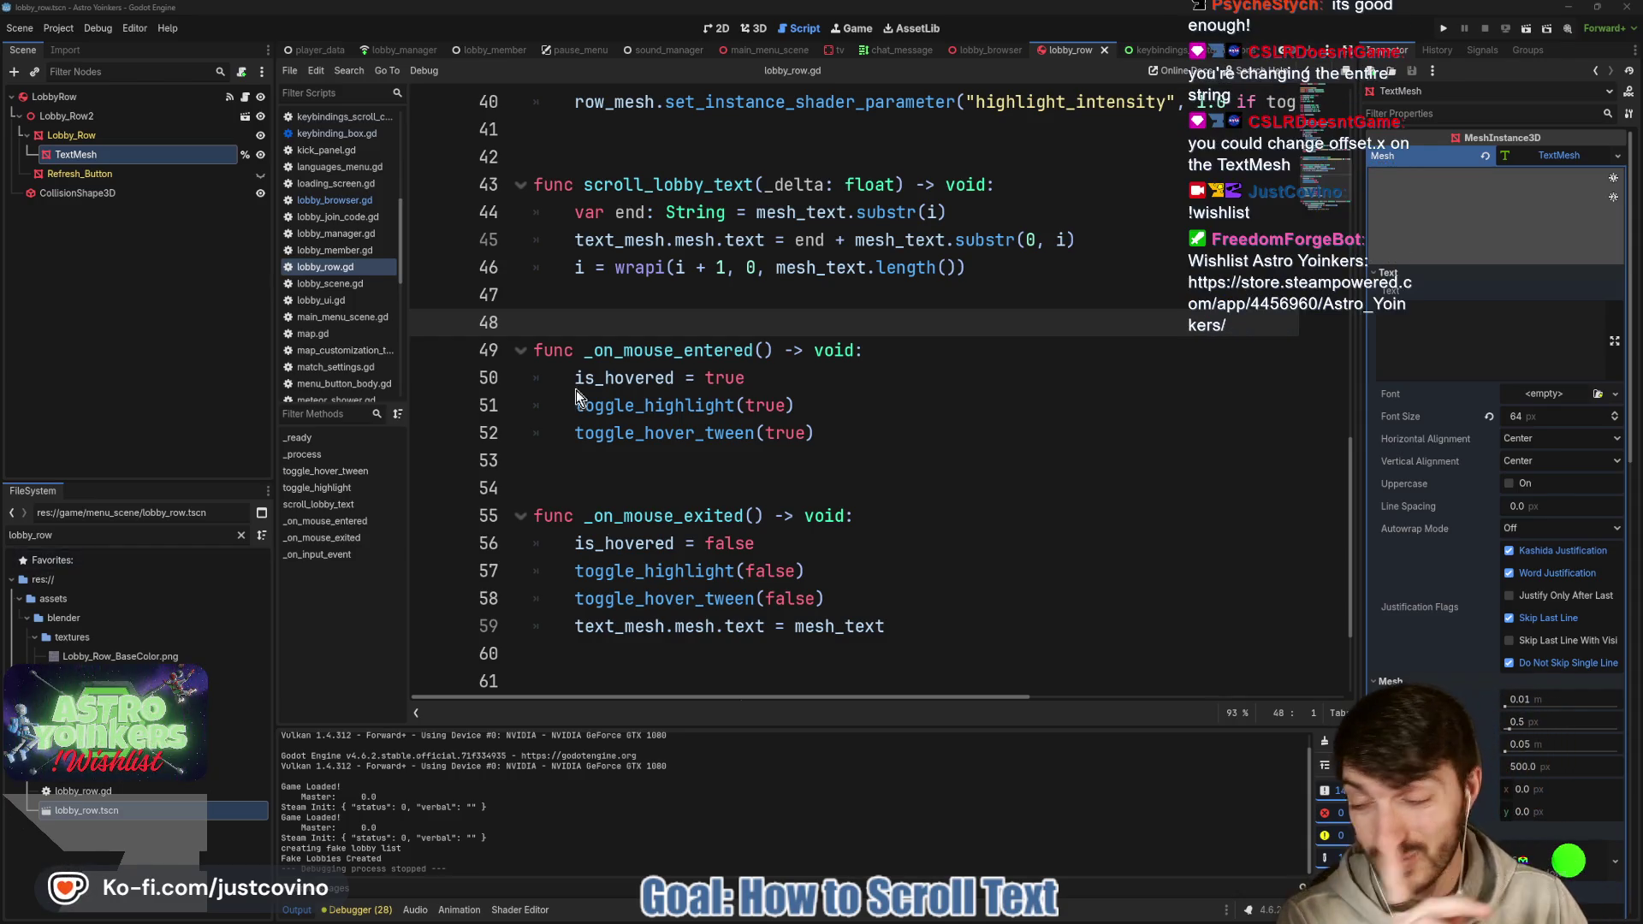
# Show the Astro Yoinkers store page in Steam over the Godot editor.
pyautogui.click(978, 920)
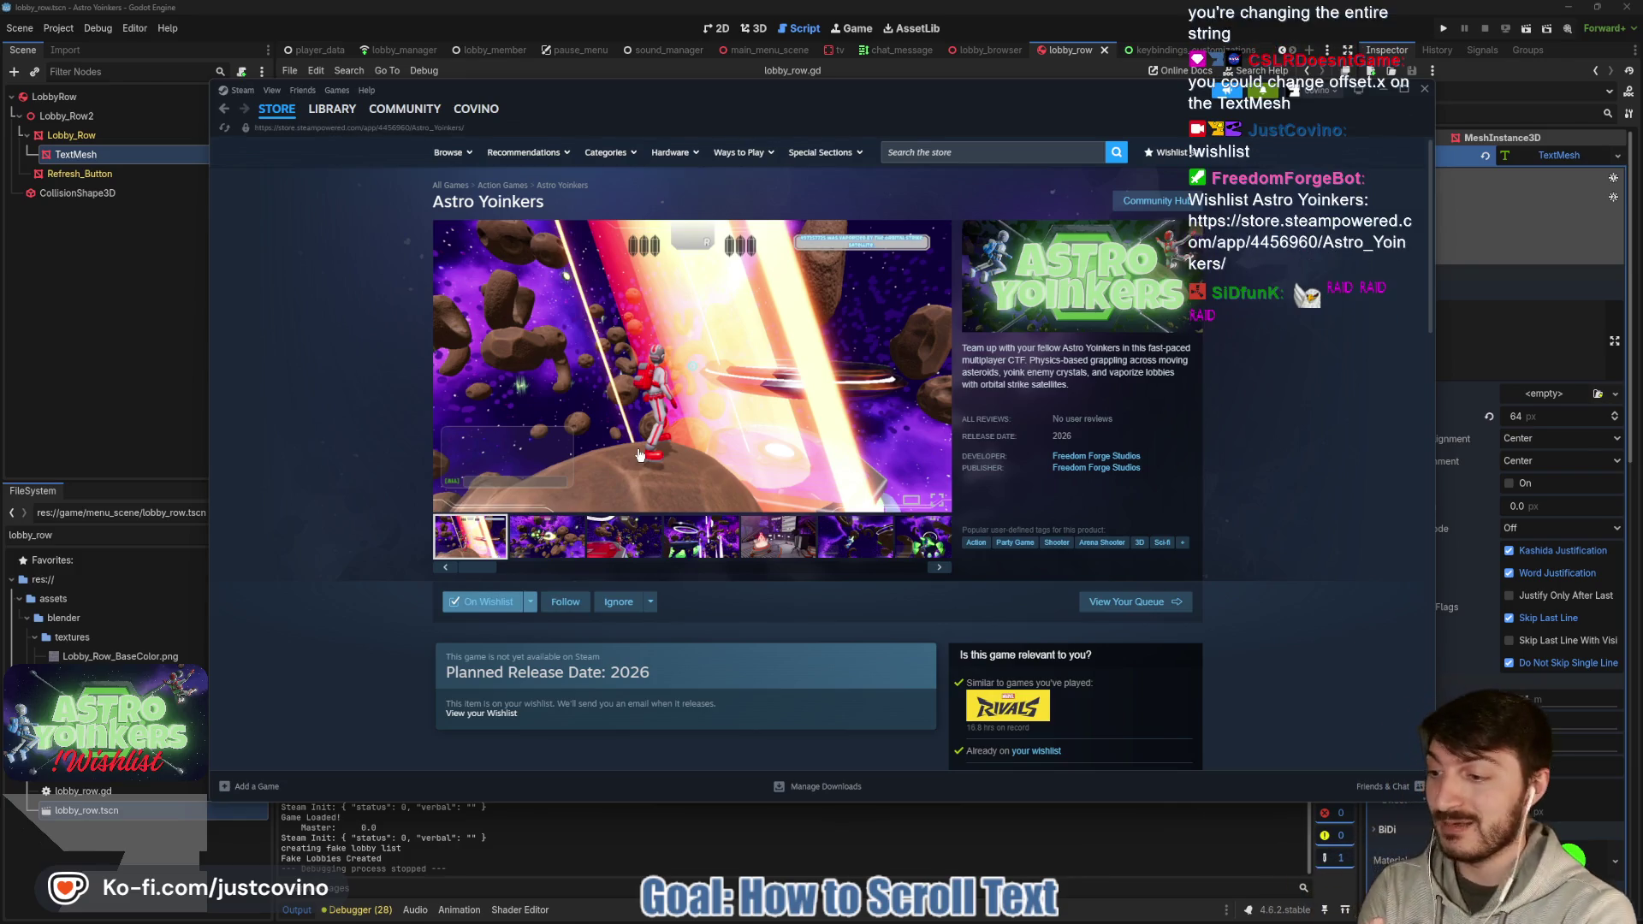
# Step through the Astro Yoinkers screenshots, from the second to the sixth.
pyautogui.click(540, 539)
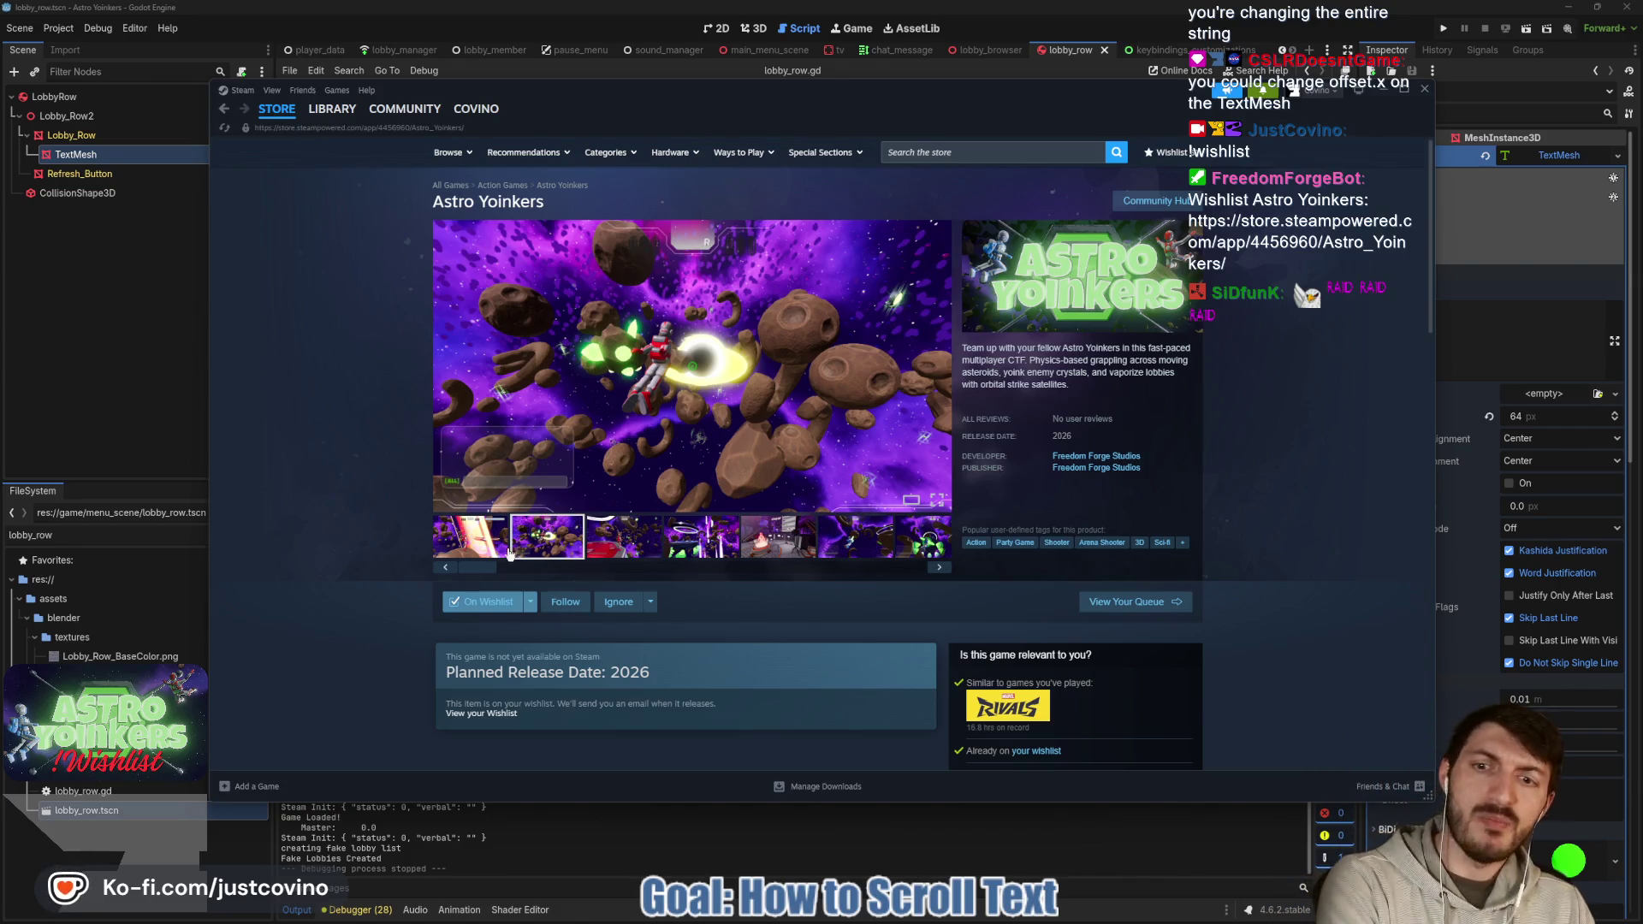
pyautogui.click(631, 549)
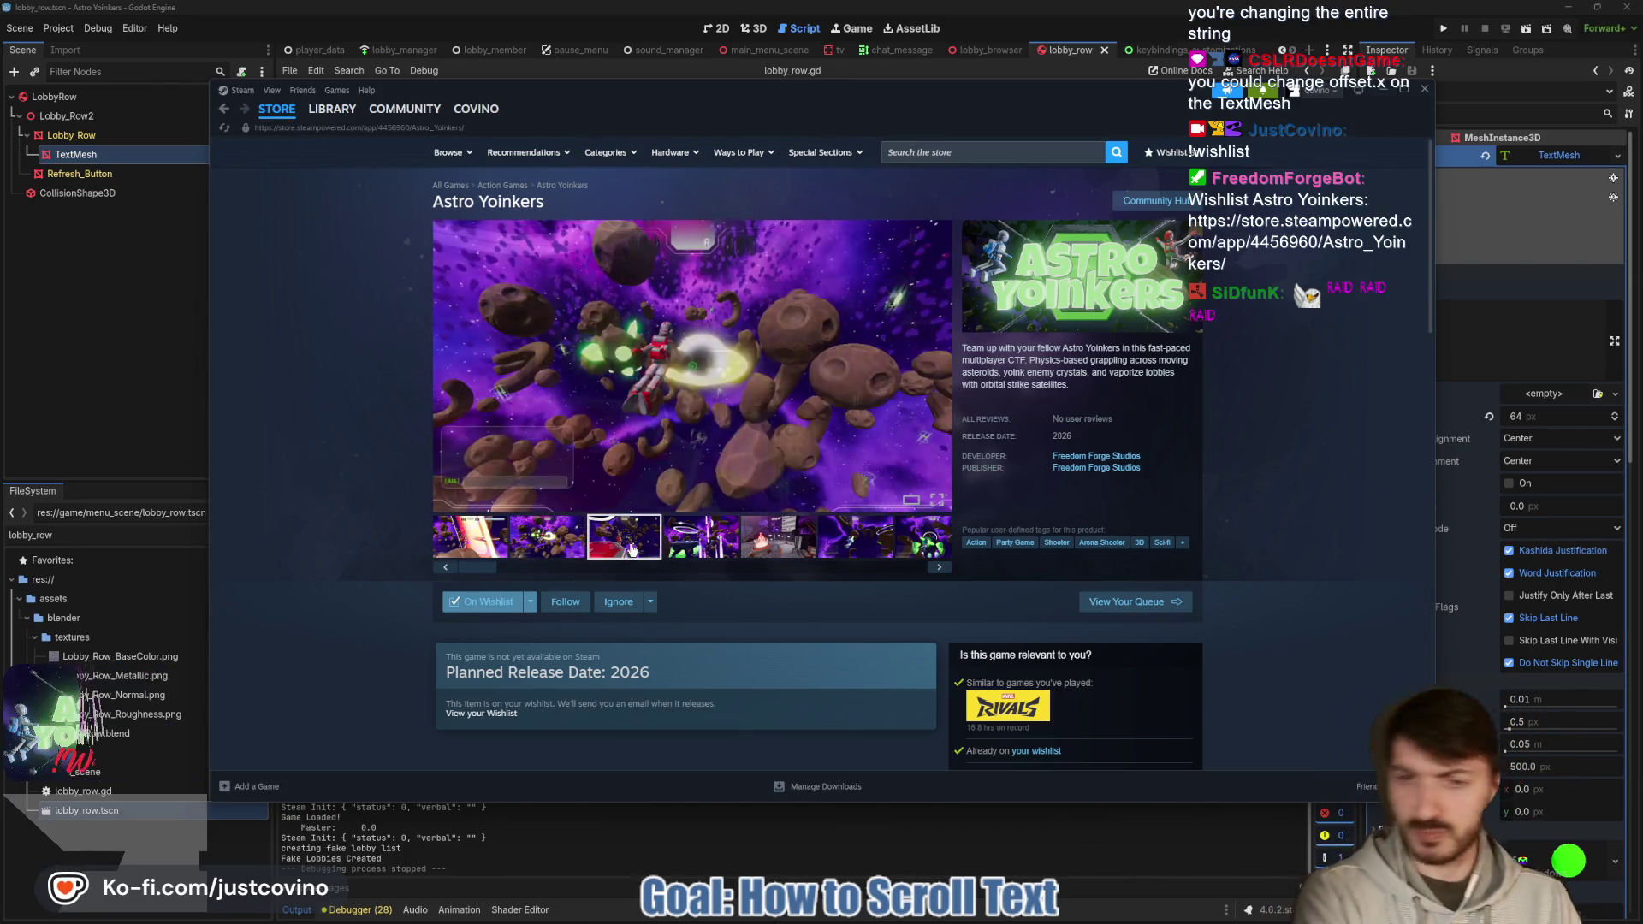
pyautogui.click(729, 547)
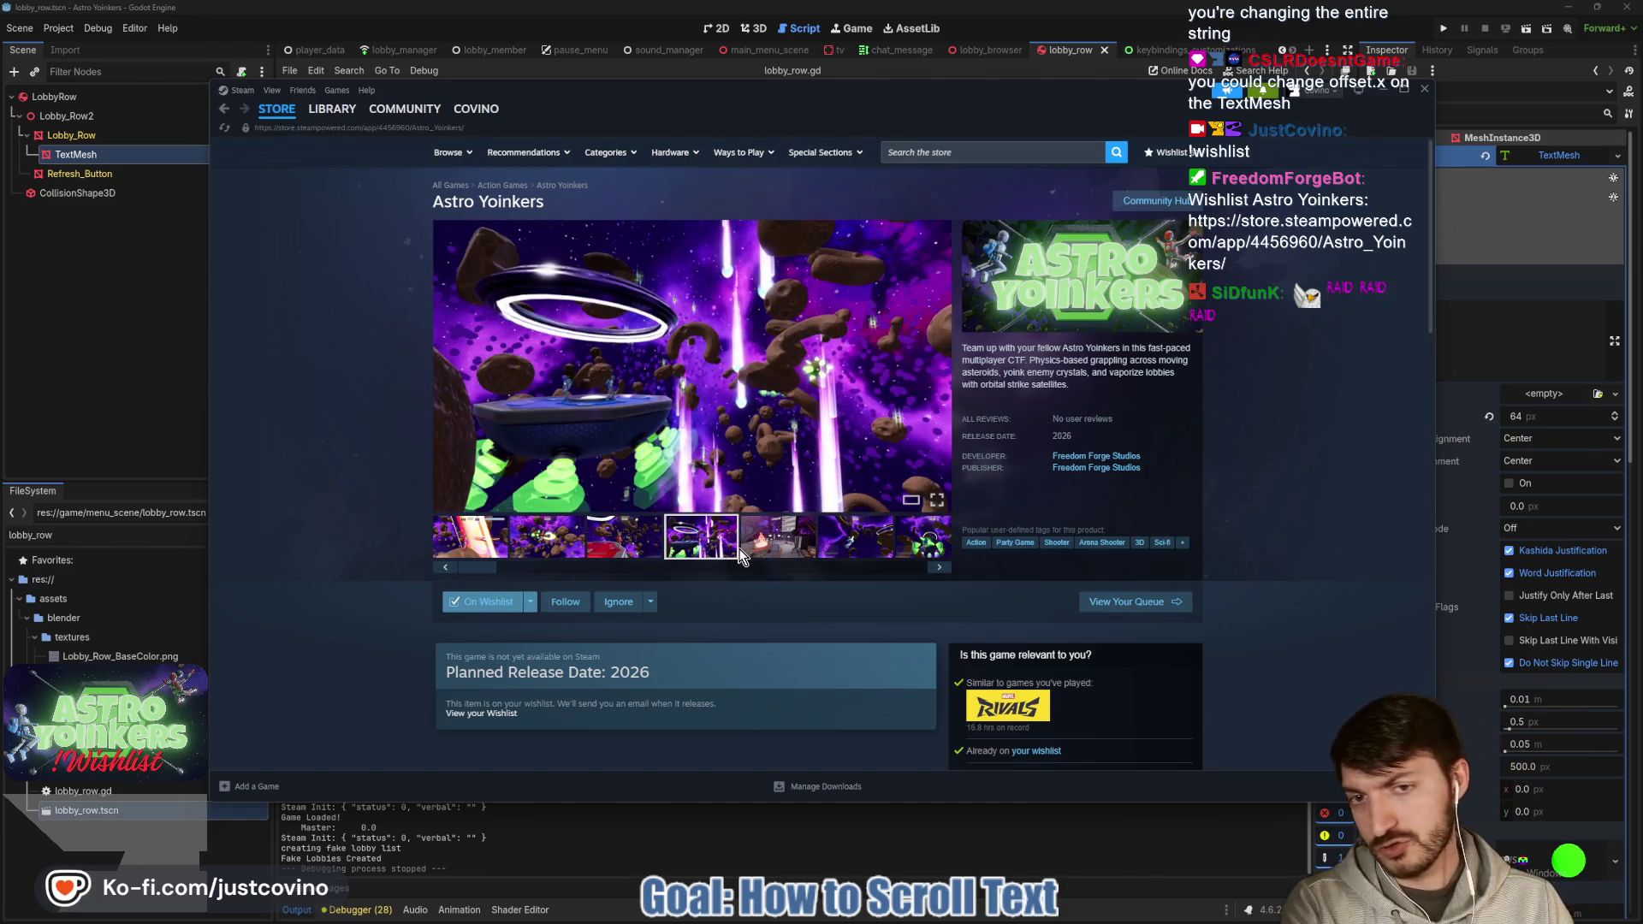
pyautogui.click(743, 552)
pyautogui.click(855, 552)
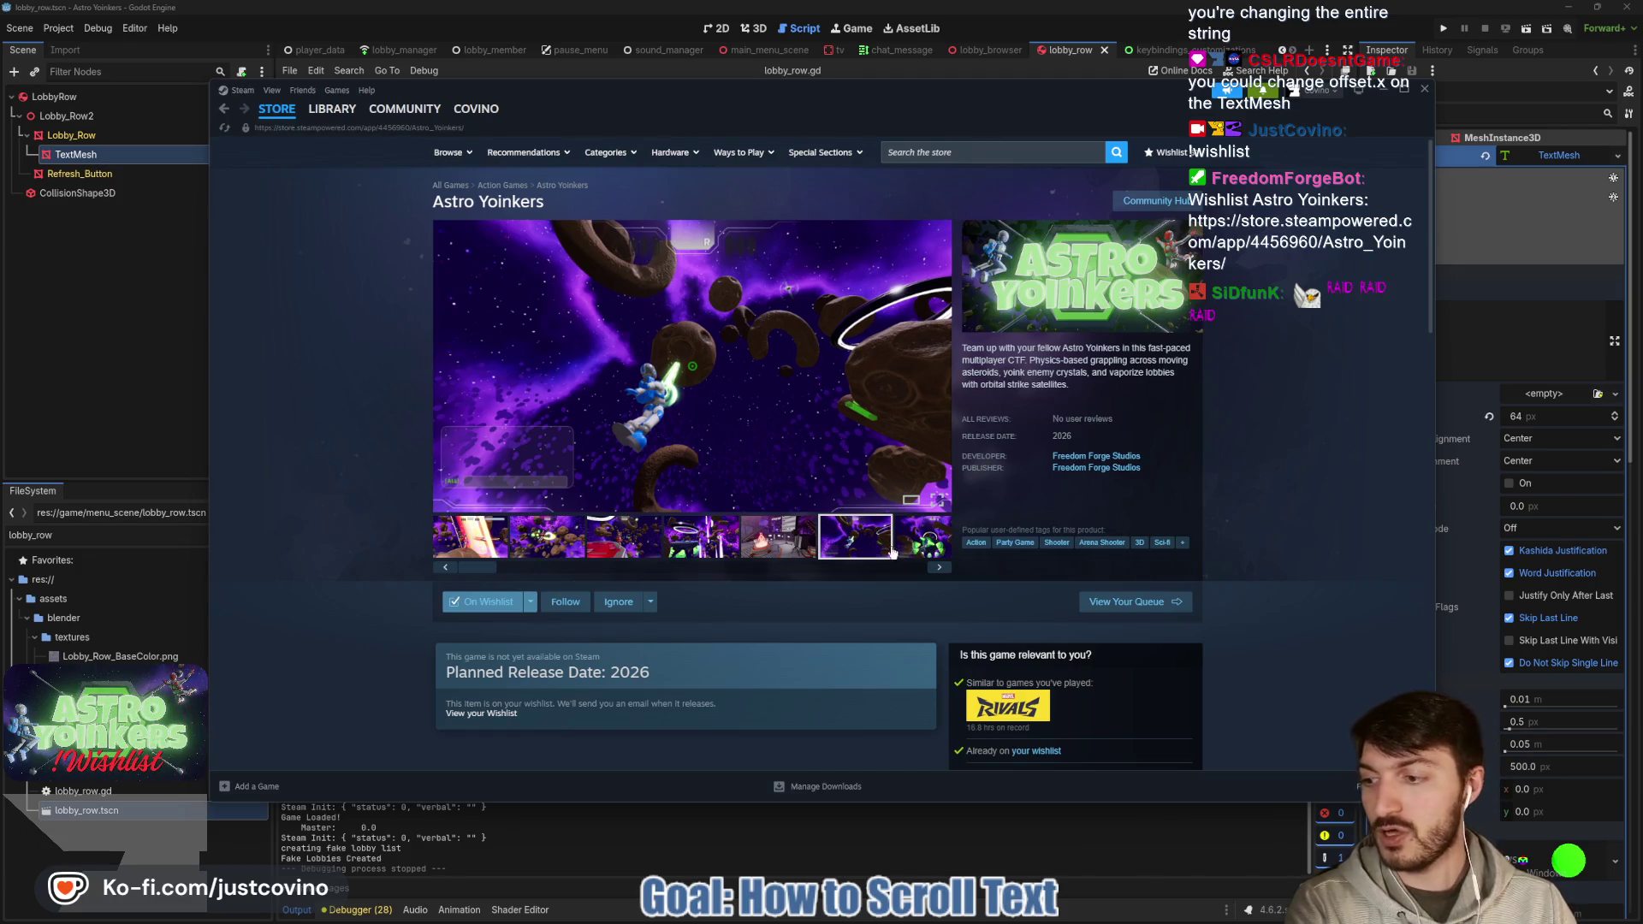
# Scroll down to the About This Game section, then hide Steam.
pyautogui.scroll(-10, 787, 548)
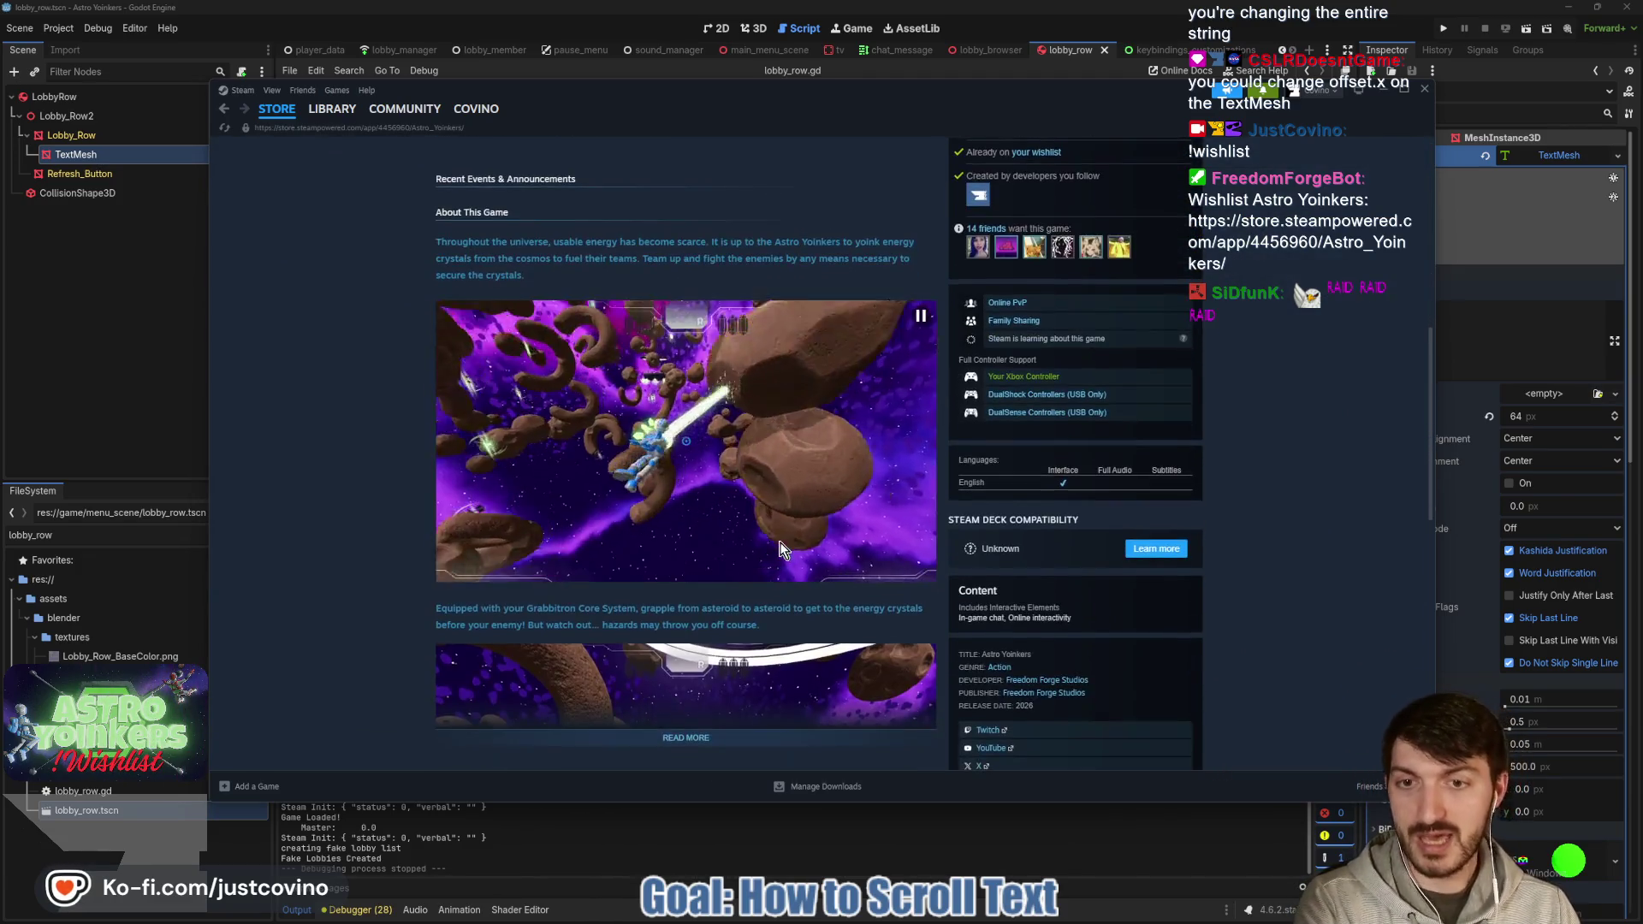
pyautogui.scroll(-4, 693, 616)
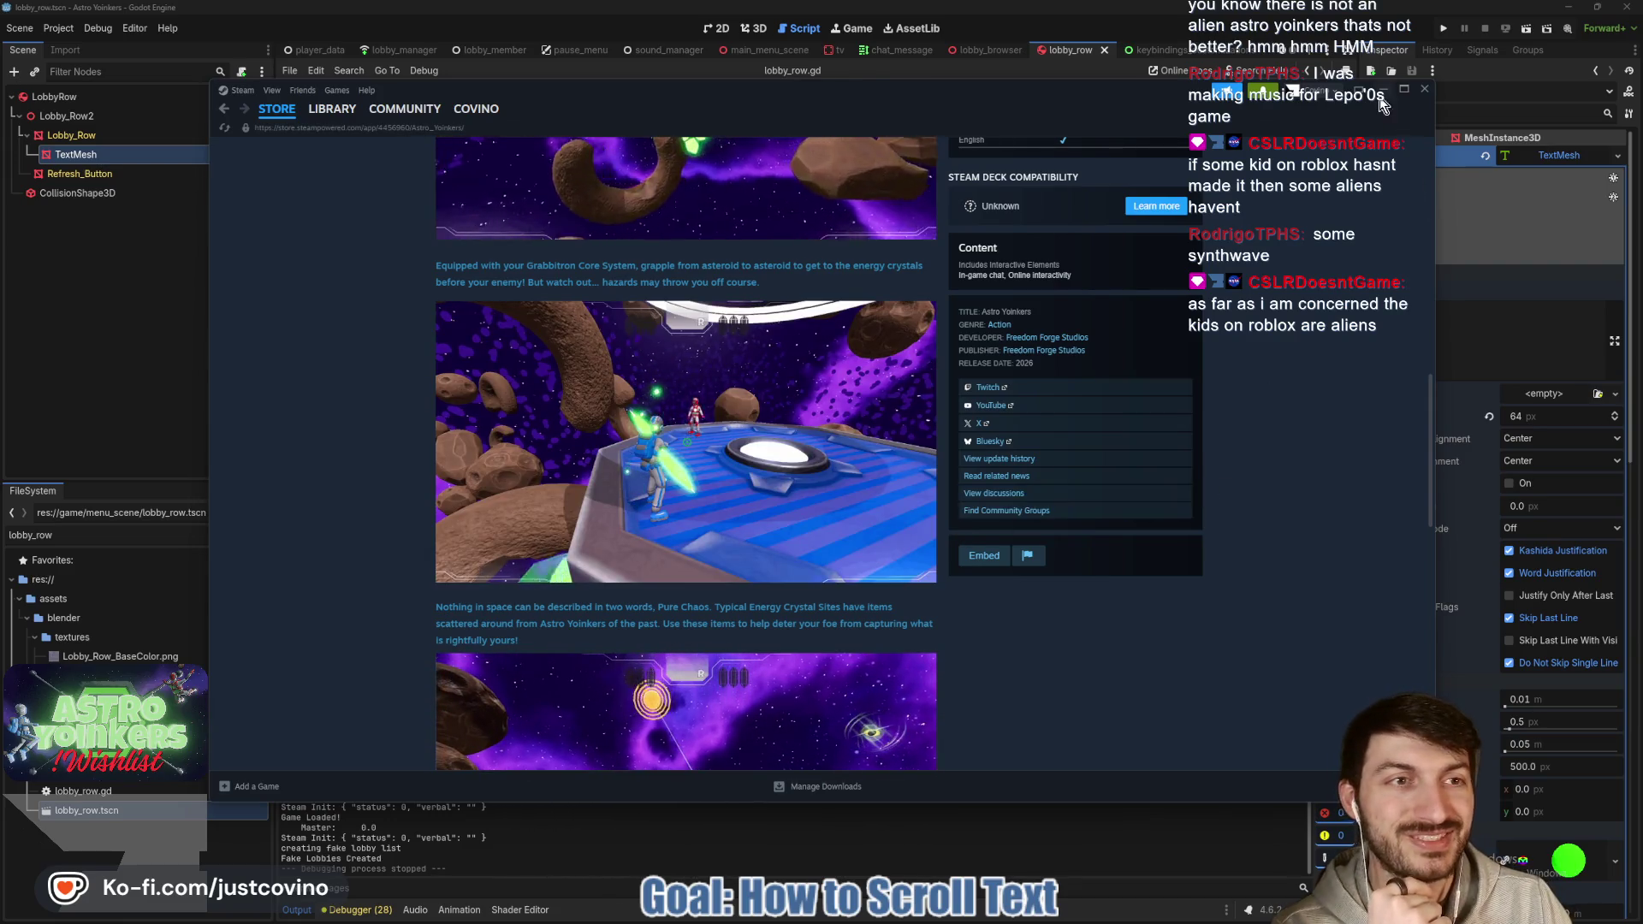
pyautogui.click(1381, 96)
# Save lobby_row.gd and close the keybindings customizations scene tab.
pyautogui.click(837, 380)
pyautogui.hotkey('ctrl', 's')
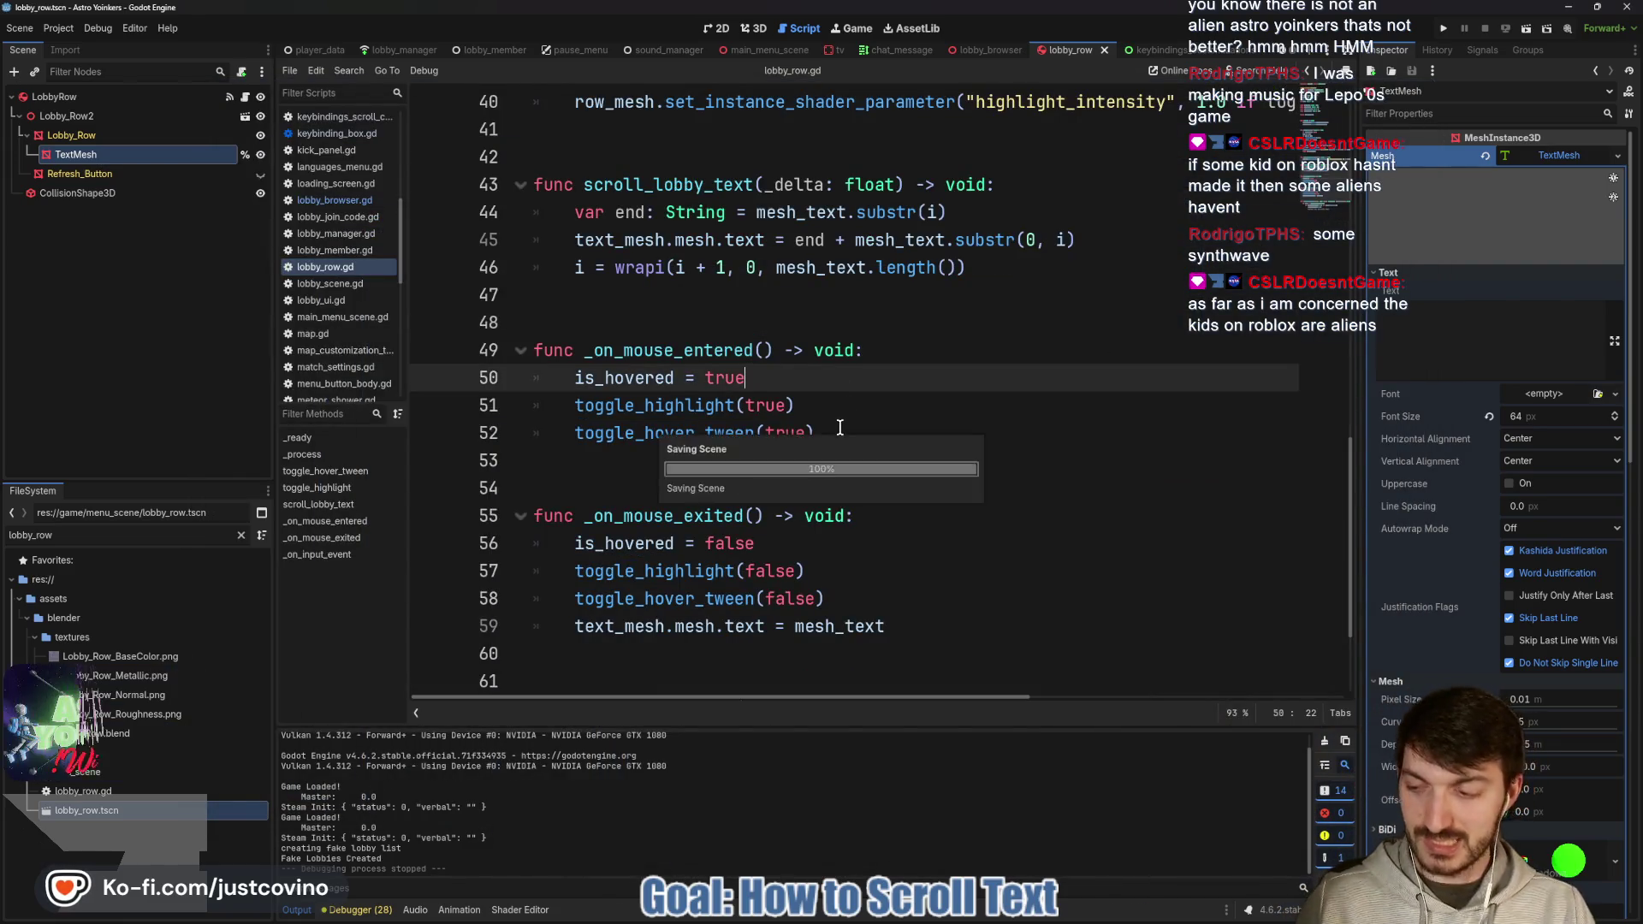
pyautogui.click(679, 300)
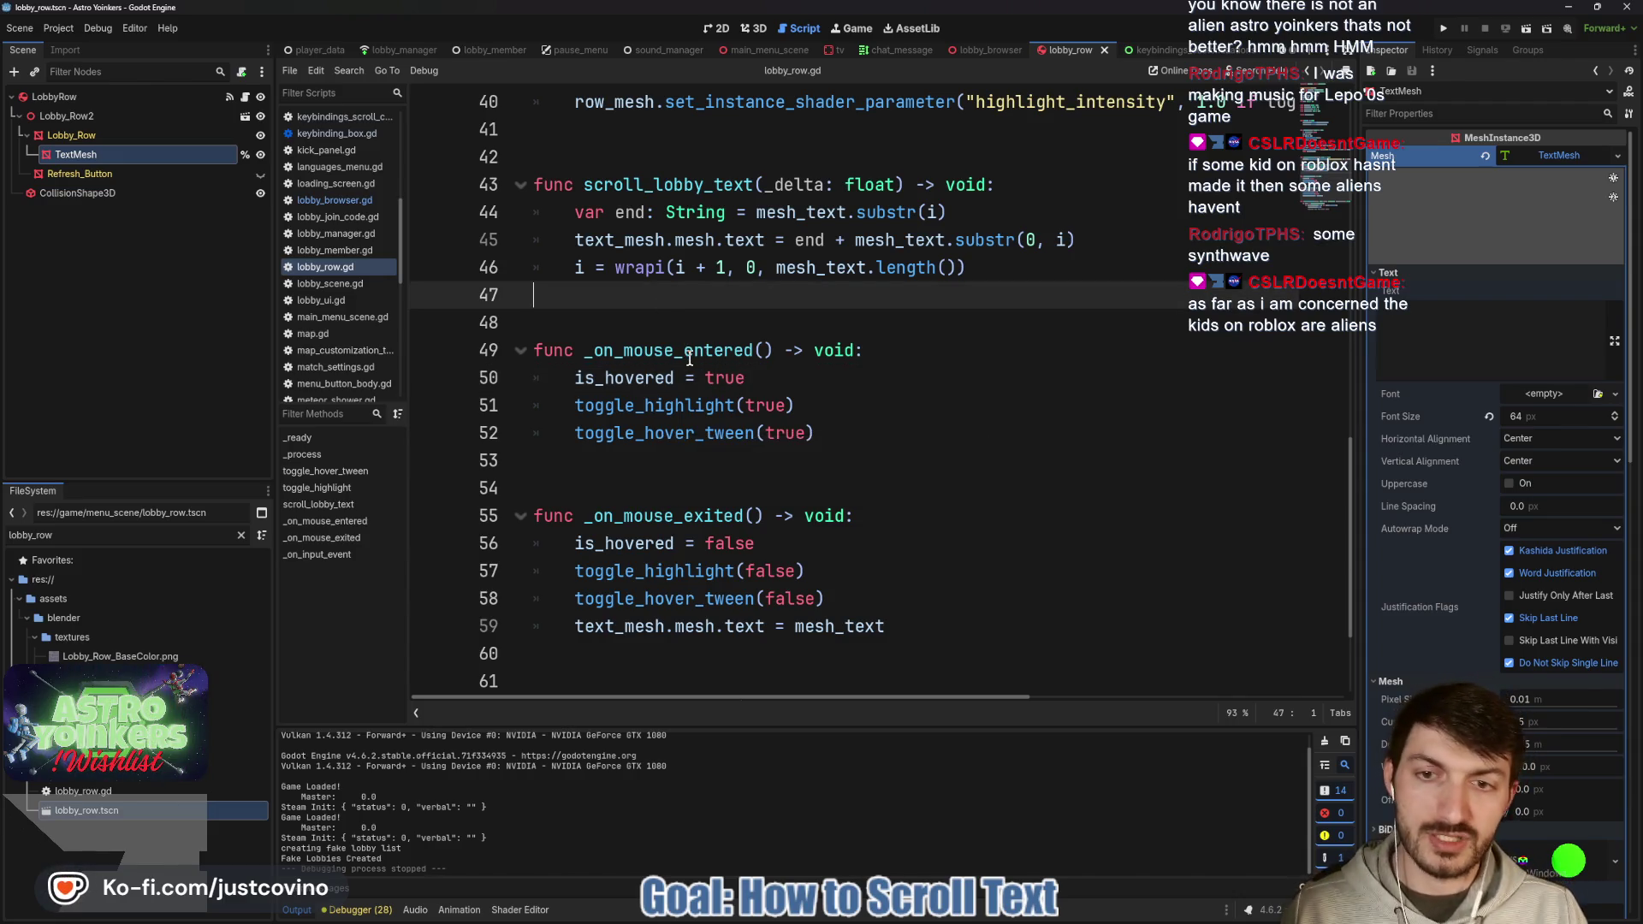
pyautogui.scroll(-2, 663, 522)
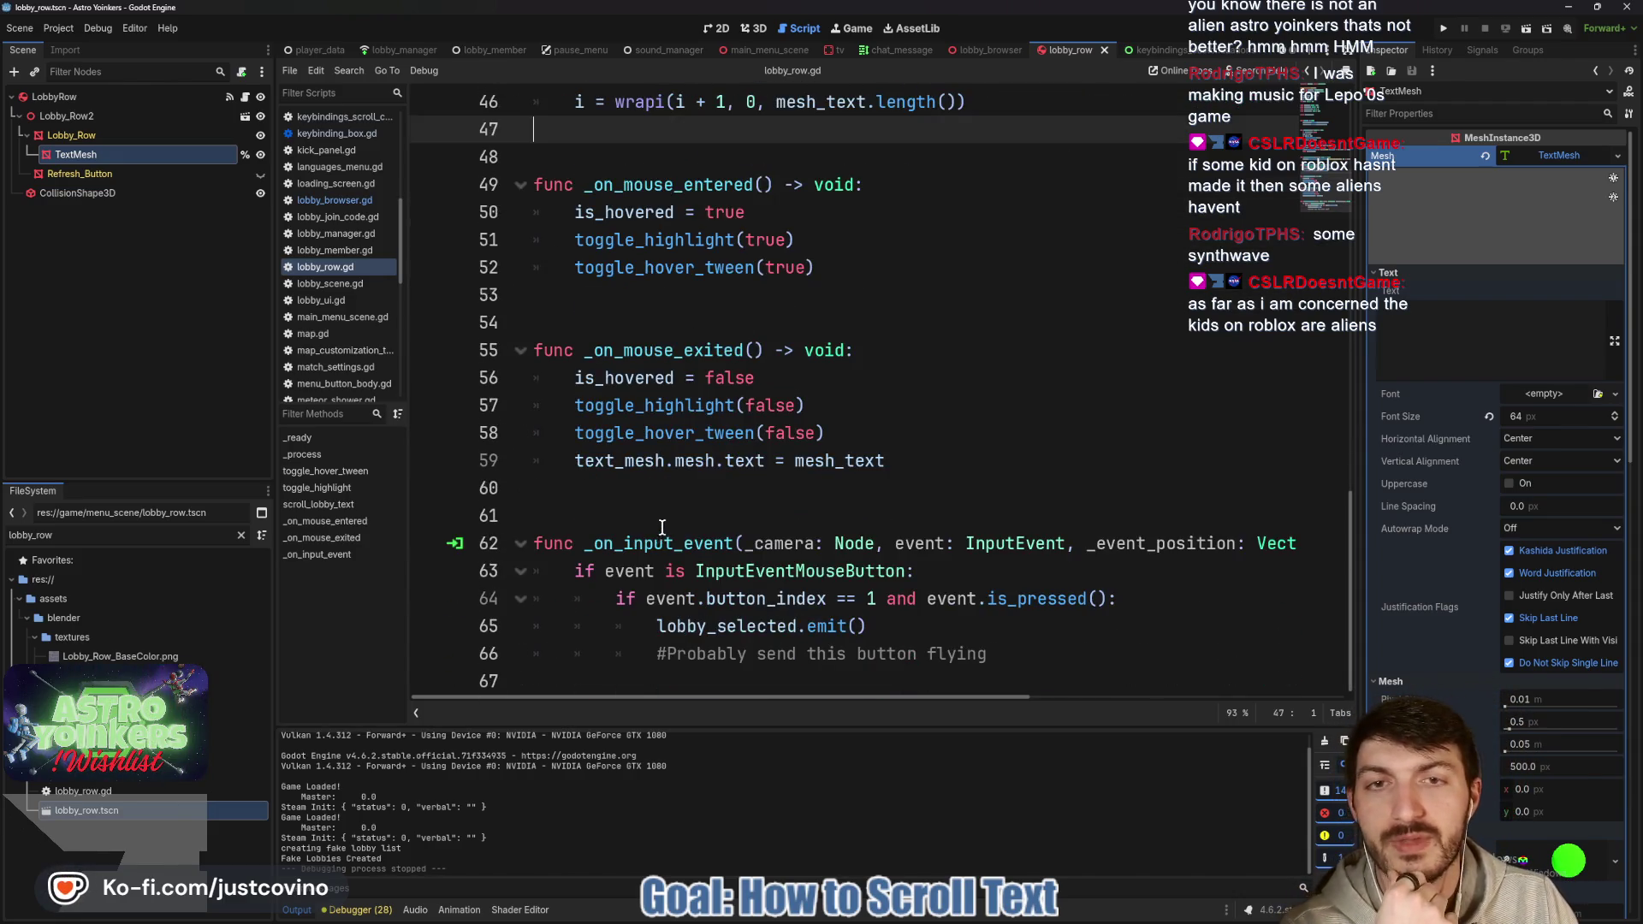
pyautogui.scroll(6, 661, 526)
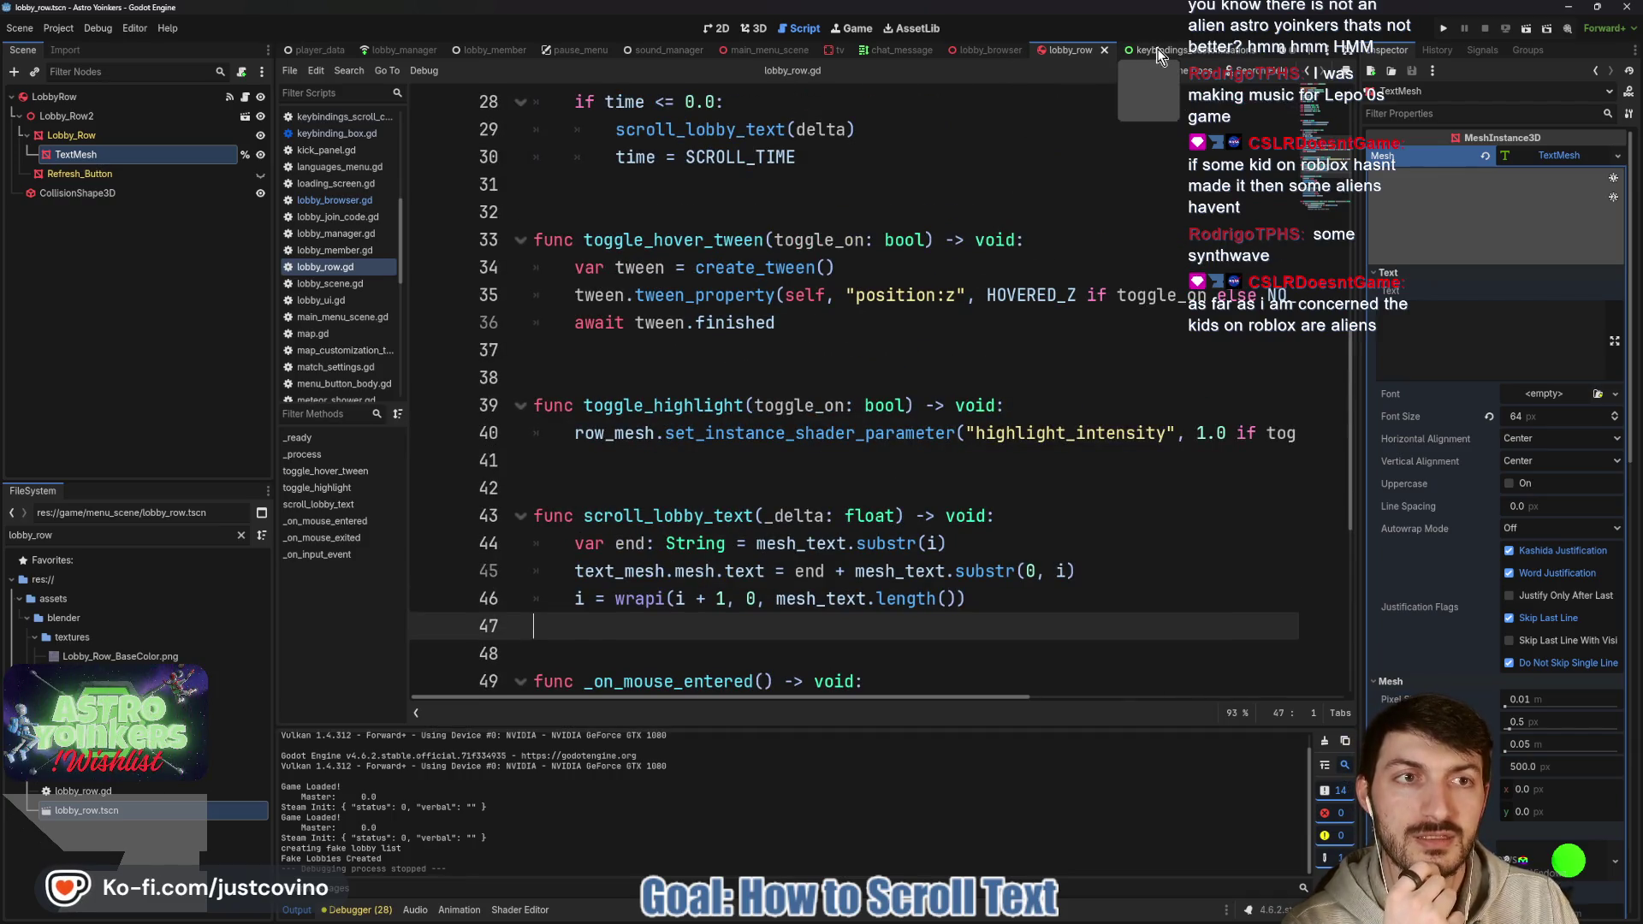
pyautogui.click(1157, 52)
pyautogui.click(1255, 53)
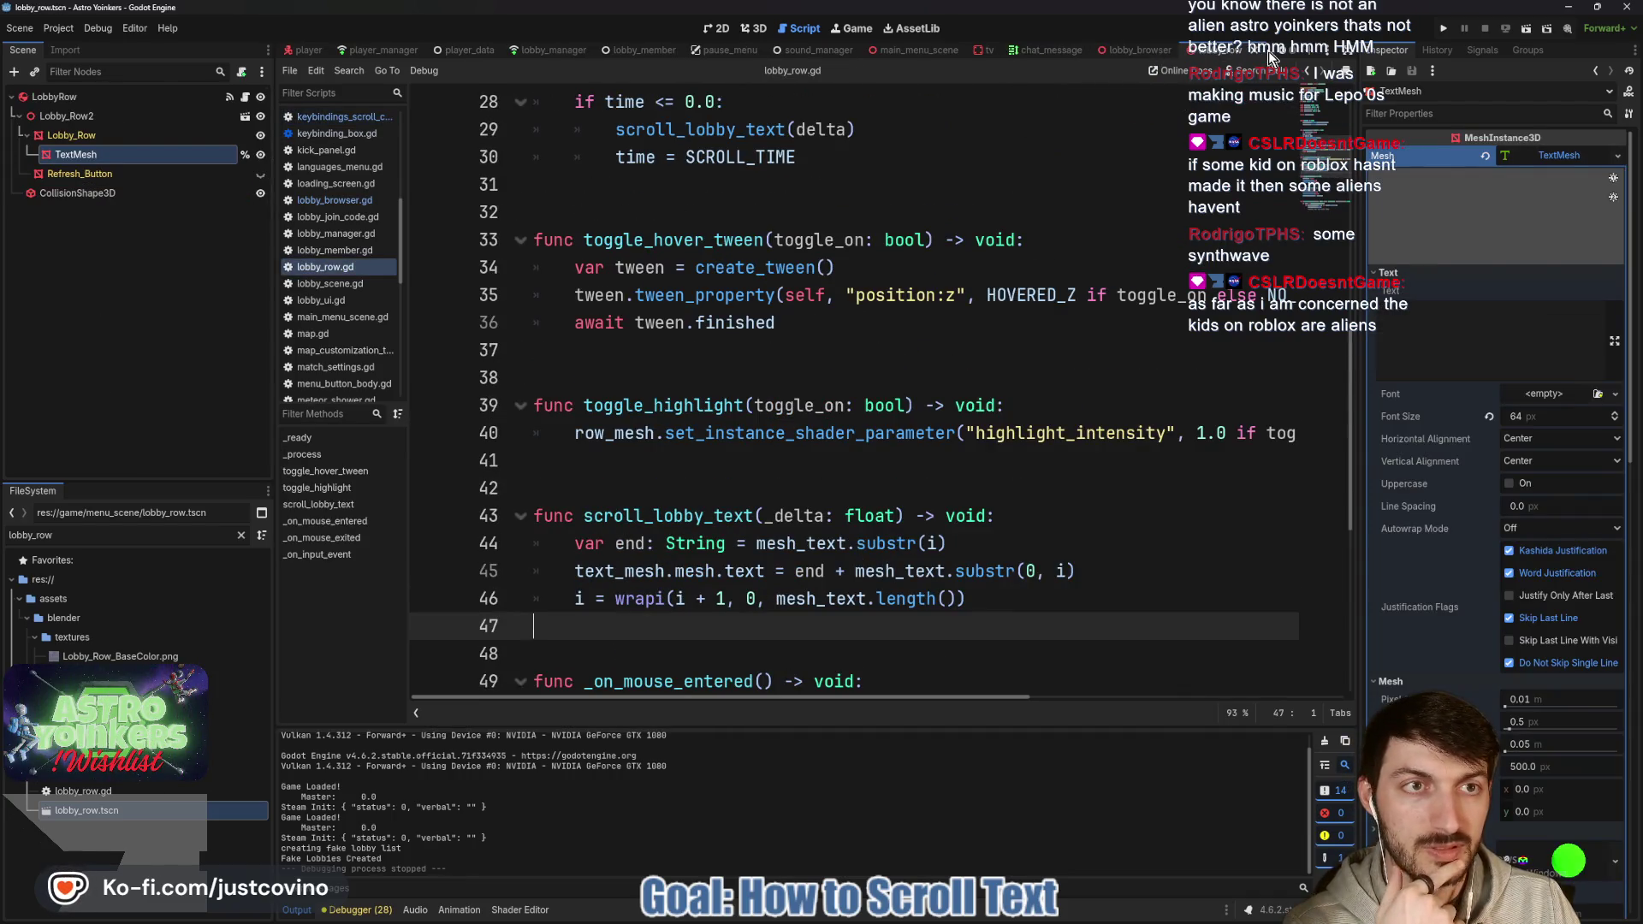
# Select the whole scroll_lobby_text function, extending the selection up to line 43.
pyautogui.click(861, 185)
pyautogui.scroll(-3, 713, 346)
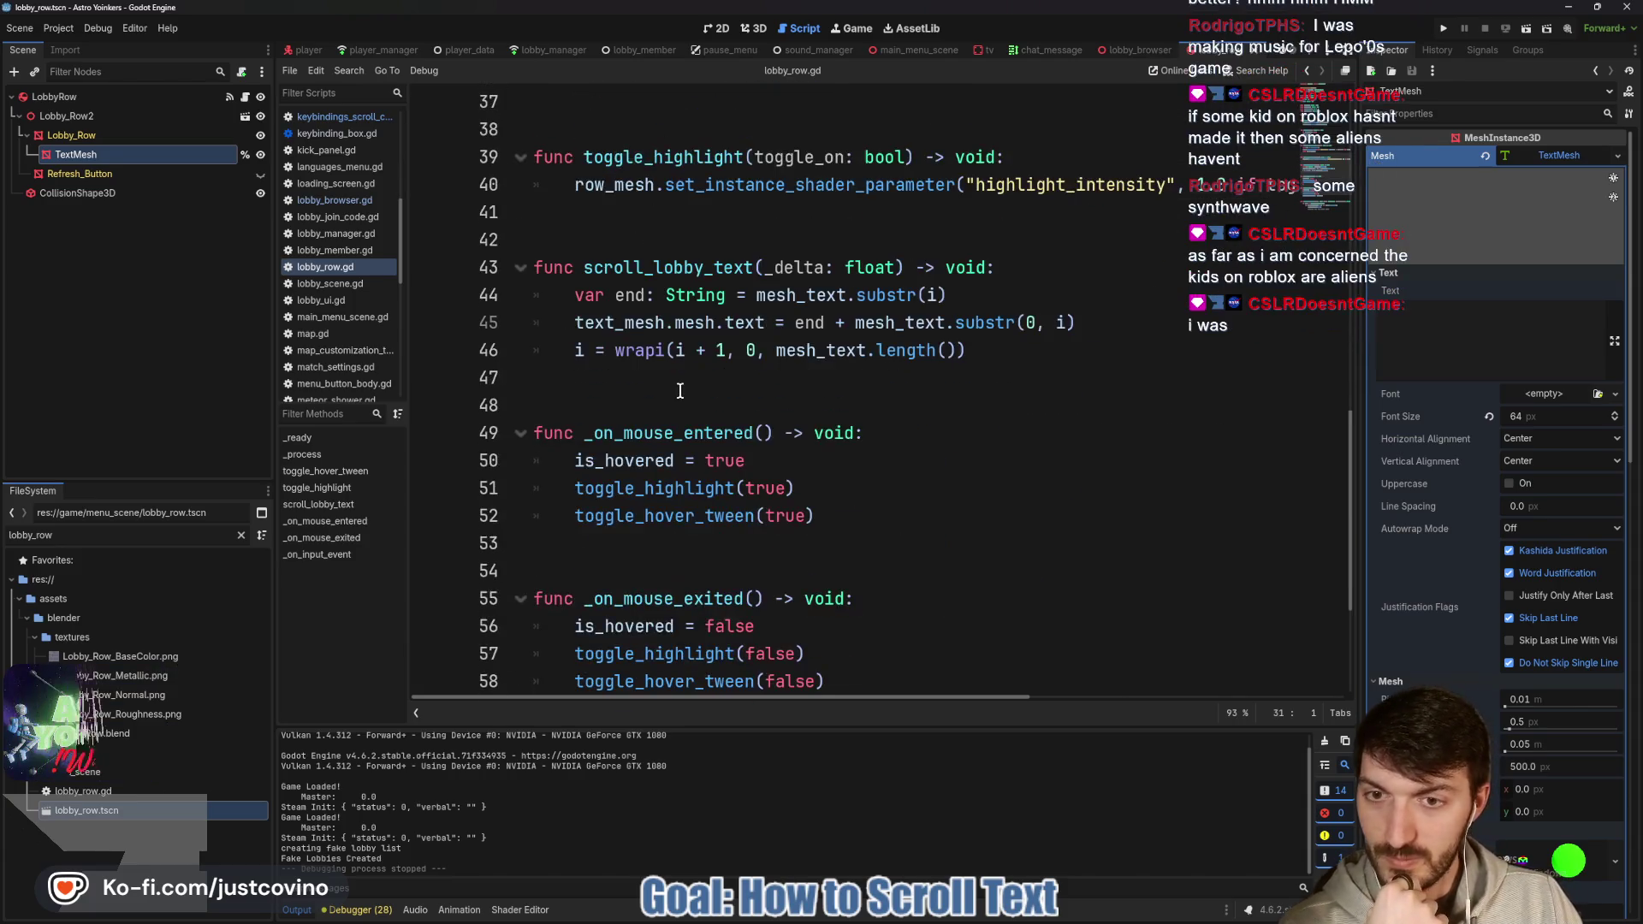
pyautogui.click(683, 381)
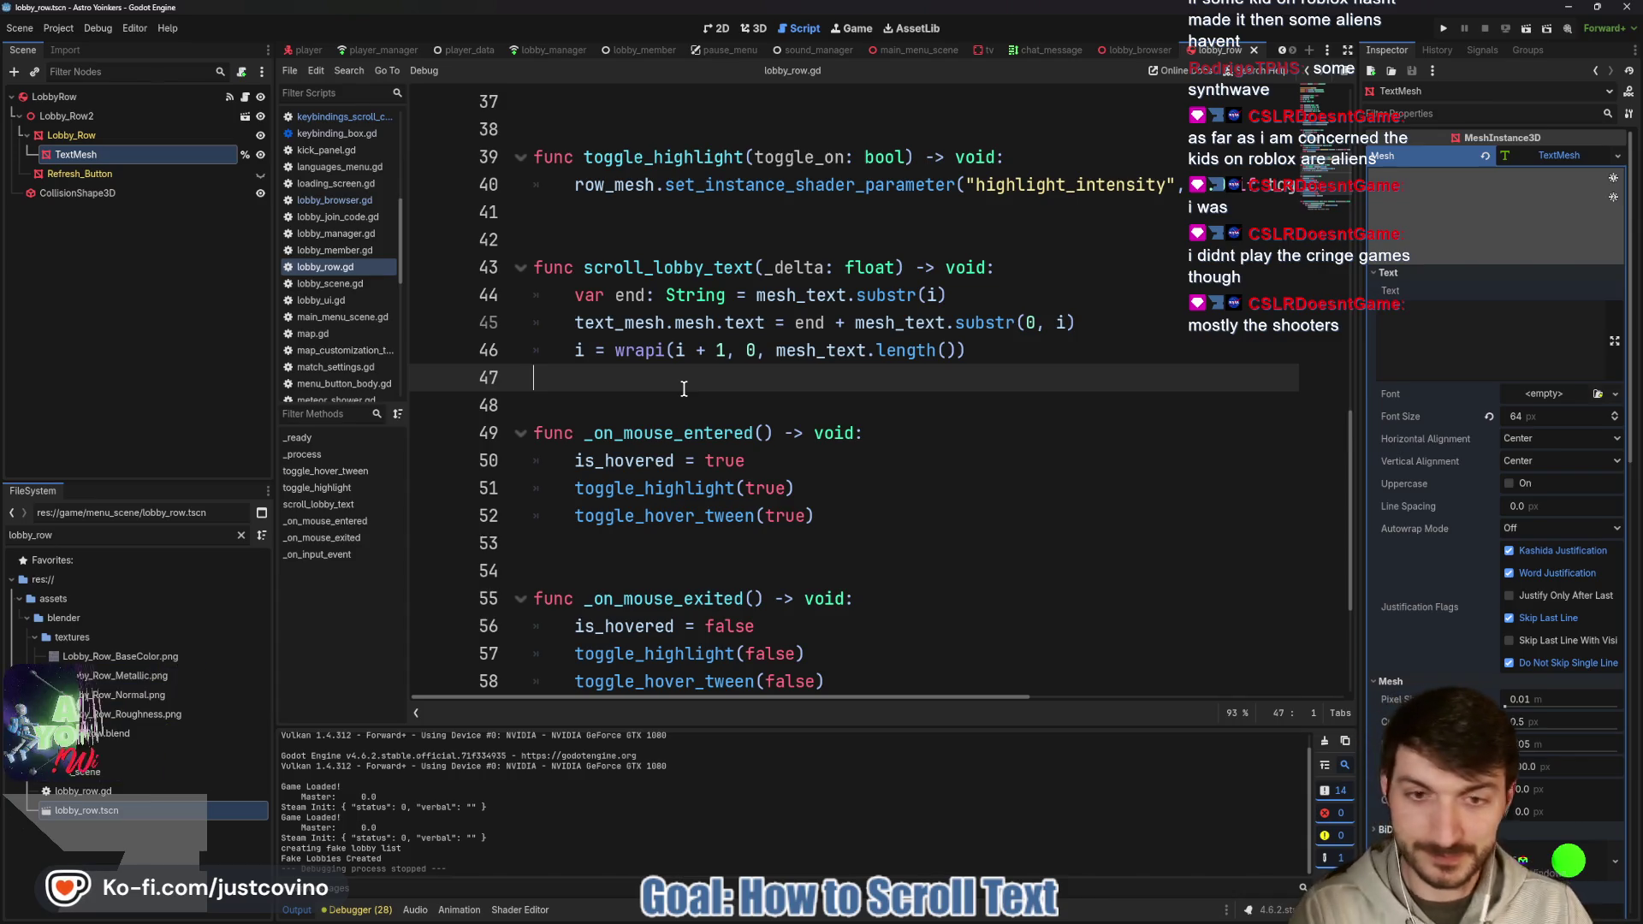
pyautogui.click(711, 406)
pyautogui.scroll(2, 933, 232)
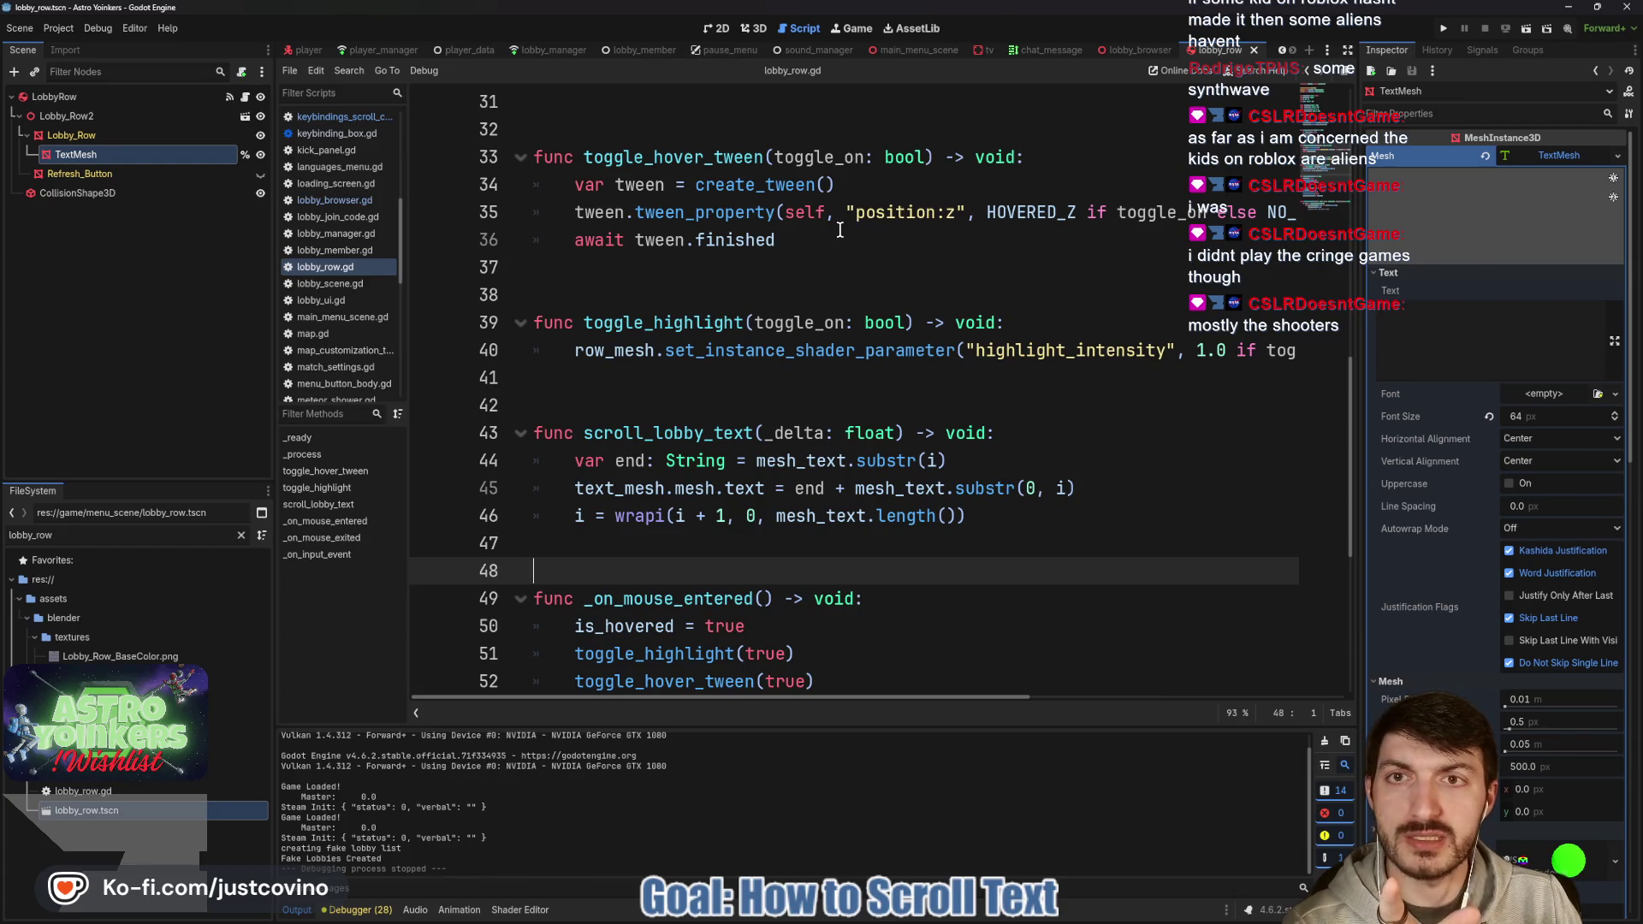
pyautogui.scroll(-2, 885, 340)
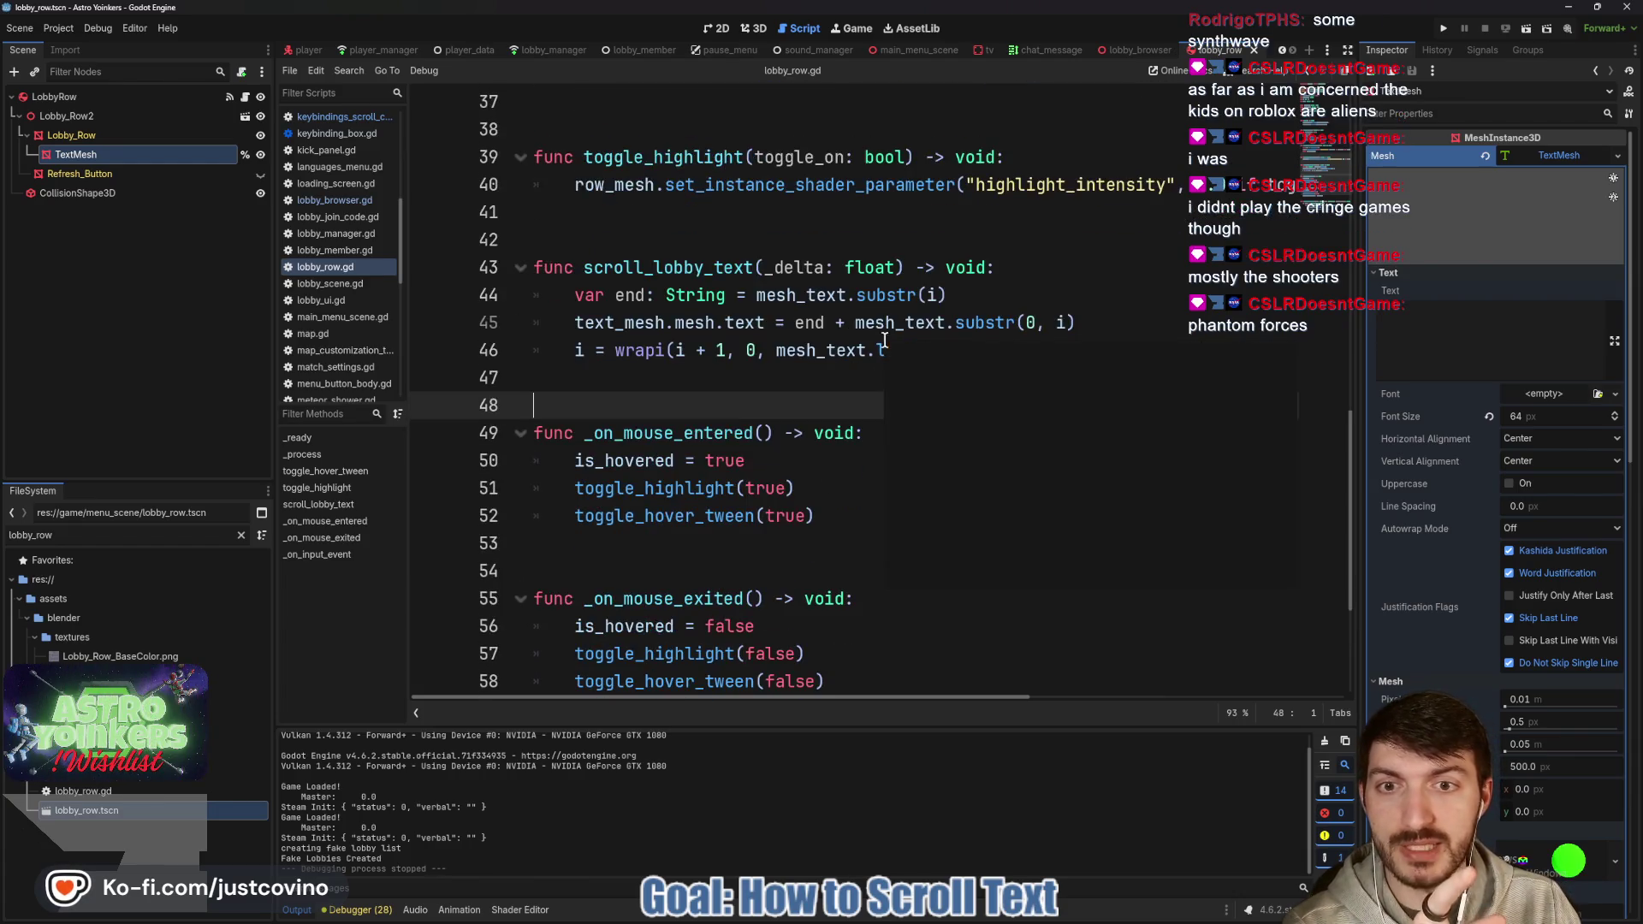
pyautogui.keyDown('shift'); pyautogui.click(443, 277); pyautogui.keyUp('shift')
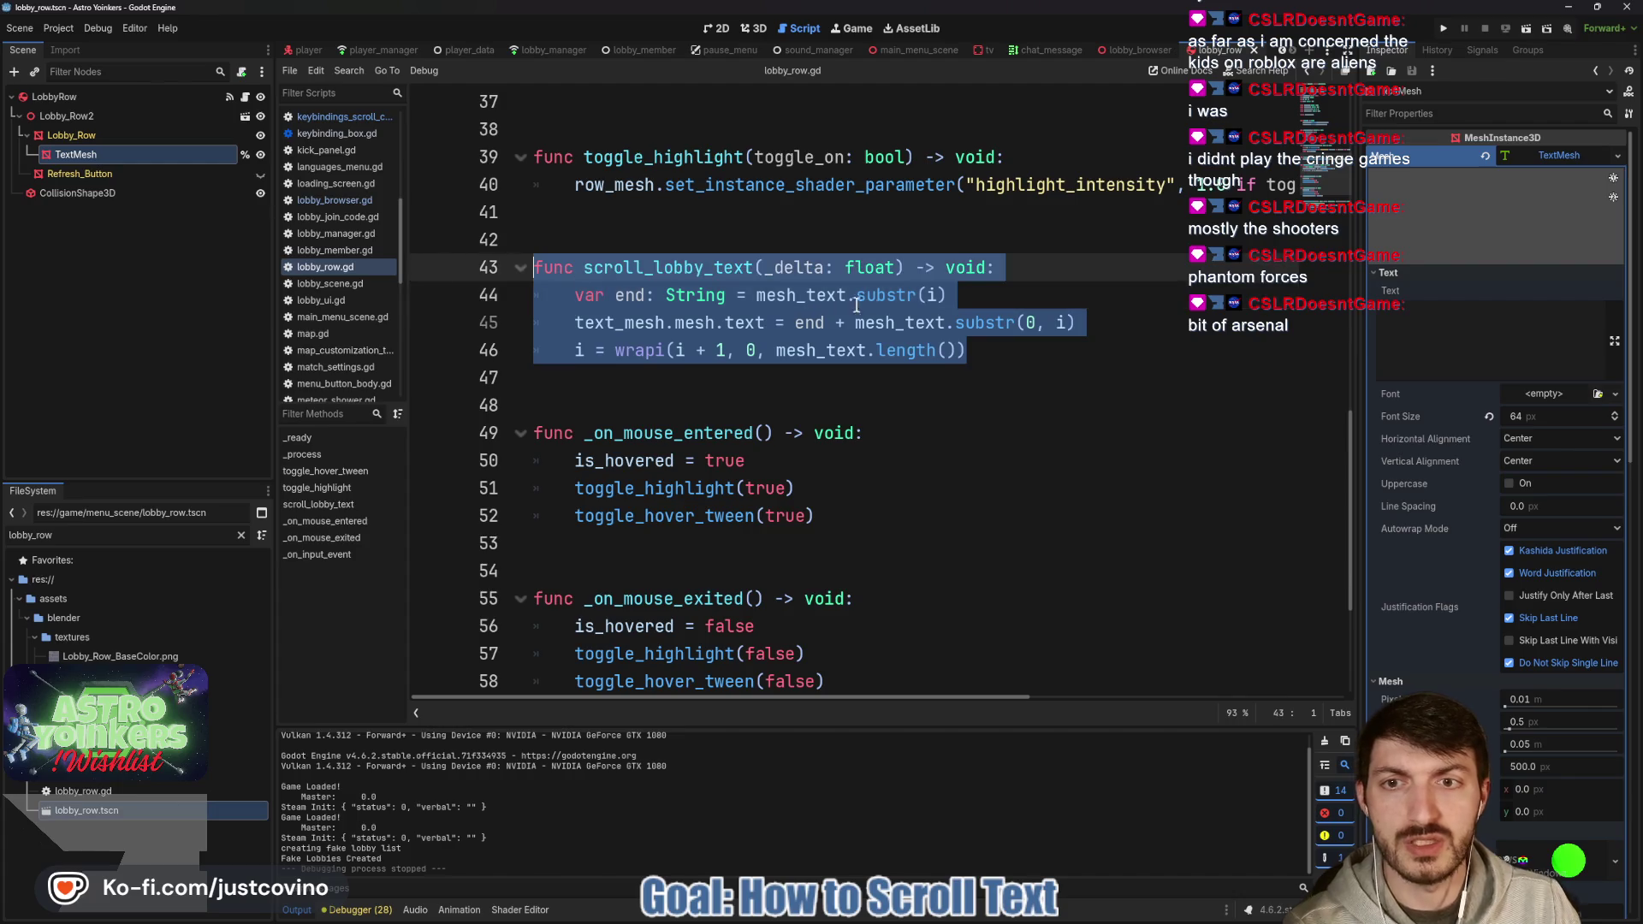
pyautogui.scroll(4, 841, 316)
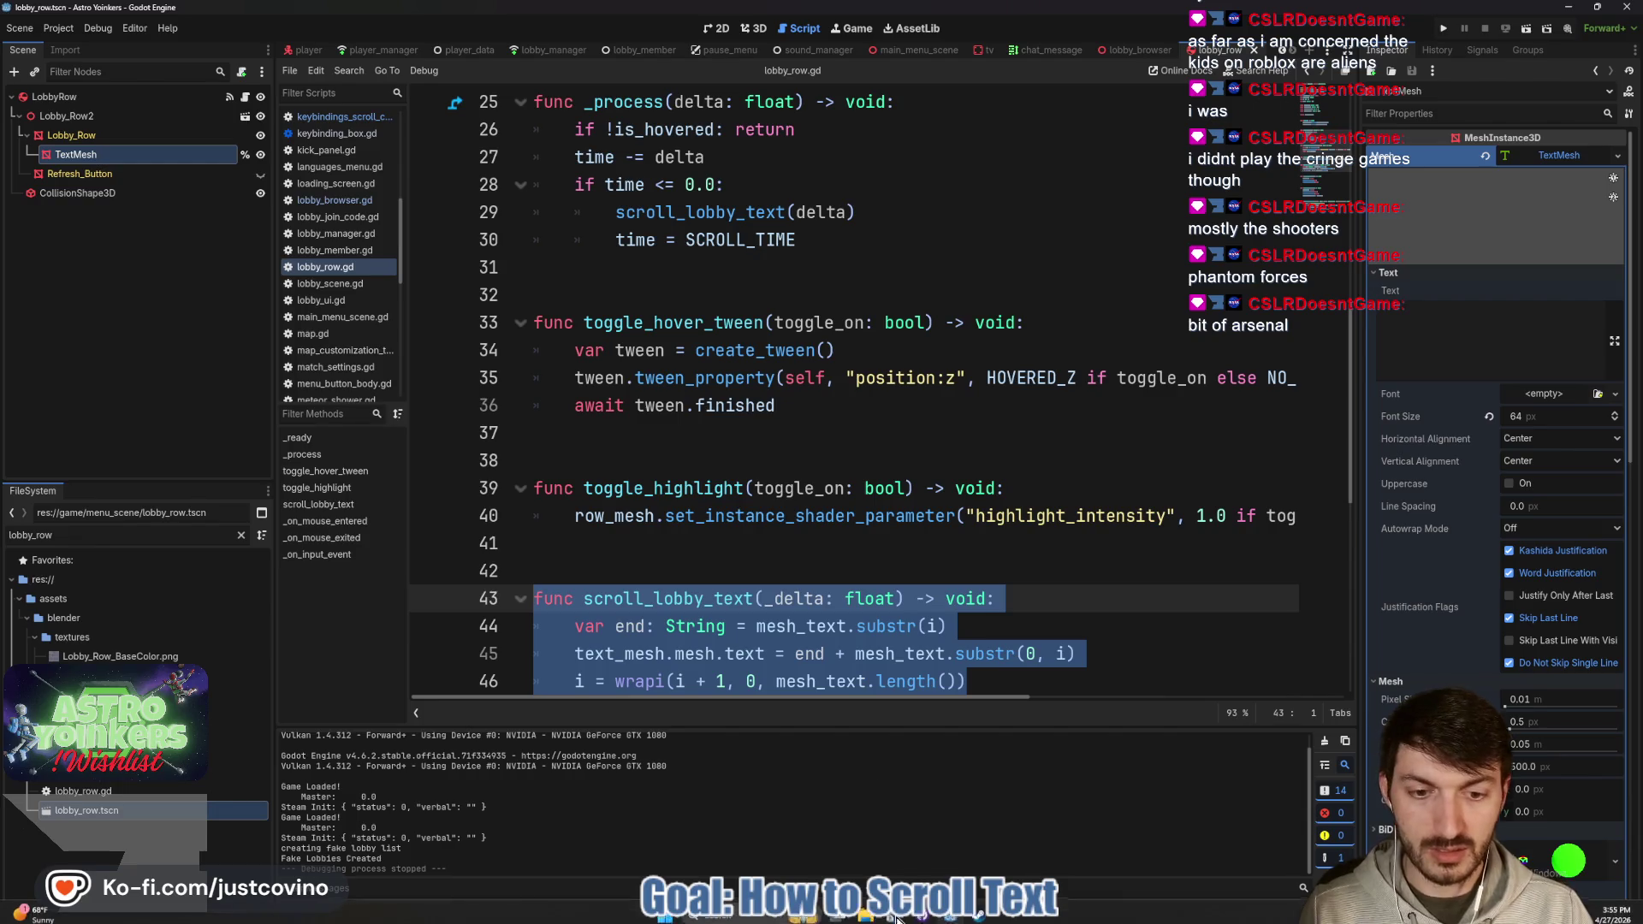
pyautogui.hotkey('alt', 'Tab')
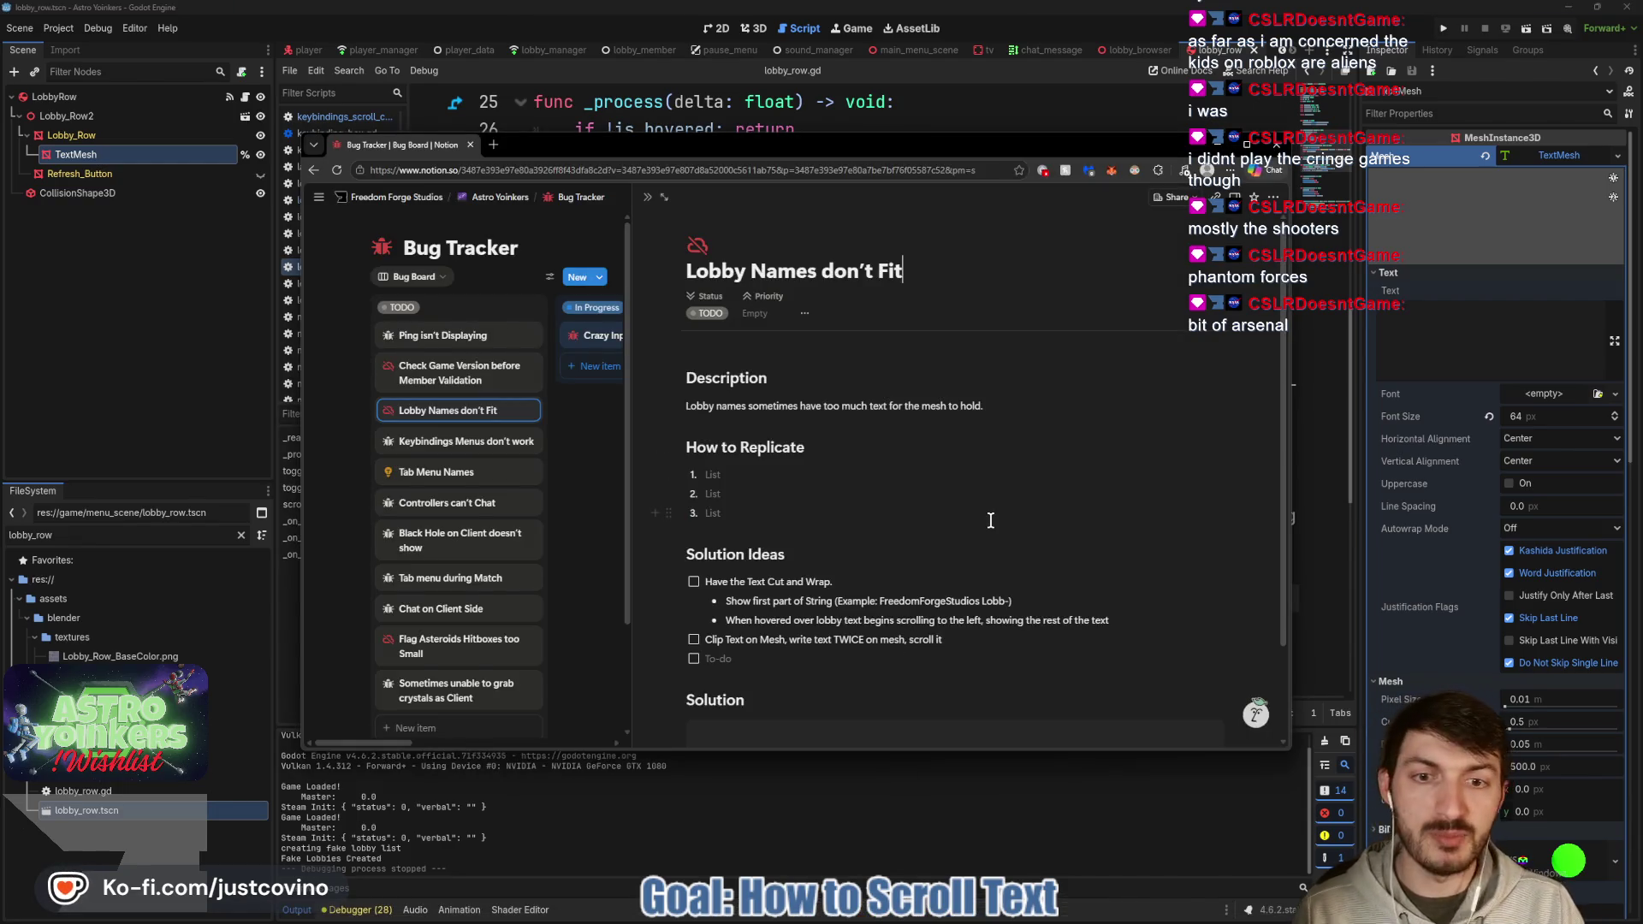
# Paste scroll_lobby_text into the bug's empty Solution code block and add a new block below.
pyautogui.scroll(-2, 792, 506)
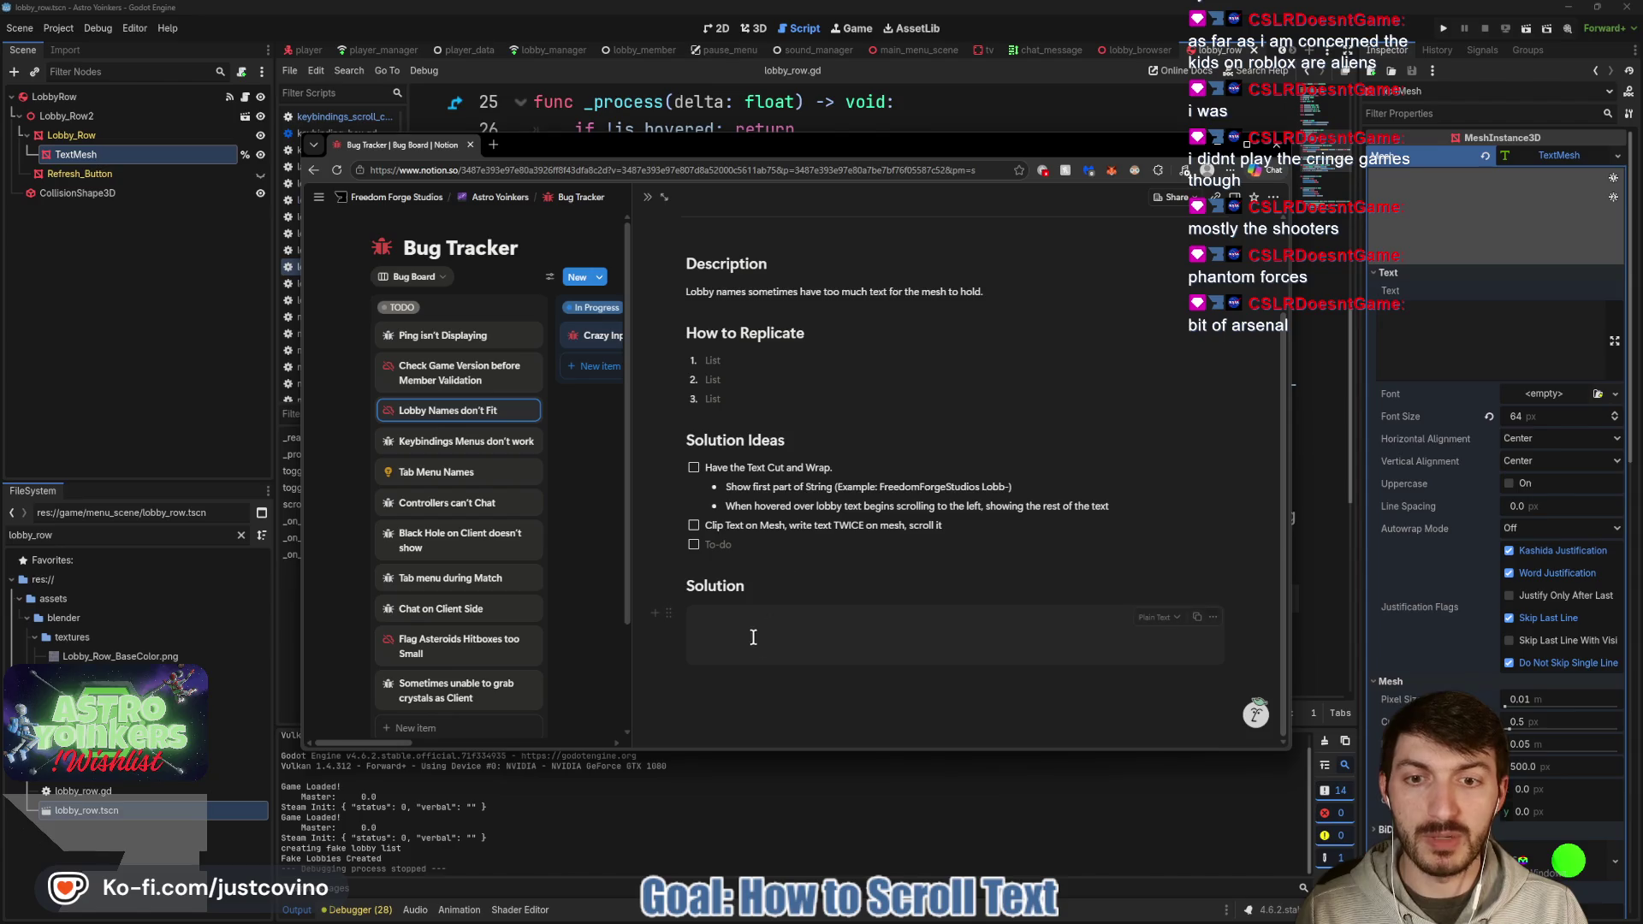
pyautogui.click(792, 633)
pyautogui.write('func scroll_lobby_text(_delta: float) -> void: \tvar end: String = mesh_text.substr(i) \ttext_mesh.mesh.text = end + mesh_text.substr(0, i) \ti = wrapi(i + 1, 0, mesh_text.length())')
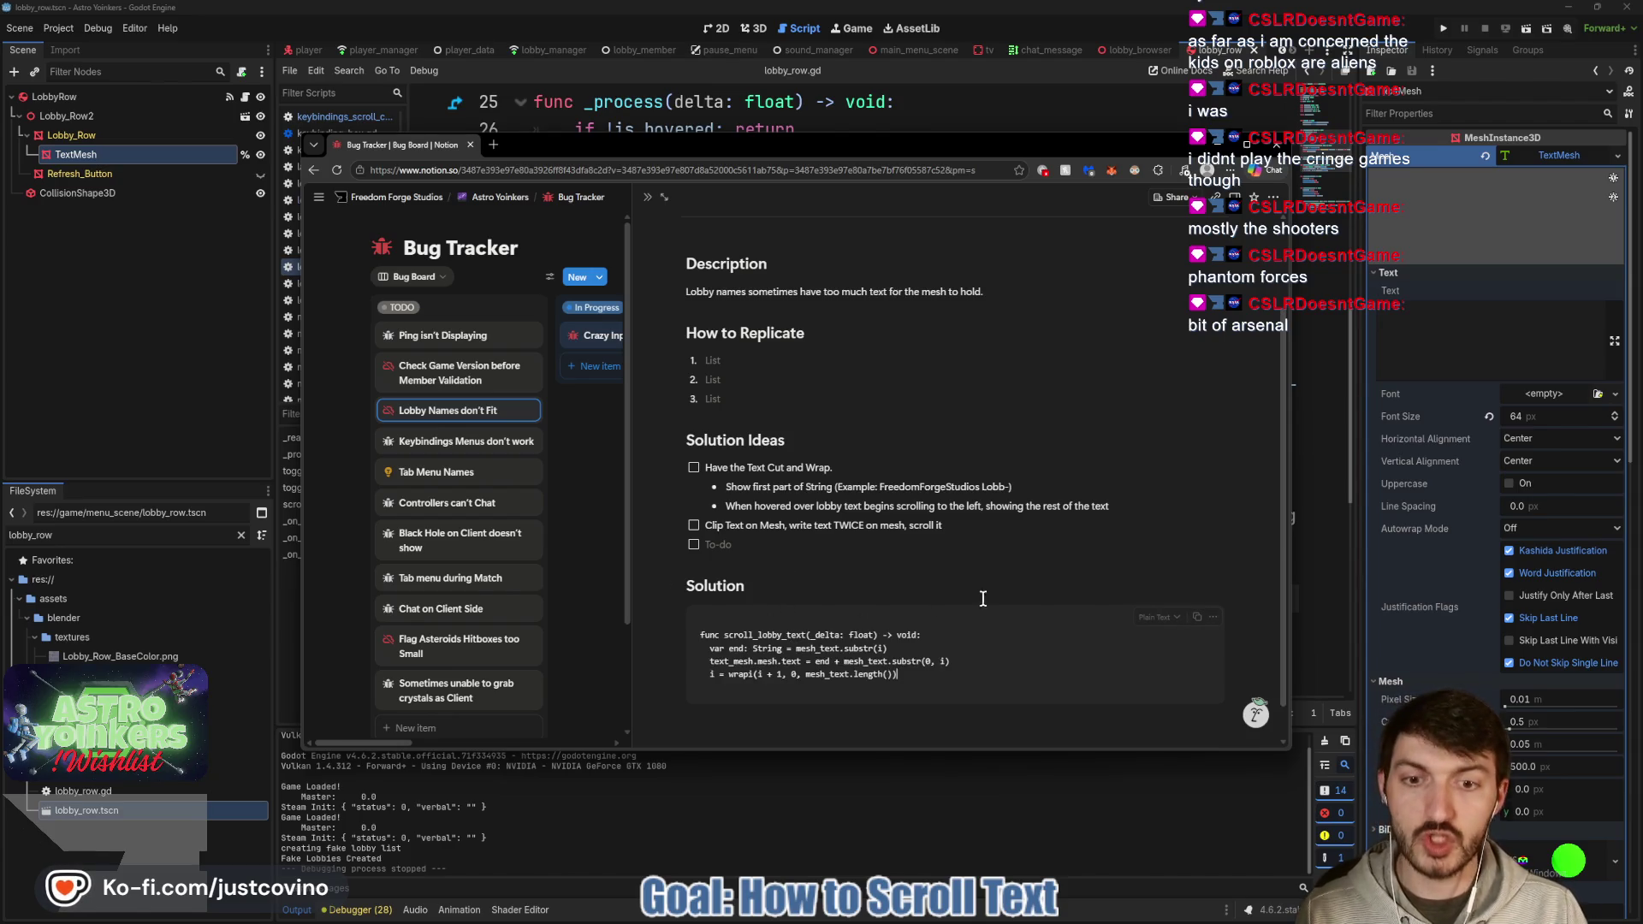
pyautogui.scroll(-1, 807, 594)
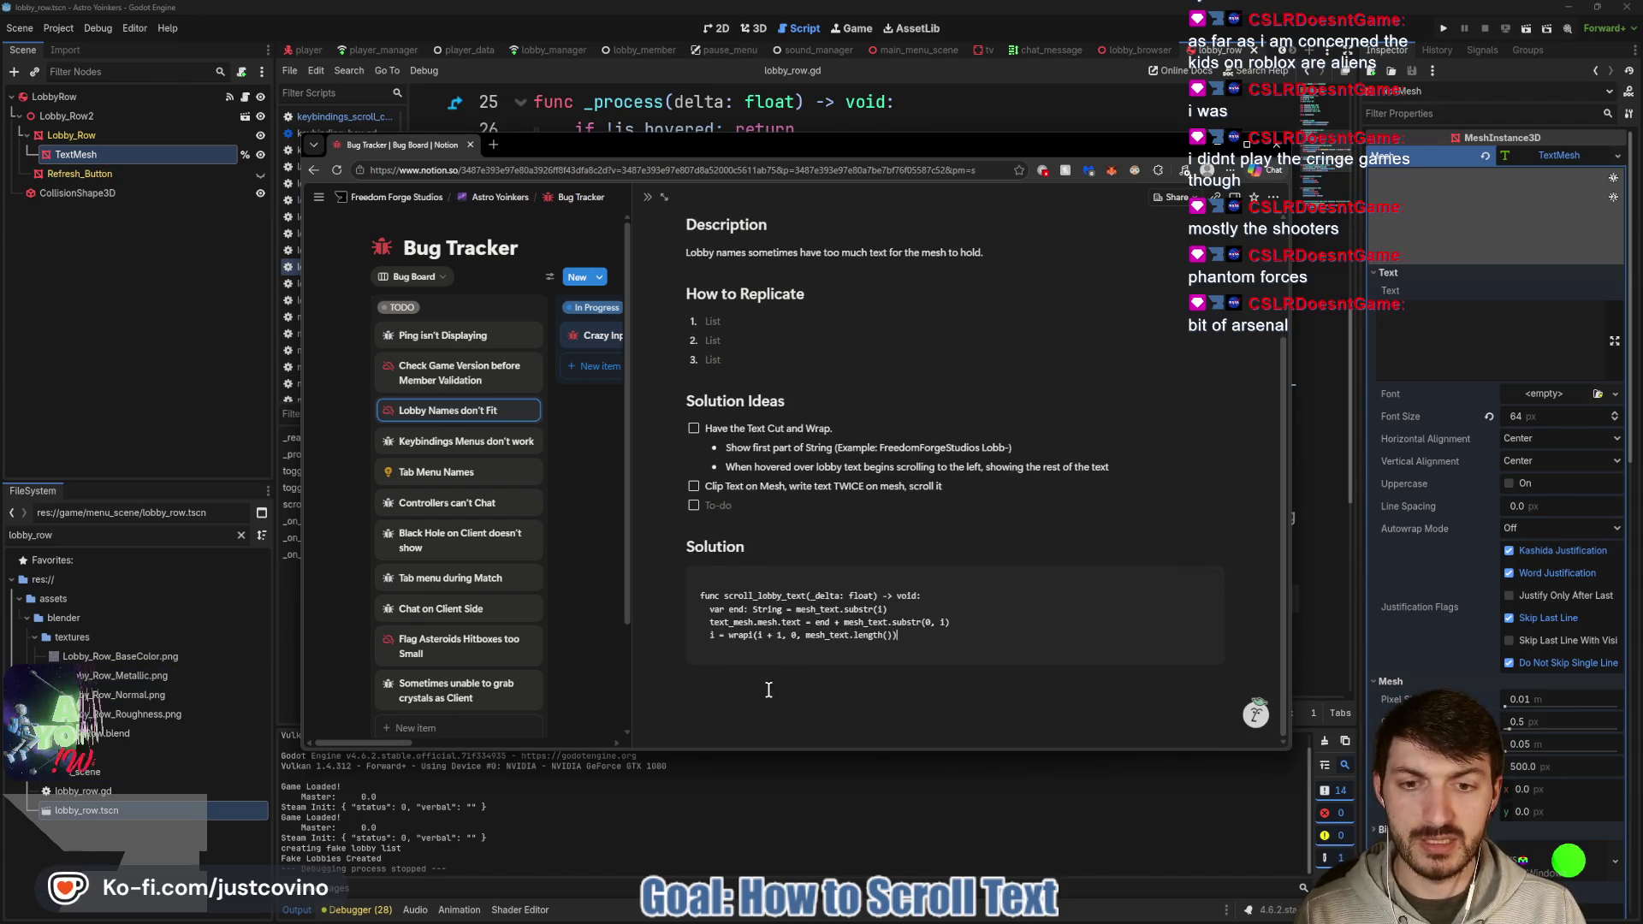
pyautogui.click(897, 689)
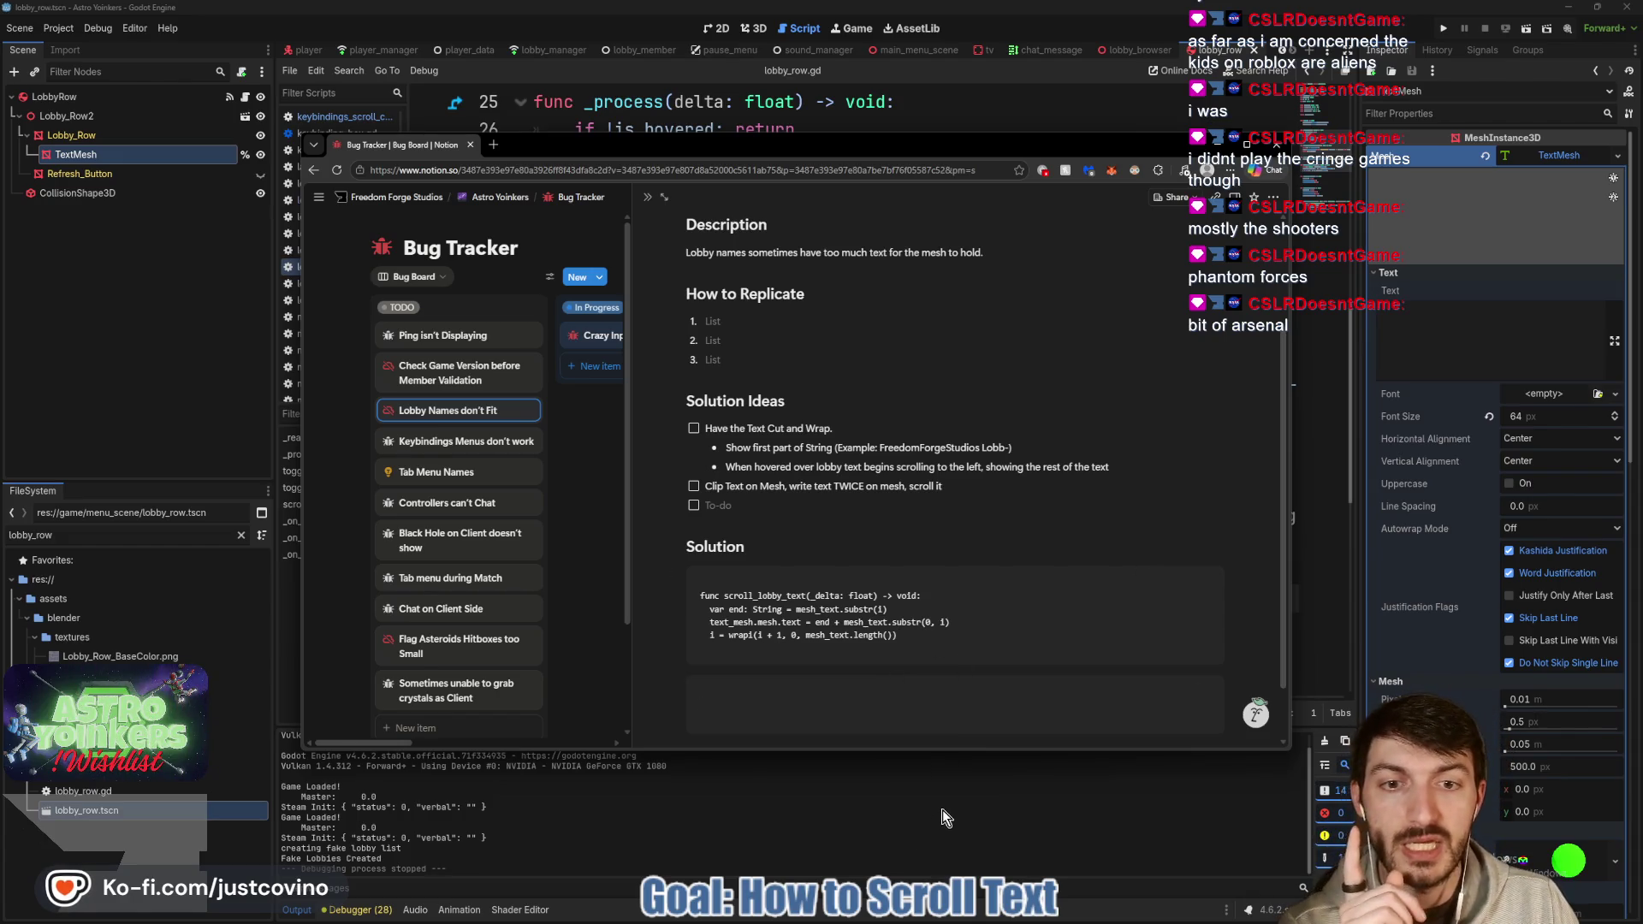
# Back in Godot, select the whole _process function in lobby_row.gd.
pyautogui.click(890, 809)
pyautogui.scroll(3, 843, 569)
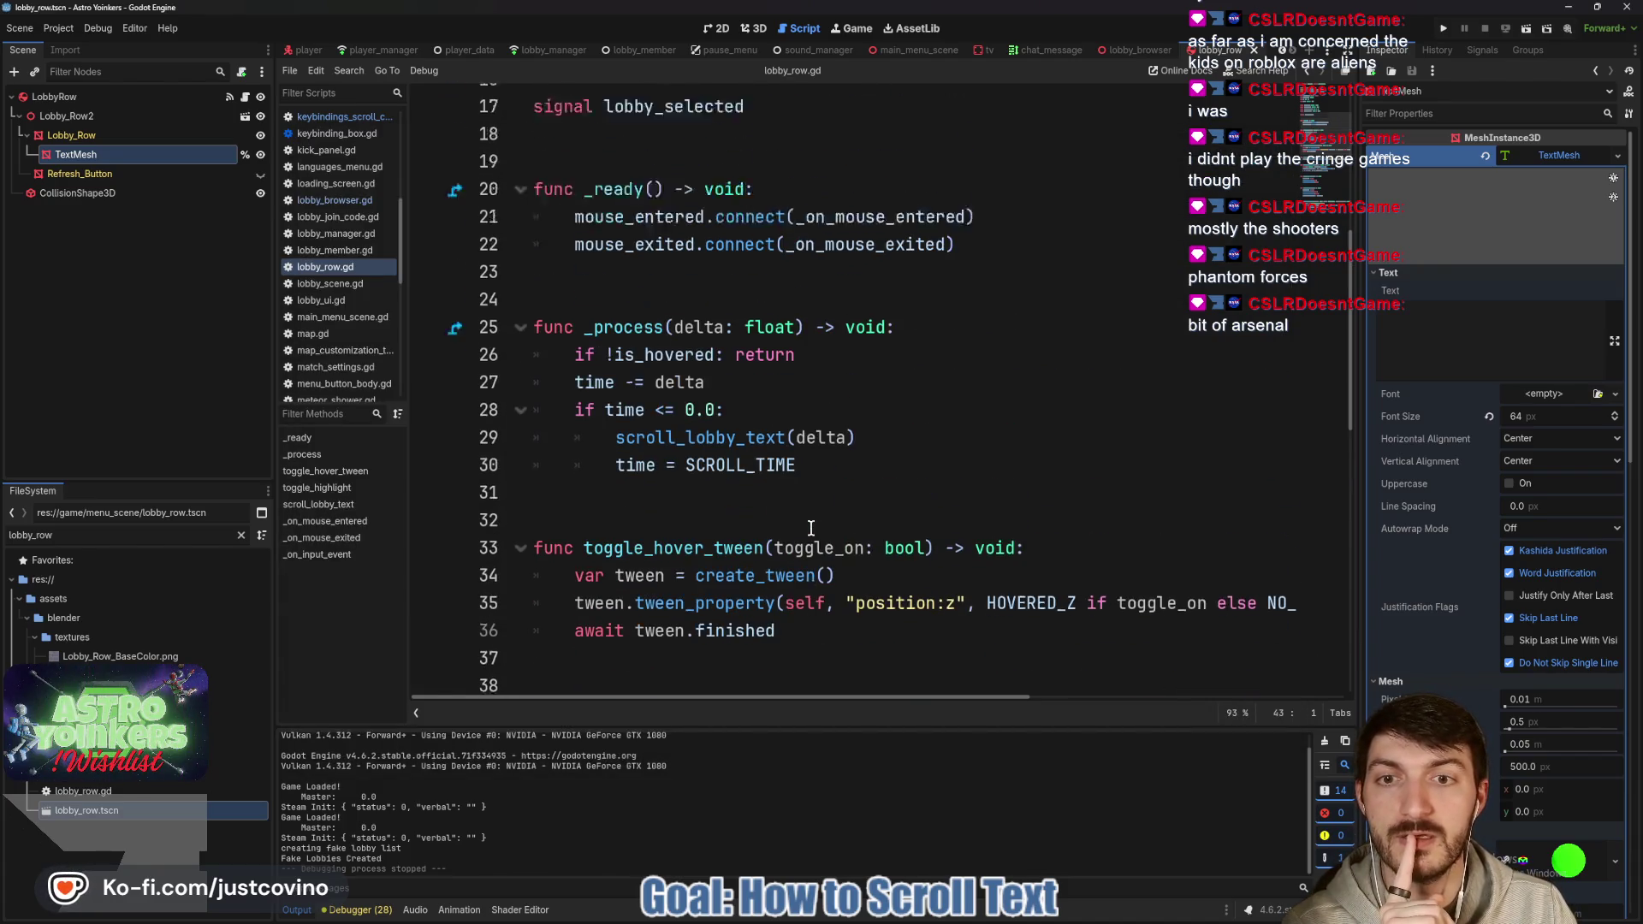
pyautogui.moveTo(845, 480); pyautogui.dragTo(529, 350)
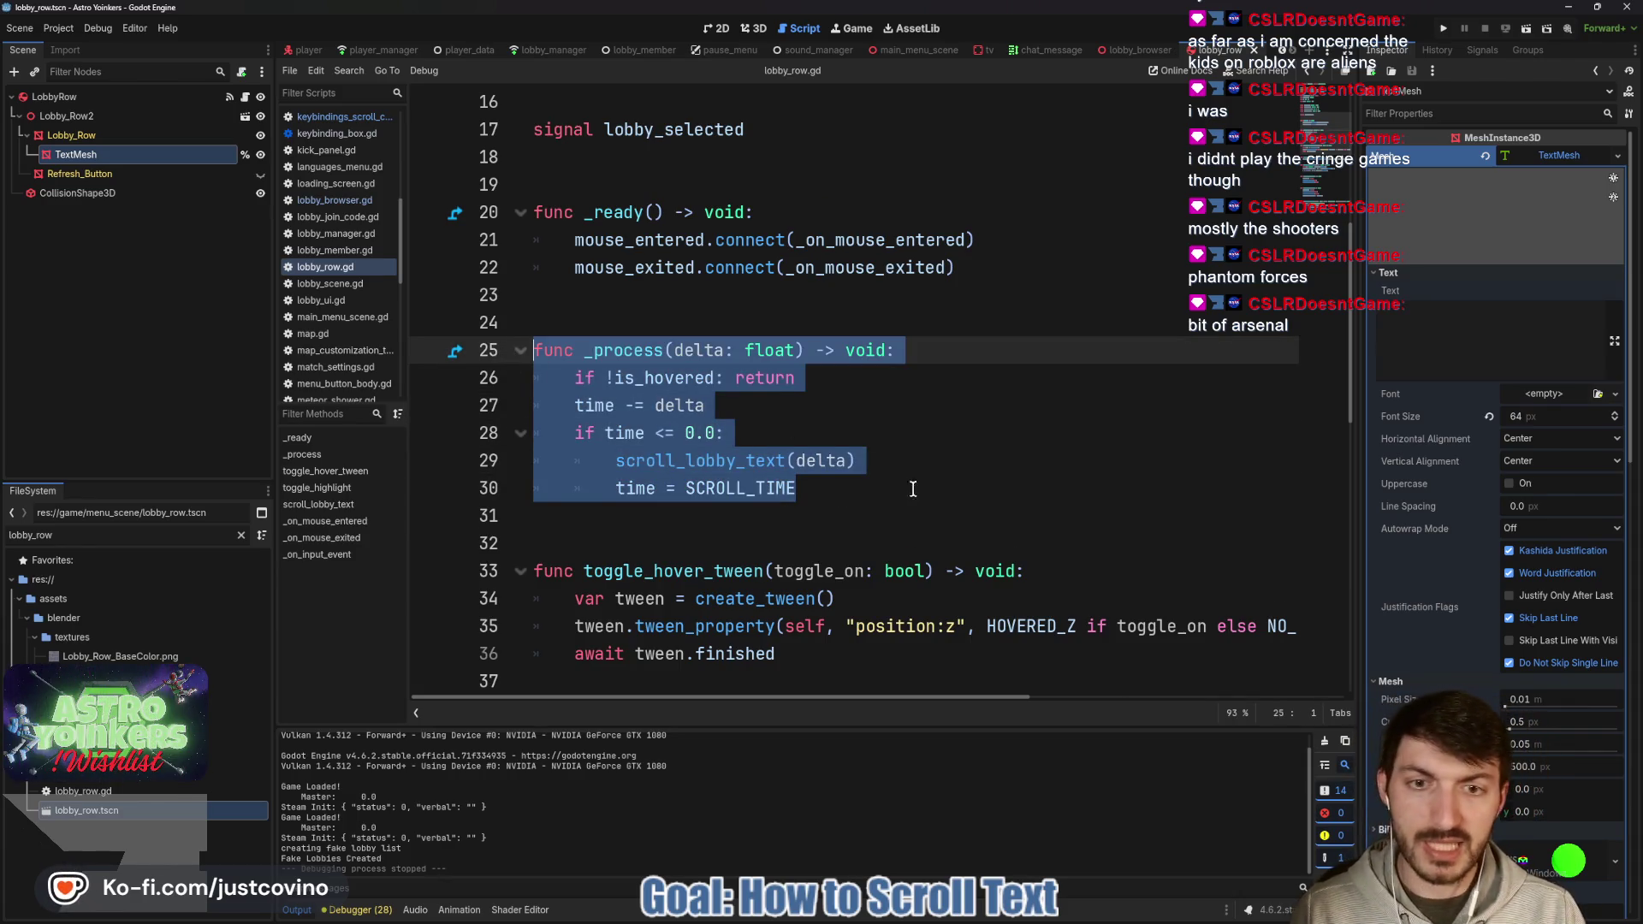
# Paste the _process function into the new Solution code block and close the bug page.
pyautogui.click(911, 915)
pyautogui.hotkey('ctrl', 'v')
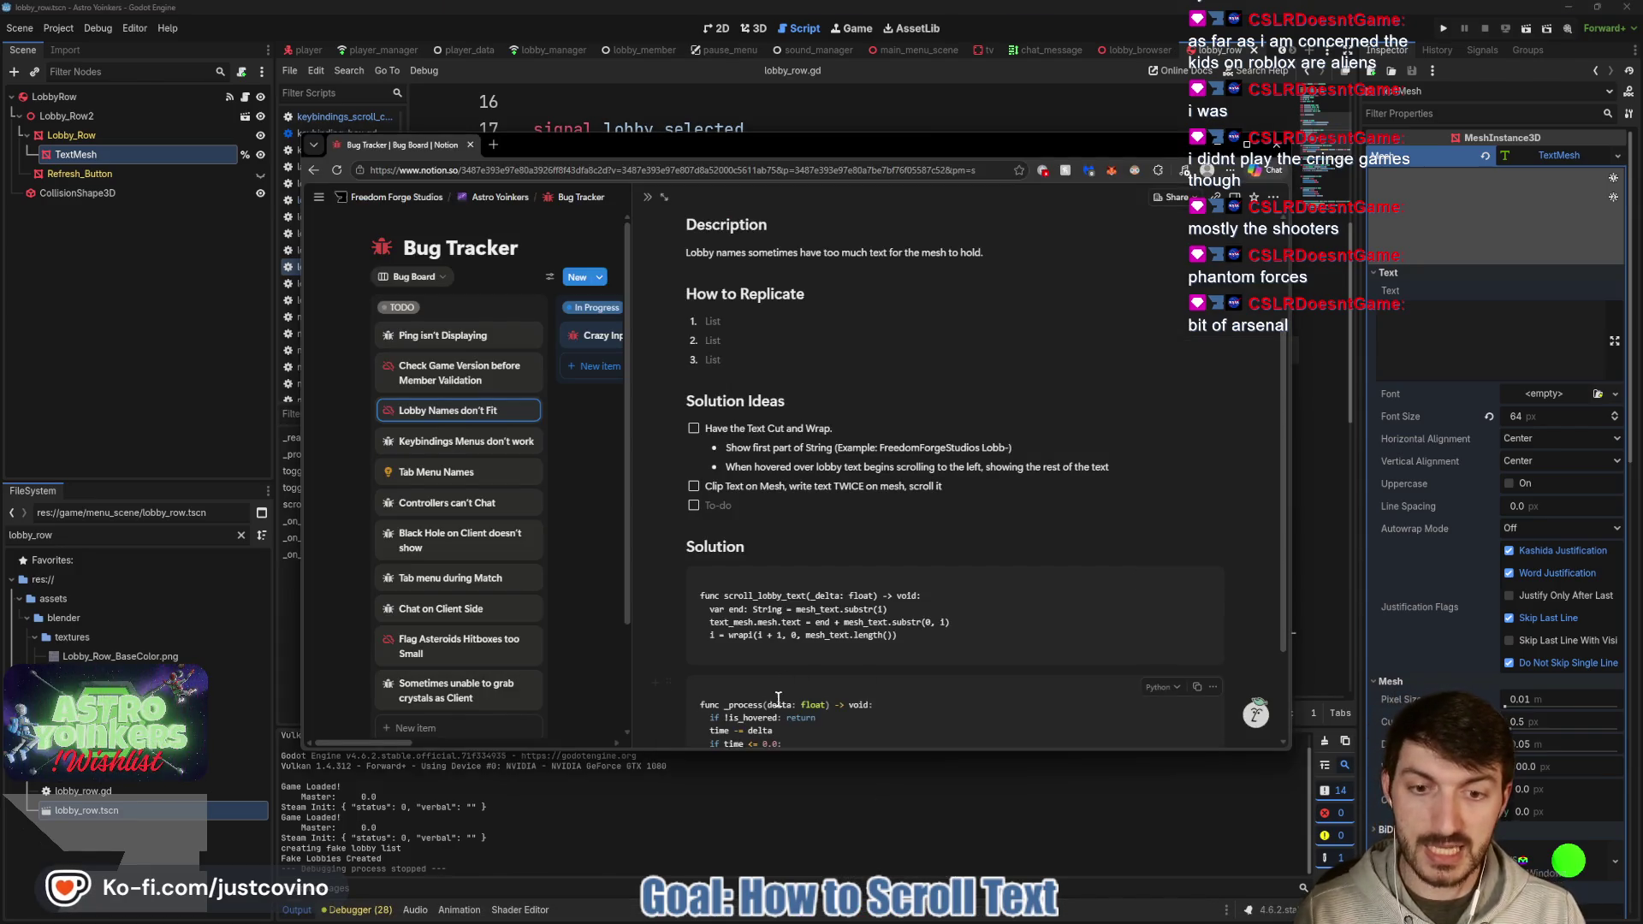
pyautogui.scroll(-1, 860, 589)
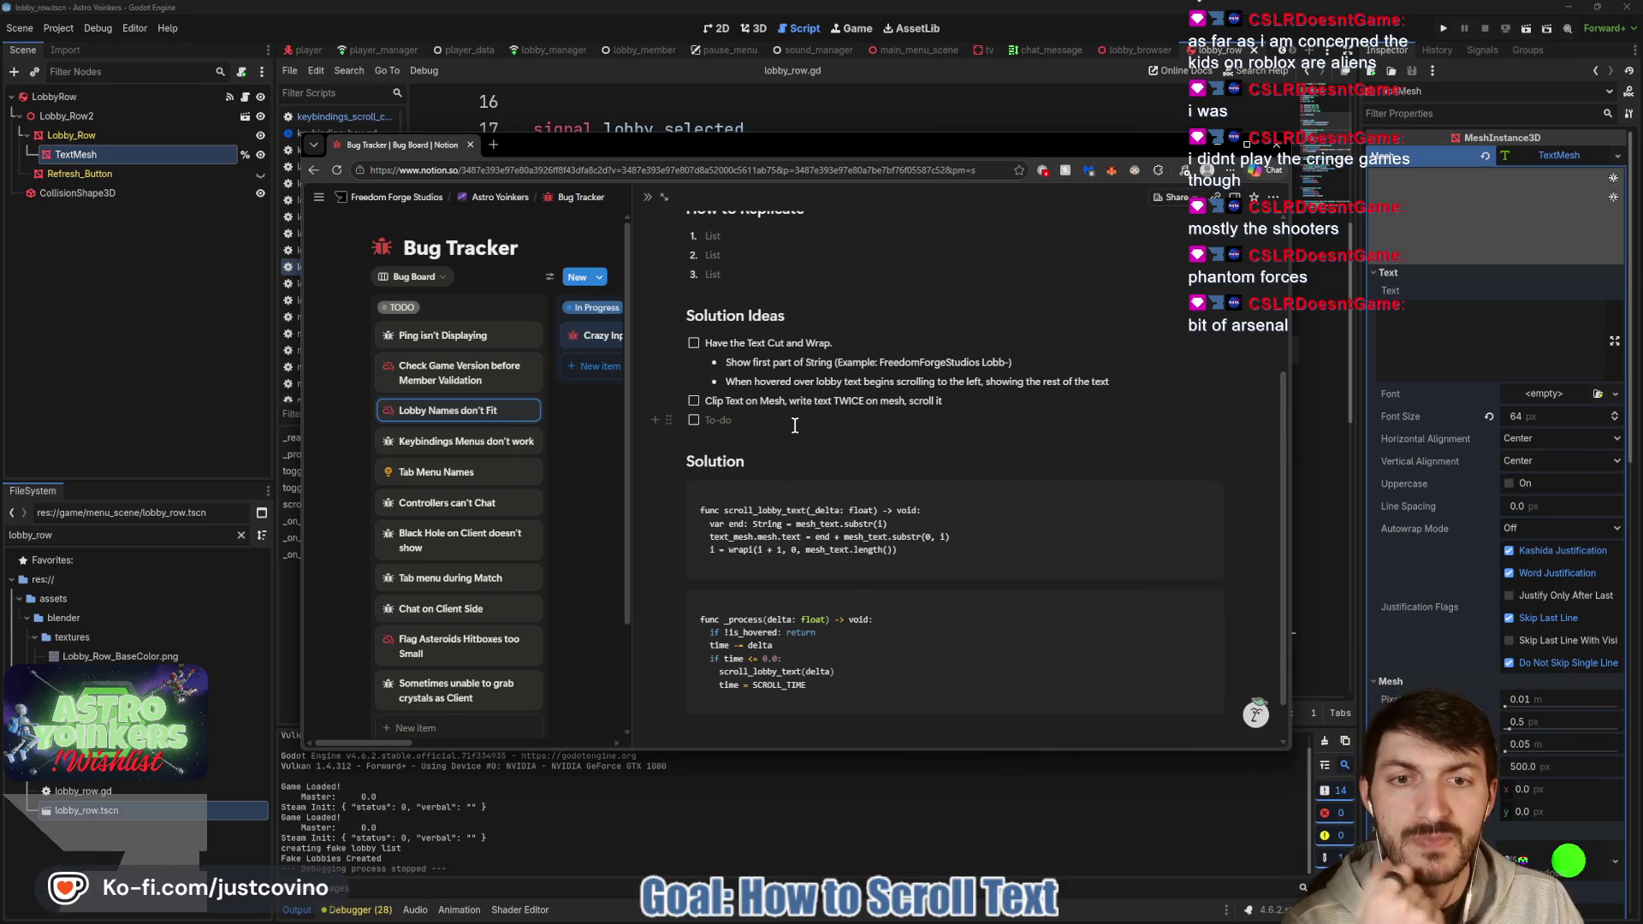
pyautogui.scroll(3, 791, 420)
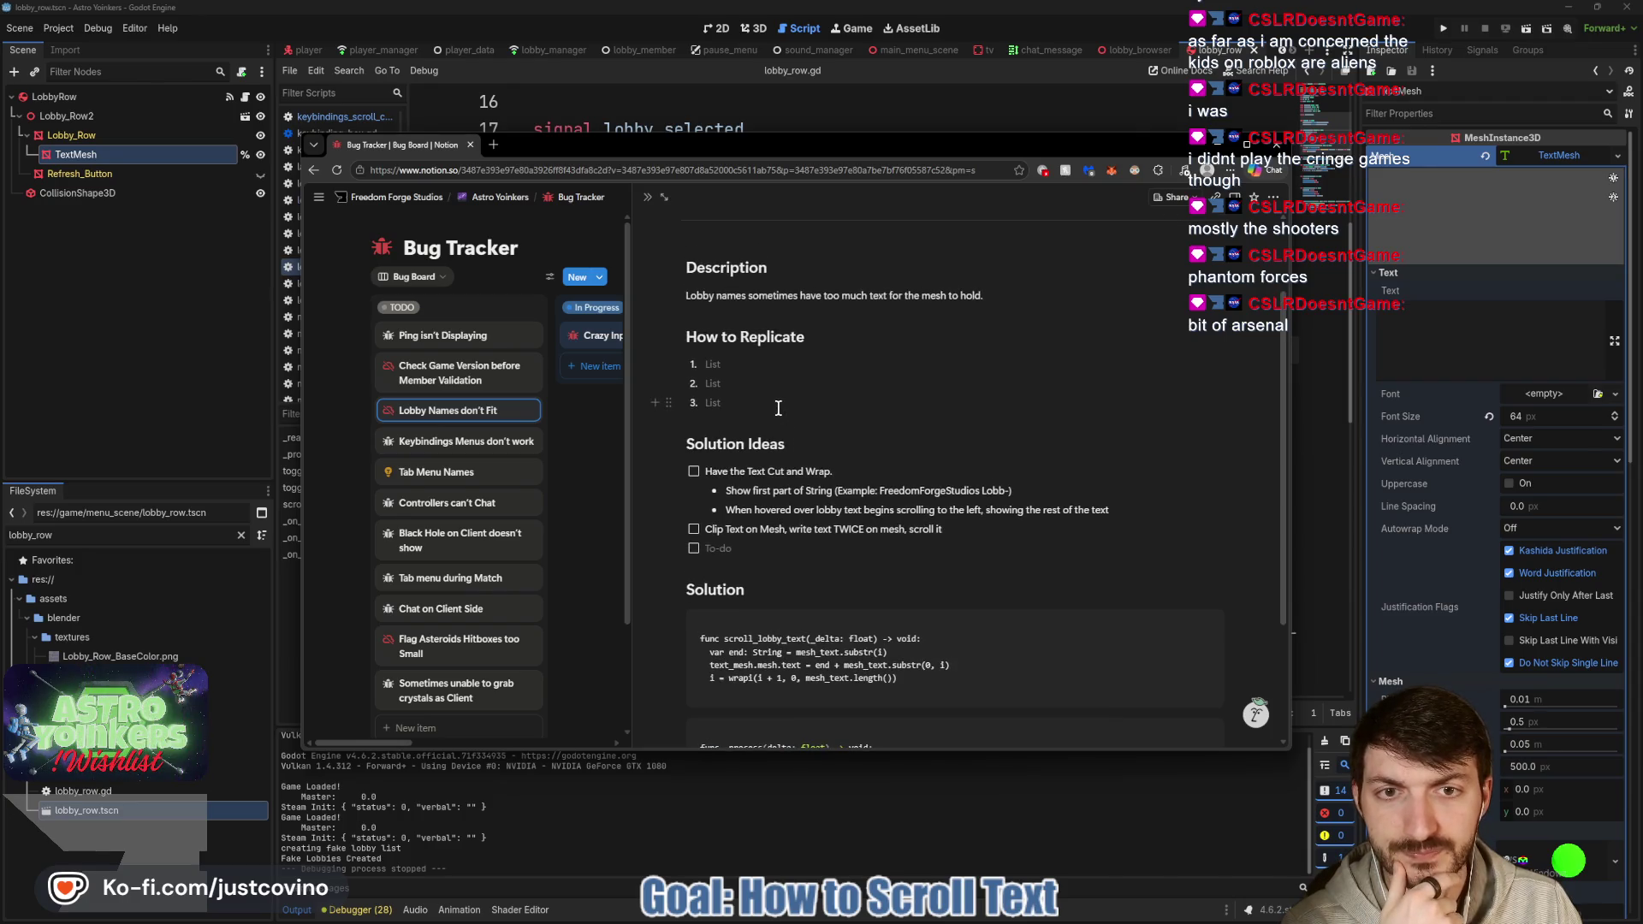
pyautogui.click(597, 480)
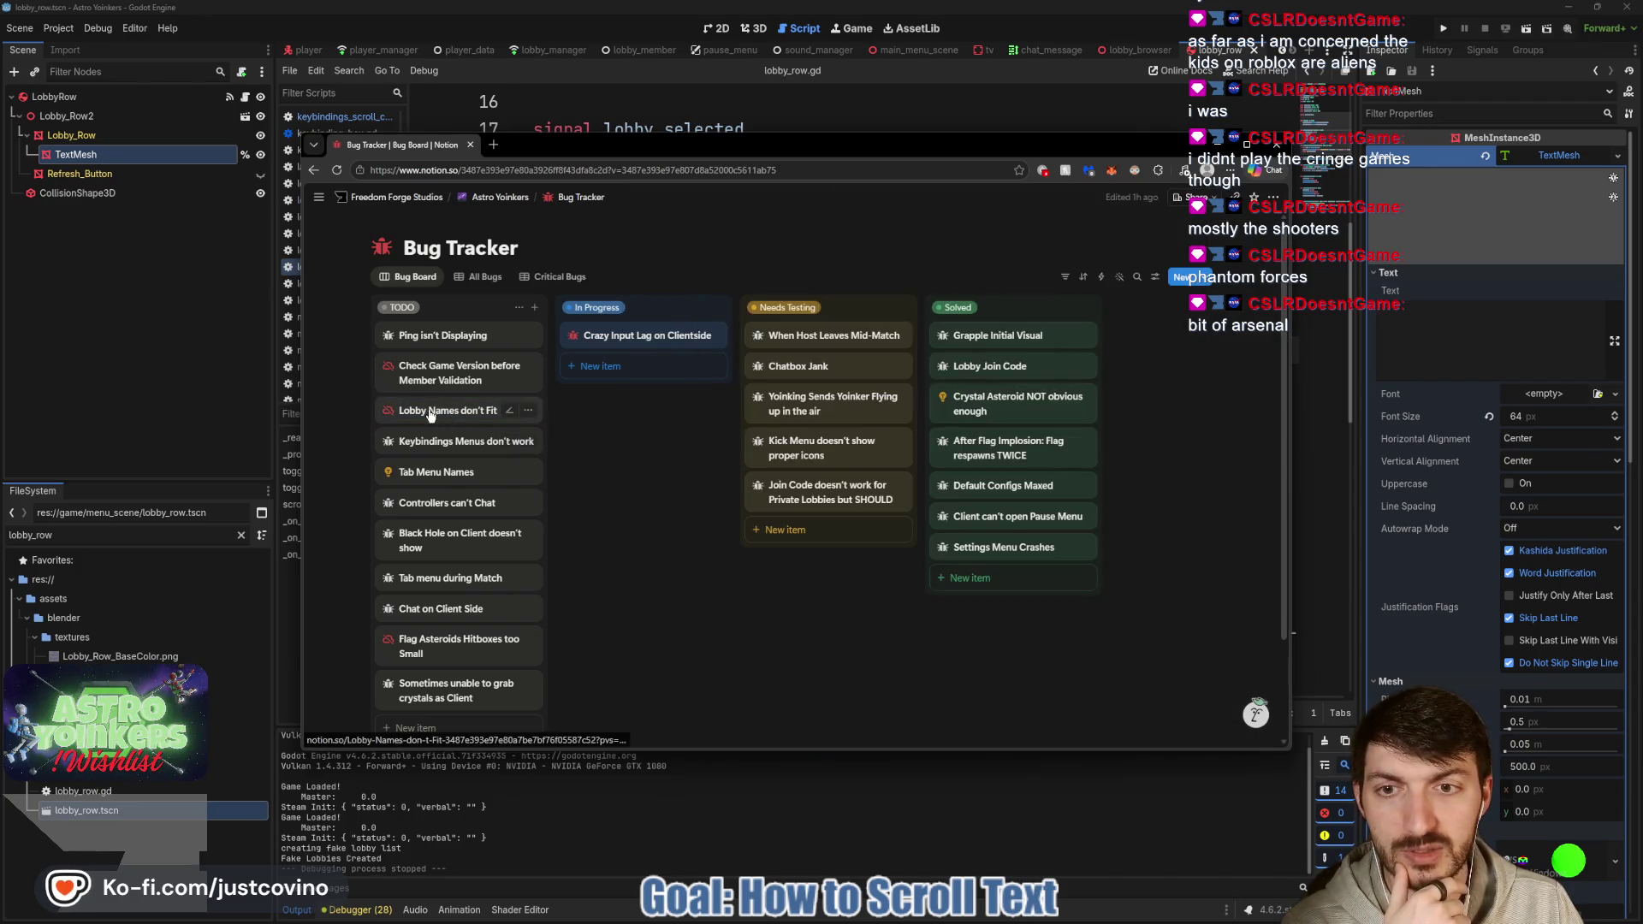
# Move the Lobby Names don't Fit and Tab Menu Names cards into In Progress and review both bugs.
pyautogui.moveTo(441, 410); pyautogui.dragTo(638, 367)
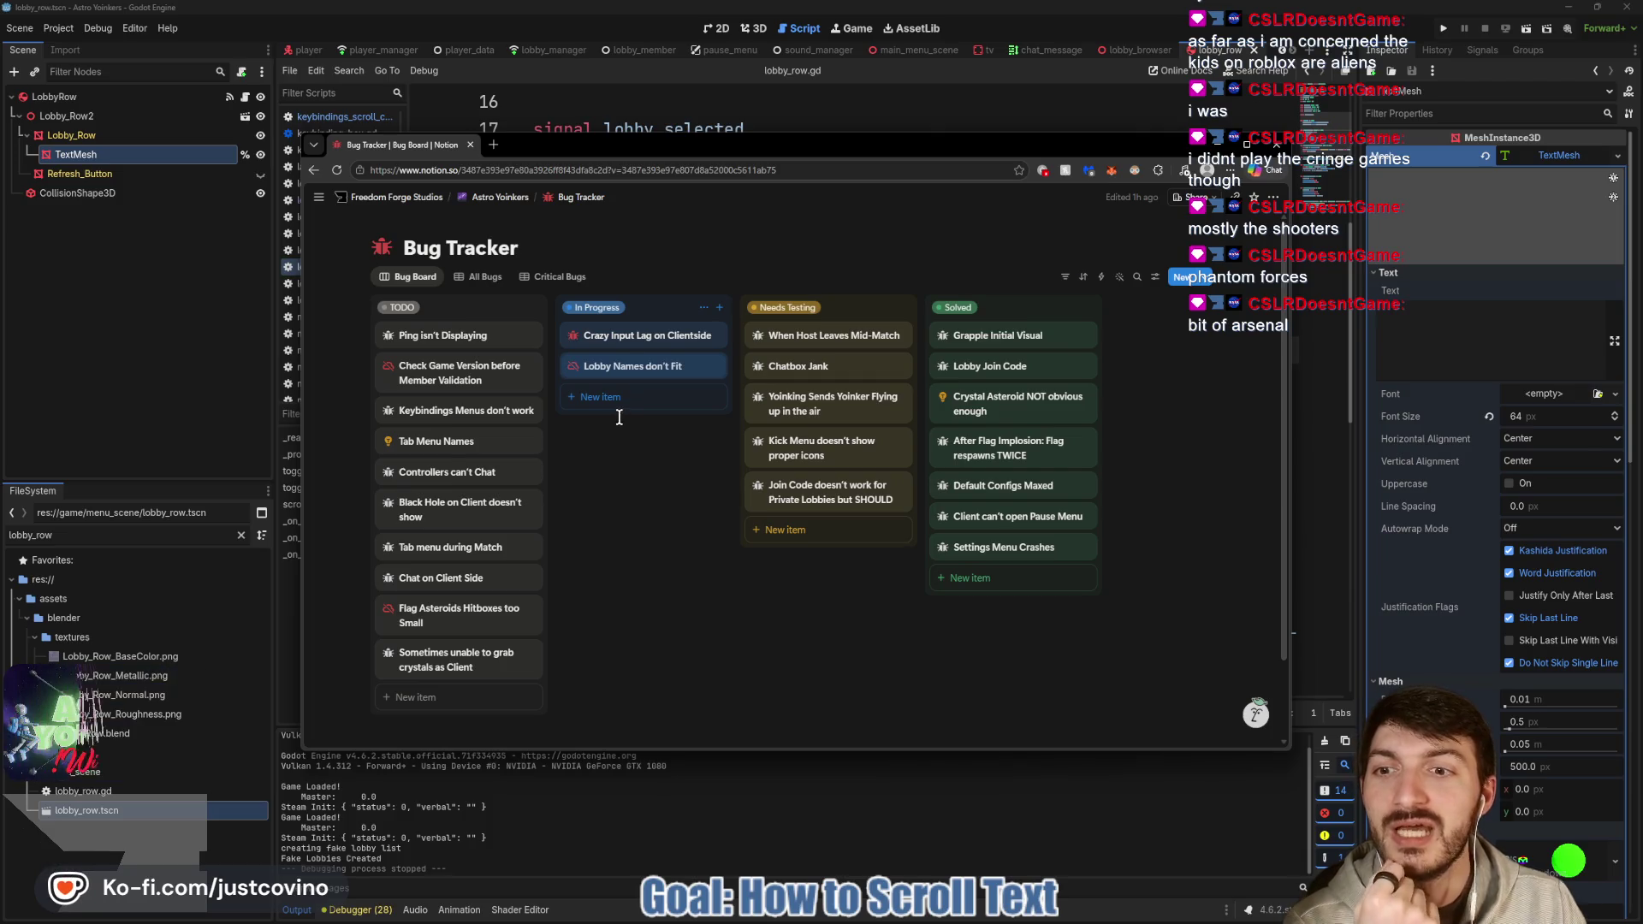
pyautogui.moveTo(483, 442); pyautogui.dragTo(629, 400)
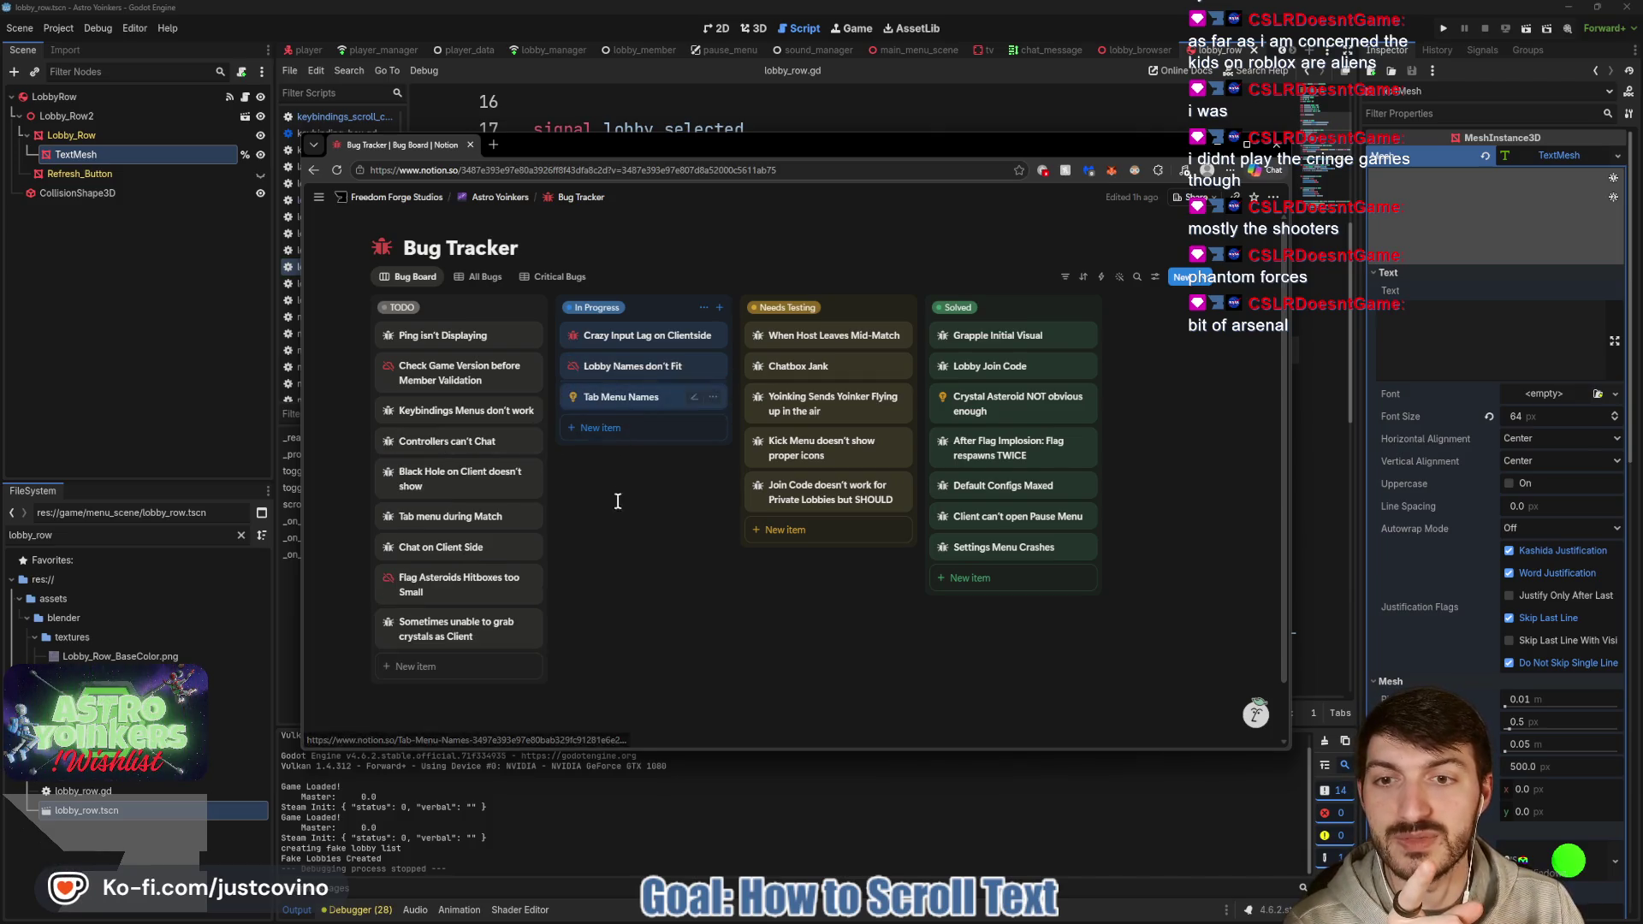
pyautogui.click(625, 401)
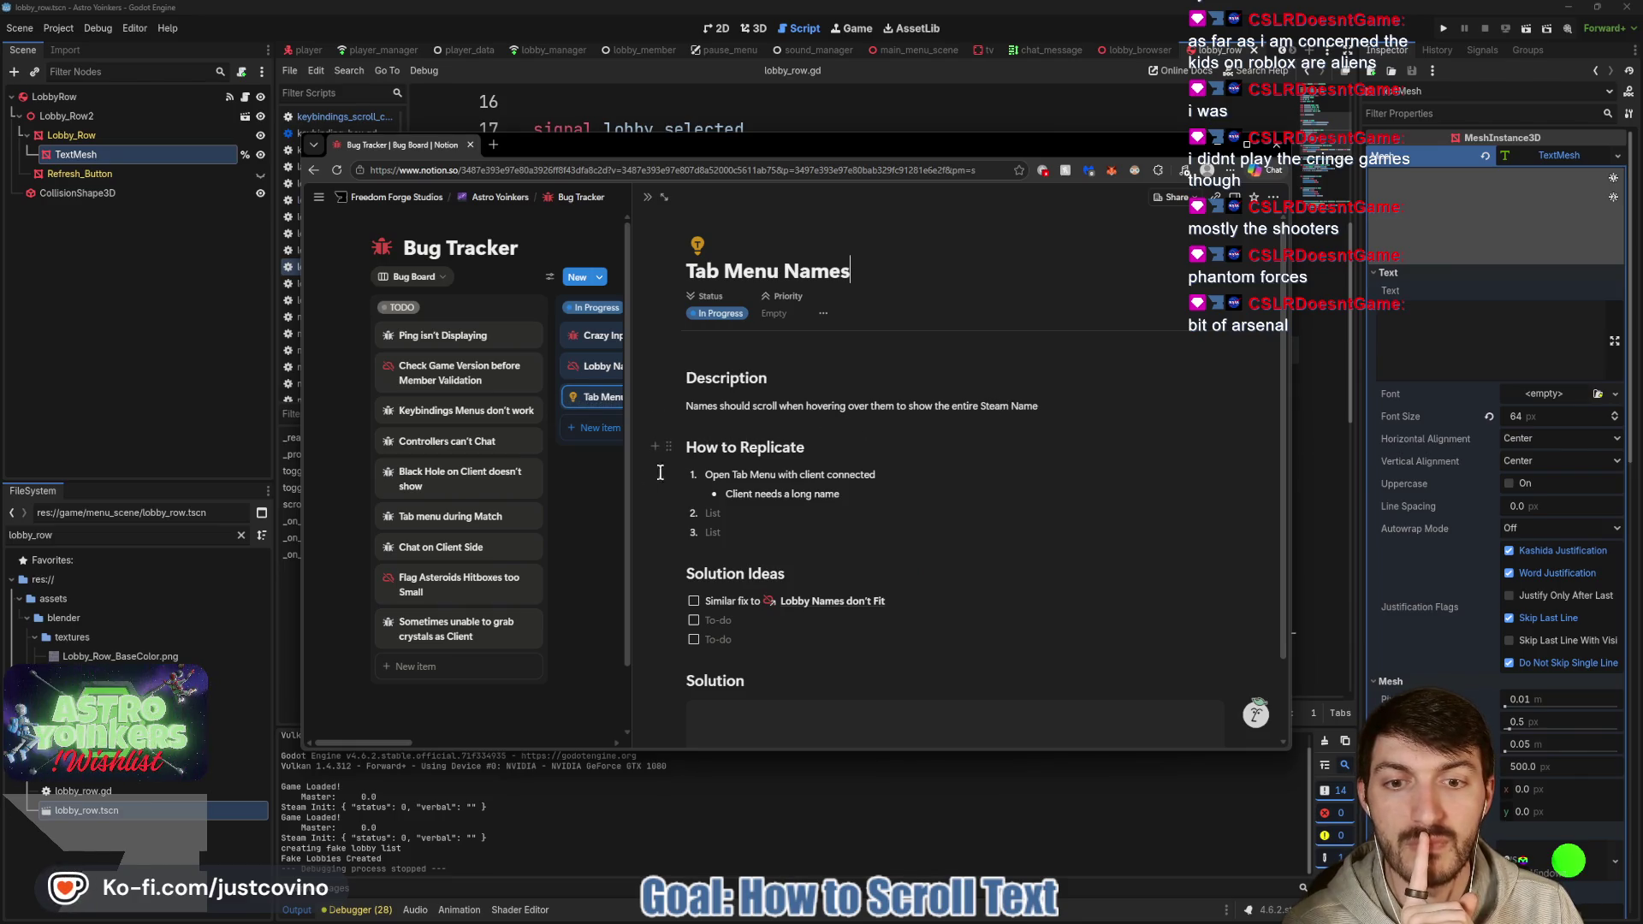
pyautogui.click(596, 483)
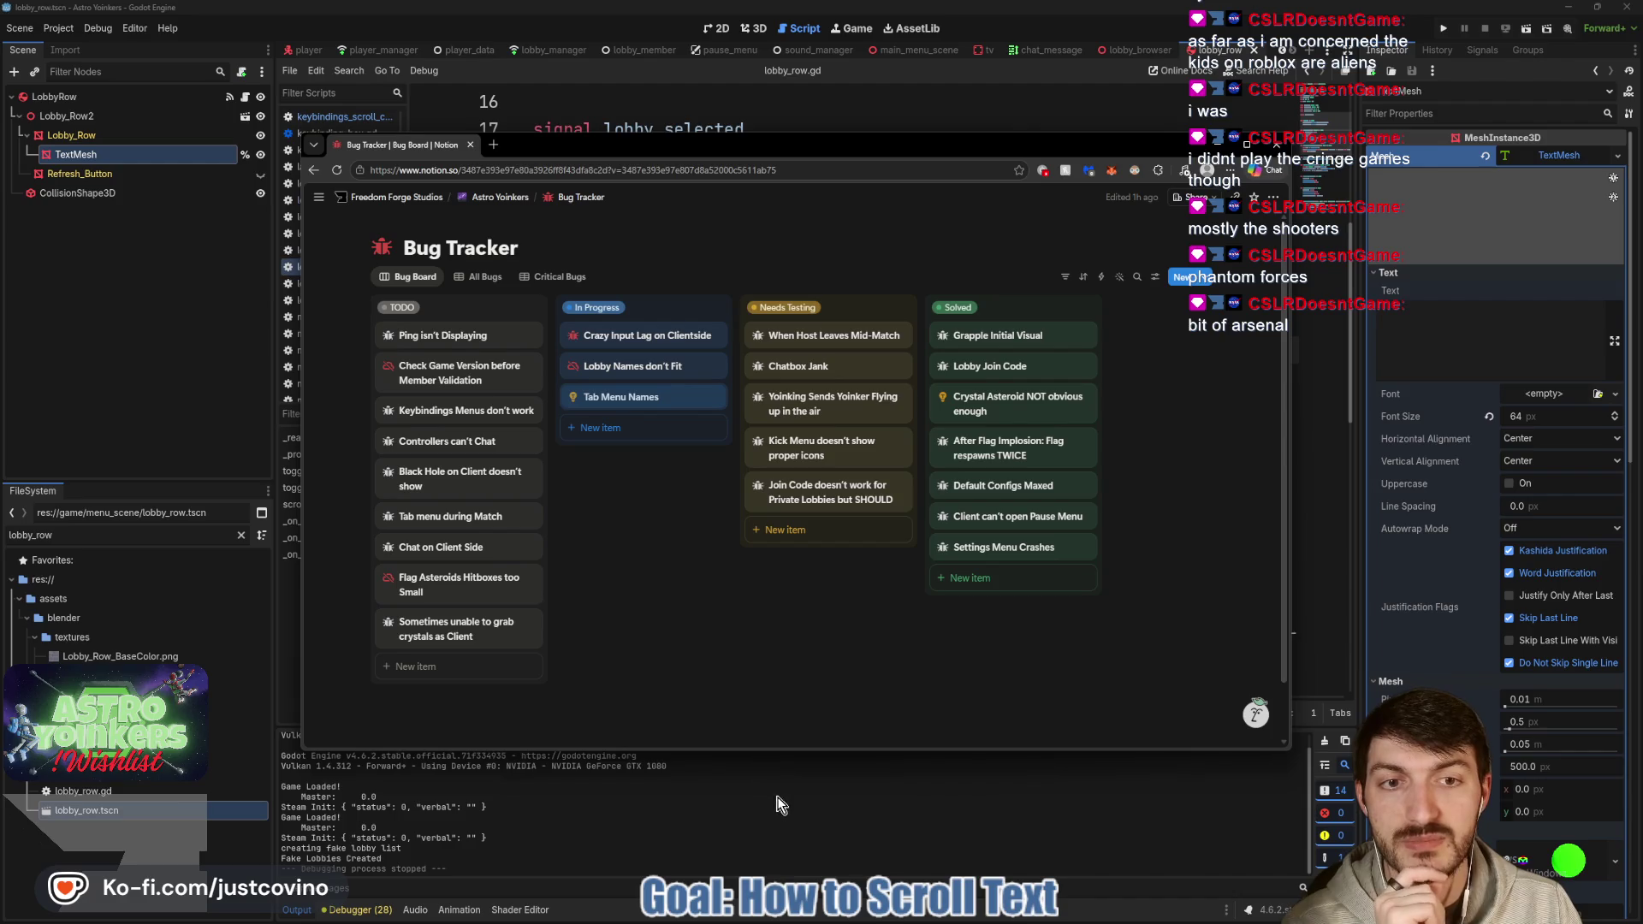
pyautogui.click(634, 366)
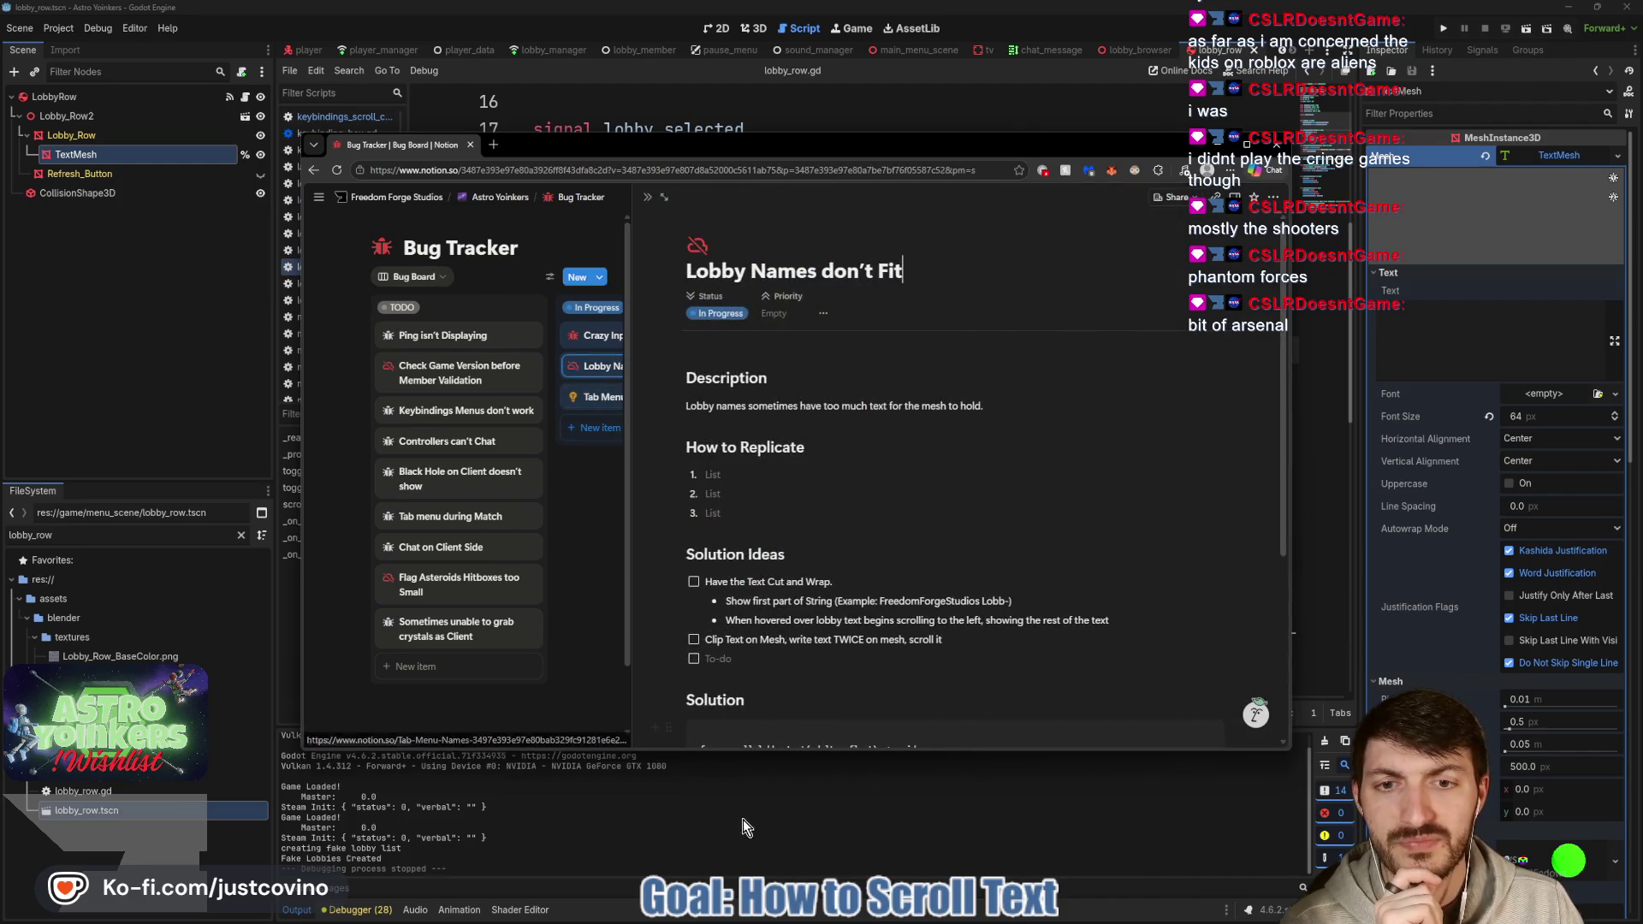
pyautogui.scroll(-5, 836, 631)
pyautogui.hotkey('alt', 'Tab')
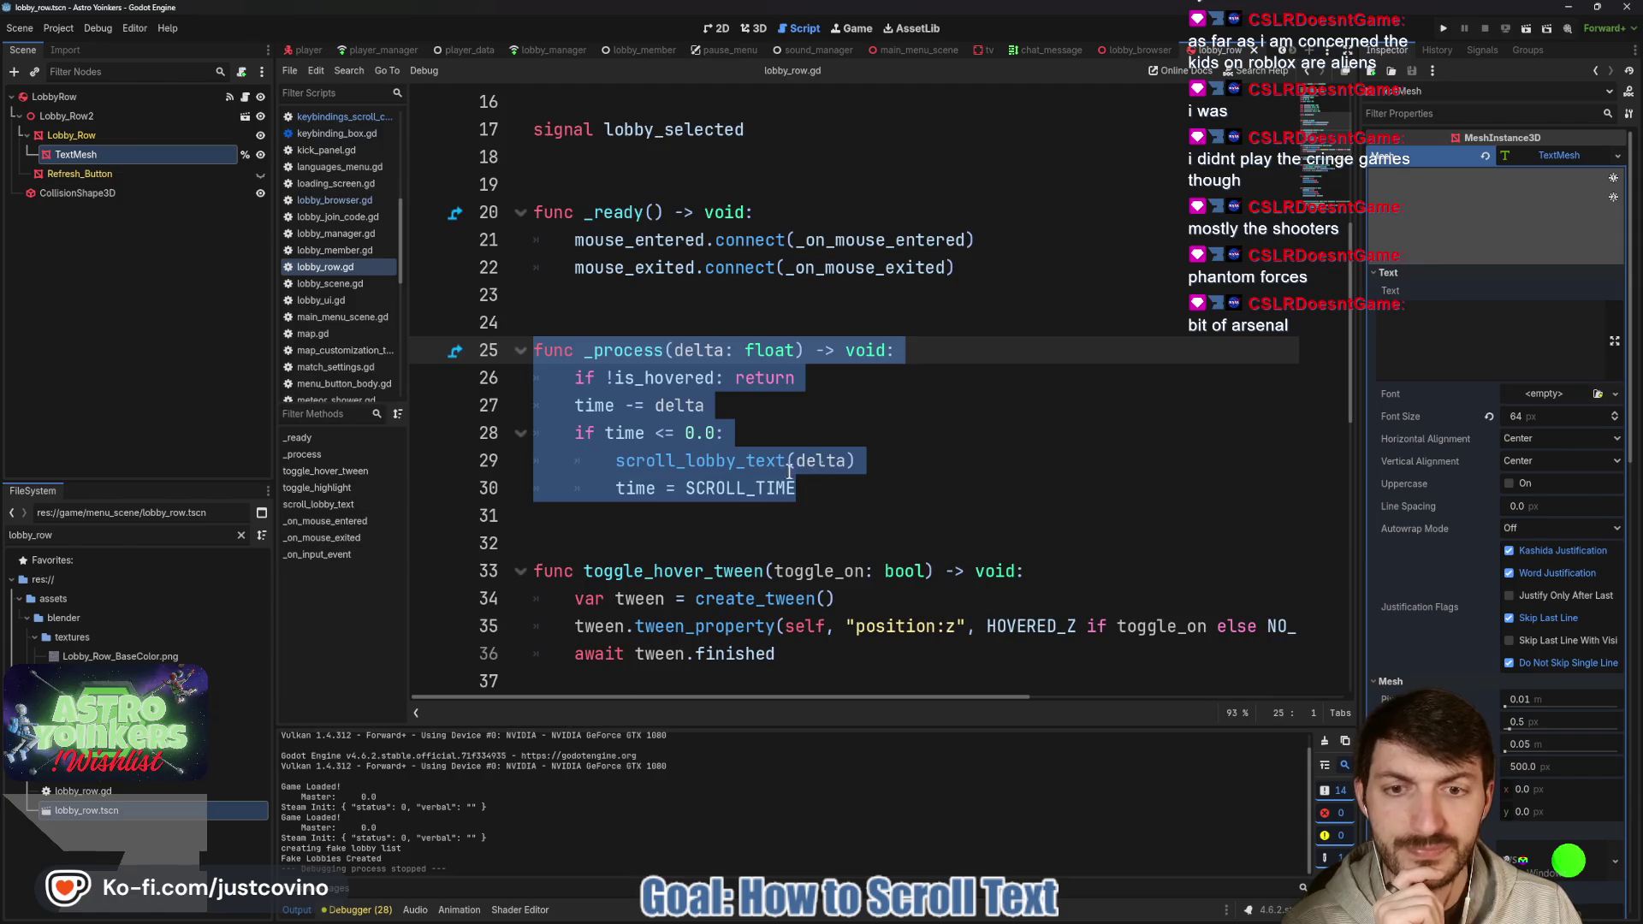
pyautogui.click(843, 516)
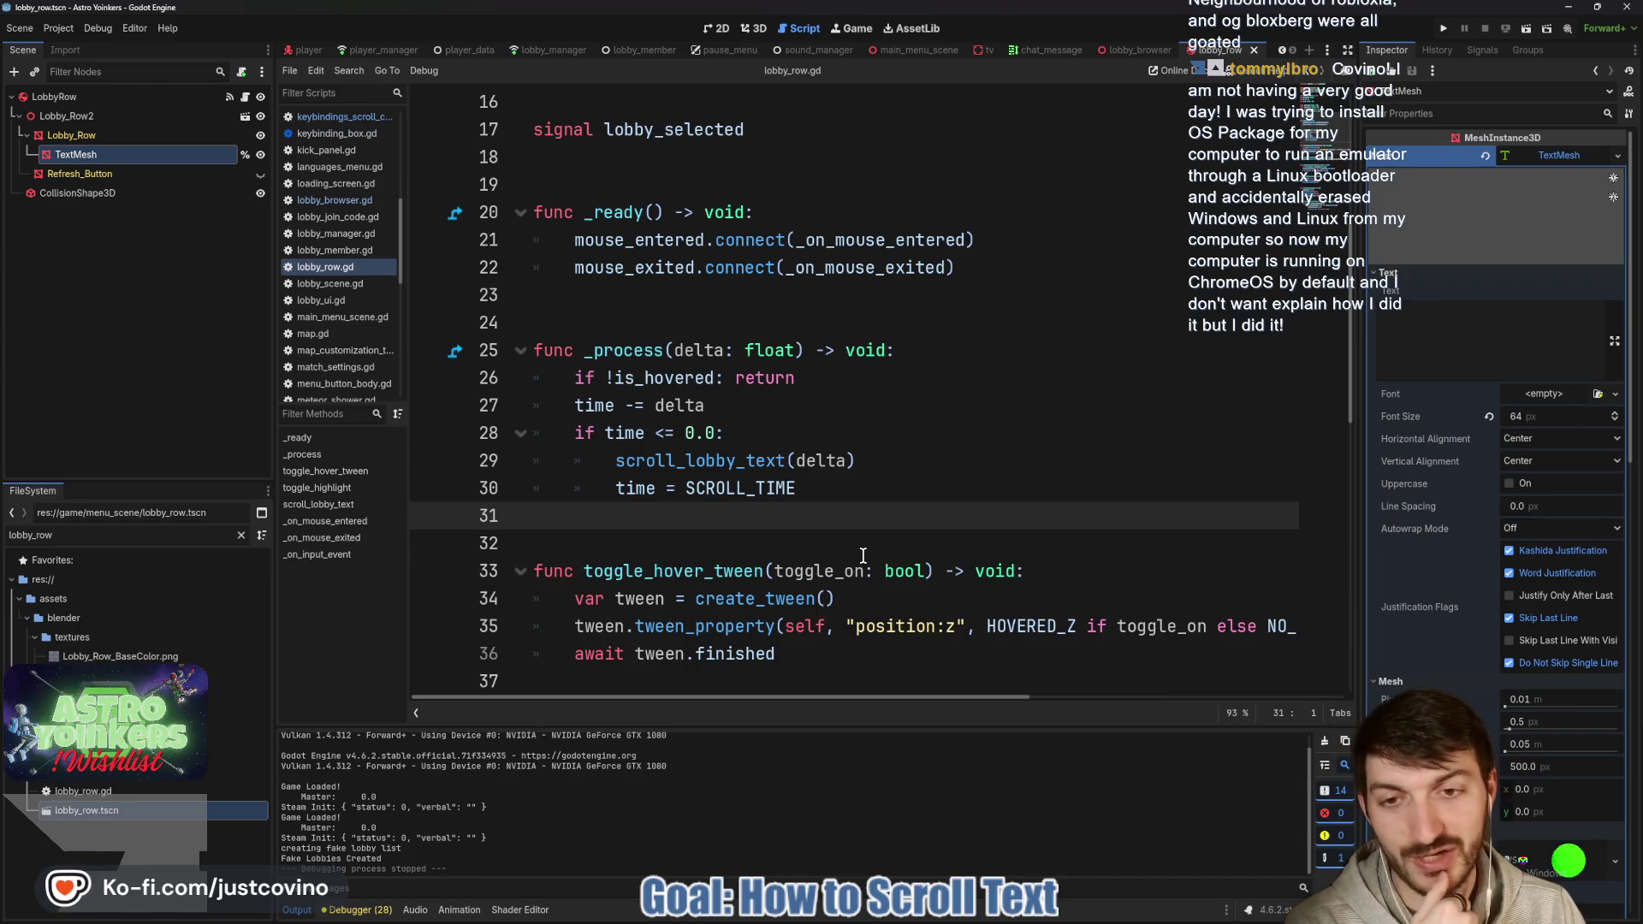
pyautogui.press('Down')
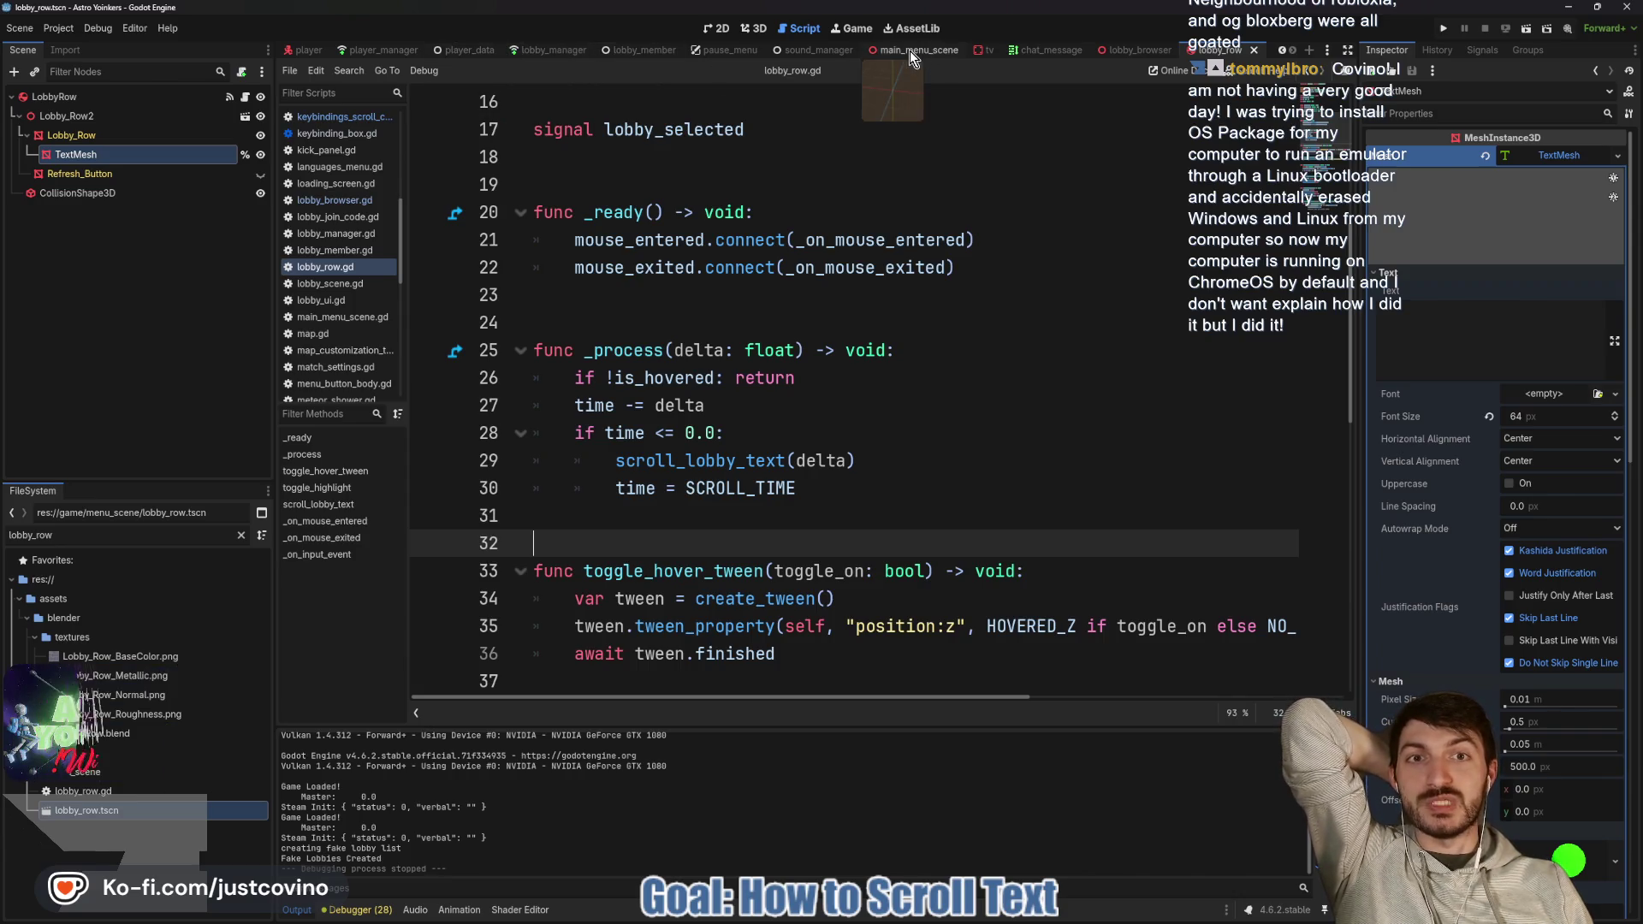
# Open the player script, collapse TextChat, and open the TabMenu node's script.
pyautogui.scroll(1, 629, 43)
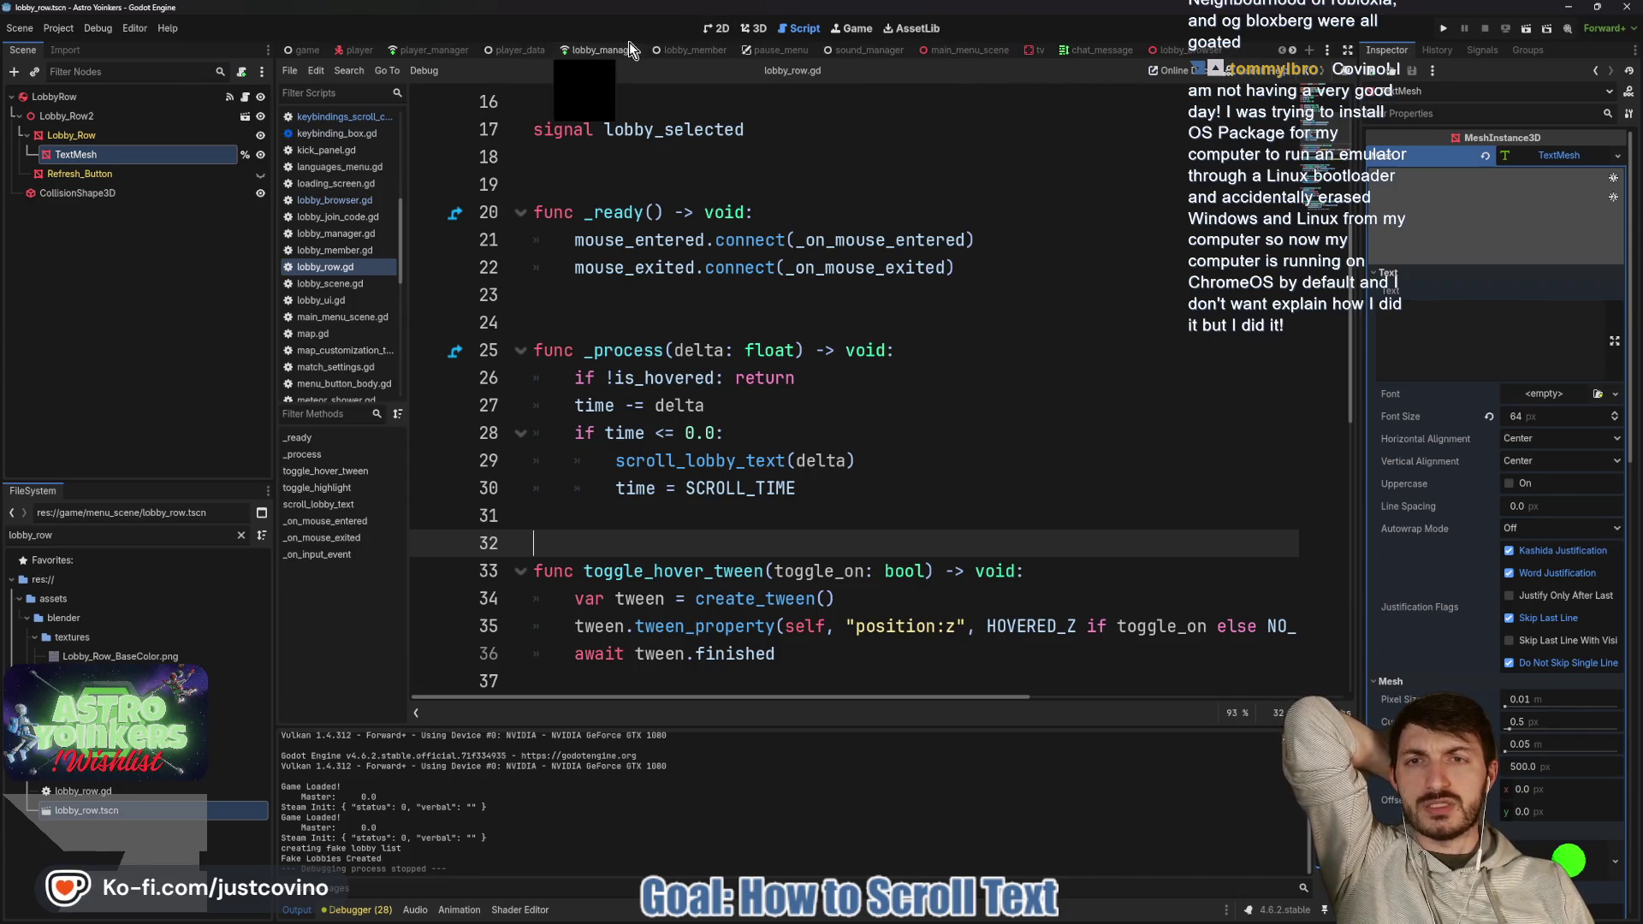
pyautogui.click(355, 49)
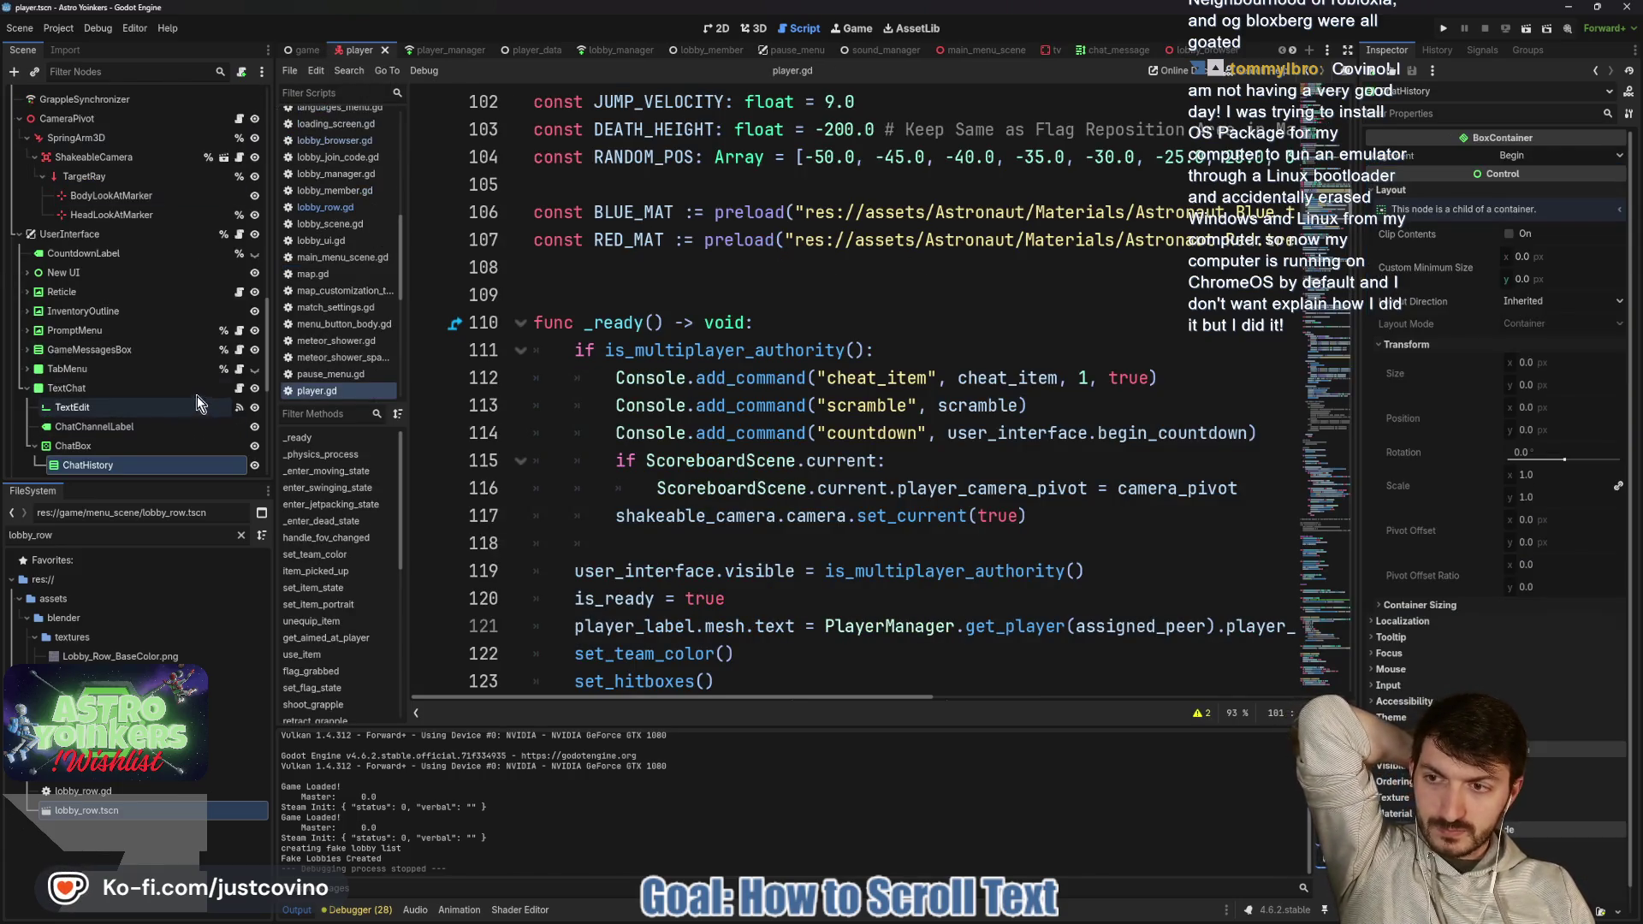
pyautogui.click(26, 388)
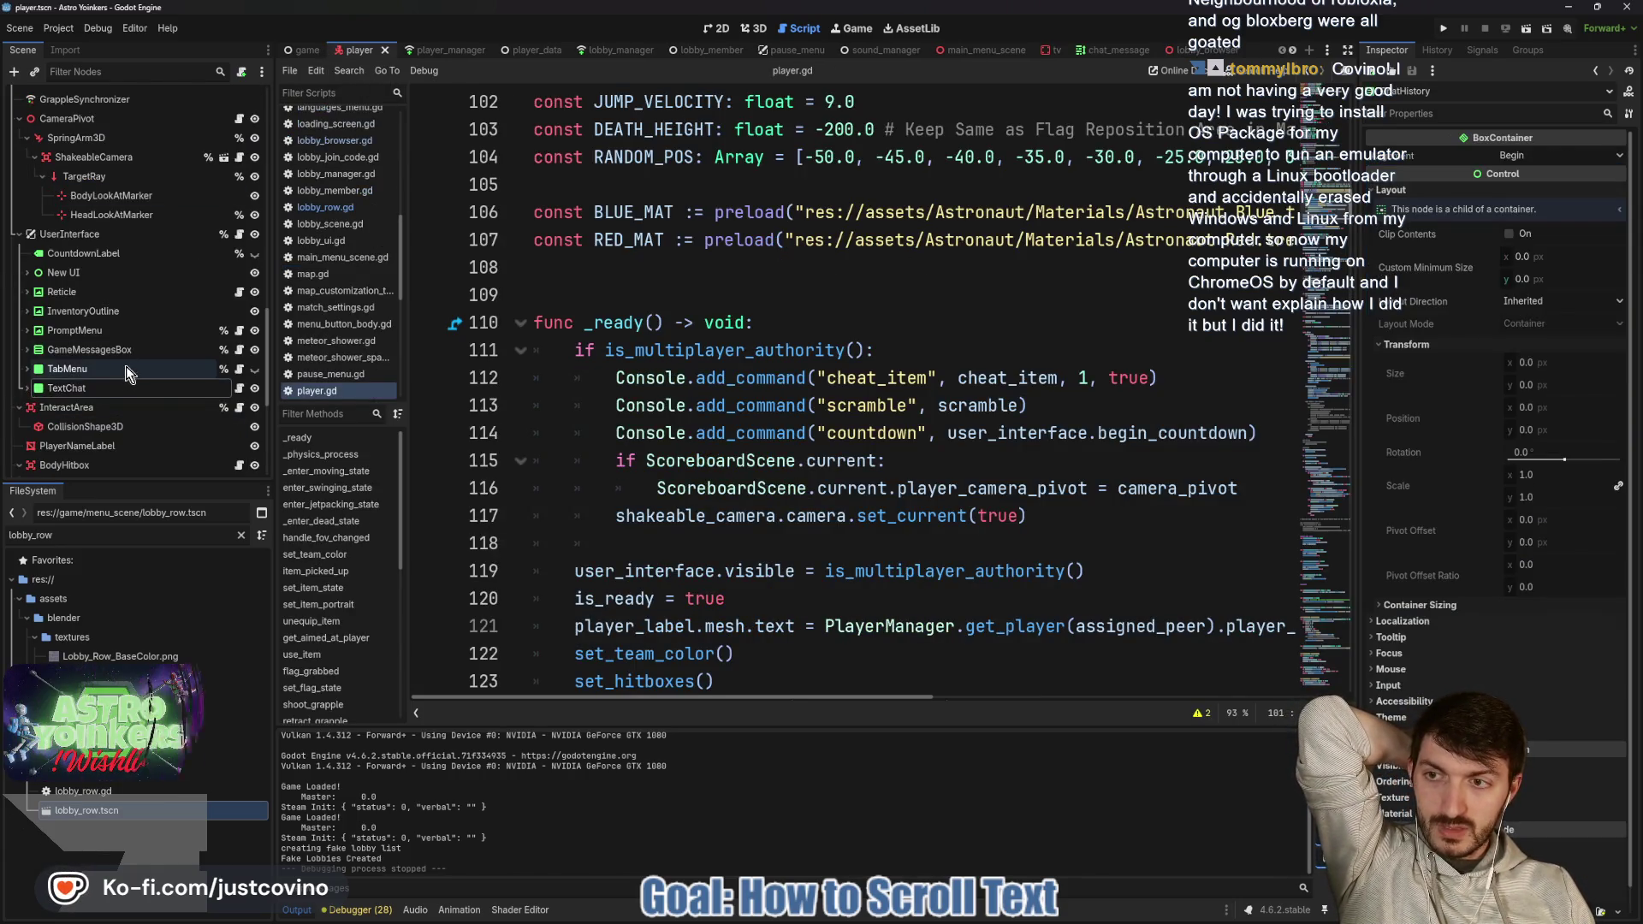
pyautogui.click(240, 369)
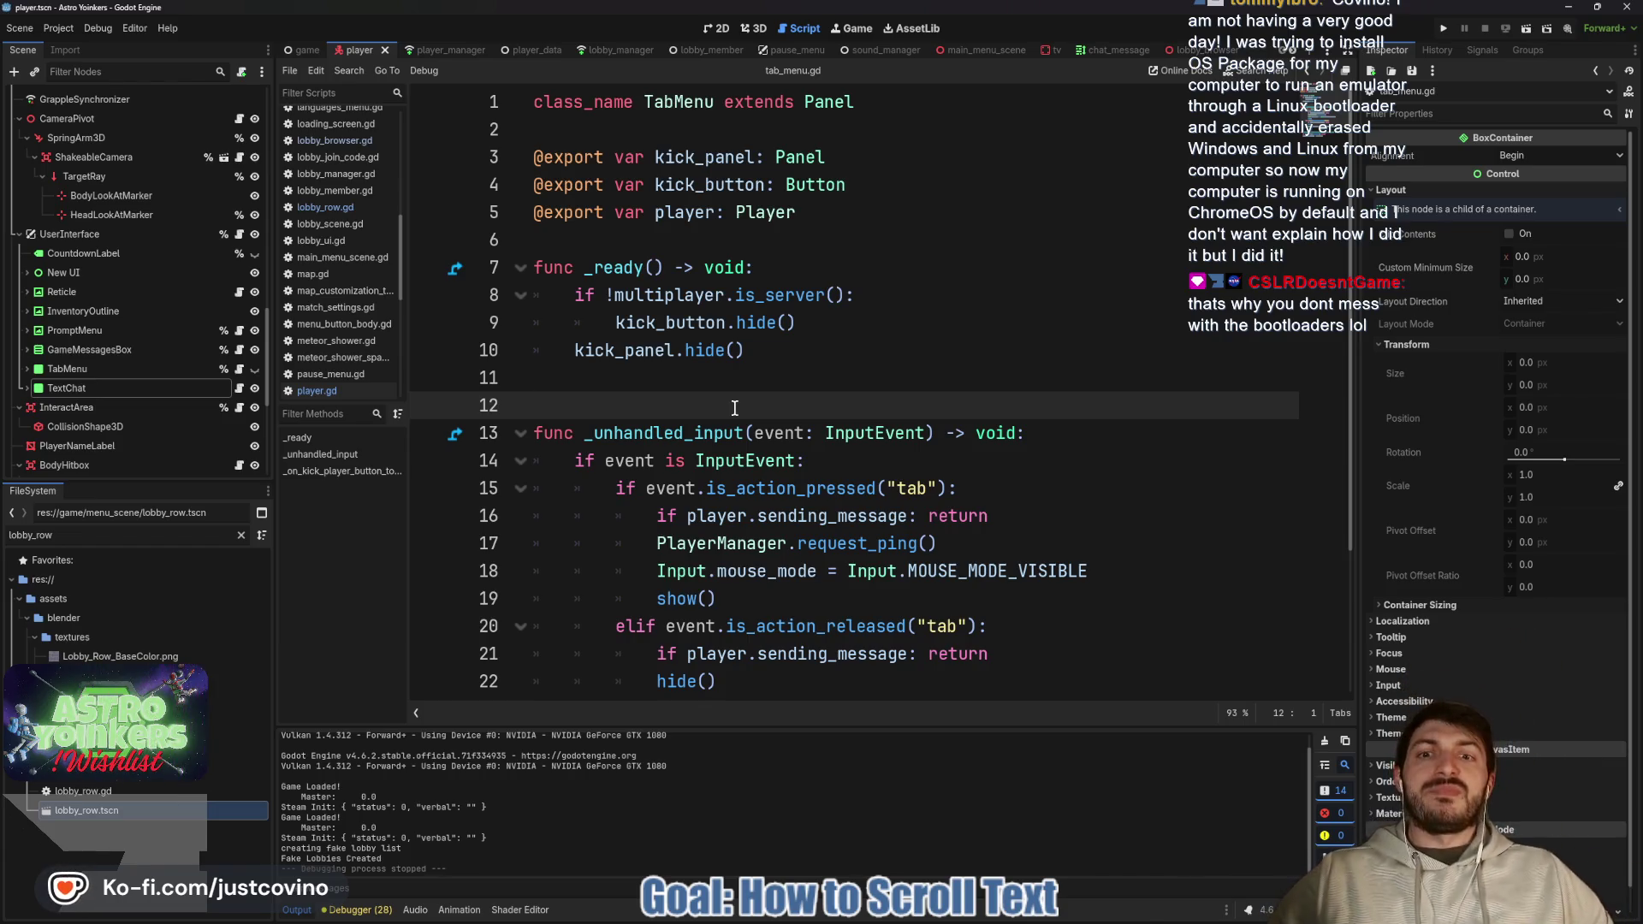
pyautogui.scroll(-2, 702, 385)
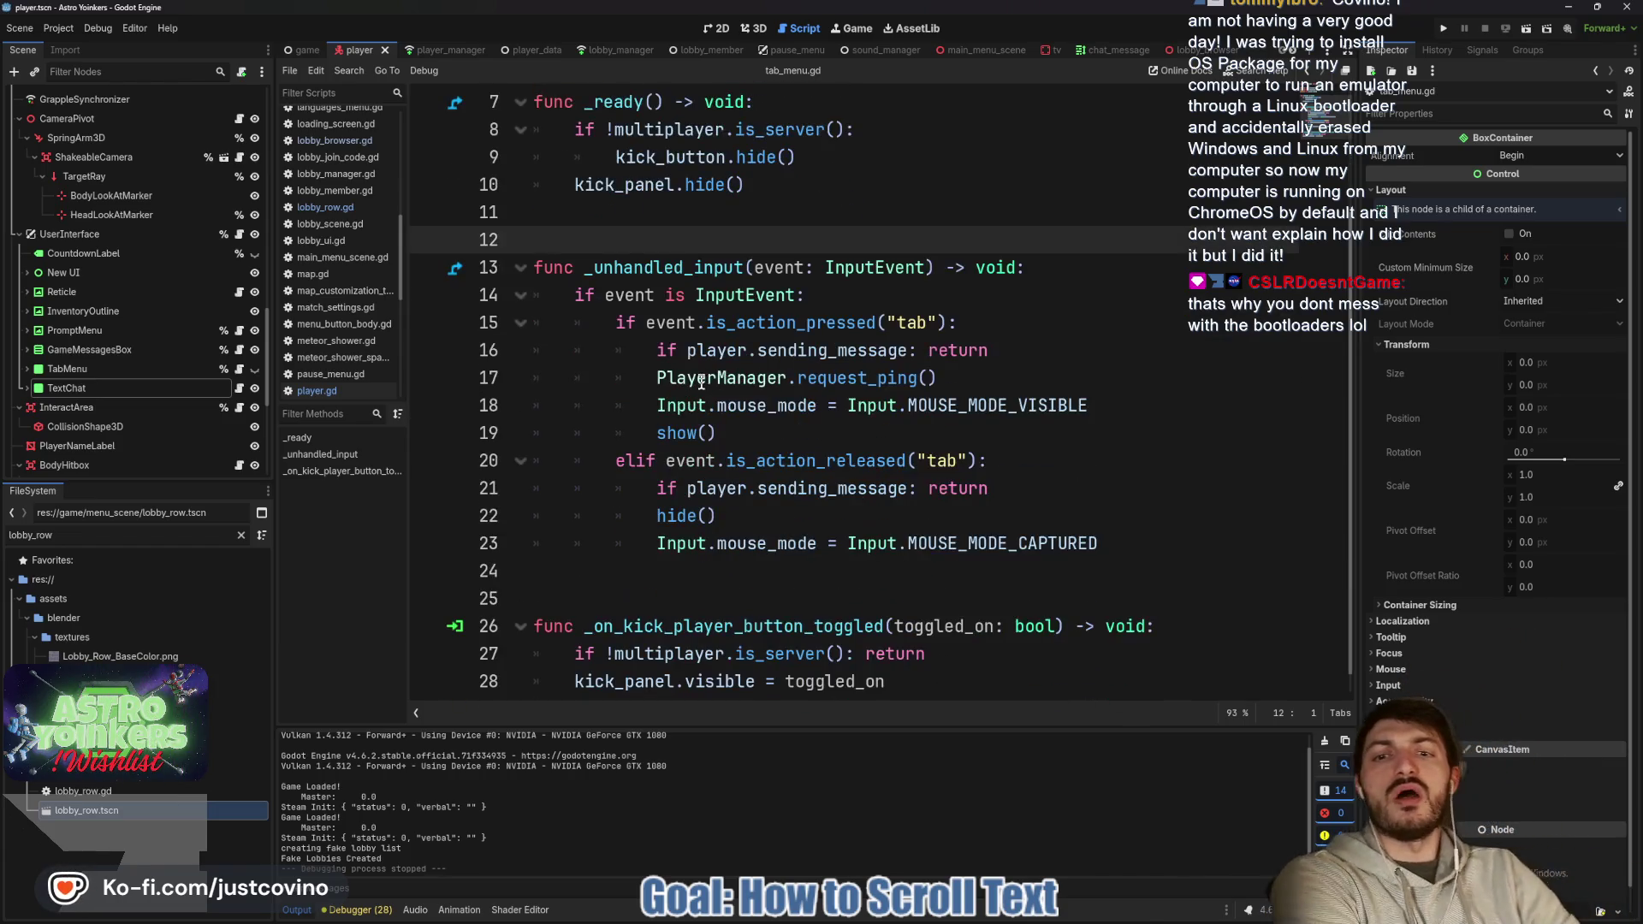
pyautogui.scroll(-1, 701, 384)
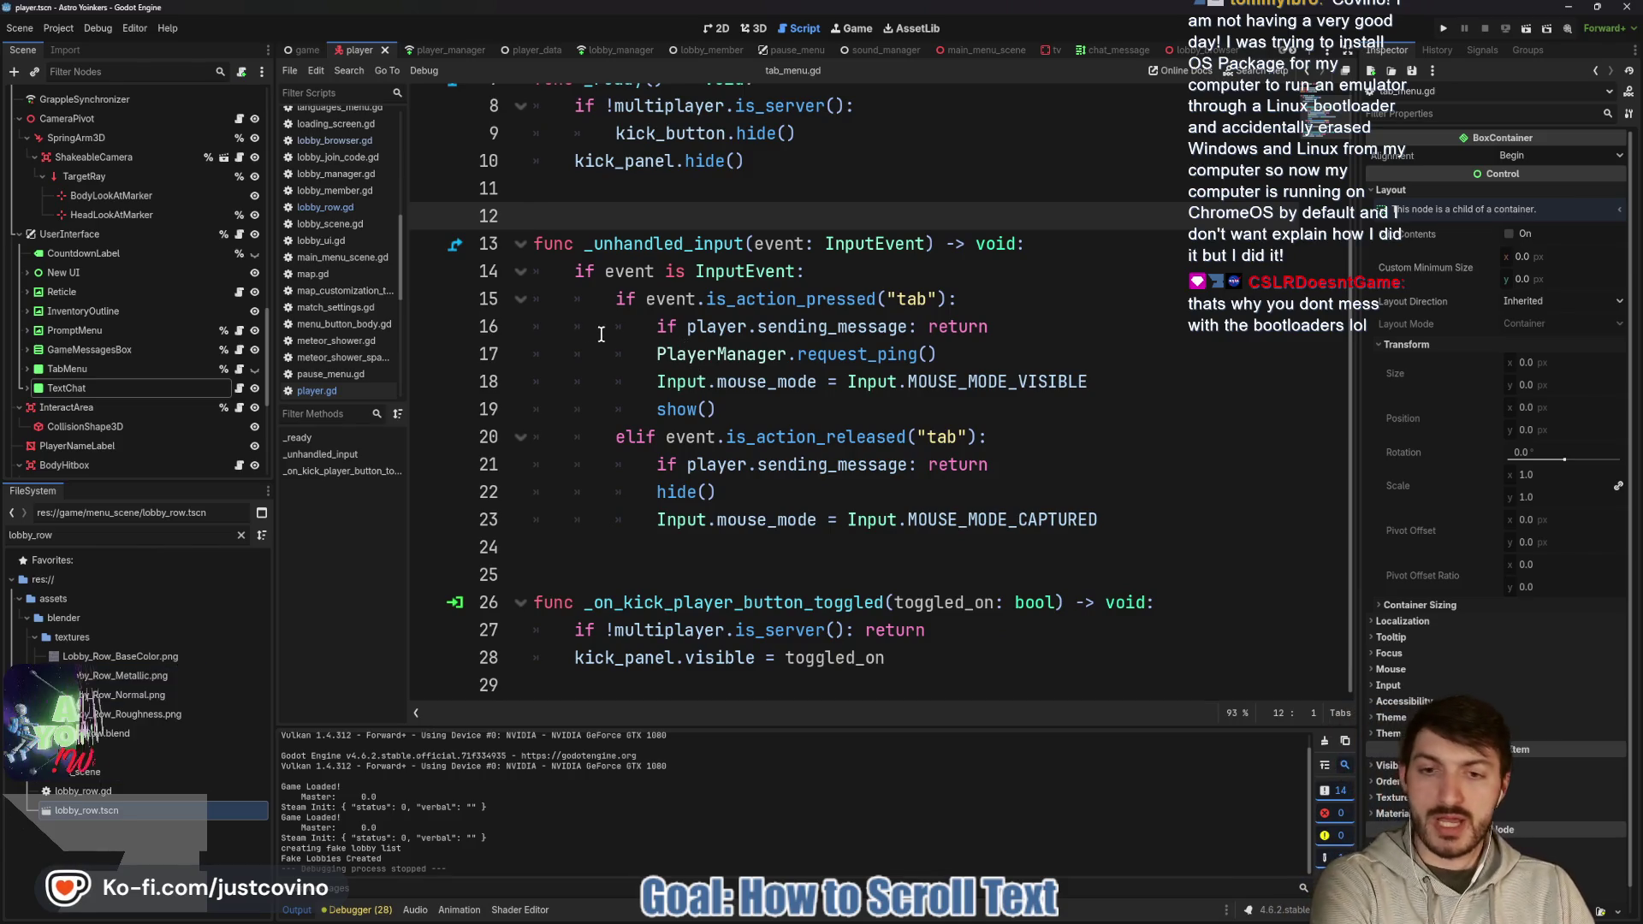
# Expand TabMenu's child nodes, then start a new FileSystem search for tab.
pyautogui.click(28, 369)
pyautogui.scroll(-1, 51, 381)
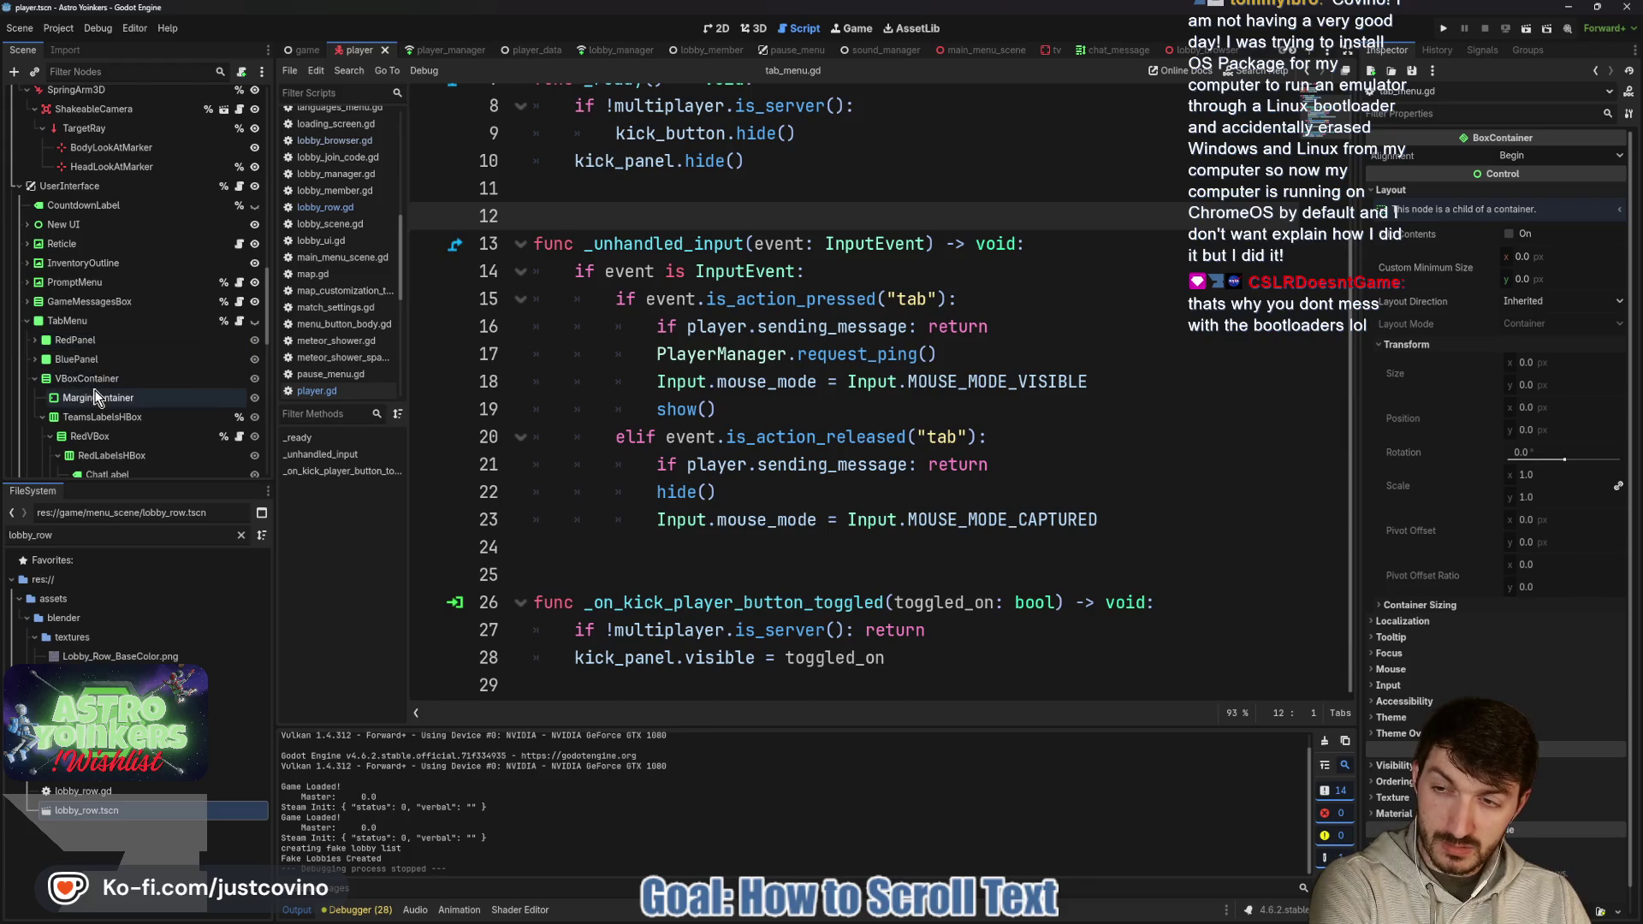
pyautogui.scroll(-1, 96, 396)
pyautogui.scroll(-2, 141, 432)
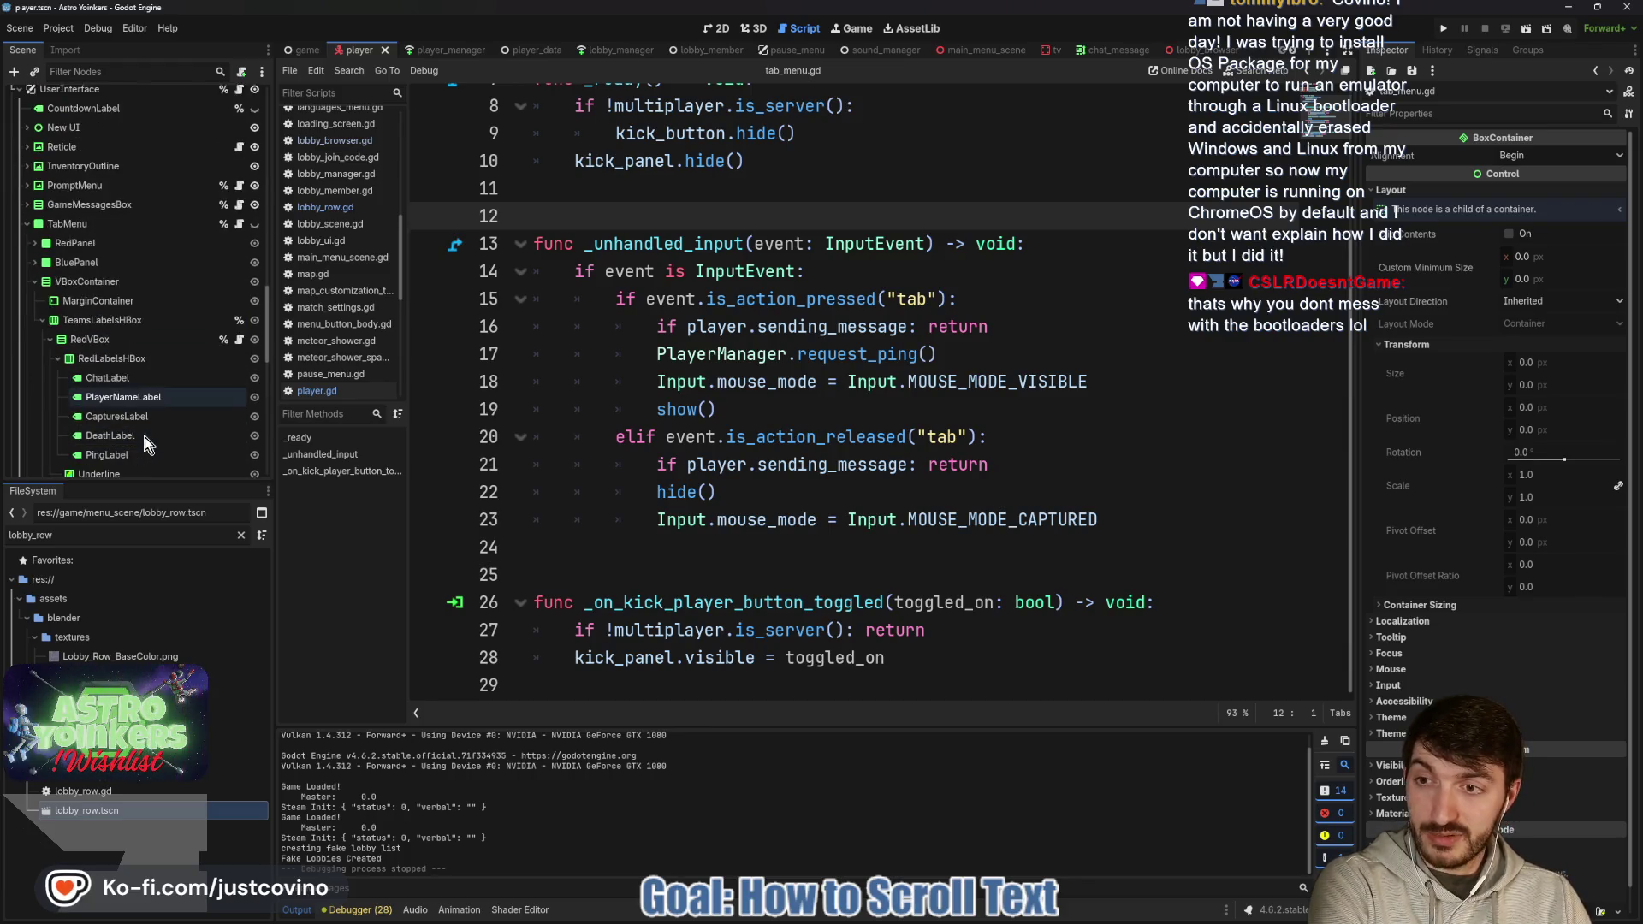
pyautogui.scroll(-1, 144, 444)
pyautogui.click(96, 535)
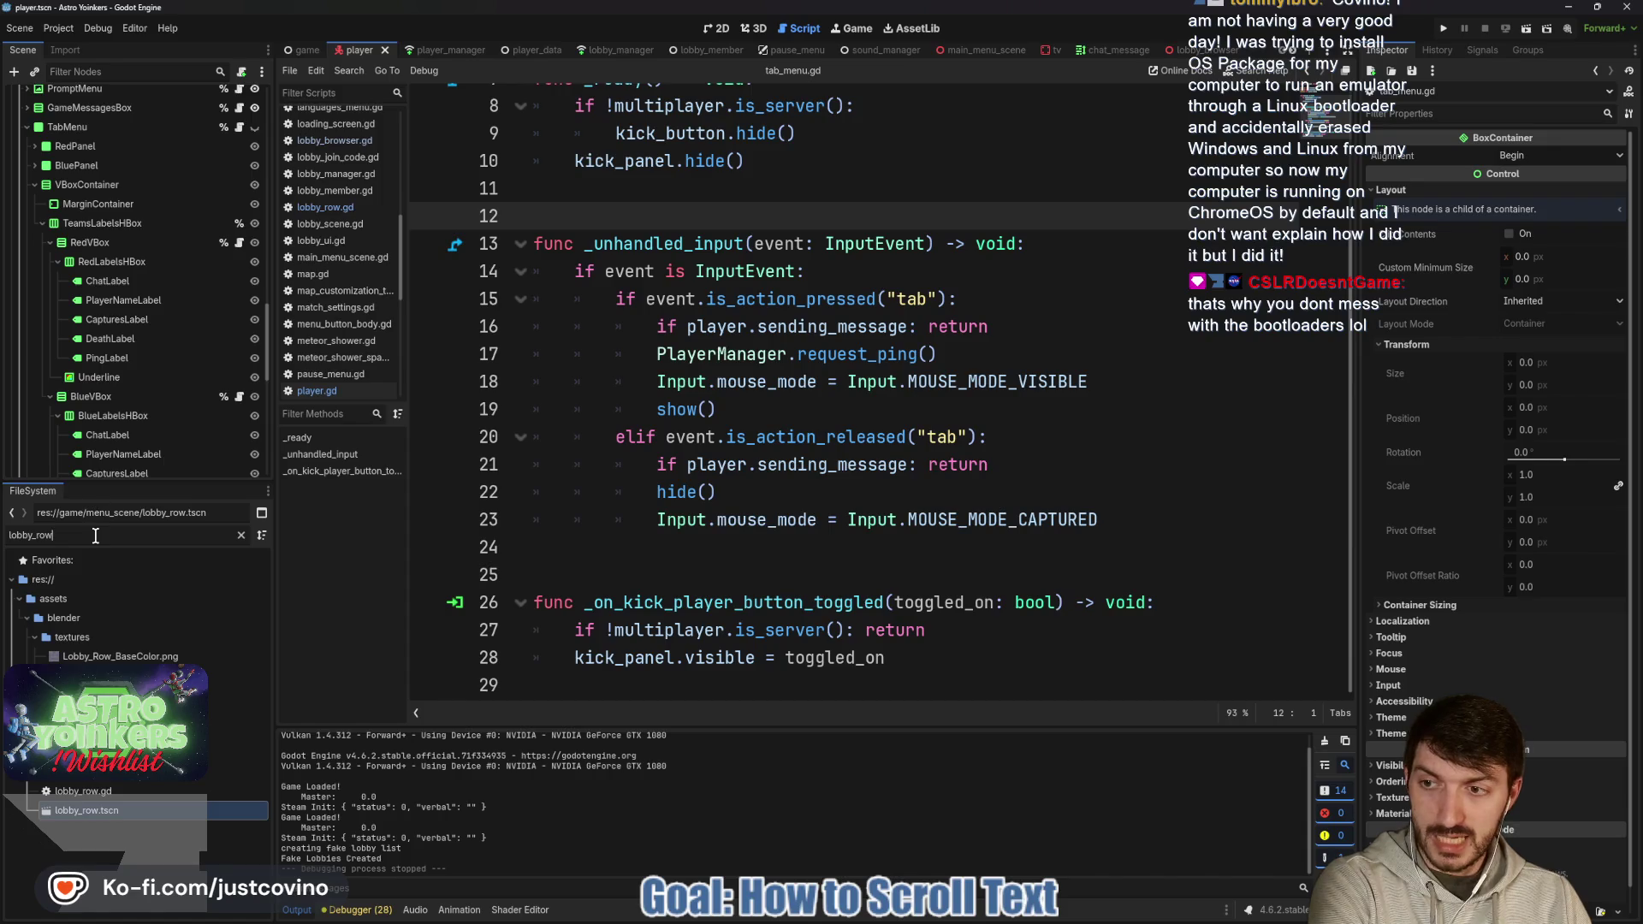
# Open the player_tab_panel scene along with its player_tab_panel.gd script.
pyautogui.write('tab')
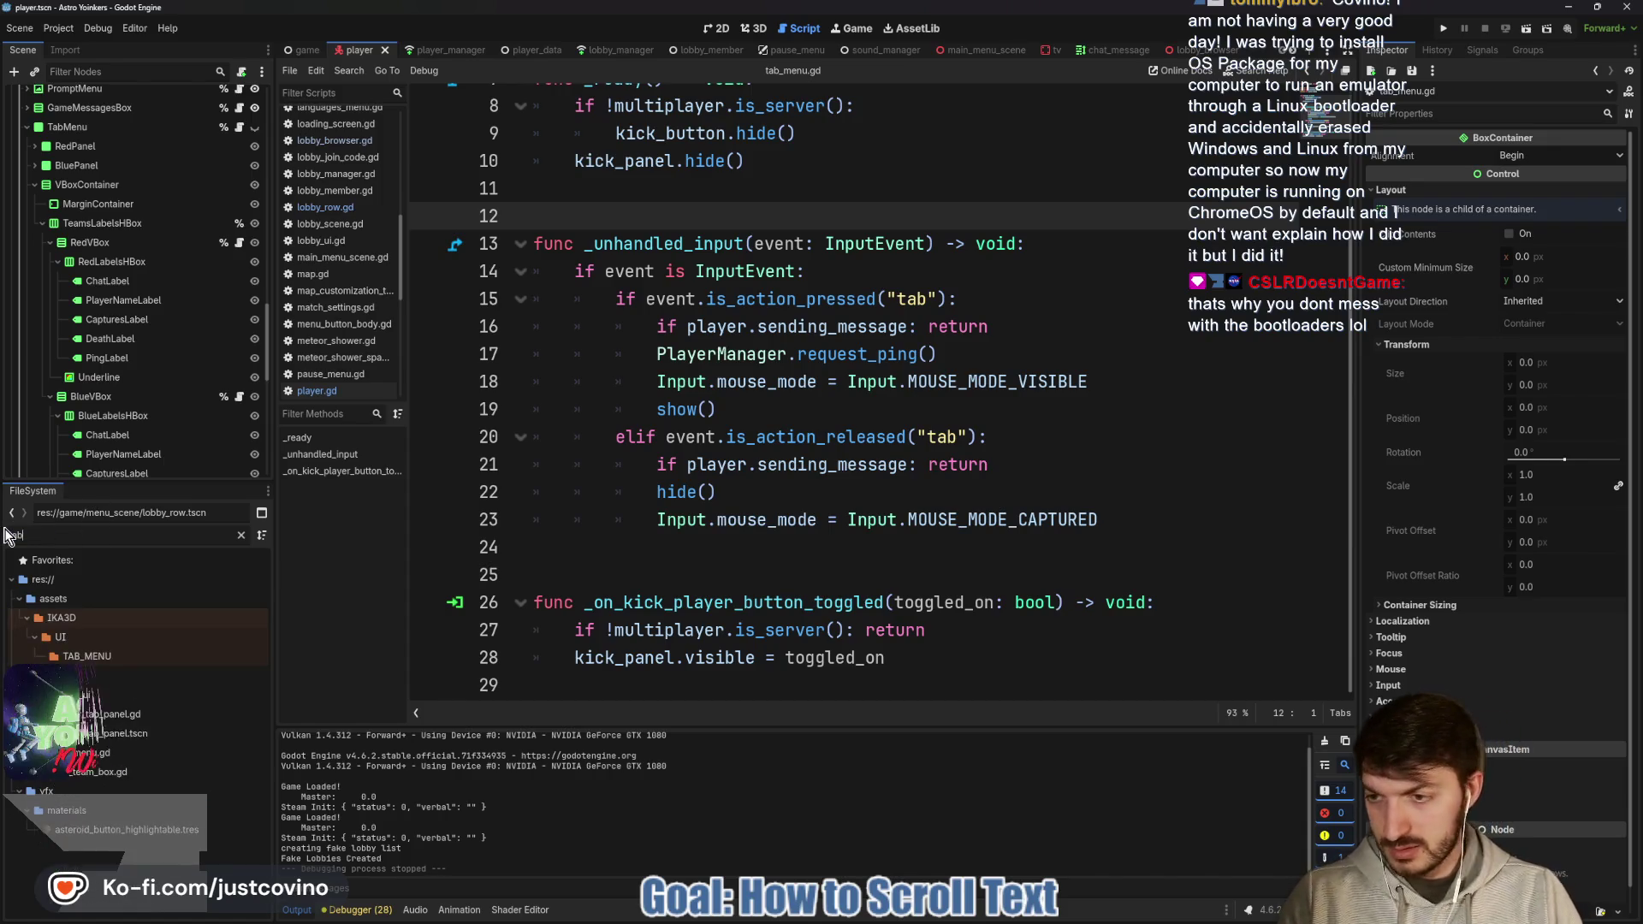
pyautogui.doubleClick(141, 733)
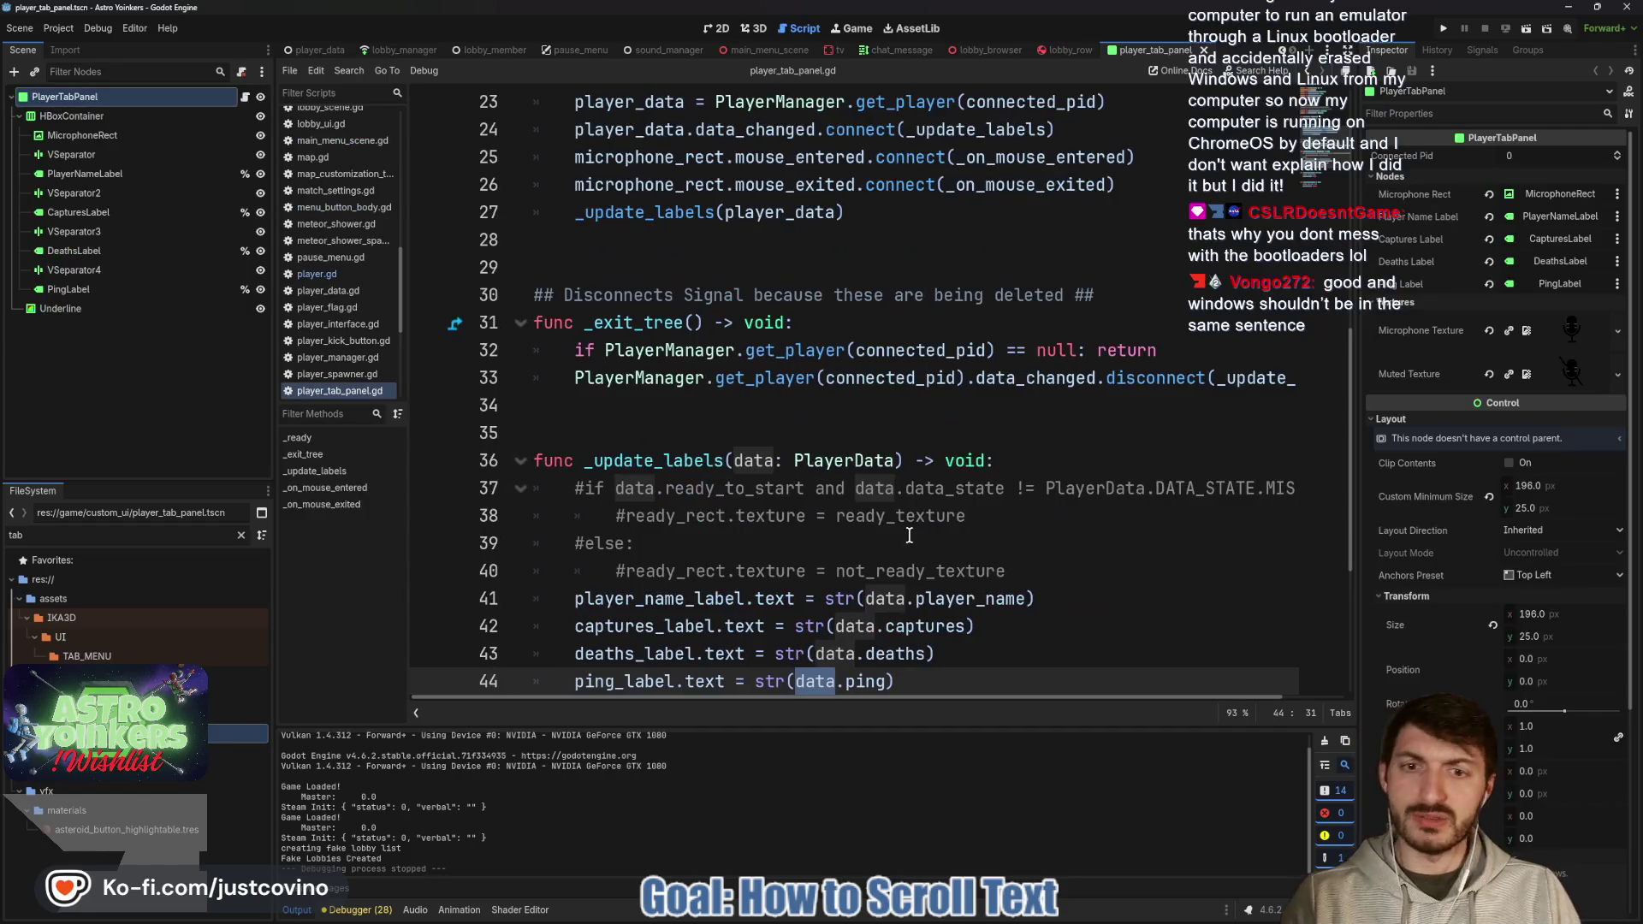
pyautogui.click(883, 434)
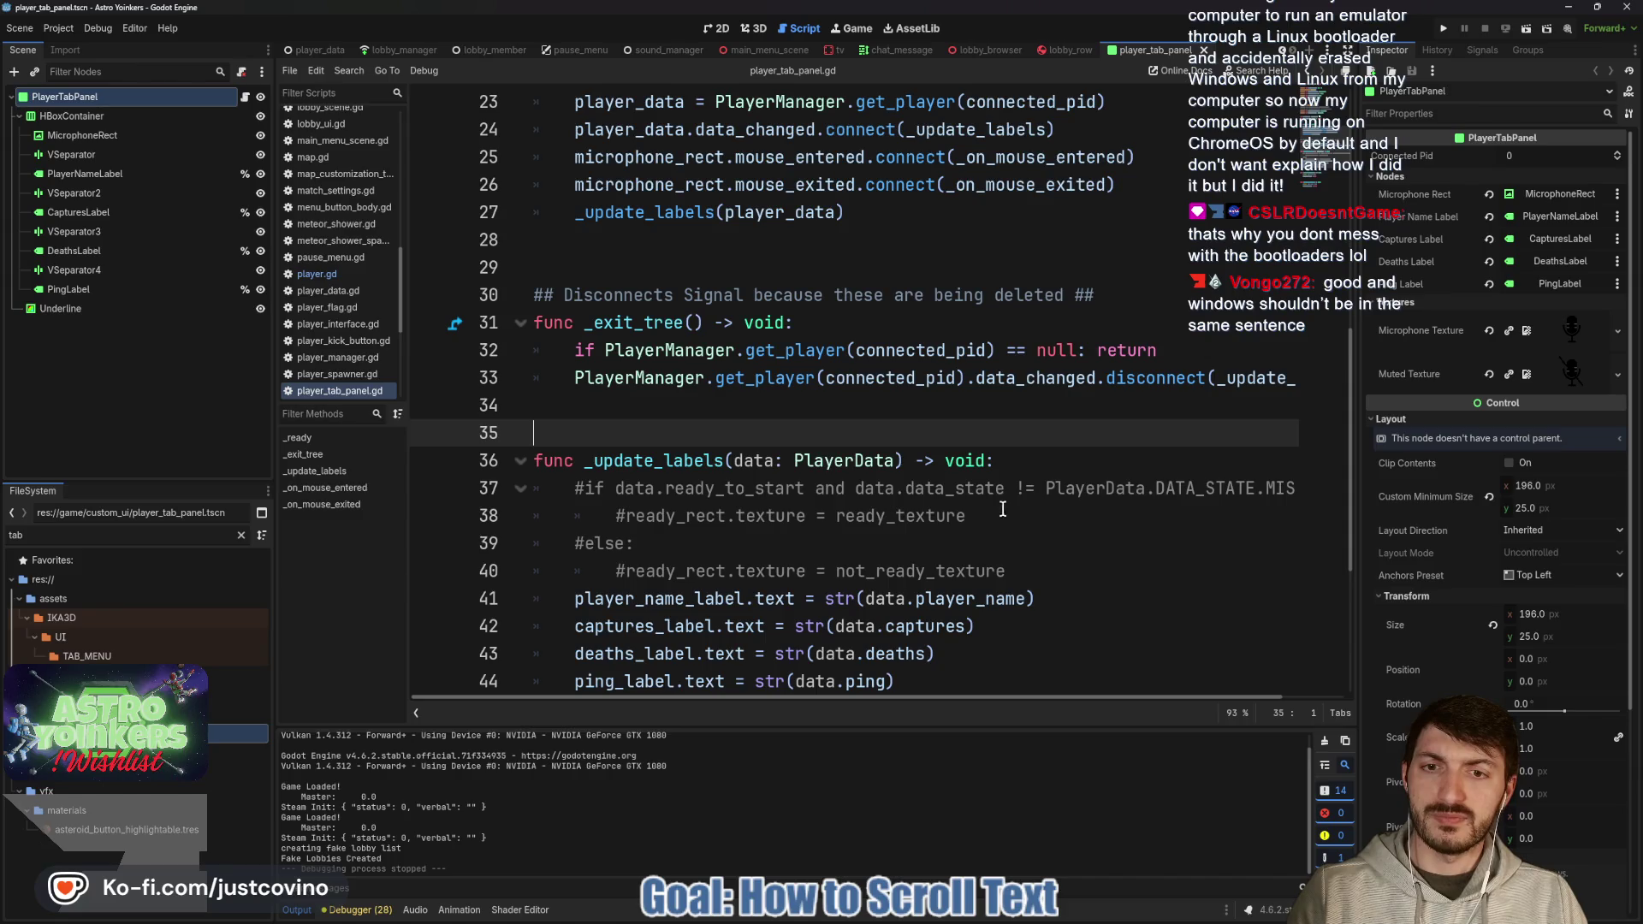
pyautogui.scroll(-1, 992, 505)
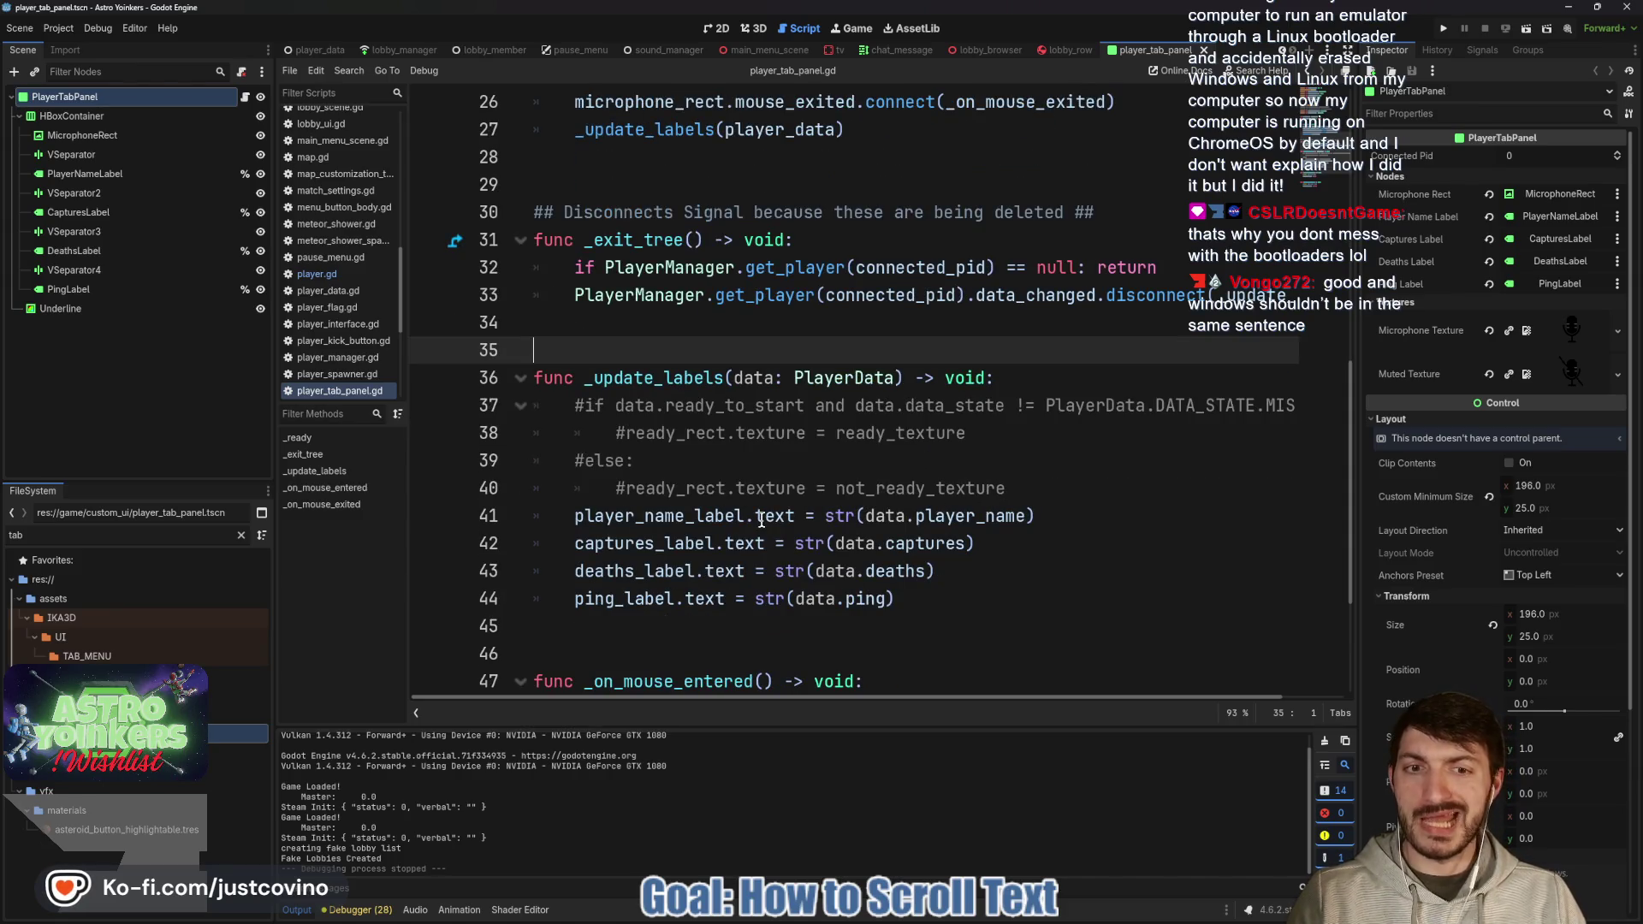
# Select PlayerNameLabel and list its available signals in the Node dock.
pyautogui.click(108, 178)
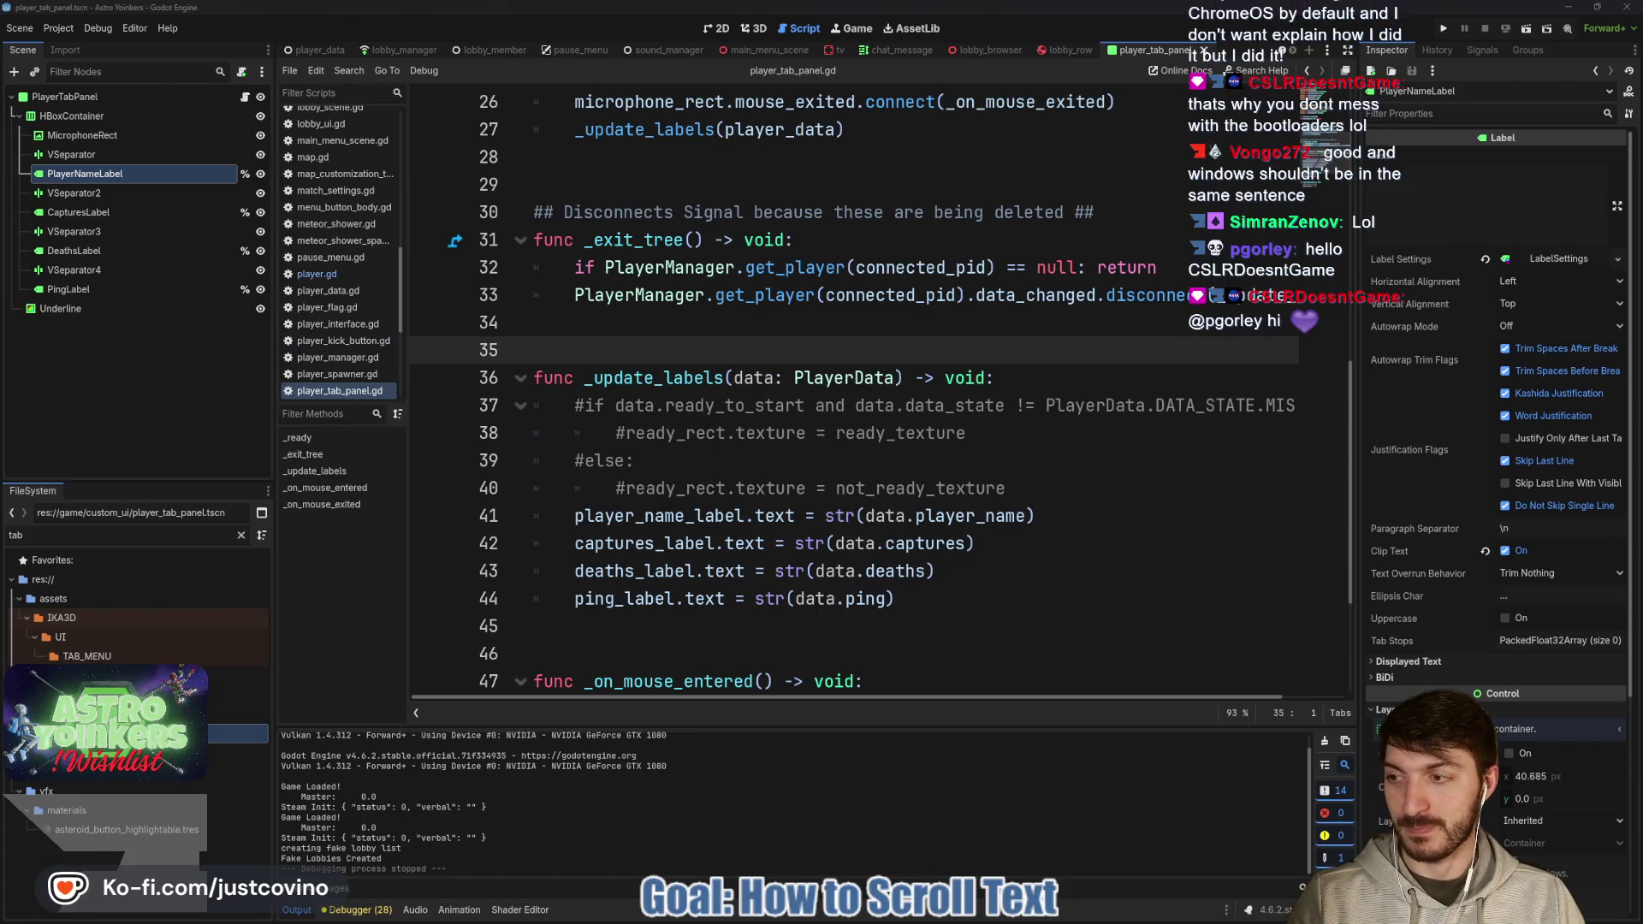
pyautogui.hotkey('alt', 'Tab')
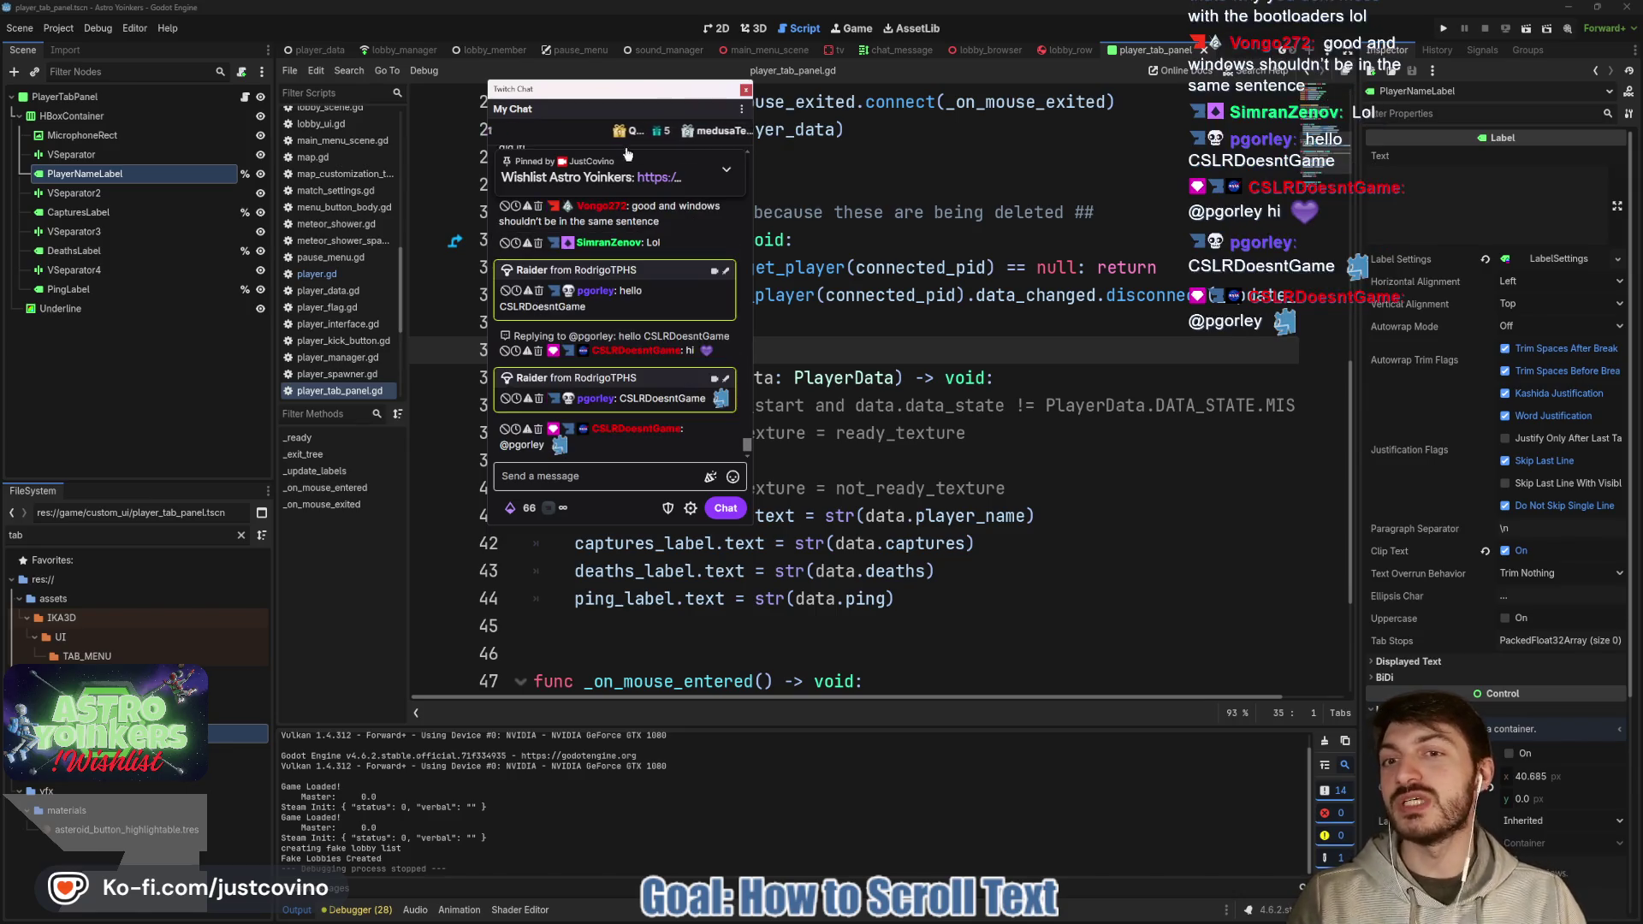
pyautogui.moveTo(613, 92)
pyautogui.mouseDown()
pyautogui.moveTo(202, 177)
pyautogui.moveTo(0, 176)
pyautogui.mouseUp()
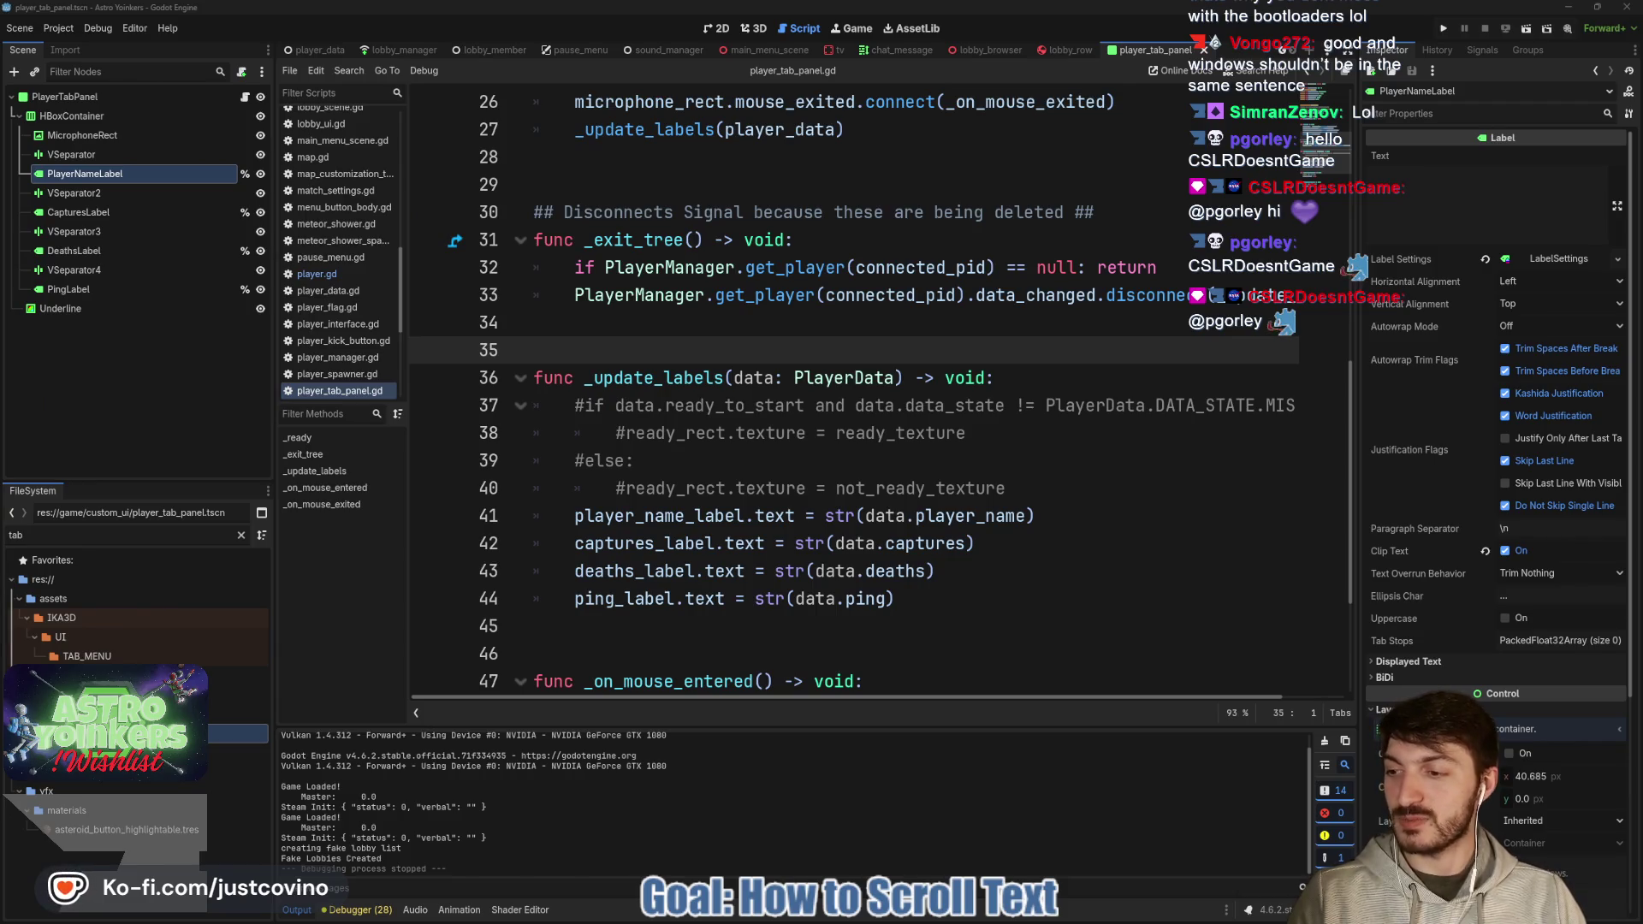
pyautogui.click(677, 317)
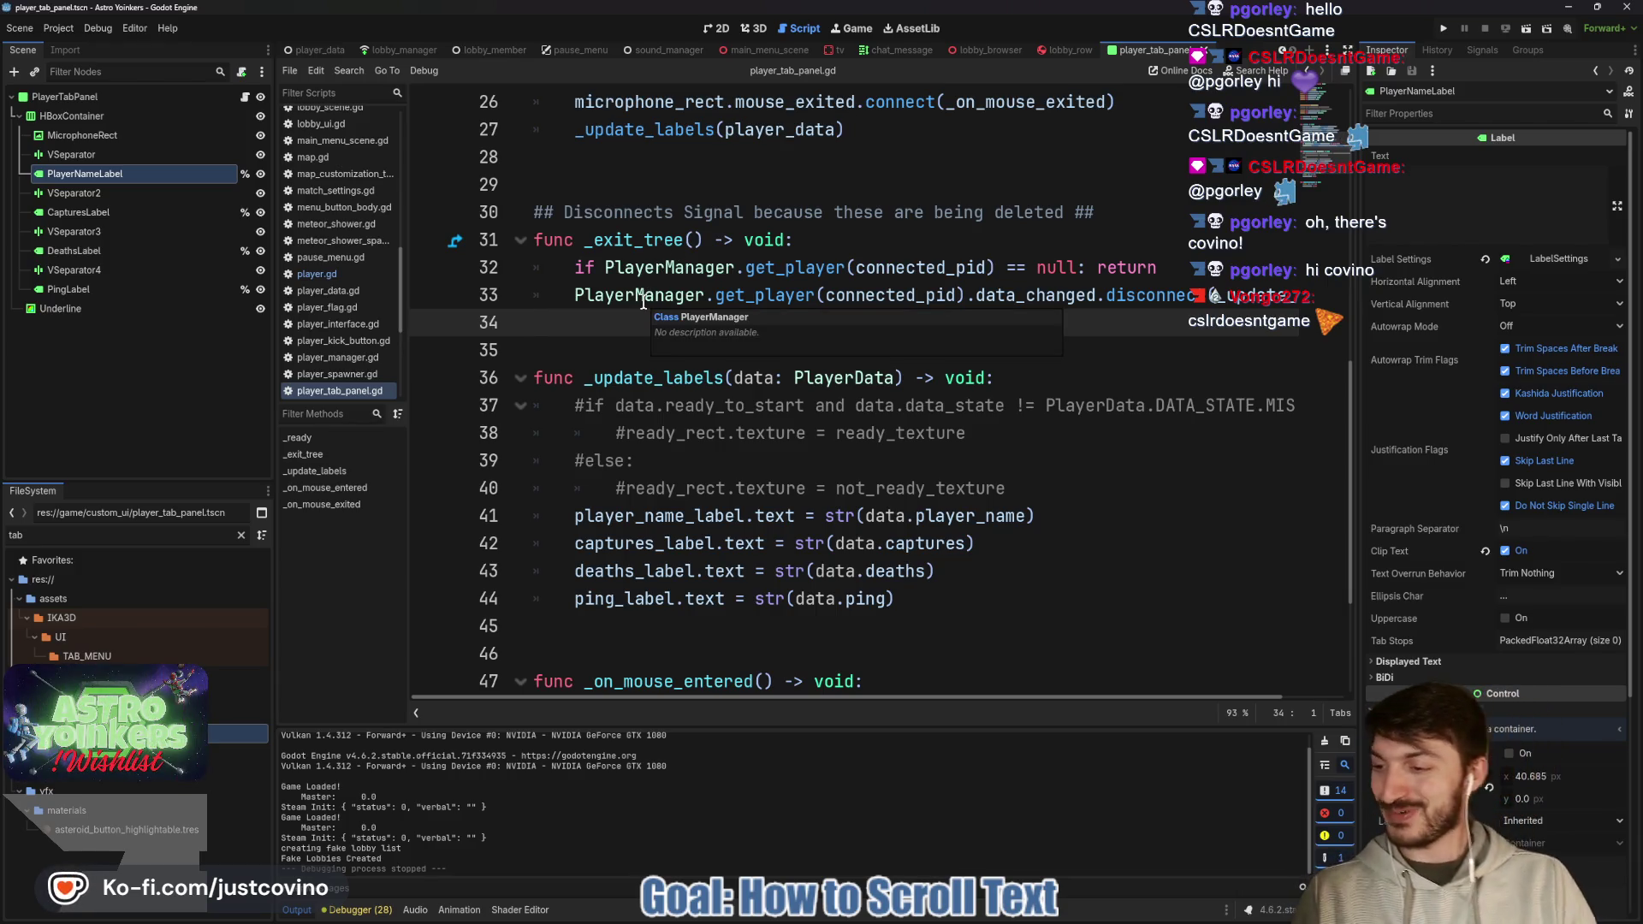
pyautogui.click(803, 338)
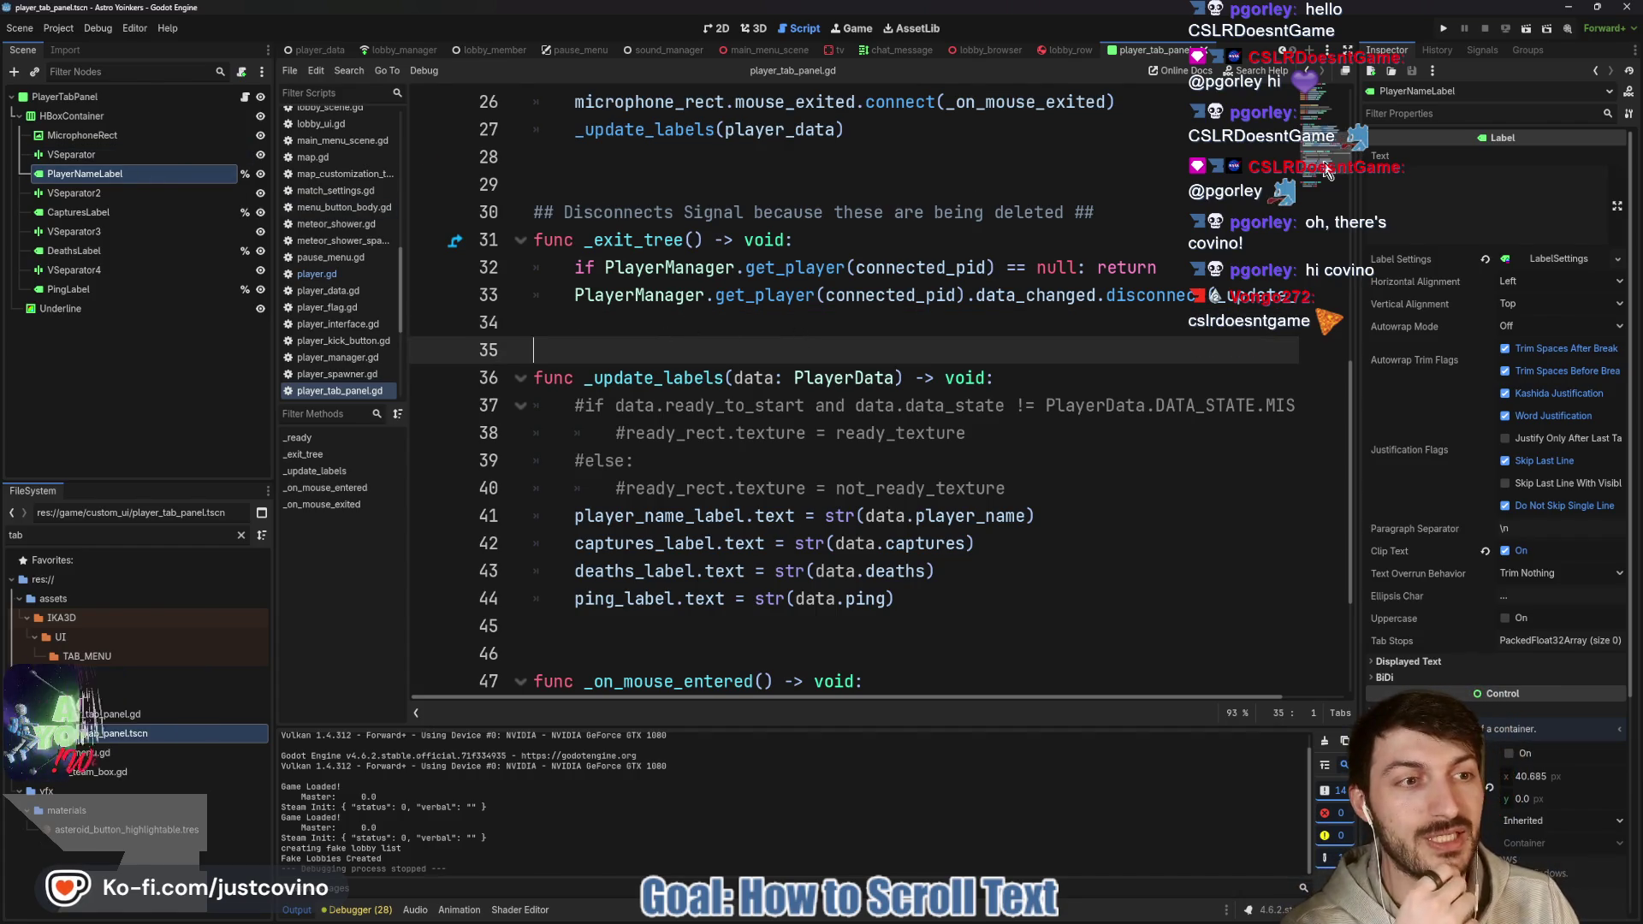
pyautogui.click(1481, 50)
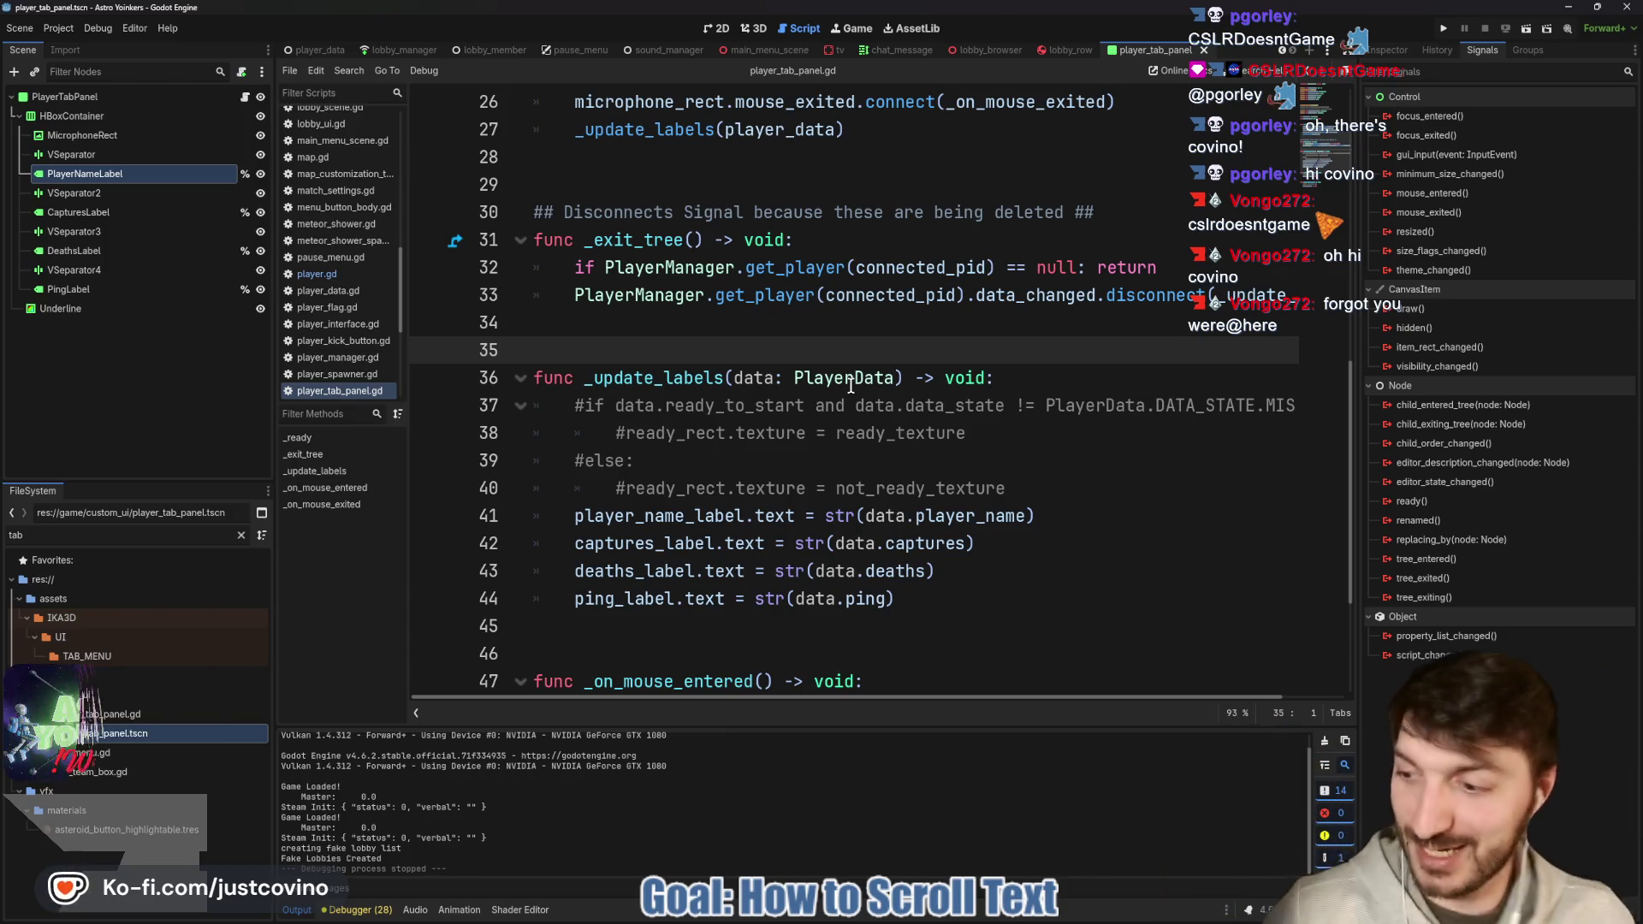
pyautogui.scroll(3, 689, 349)
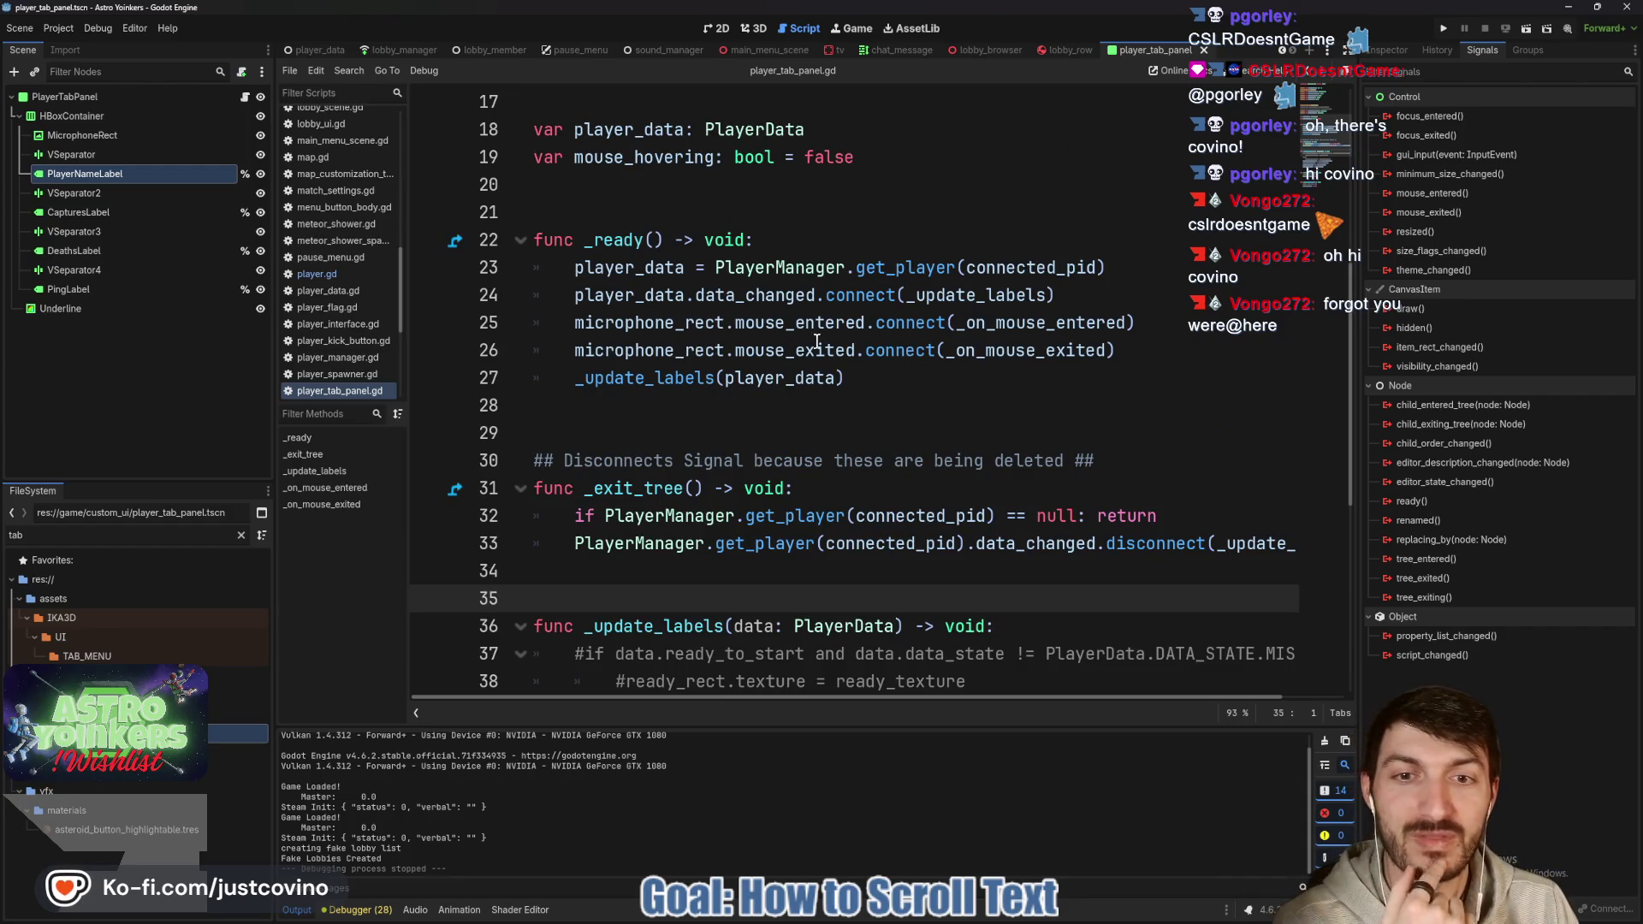
# After line 26, connect player_name_label.mouse_entered to _on_mouse_entered_name_label.
pyautogui.moveTo(574, 323); pyautogui.dragTo(725, 323)
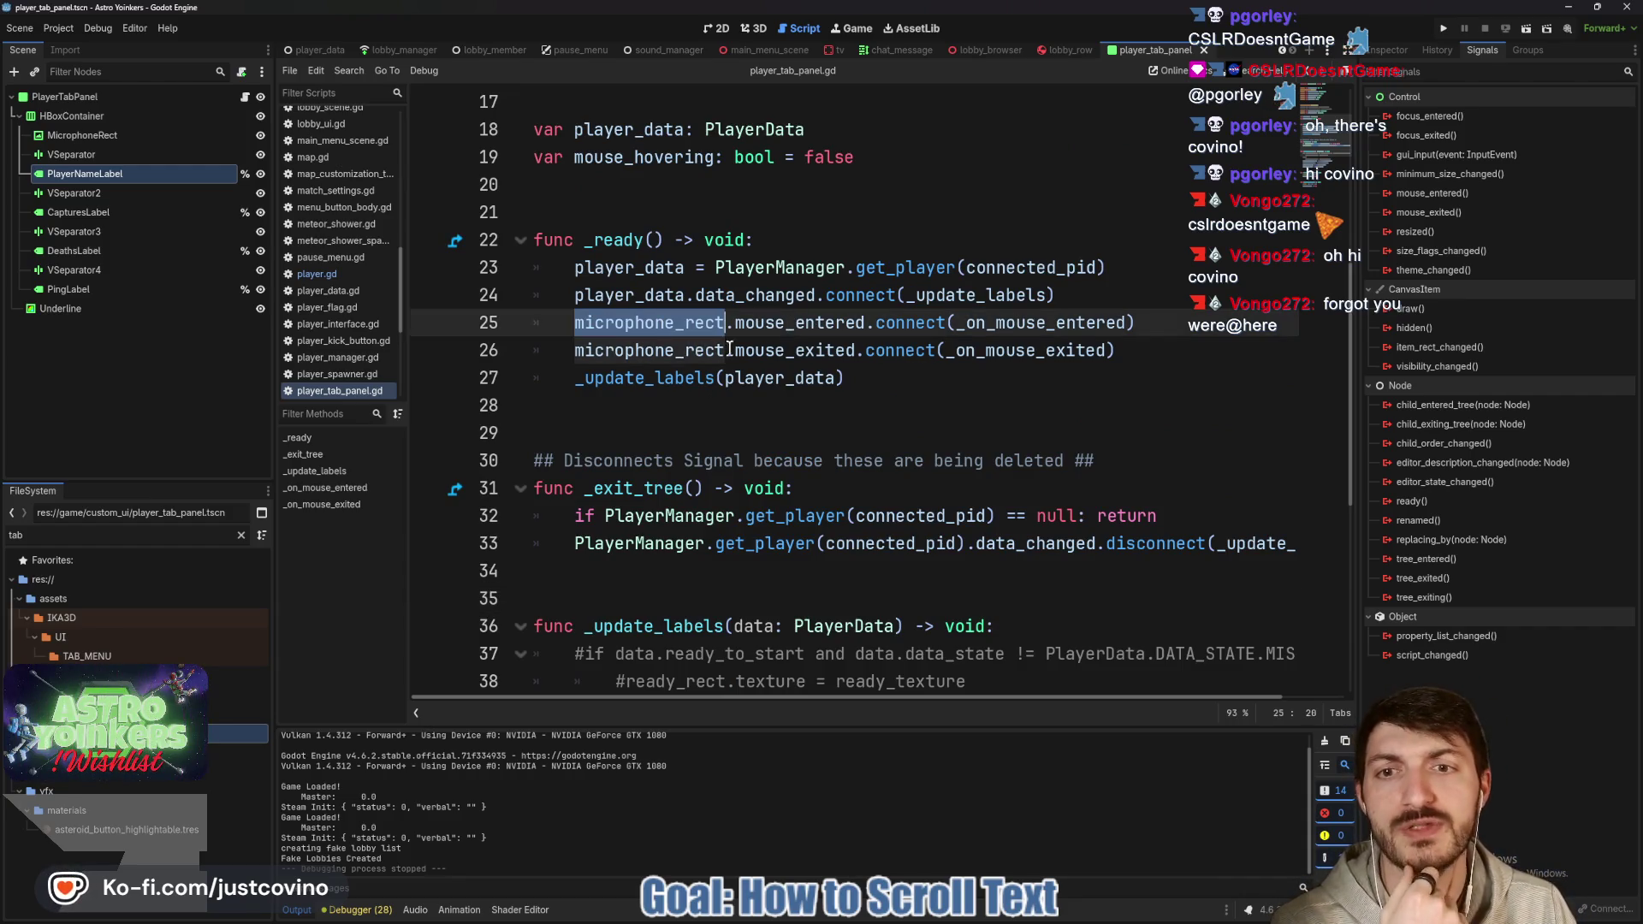
pyautogui.click(1145, 350)
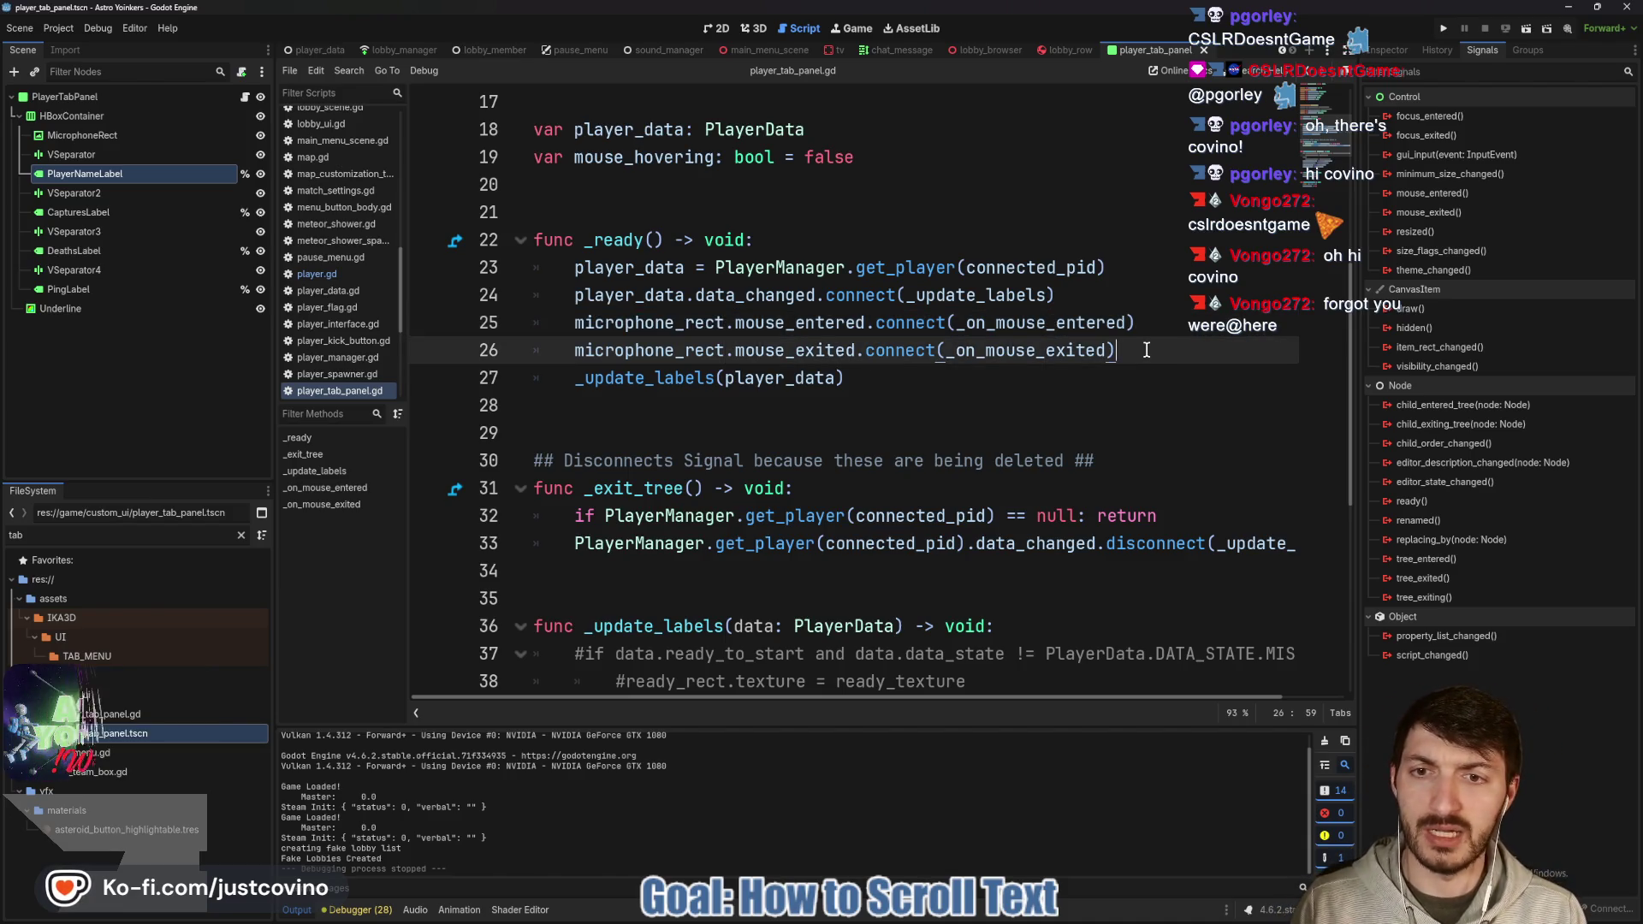
pyautogui.press('Return')
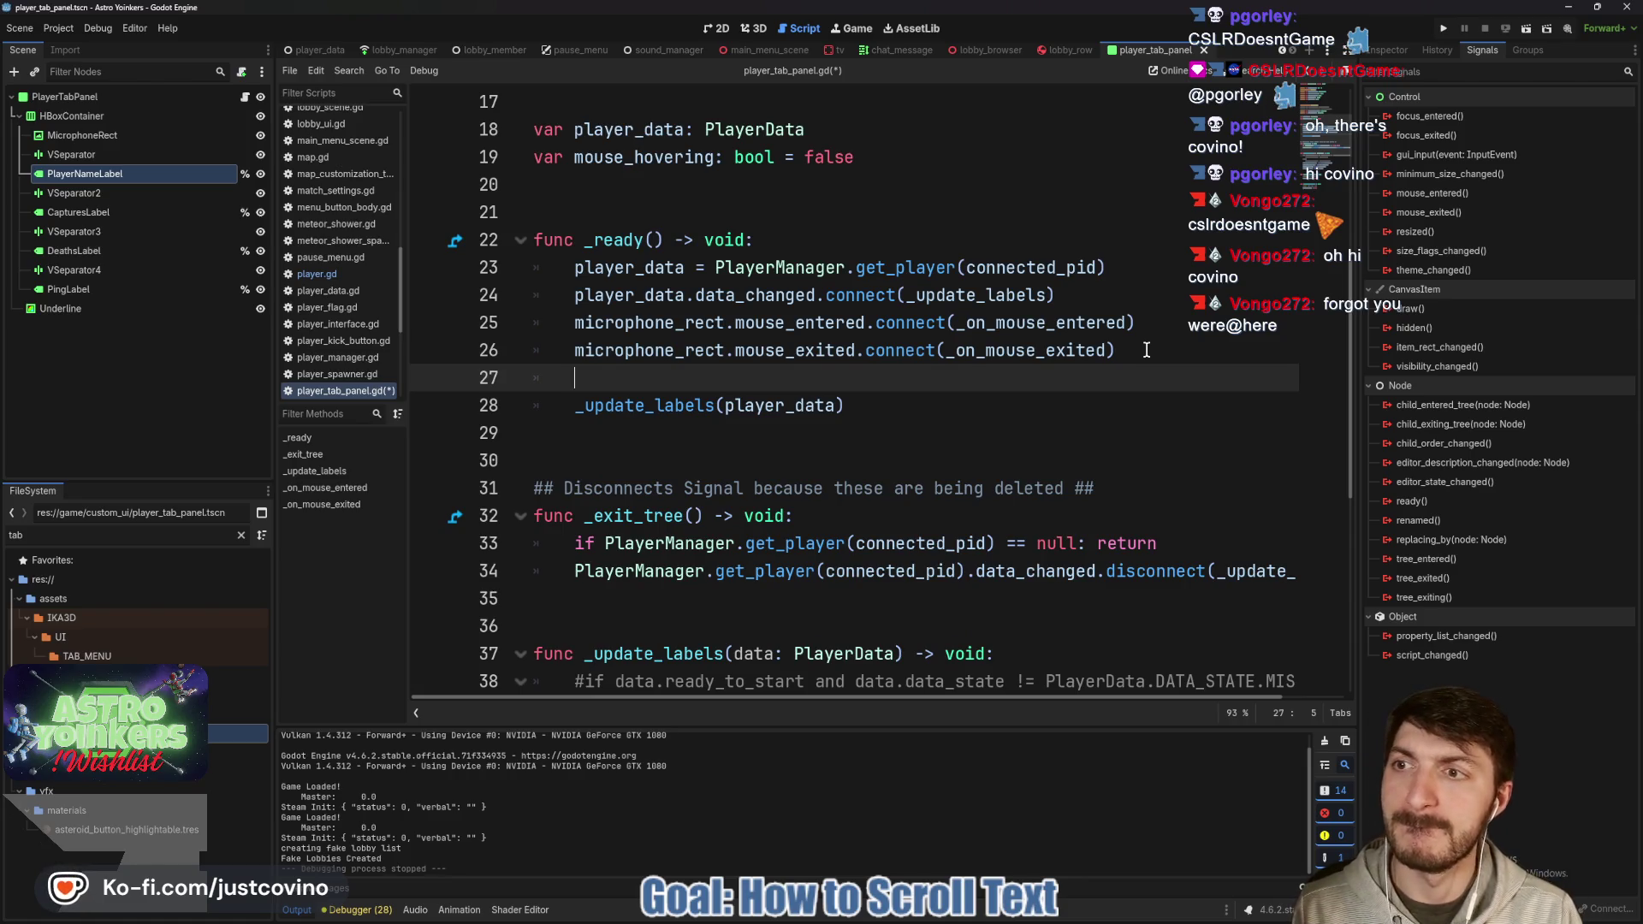
pyautogui.write('player')
pyautogui.press('Down')
pyautogui.press('Return')
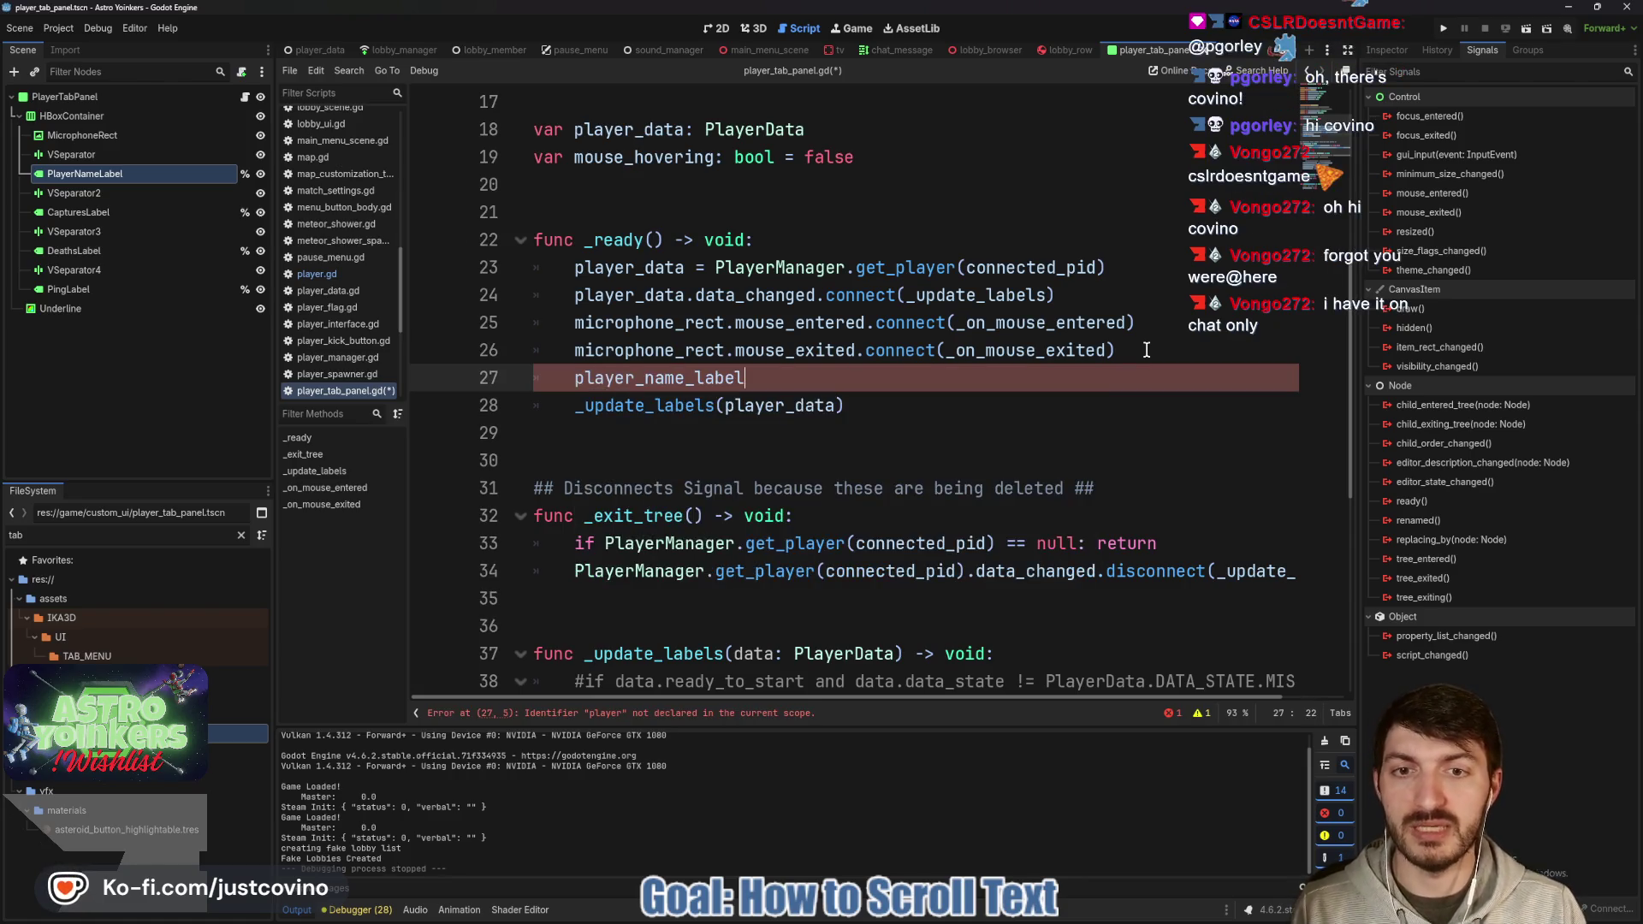
pyautogui.write('.mouse')
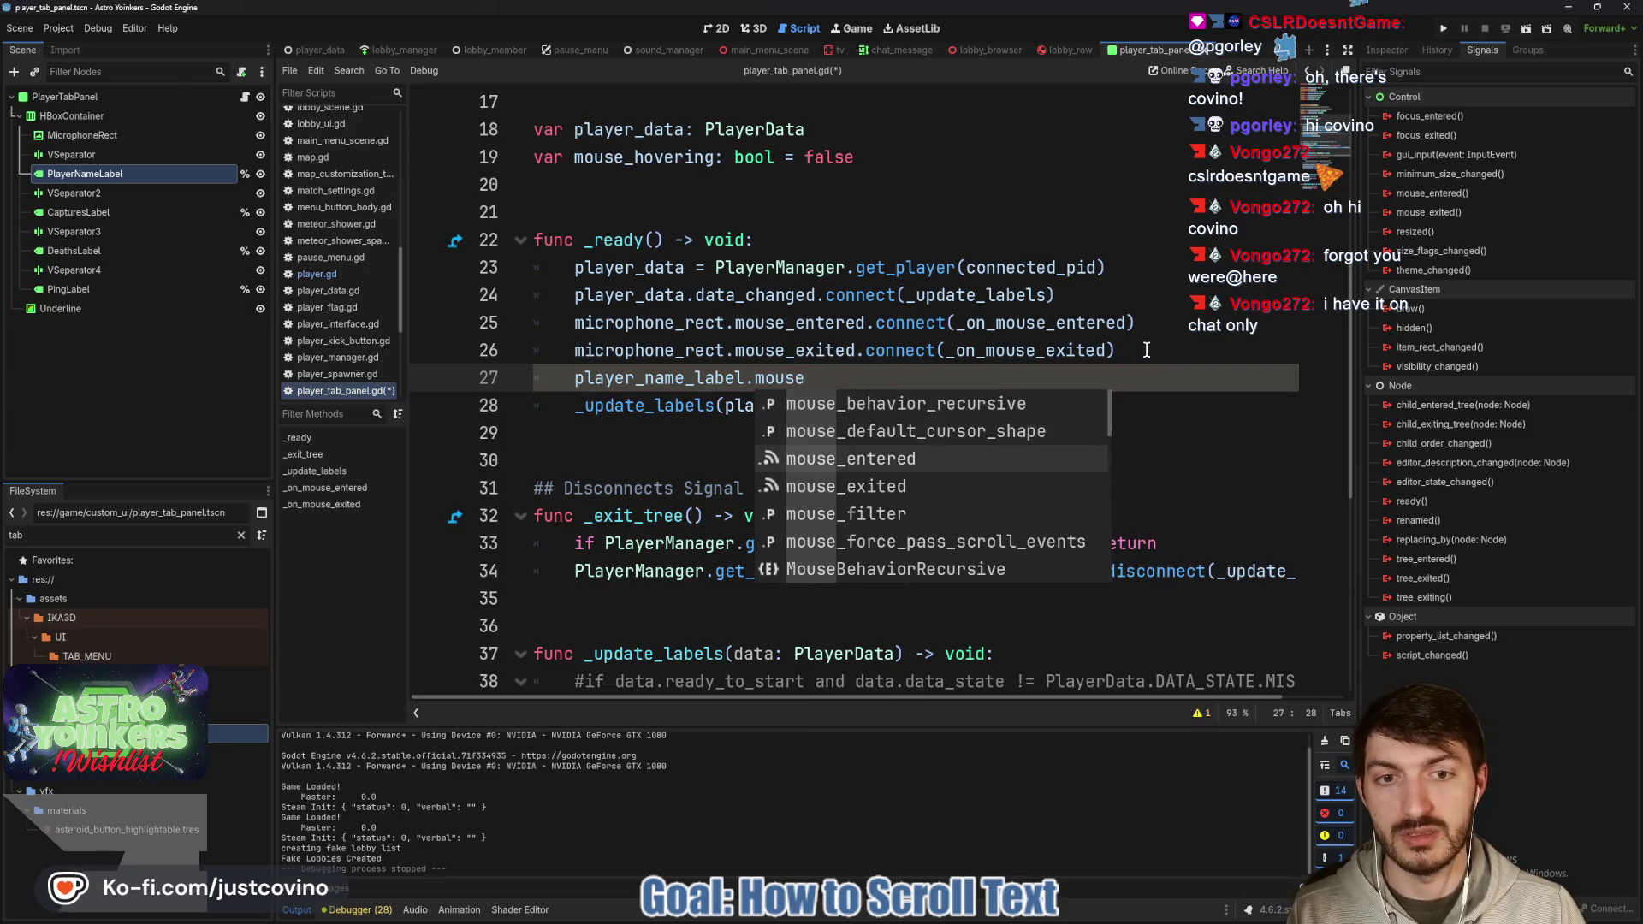
pyautogui.press('Down')
pyautogui.press('Down')
pyautogui.press('Return')
pyautogui.write('.co')
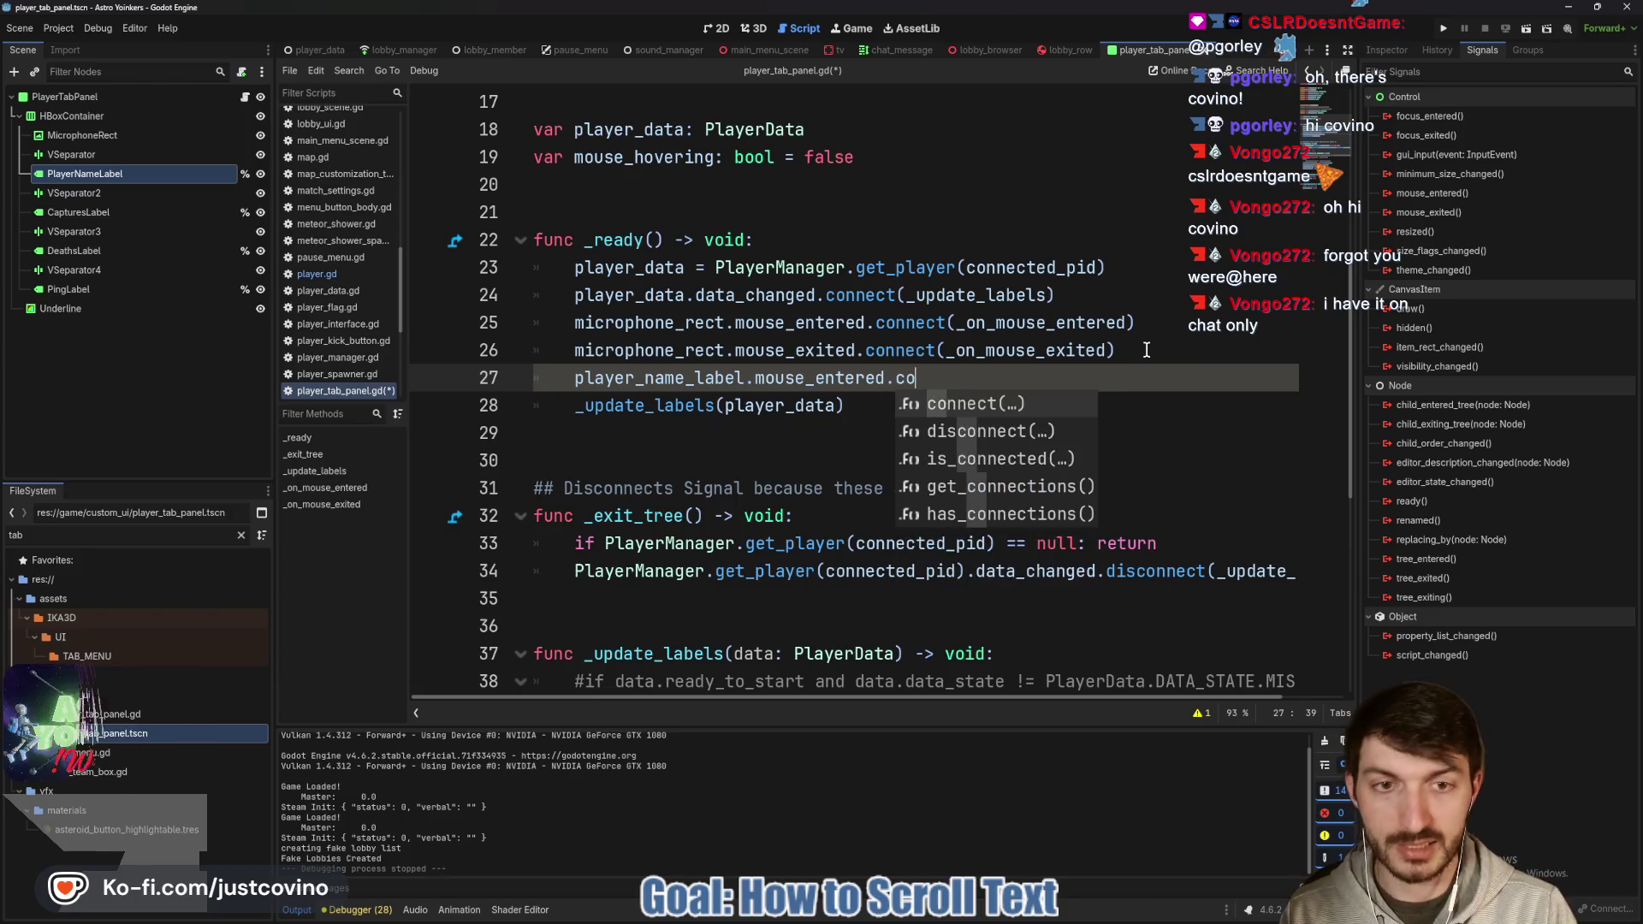
pyautogui.press('Return')
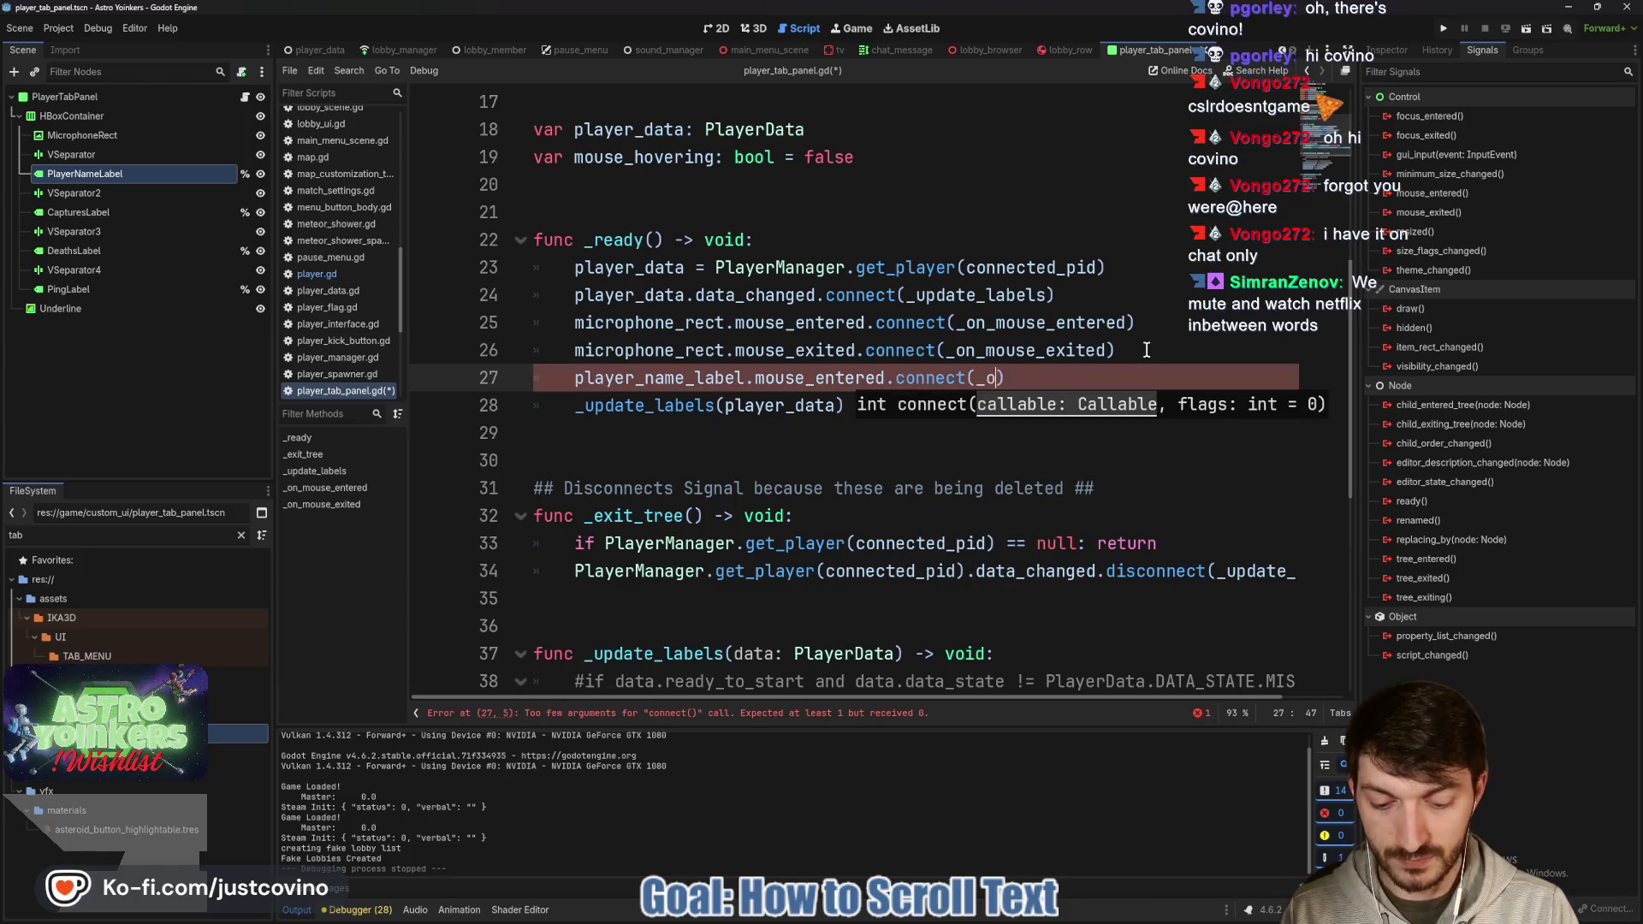
pyautogui.write('n_mouse_entere')
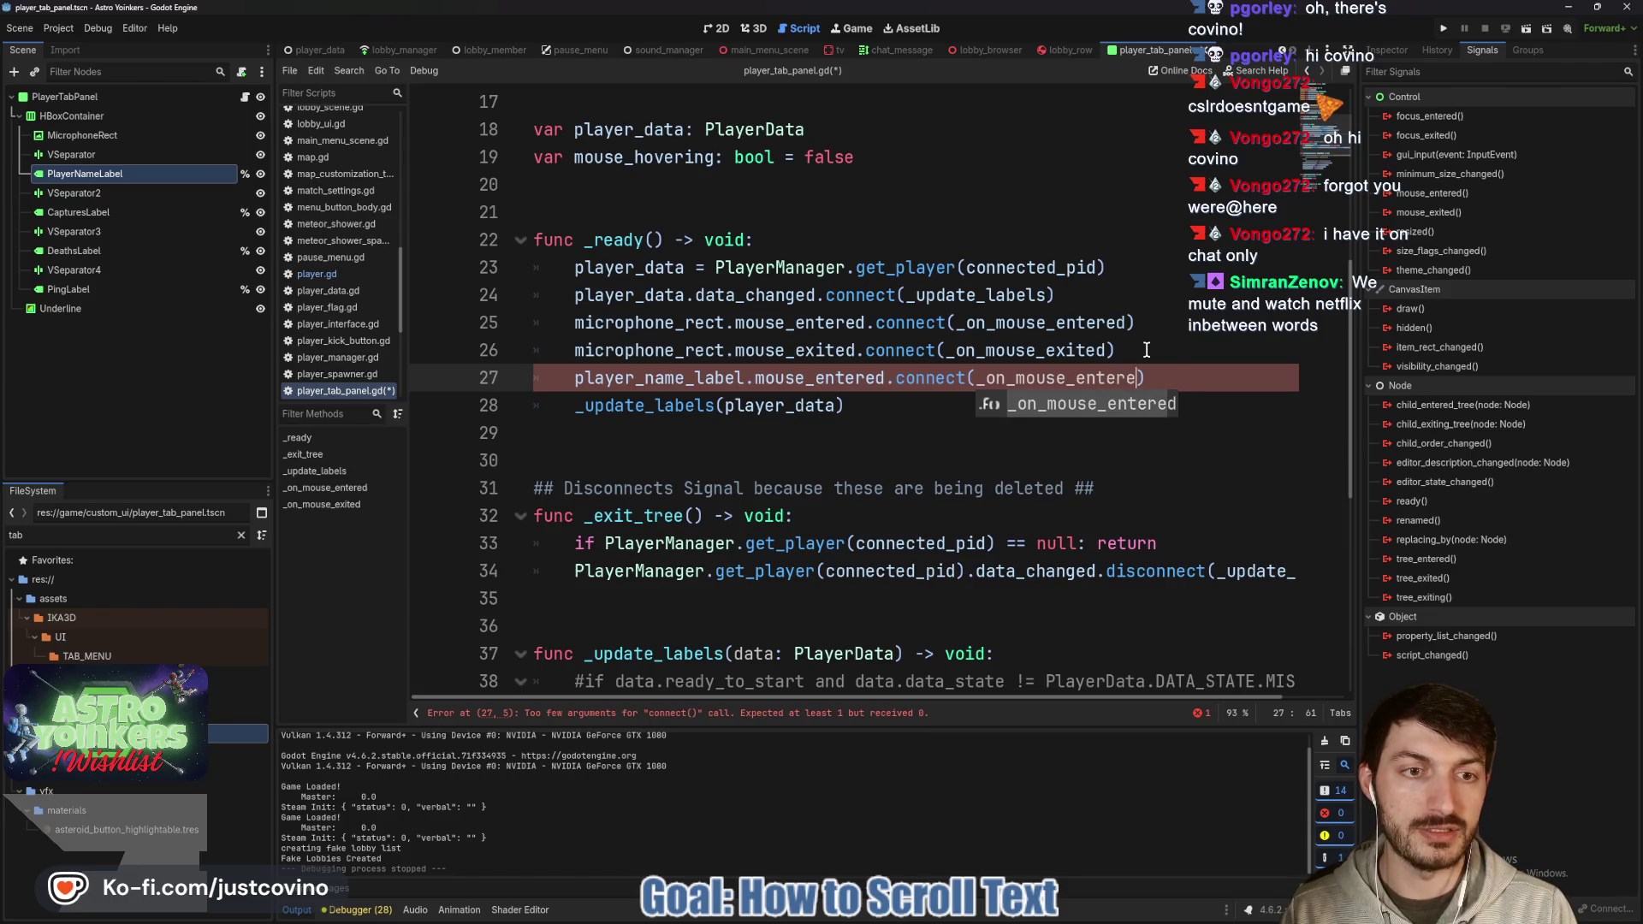
pyautogui.write('d_name_label')
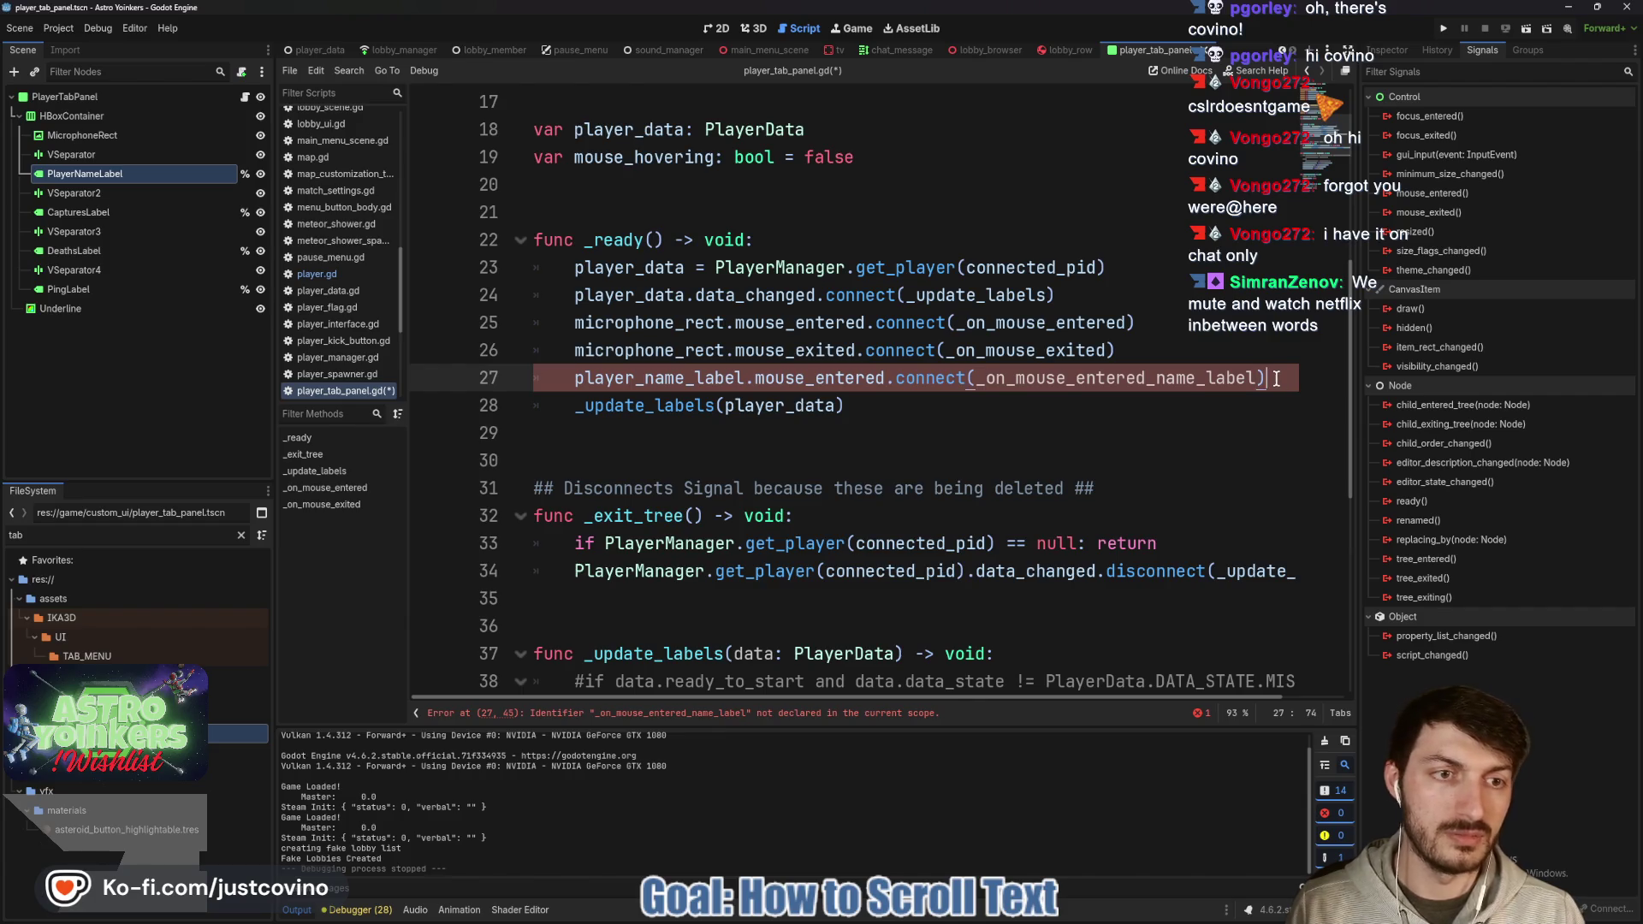
# On the next line, connect player_name_label.mouse_exited to _on_mouse_exited_name_label.
pyautogui.press('Return')
pyautogui.write('player')
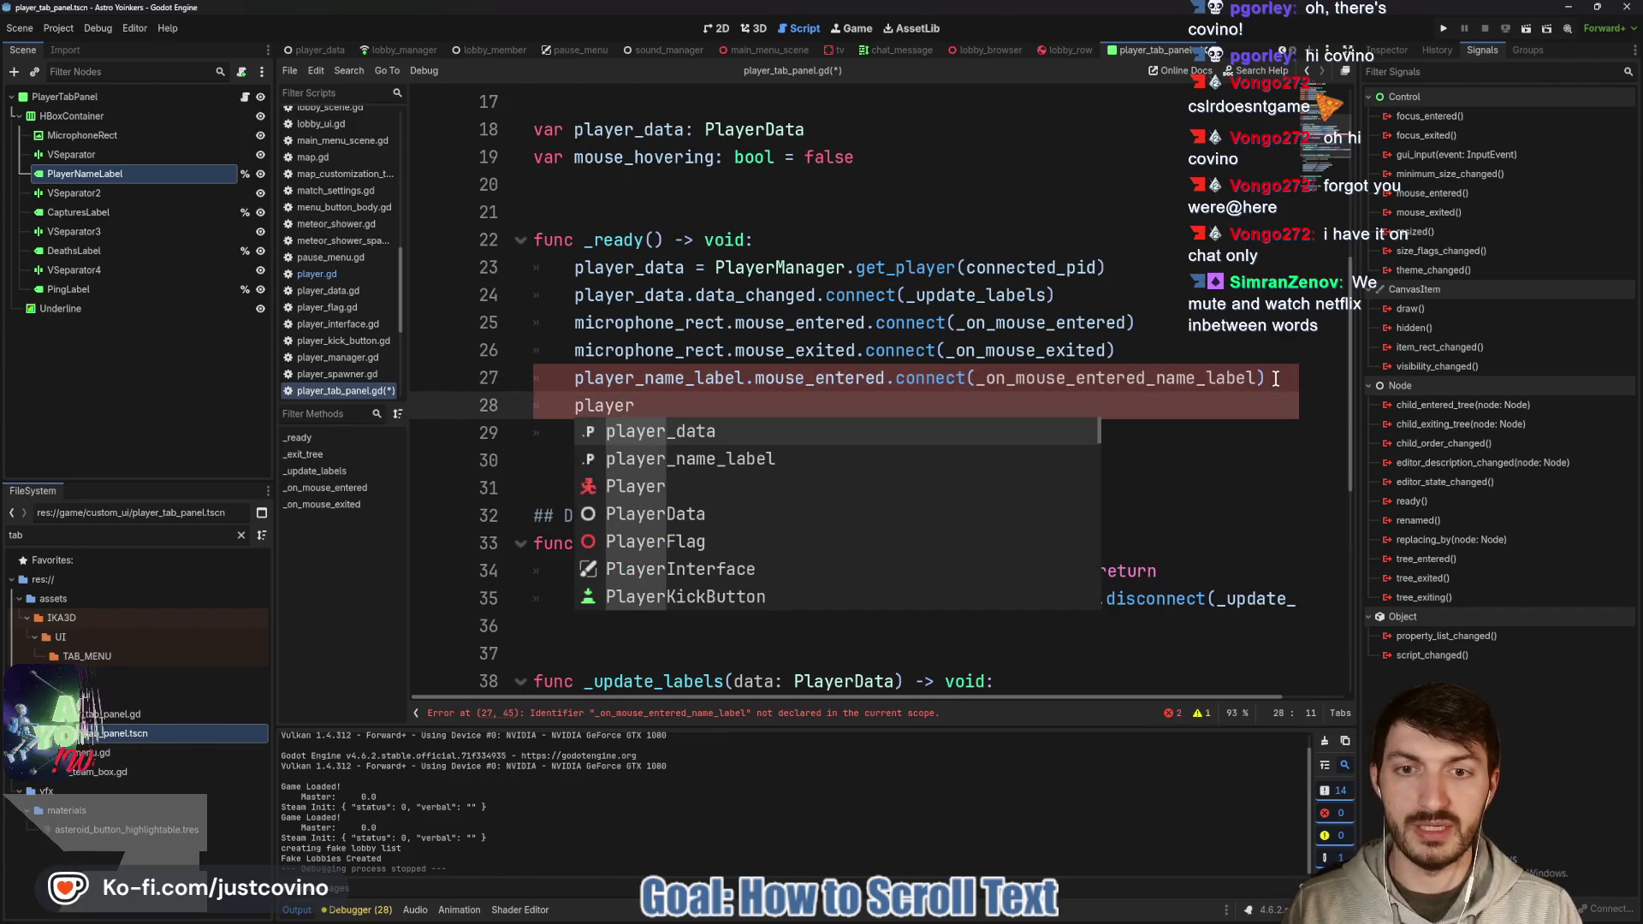
pyautogui.write('_name_label.mouse_e')
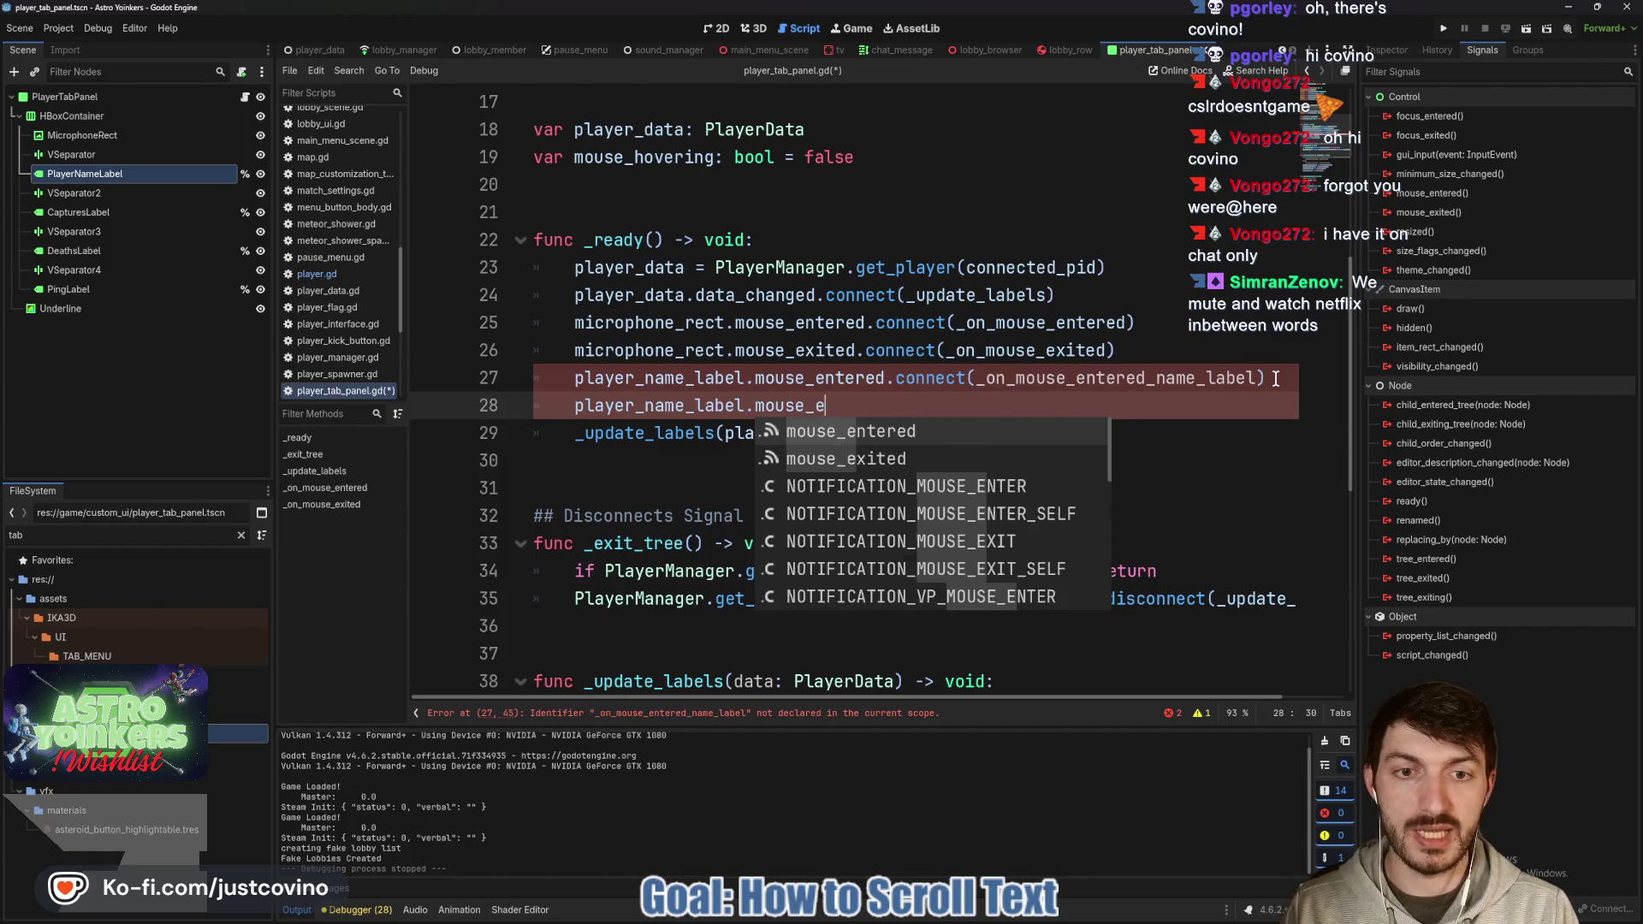
pyautogui.write('xited.con')
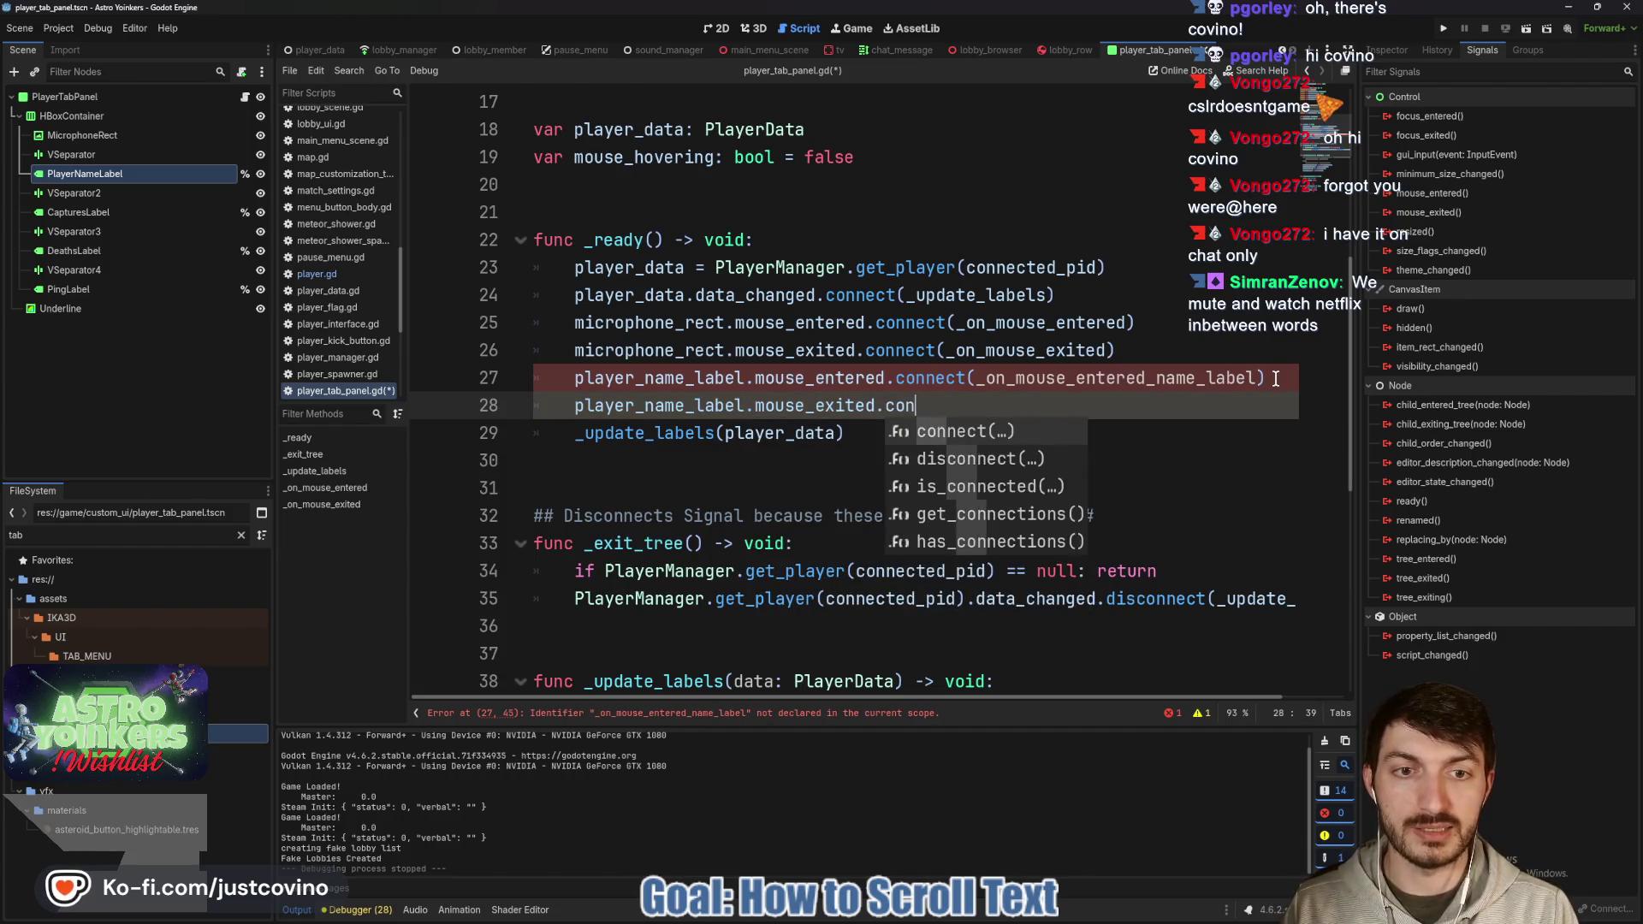
pyautogui.write('nect(_on_mouse')
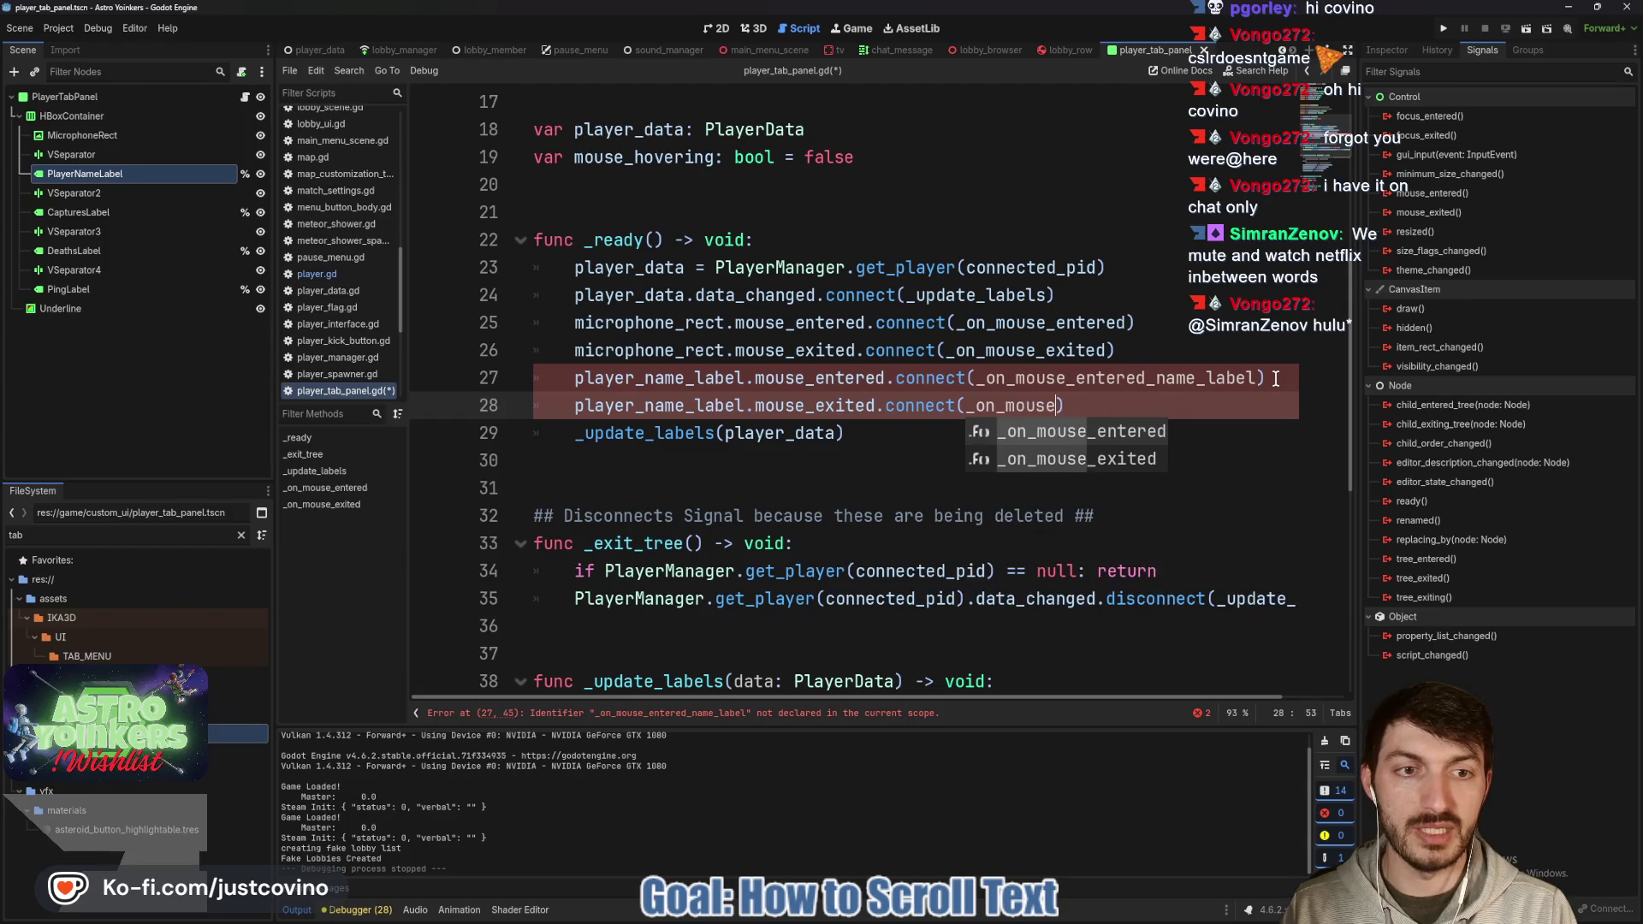
pyautogui.write('ex')
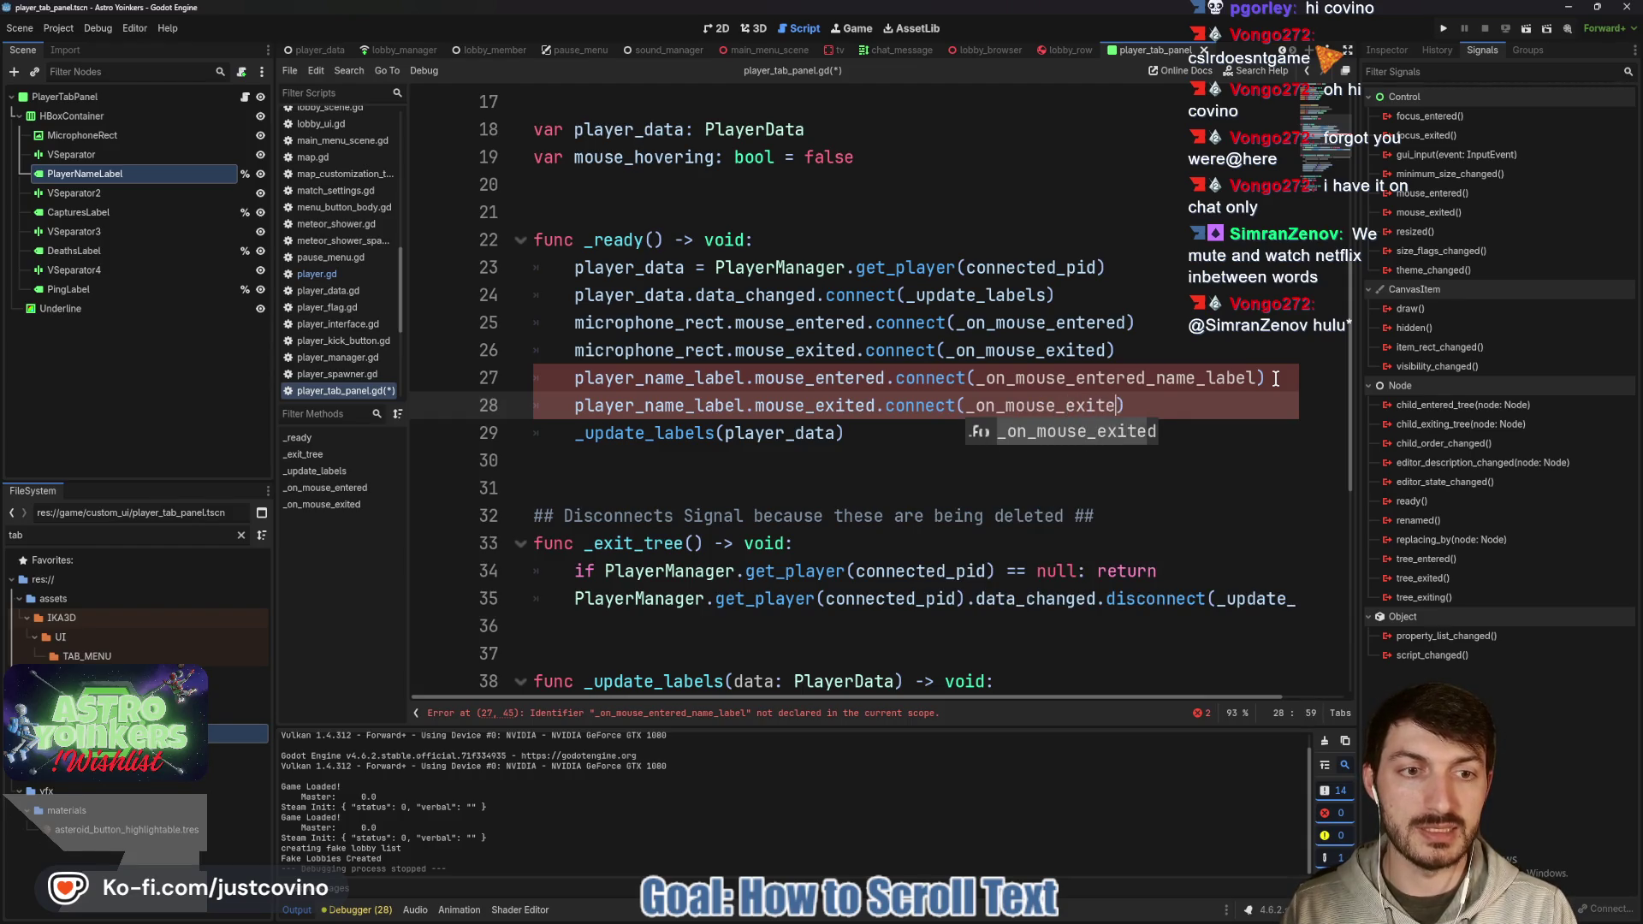
pyautogui.write('d_name_label')
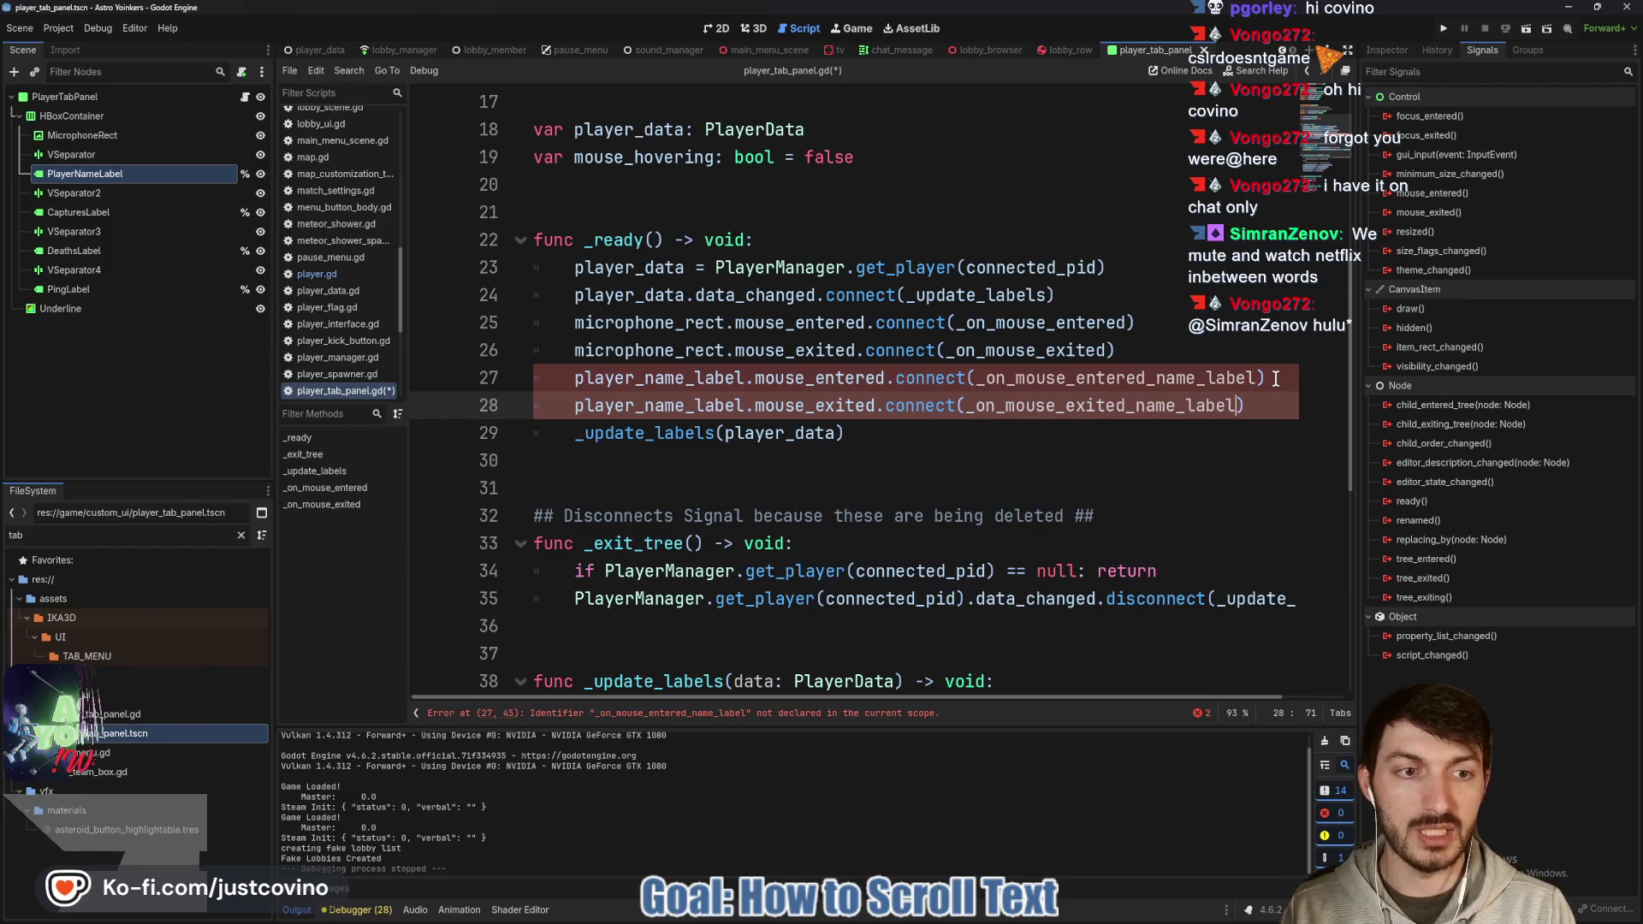
pyautogui.scroll(-5, 989, 449)
# At the script's end, add func _on_mouse_entered_name_label() -> void: containing pass.
pyautogui.scroll(-1, 989, 448)
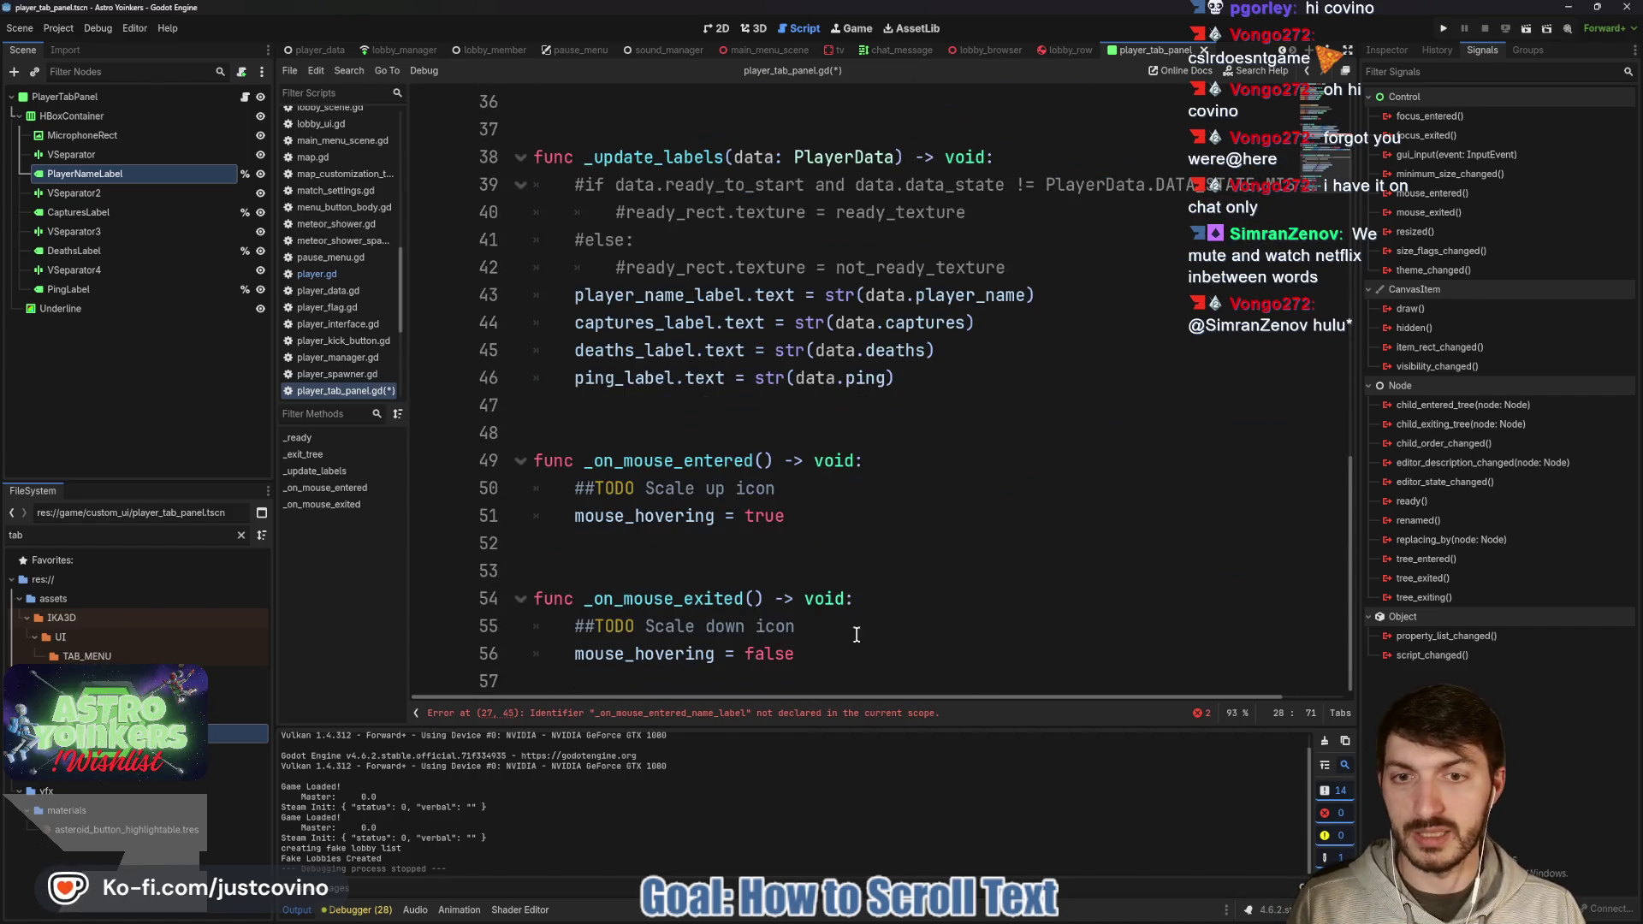
pyautogui.click(644, 678)
pyautogui.press('Return')
pyautogui.press('Return')
pyautogui.press('Return')
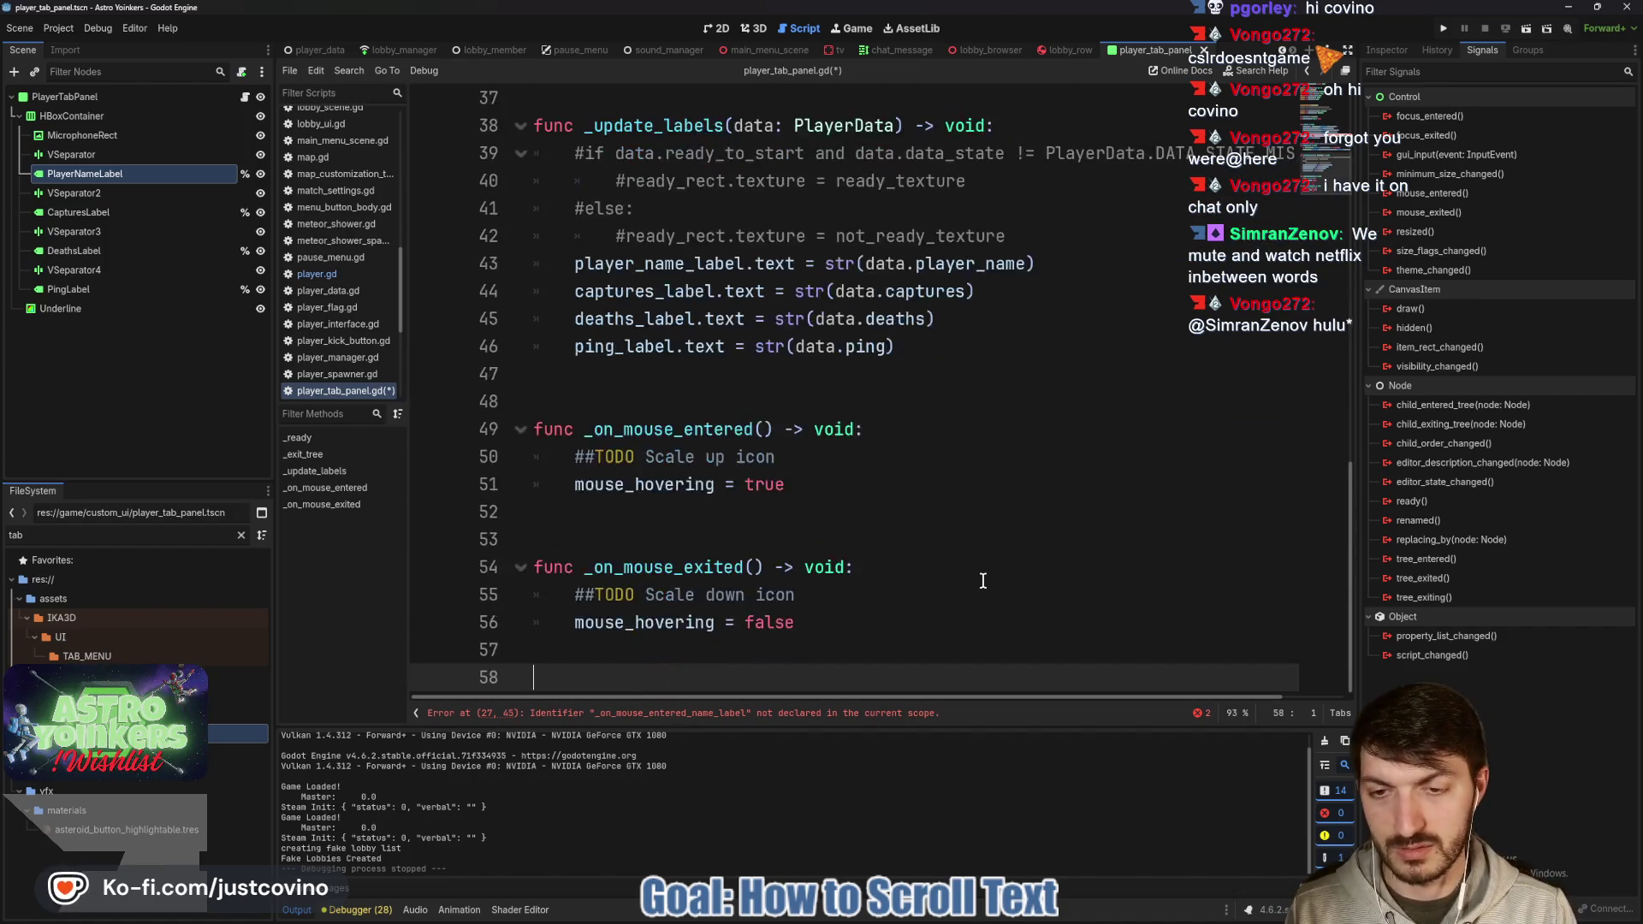
pyautogui.press('Return')
pyautogui.press('Return')
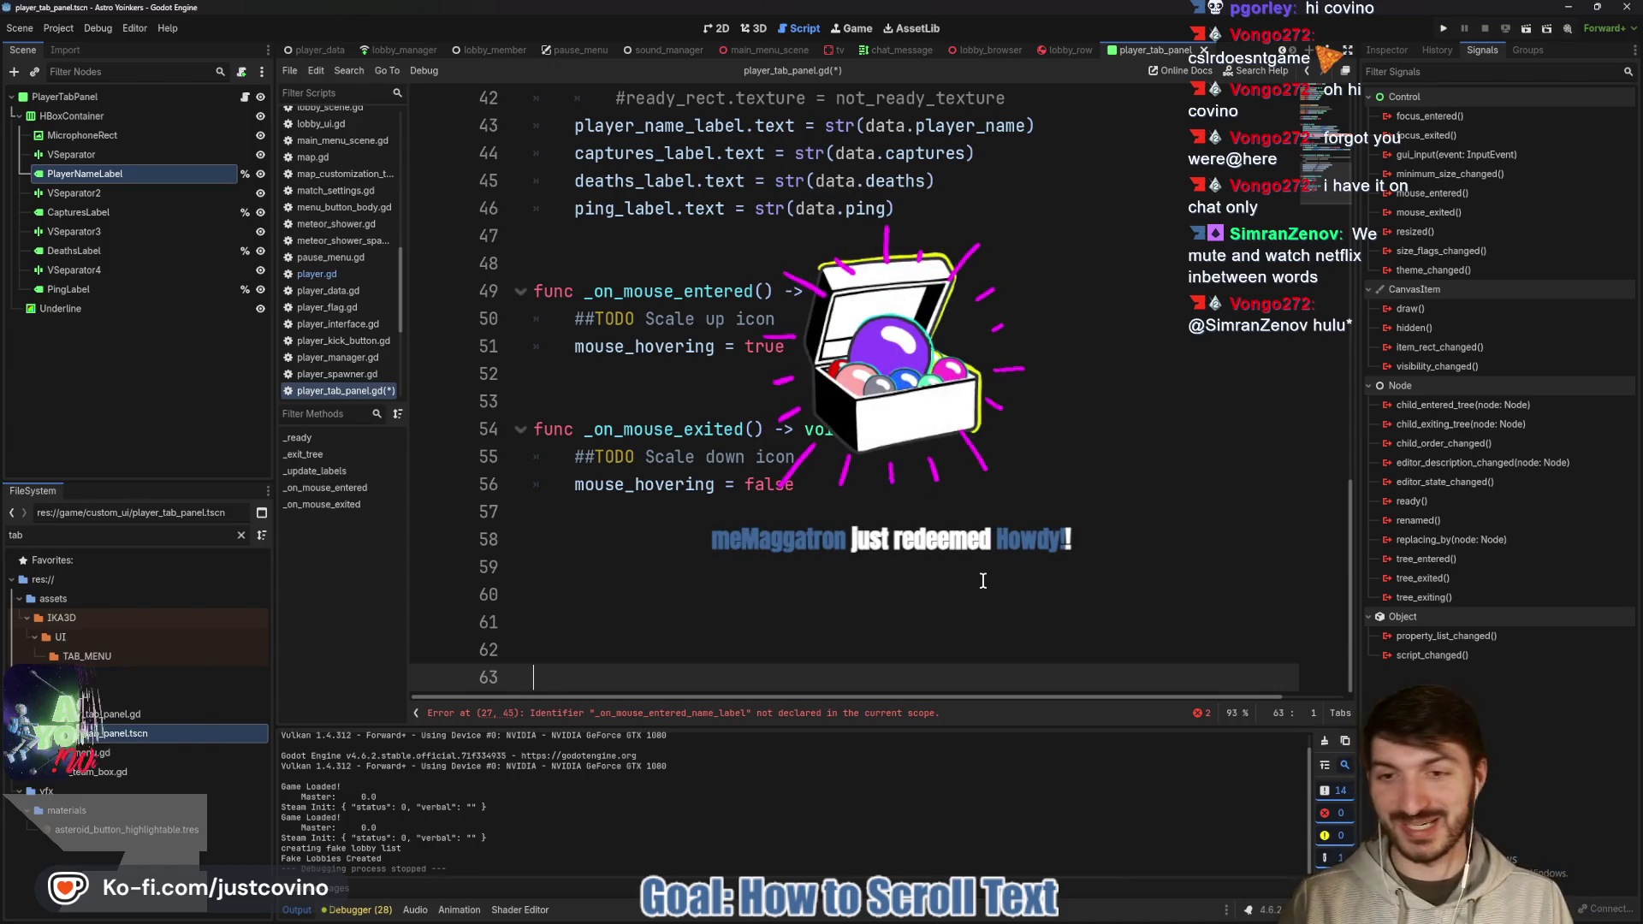
pyautogui.press('Up')
pyautogui.press('Up')
pyautogui.press('Up')
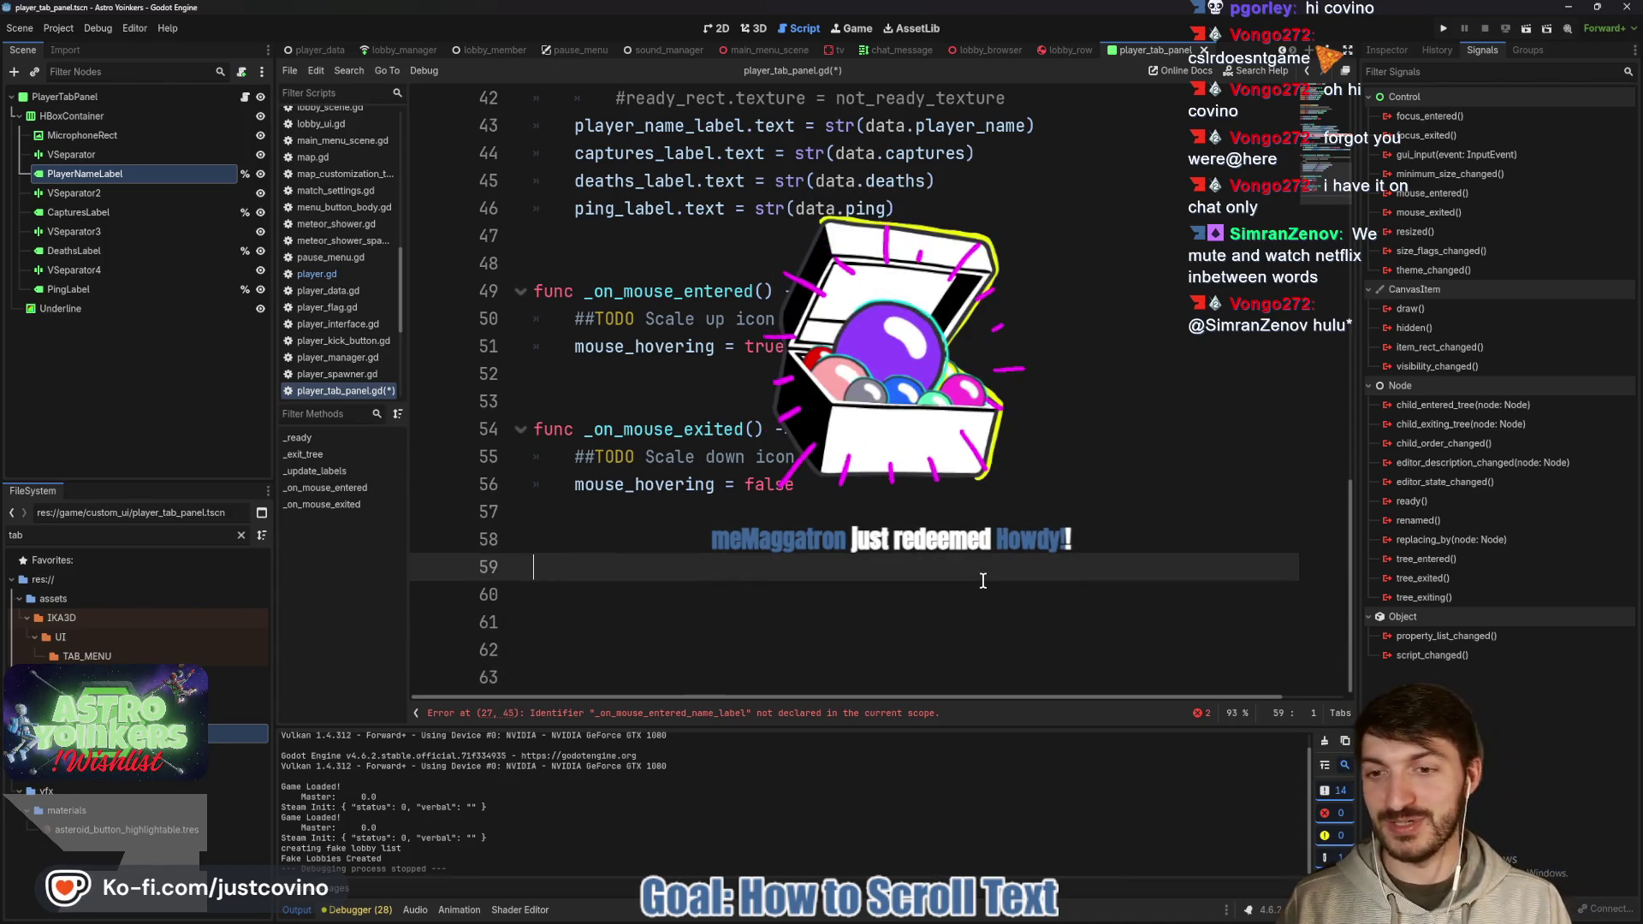
pyautogui.write('func')
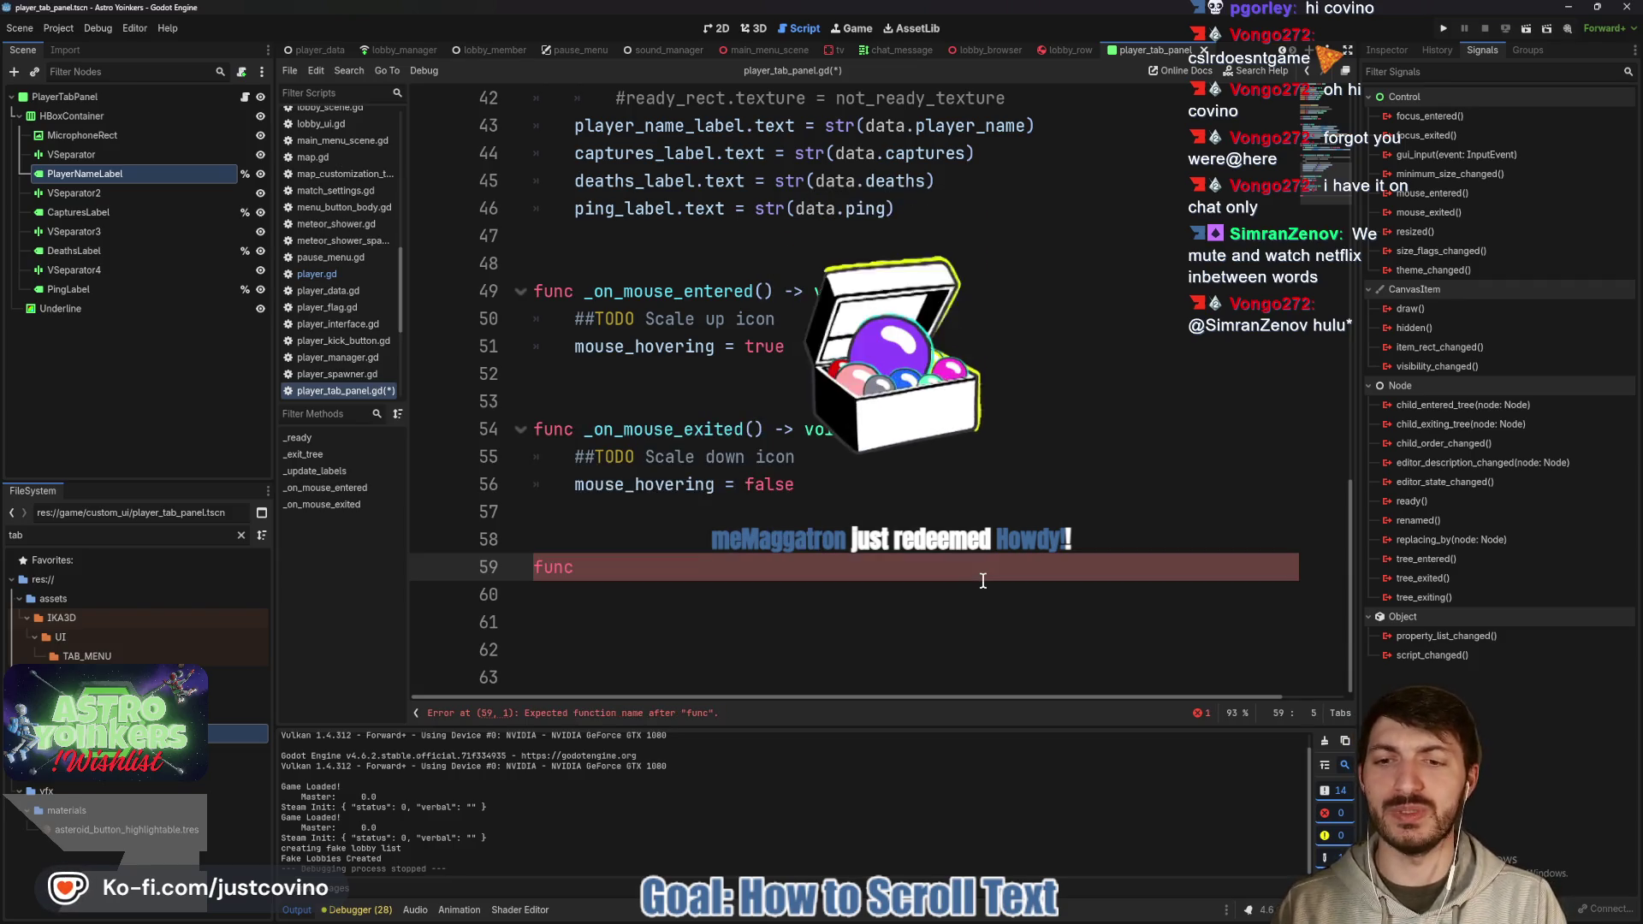
pyautogui.write(' _')
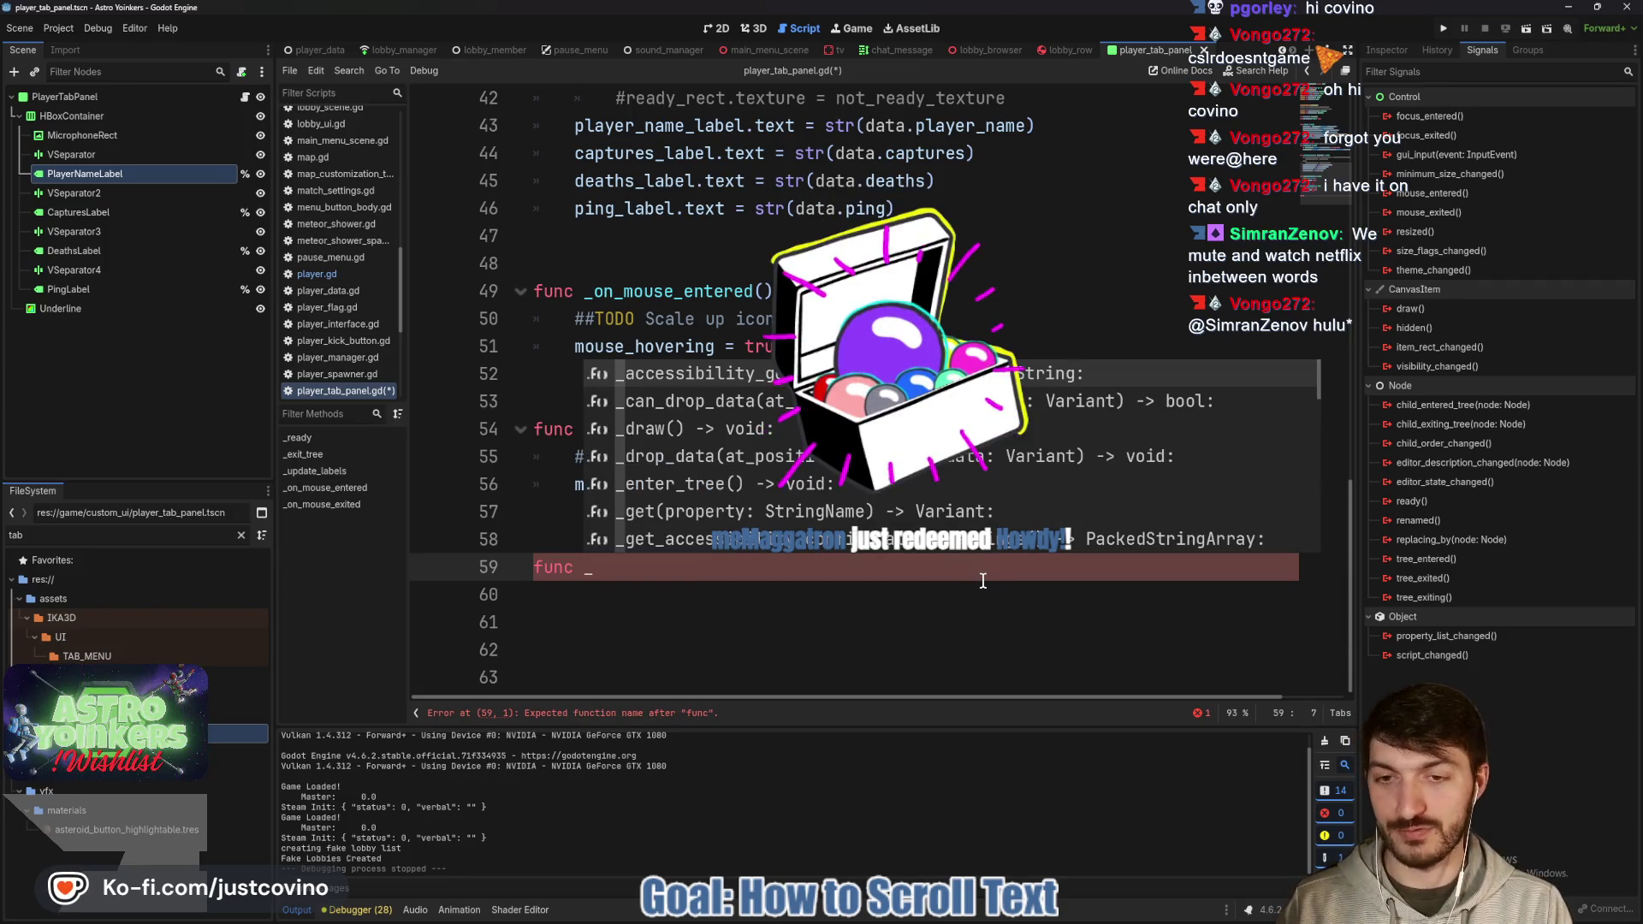
pyautogui.write('on_')
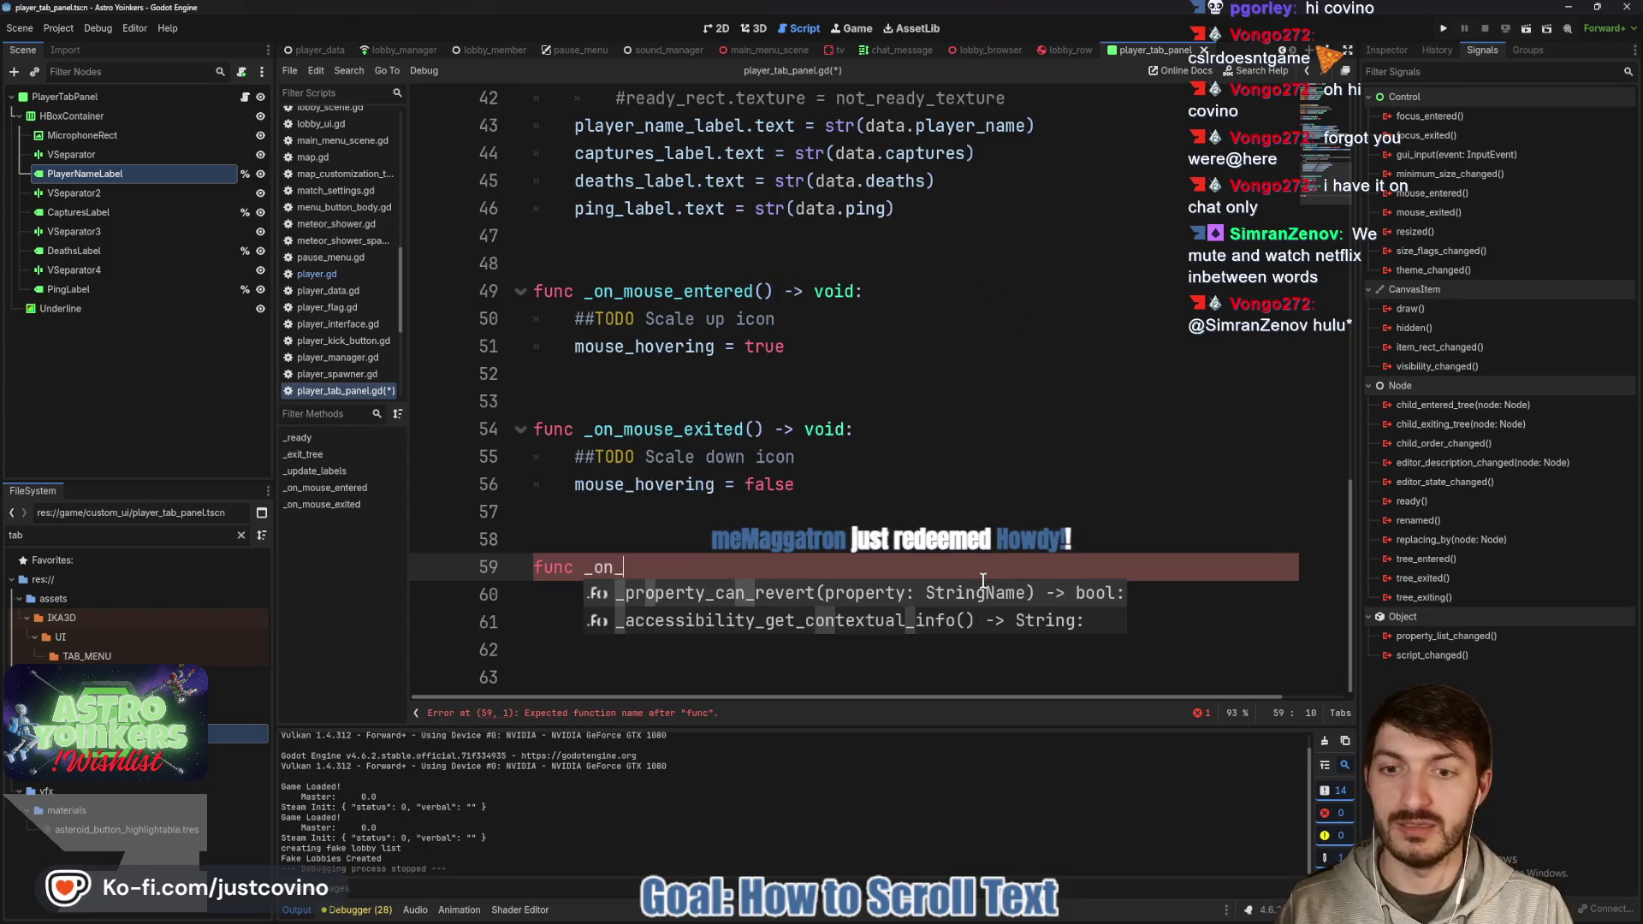
pyautogui.write('mouse_entered_name_label() -> ')
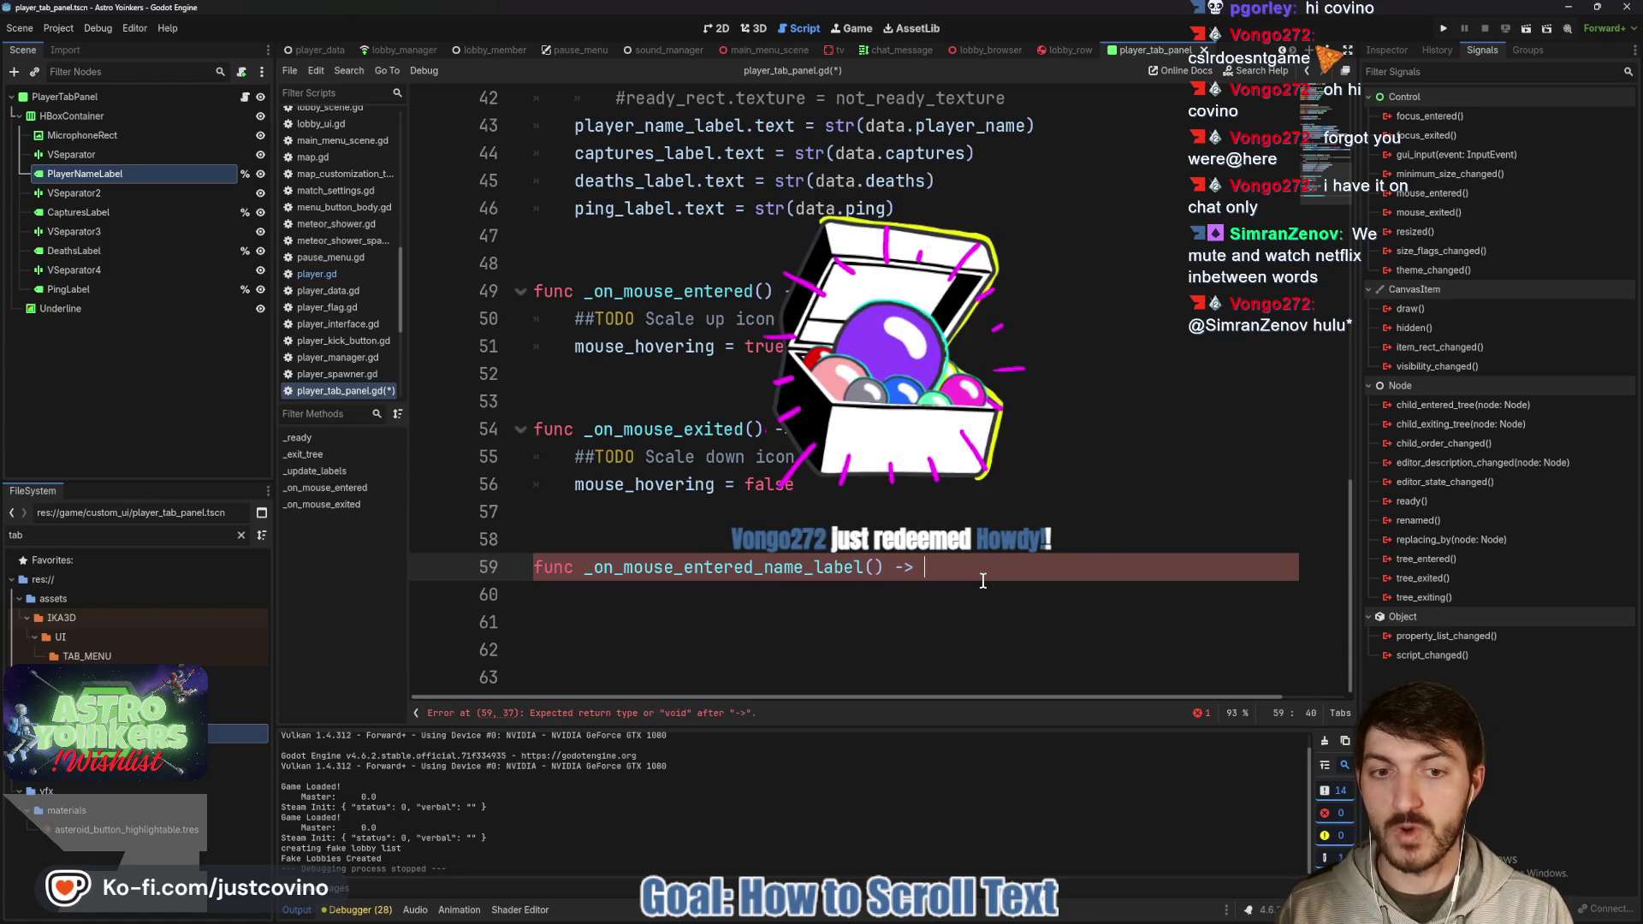
pyautogui.write('void:')
pyautogui.press('Return')
pyautogui.write('pass')
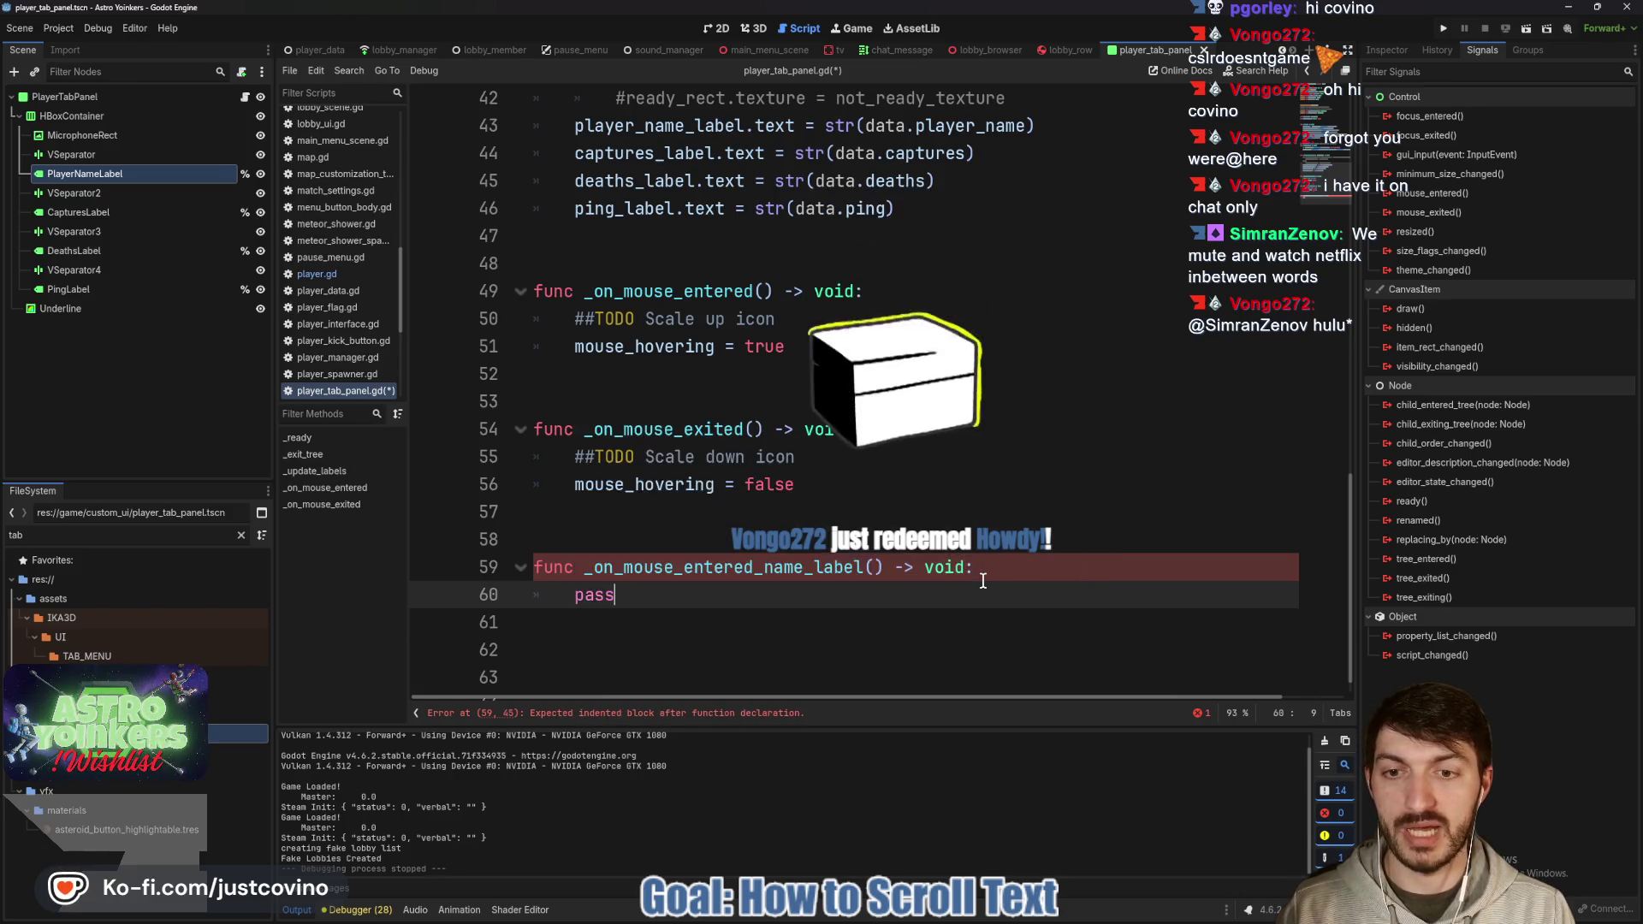
# Below it, add func _on_mouse_exited_name_label() -> void: containing pass.
pyautogui.press('Return')
pyautogui.press('Return')
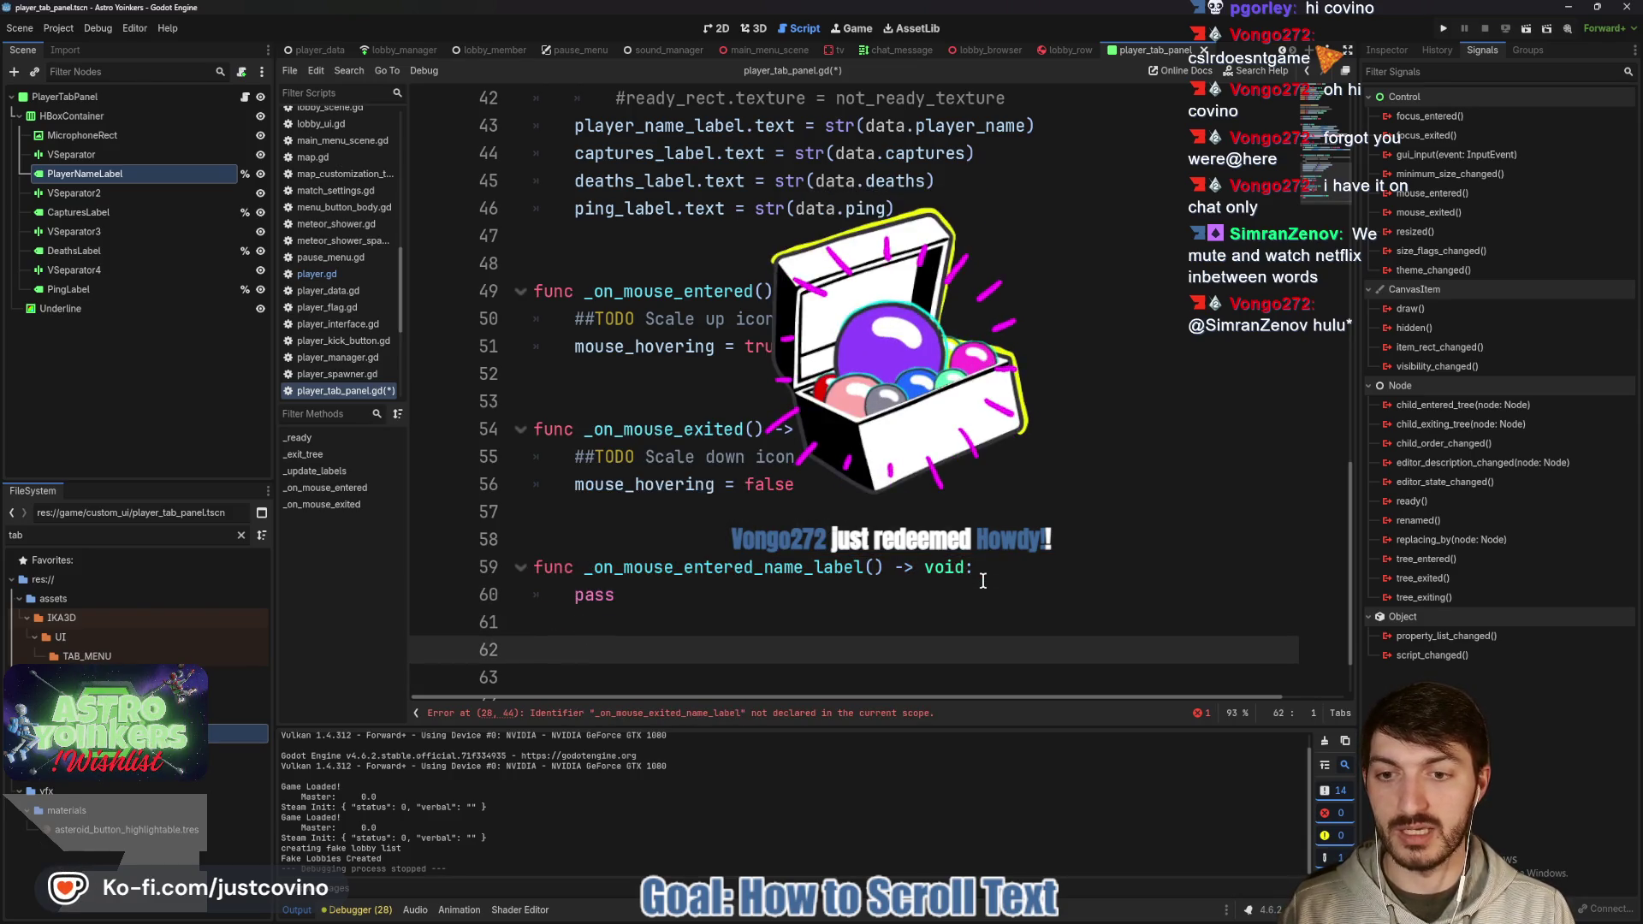
pyautogui.press('Return')
pyautogui.write('f')
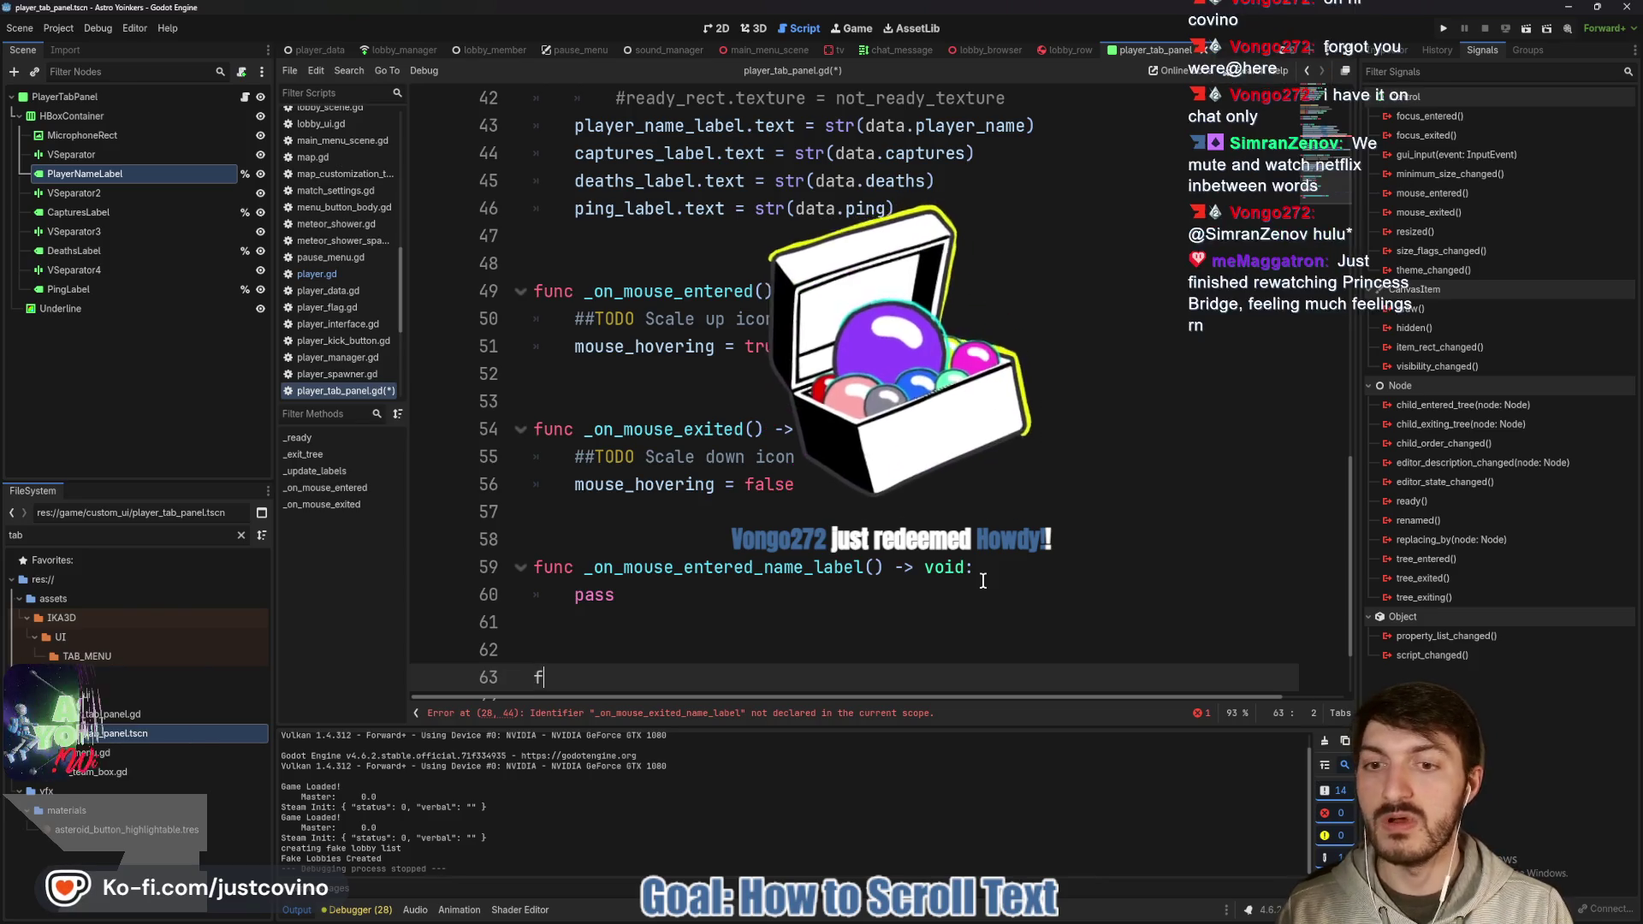
pyautogui.write('unc _on_mouse')
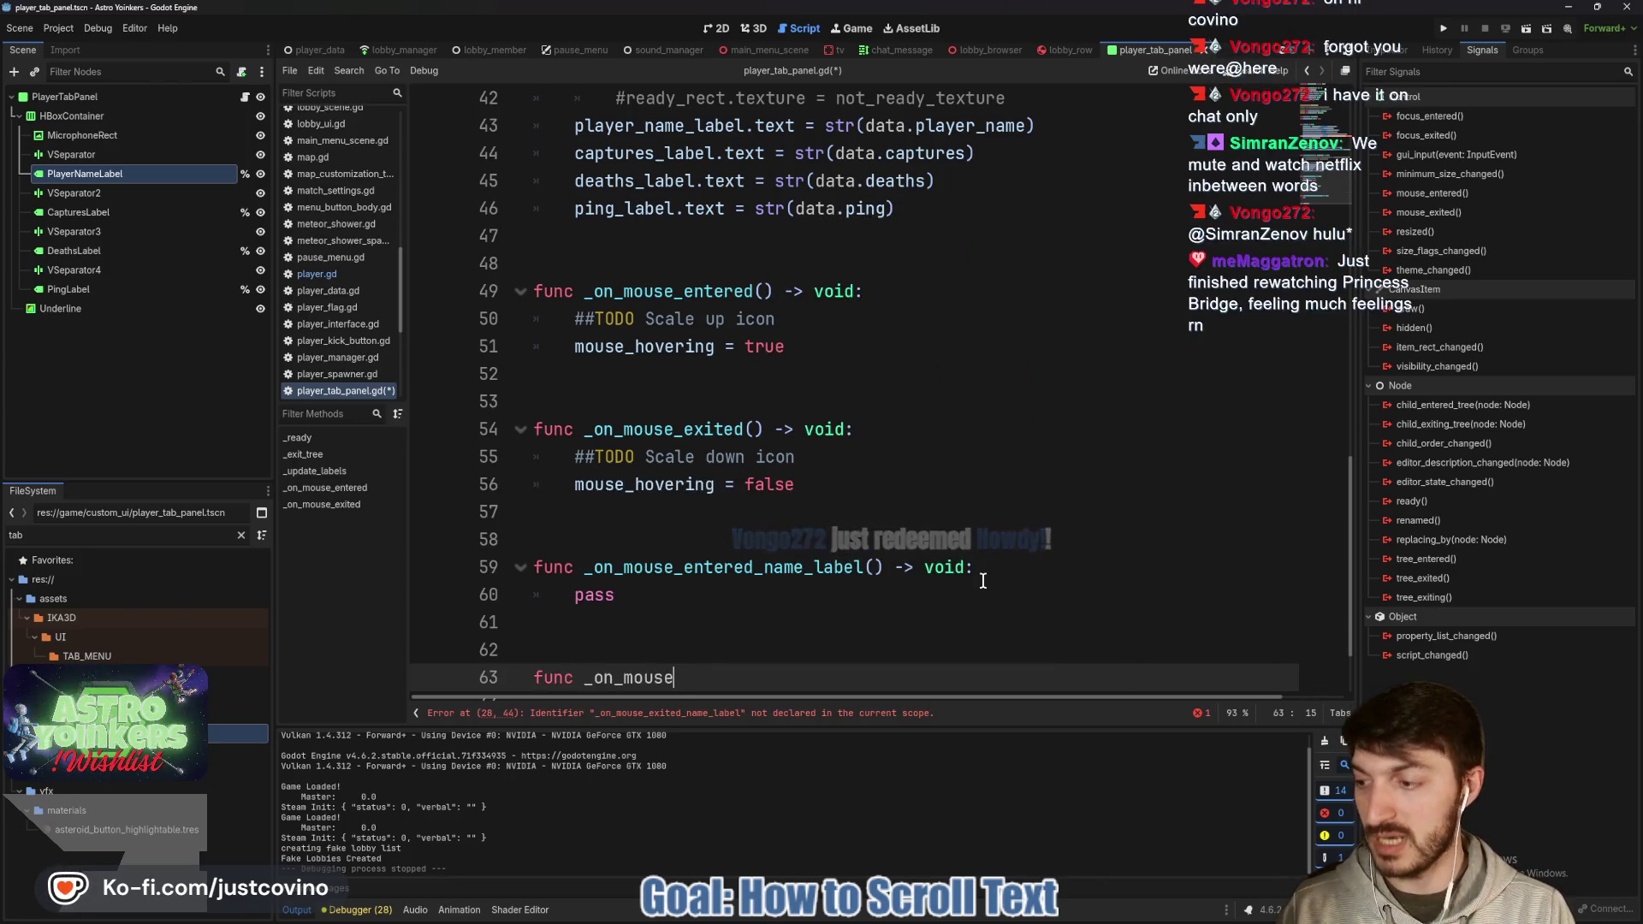
pyautogui.write('_exited_')
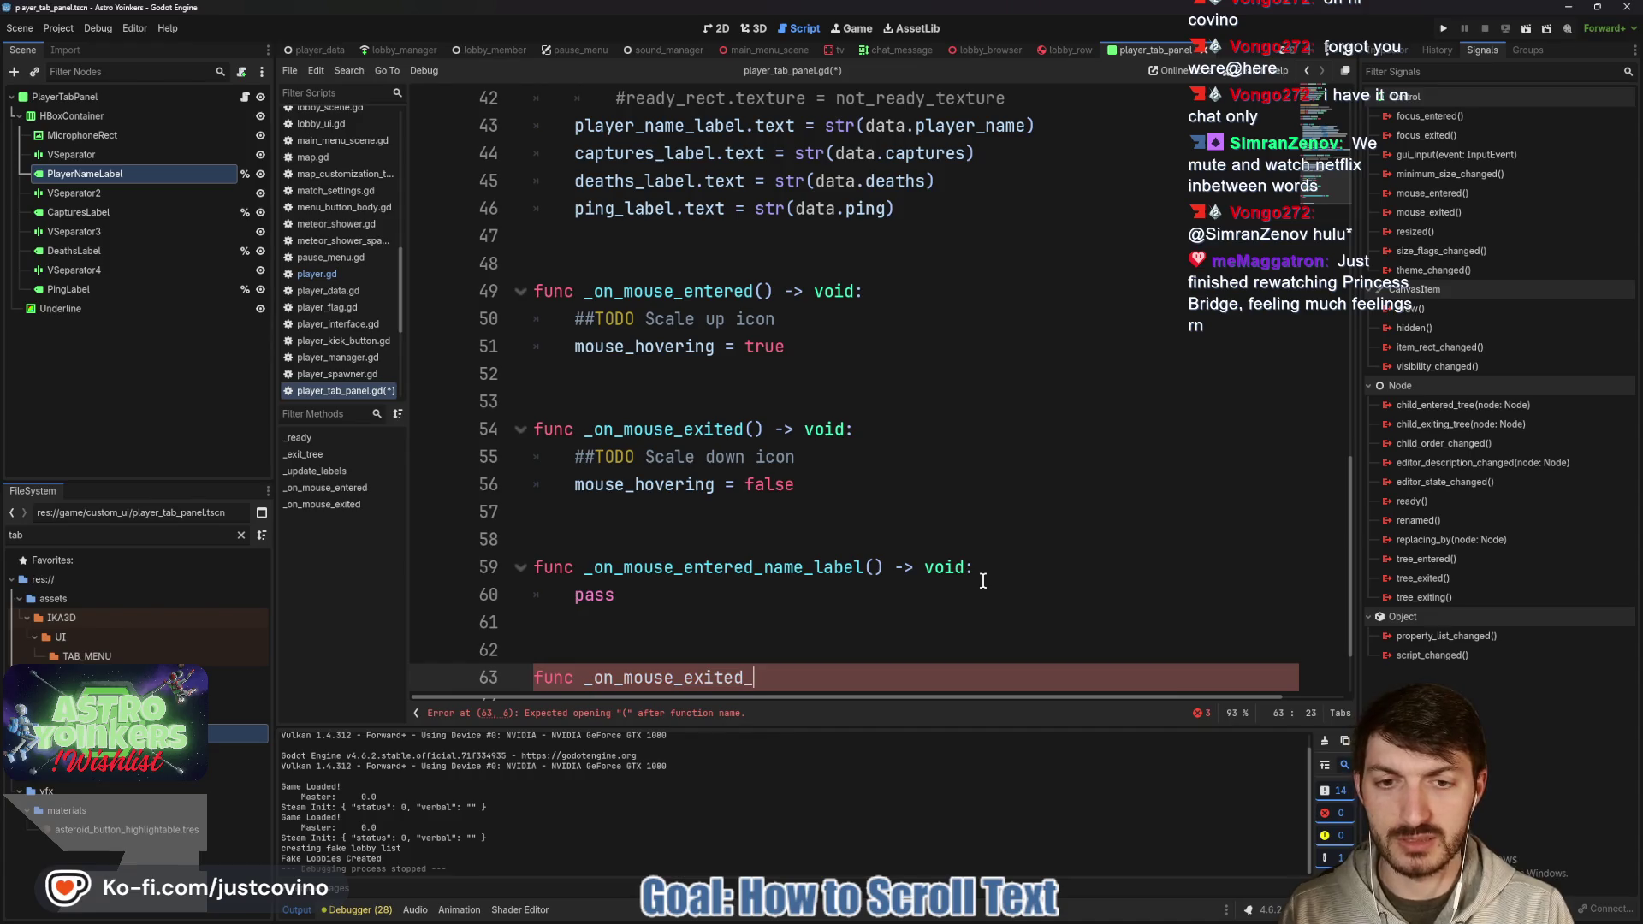
pyautogui.write('name')
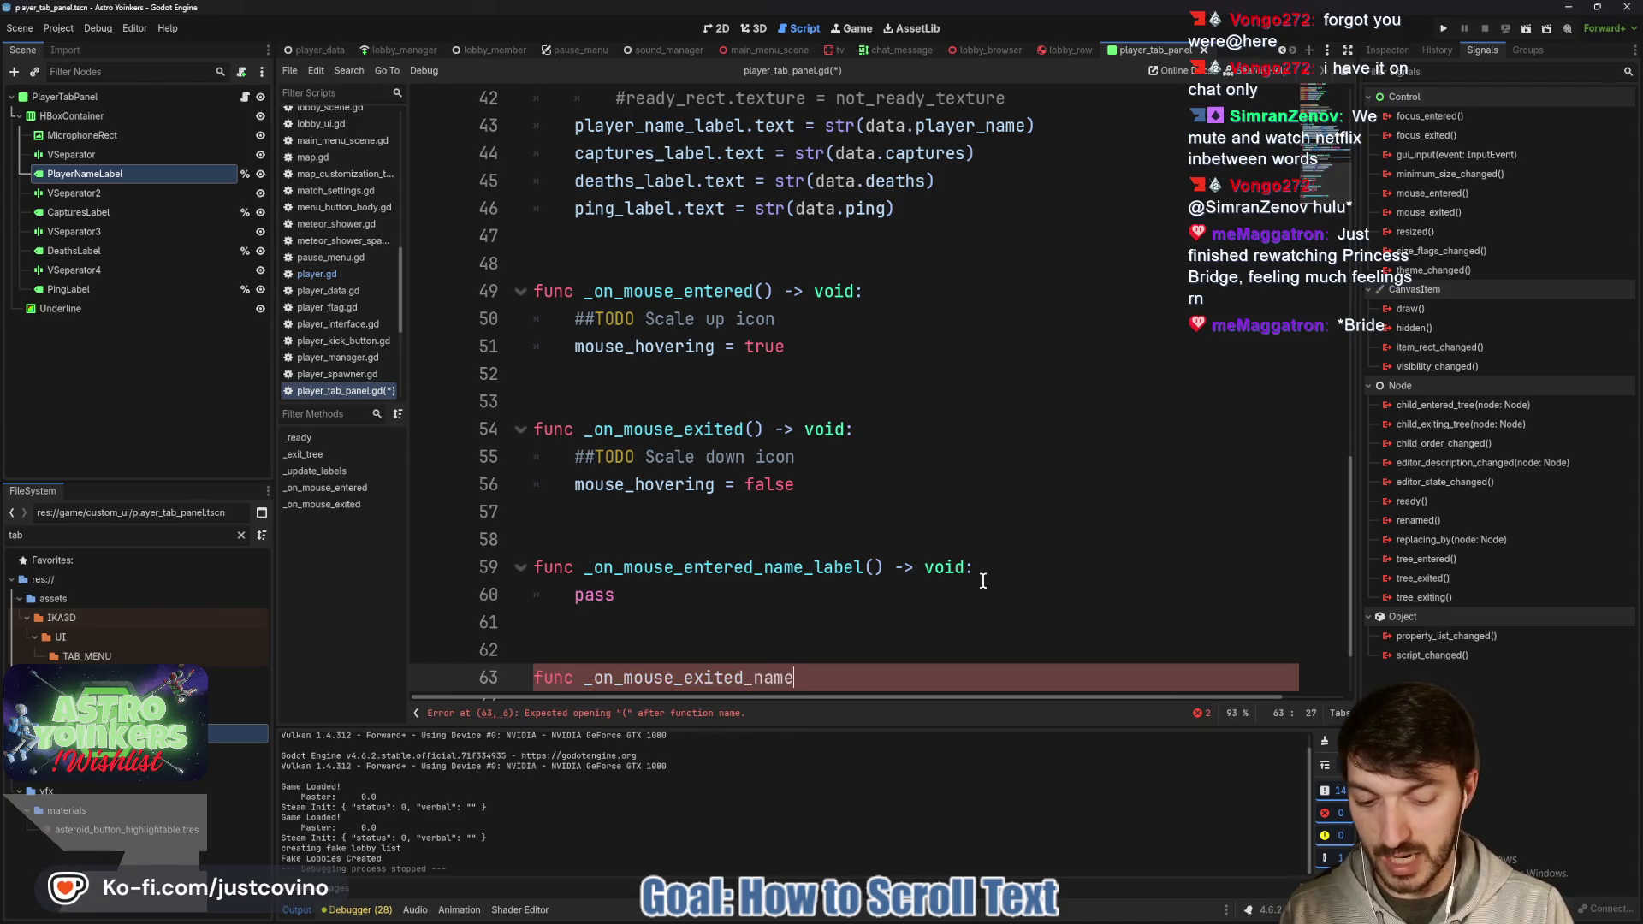
pyautogui.write('_label() -')
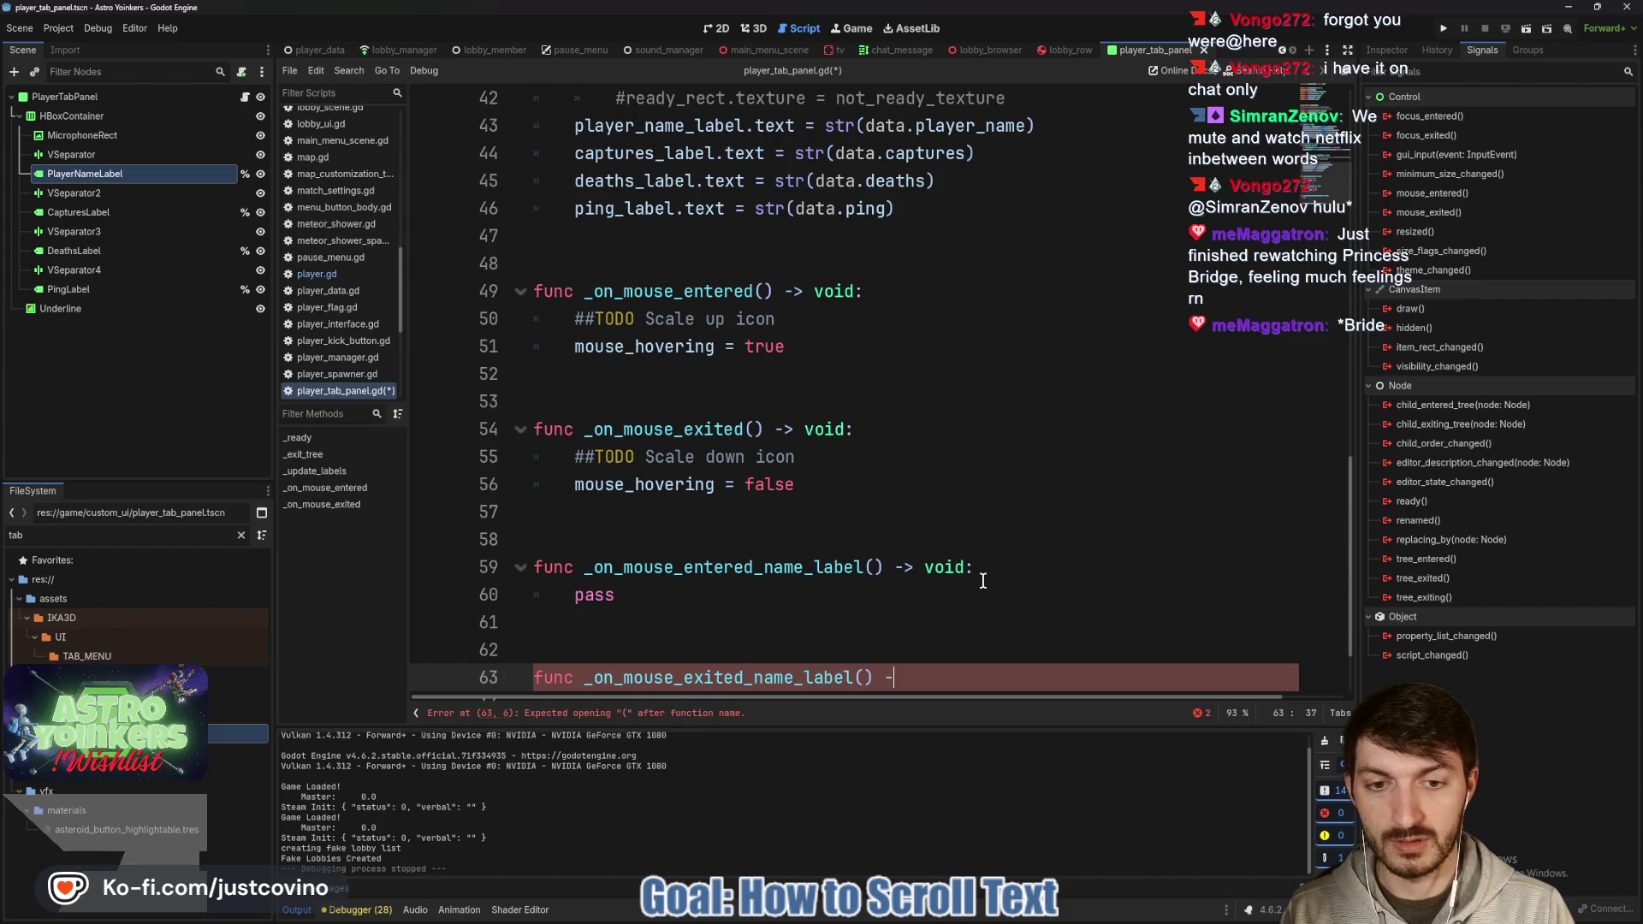
pyautogui.write('> void:')
pyautogui.press('Return')
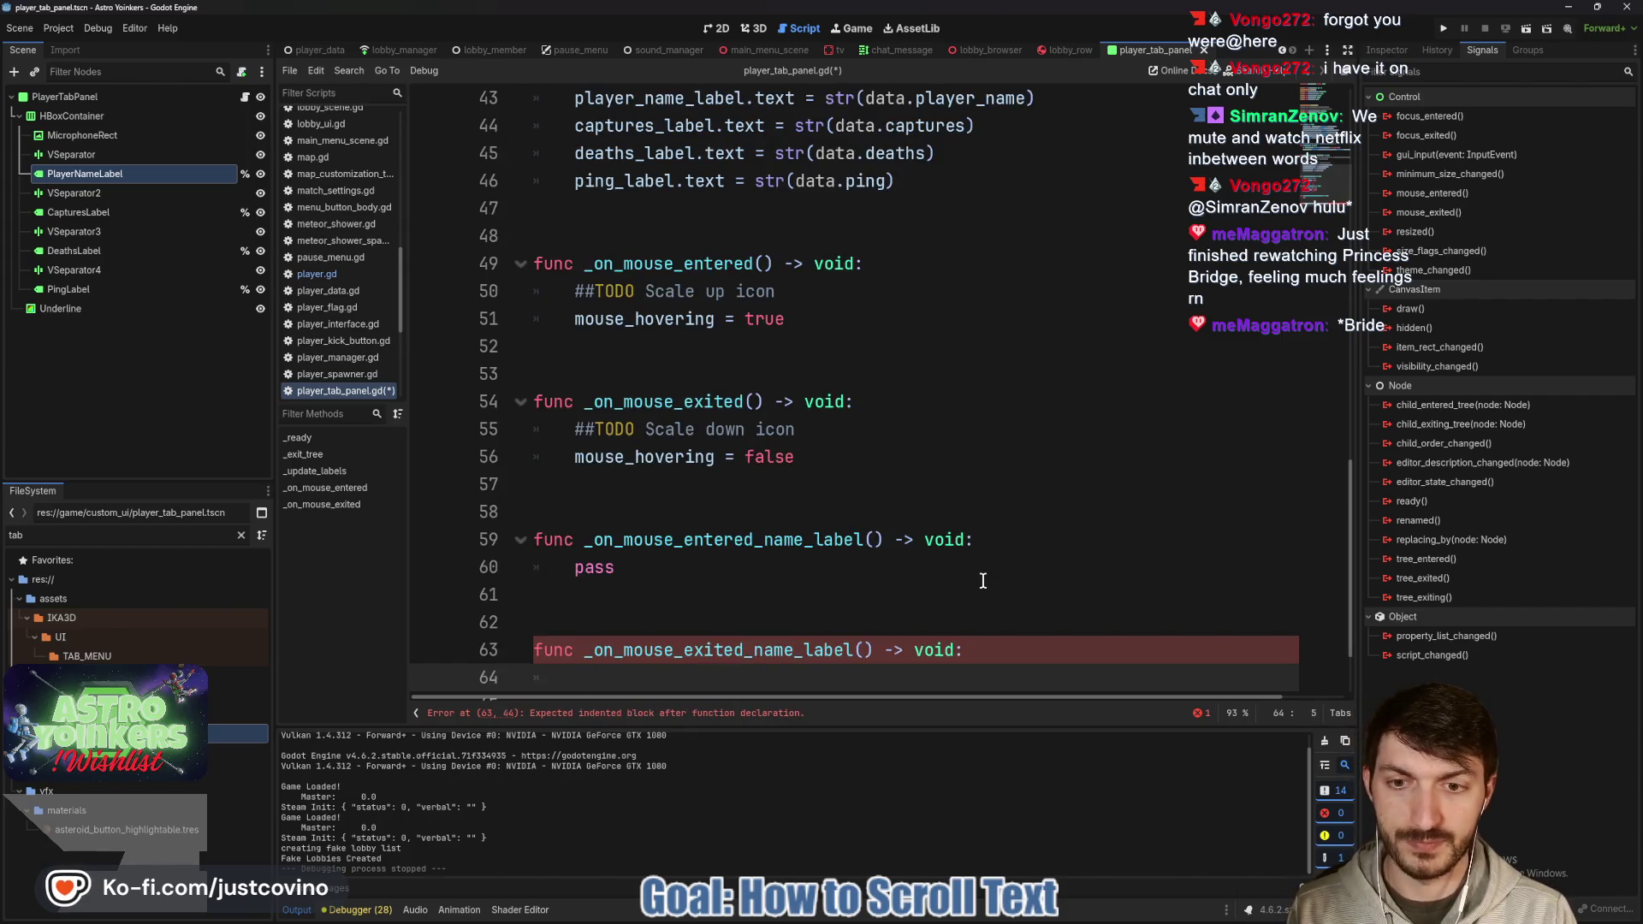
pyautogui.write('pass')
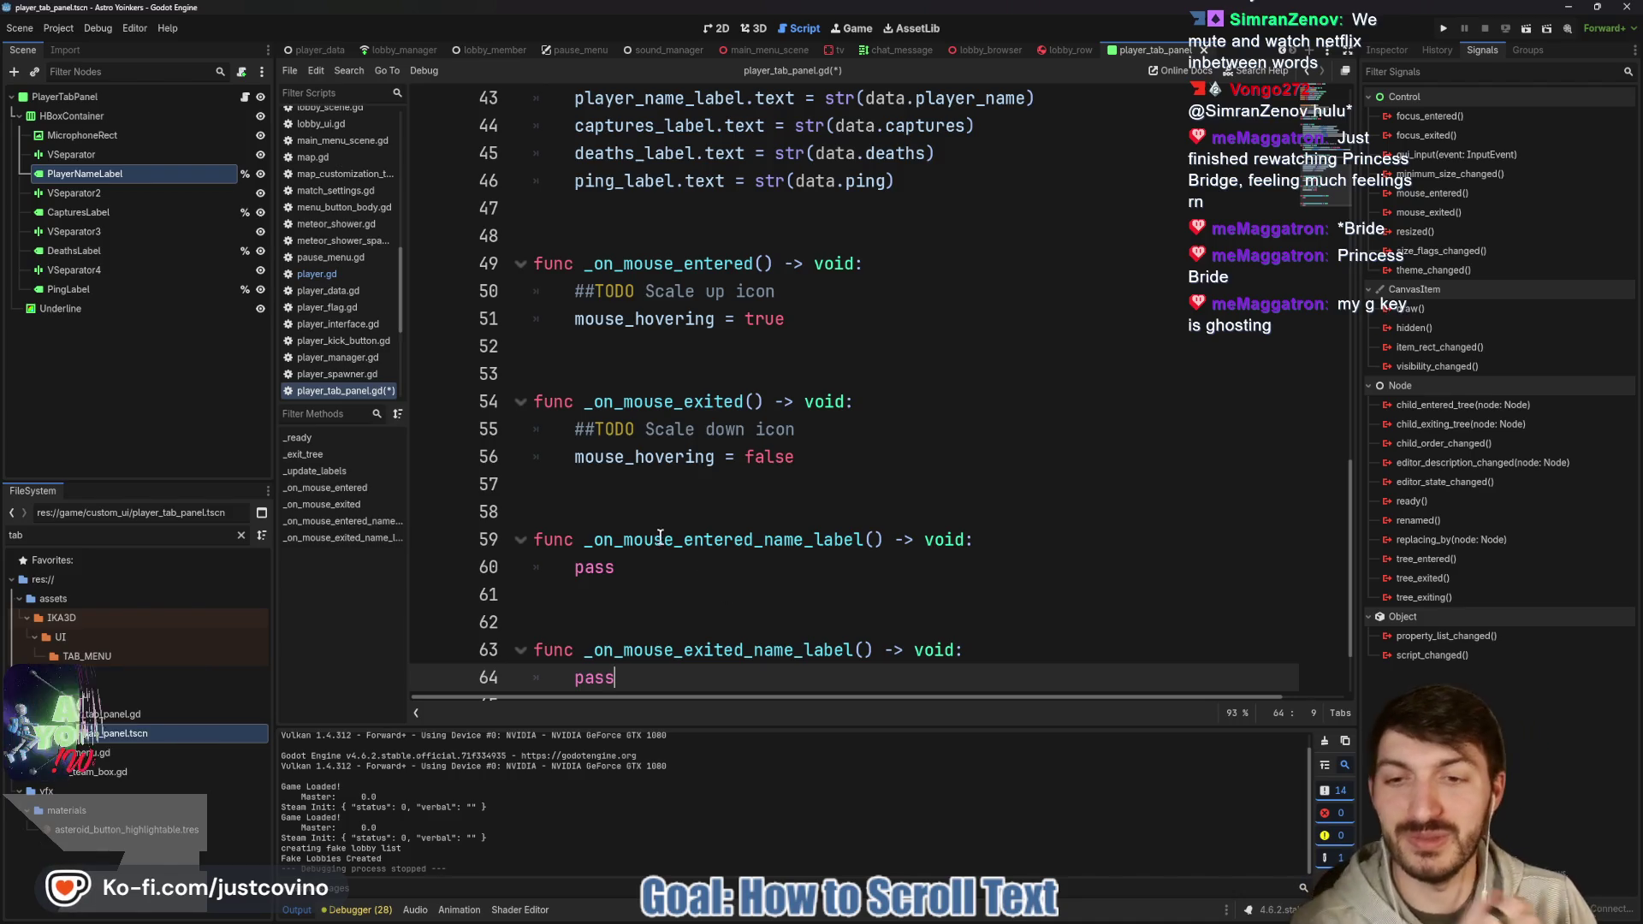
pyautogui.click(626, 511)
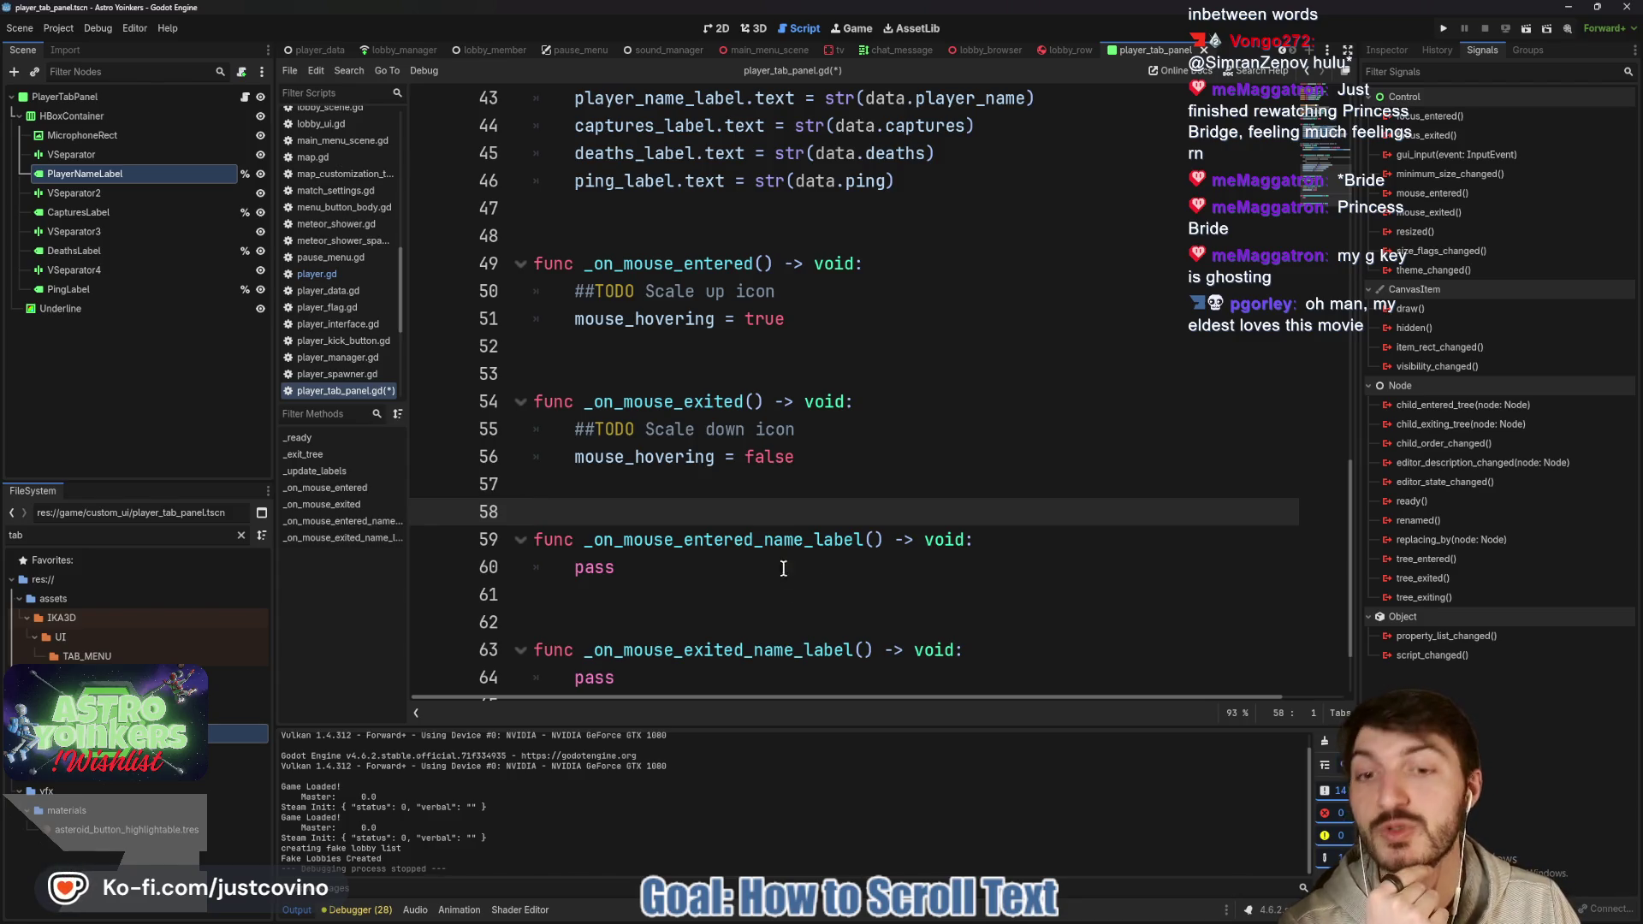
pyautogui.click(650, 572)
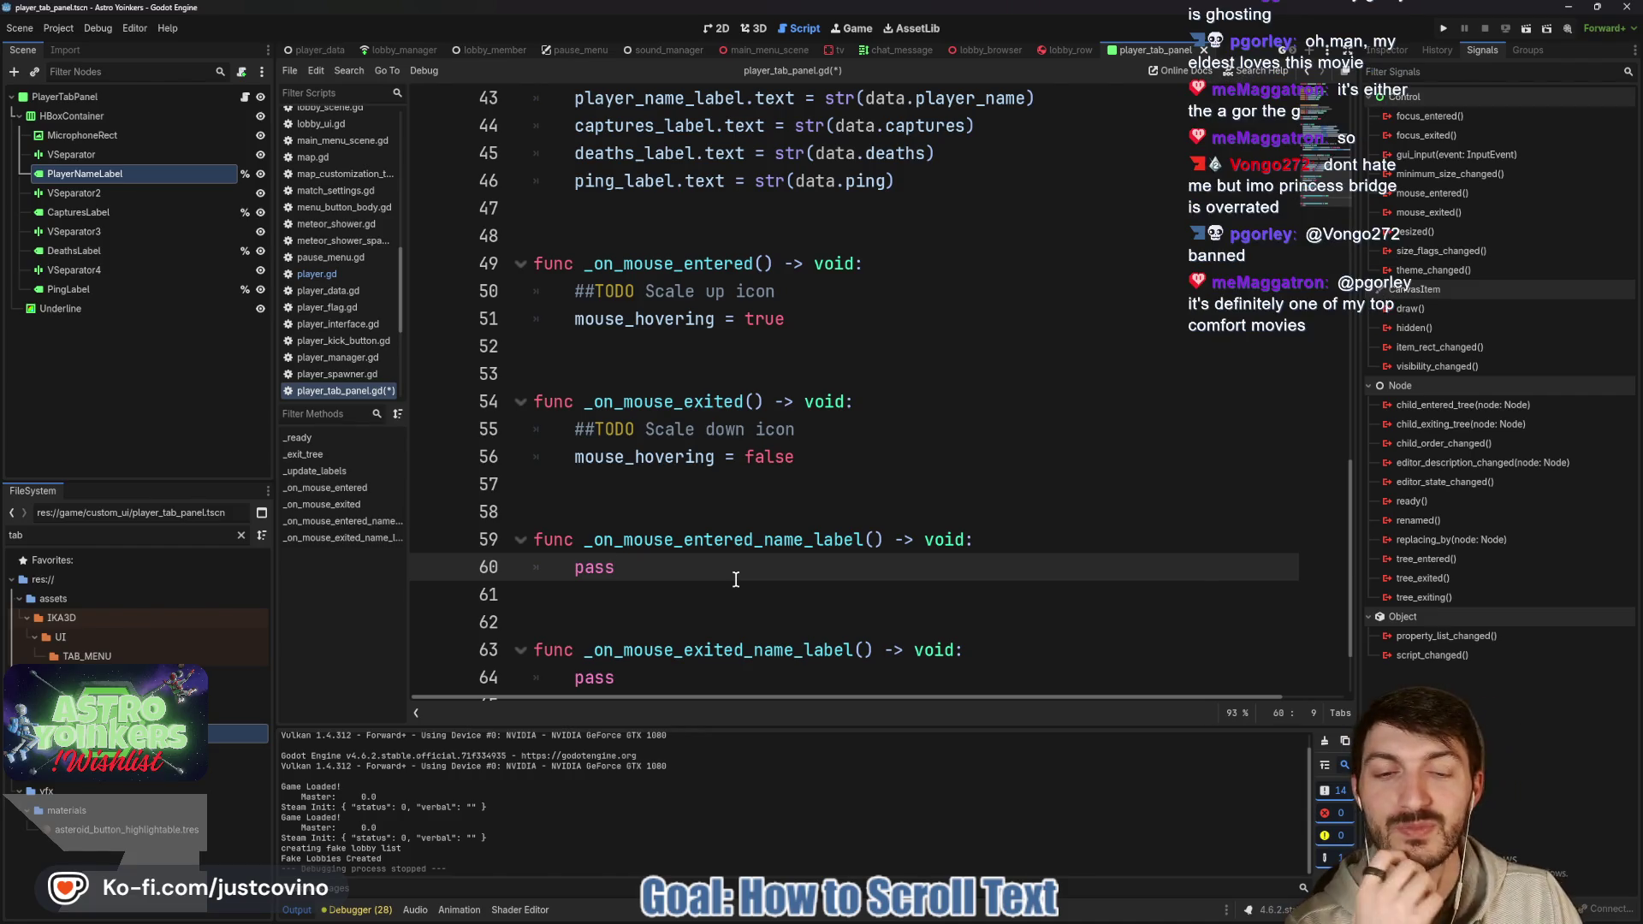
pyautogui.scroll(1, 892, 497)
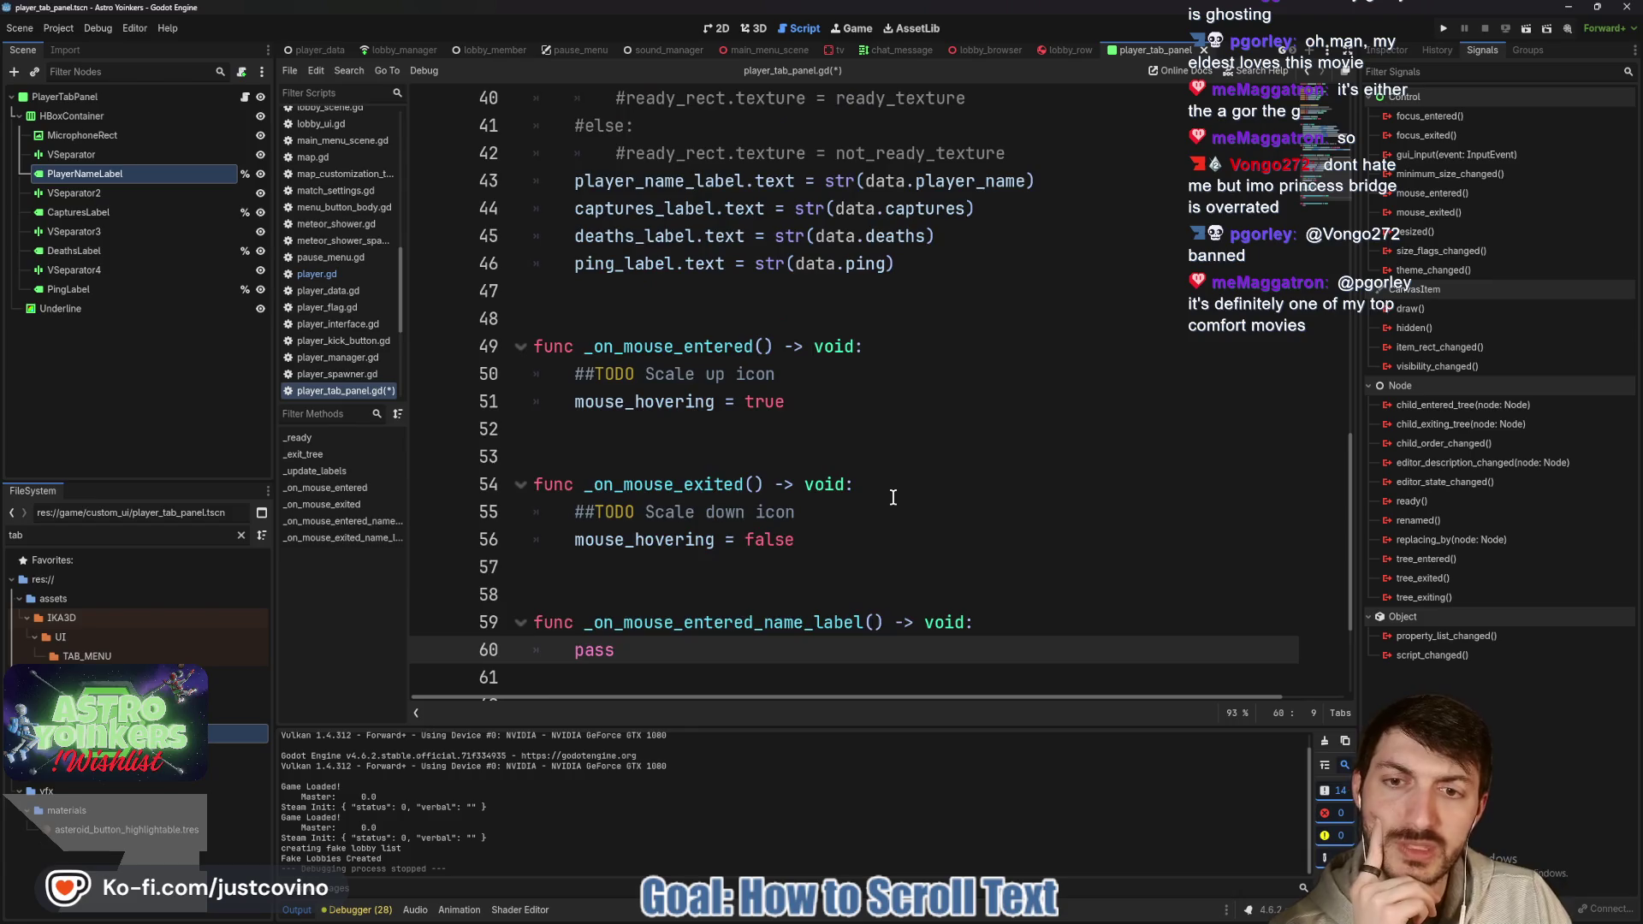
pyautogui.scroll(-1, 892, 497)
pyautogui.scroll(7, 753, 547)
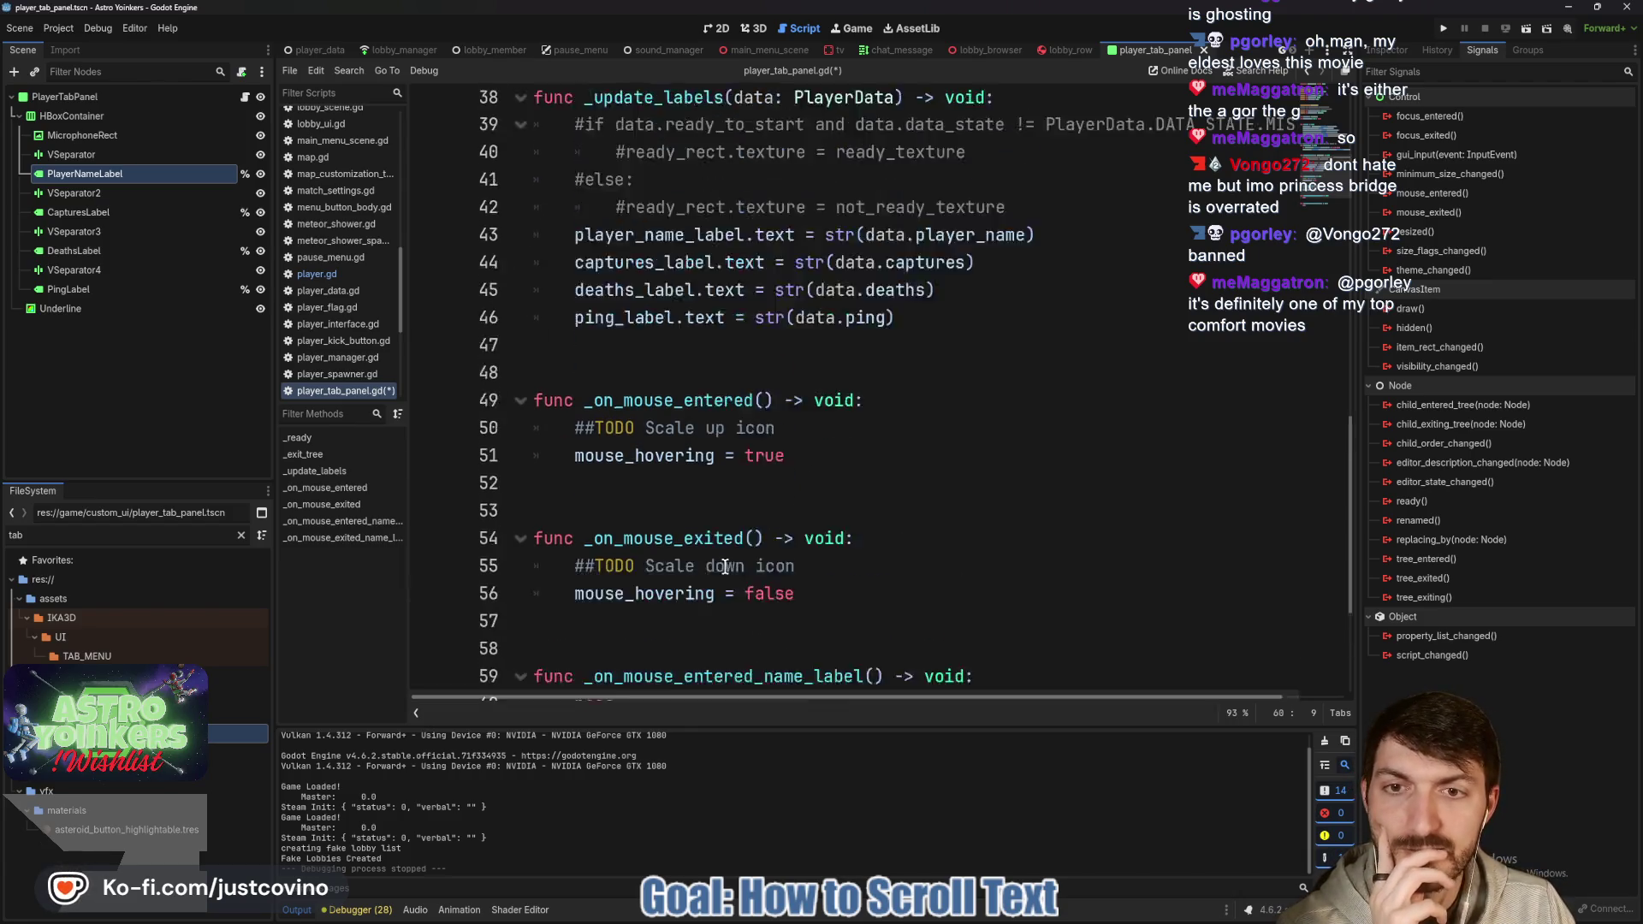
pyautogui.scroll(4, 737, 529)
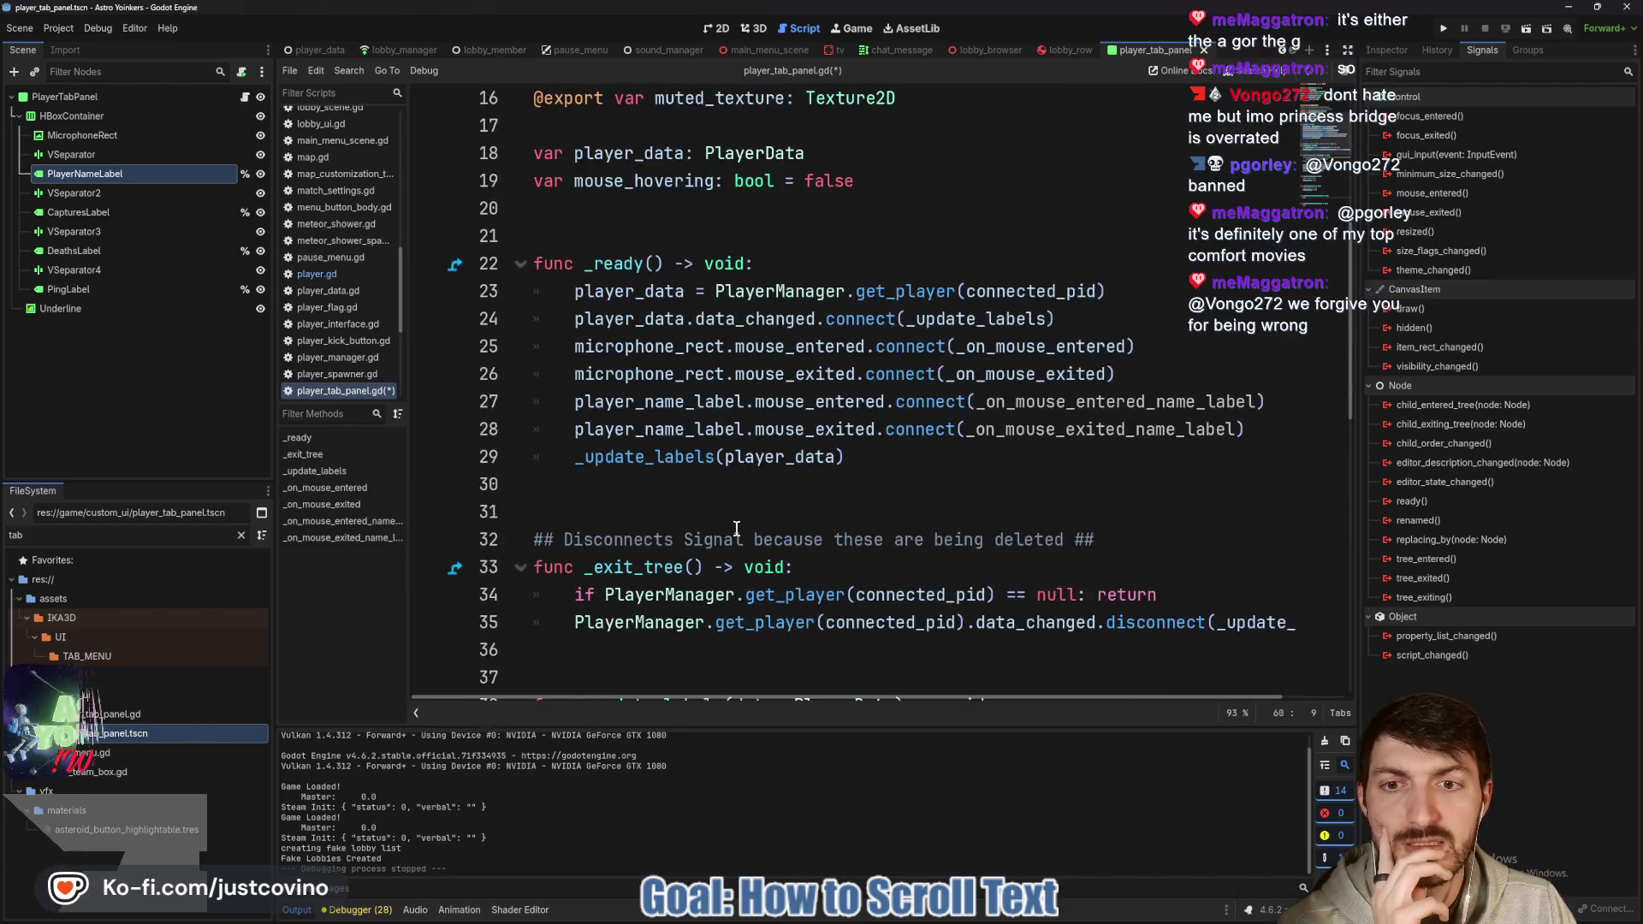
pyautogui.scroll(-2, 736, 529)
pyautogui.scroll(-10, 736, 528)
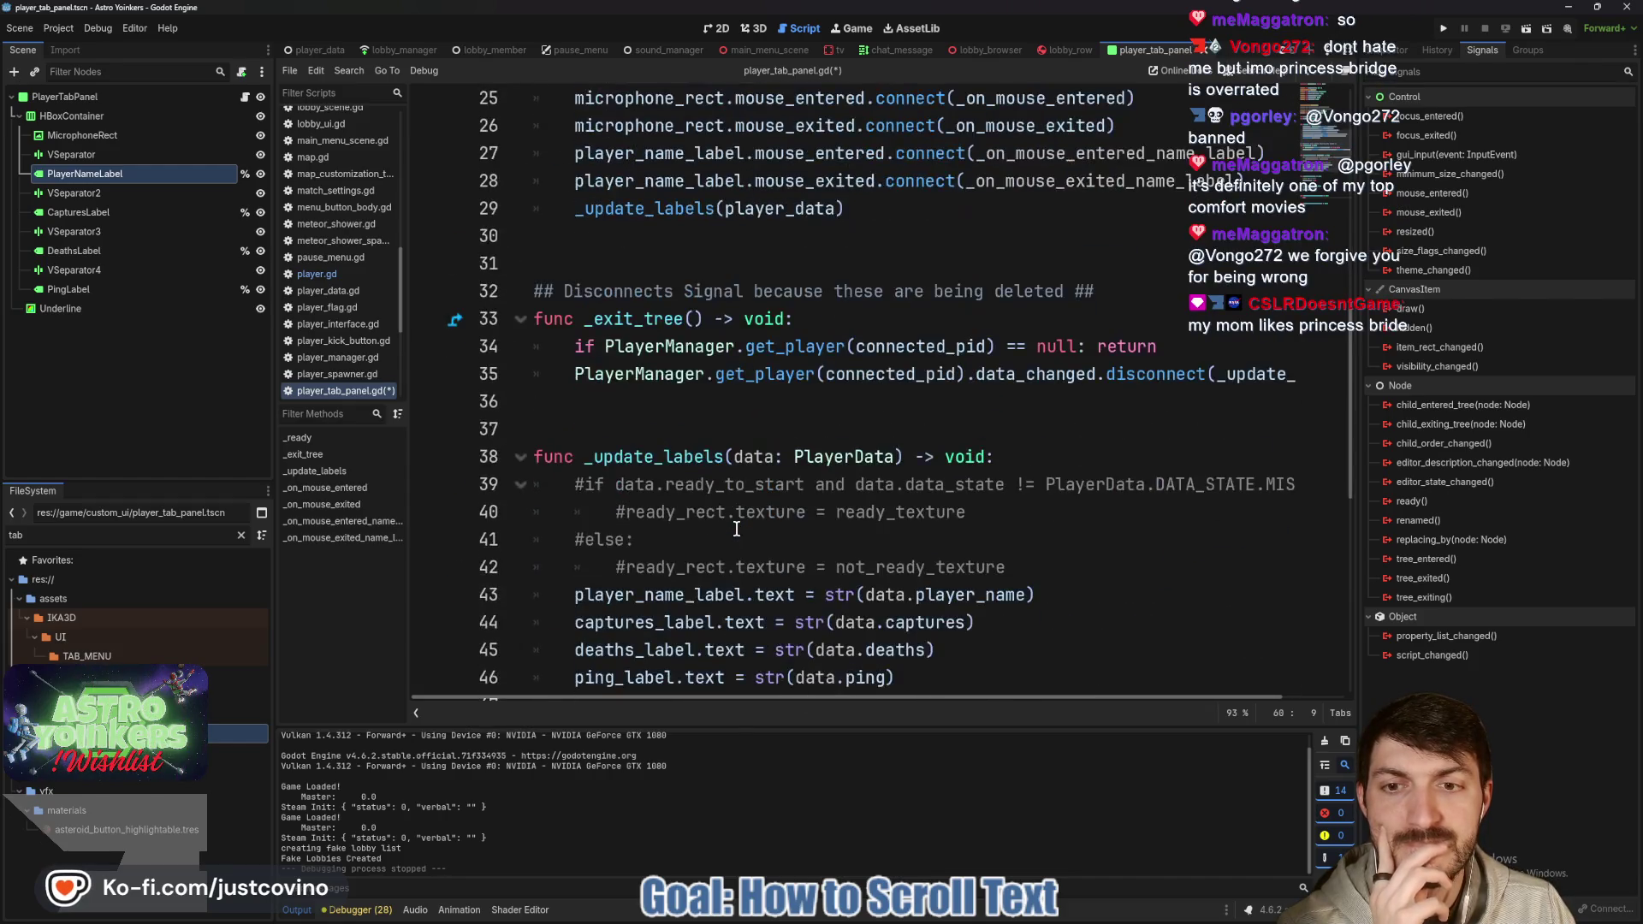
pyautogui.scroll(2, 730, 528)
pyautogui.scroll(11, 730, 528)
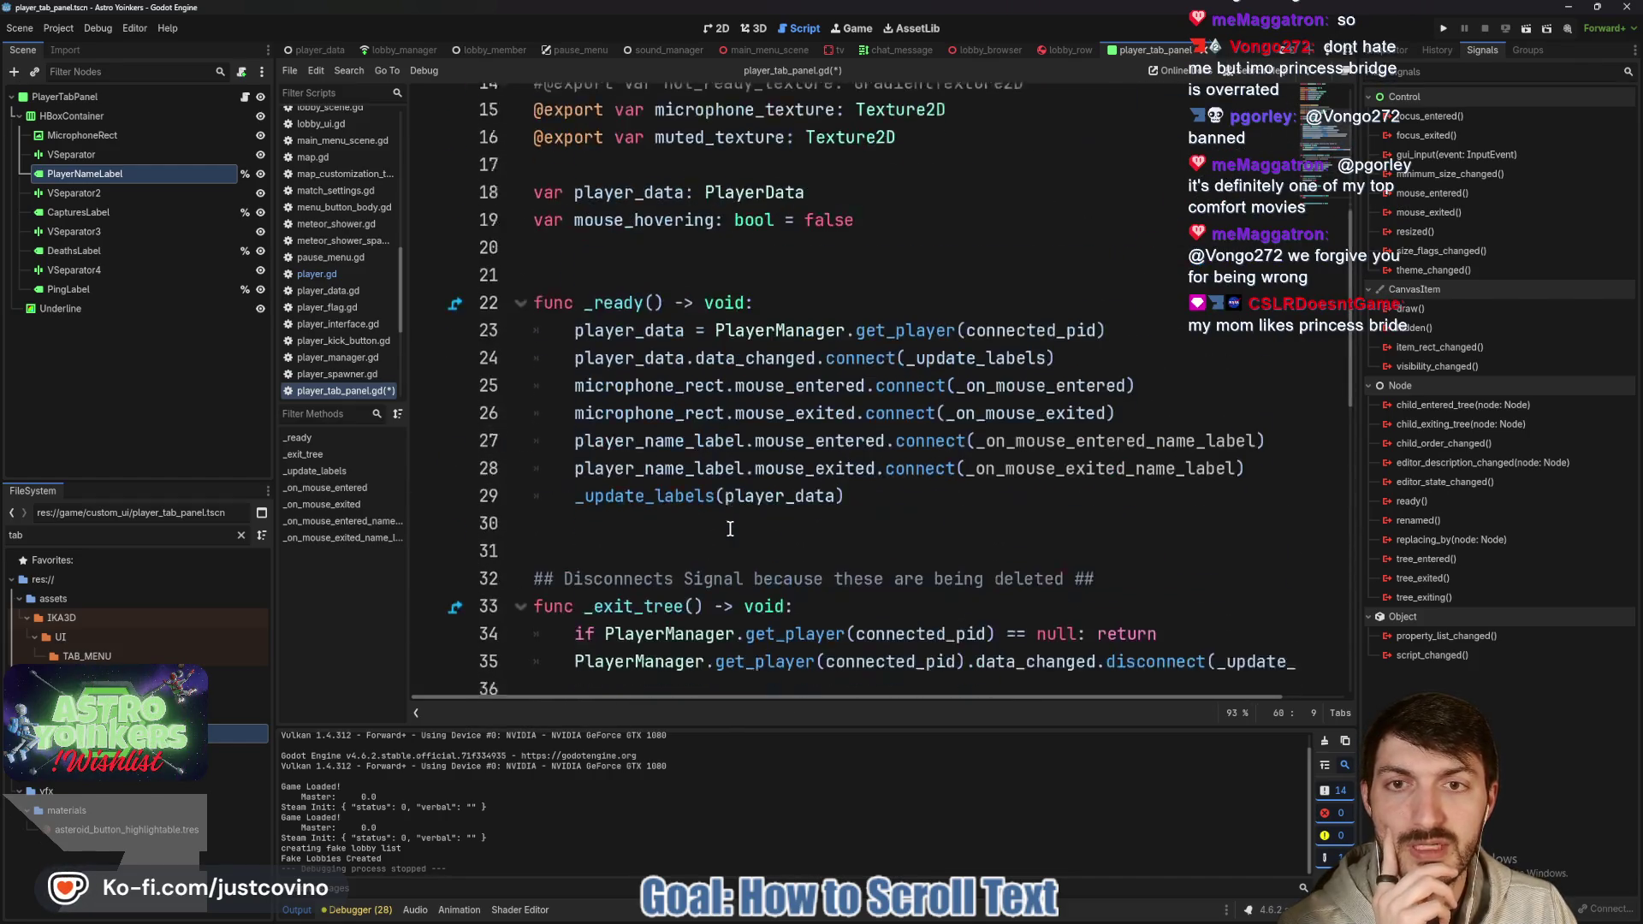
pyautogui.doubleClick(655, 404)
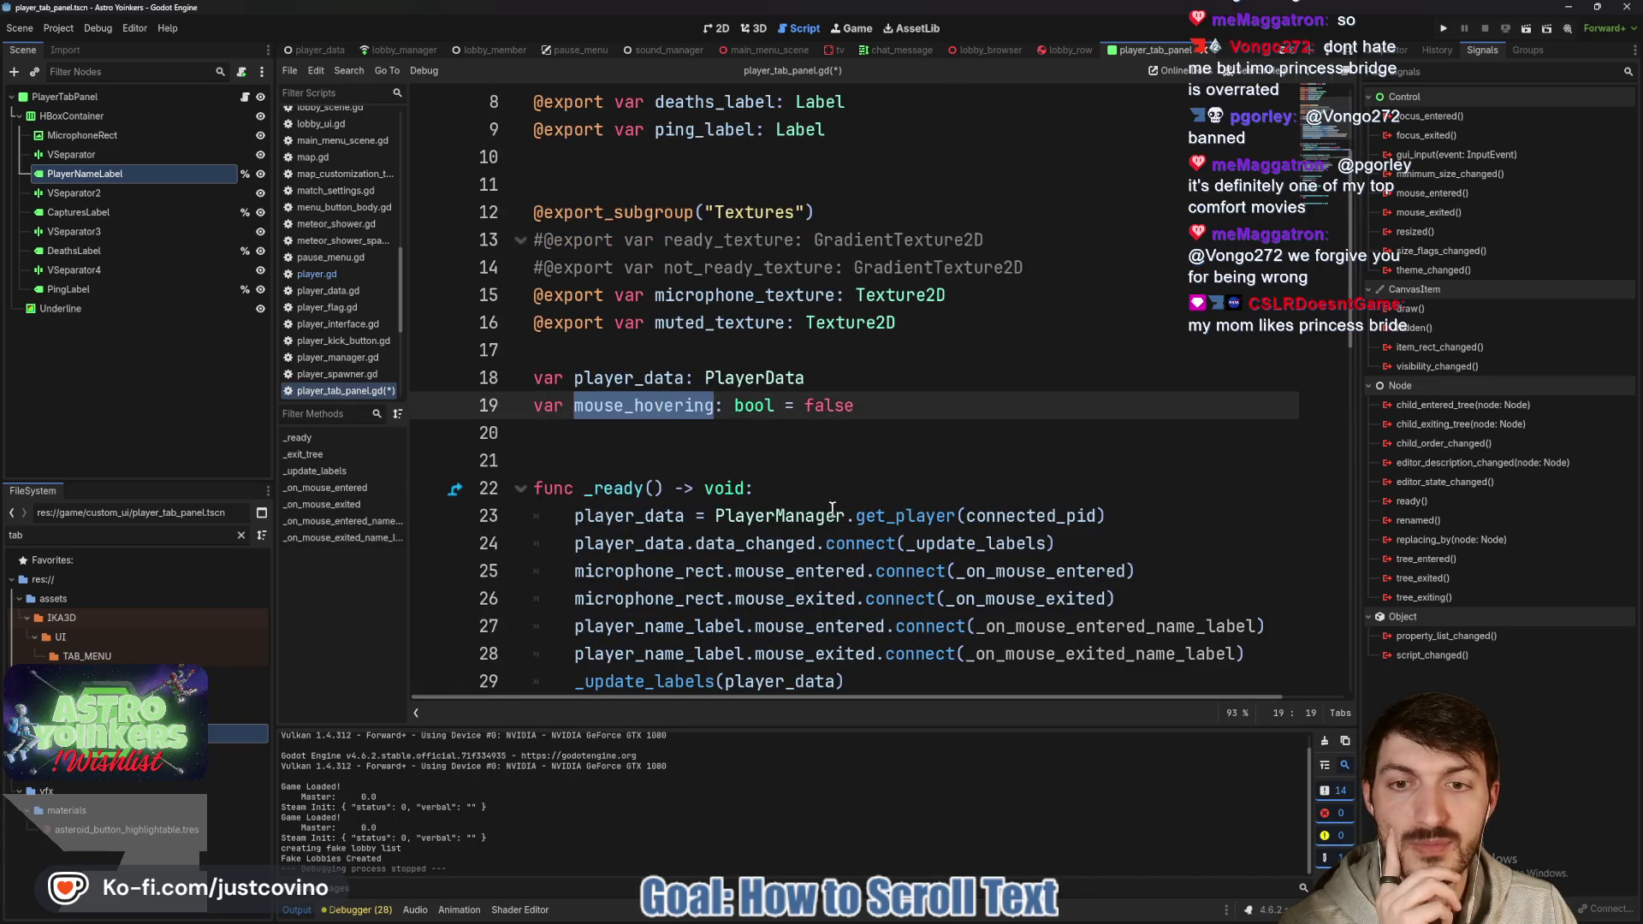
pyautogui.scroll(-8, 803, 511)
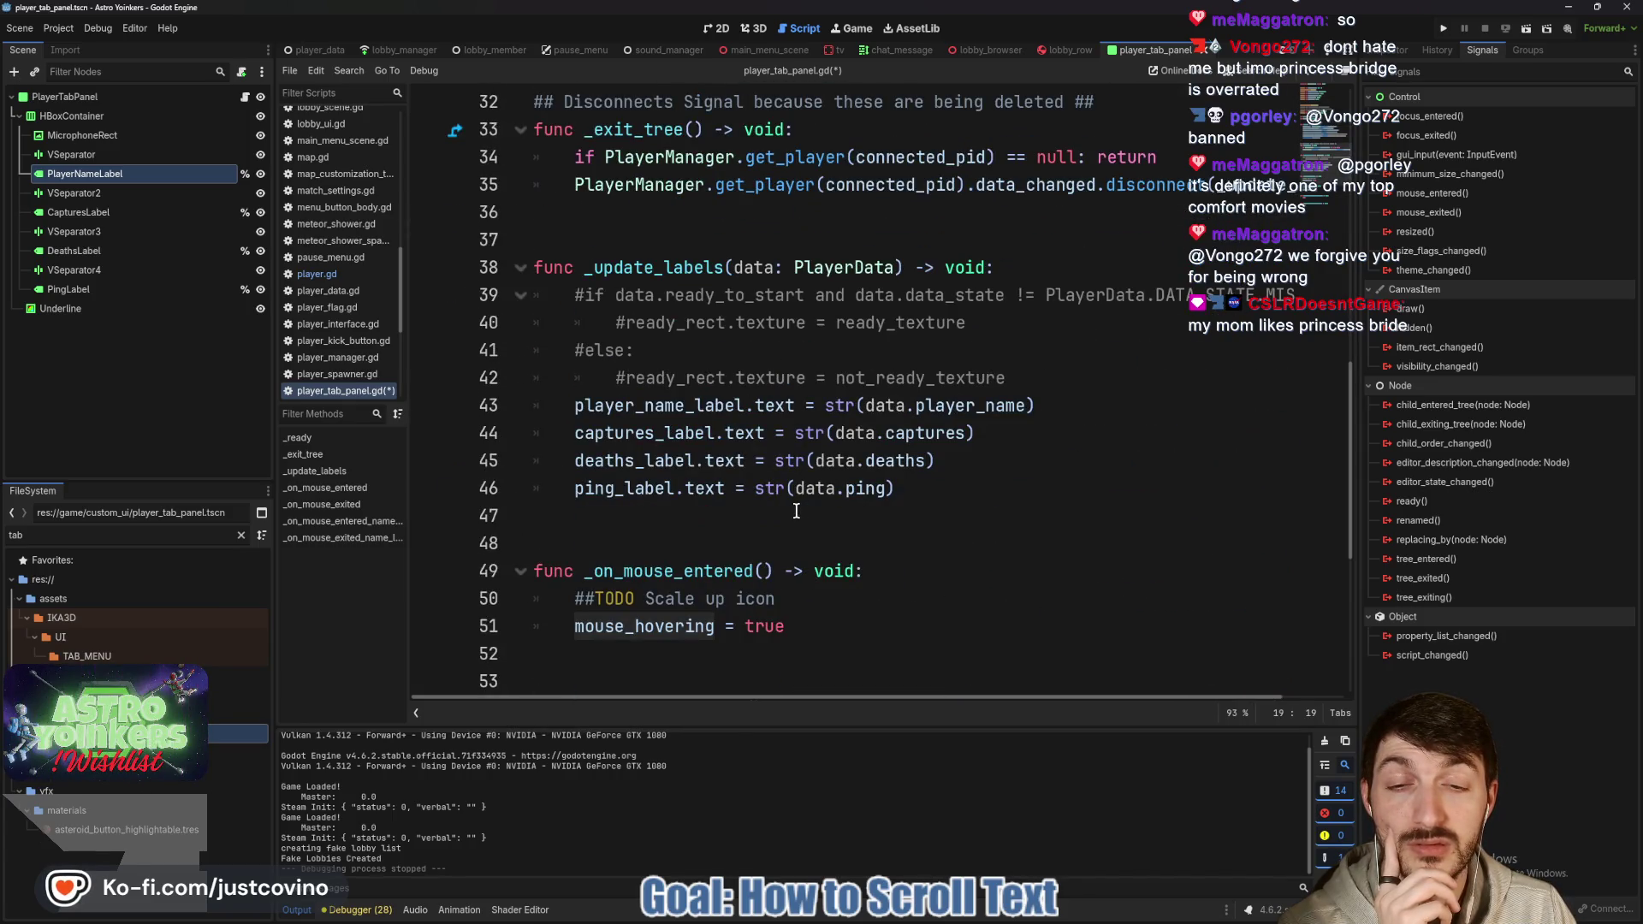
pyautogui.scroll(-2, 774, 511)
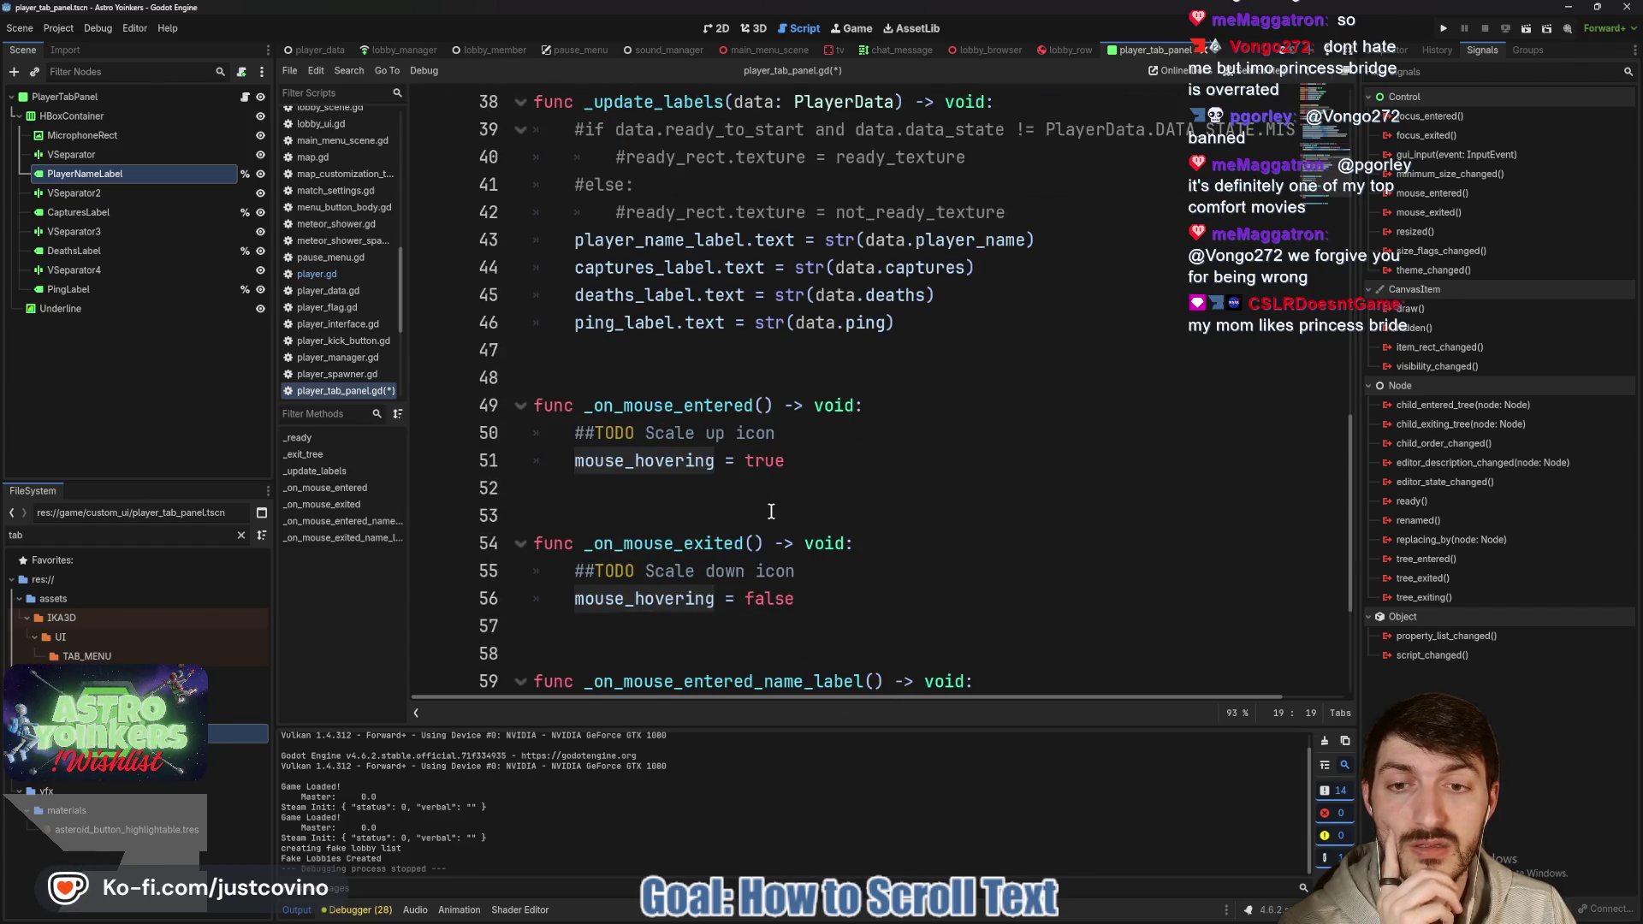
pyautogui.scroll(10, 771, 511)
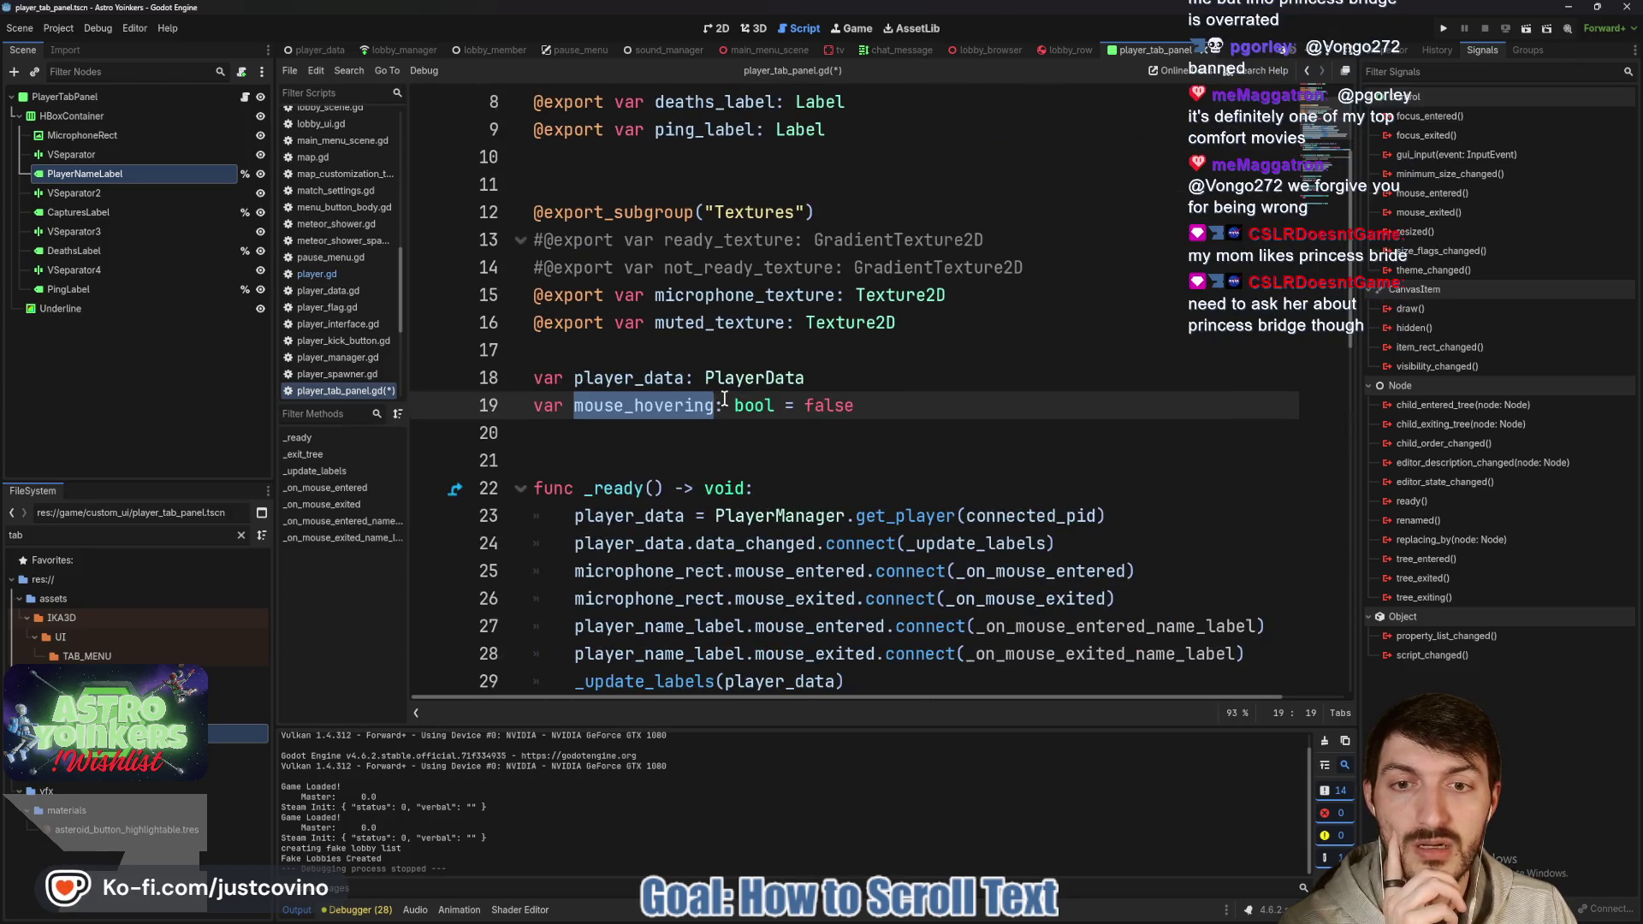
pyautogui.click(718, 404)
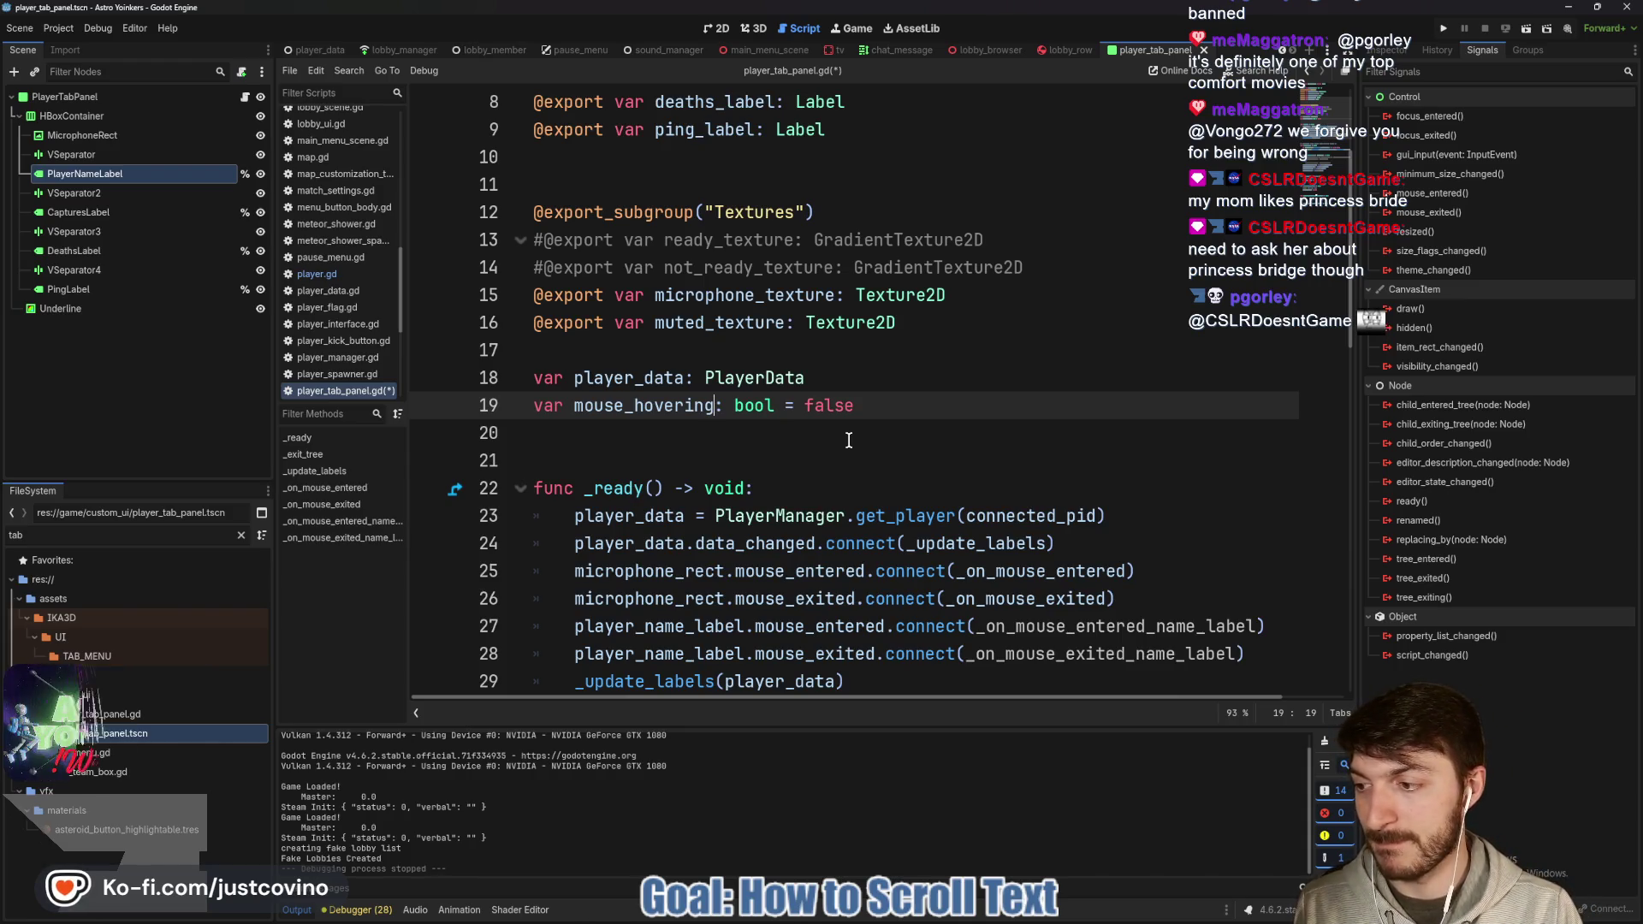
# Rename mouse_hovering to mouse_hovering_mic on lines 51 and 56.
pyautogui.write('_')
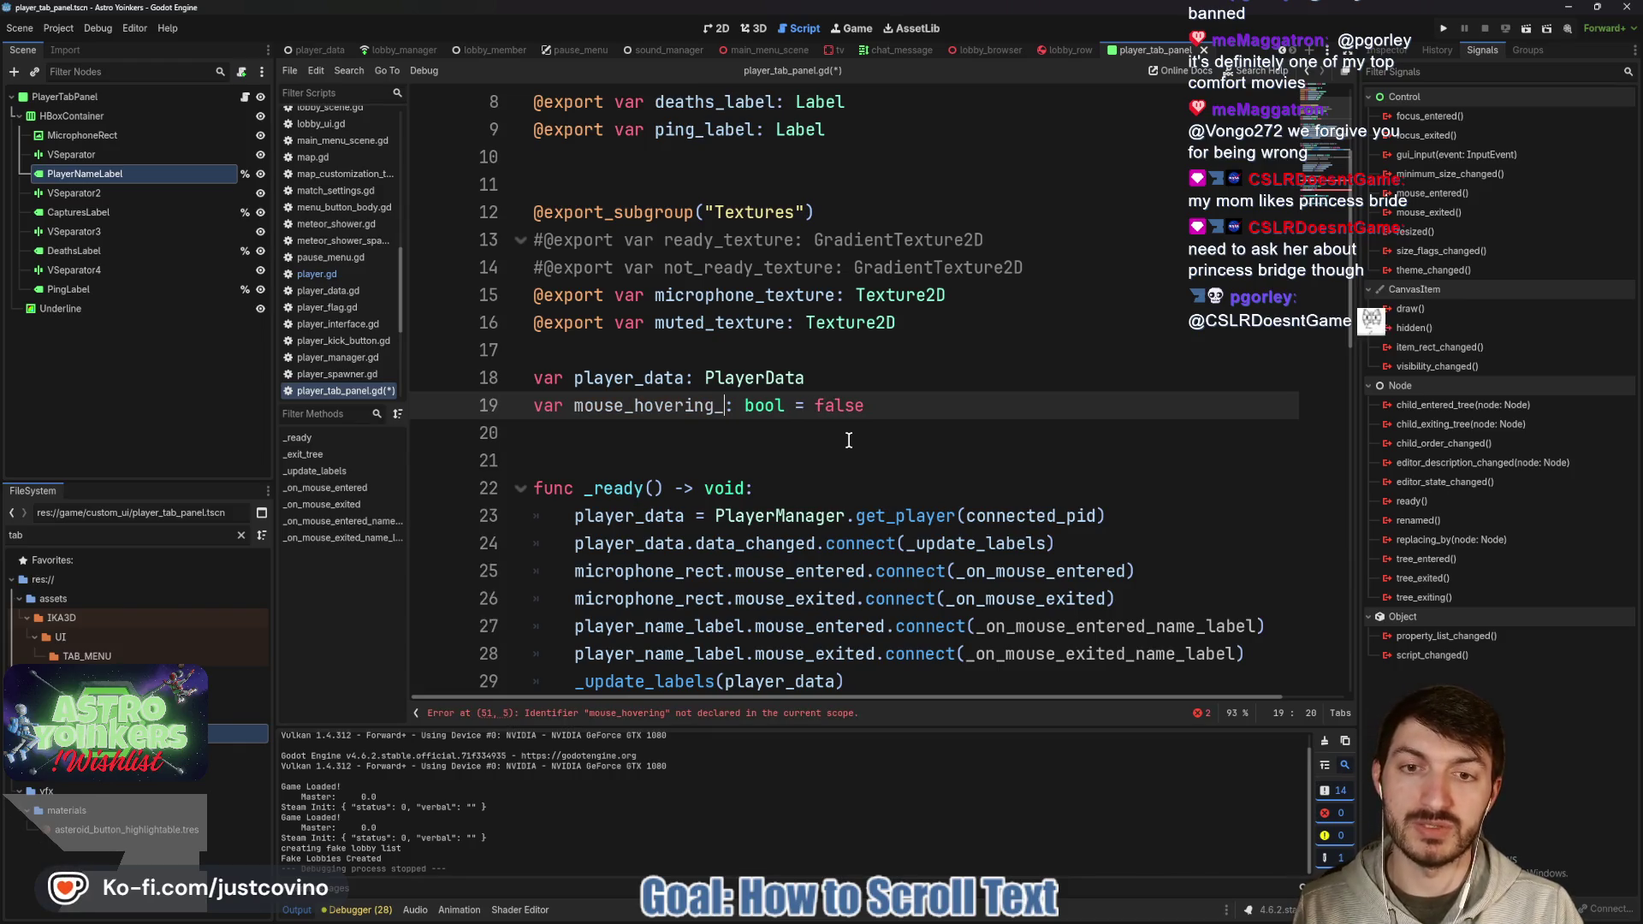
pyautogui.write('mic')
pyautogui.scroll(-11, 752, 458)
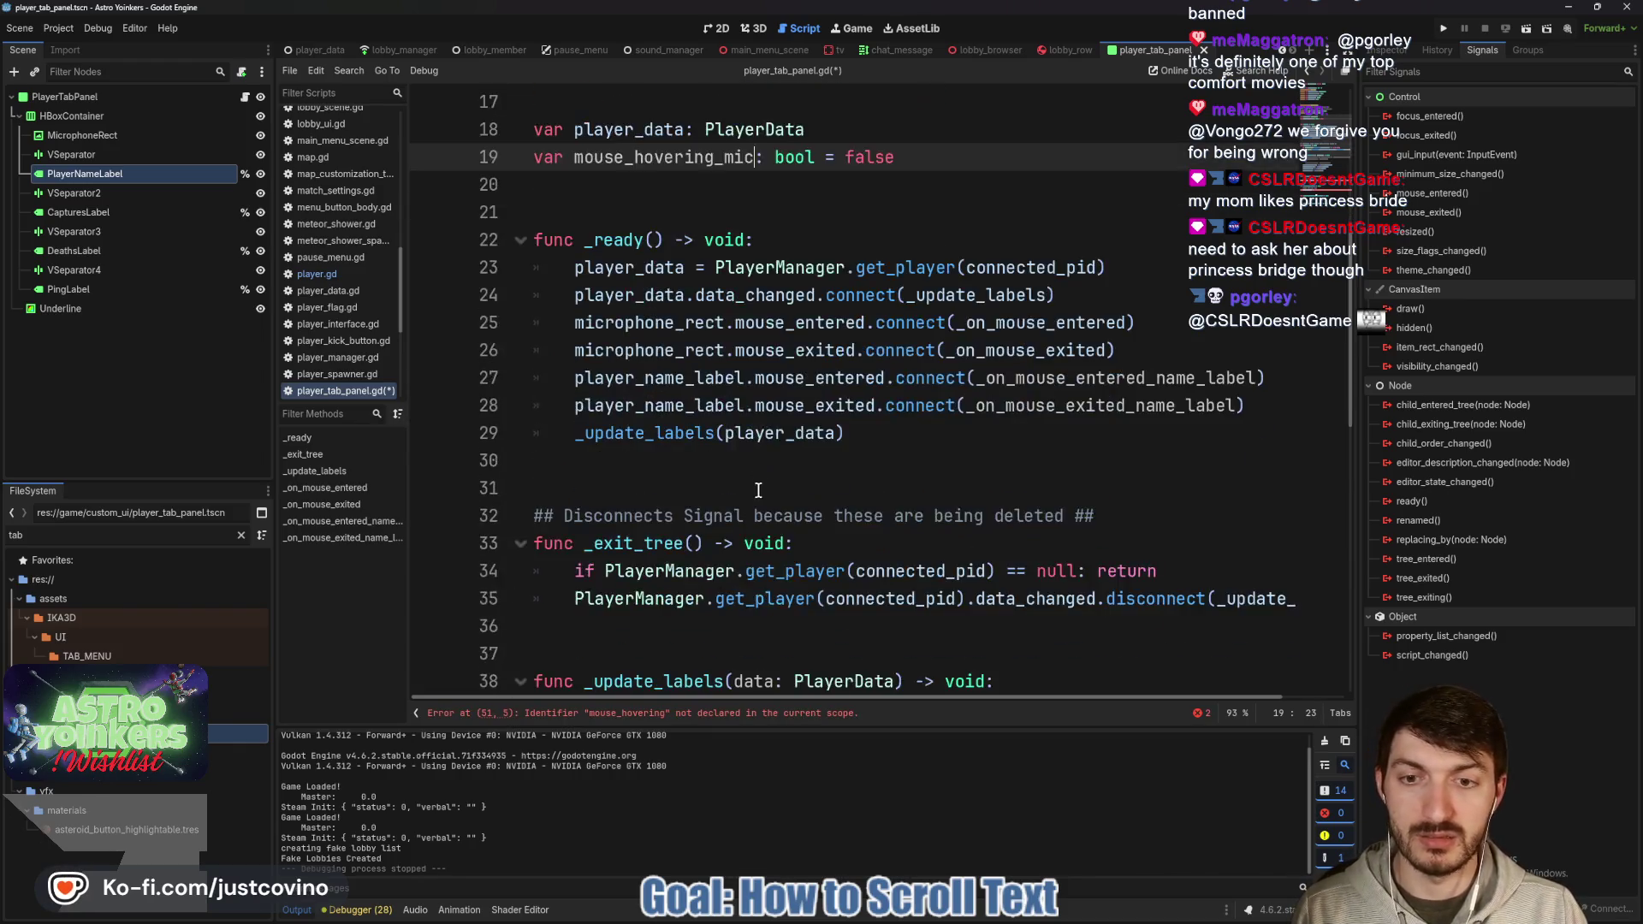
pyautogui.click(716, 381)
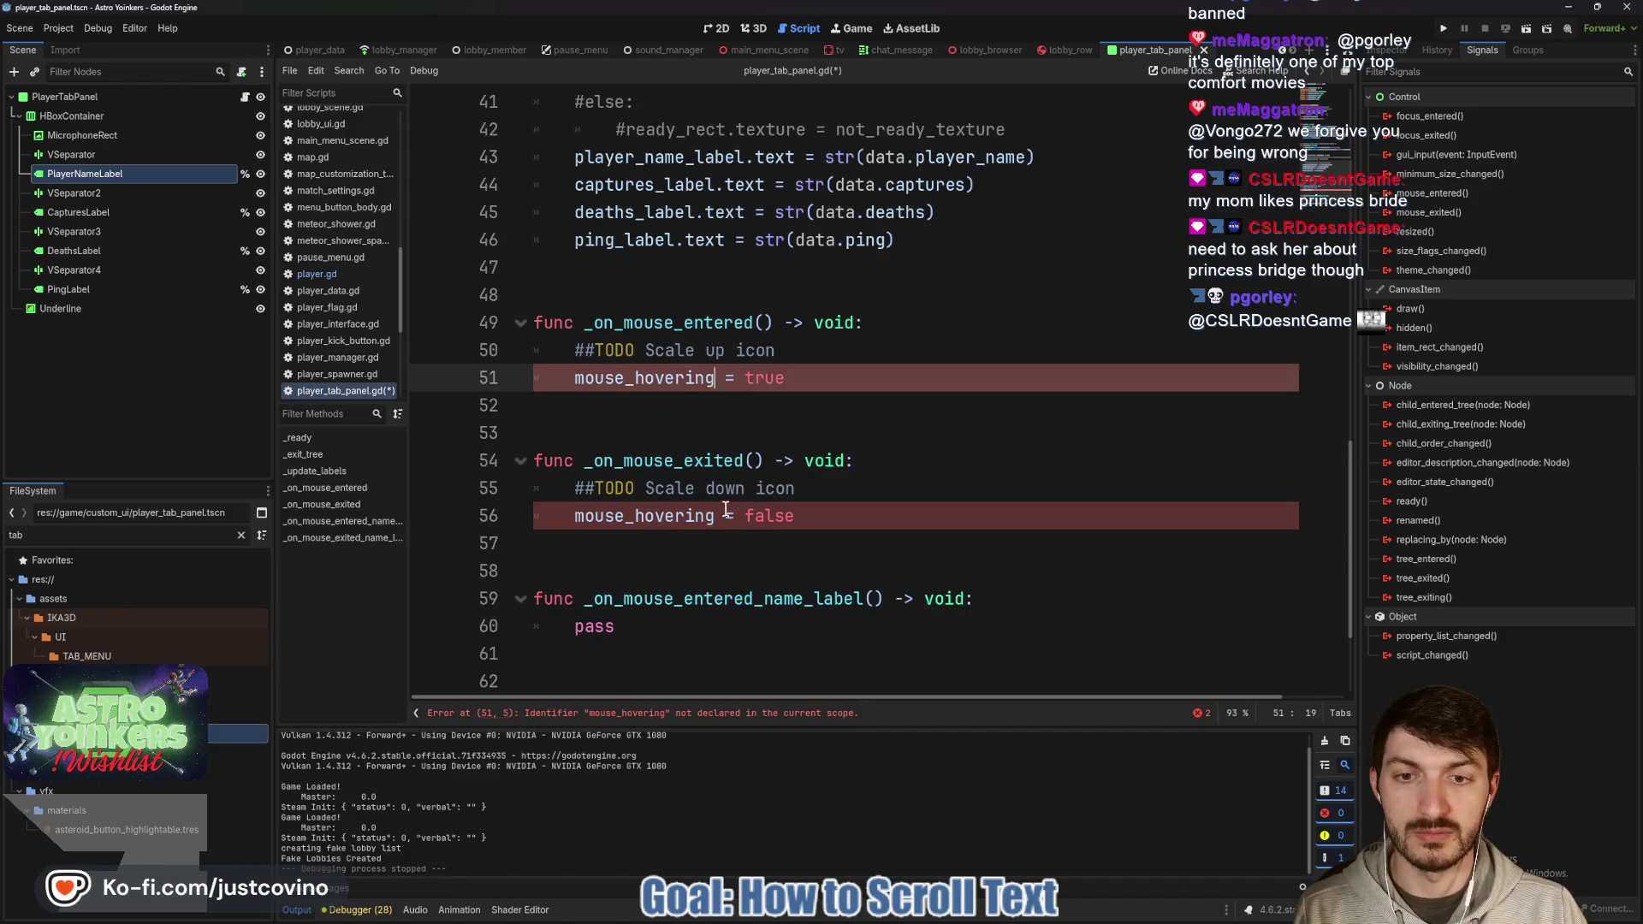
pyautogui.keyDown('alt'); pyautogui.click(711, 516); pyautogui.keyUp('alt')
pyautogui.write('_mic')
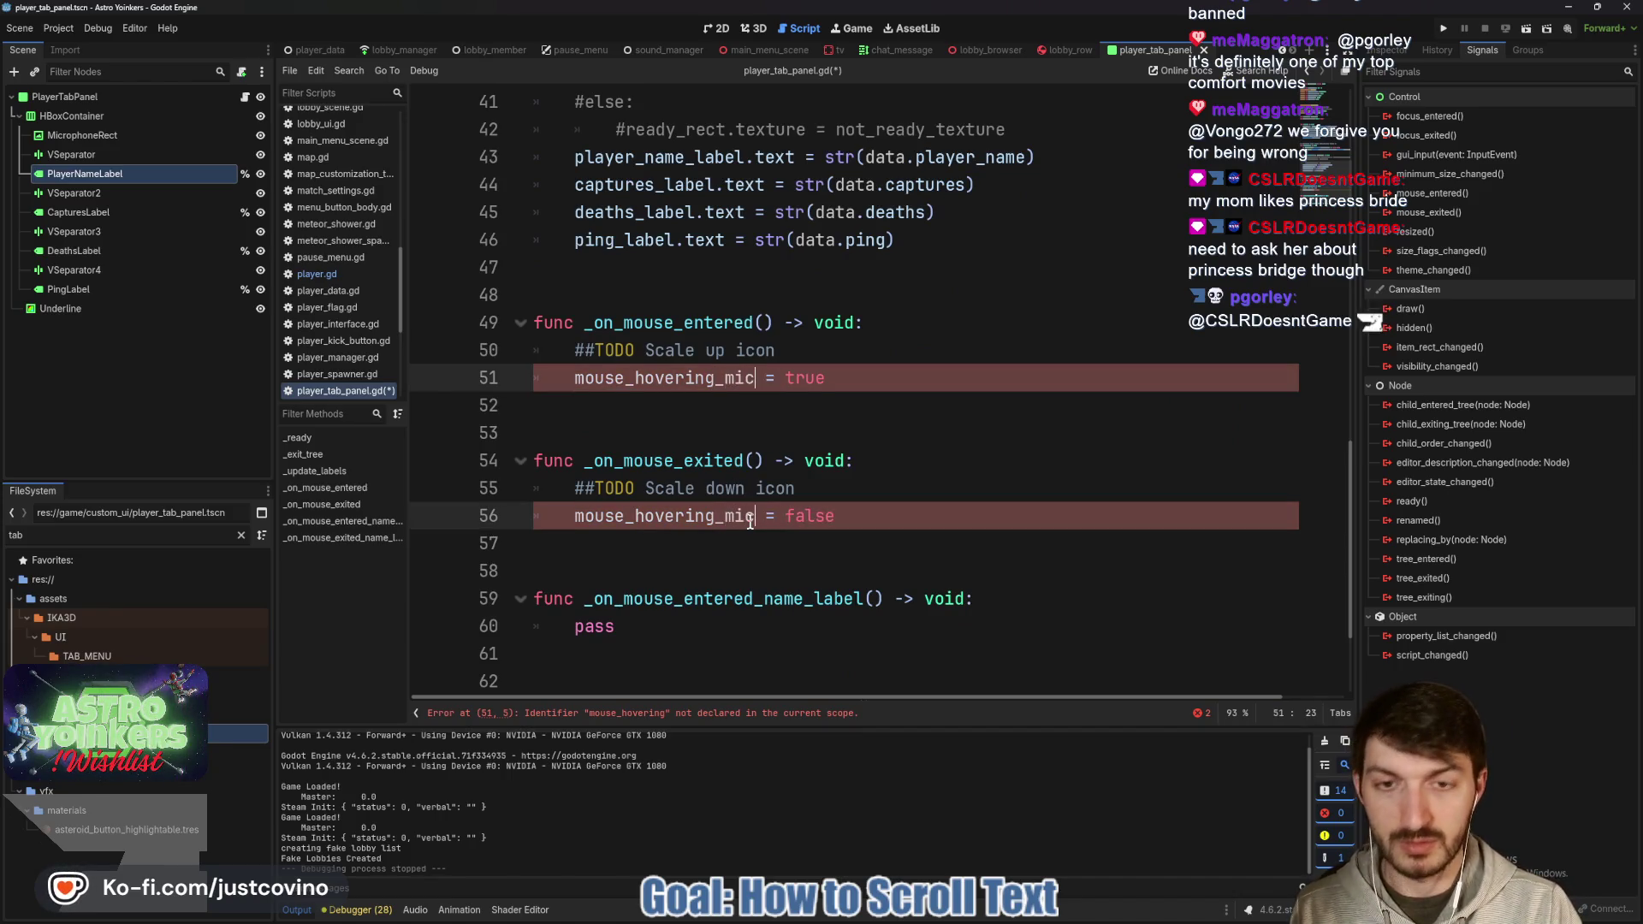
# Replace pass in the name-label handlers with mouse_hovering_name = true and = false.
pyautogui.scroll(-2, 667, 622)
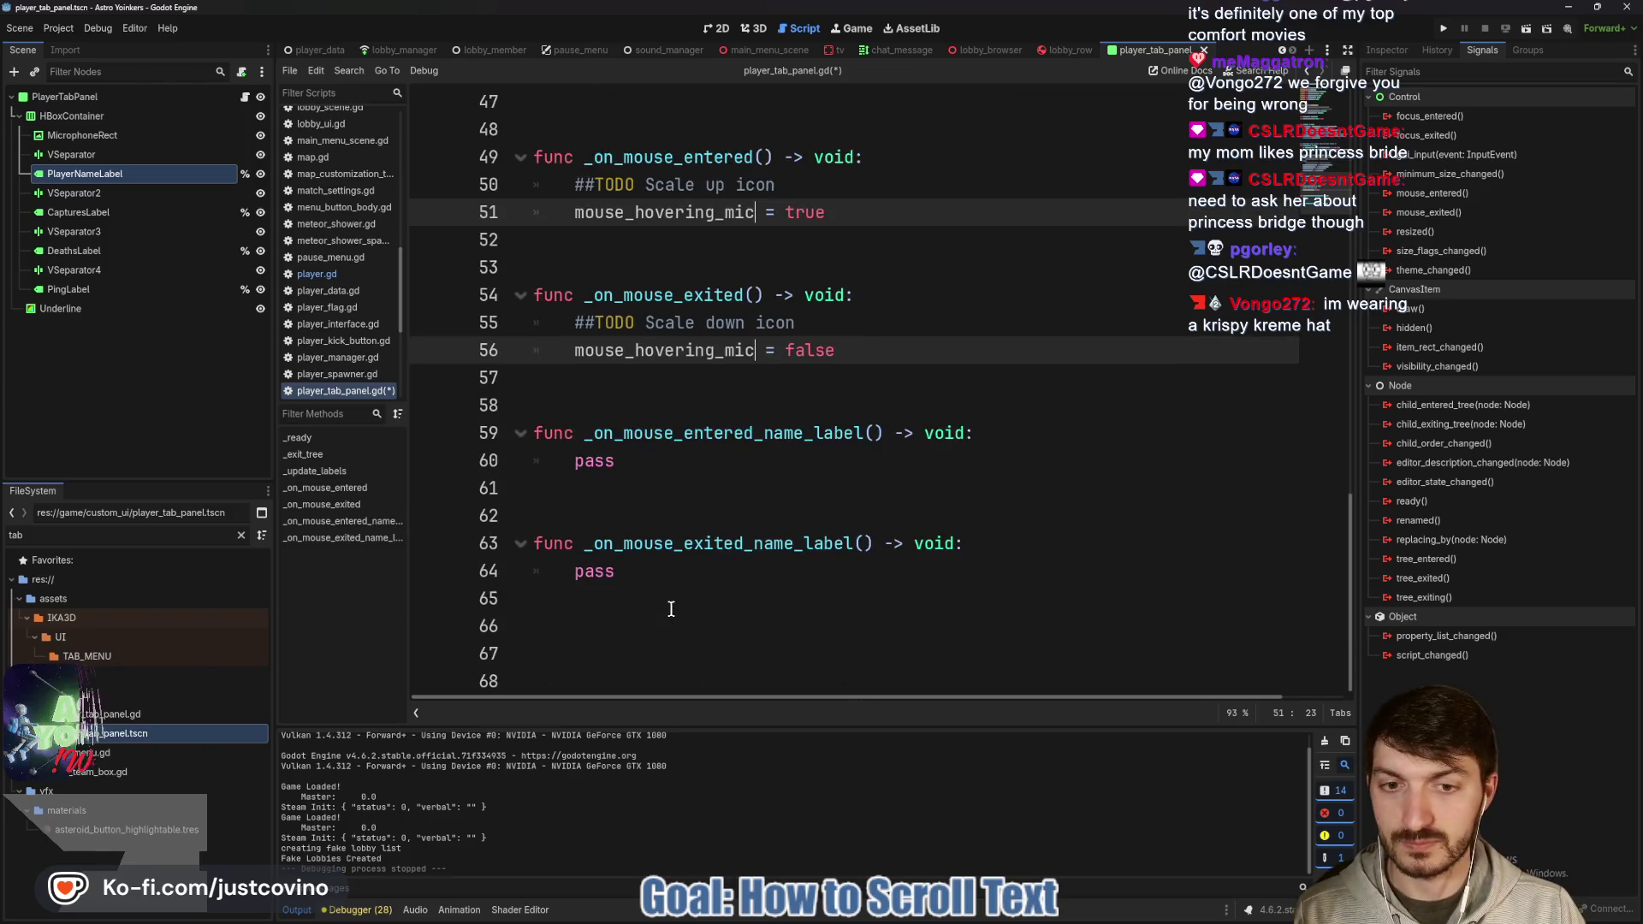
pyautogui.click(653, 462)
pyautogui.keyDown('alt'); pyautogui.click(627, 571); pyautogui.keyUp('alt')
pyautogui.press('BackSpace')
pyautogui.press('BackSpace')
pyautogui.press('BackSpace')
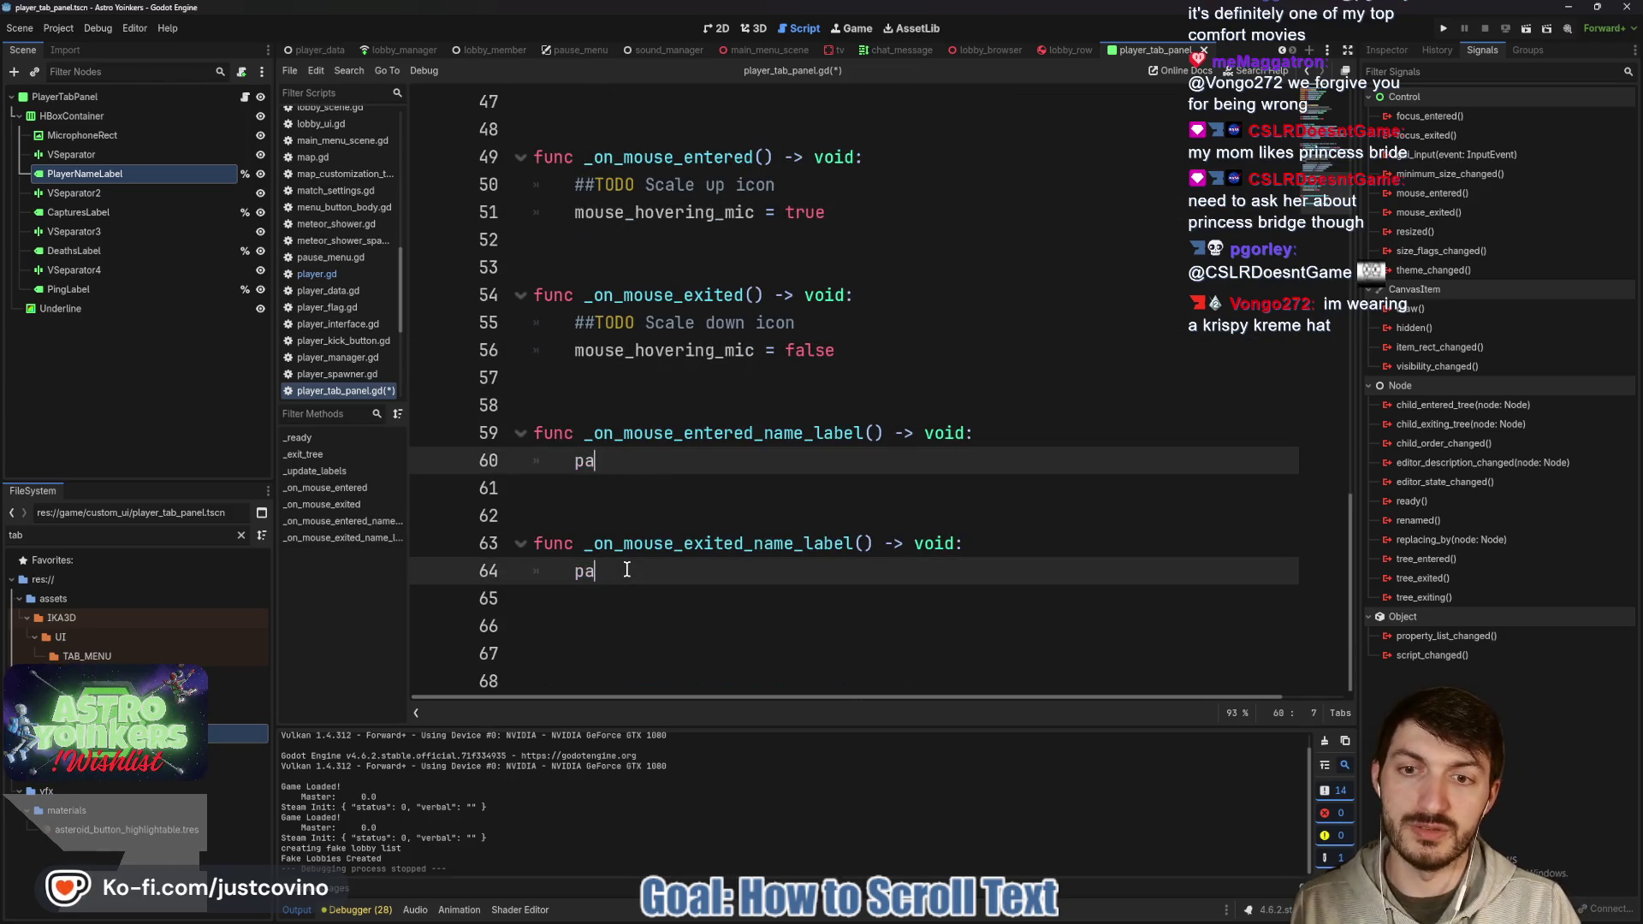
pyautogui.write('mouse_hovering_')
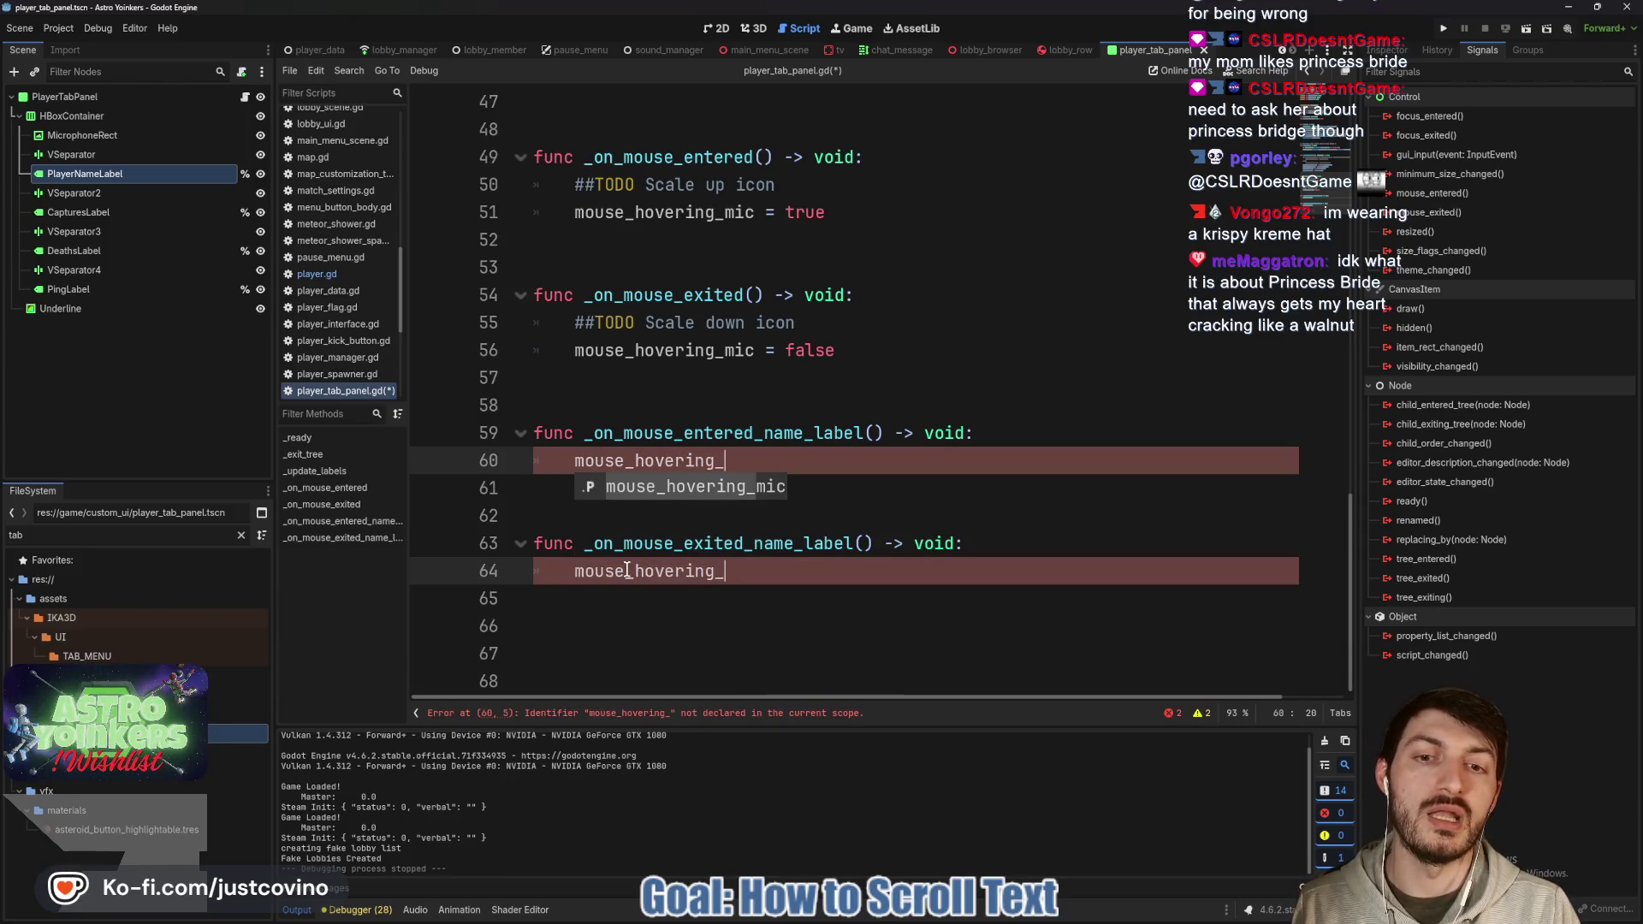
pyautogui.write('name')
pyautogui.write(' = true')
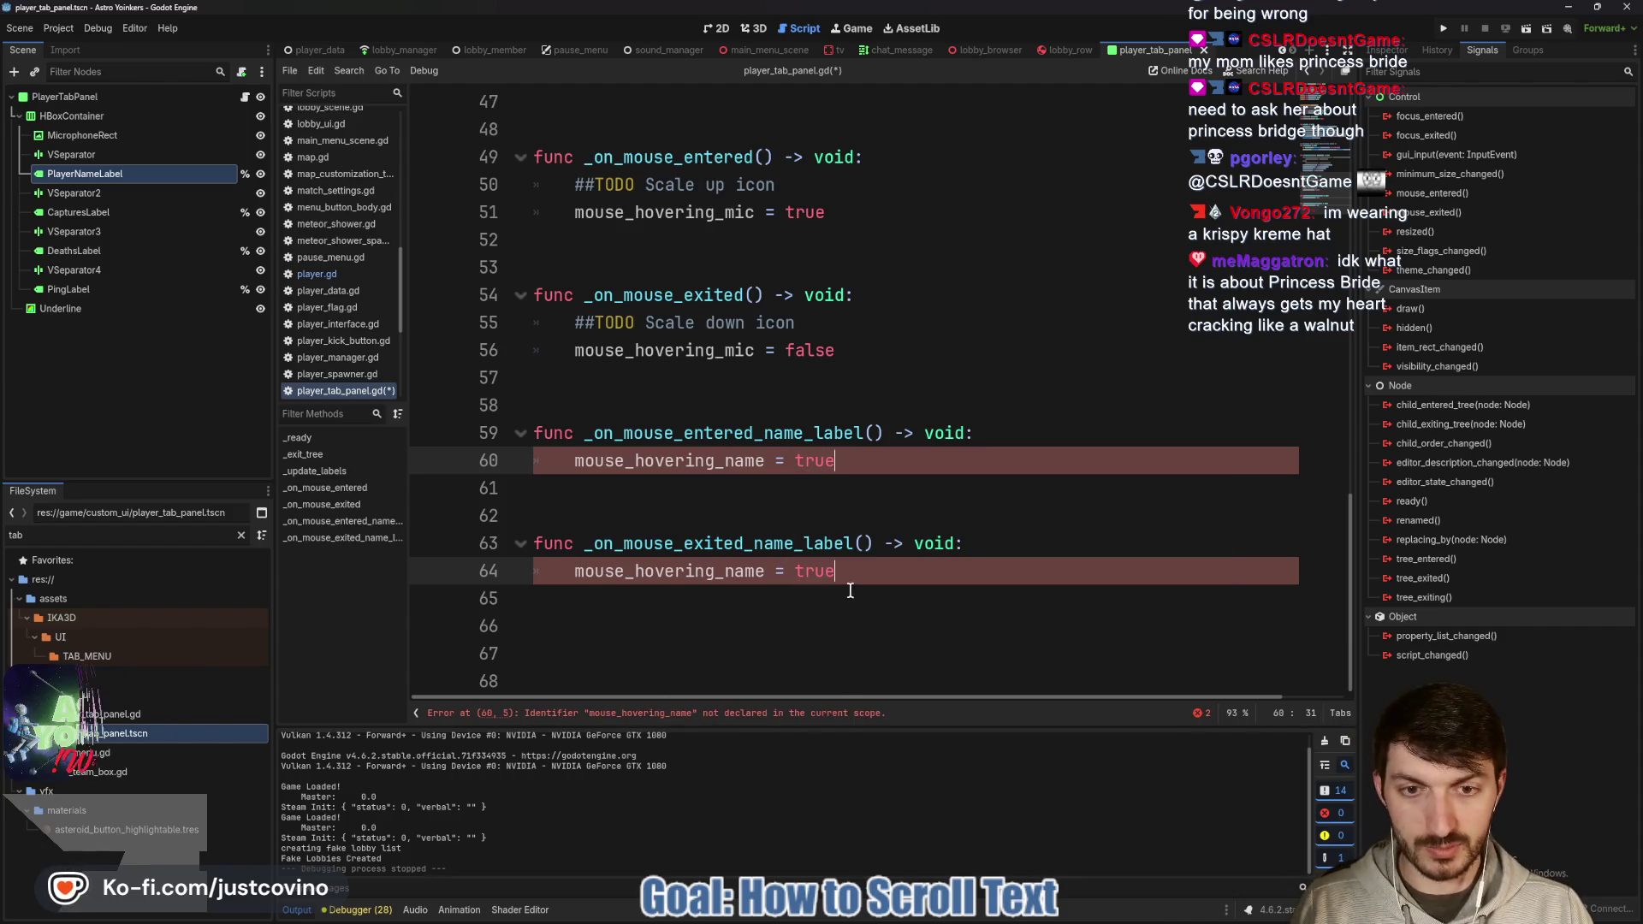
pyautogui.click(838, 576)
pyautogui.press('BackSpace')
pyautogui.press('BackSpace')
pyautogui.write('lse')
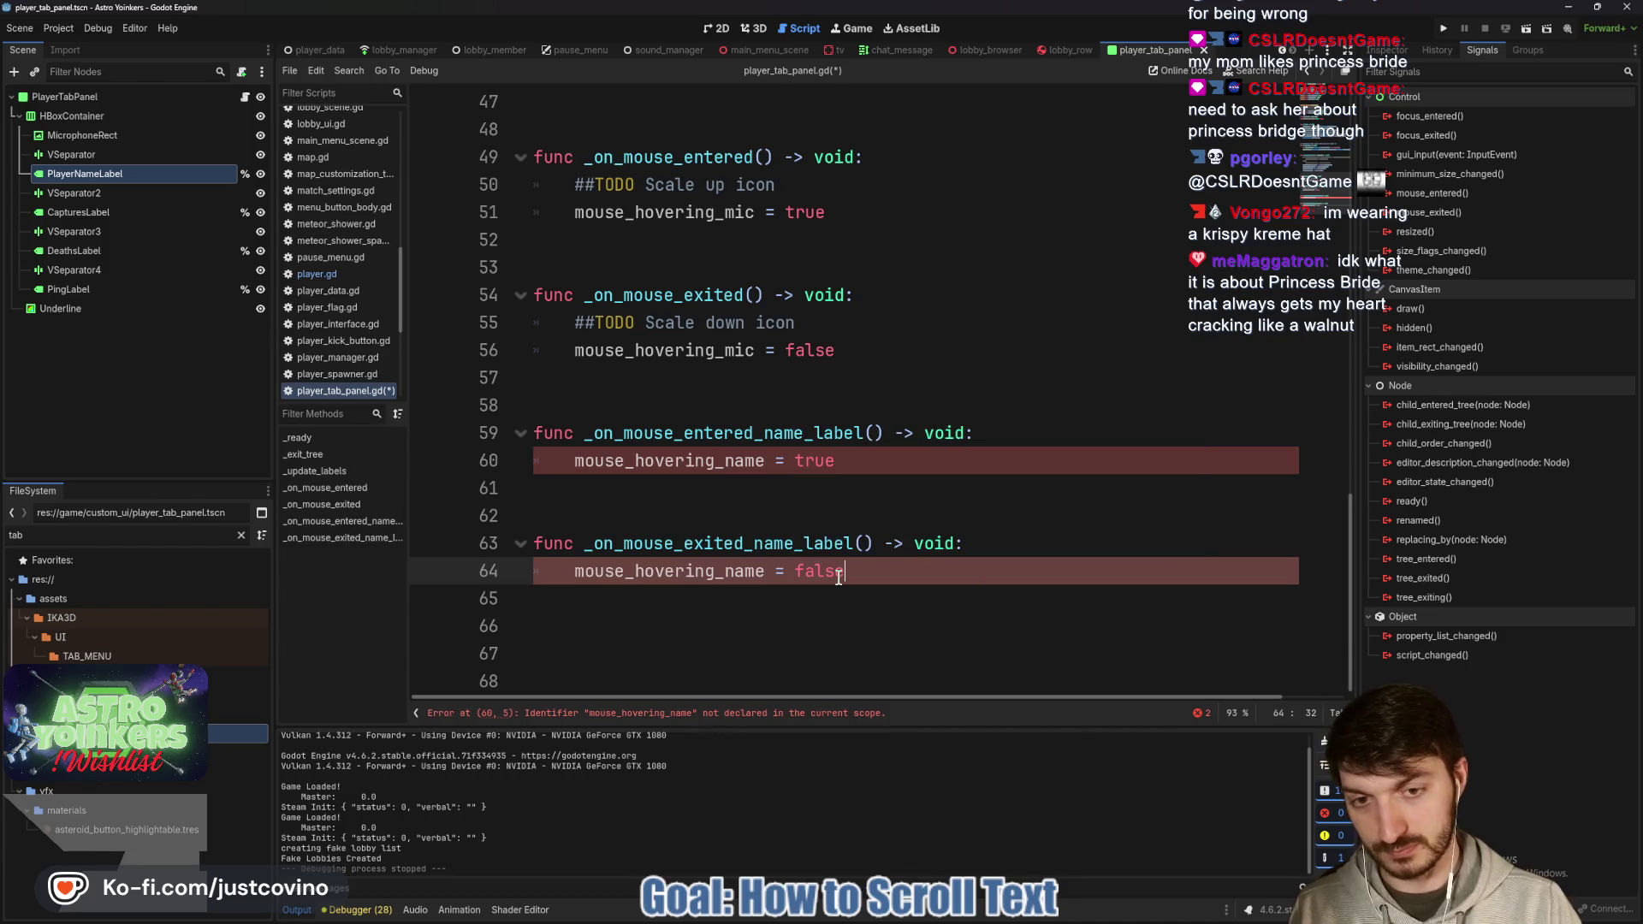
pyautogui.scroll(12, 823, 508)
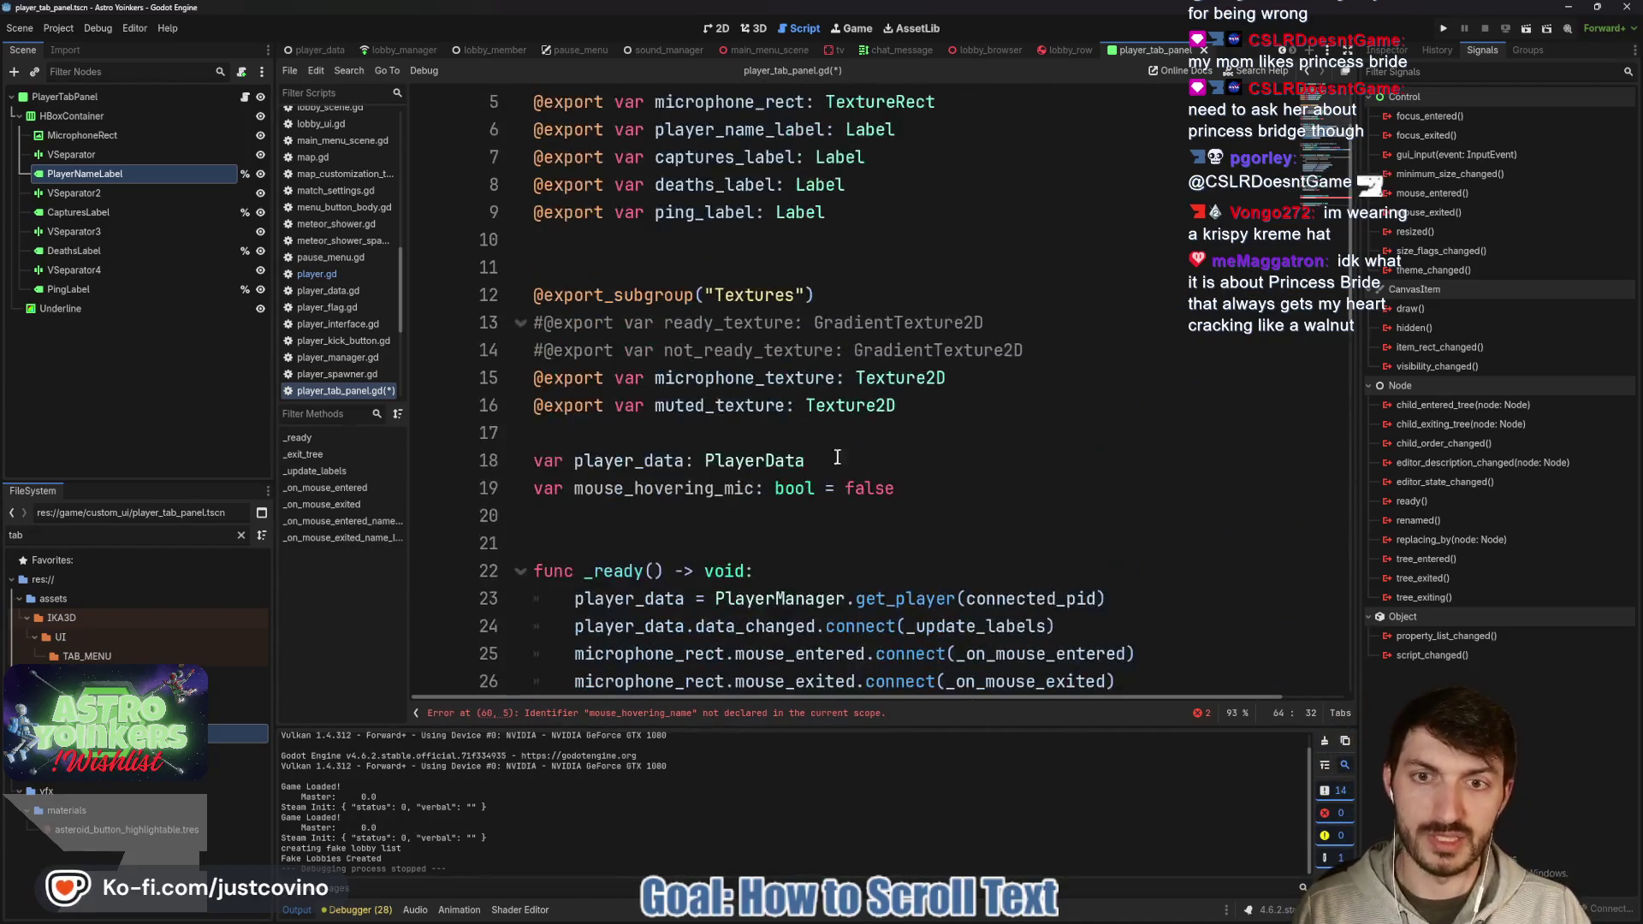
# Declare var mouse_hovering_name: bool = false below mouse_hovering_mic and save.
pyautogui.click(921, 488)
pyautogui.press('Return')
pyautogui.write('var mouse_hov')
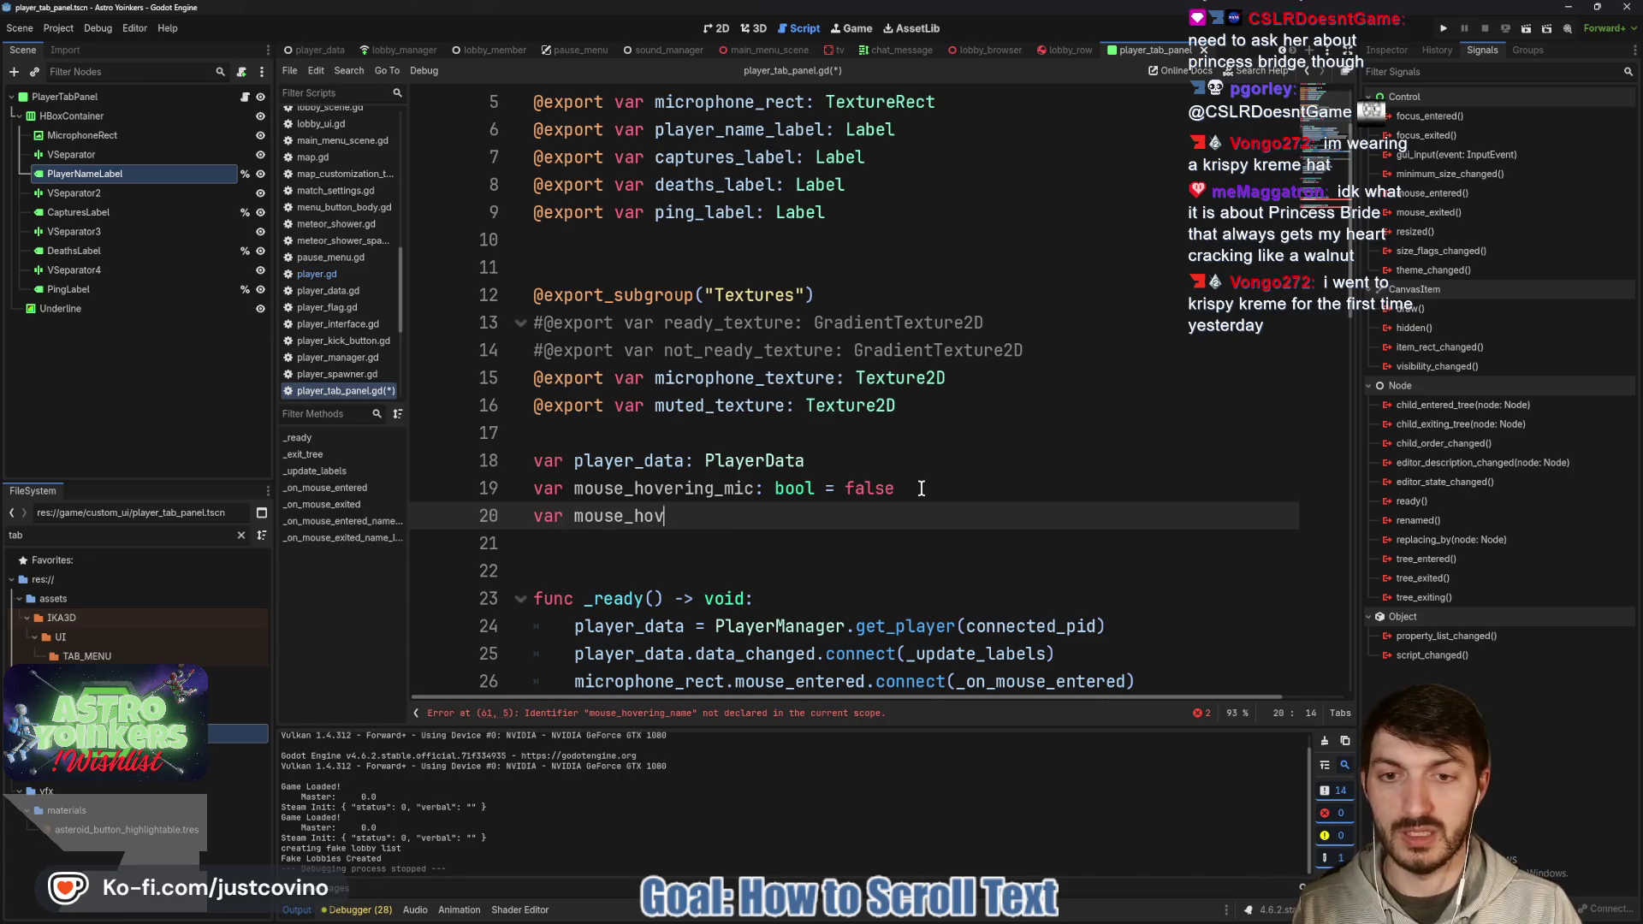
pyautogui.write('ering_name: ')
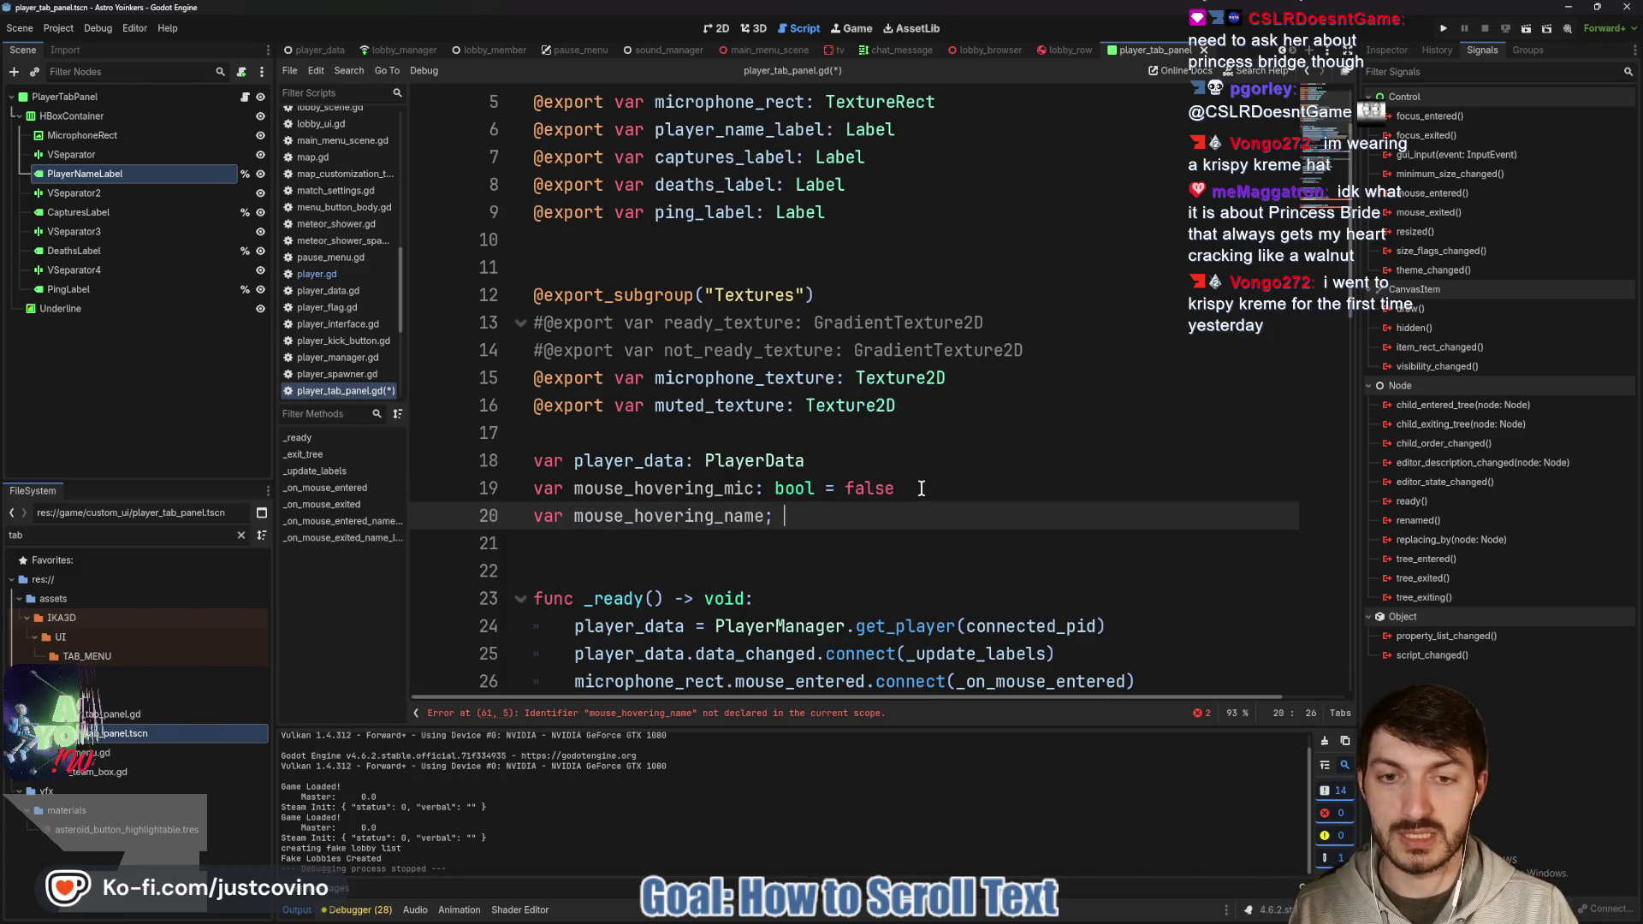
pyautogui.write('bool = false')
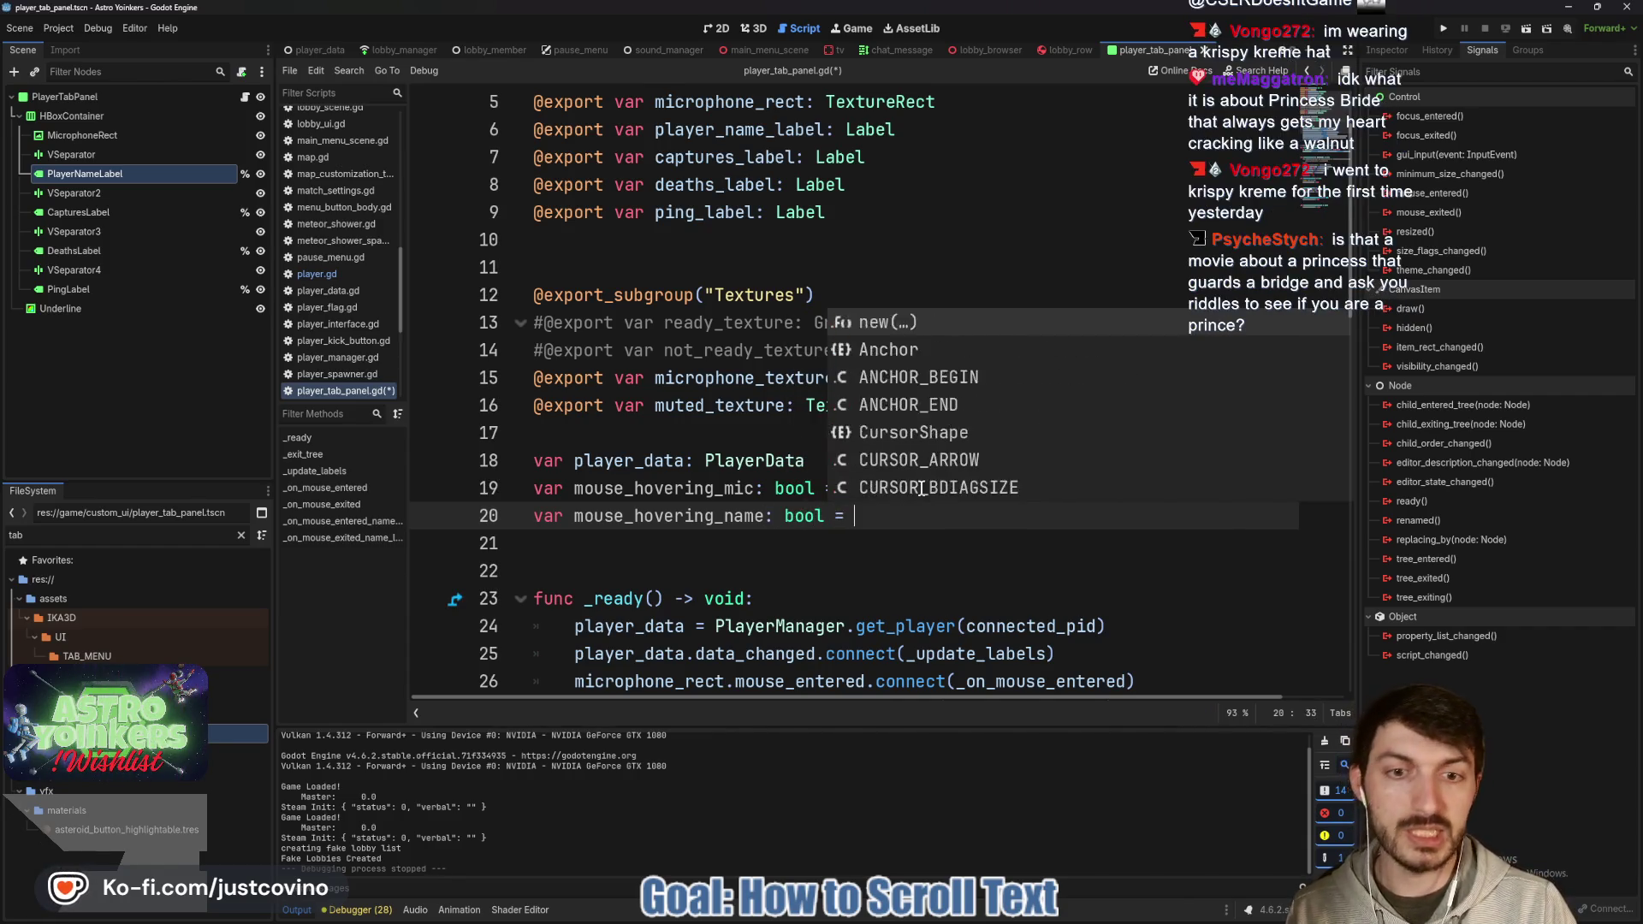
pyautogui.hotkey('ctrl', 's')
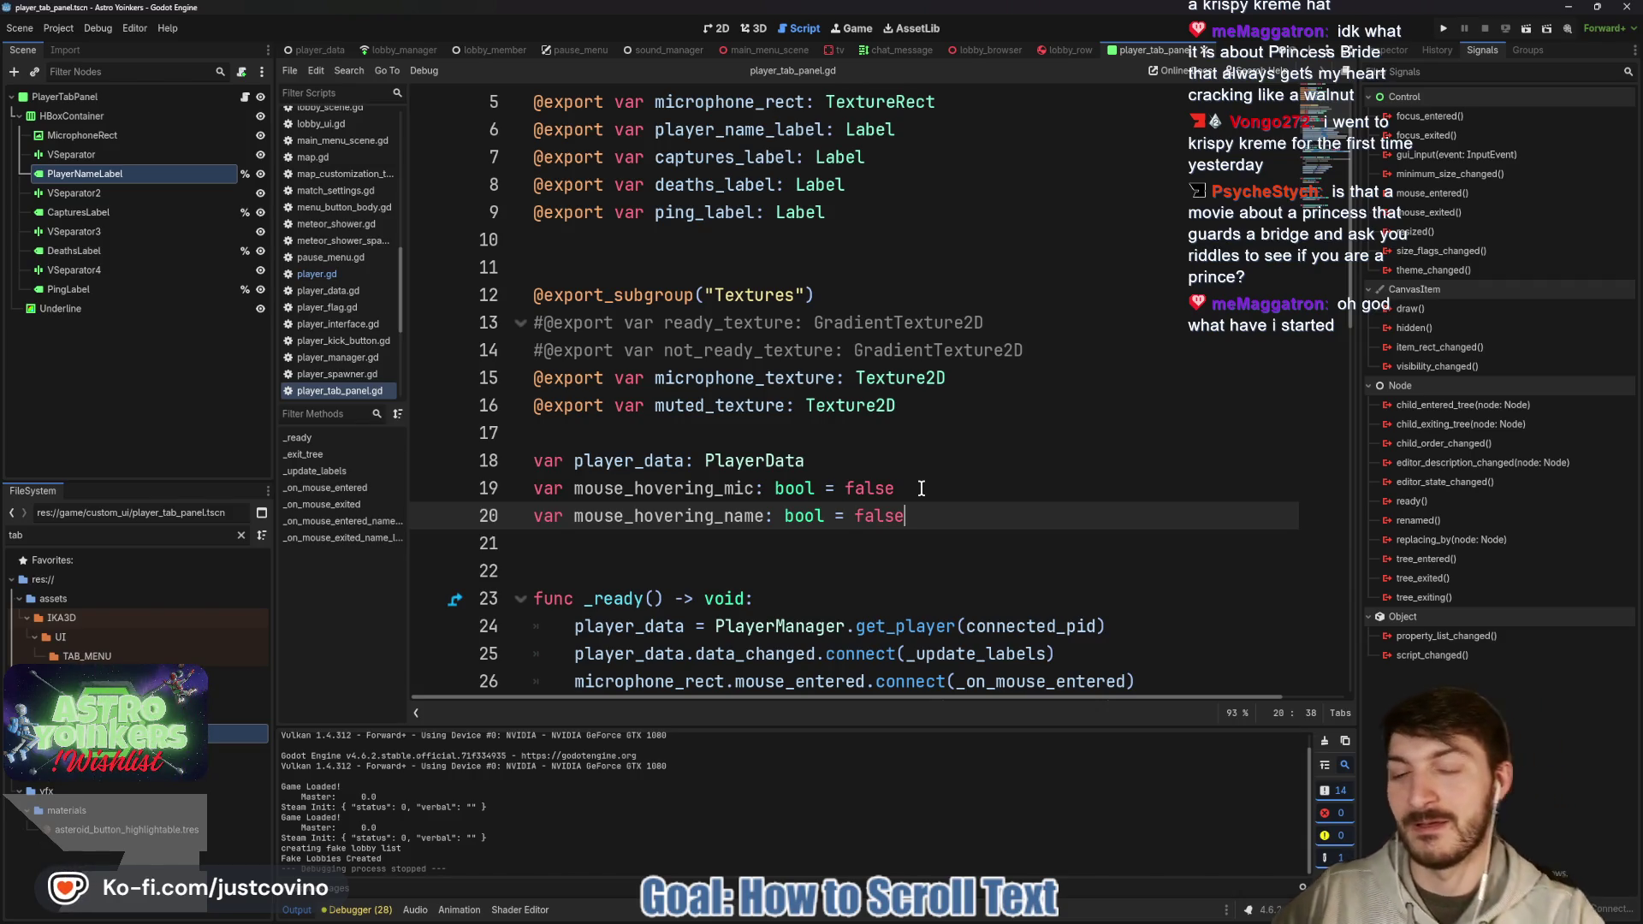
# Insert a blank line after the player_data declaration.
pyautogui.click(872, 463)
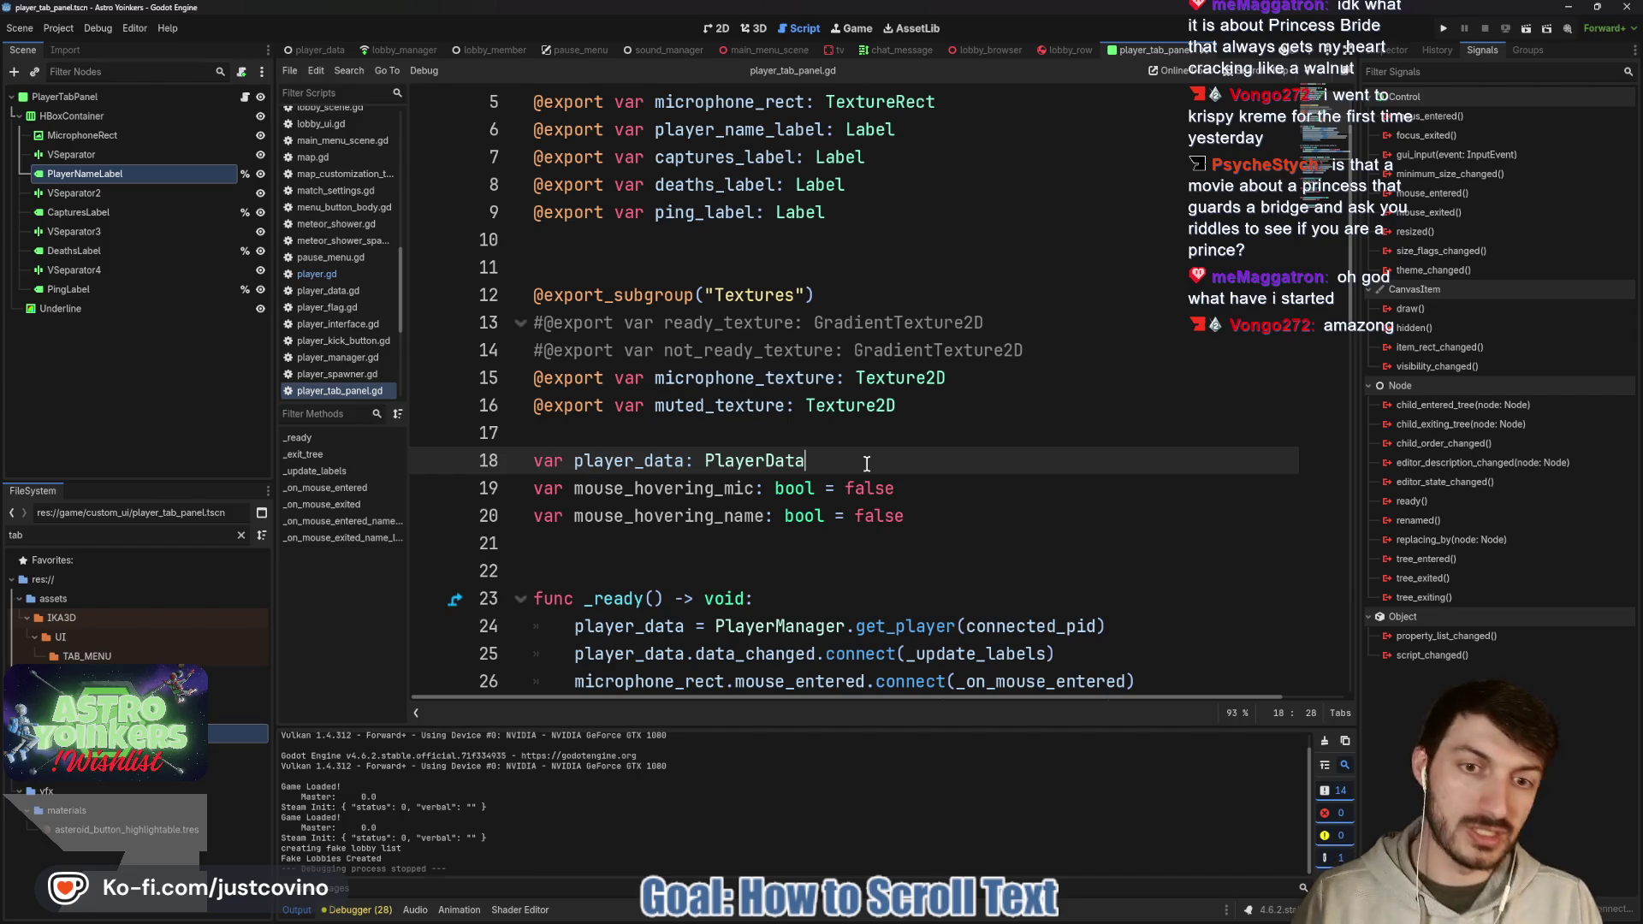
pyautogui.press('Return')
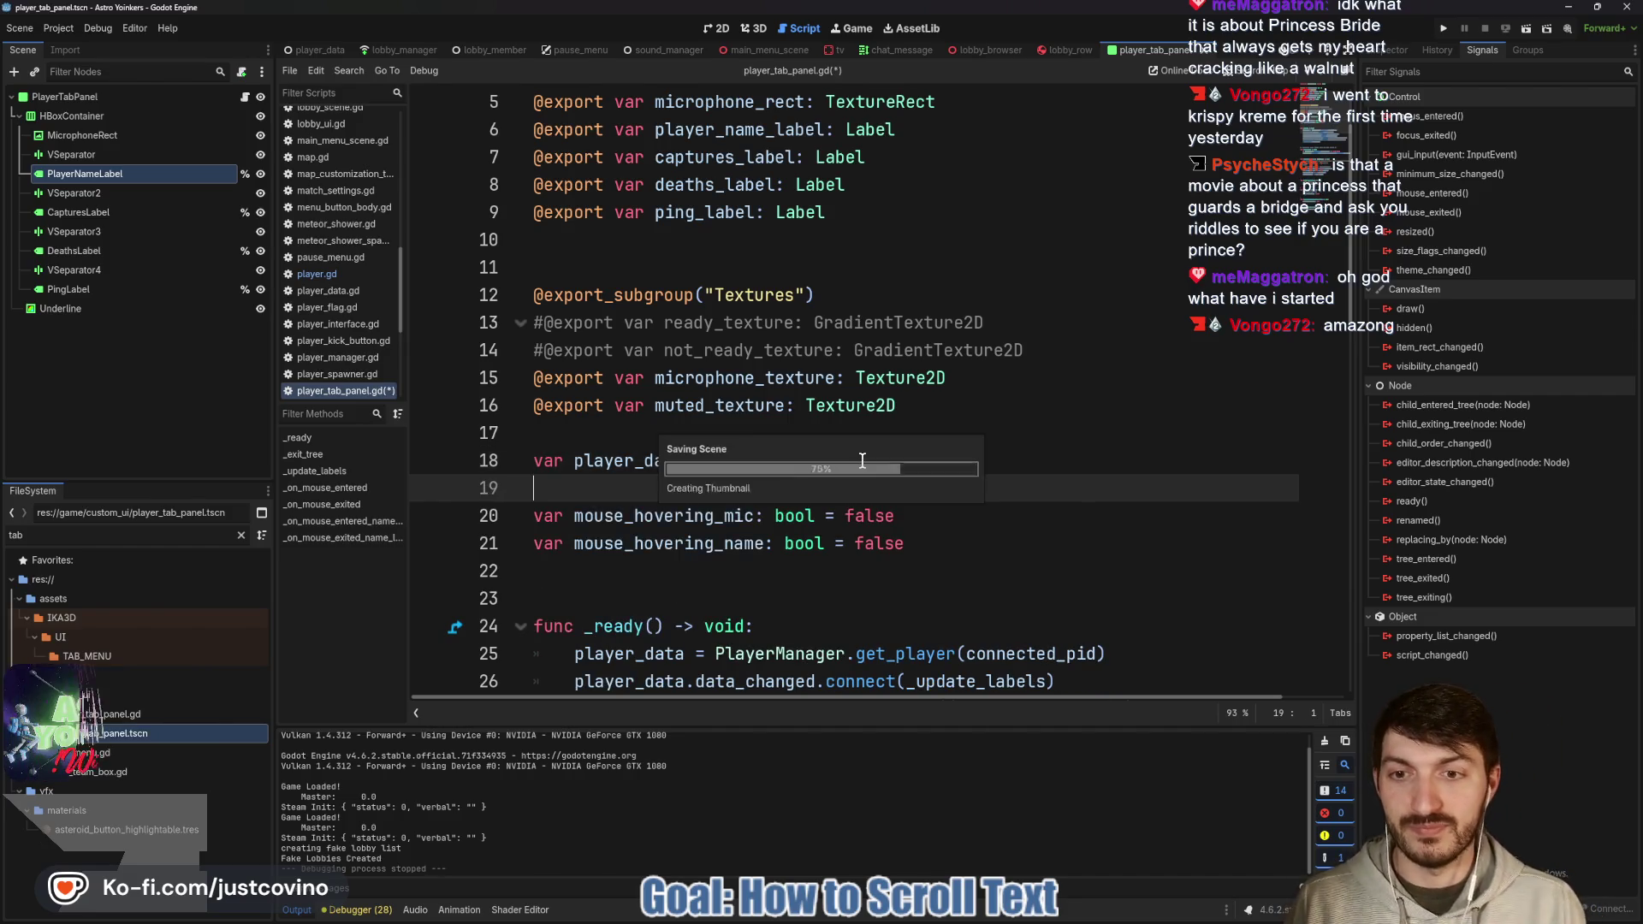
pyautogui.scroll(-3, 893, 468)
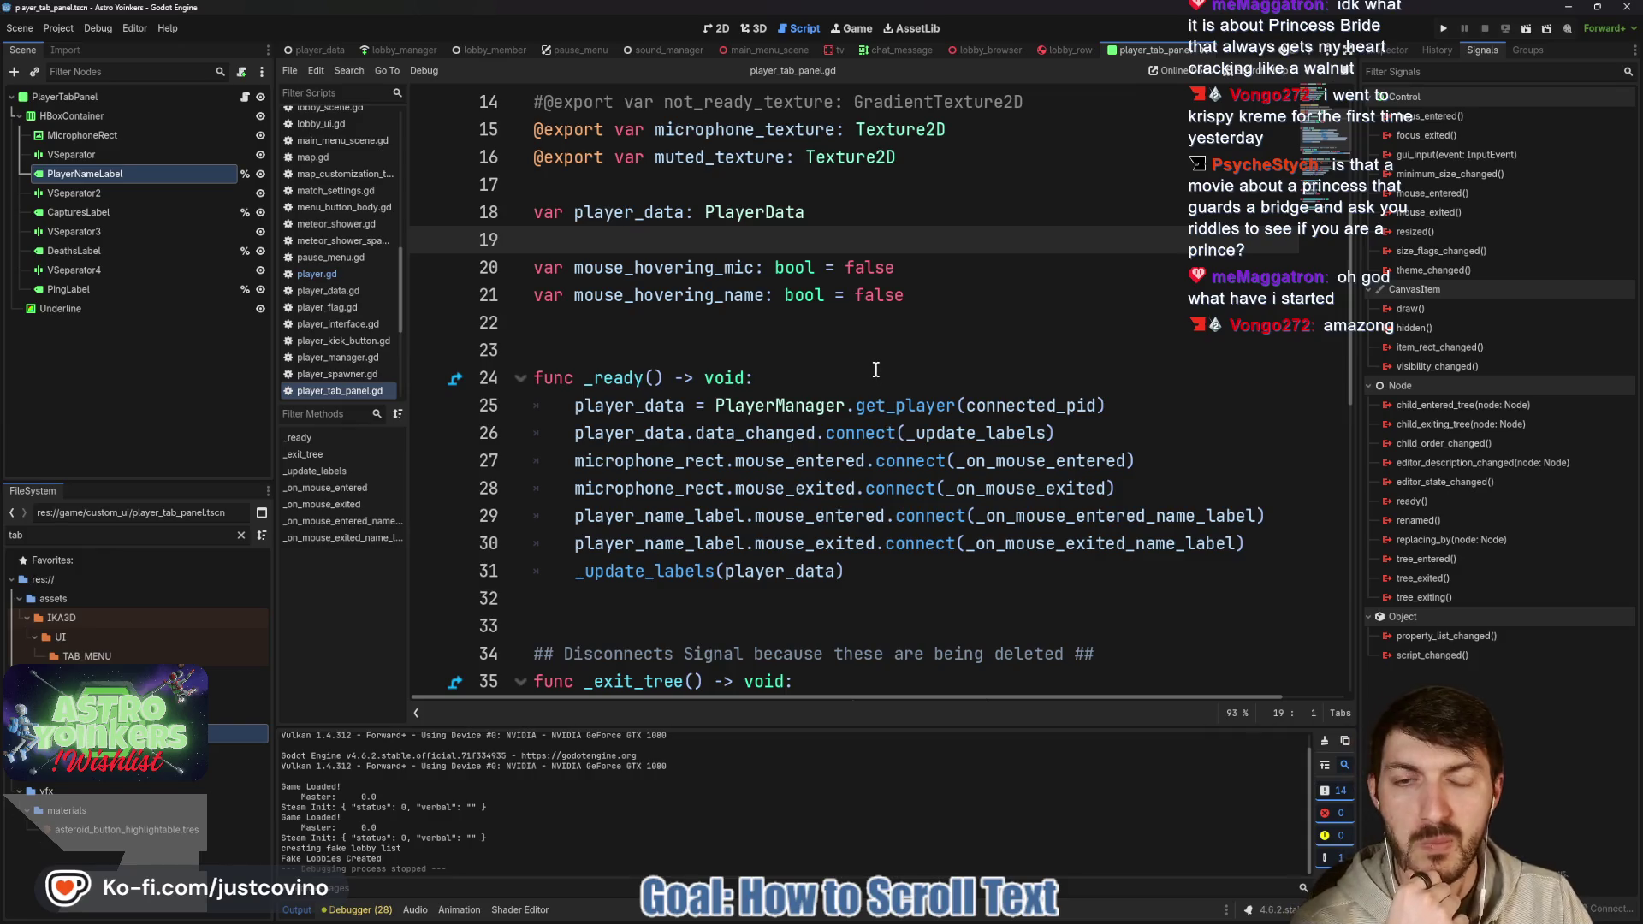
pyautogui.scroll(-2, 875, 370)
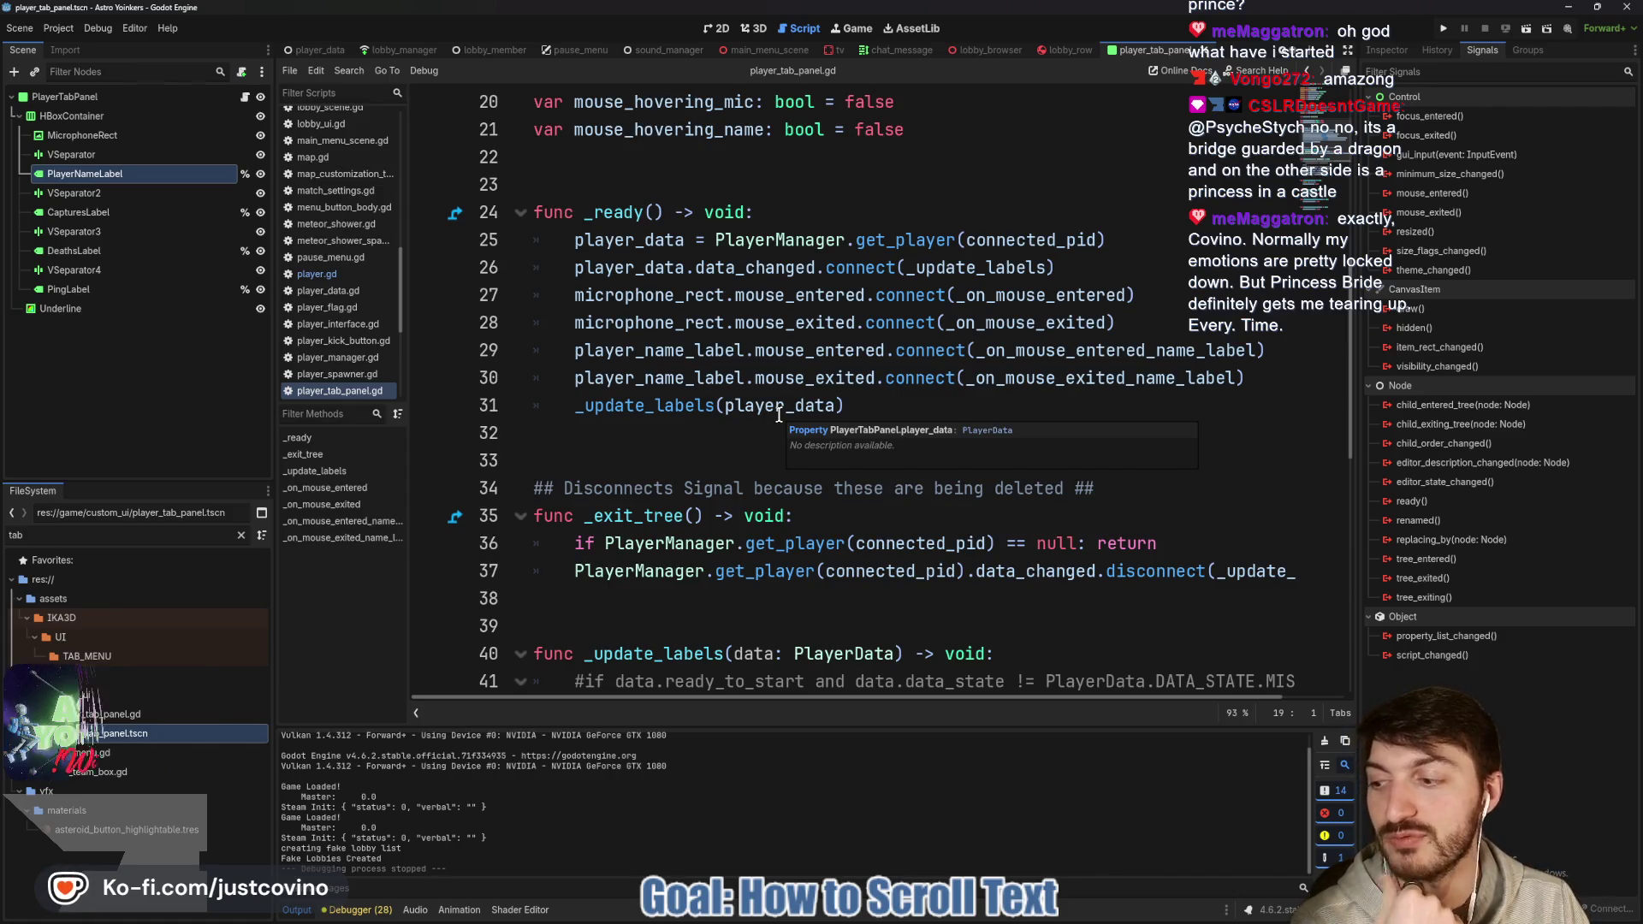
pyautogui.click(734, 430)
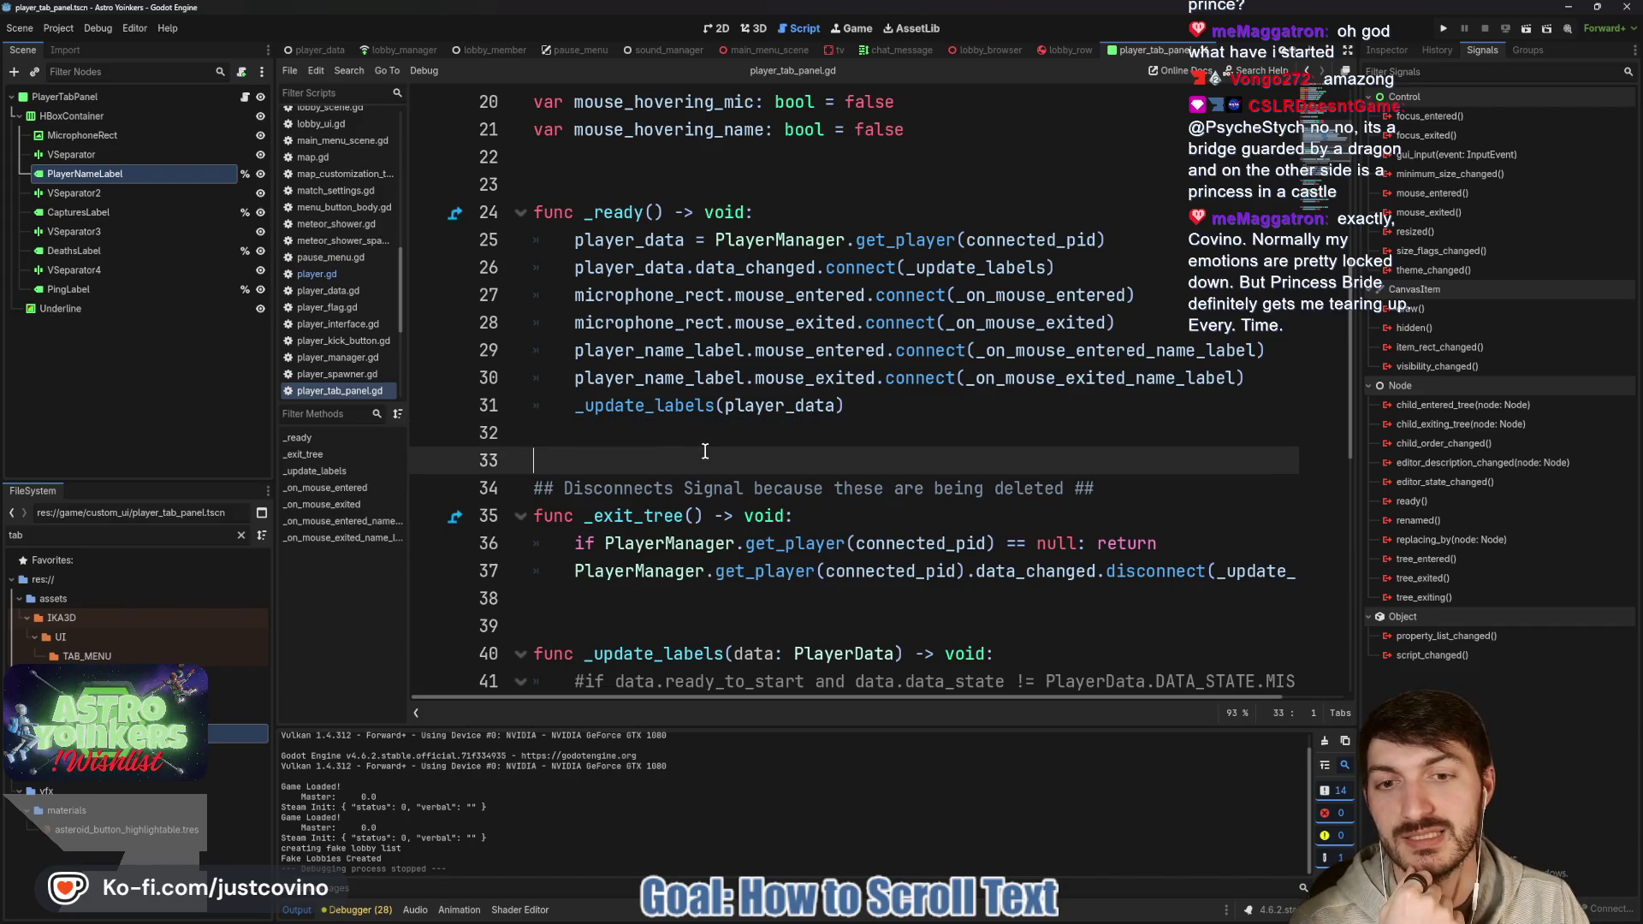
pyautogui.click(656, 461)
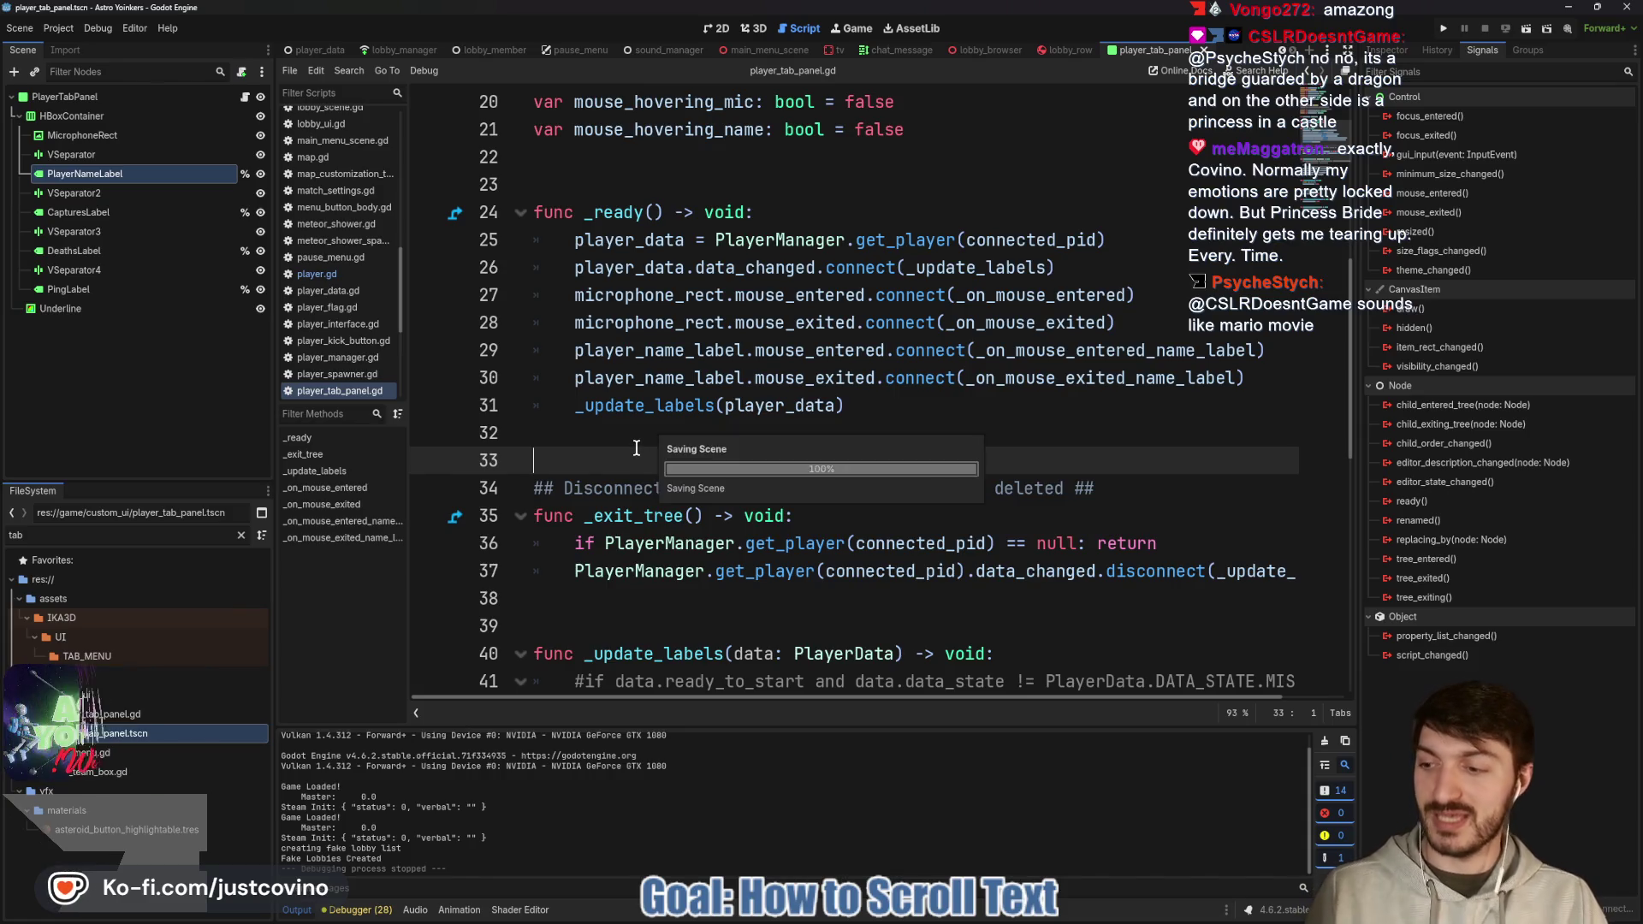
pyautogui.scroll(-3, 675, 456)
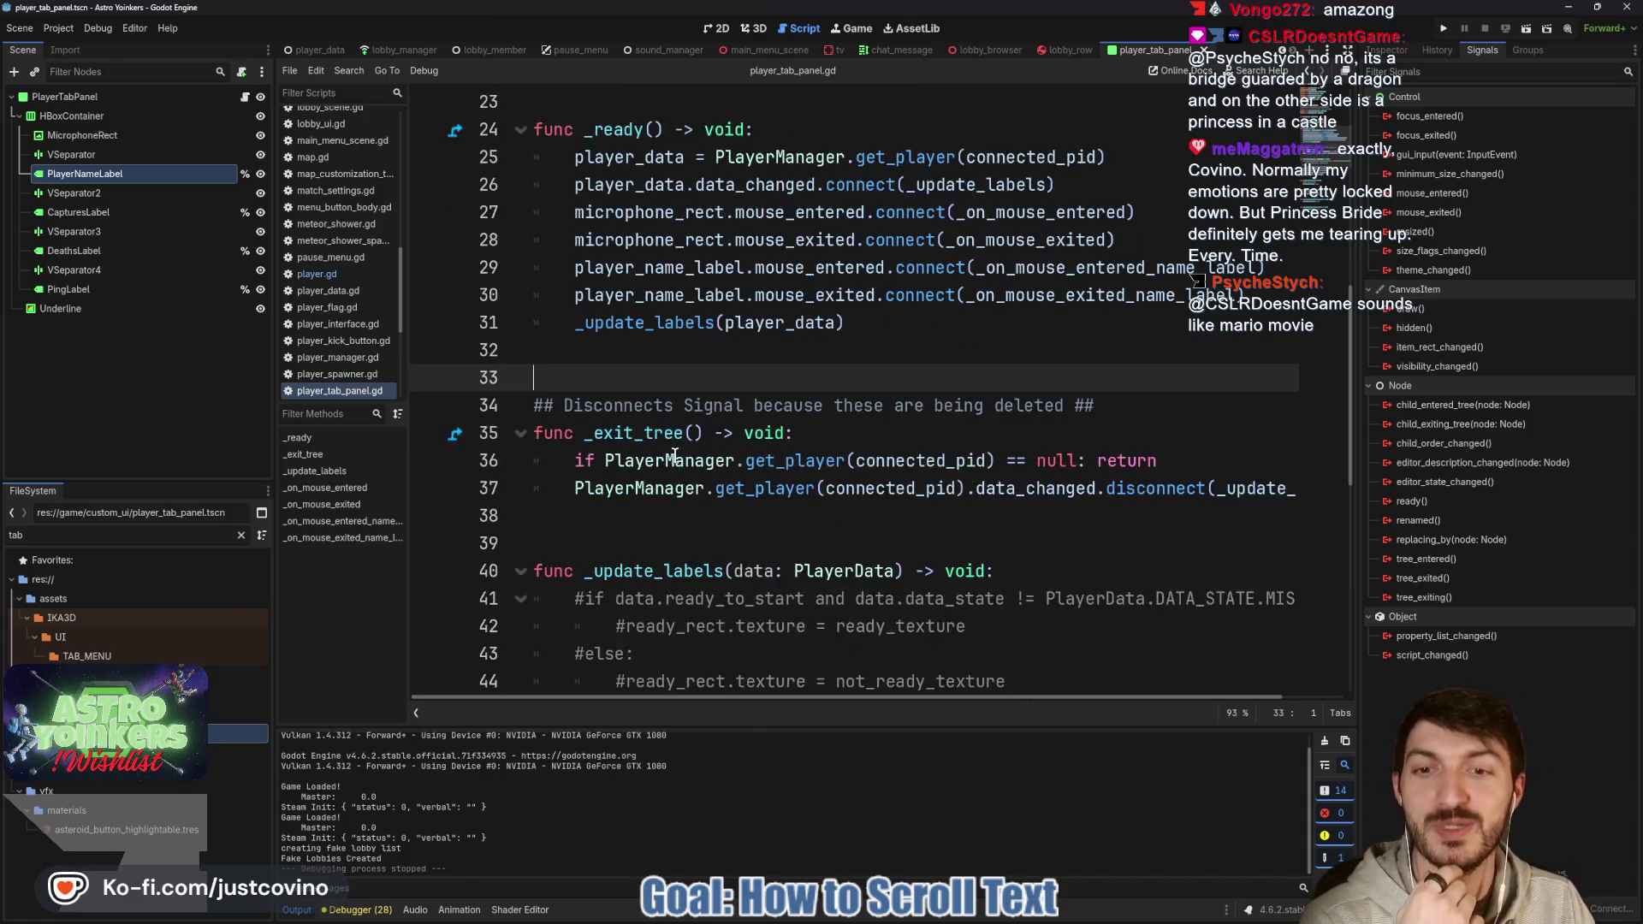
pyautogui.scroll(-5, 689, 378)
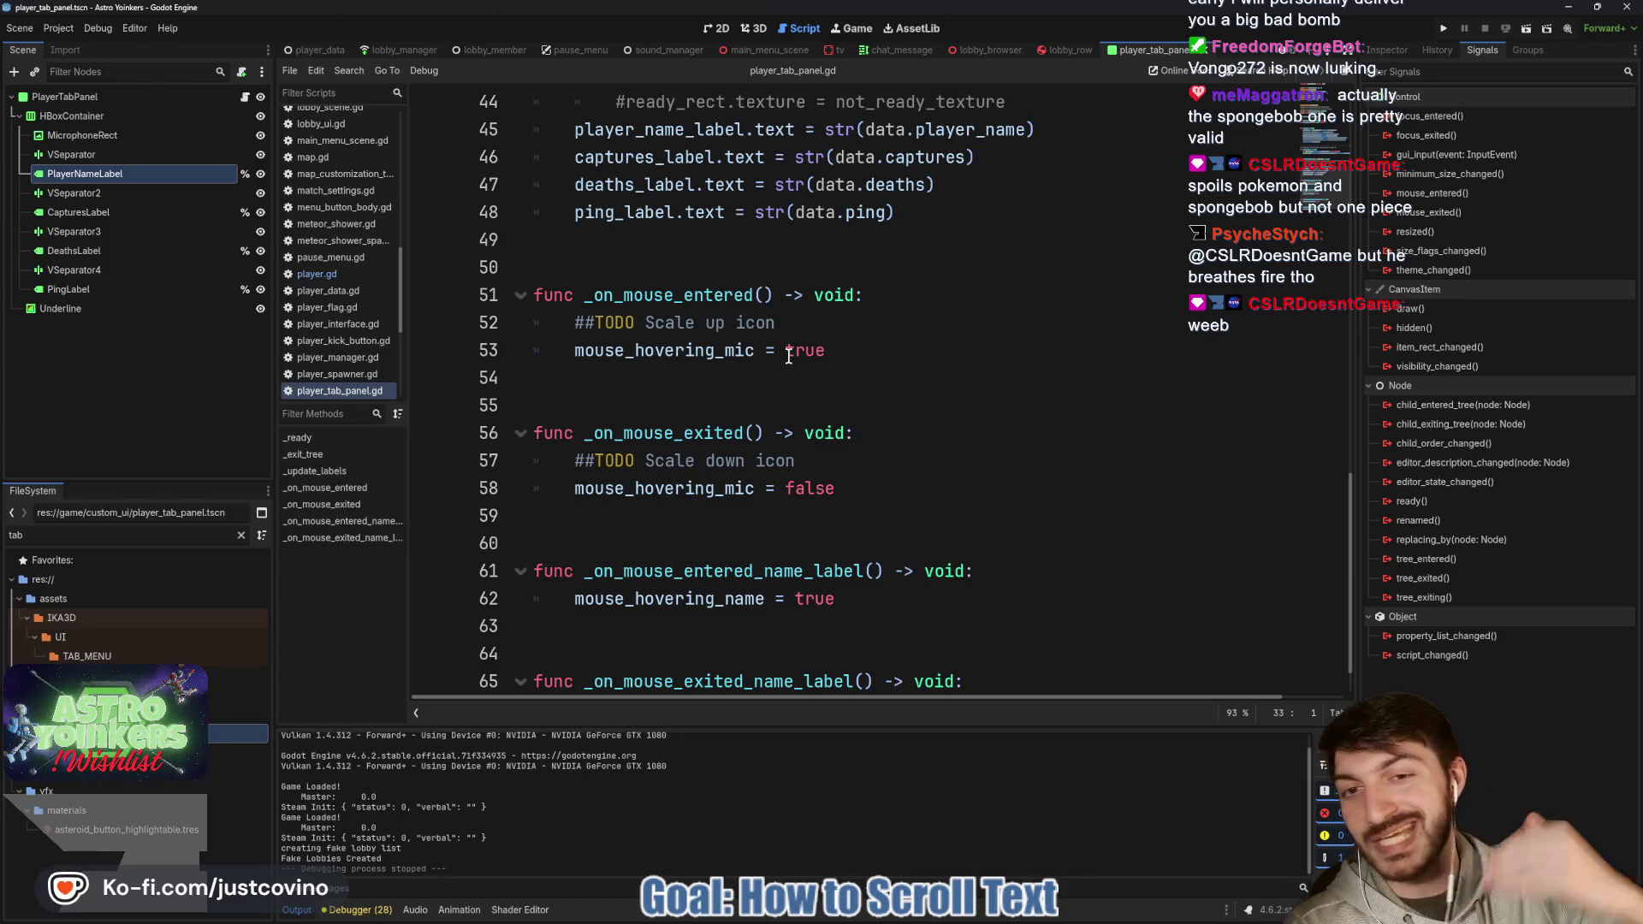
pyautogui.click(737, 379)
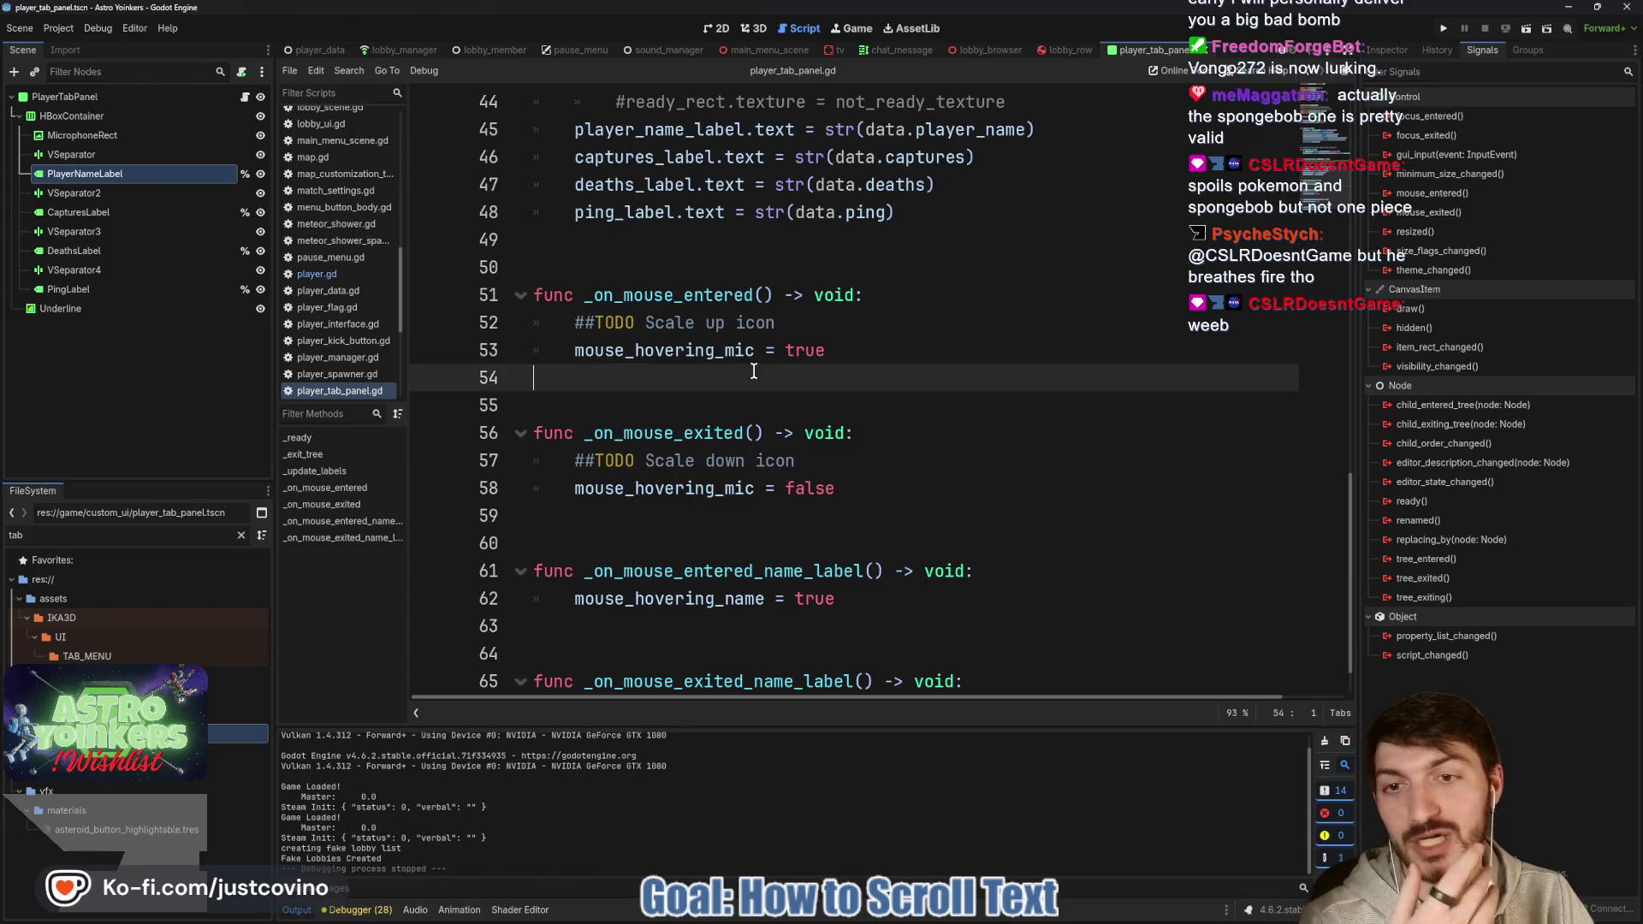
pyautogui.click(728, 518)
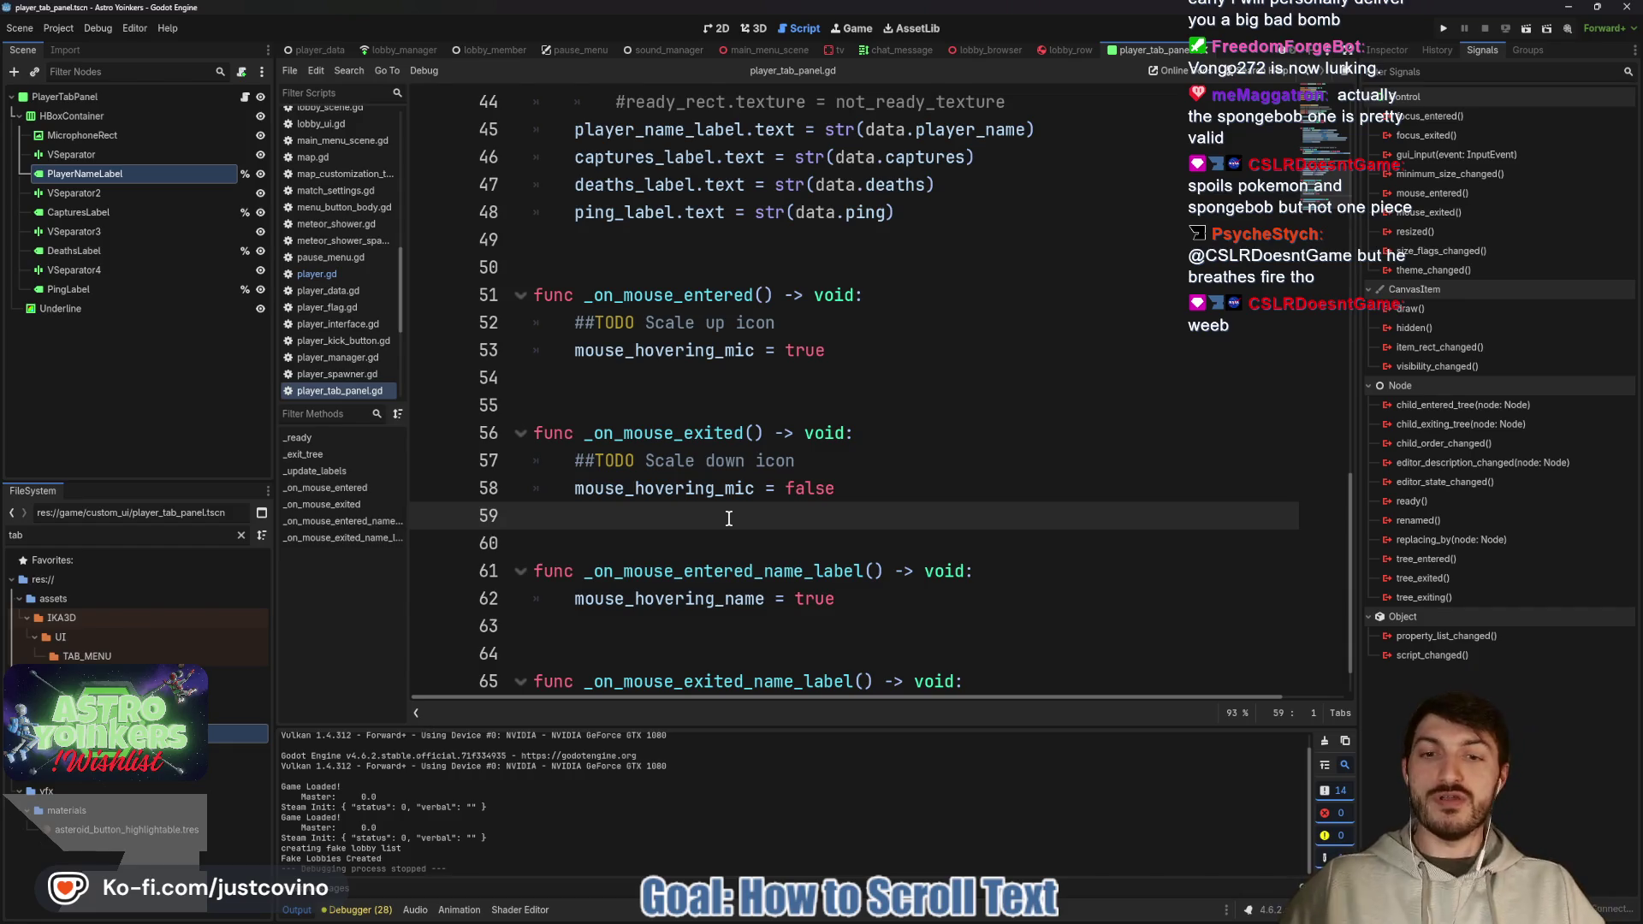
pyautogui.scroll(-1, 729, 519)
pyautogui.click(840, 544)
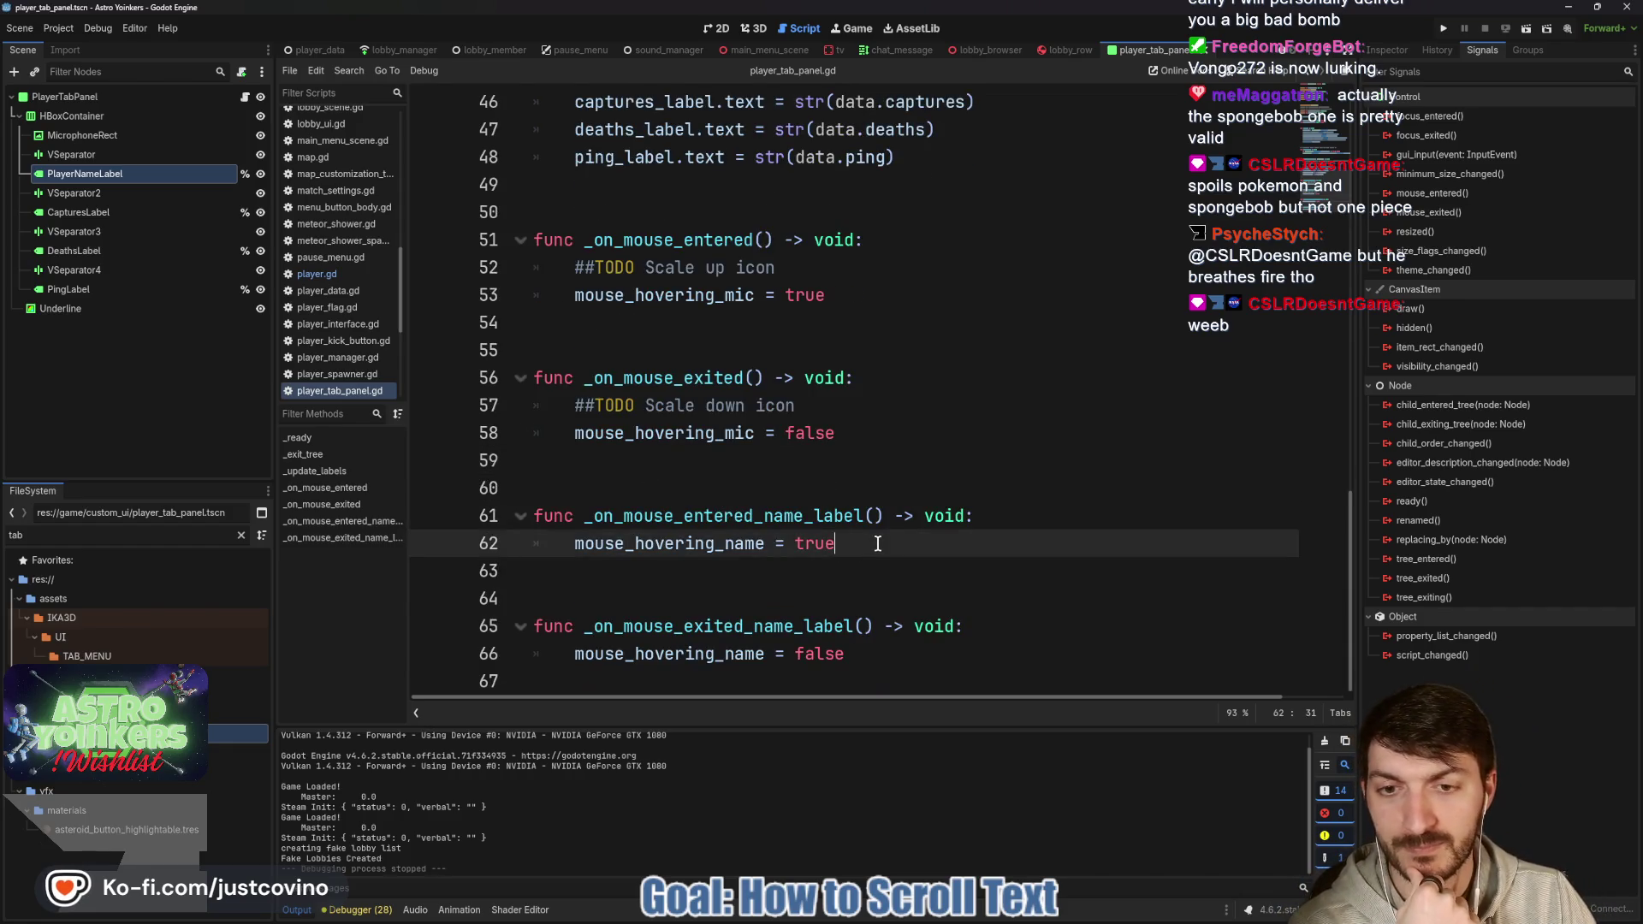
pyautogui.scroll(5, 839, 539)
pyautogui.scroll(3, 766, 382)
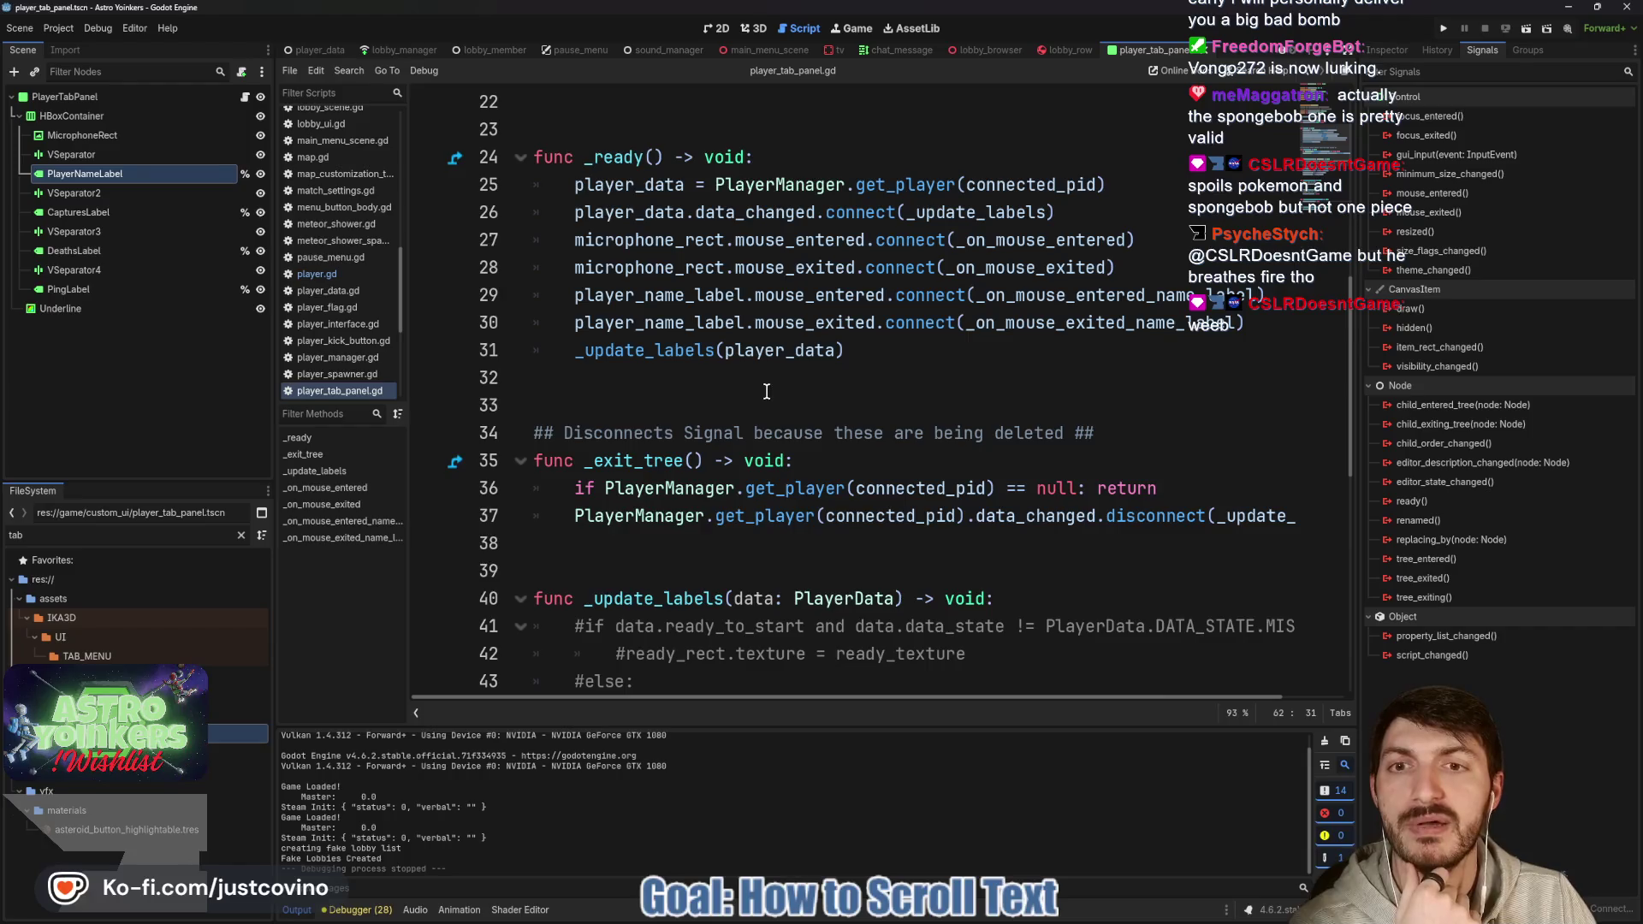
pyautogui.scroll(2, 729, 394)
pyautogui.scroll(-1, 634, 461)
pyautogui.click(634, 461)
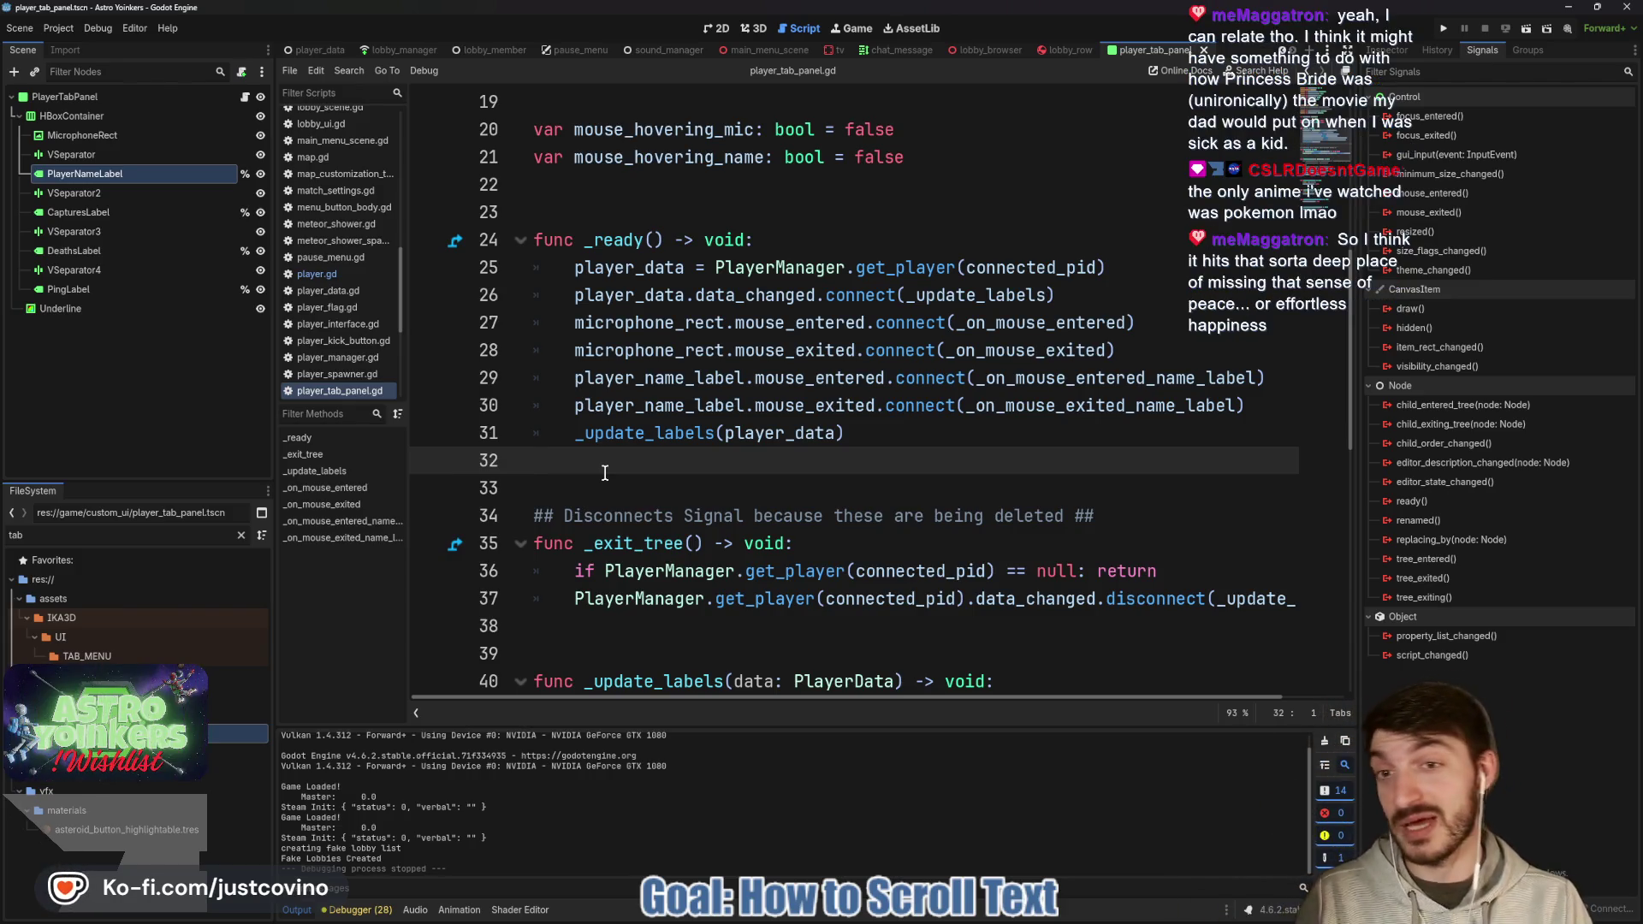
# Add blank lines after _ready and create a _process function via autocomplete.
pyautogui.press('Return')
pyautogui.press('Return')
pyautogui.press('Up')
pyautogui.press('Up')
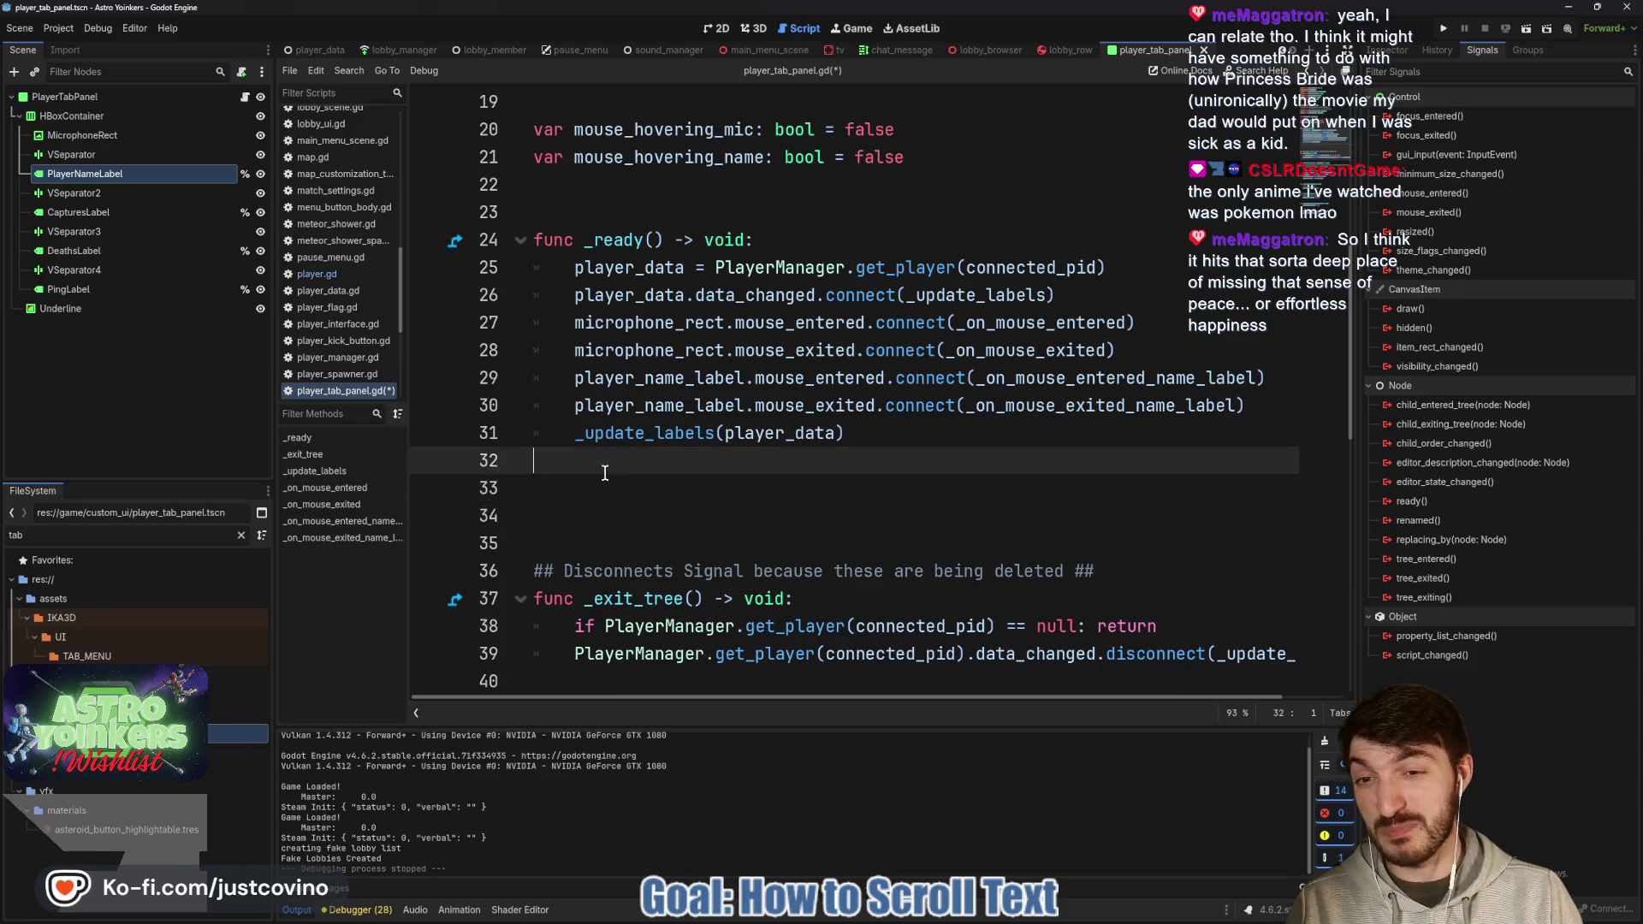
pyautogui.press('Down')
pyautogui.press('Down')
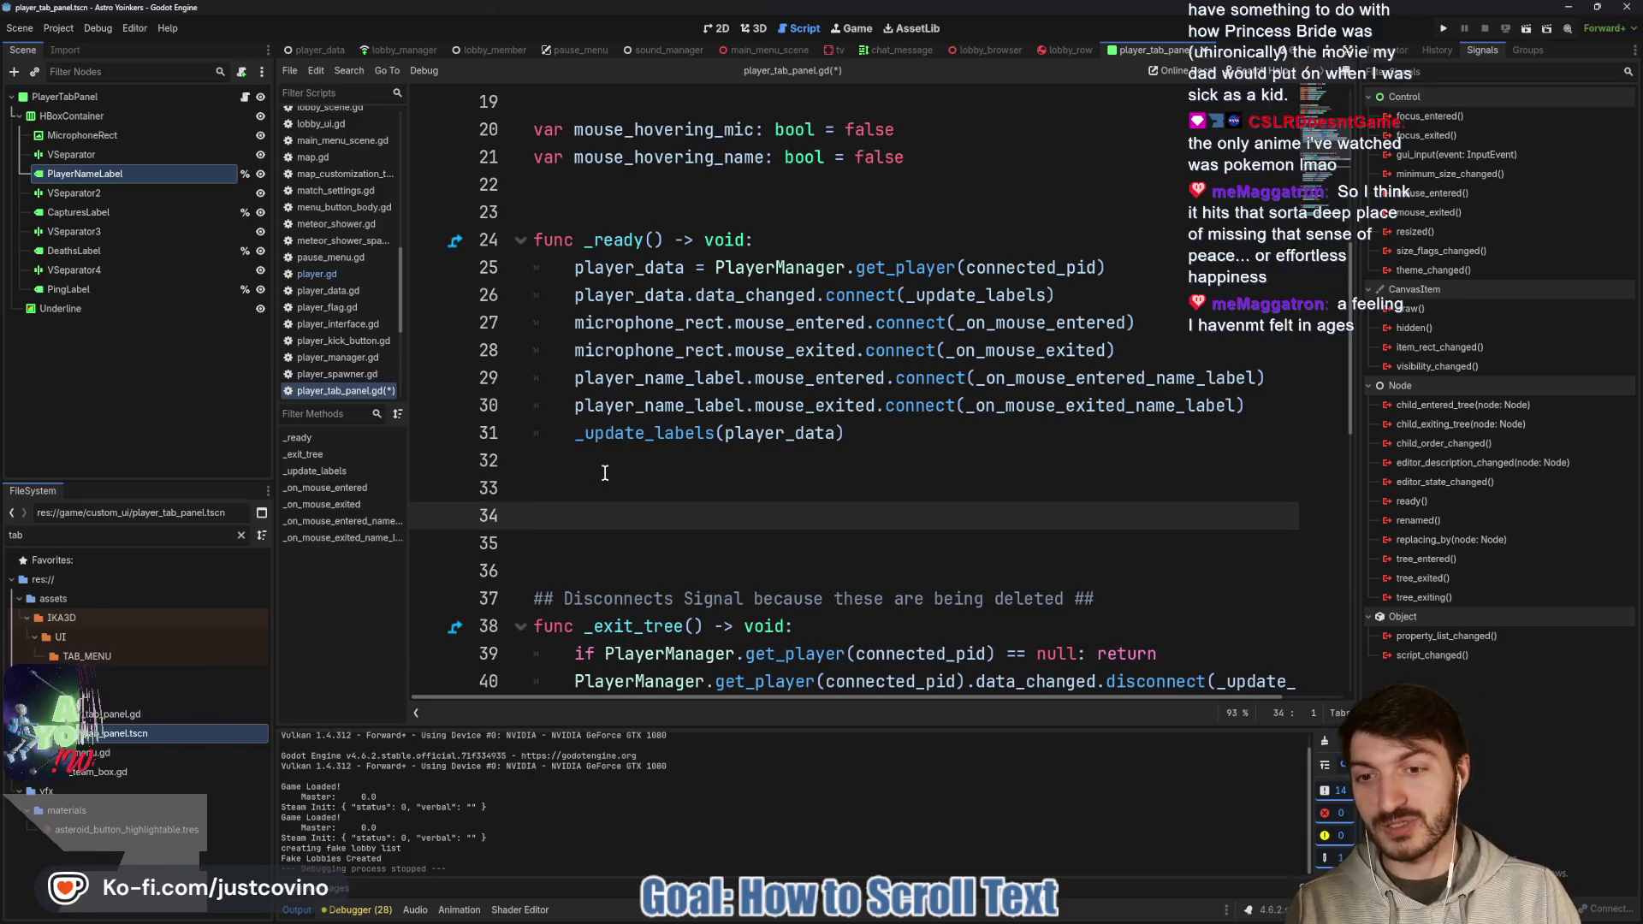
pyautogui.press('Down')
pyautogui.press('Return')
pyautogui.press('Up')
pyautogui.press('Up')
pyautogui.press('Up')
pyautogui.press('Down')
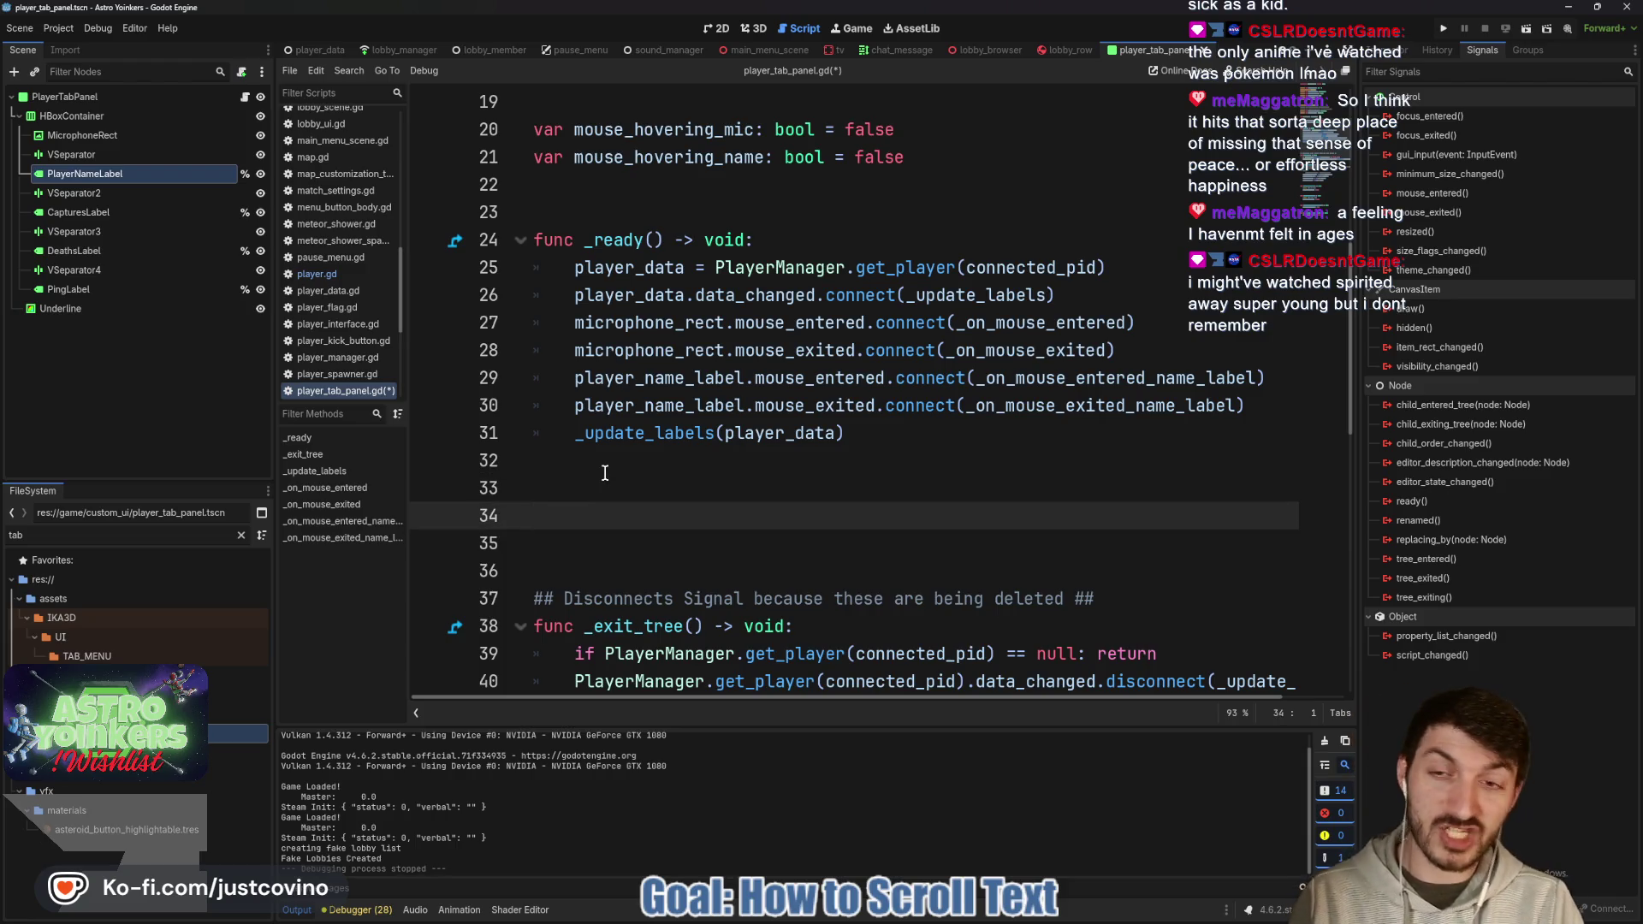
pyautogui.write('func ')
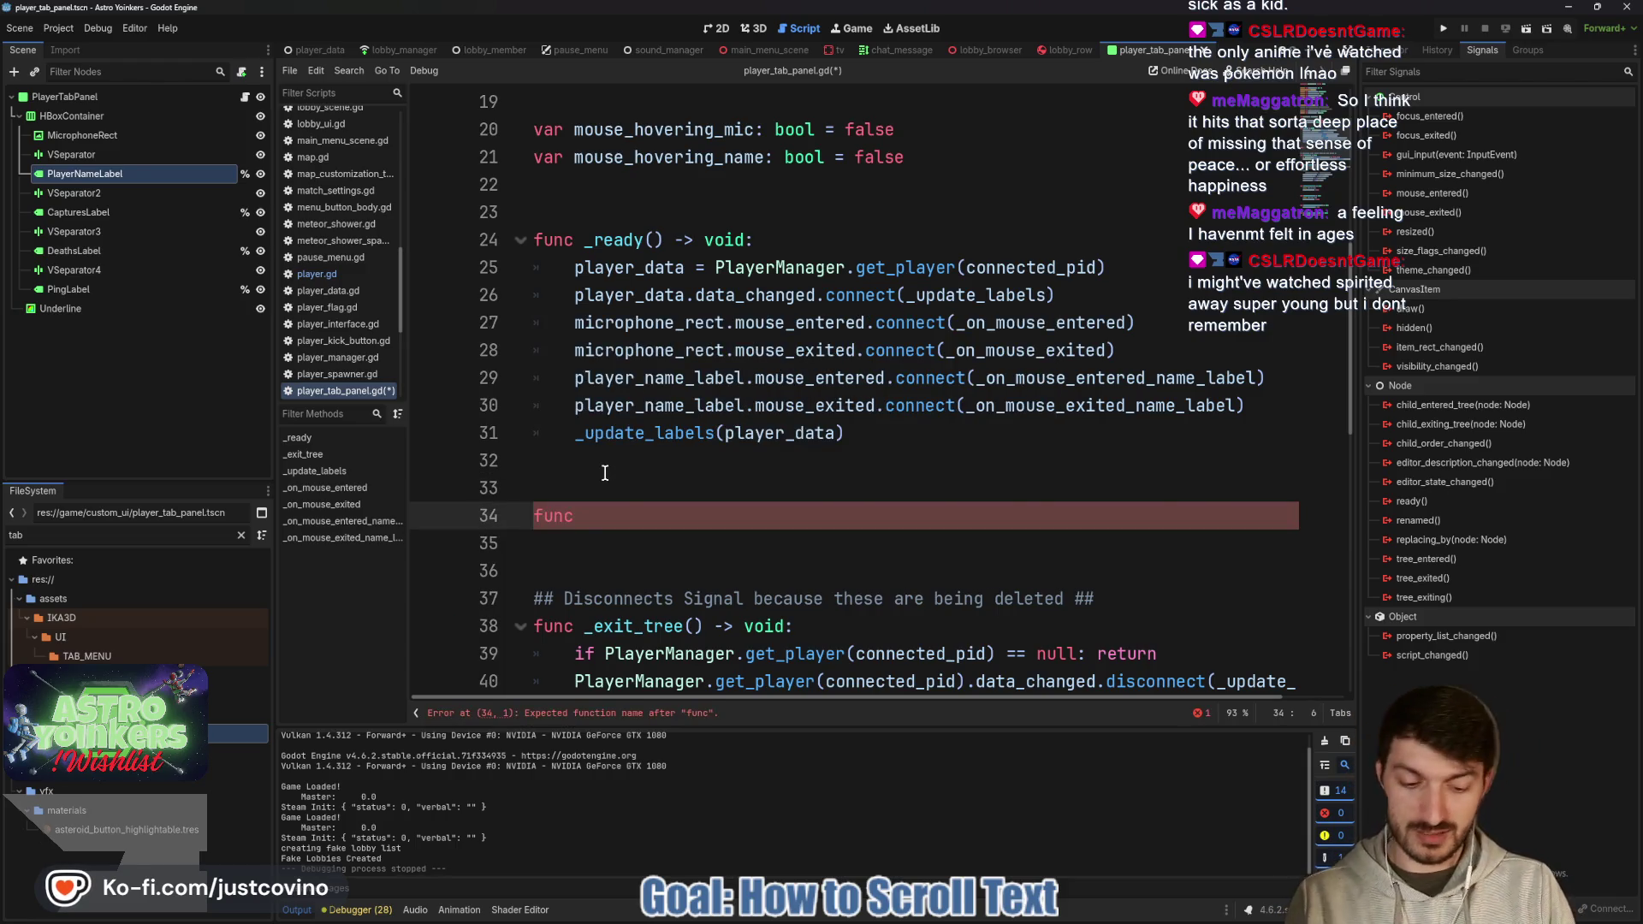
pyautogui.write('_proc')
pyautogui.press('Return')
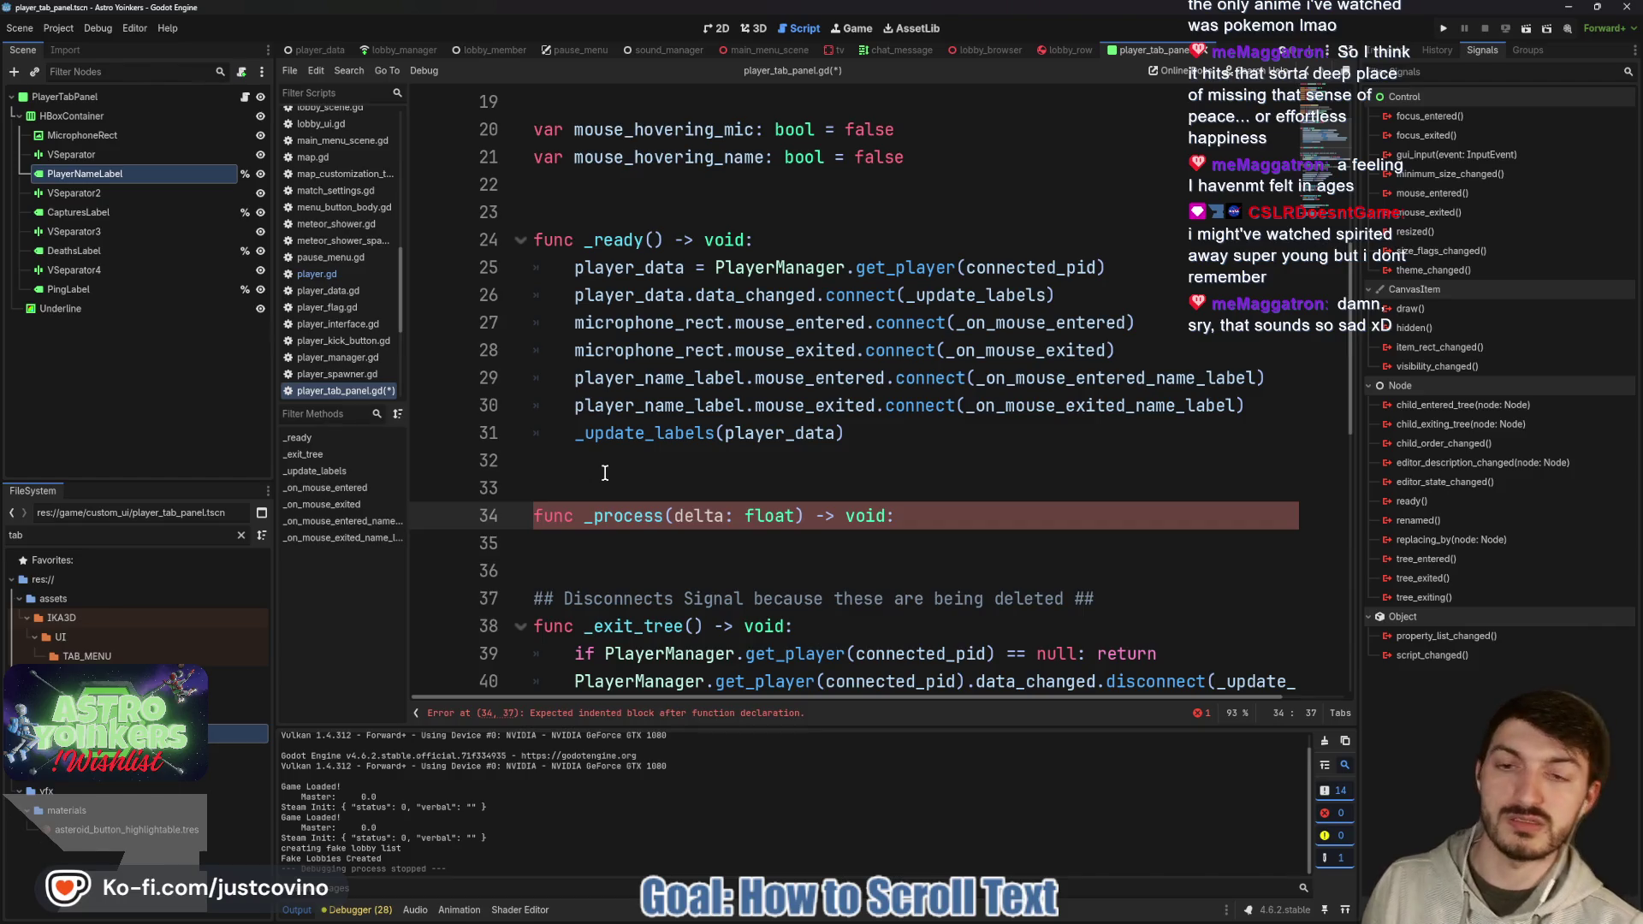
# Inside _process, add the line if !mouse_hovering_name: return.
pyautogui.press('Return')
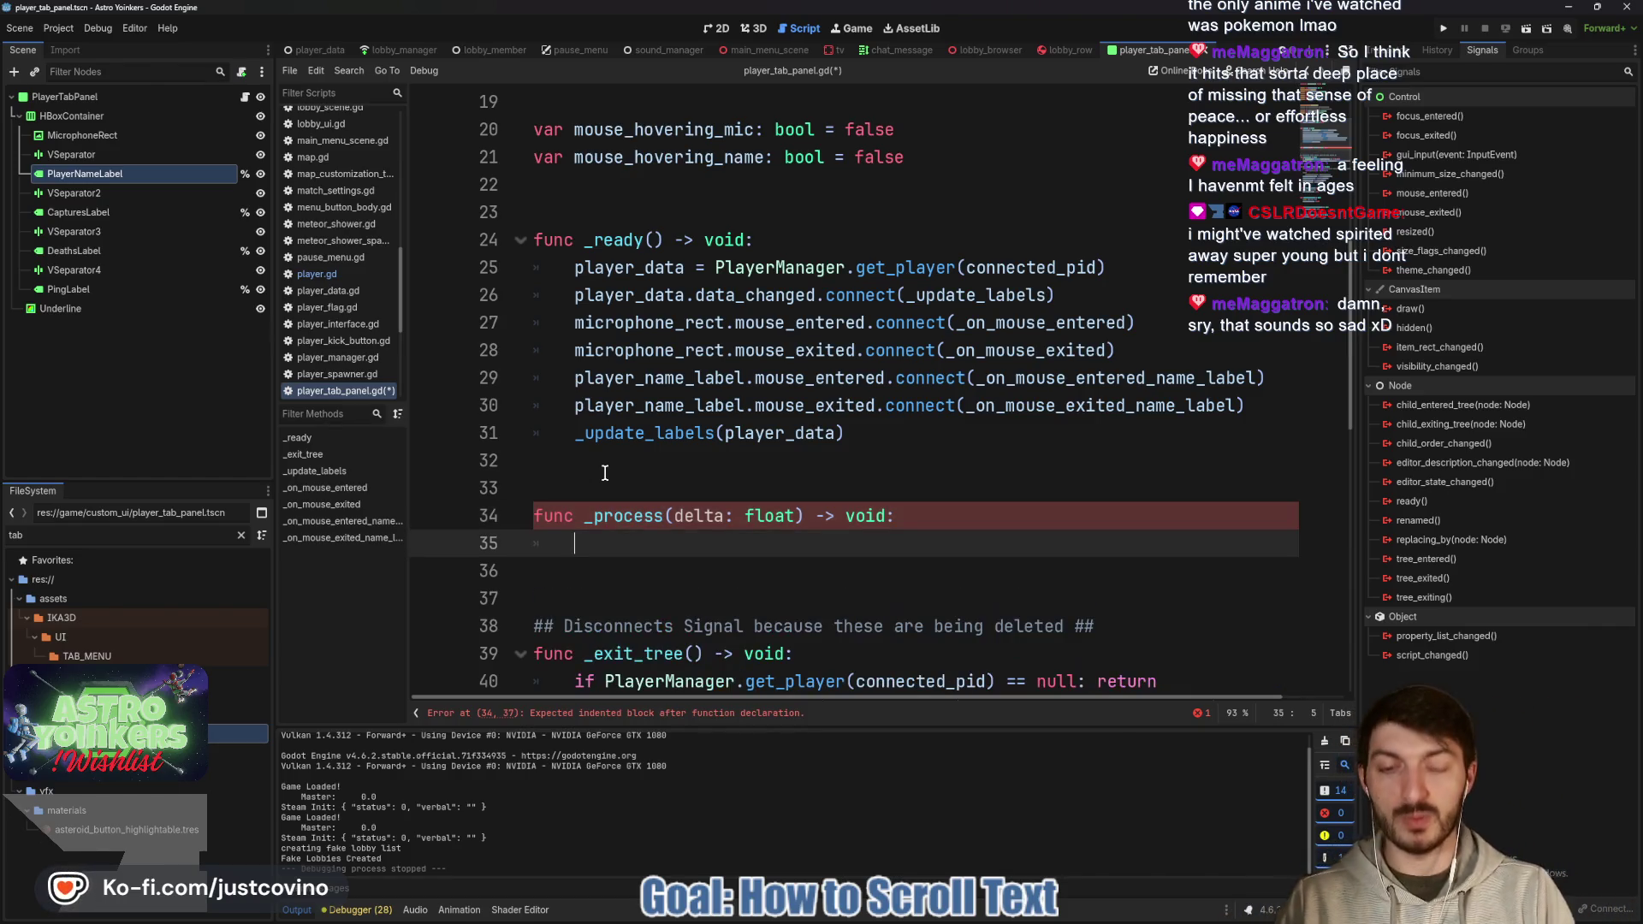
pyautogui.write('if !')
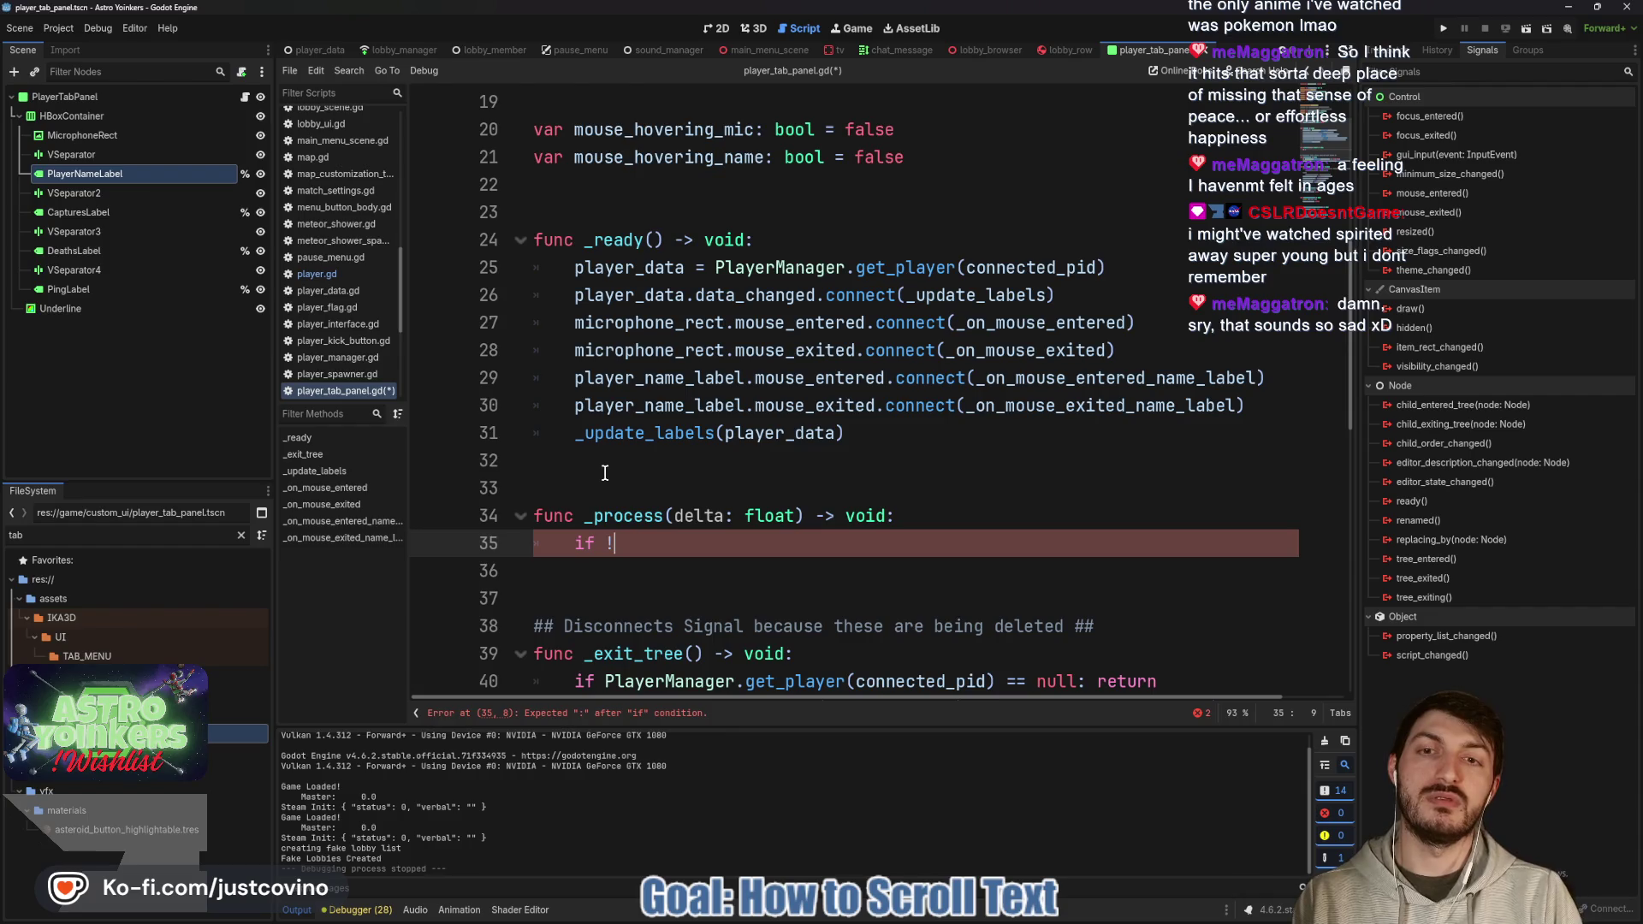
pyautogui.write('mouse_hovering')
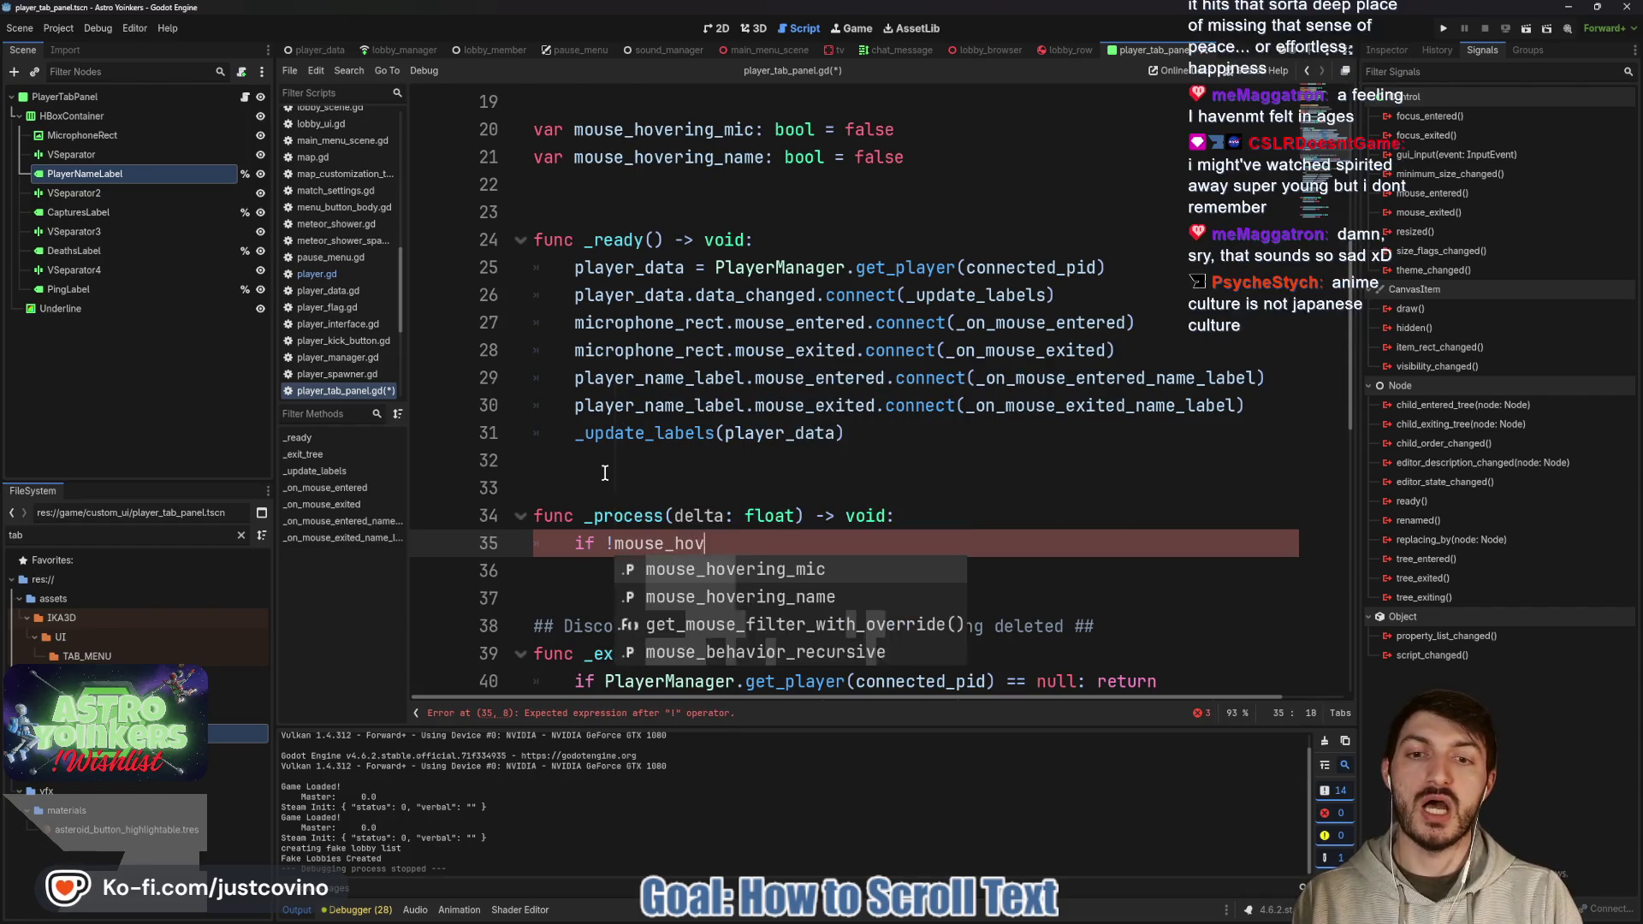
pyautogui.press('Down')
pyautogui.press('Return')
pyautogui.write(':')
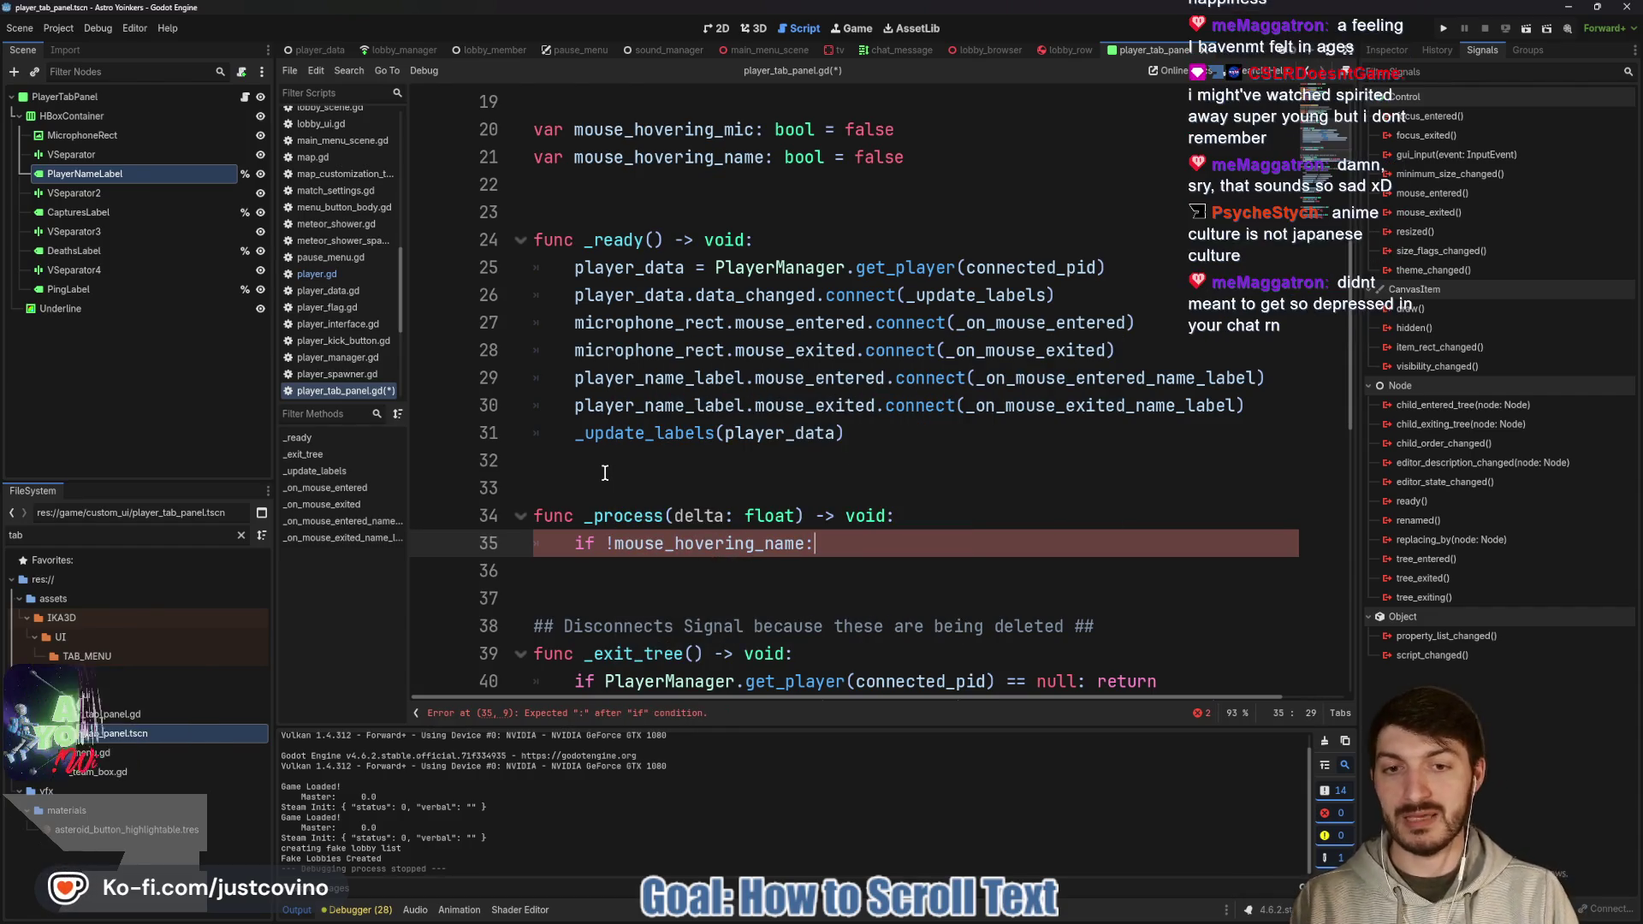
pyautogui.write(' return')
pyautogui.press('Return')
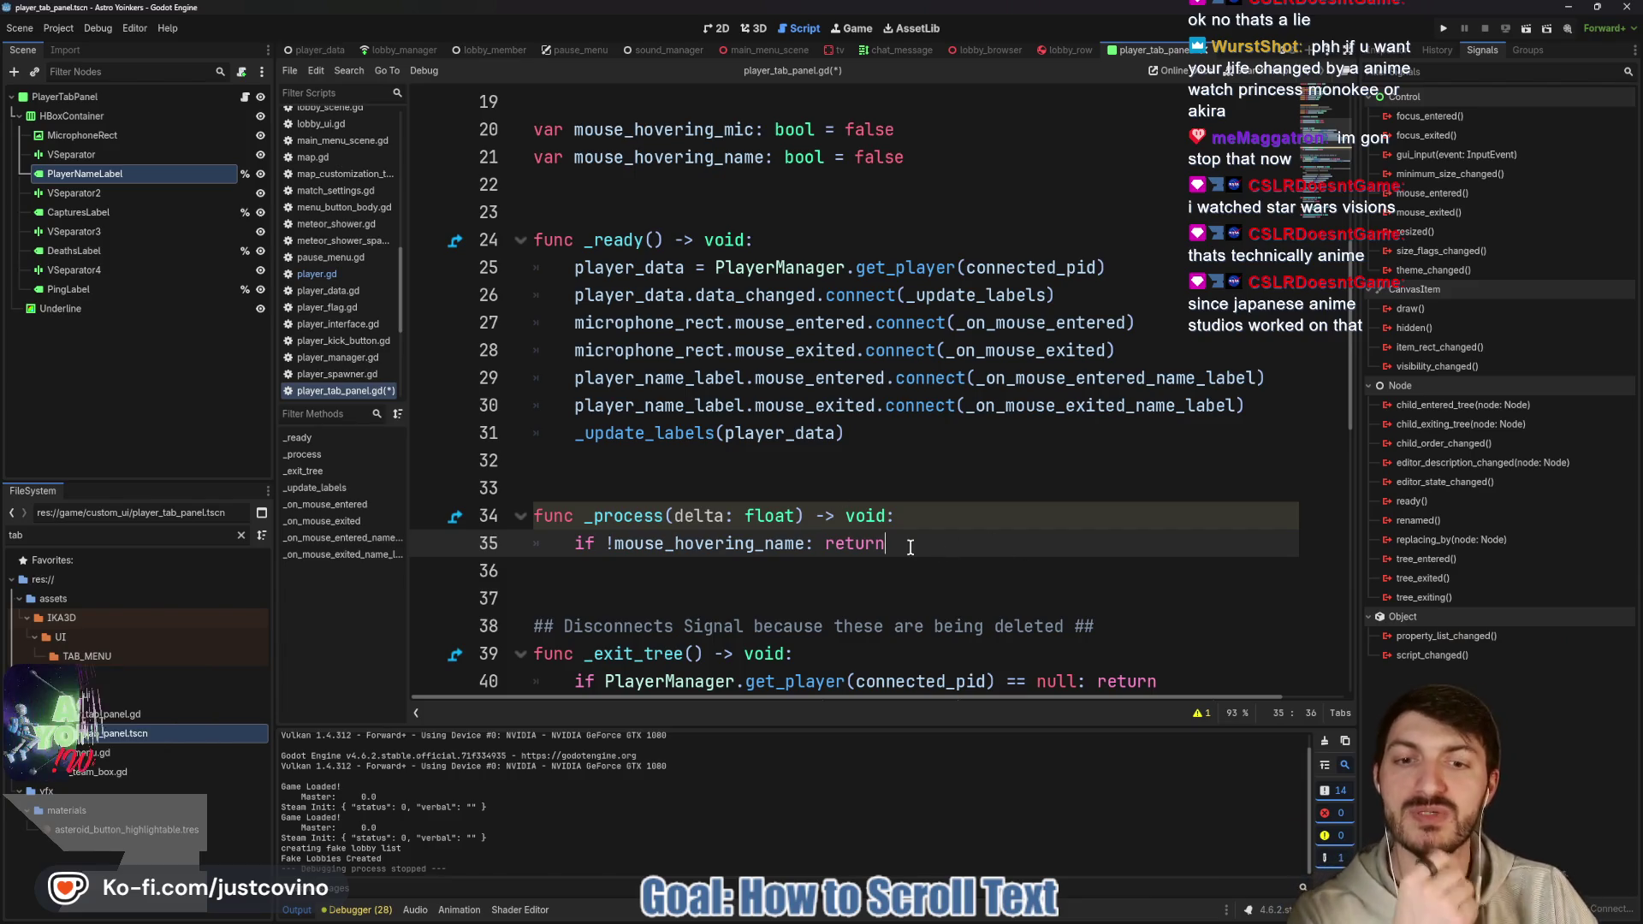
# Save player_tab_panel.gd with the _process early return on mouse_hovering_name.
pyautogui.scroll(-1, 785, 475)
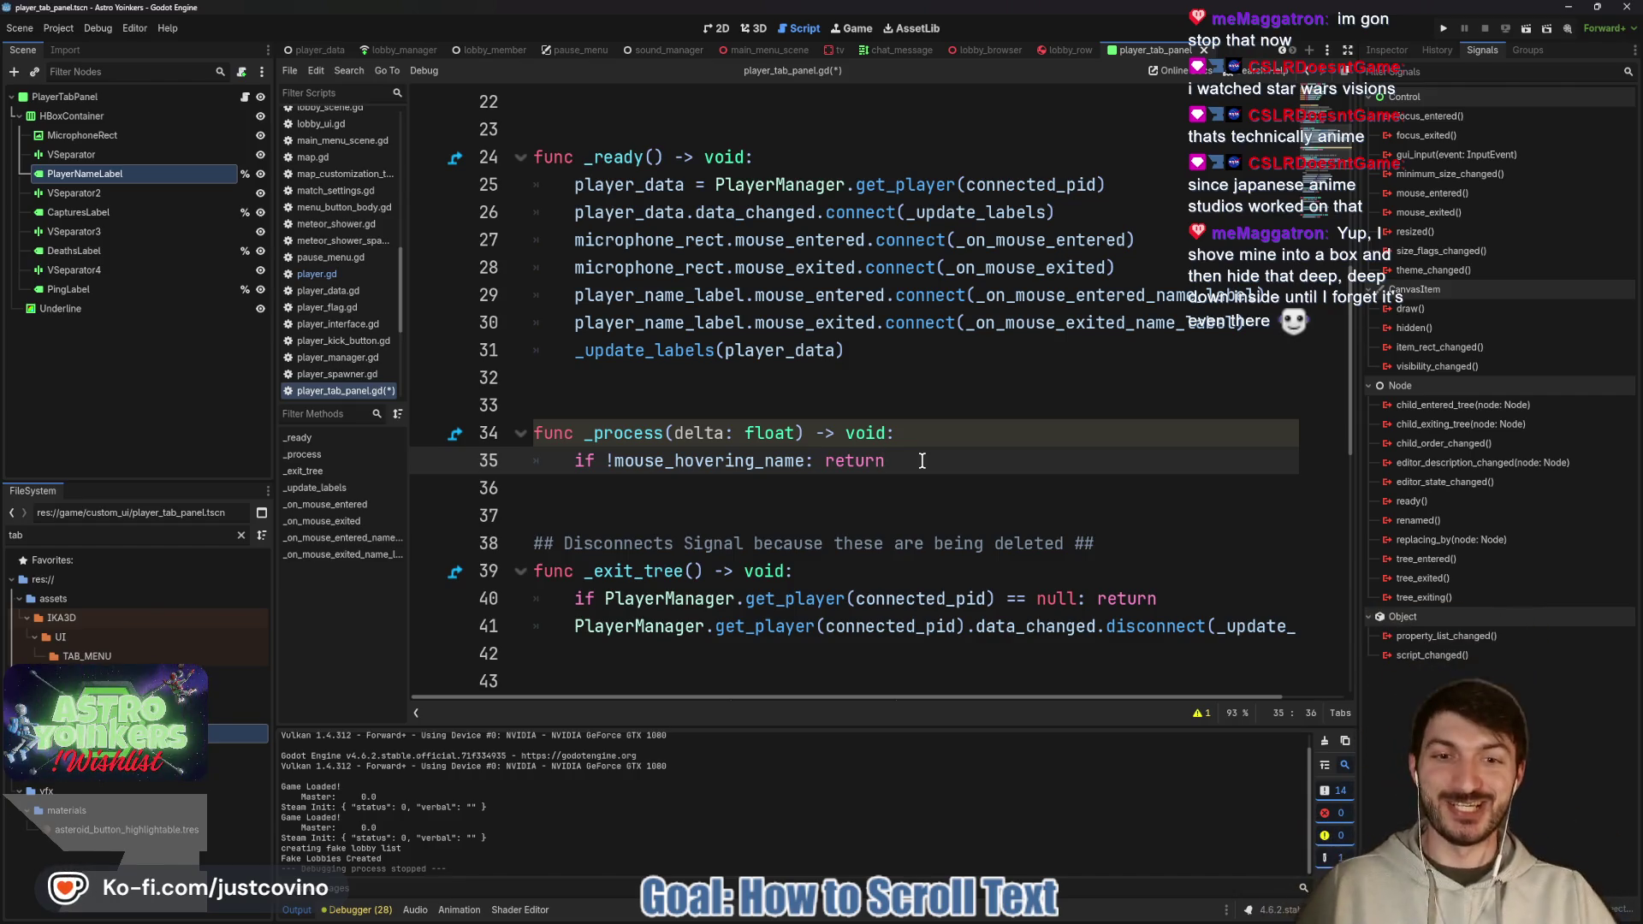
pyautogui.hotkey('ctrl', 's')
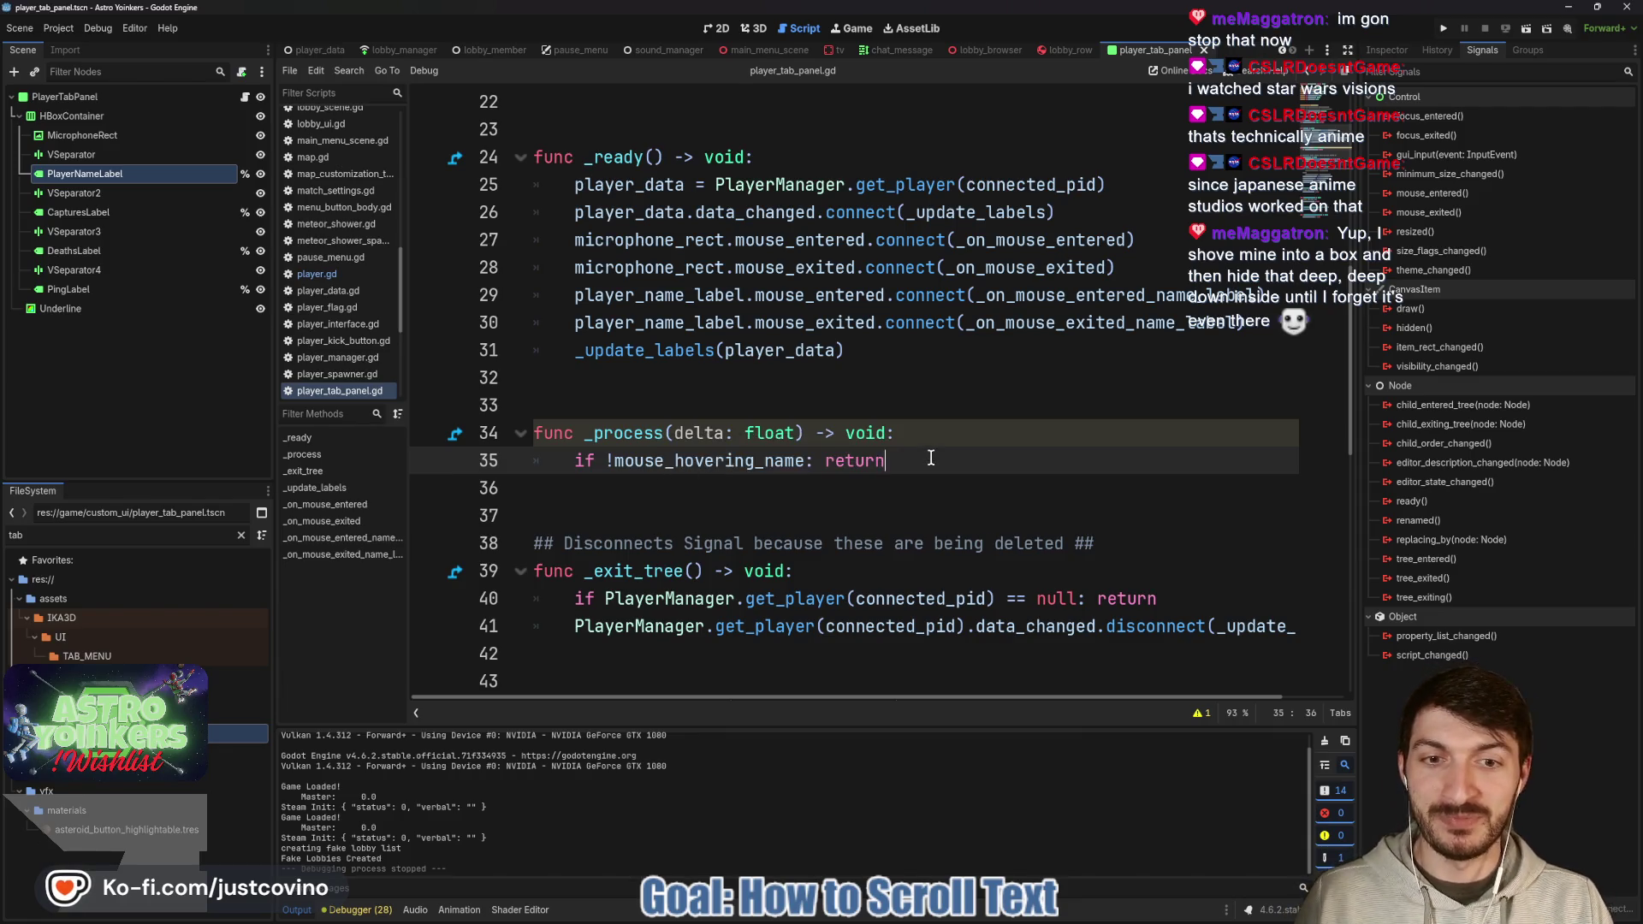
pyautogui.scroll(-1, 931, 460)
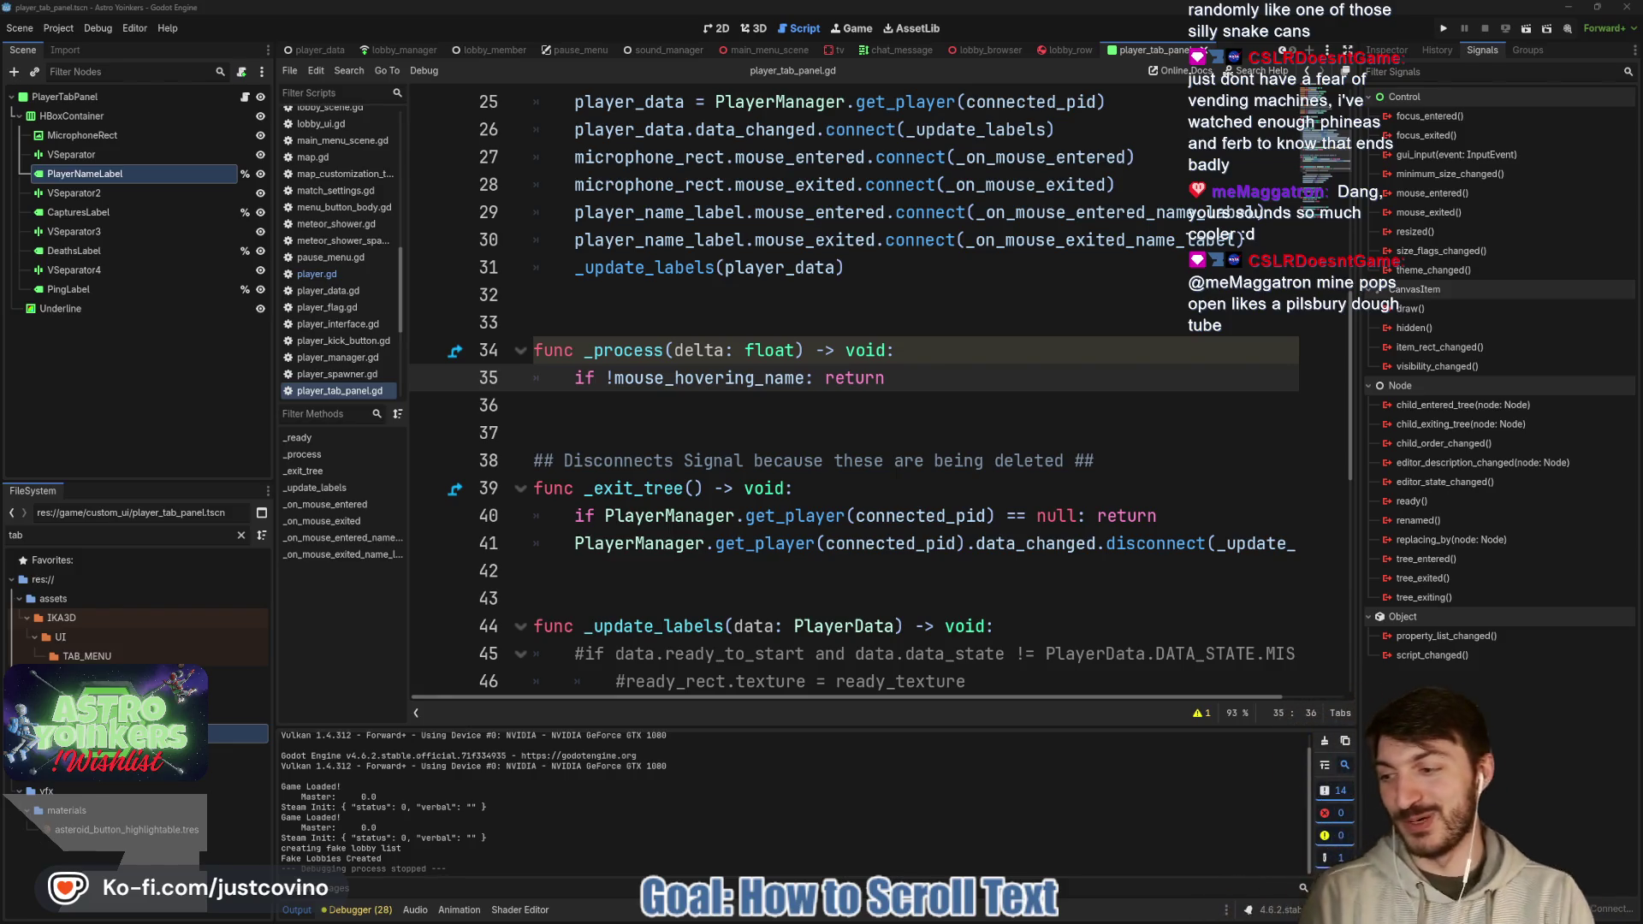
pyautogui.click(809, 402)
pyautogui.scroll(-2, 796, 419)
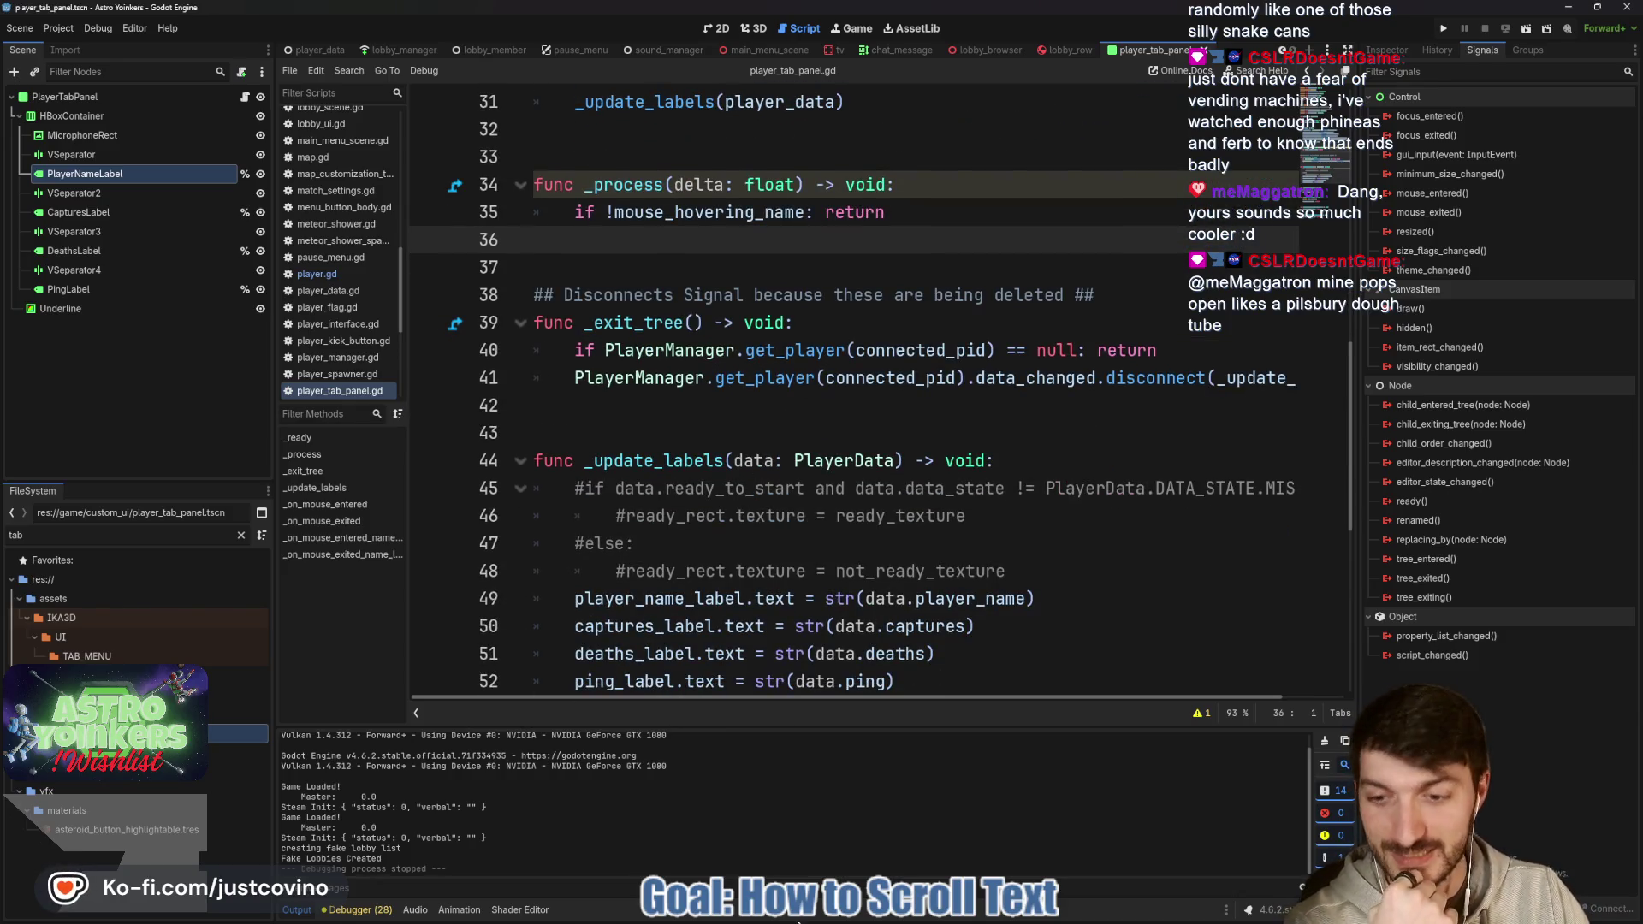
# Copy the four-line scroll_lobby_text snippet from the Notion Bug Tracker page, then return to Godot.
pyautogui.moveTo(890, 914)
pyautogui.click(871, 791)
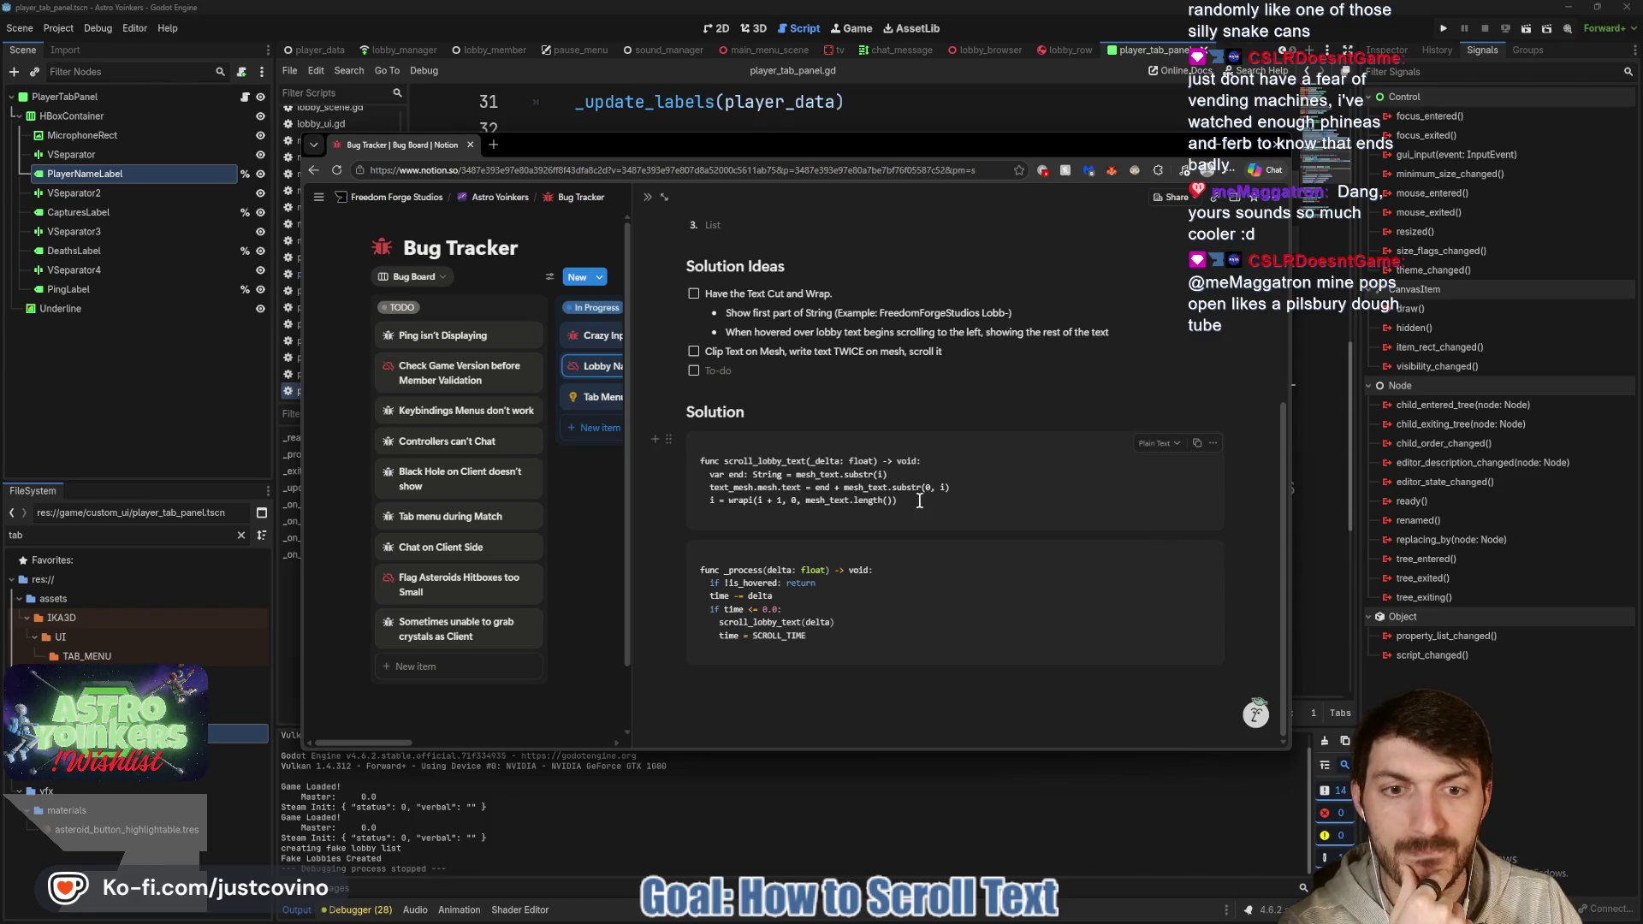
pyautogui.moveTo(920, 500); pyautogui.dragTo(706, 472)
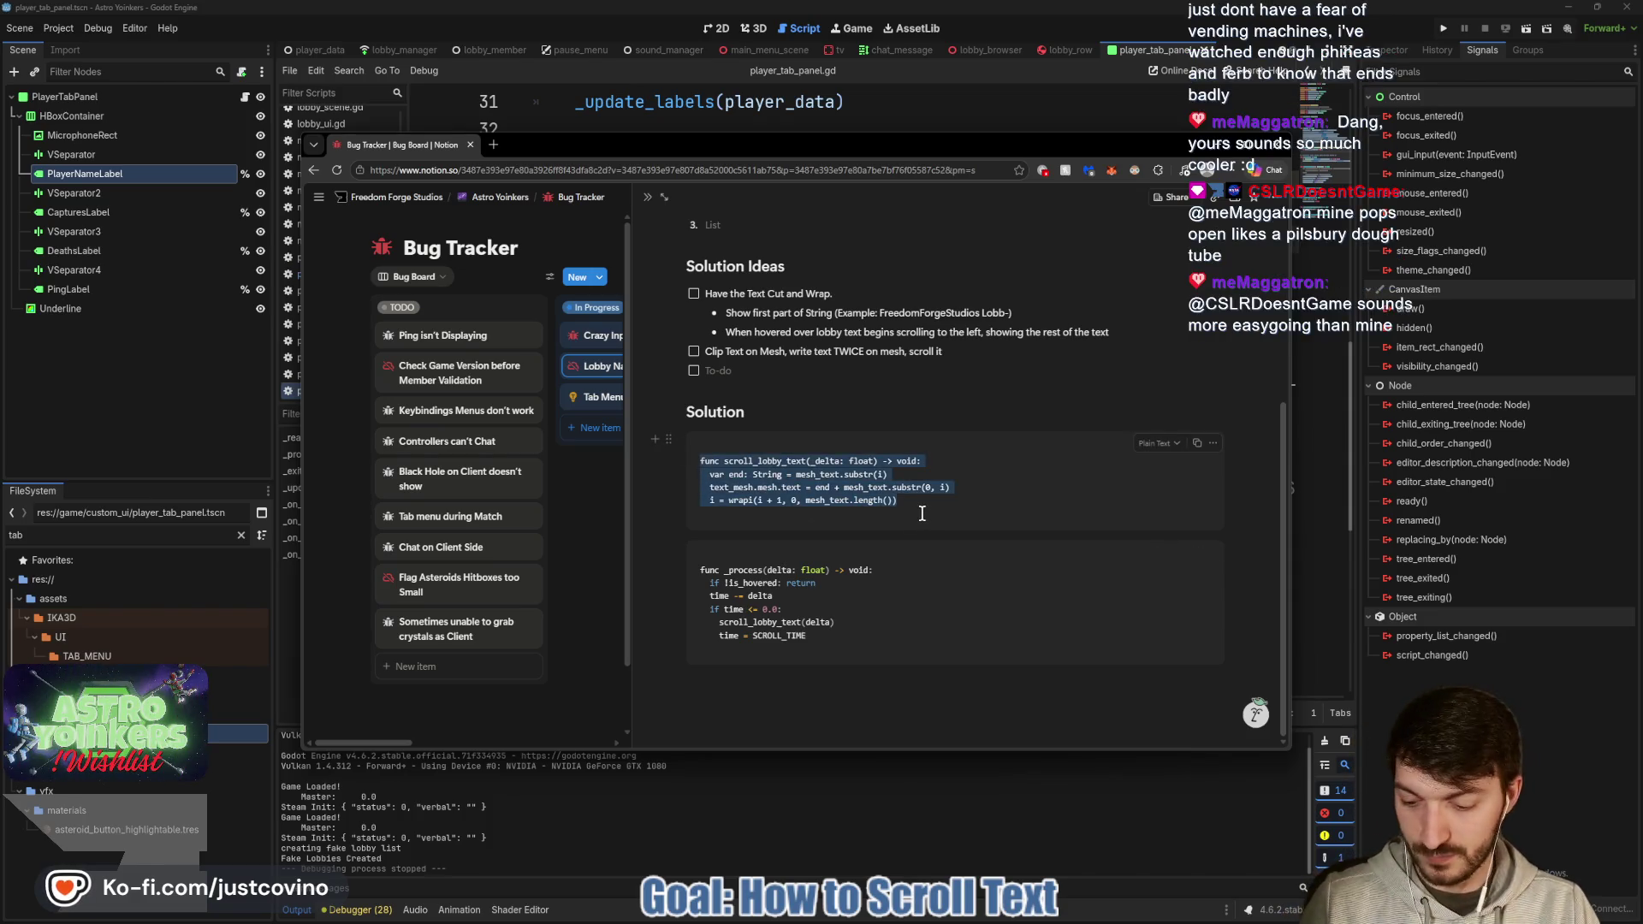
pyautogui.hotkey('alt', 'Tab')
pyautogui.scroll(-6, 716, 583)
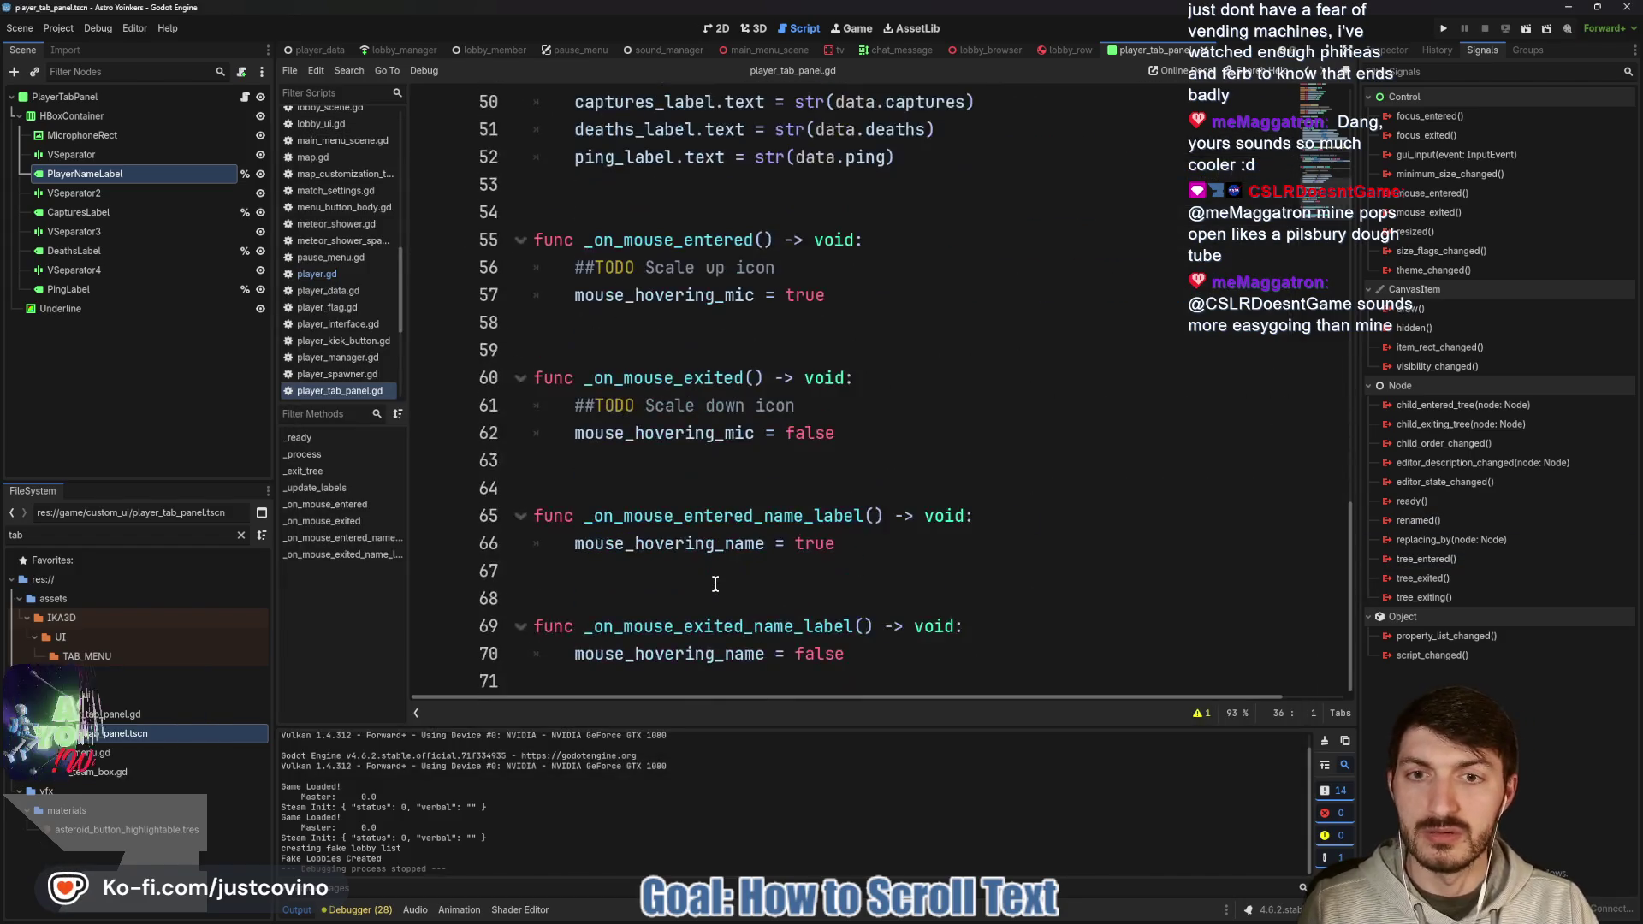
# Paste the scroll_lobby_text function below _update_labels and remove its _delta: float parameter.
pyautogui.scroll(3, 715, 584)
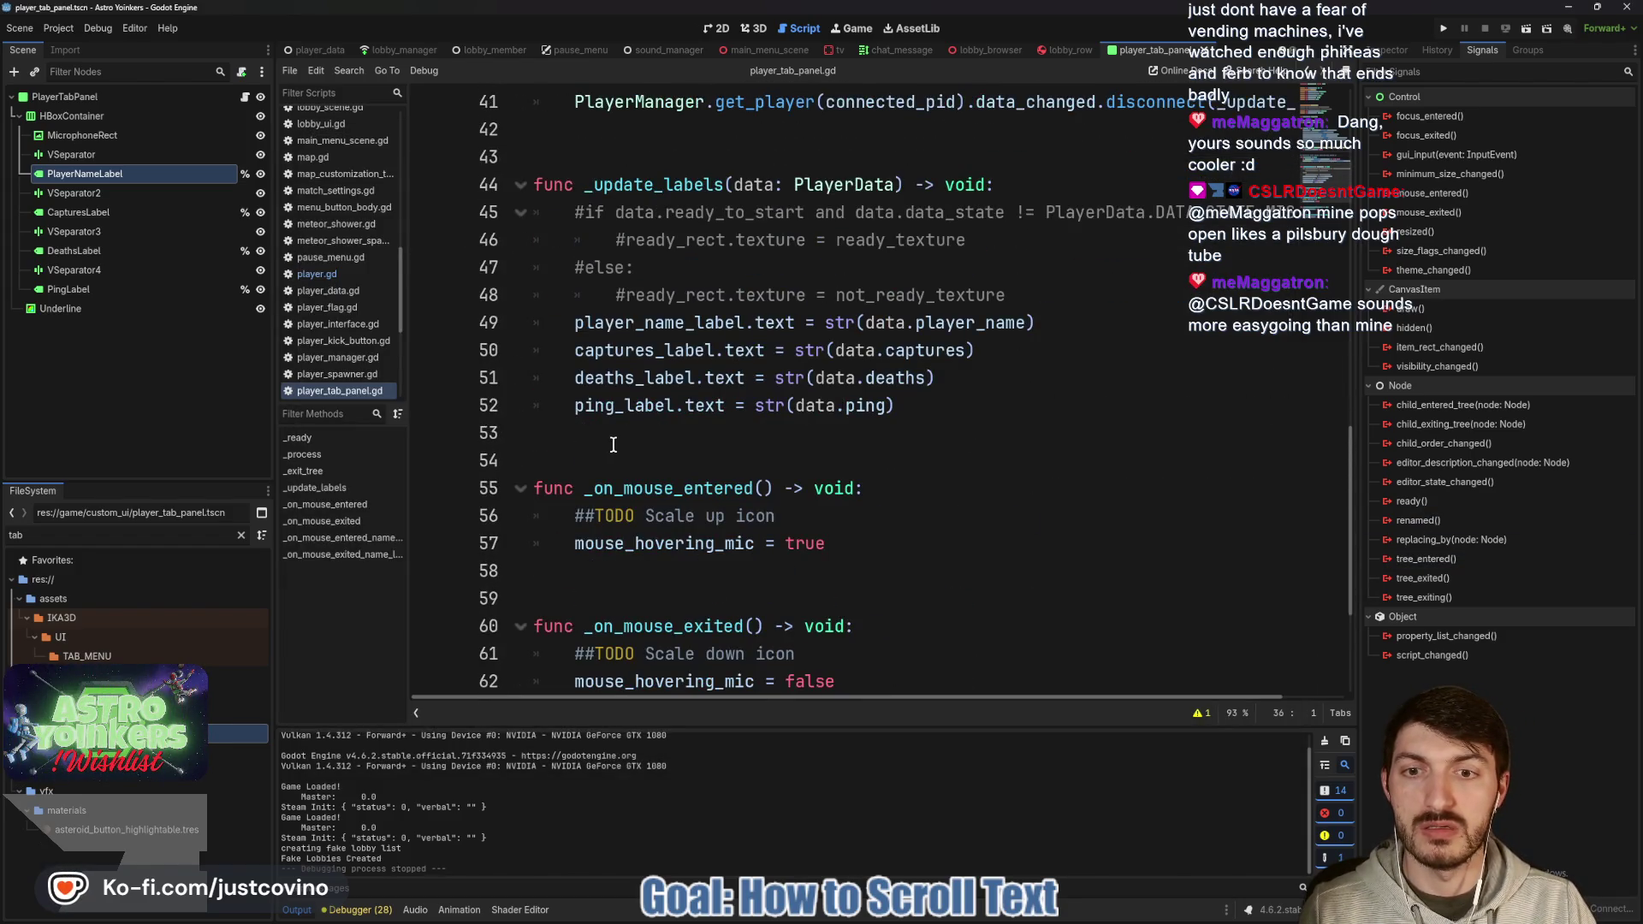
pyautogui.scroll(-3, 613, 444)
pyautogui.scroll(5, 613, 444)
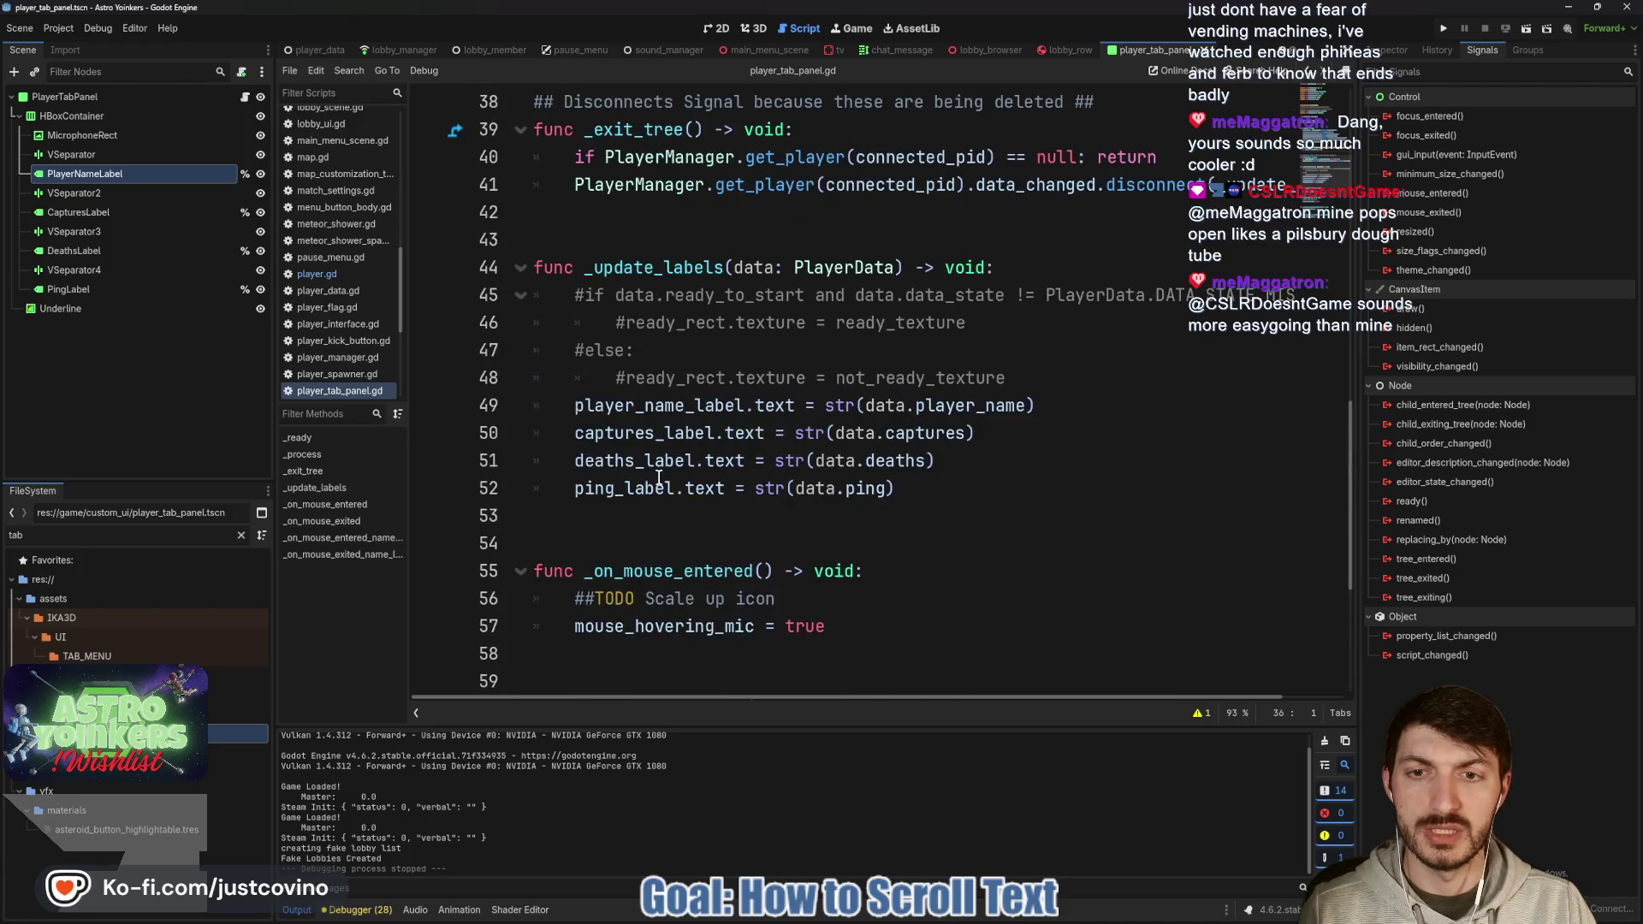
pyautogui.scroll(1, 618, 490)
pyautogui.scroll(-3, 598, 471)
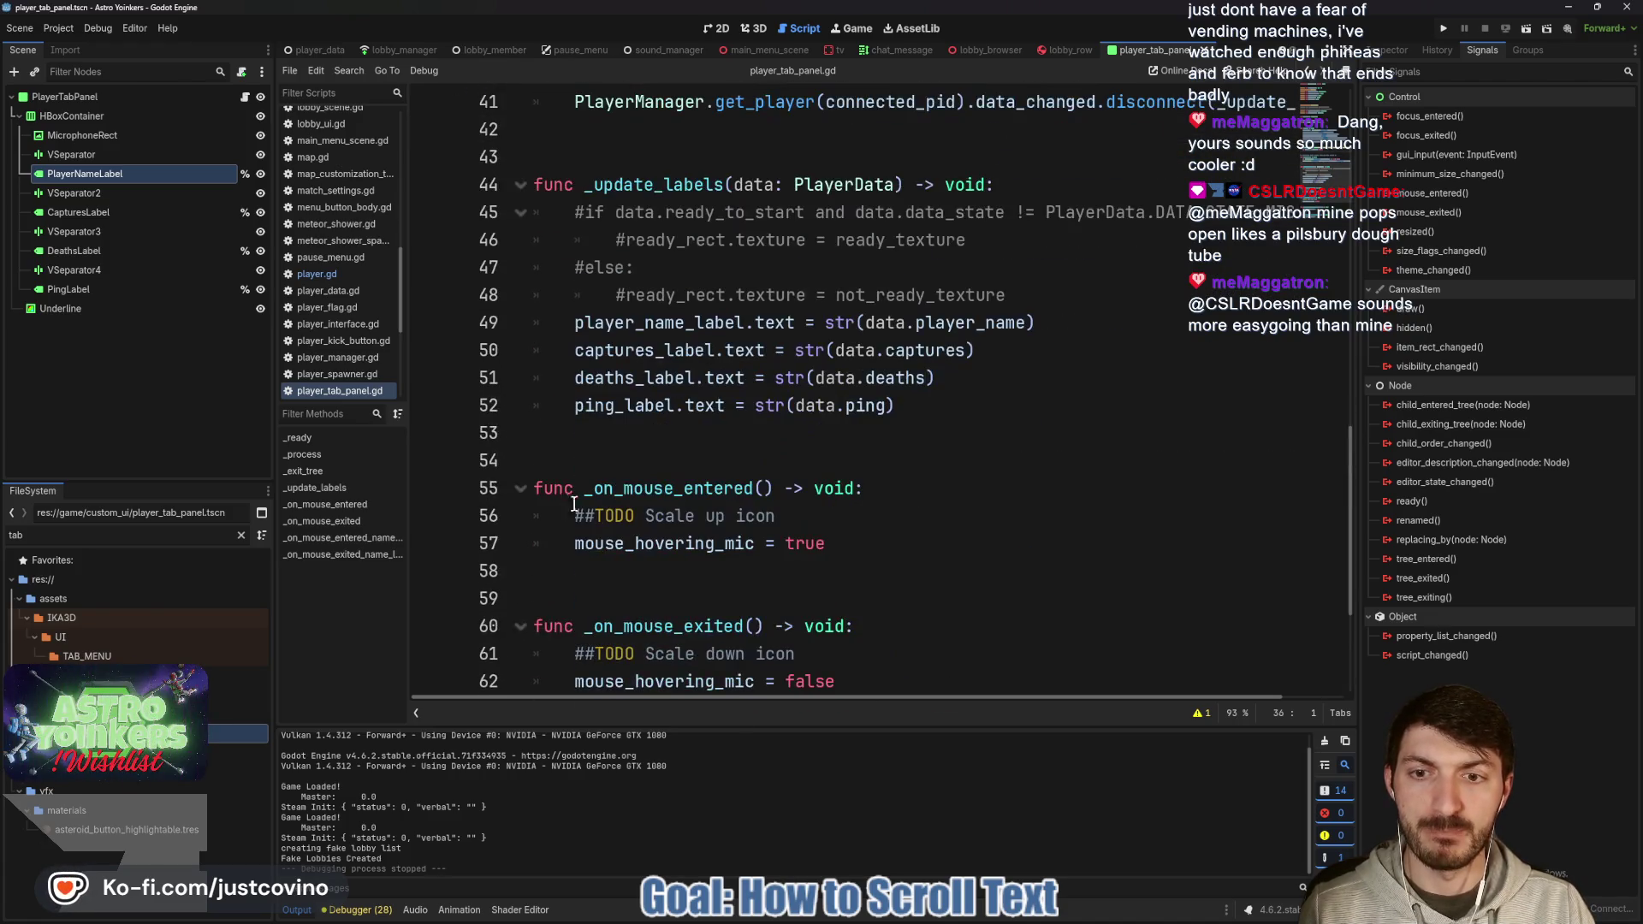
pyautogui.click(560, 441)
pyautogui.press('Return')
pyautogui.press('Return')
pyautogui.press('Return')
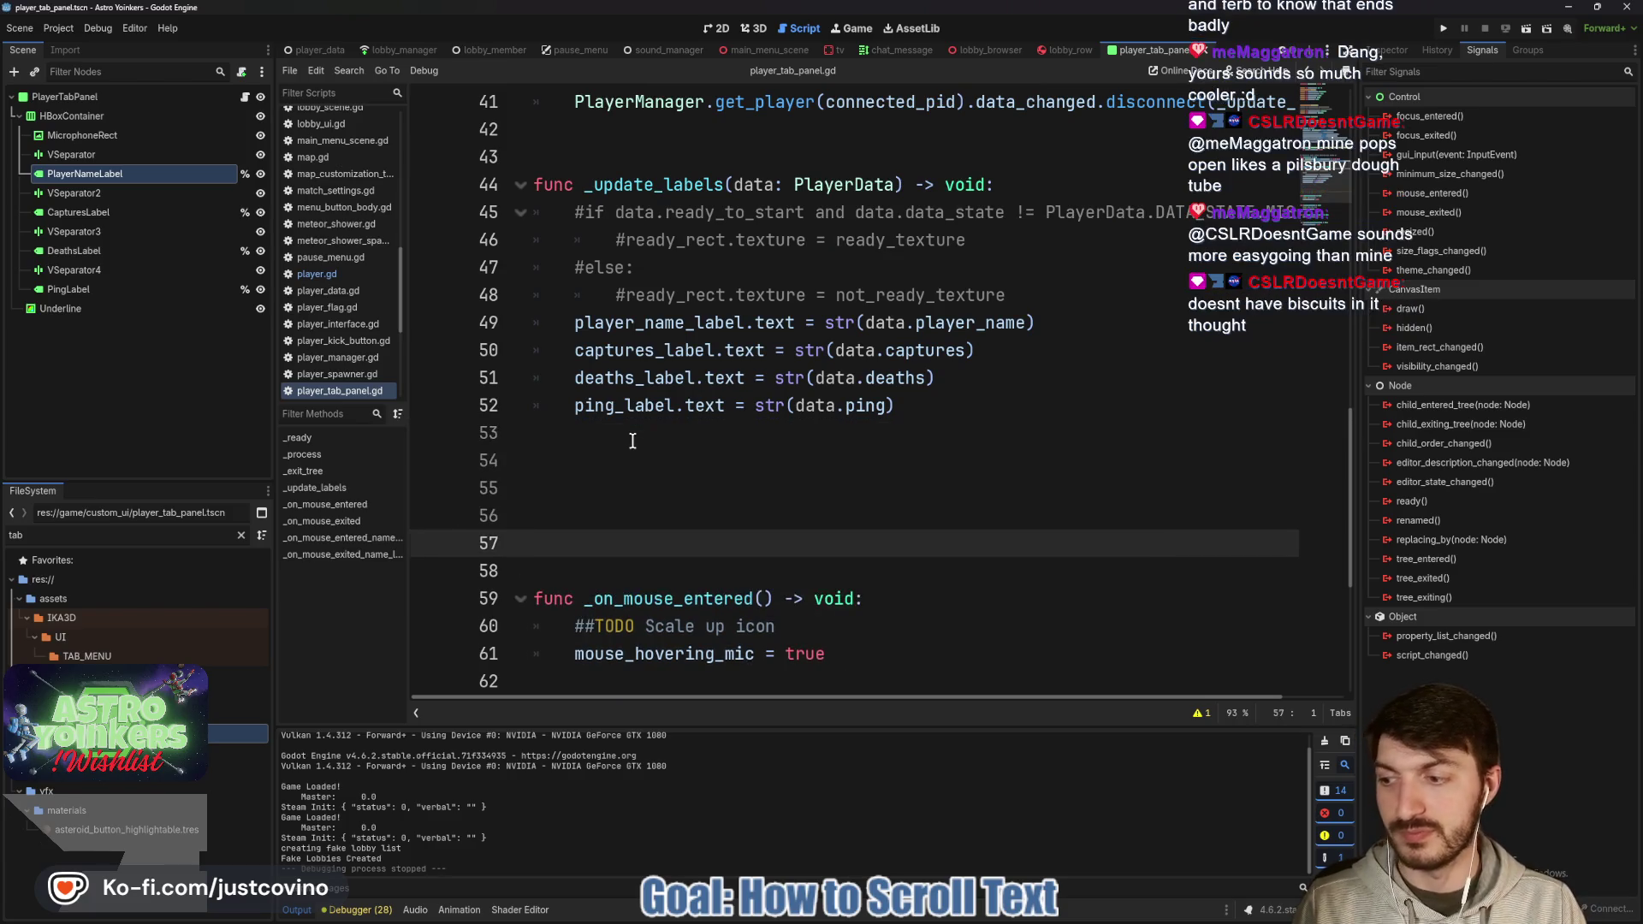
pyautogui.press('Up')
pyautogui.press('Up')
pyautogui.press('Up')
pyautogui.press('Down')
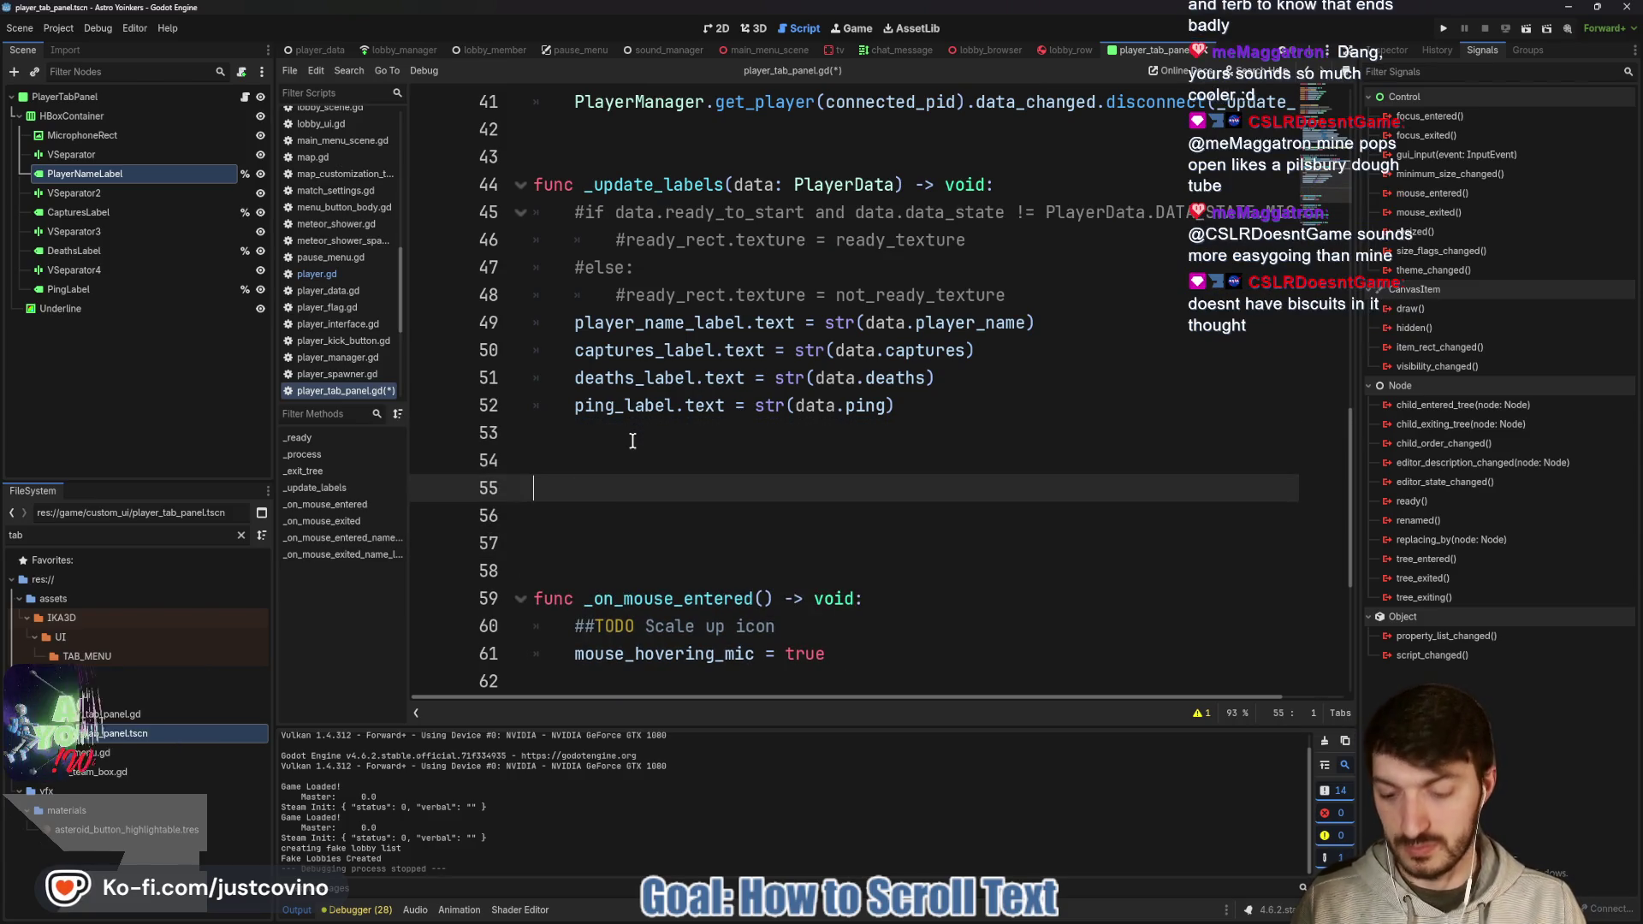
pyautogui.write('func scroll_lobby_text(_delta: float) -> void: \tvar end: String = mesh_text.substr(i) \ttext_mesh.mesh.text = end + mesh_text.substr(0, i) \ti = wrapi(i + 1, 0, mesh_text.length())')
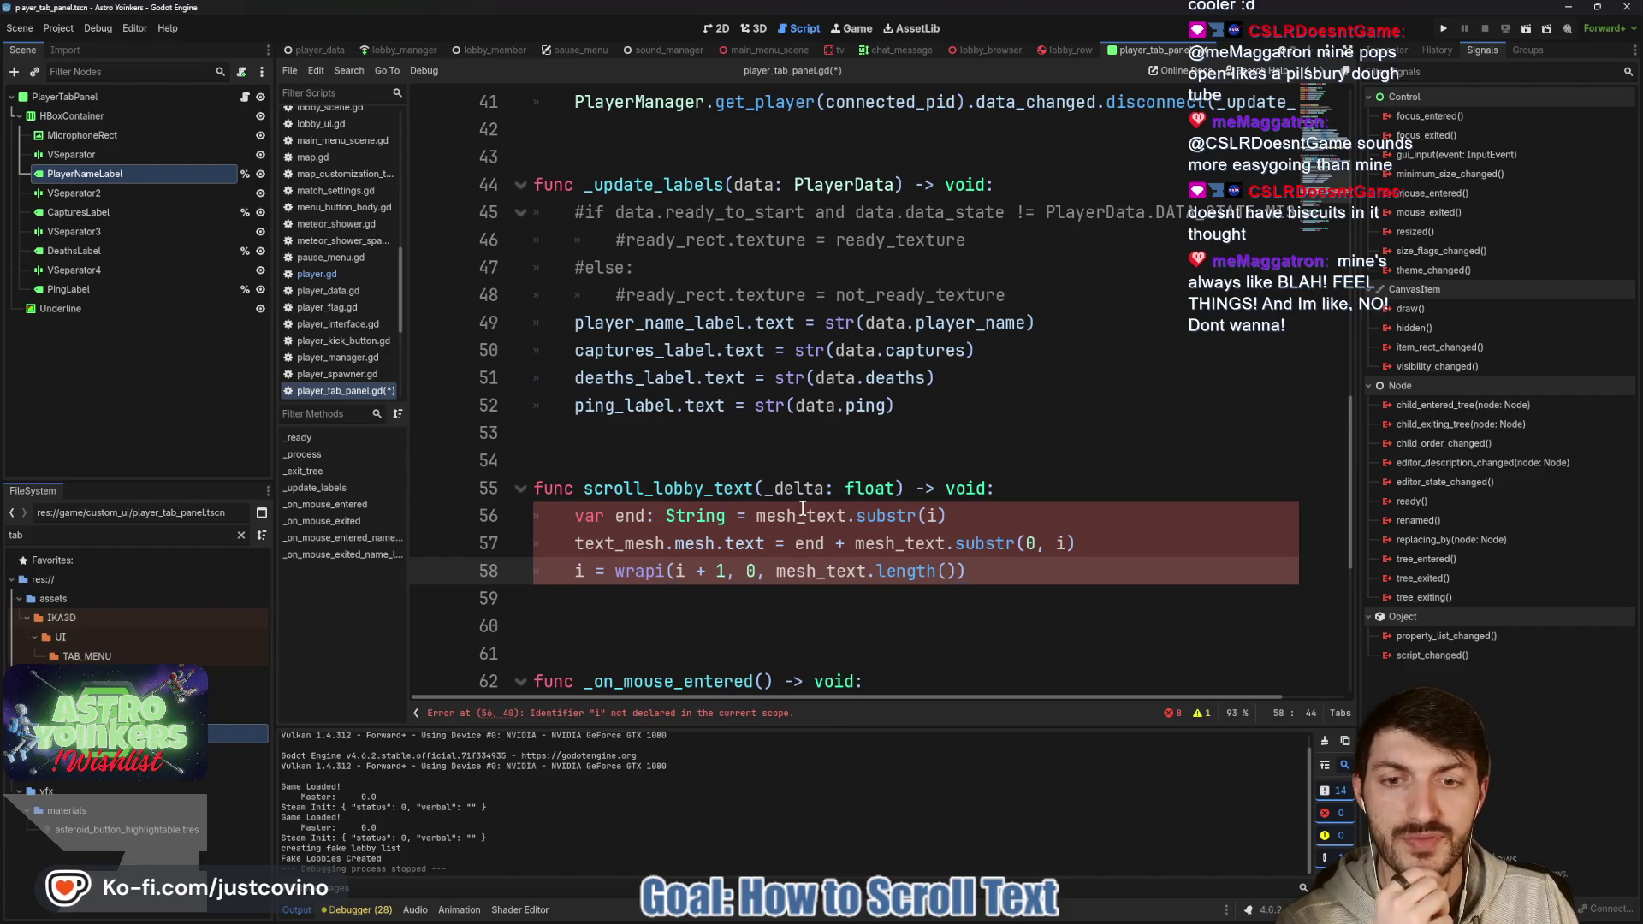
pyautogui.moveTo(894, 488); pyautogui.dragTo(765, 483)
pyautogui.press('BackSpace')
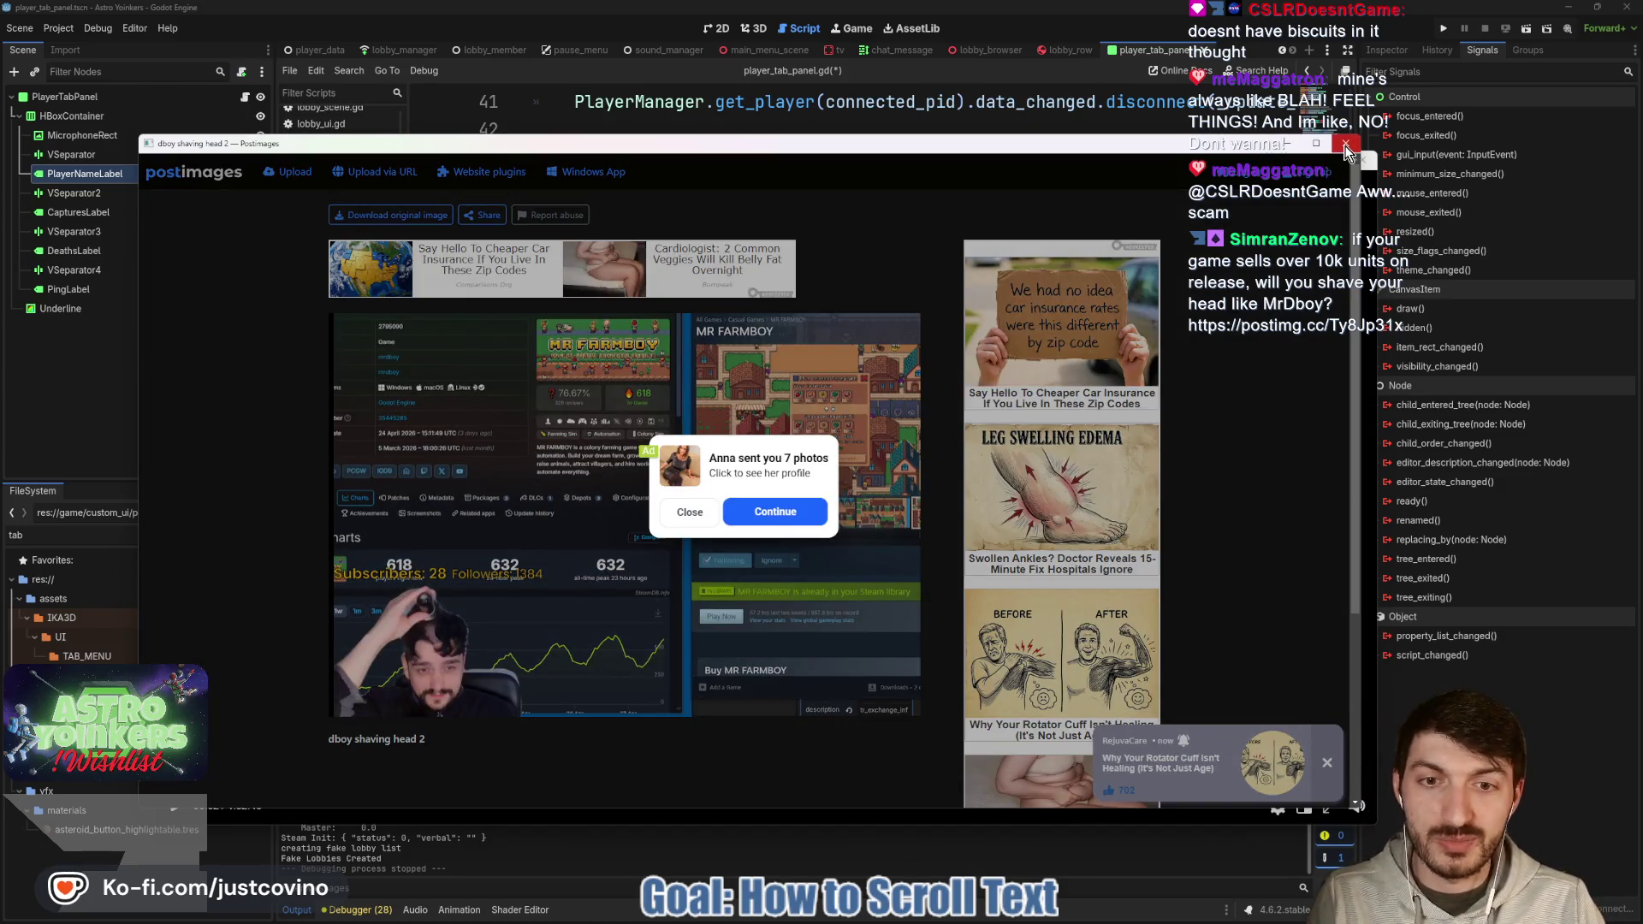
# Close the Postimages browser window showing the shared image.
pyautogui.click(1344, 144)
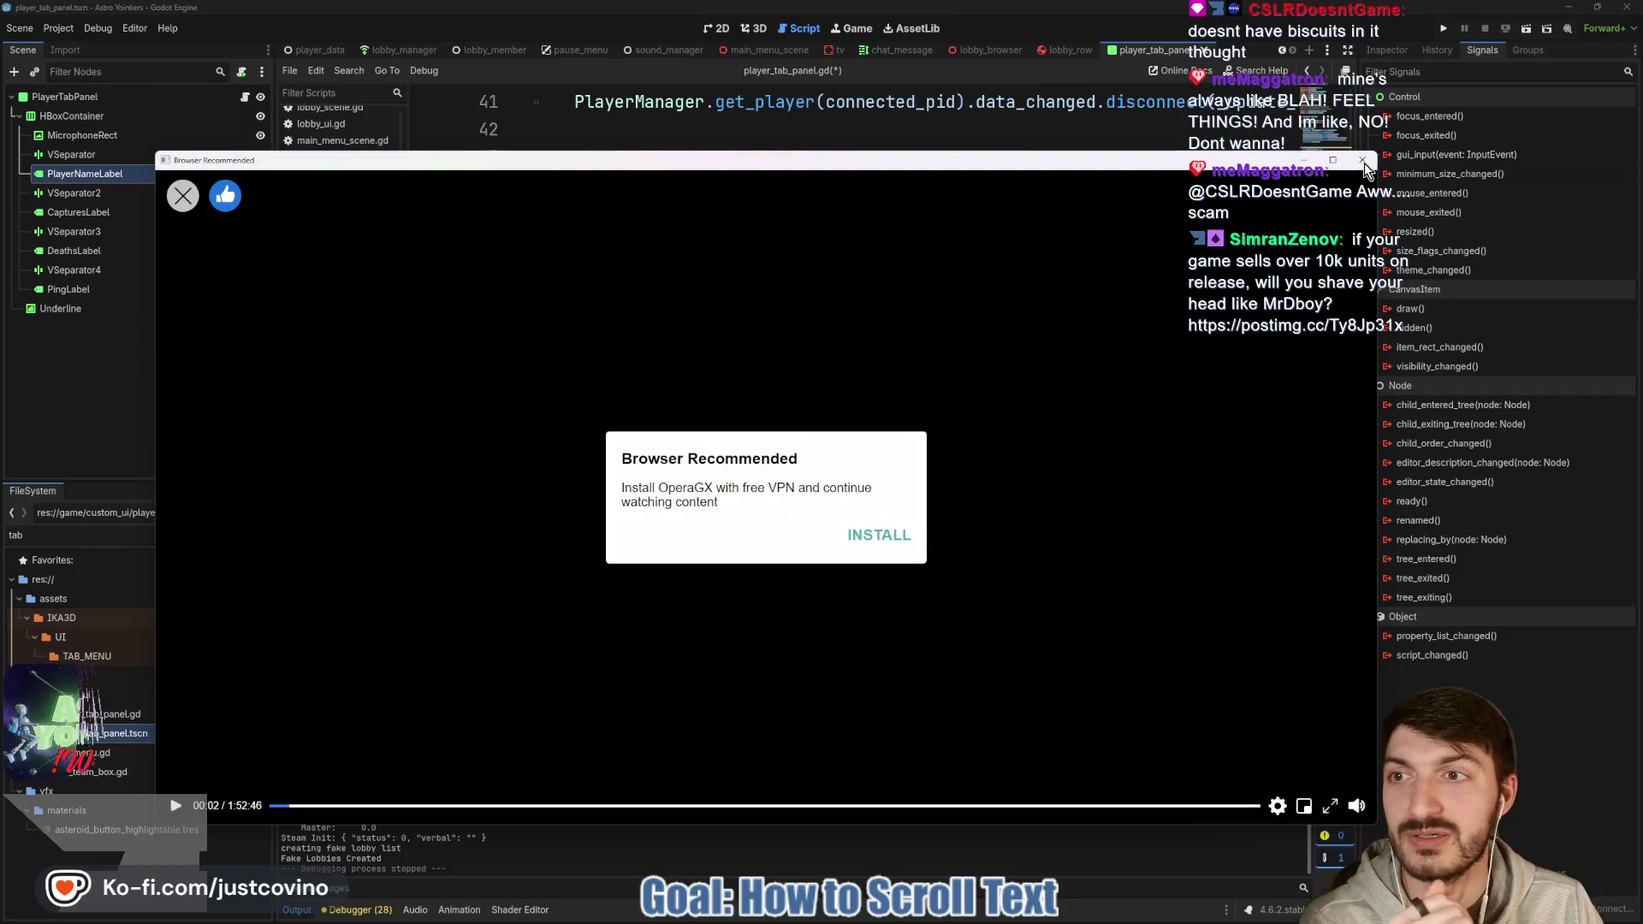
# Close the 'Browser Recommended' advertisement window to bring the Godot script editor back.
pyautogui.click(1362, 160)
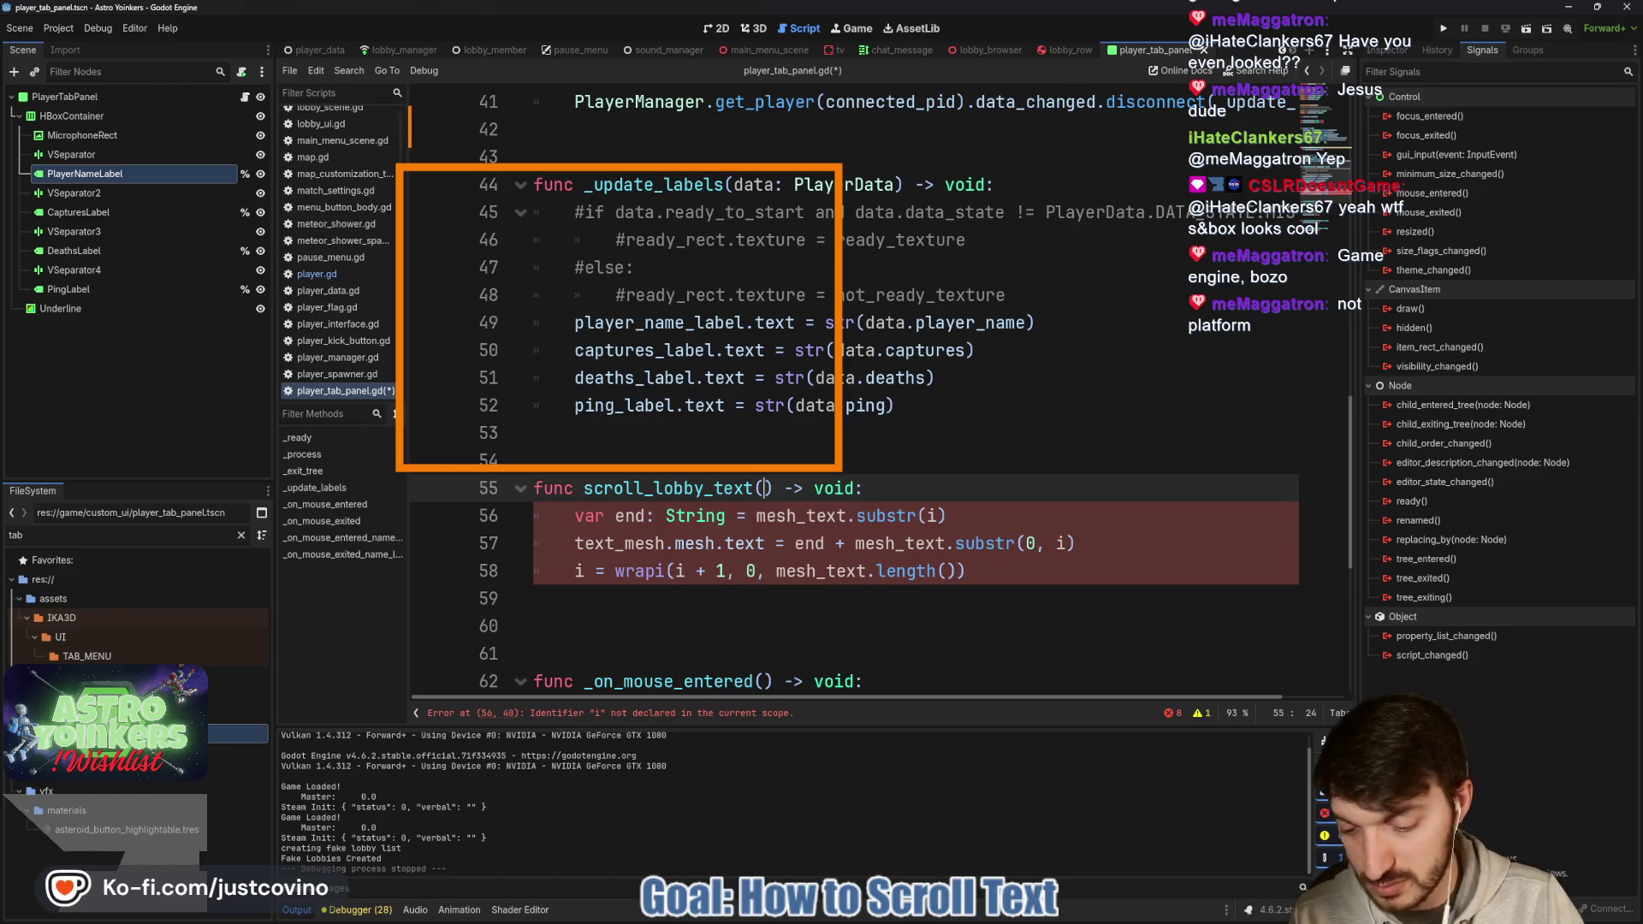
# Annotate the script with the note 'S&Box == Roblox' and arrows toward the boxed code and chat.
pyautogui.write('S&')
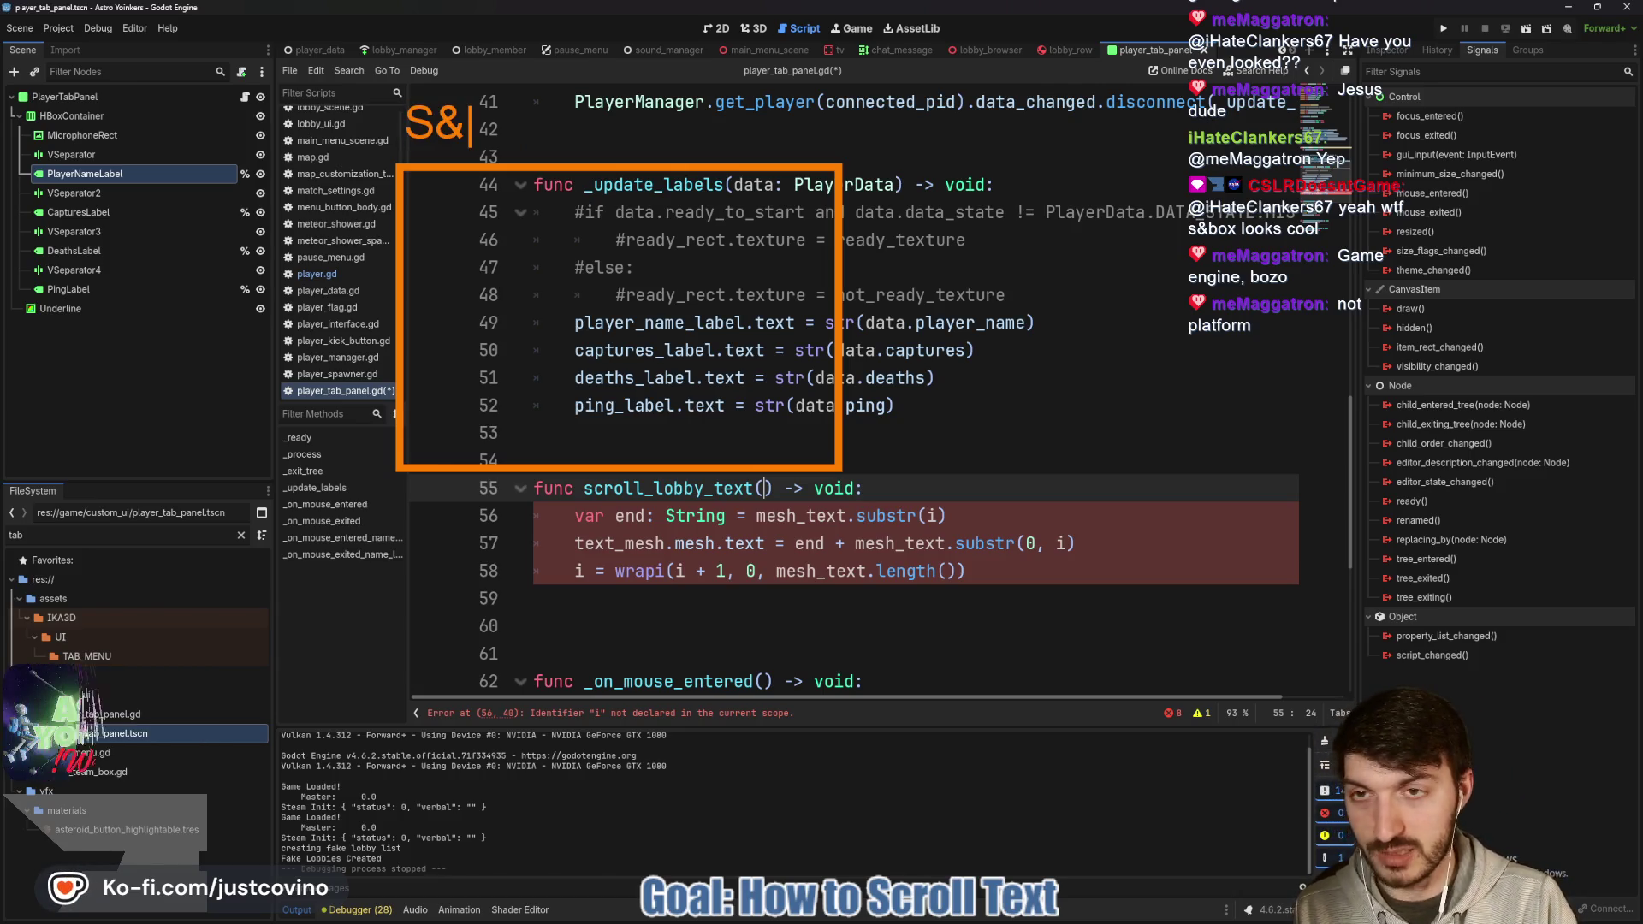
pyautogui.write('Vi')
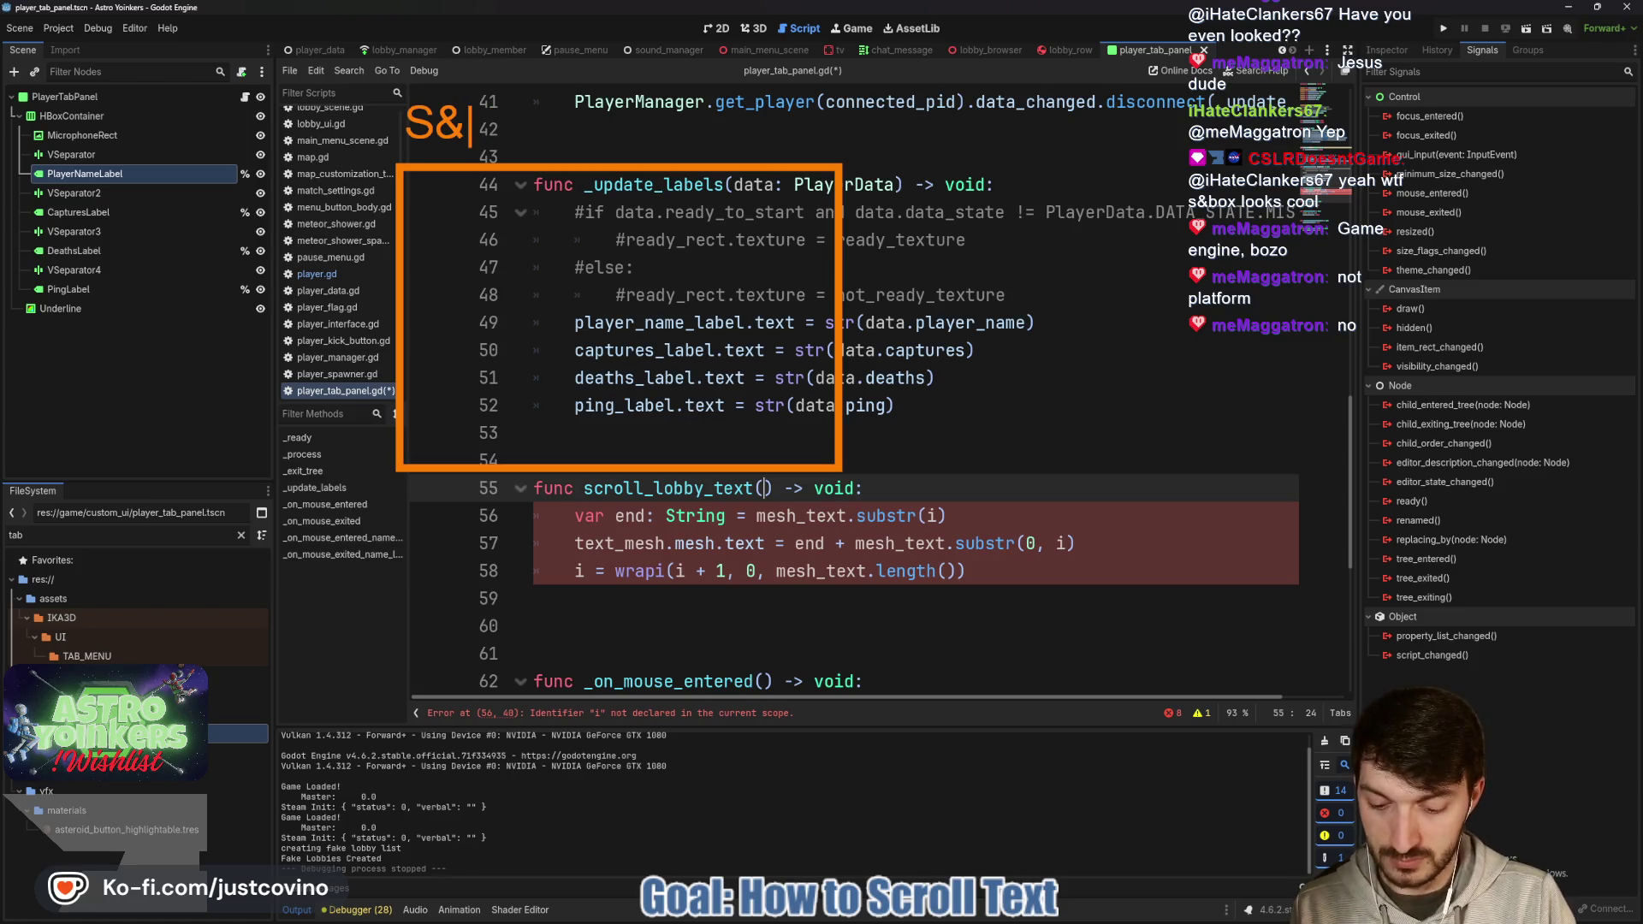
pyautogui.write('Box == Roblox')
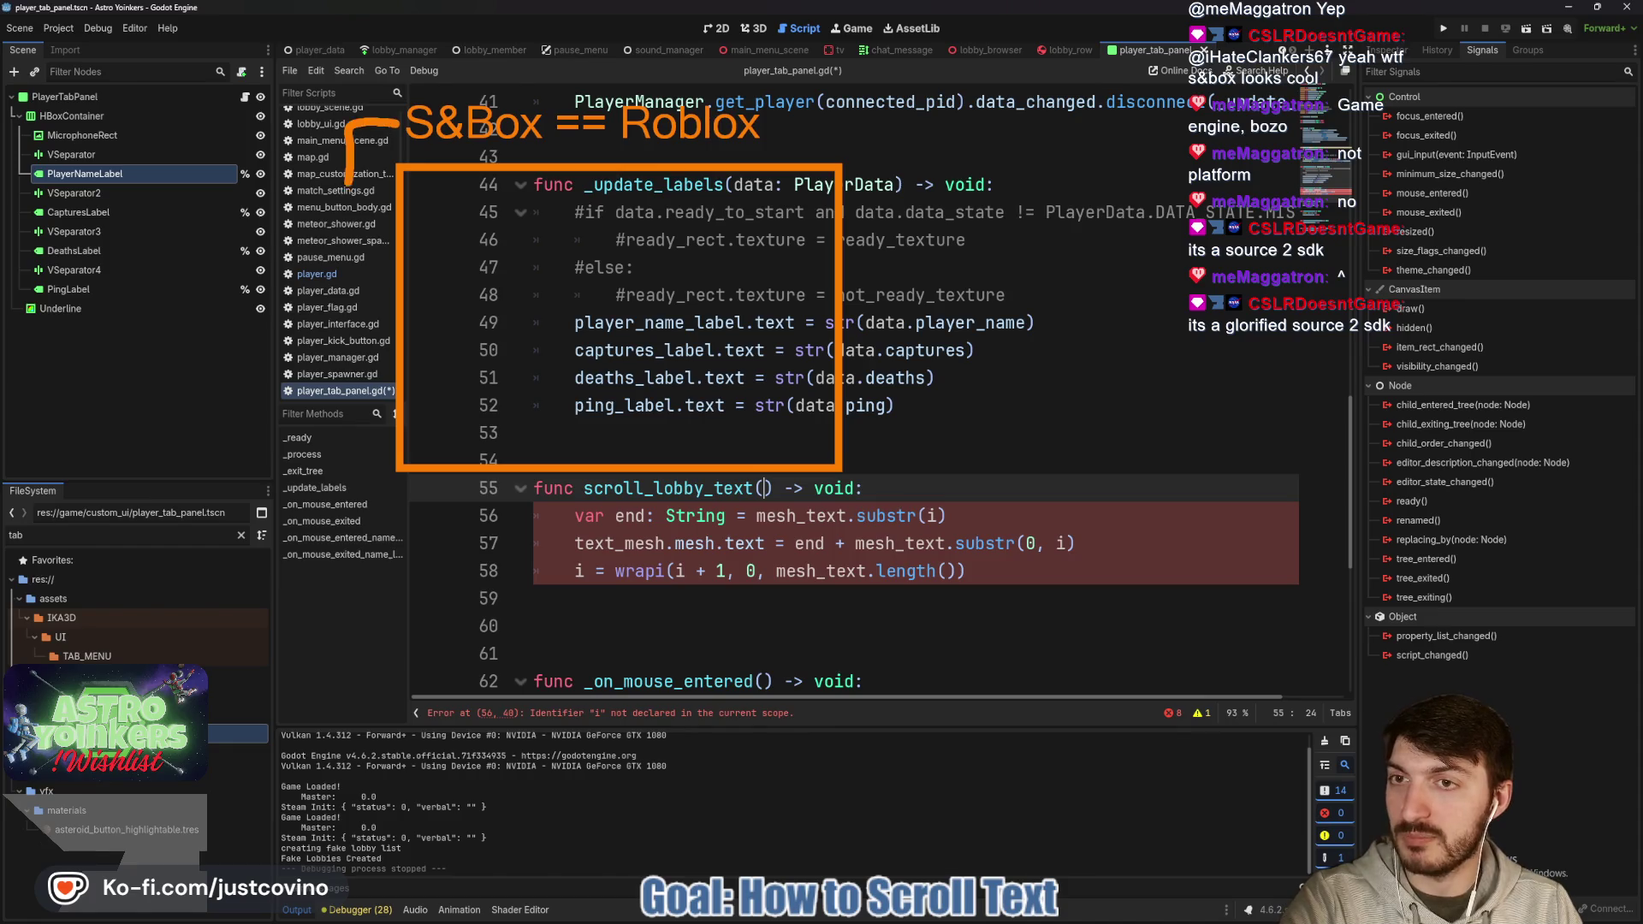
pyautogui.moveTo(349, 181); pyautogui.dragTo(382, 216)
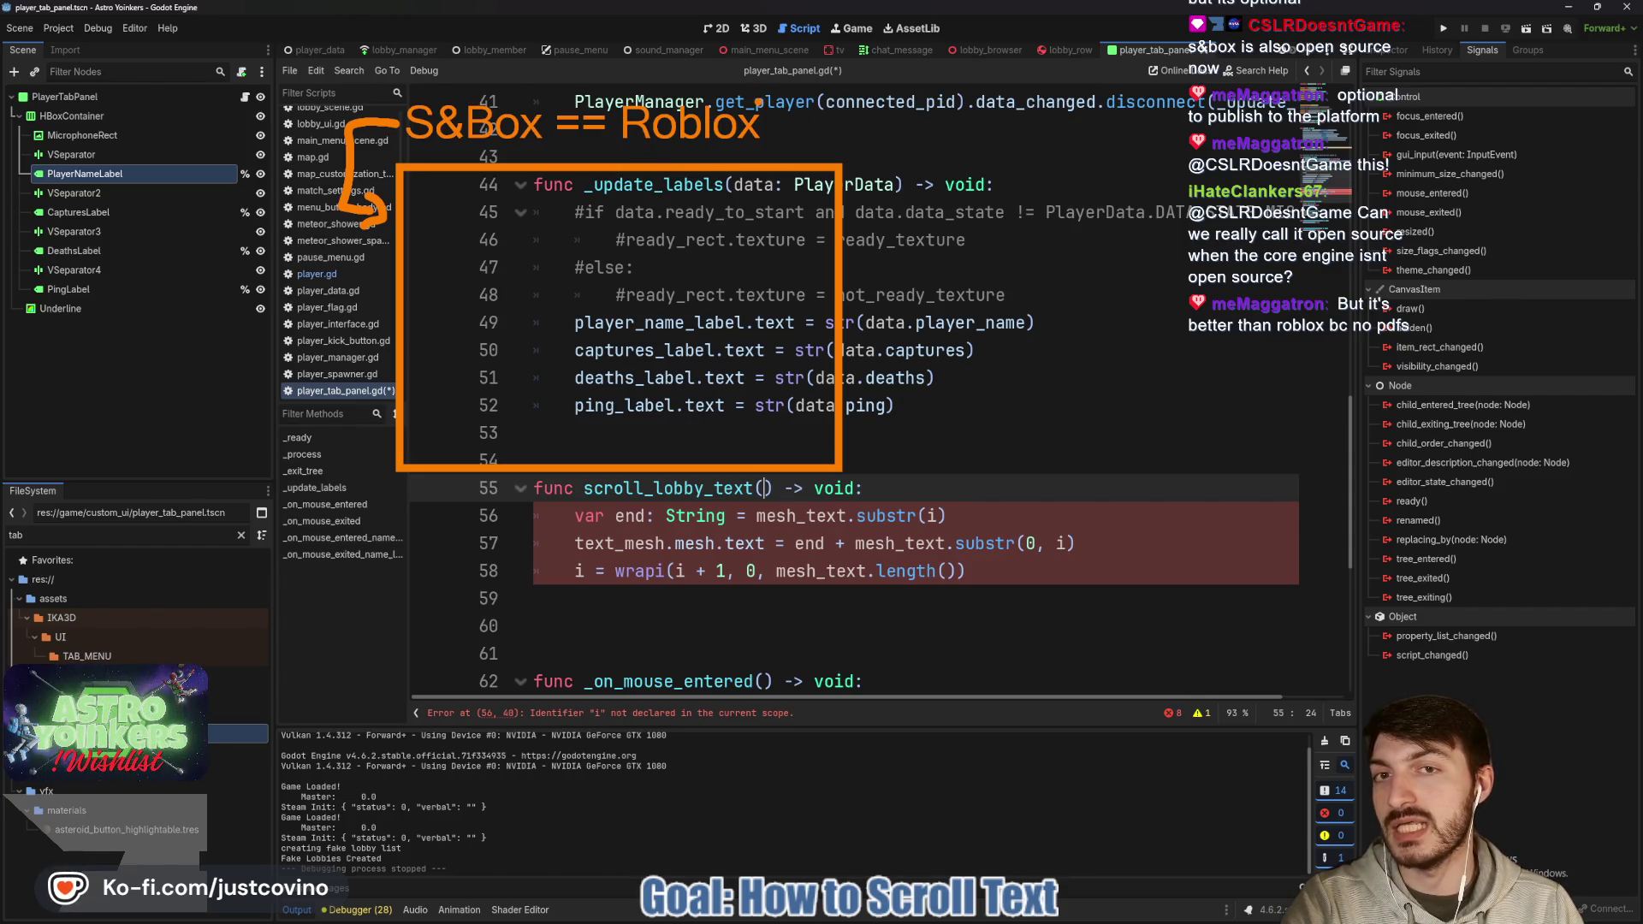
pyautogui.moveTo(753, 82); pyautogui.dragTo(642, 76)
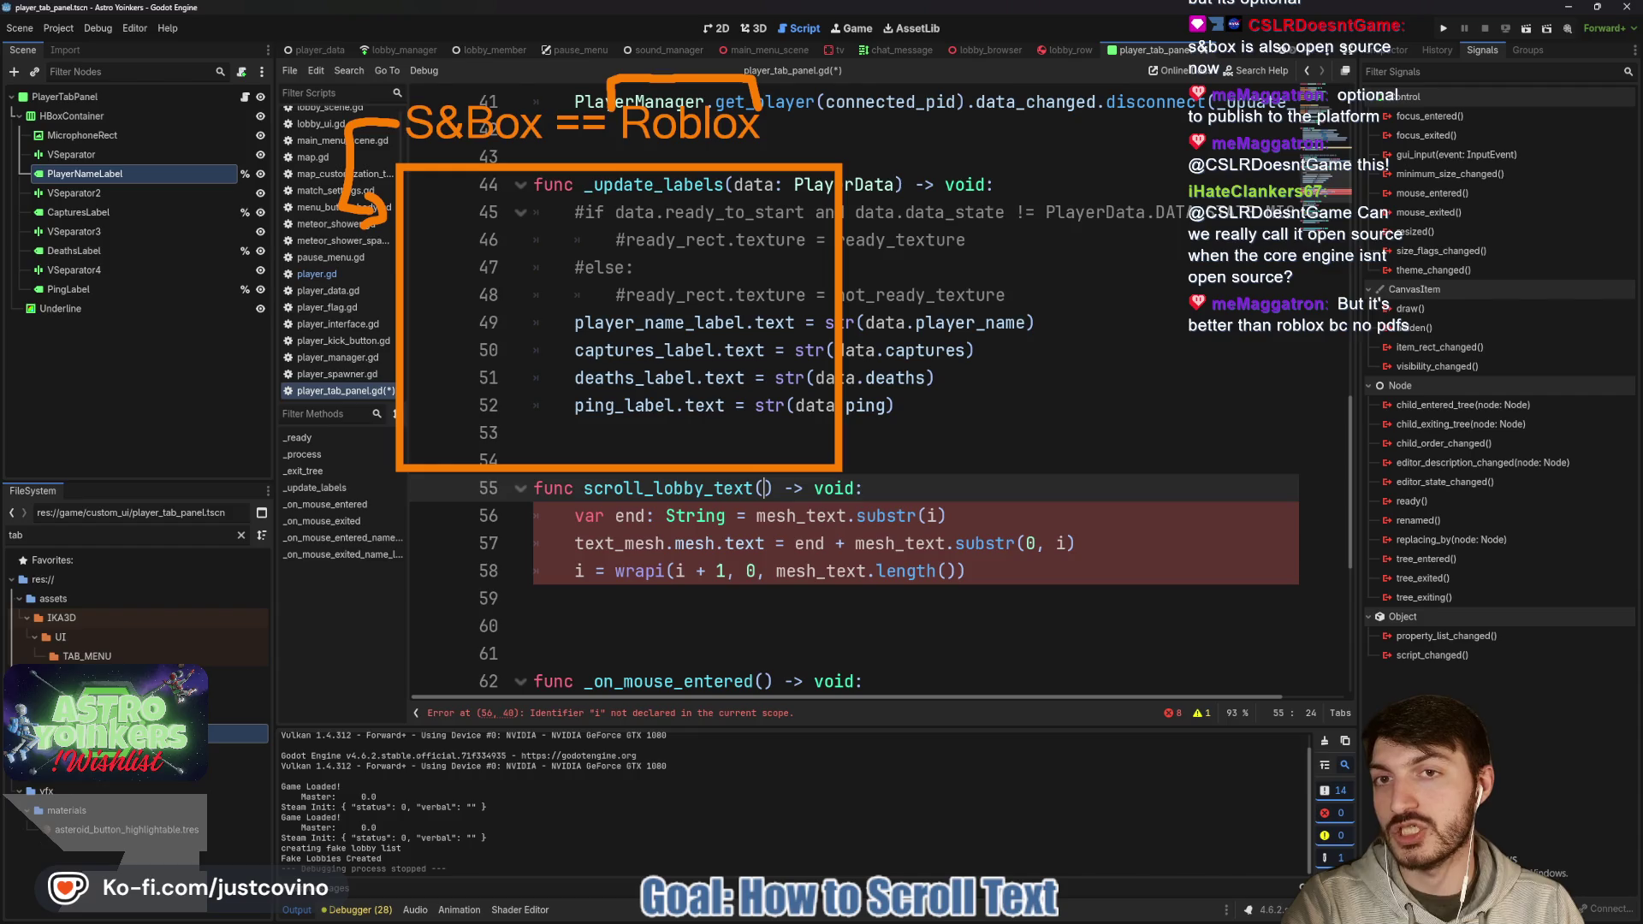
pyautogui.moveTo(753, 78); pyautogui.dragTo(966, 138)
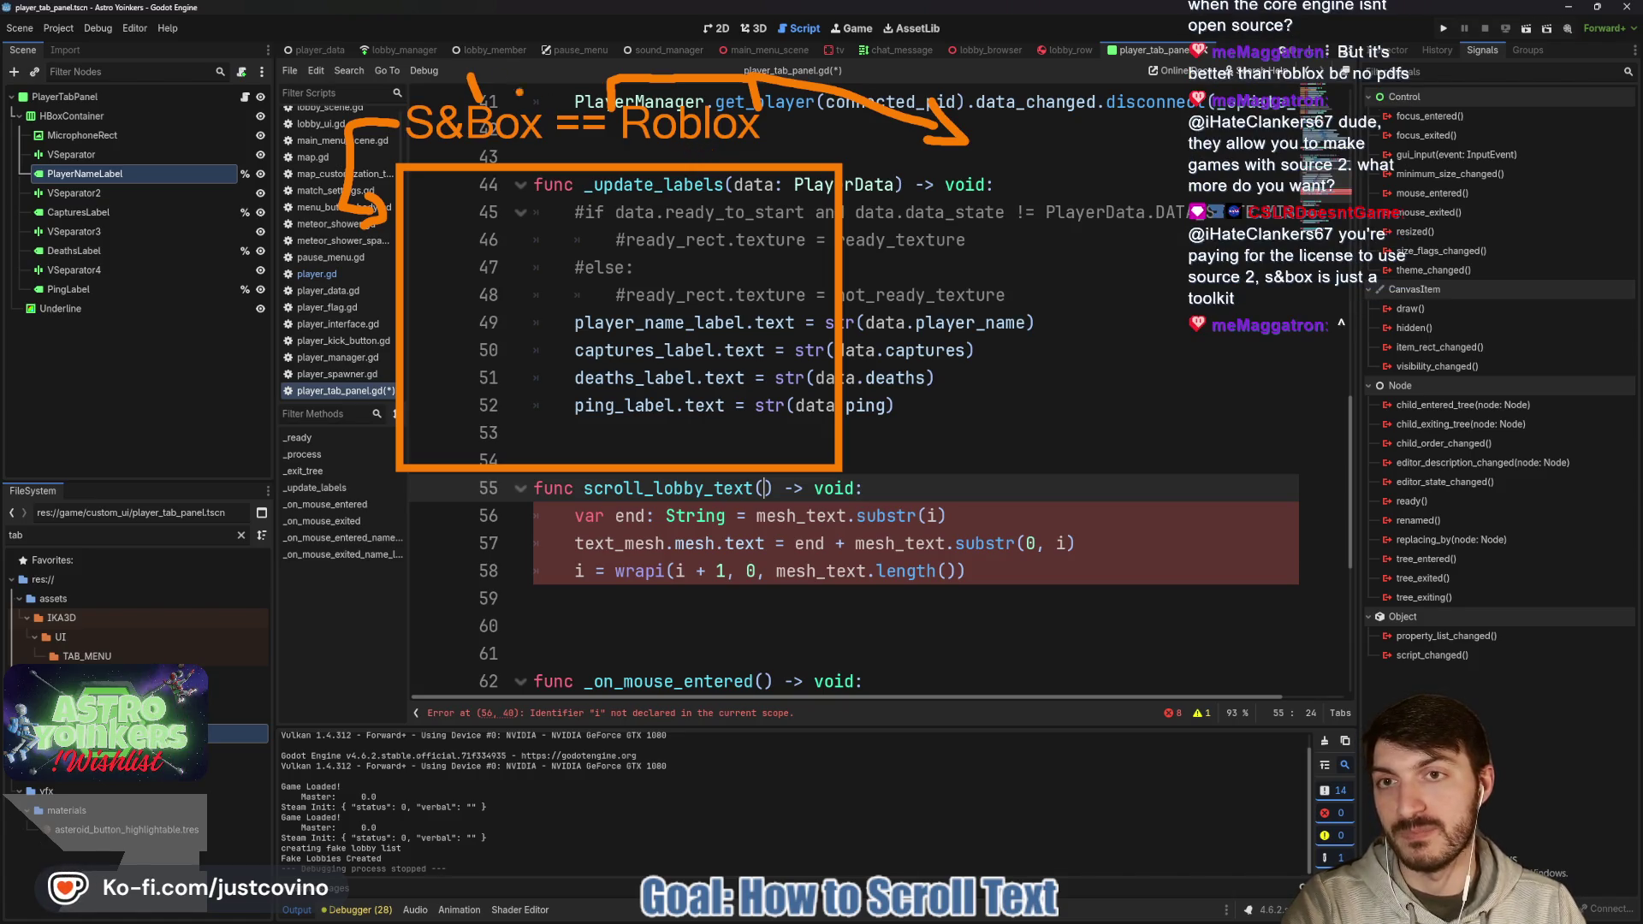
pyautogui.moveTo(471, 74)
pyautogui.mouseDown()
pyautogui.moveTo(261, 72)
pyautogui.moveTo(224, 130)
pyautogui.moveTo(240, 127)
pyautogui.mouseUp()
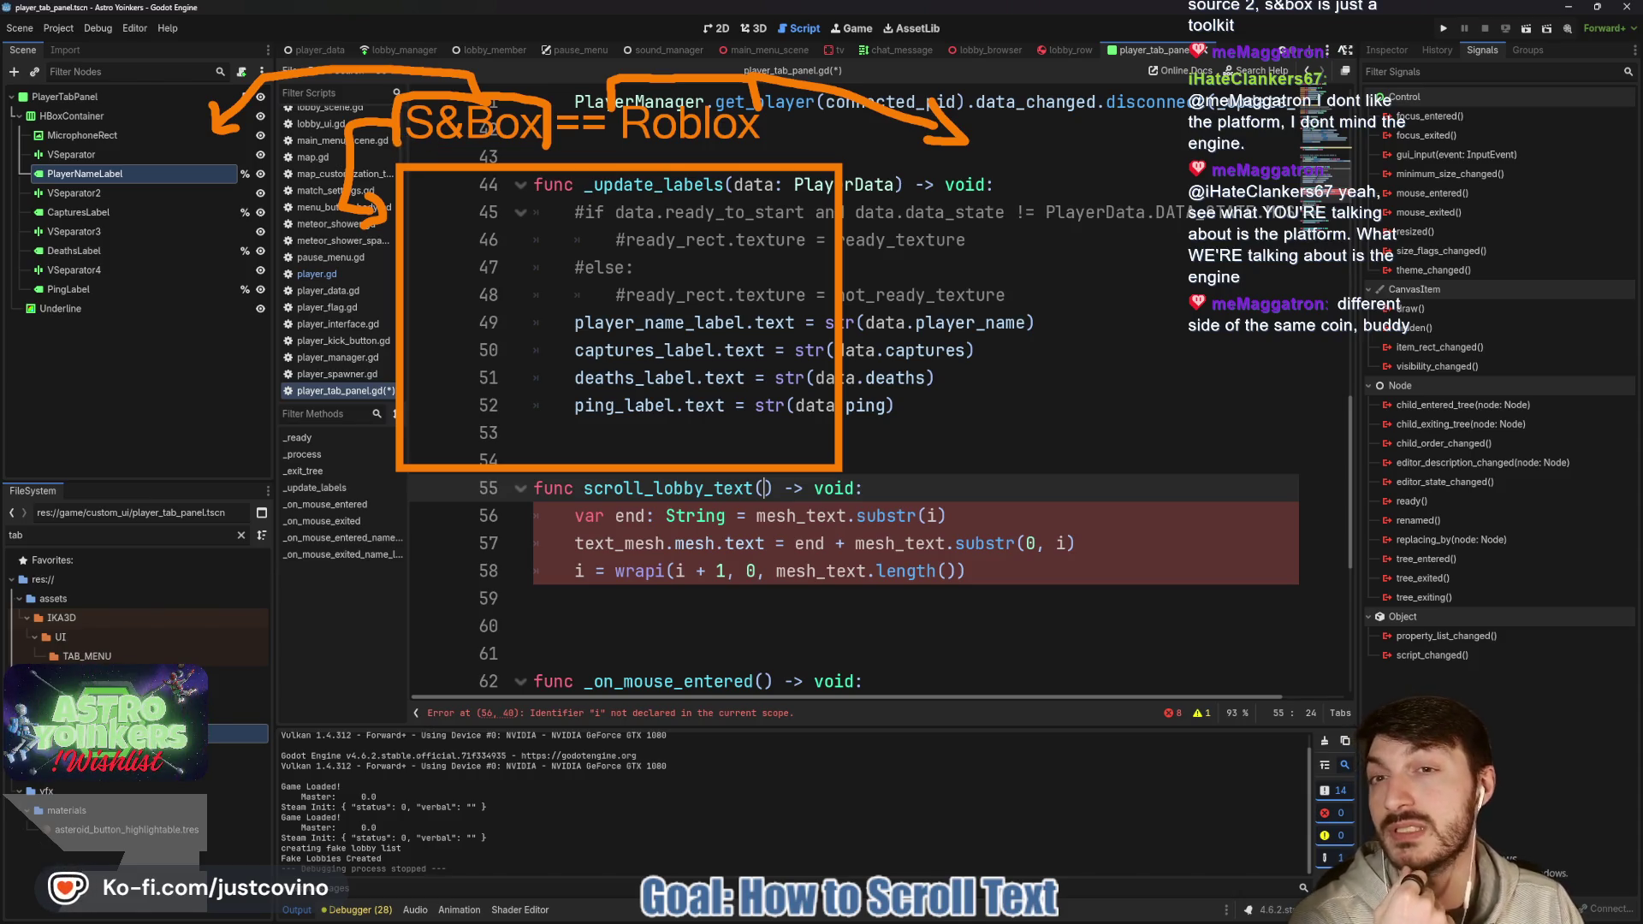
pyautogui.press('Escape')
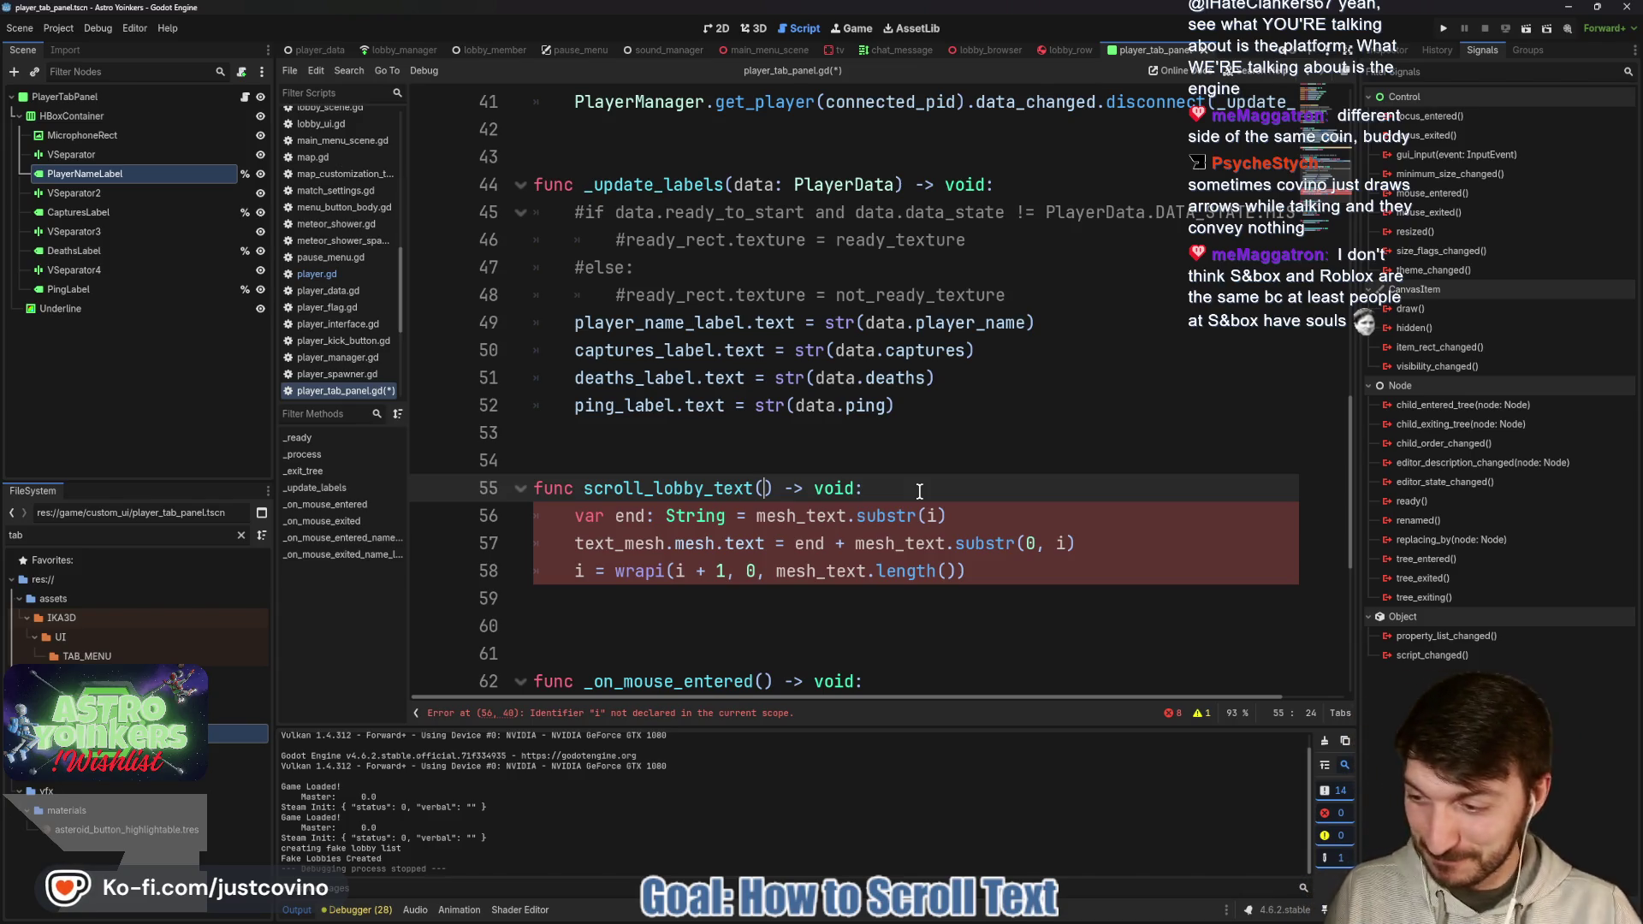
pyautogui.moveTo(772, 267); pyautogui.dragTo(581, 272)
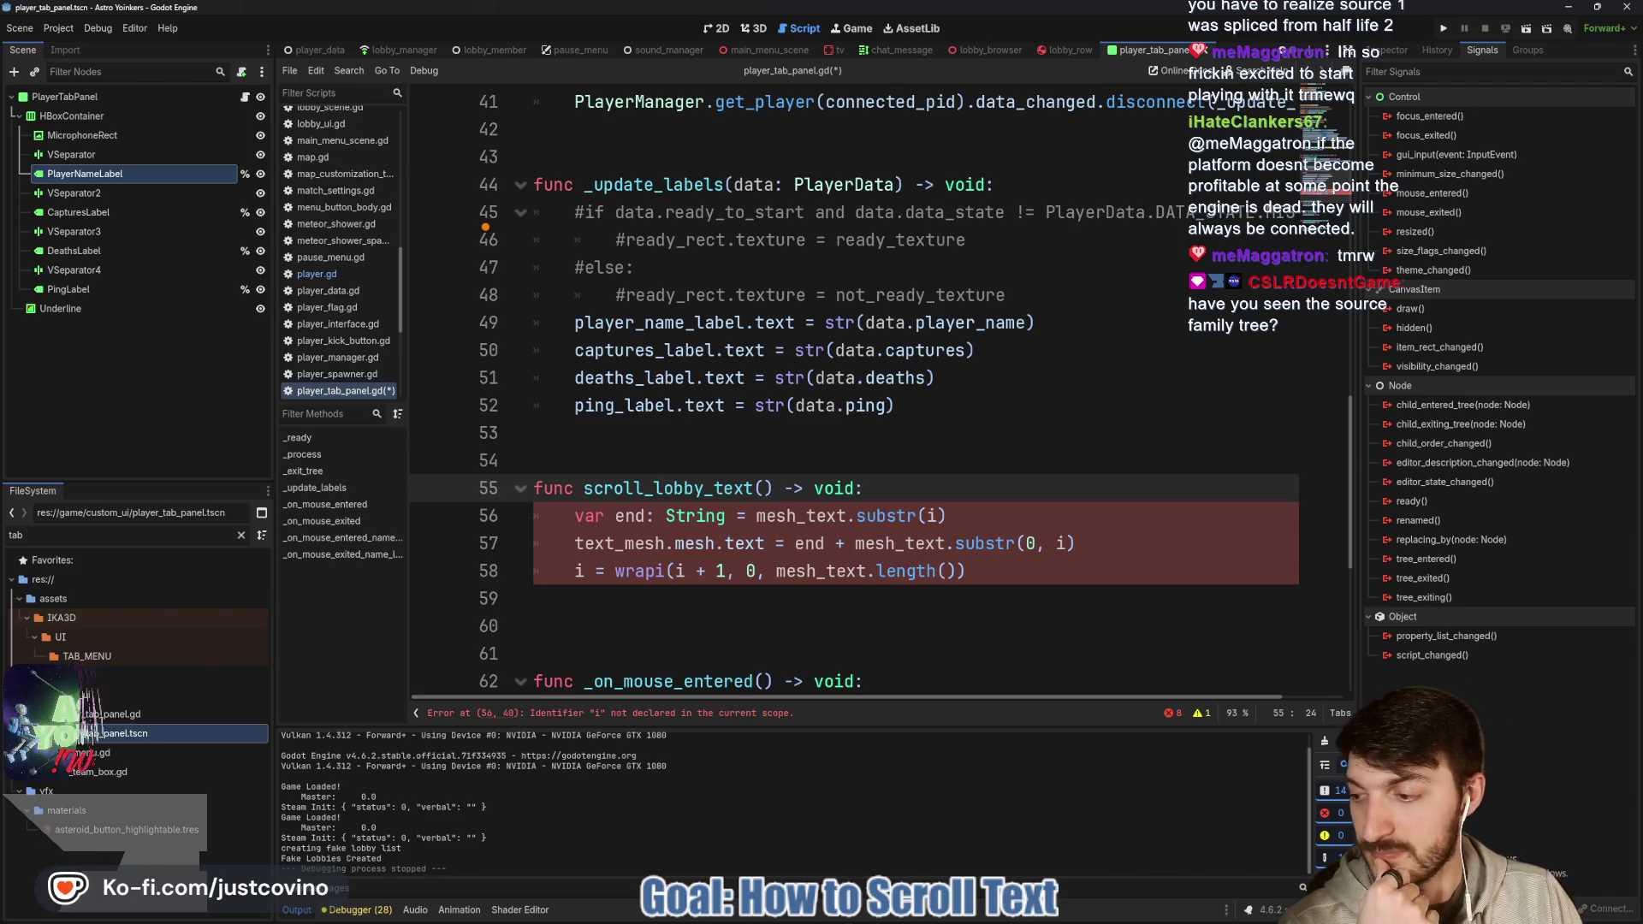
pyautogui.moveTo(446, 152)
pyautogui.mouseDown()
pyautogui.moveTo(402, 244)
pyautogui.moveTo(487, 137)
pyautogui.moveTo(425, 139)
pyautogui.mouseUp()
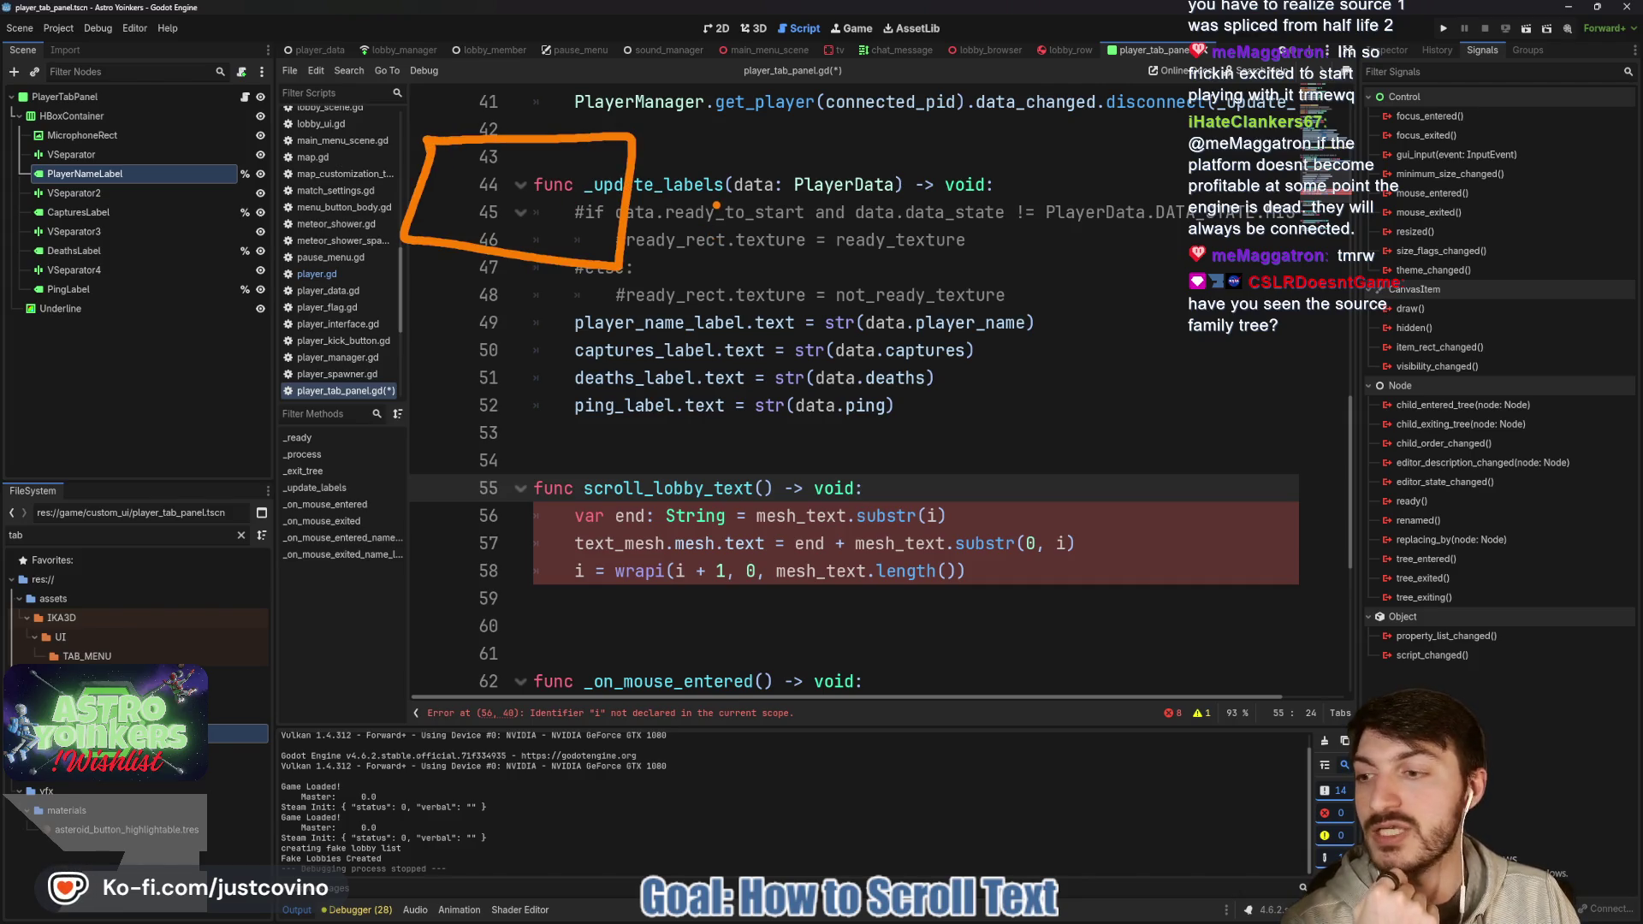
pyautogui.moveTo(723, 148); pyautogui.dragTo(728, 240)
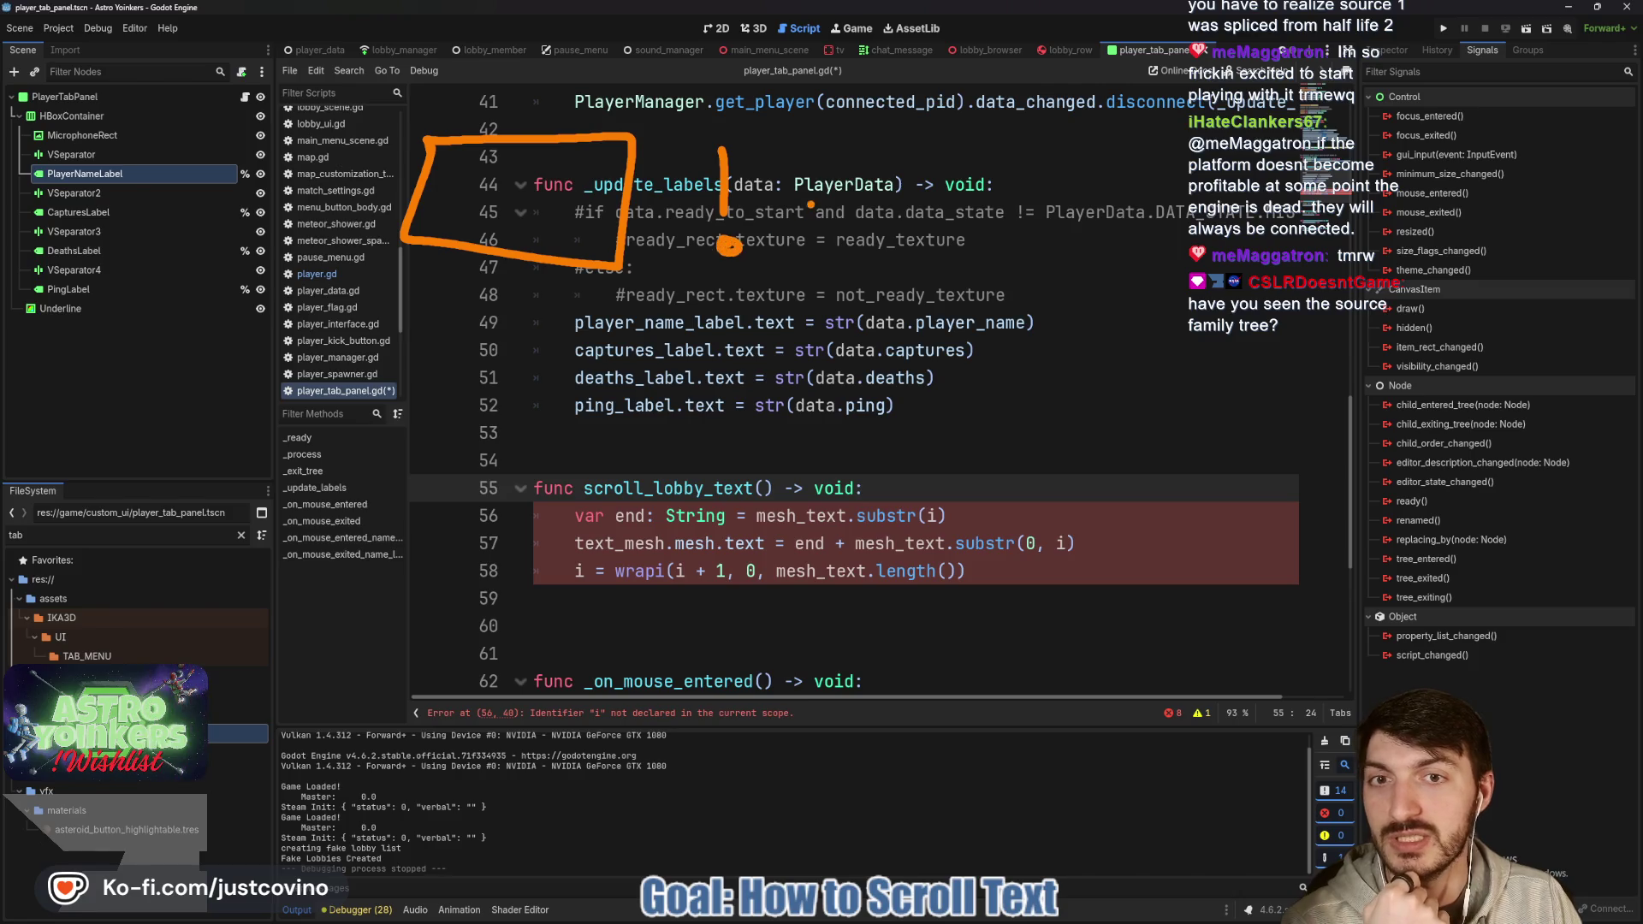
pyautogui.moveTo(920, 248)
pyautogui.mouseDown()
pyautogui.moveTo(908, 167)
pyautogui.moveTo(951, 223)
pyautogui.mouseUp()
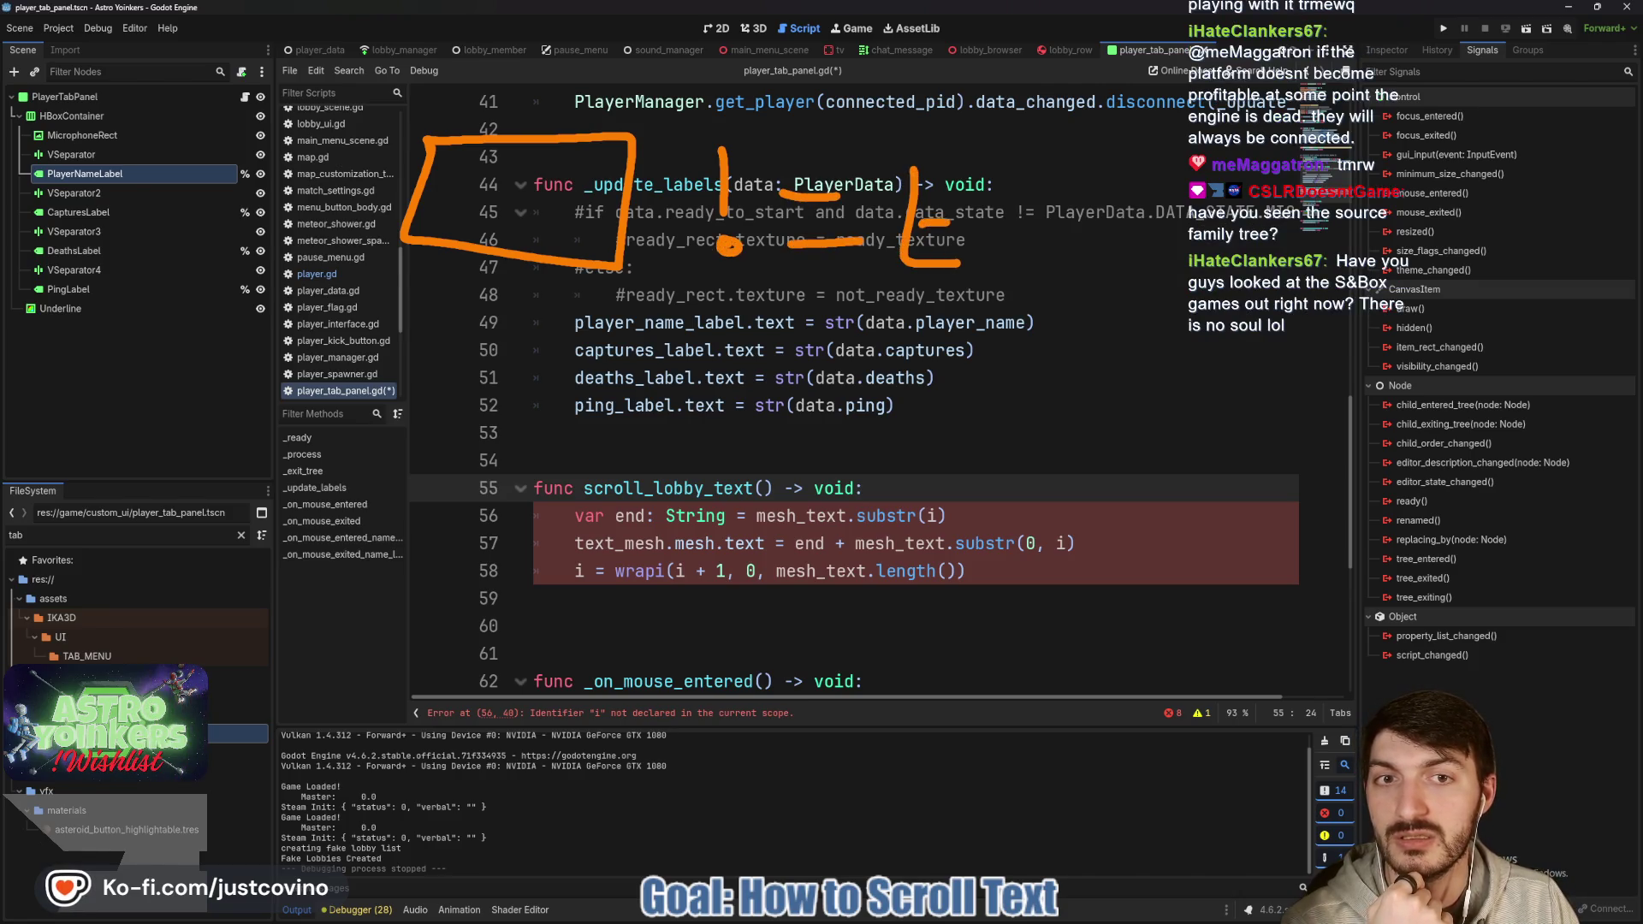
pyautogui.moveTo(905, 168); pyautogui.dragTo(975, 163)
pyautogui.moveTo(975, 244)
pyautogui.mouseDown()
pyautogui.moveTo(1014, 275)
pyautogui.moveTo(1011, 303)
pyautogui.mouseUp()
pyautogui.moveTo(1093, 248); pyautogui.dragTo(1092, 267)
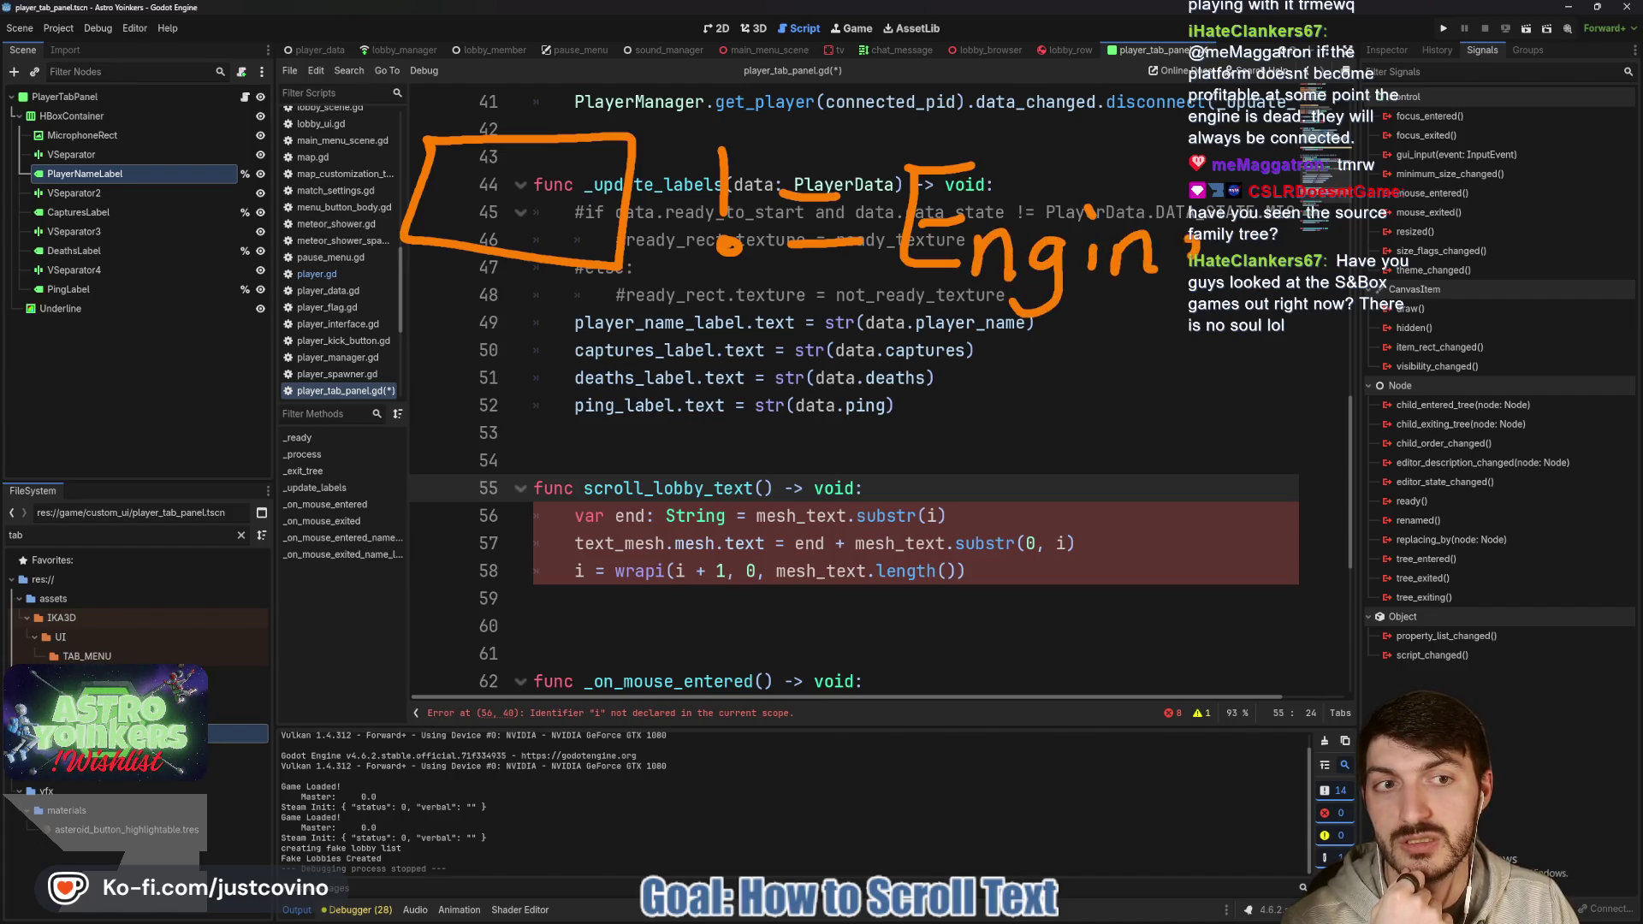
pyautogui.moveTo(475, 170)
pyautogui.mouseDown()
pyautogui.moveTo(479, 221)
pyautogui.moveTo(464, 203)
pyautogui.moveTo(505, 206)
pyautogui.moveTo(519, 230)
pyautogui.mouseUp()
pyautogui.moveTo(527, 214); pyautogui.dragTo(560, 235)
pyautogui.click(567, 231)
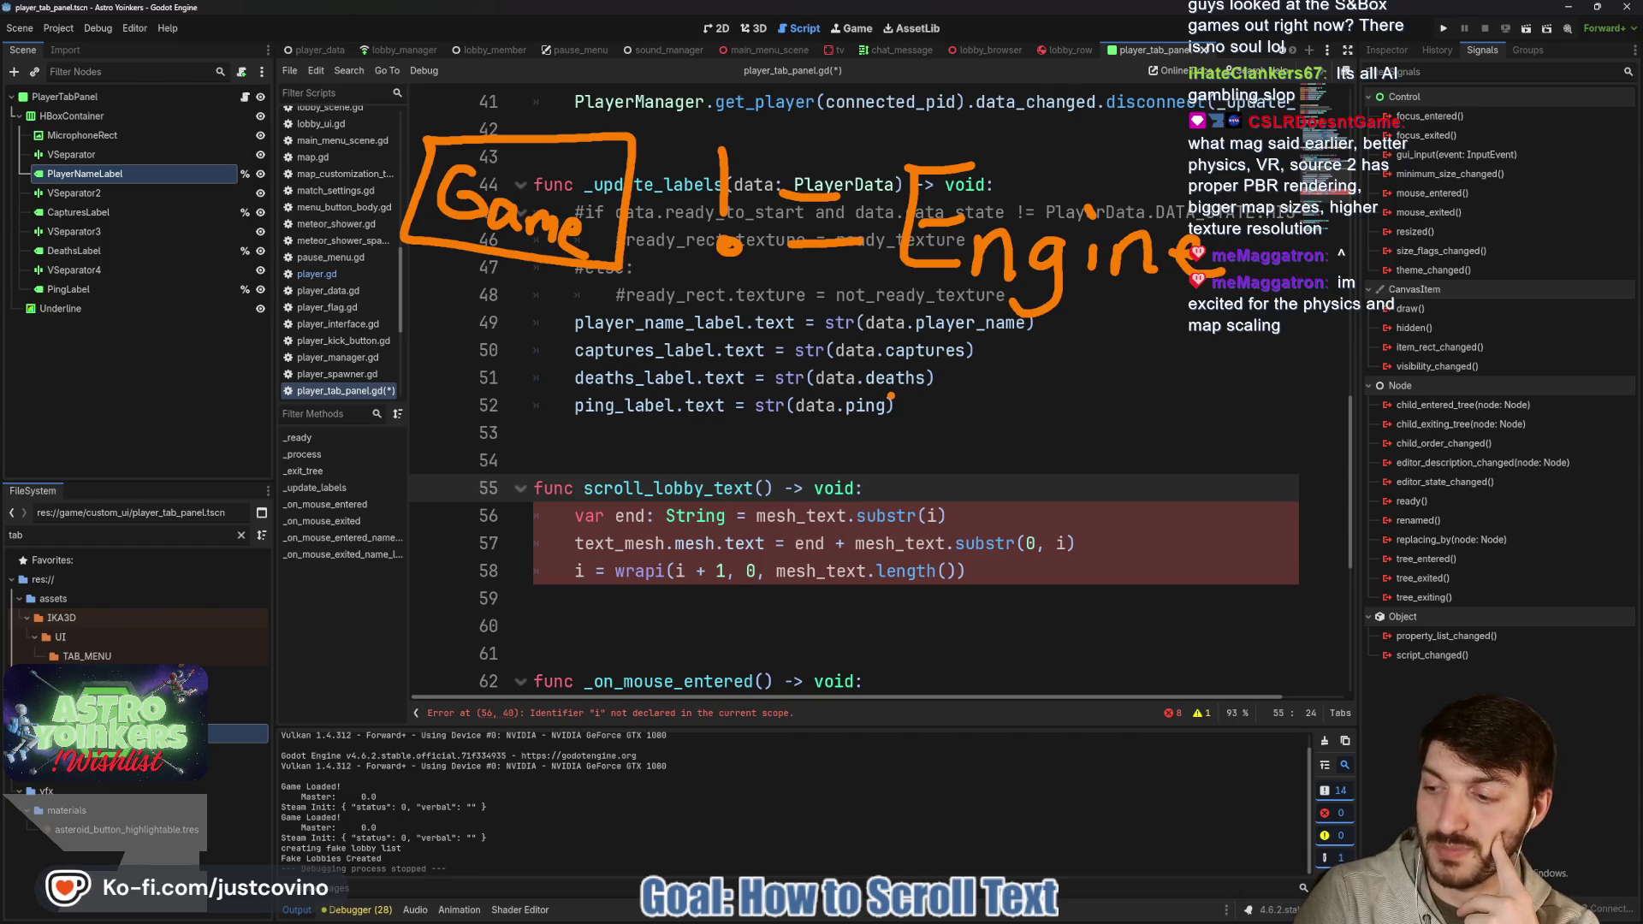
pyautogui.press('Escape')
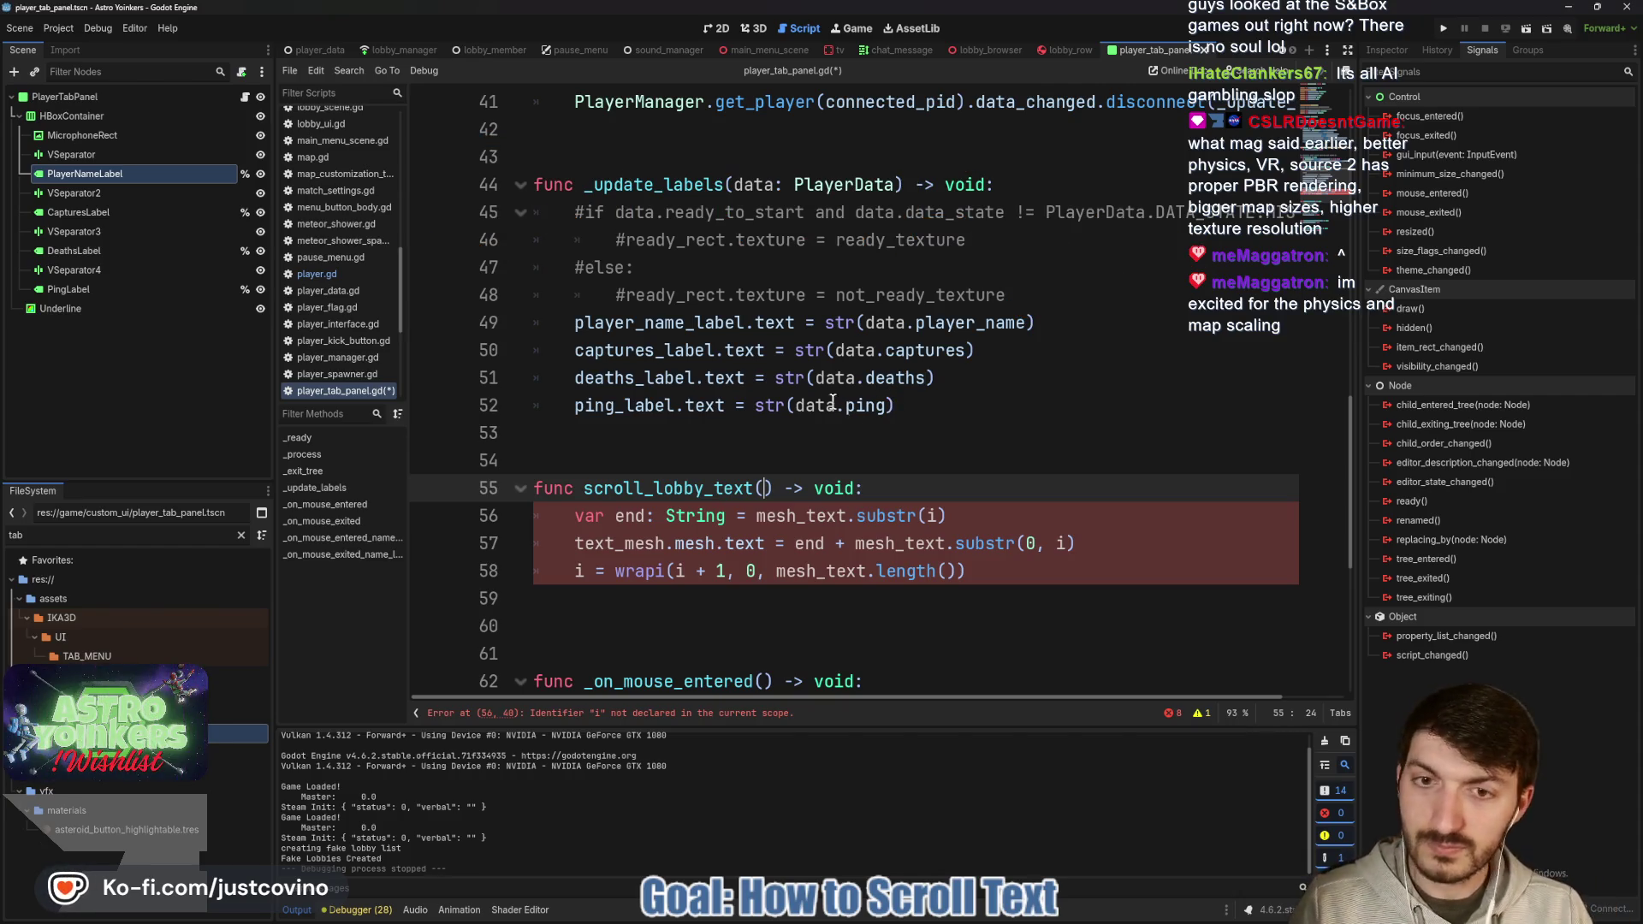
# Add 'var i: int = 0' on a new line below player_data and save player_tab_panel.gd.
pyautogui.click(834, 433)
pyautogui.hotkey('ctrl', 's')
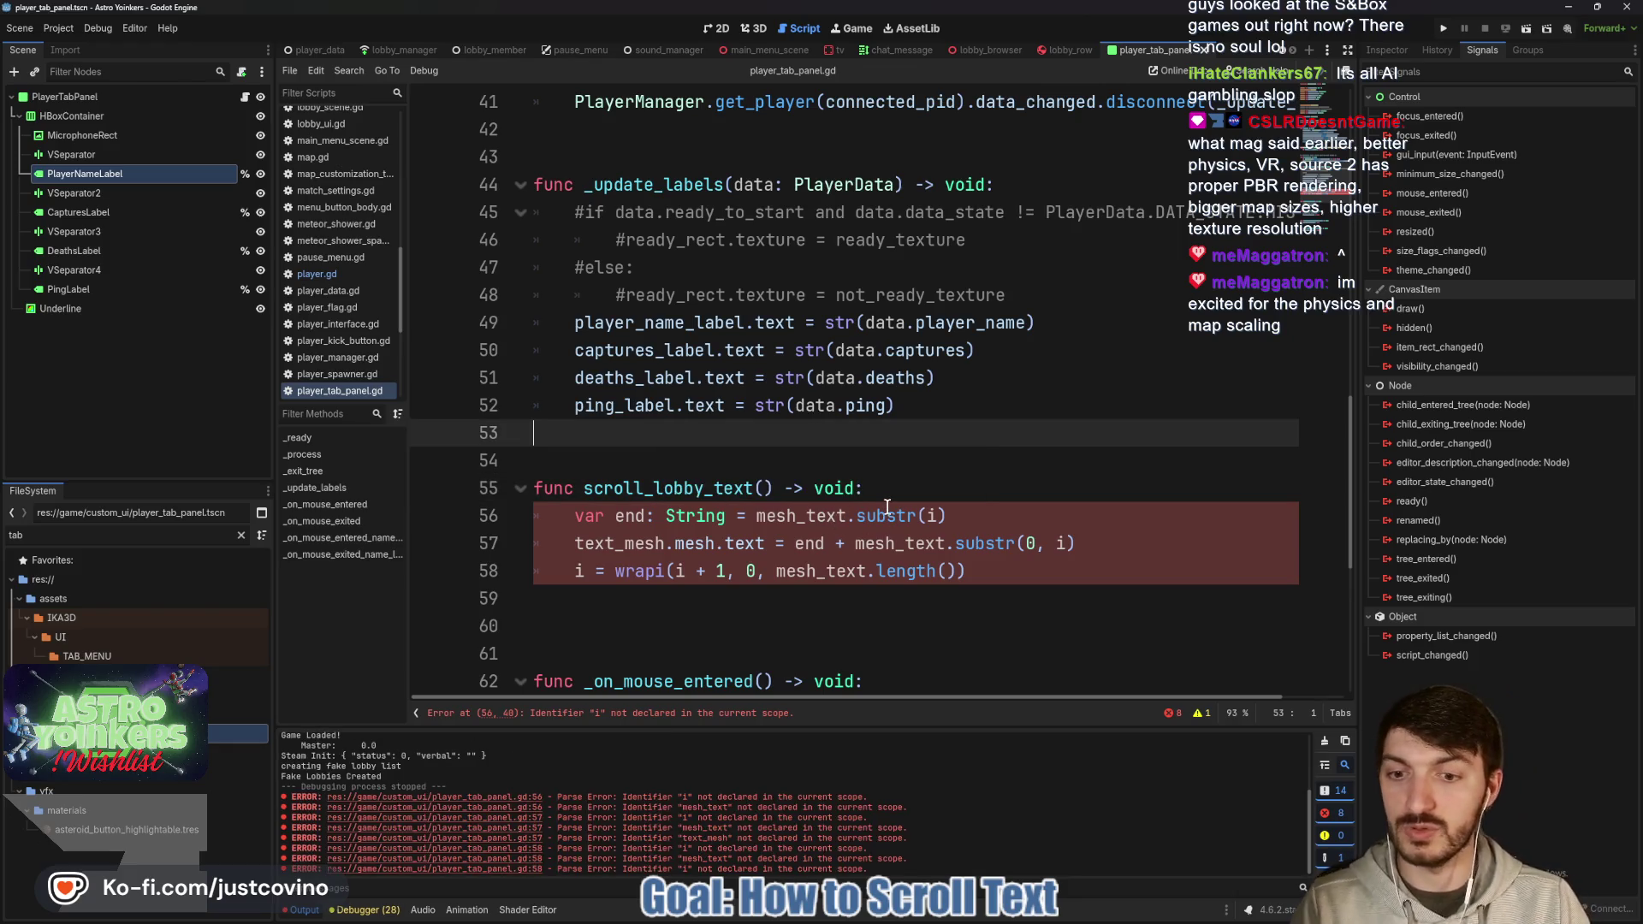
pyautogui.scroll(10, 705, 448)
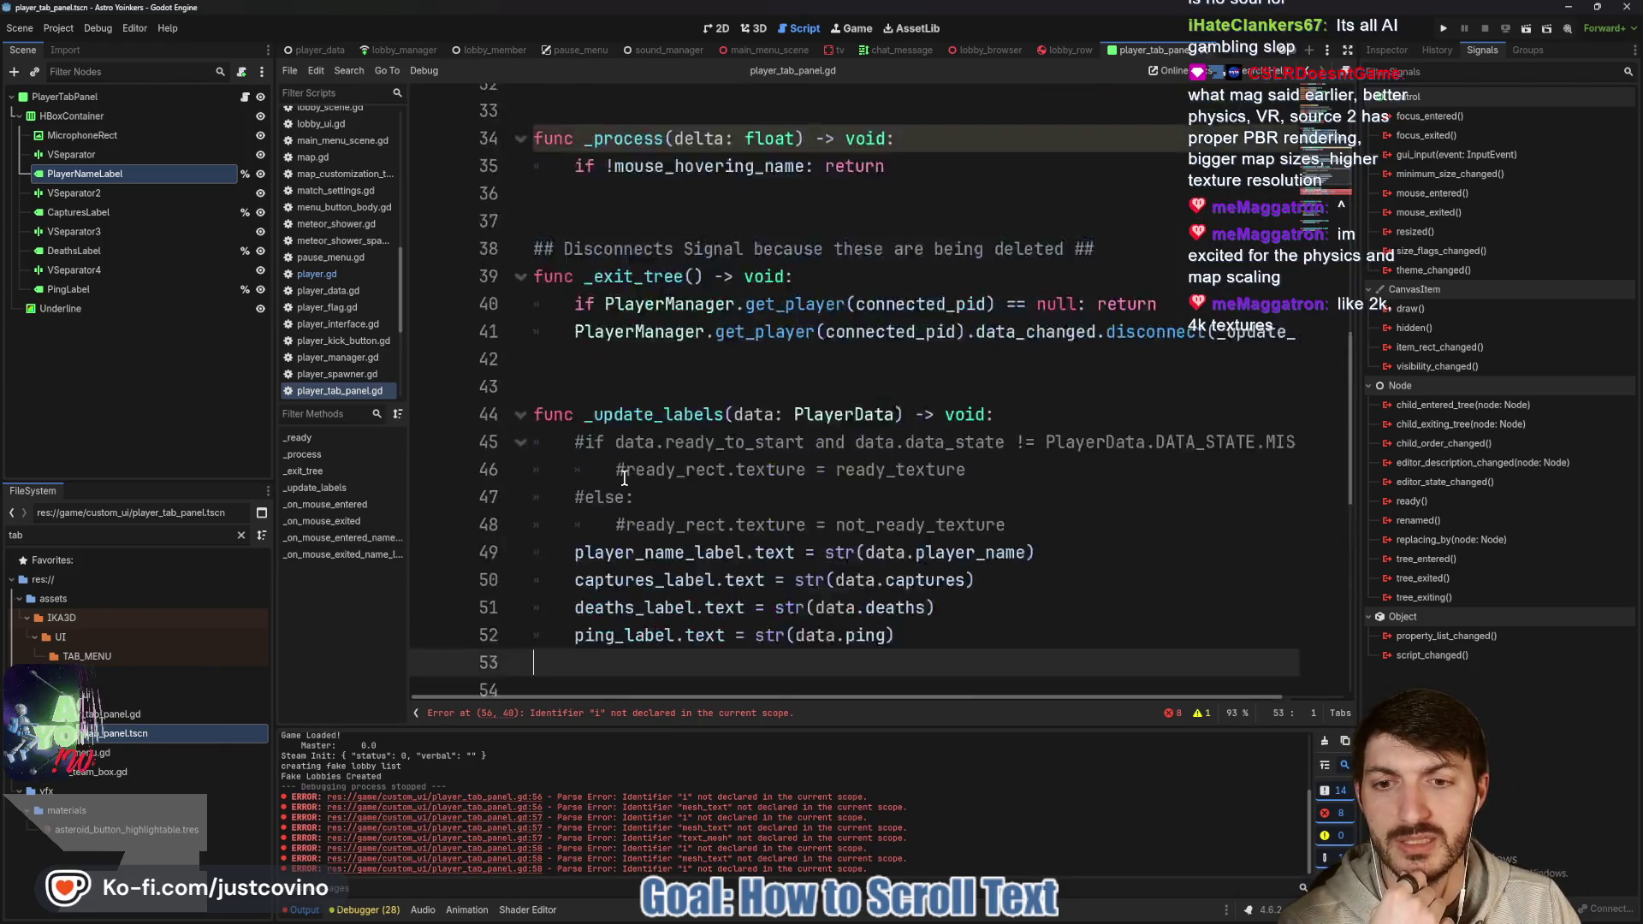
pyautogui.click(853, 384)
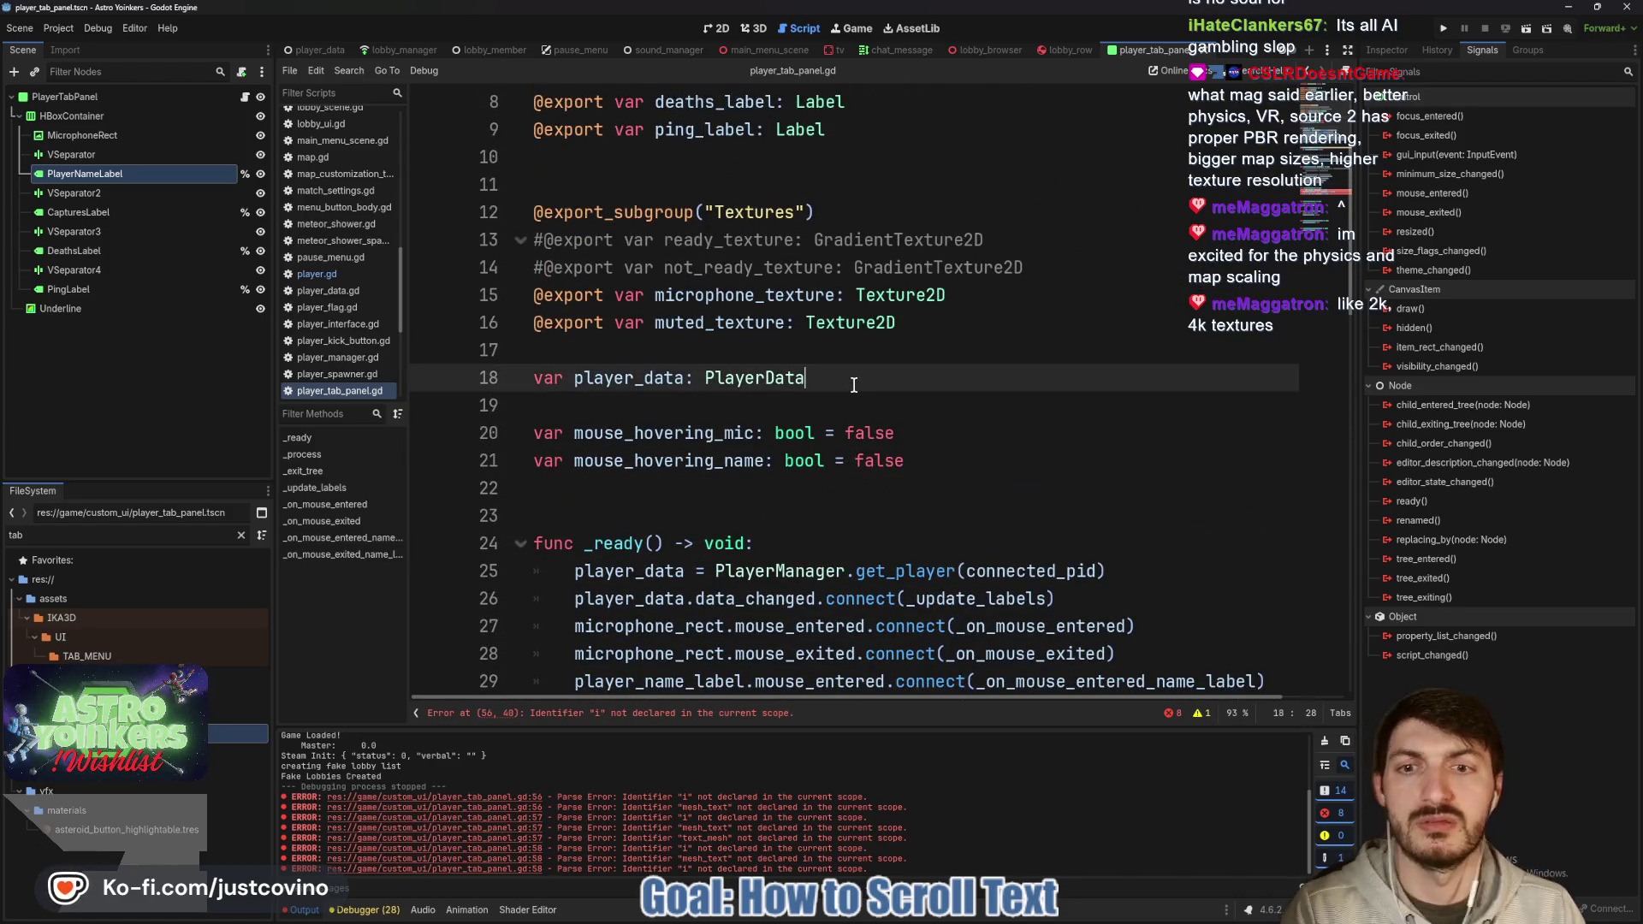
pyautogui.press('Return')
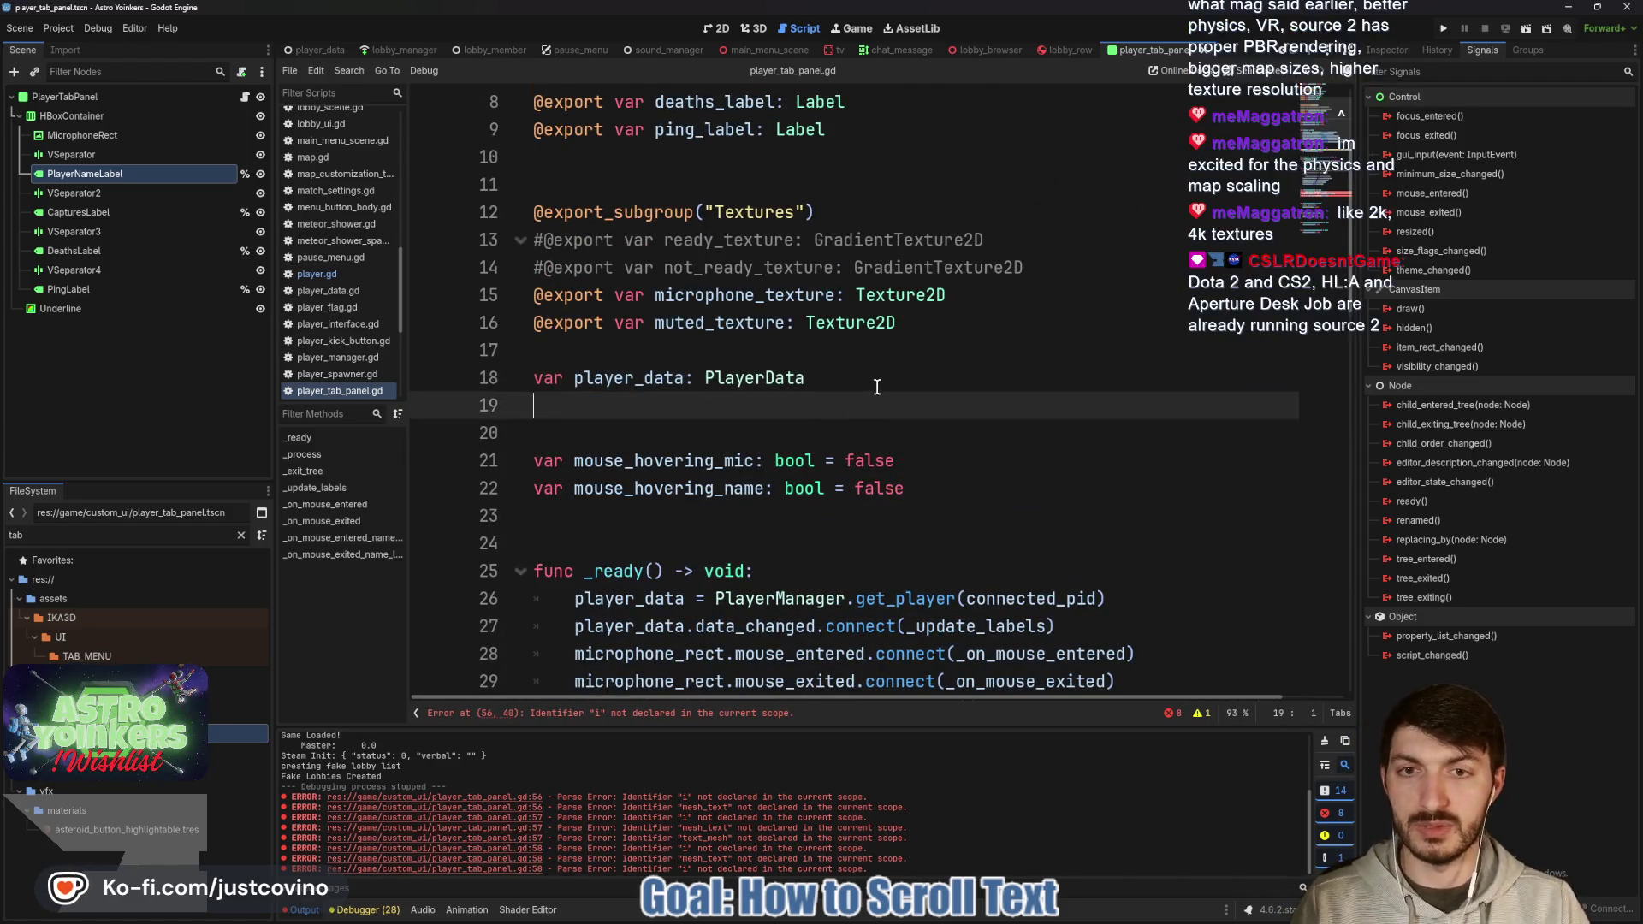
pyautogui.write('var i: int = 0')
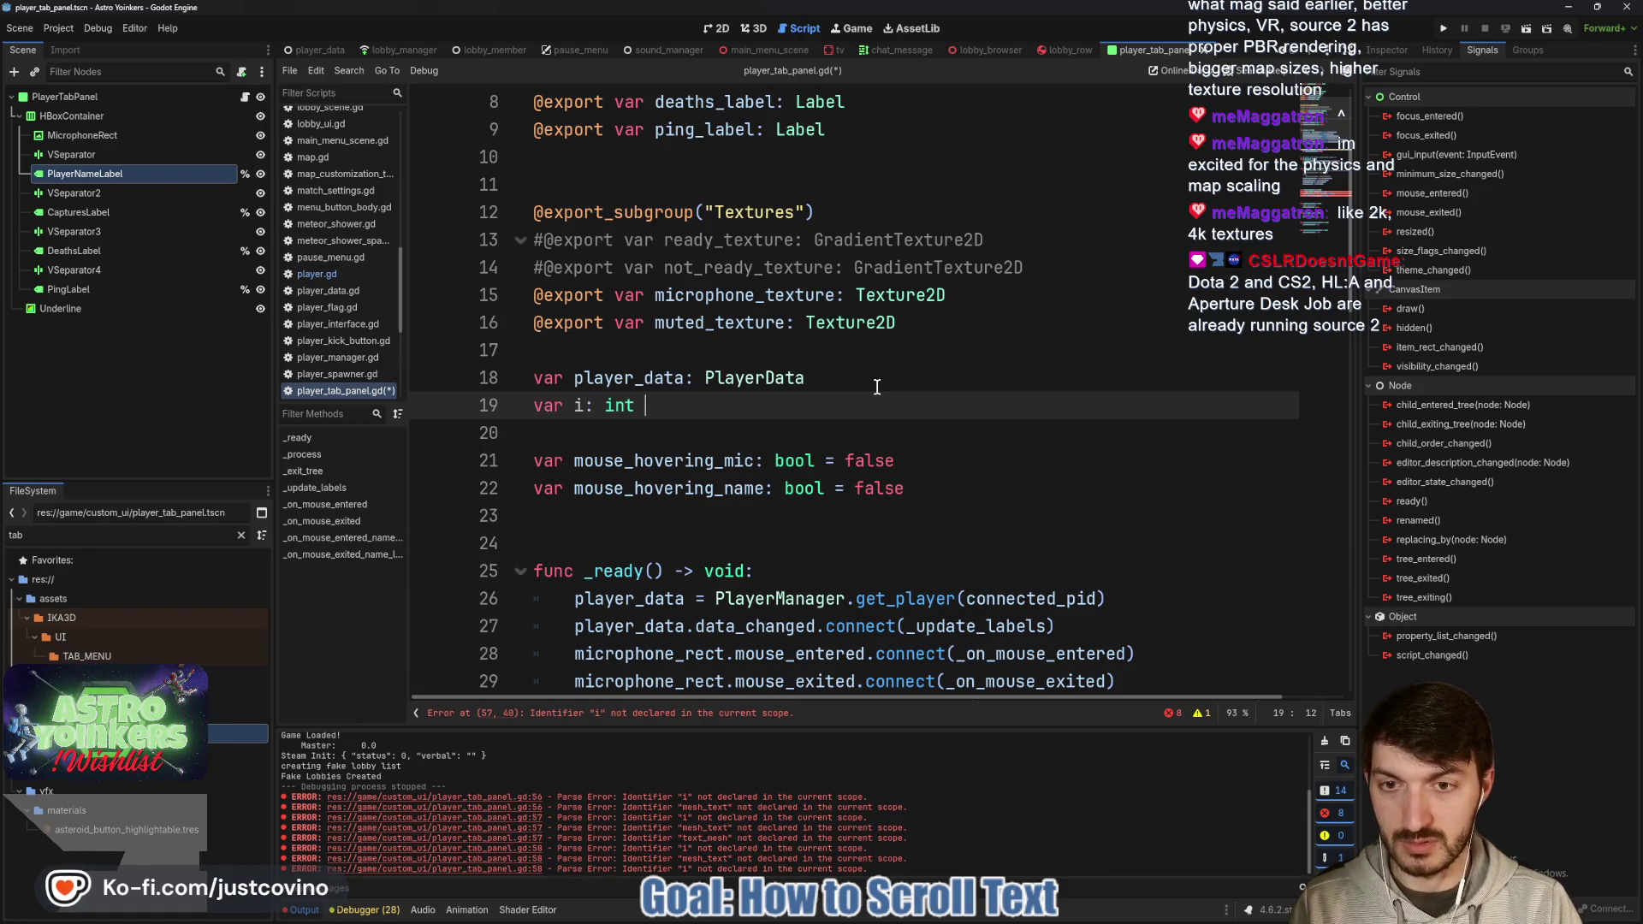
pyautogui.hotkey('ctrl', 's')
pyautogui.scroll(-7, 872, 385)
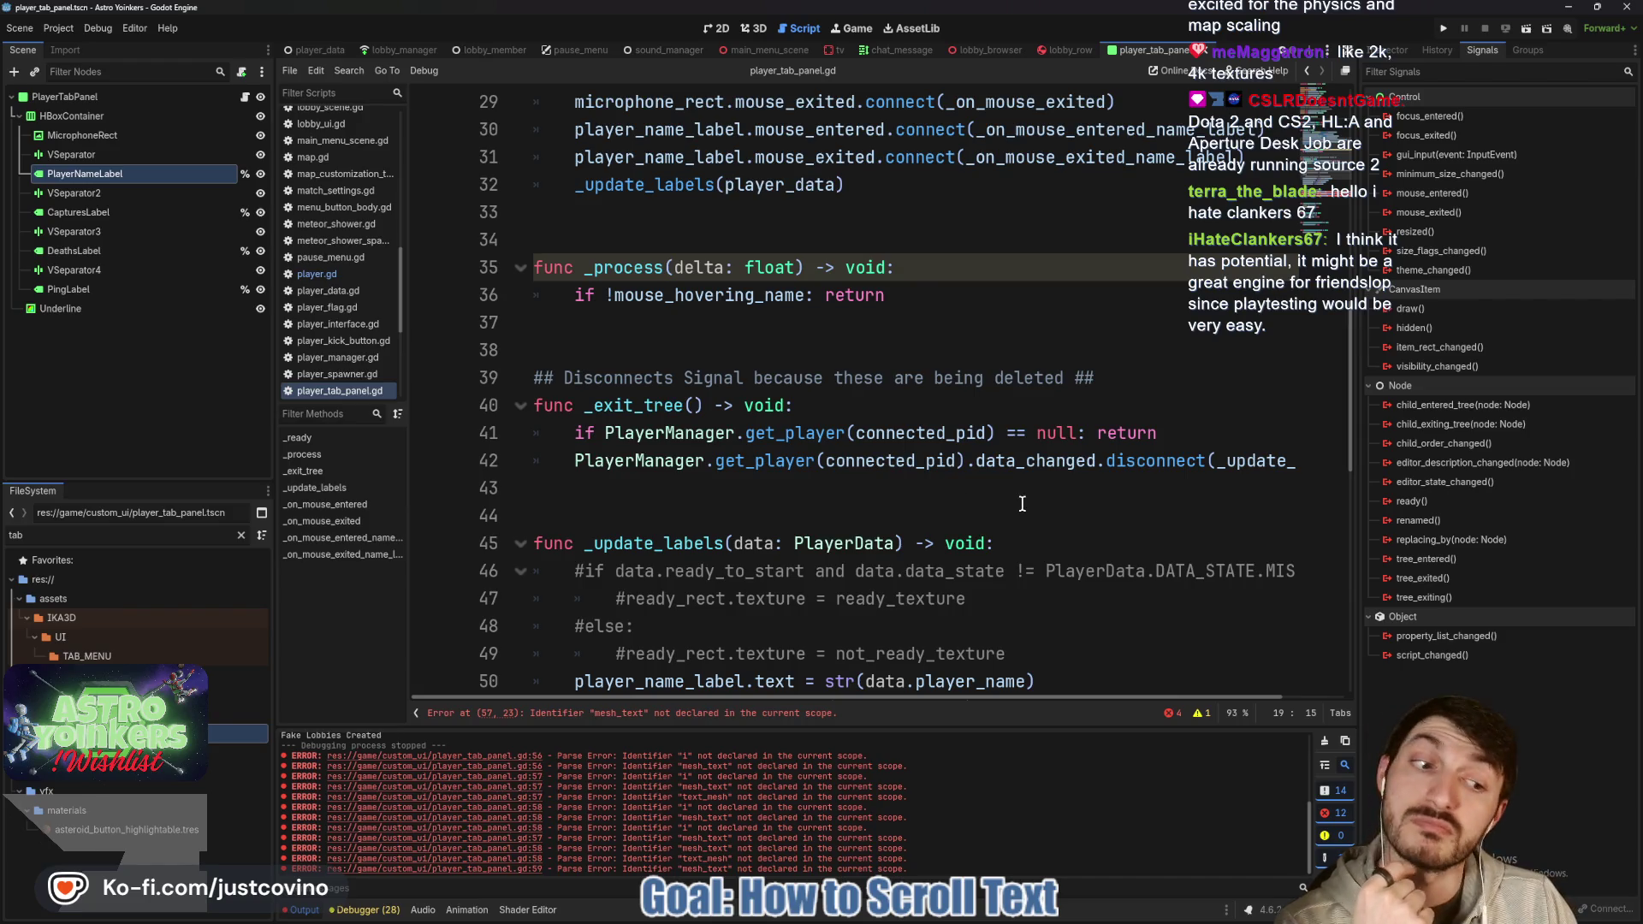
pyautogui.click(690, 342)
pyautogui.scroll(2, 690, 342)
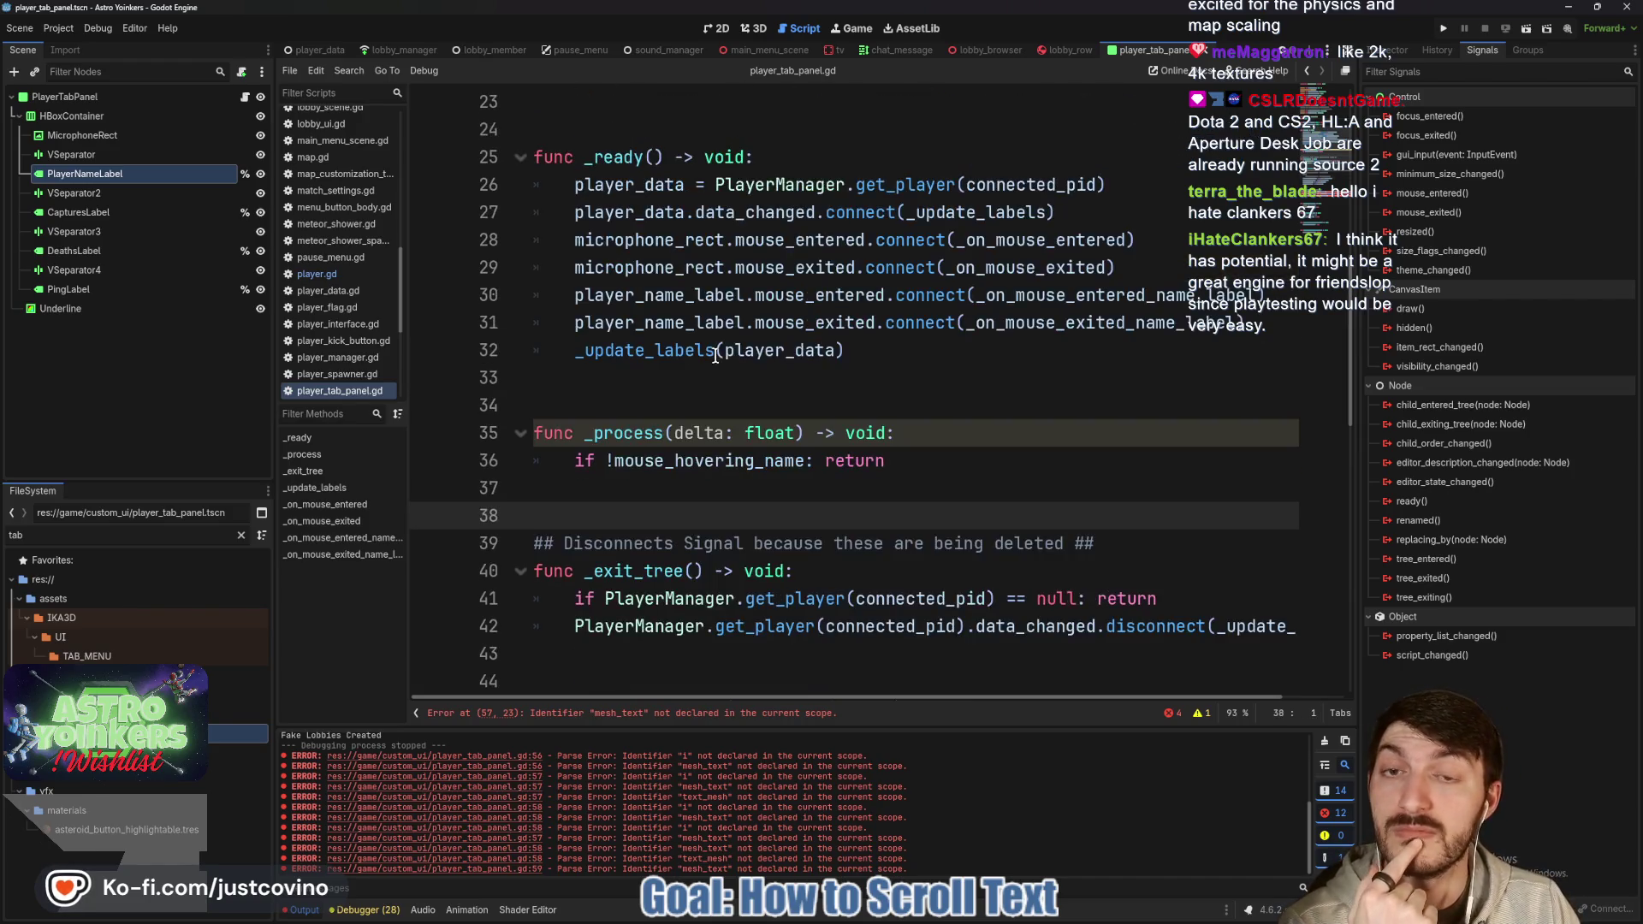
pyautogui.click(711, 378)
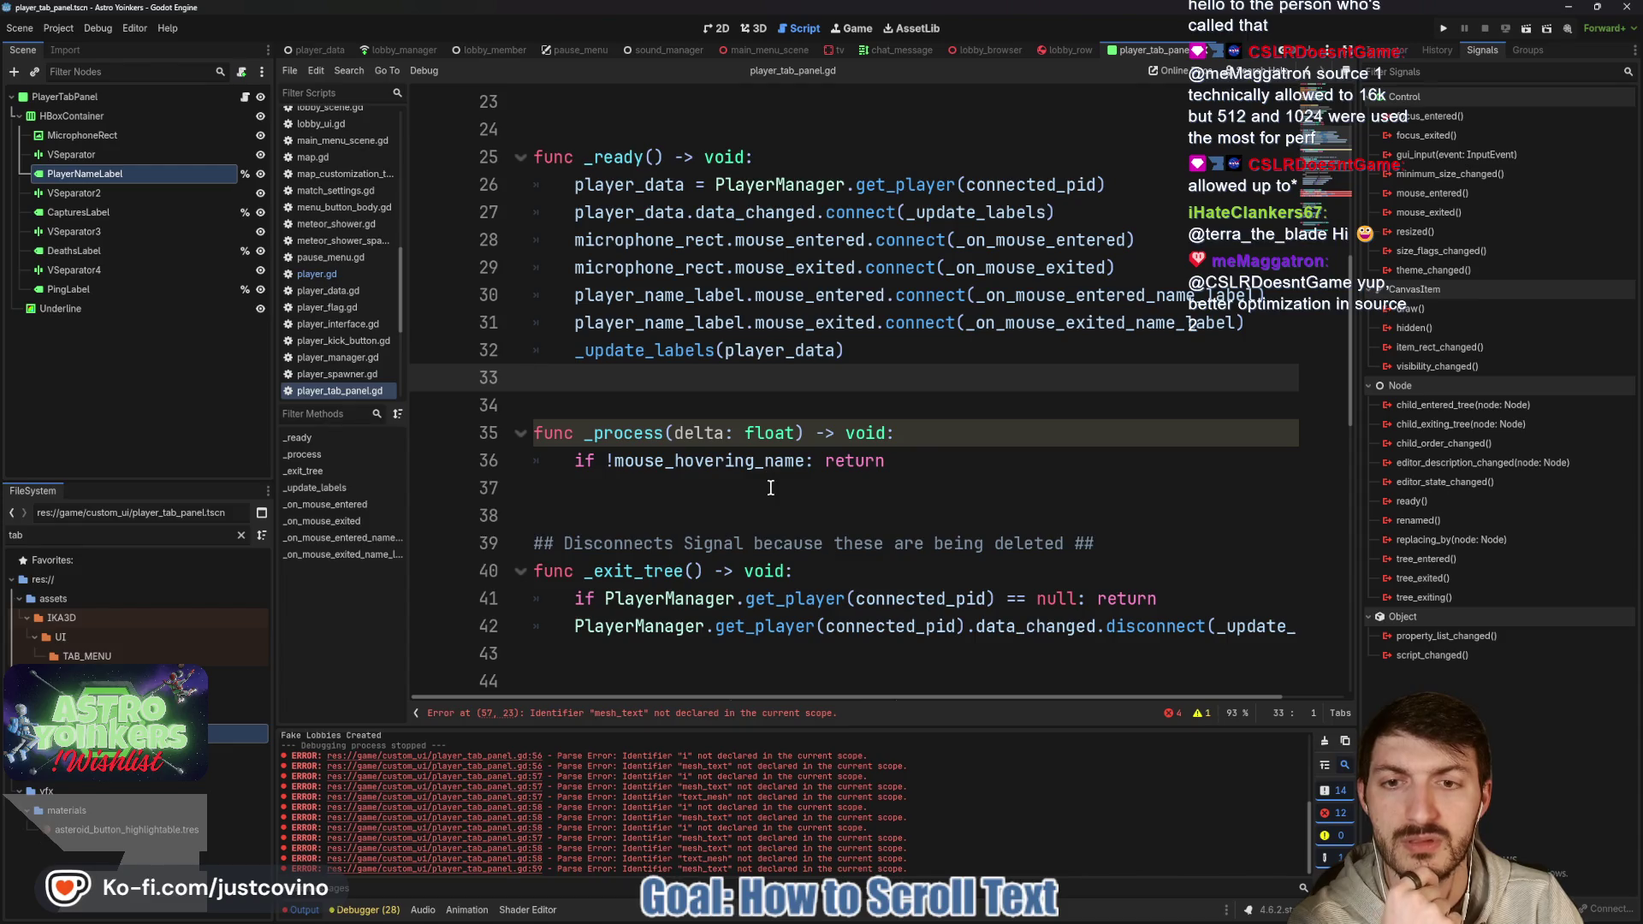
pyautogui.scroll(-7, 707, 460)
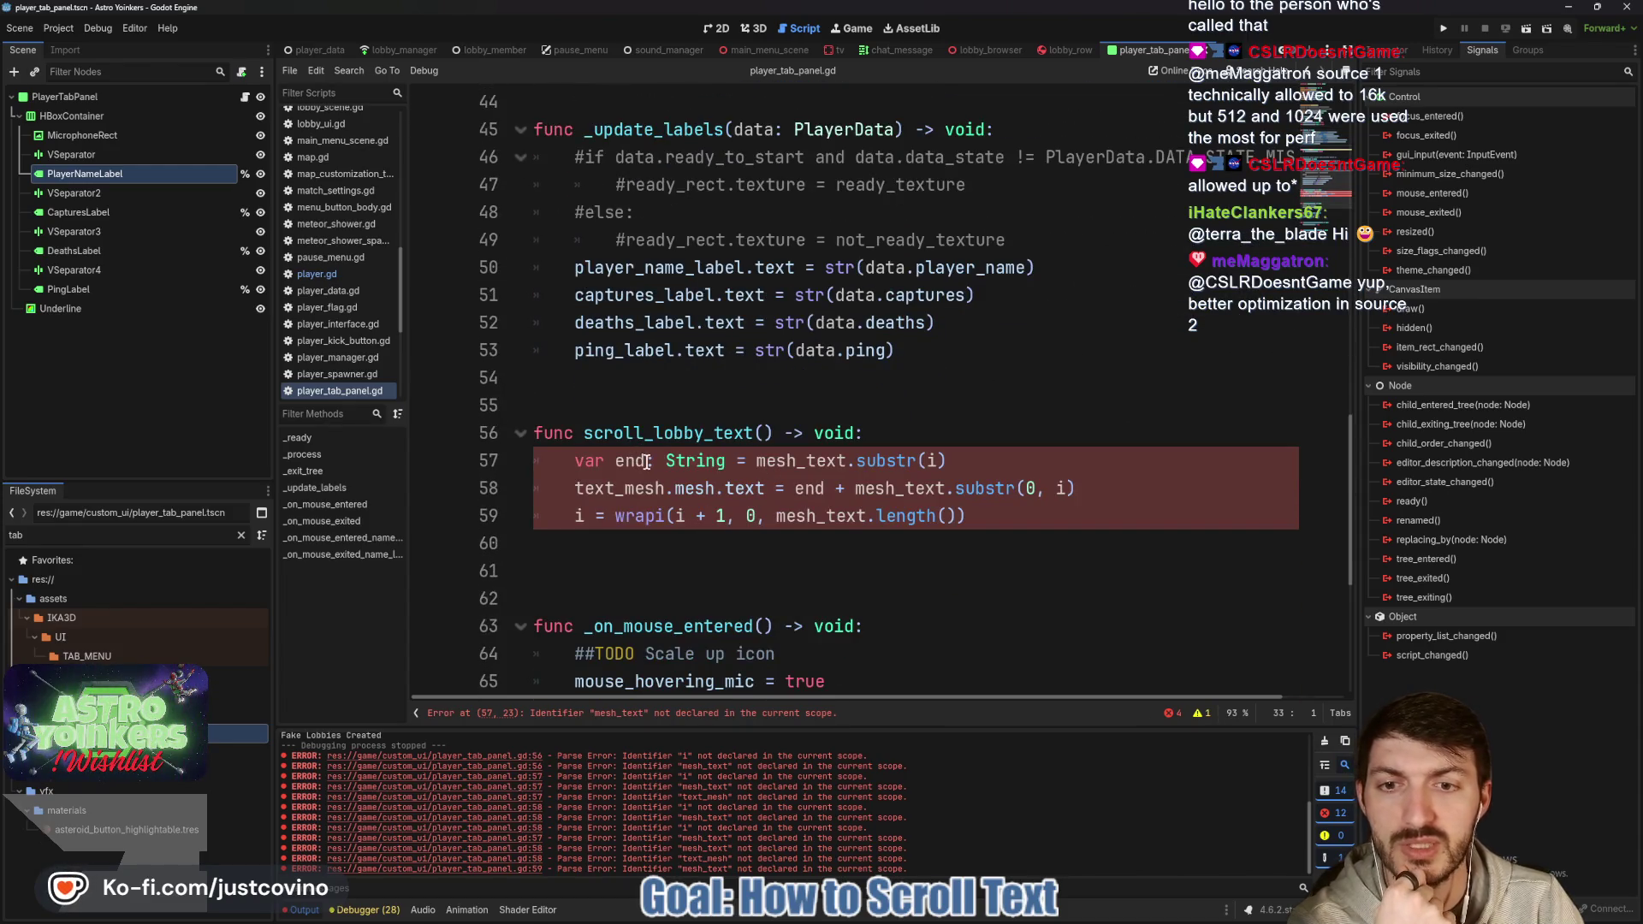
pyautogui.doubleClick(824, 462)
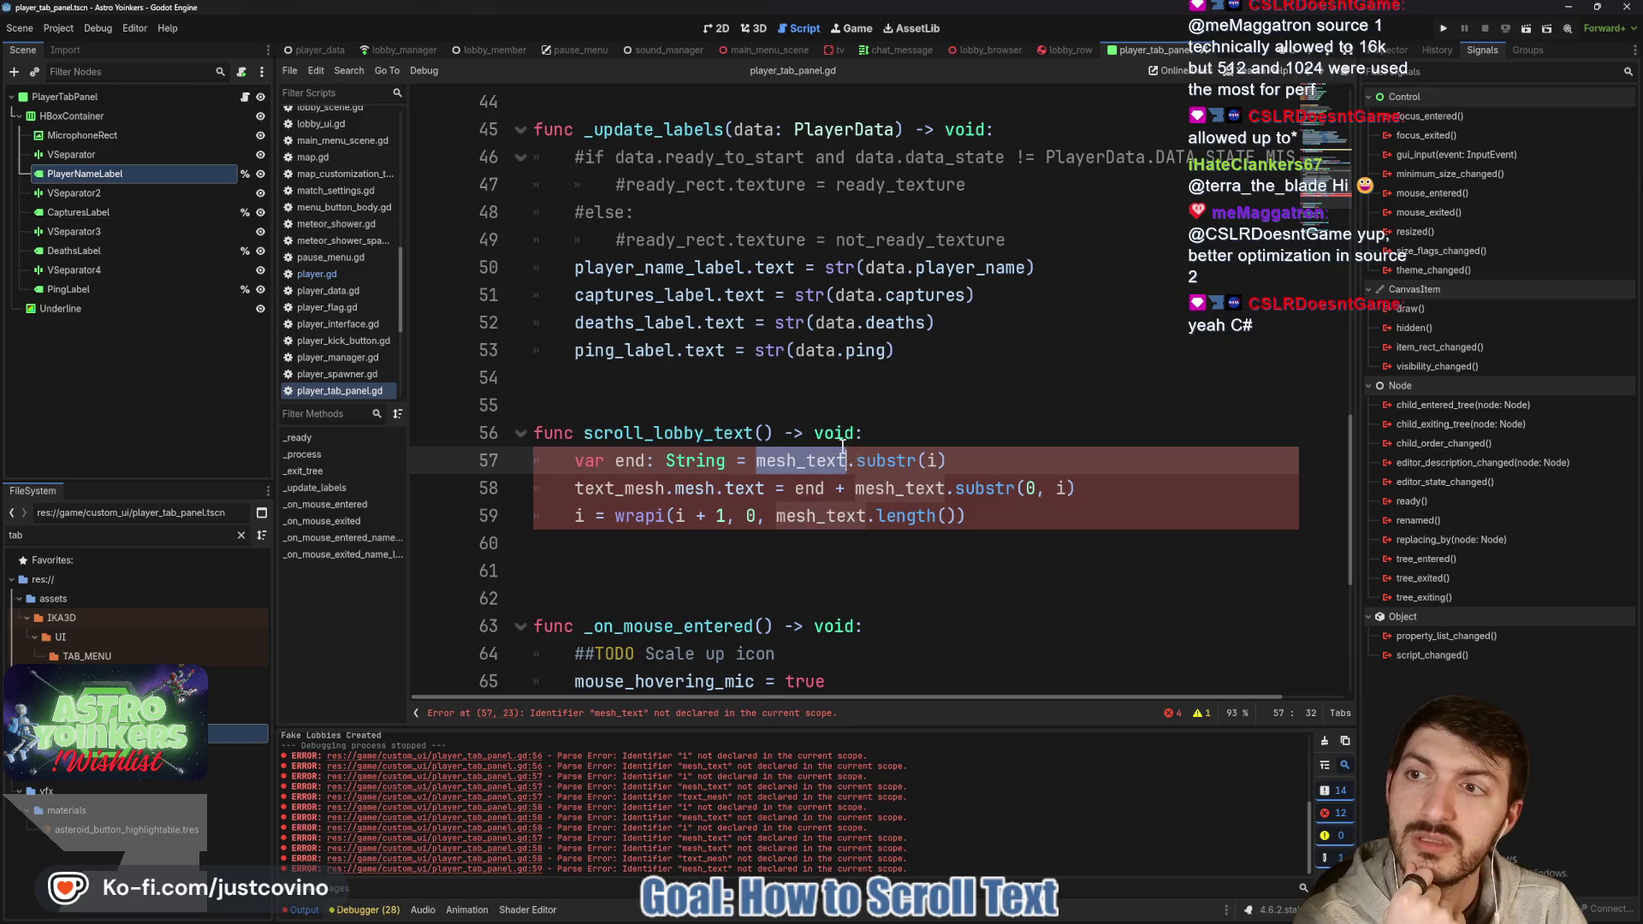
pyautogui.scroll(7, 855, 462)
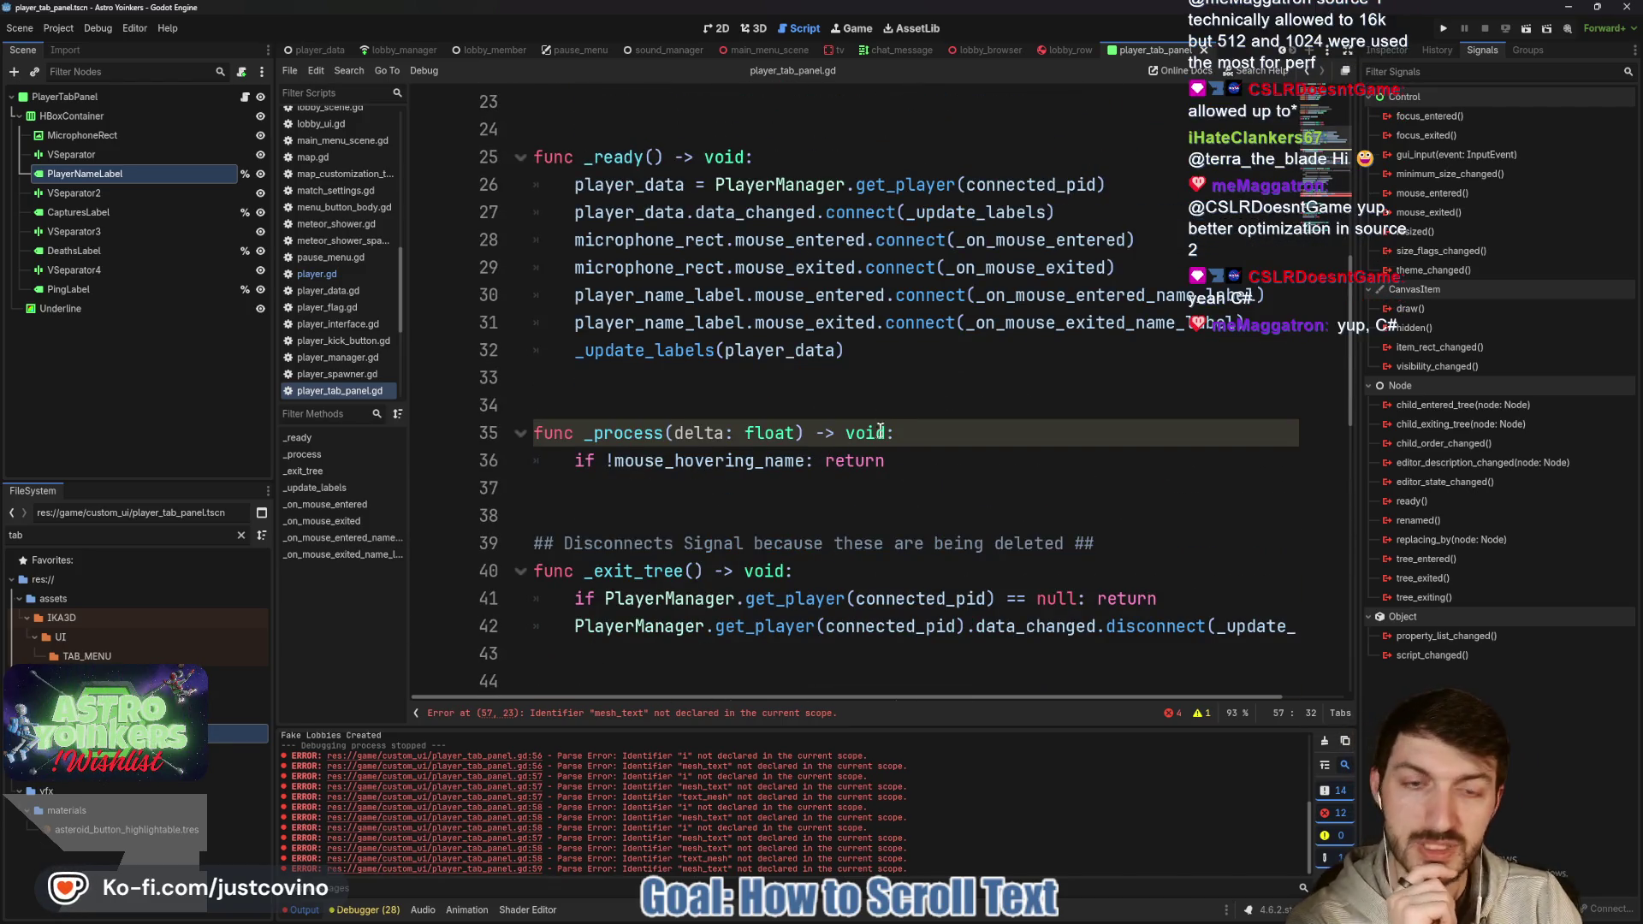
pyautogui.scroll(2, 880, 430)
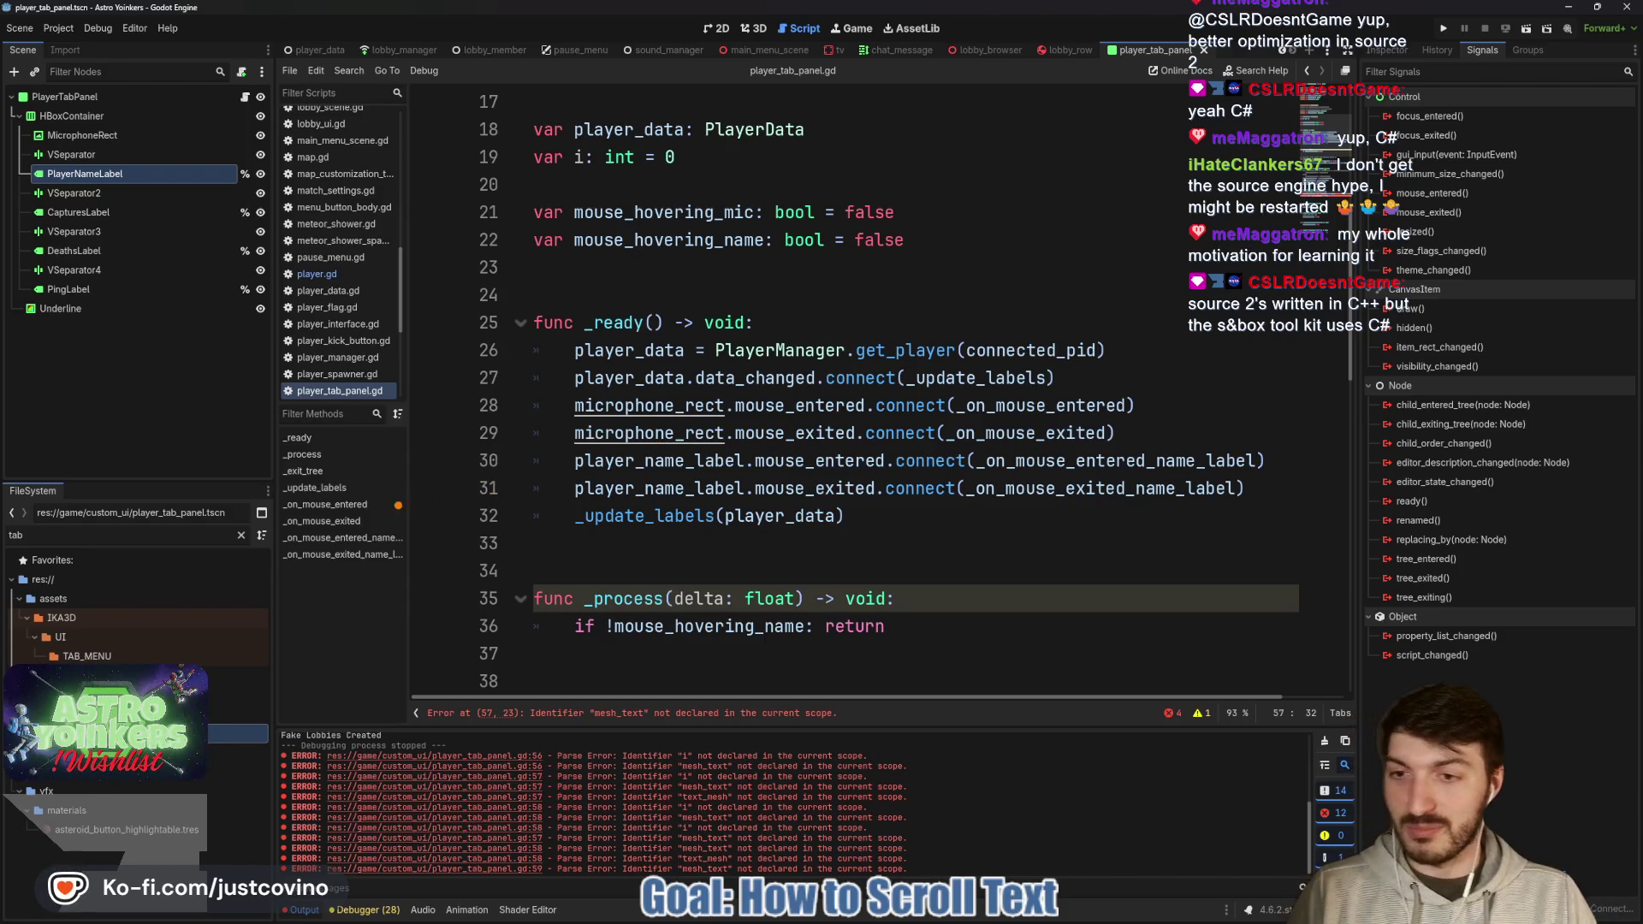
pyautogui.moveTo(397, 536); pyautogui.dragTo(474, 143)
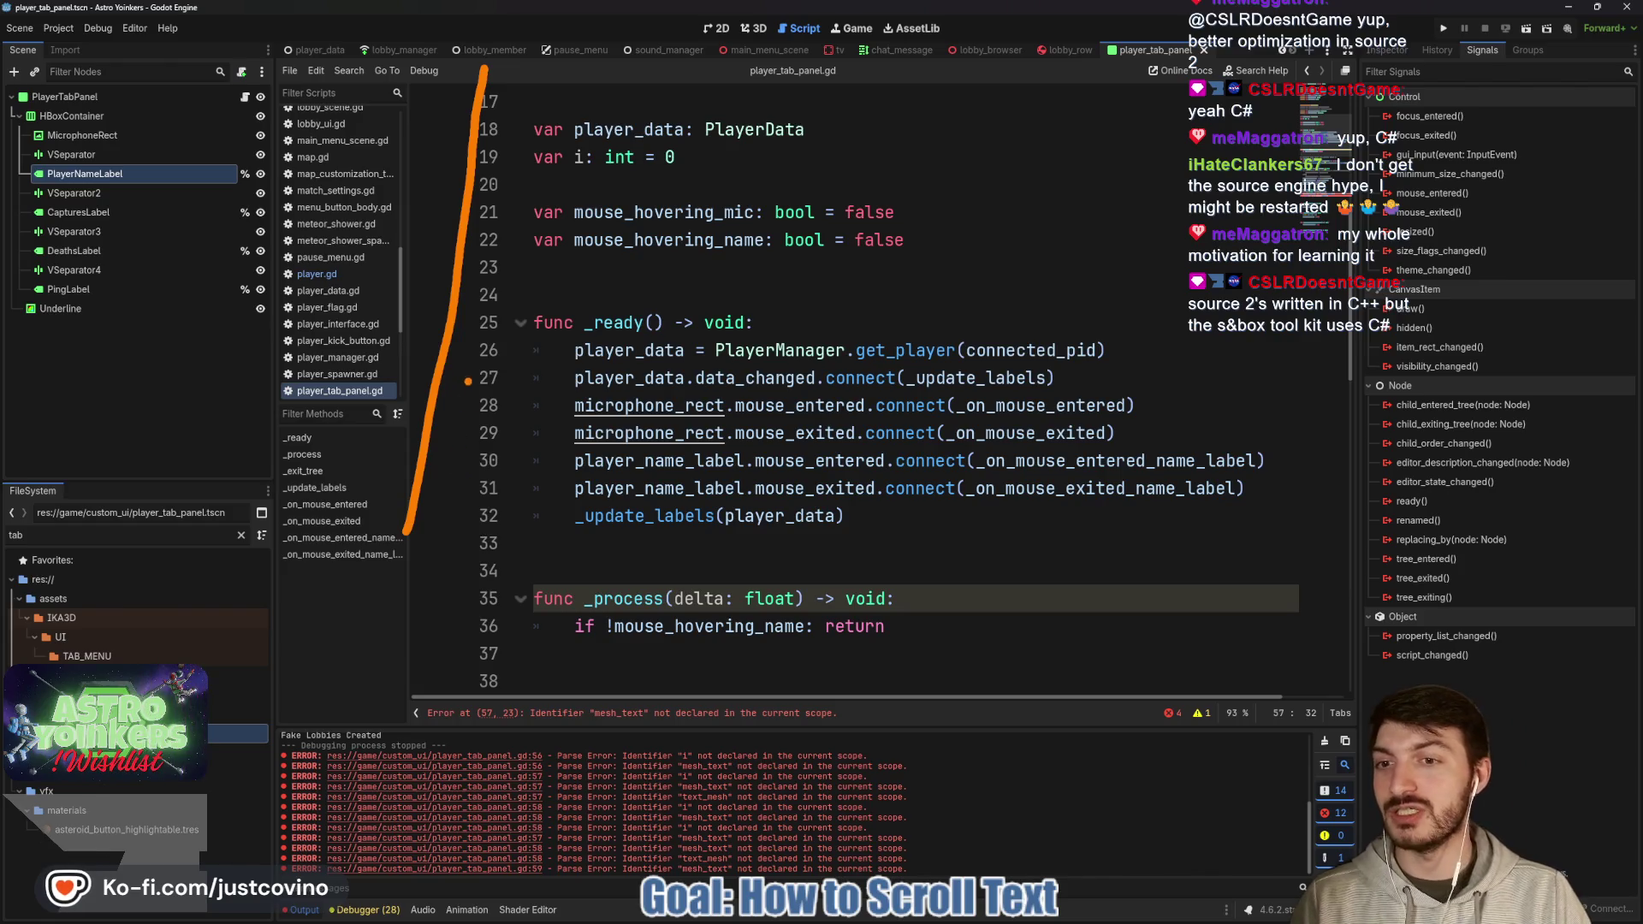
pyautogui.moveTo(438, 385); pyautogui.dragTo(622, 385)
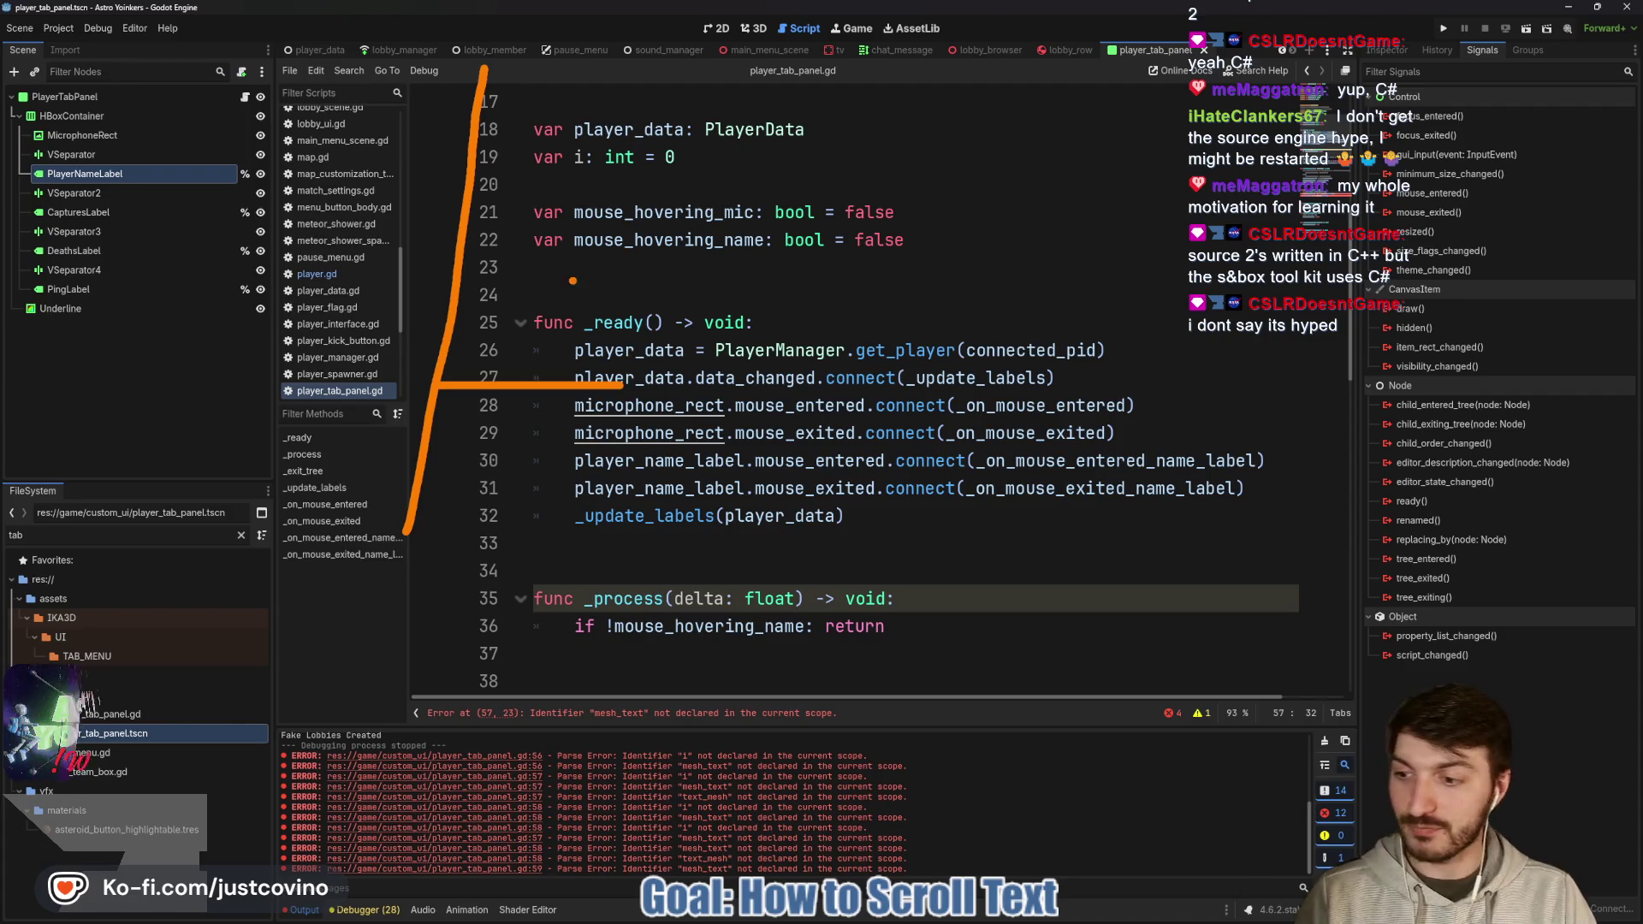
pyautogui.moveTo(532, 110)
pyautogui.mouseDown()
pyautogui.moveTo(535, 364)
pyautogui.moveTo(556, 322)
pyautogui.mouseUp()
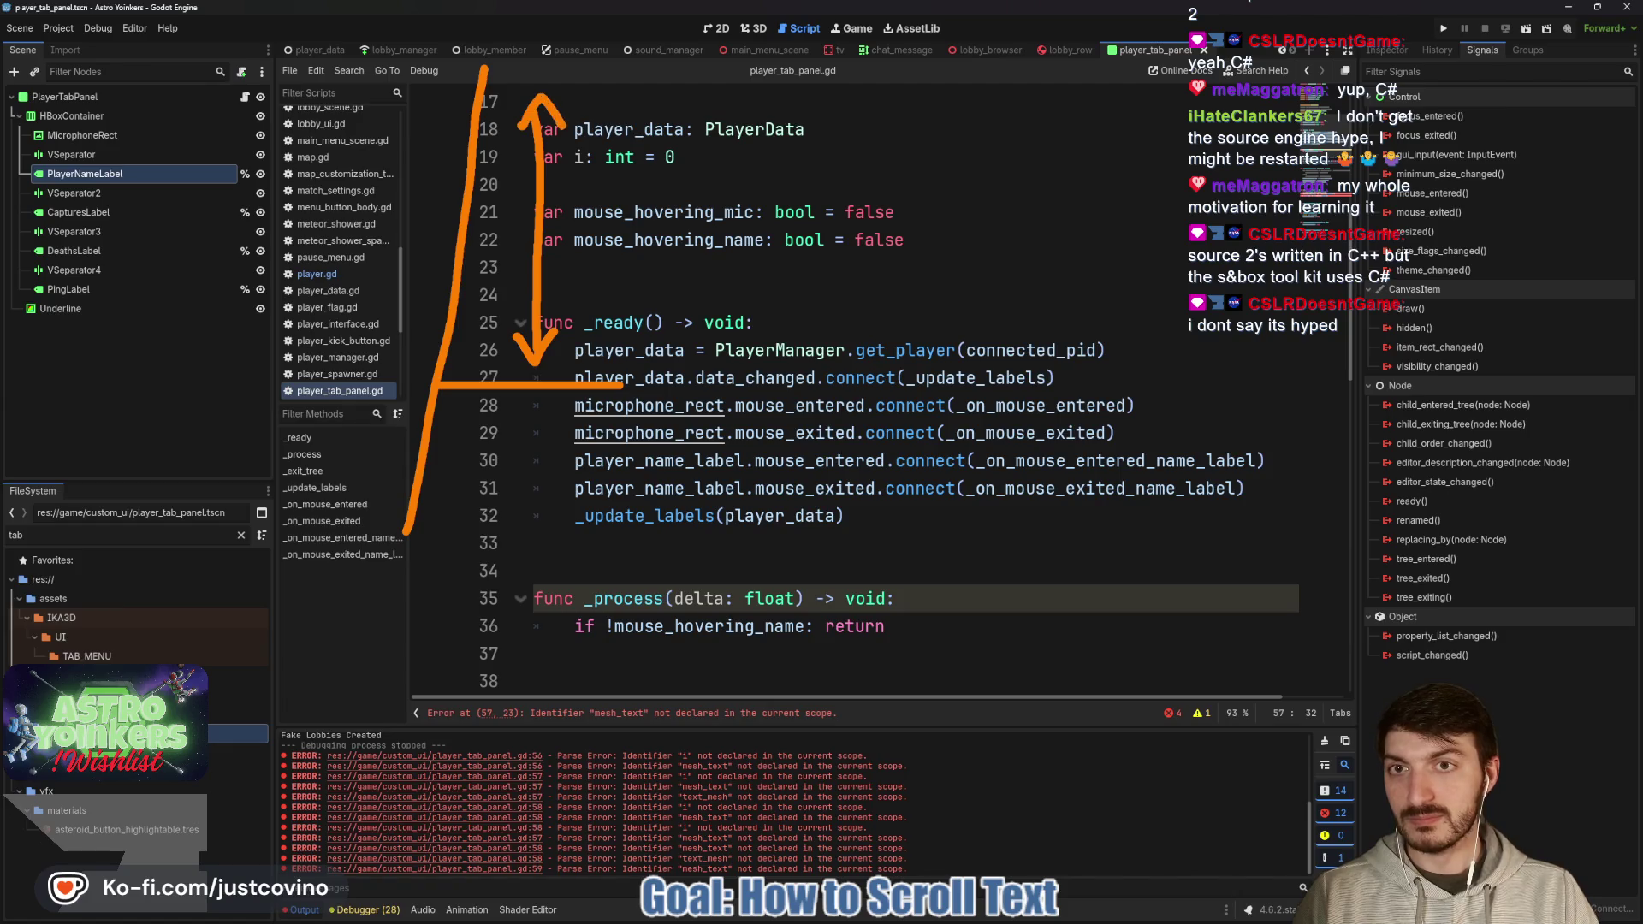
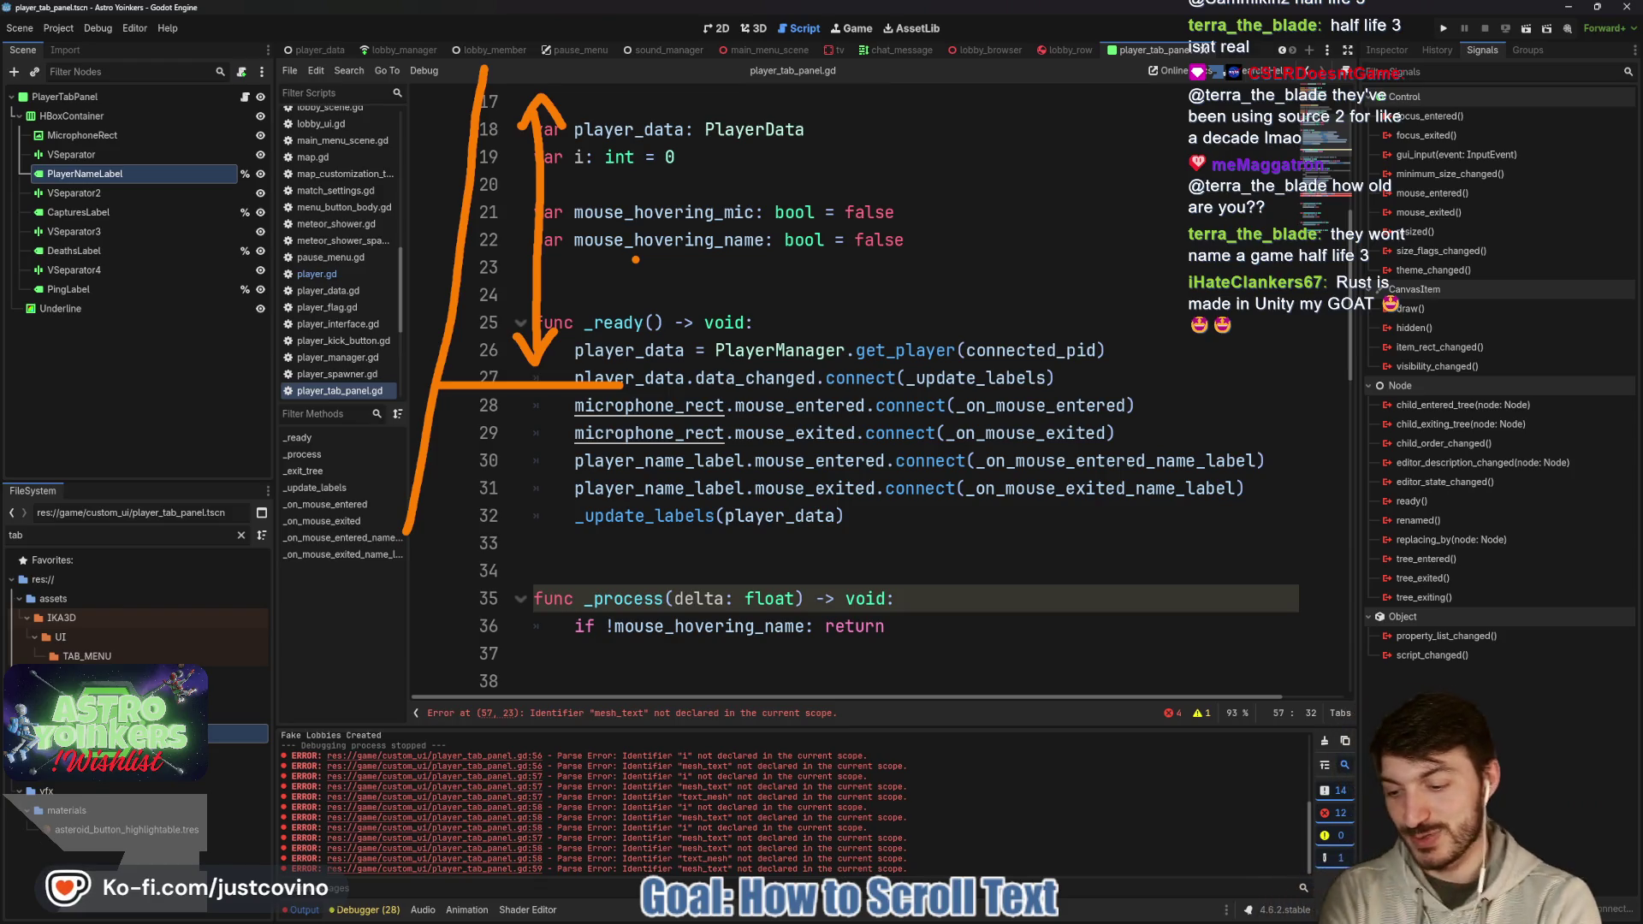
# Declare 'var player_name: String' right below the mouse_hovering_name declaration.
pyautogui.press('Escape')
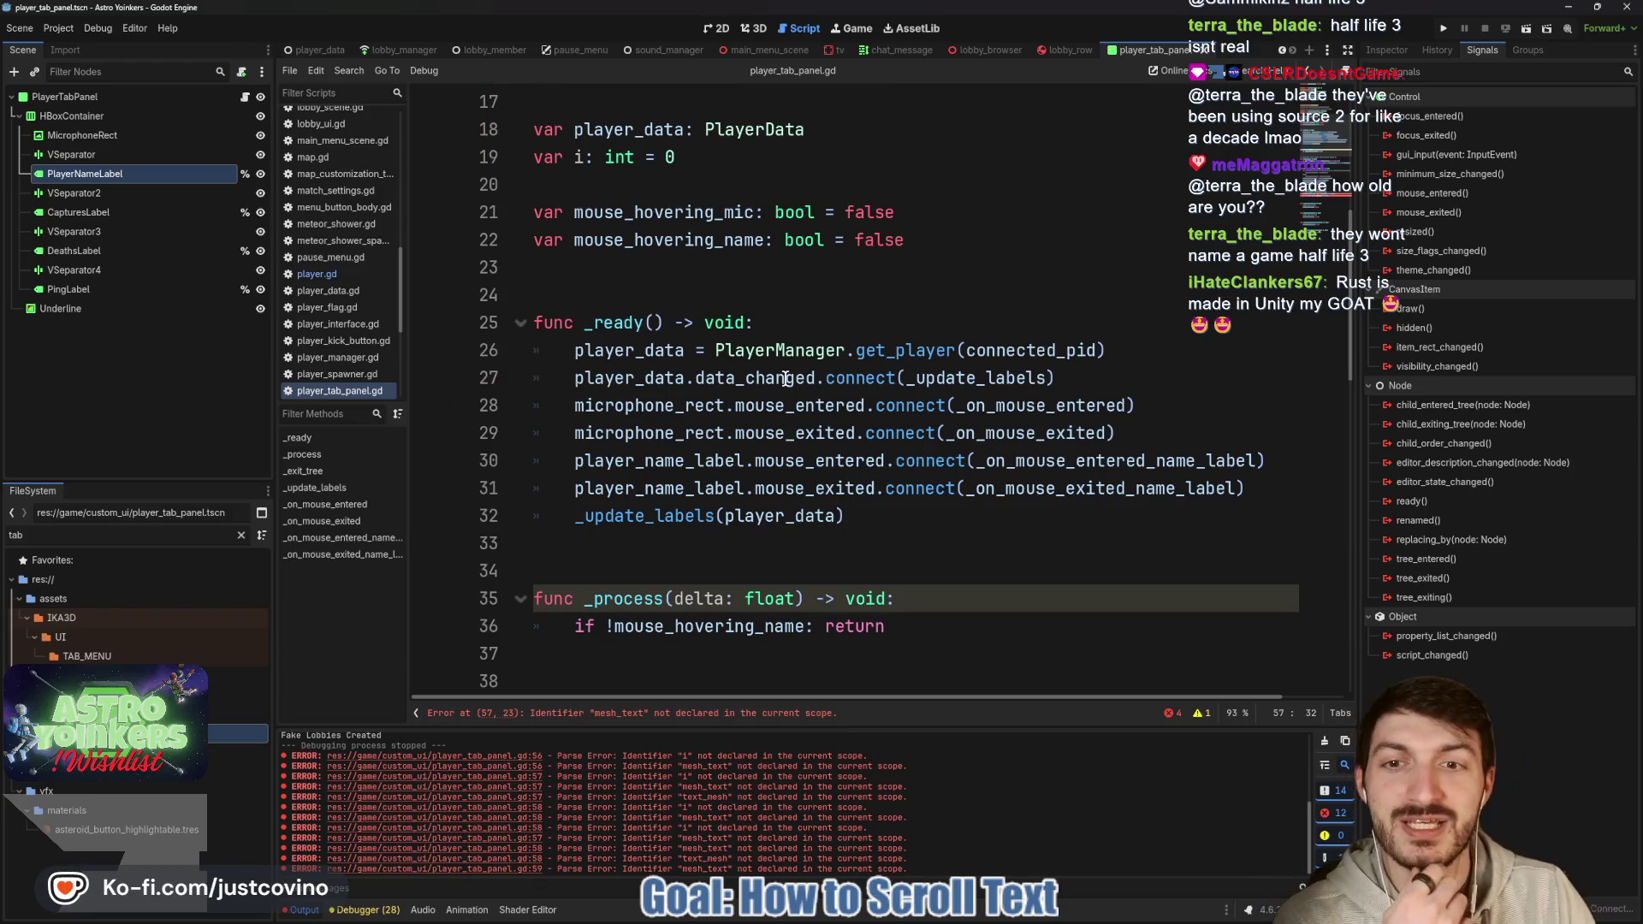
pyautogui.doubleClick(664, 520)
pyautogui.scroll(-5, 856, 469)
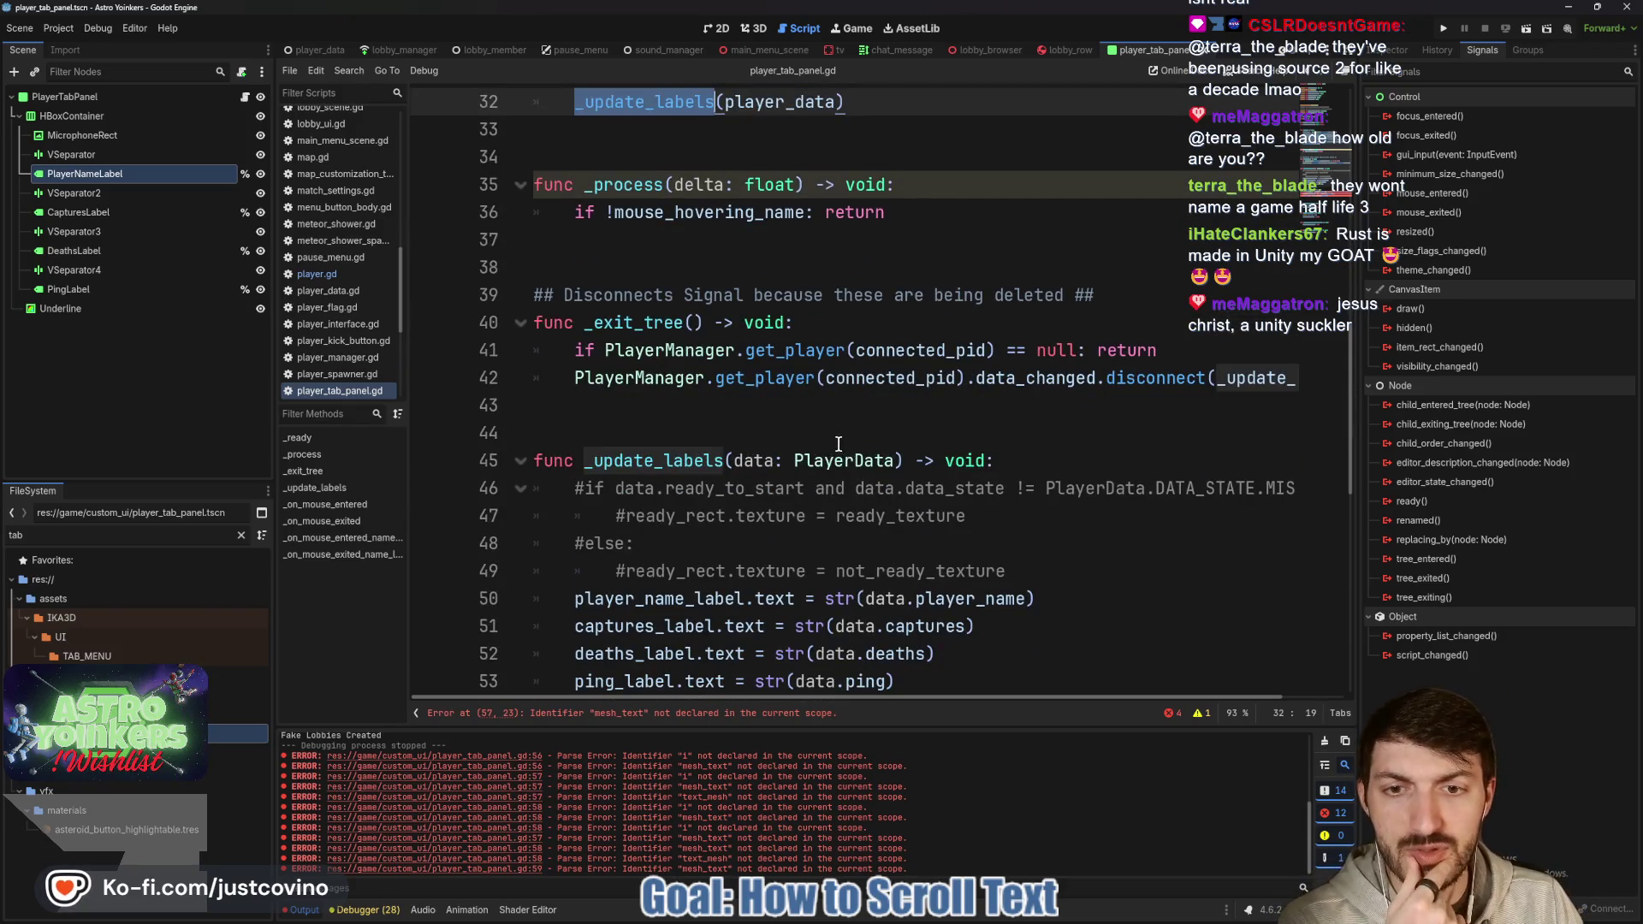
pyautogui.scroll(-3, 839, 444)
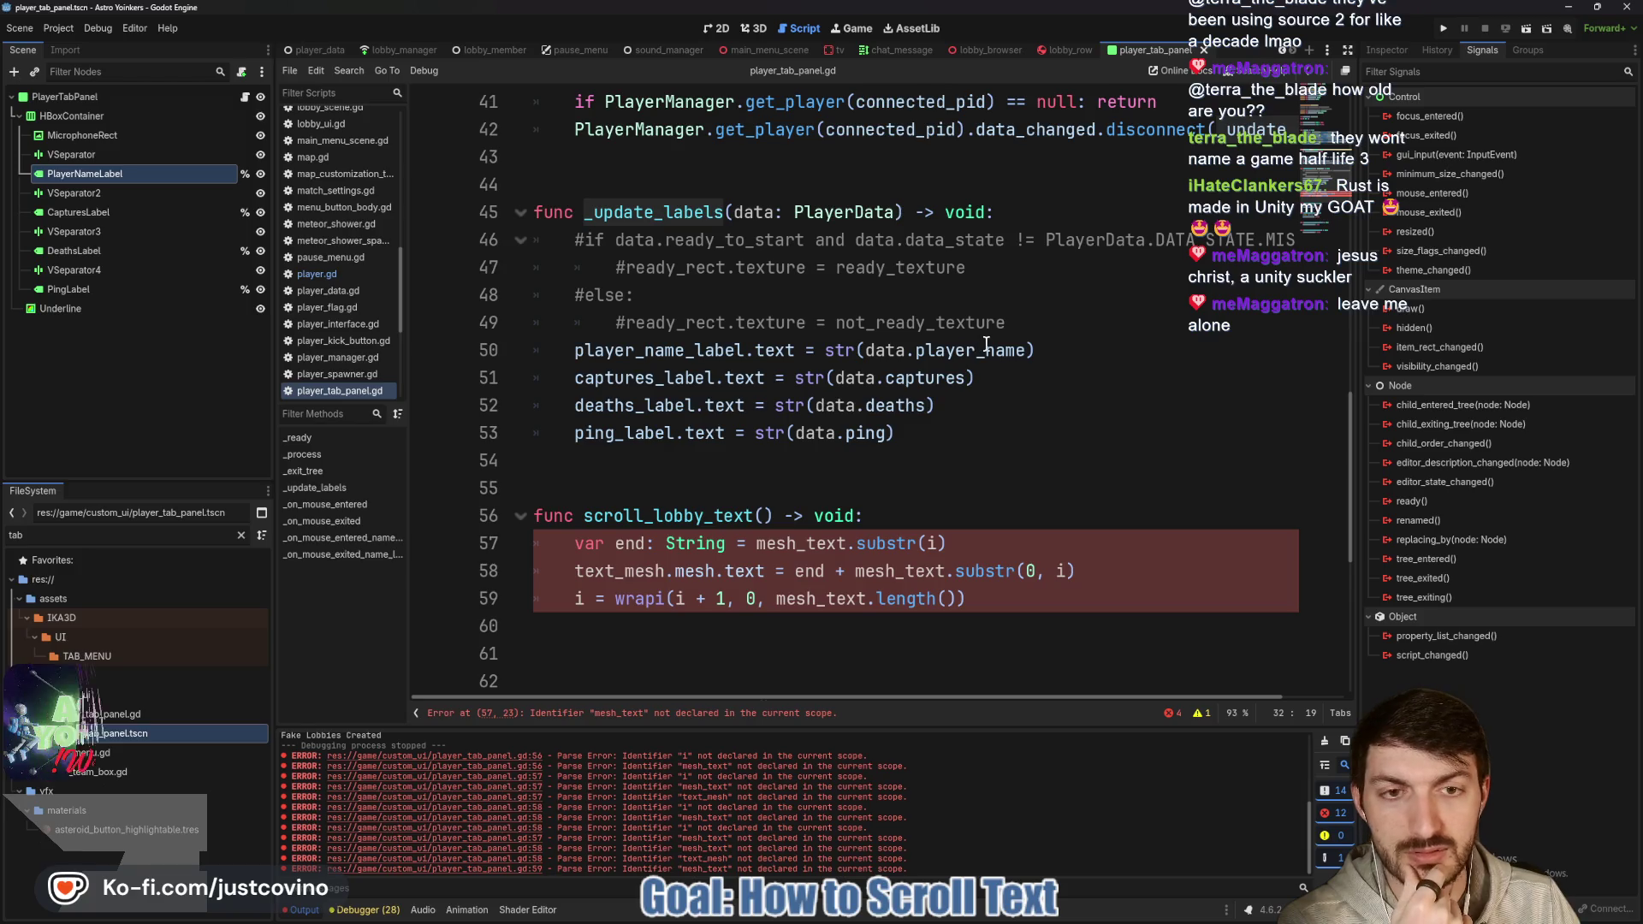
pyautogui.moveTo(841, 351)
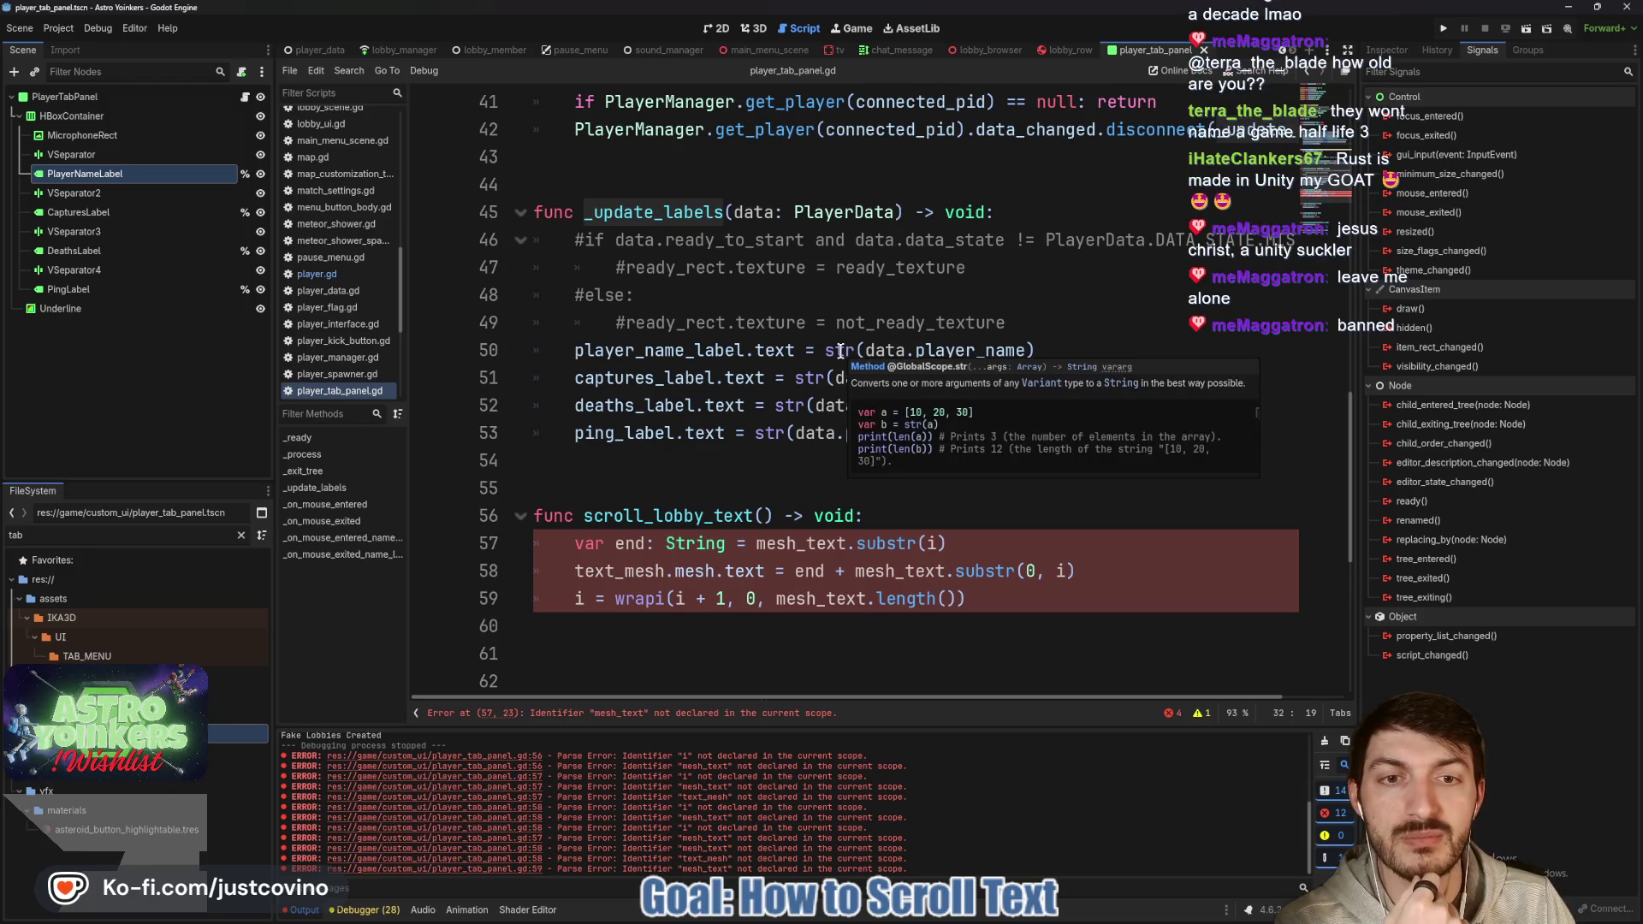
pyautogui.scroll(10, 904, 359)
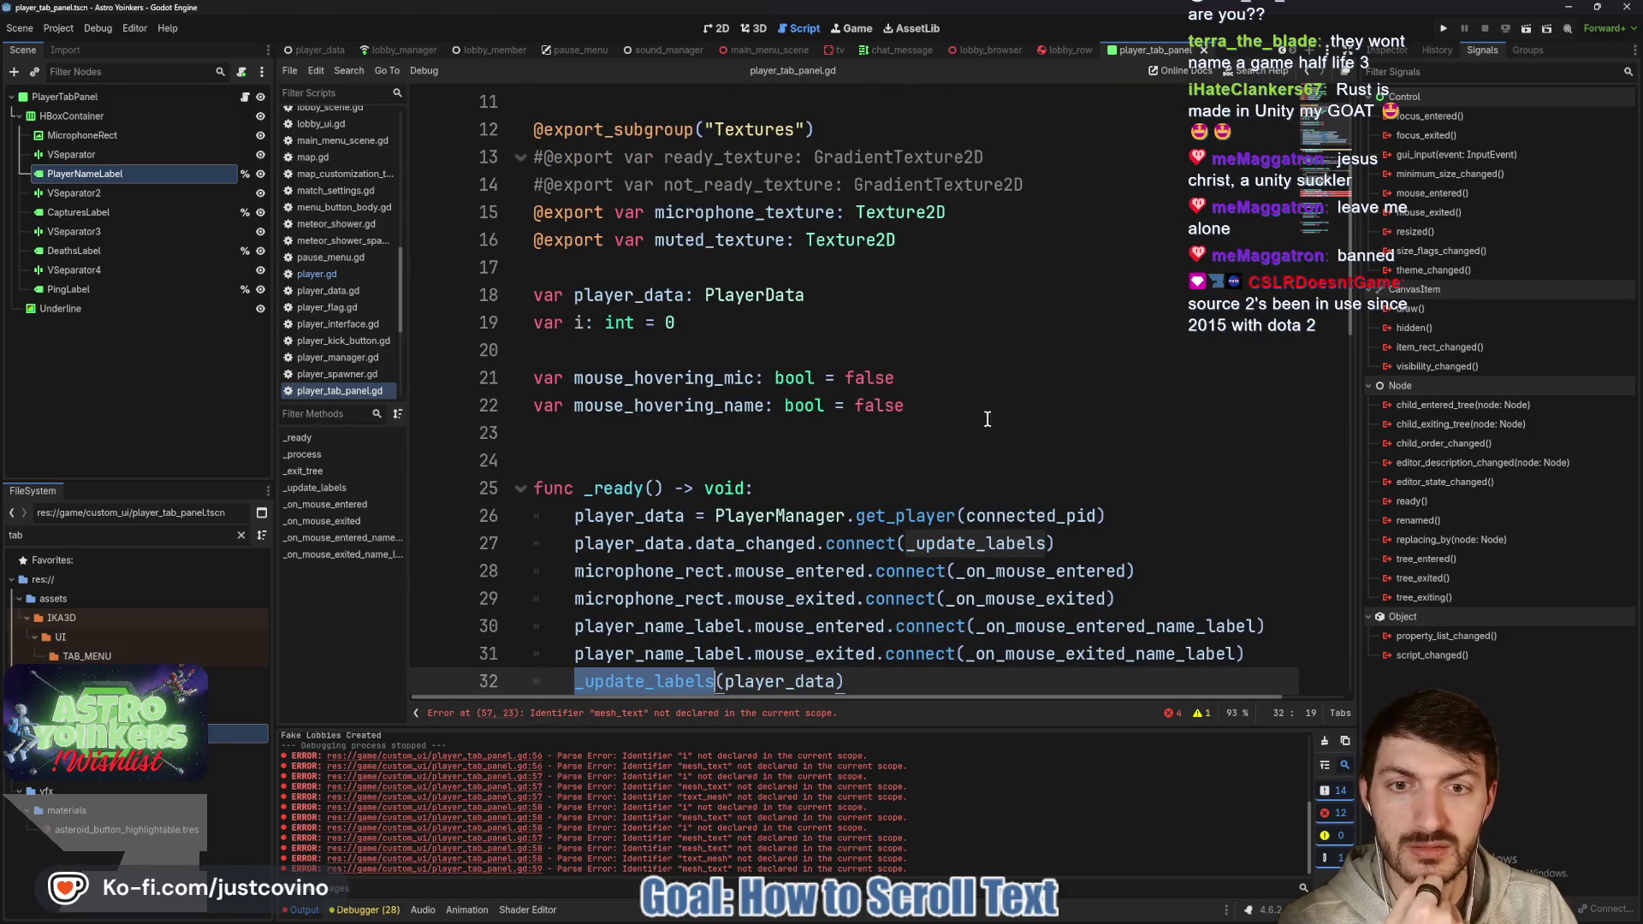
pyautogui.click(952, 406)
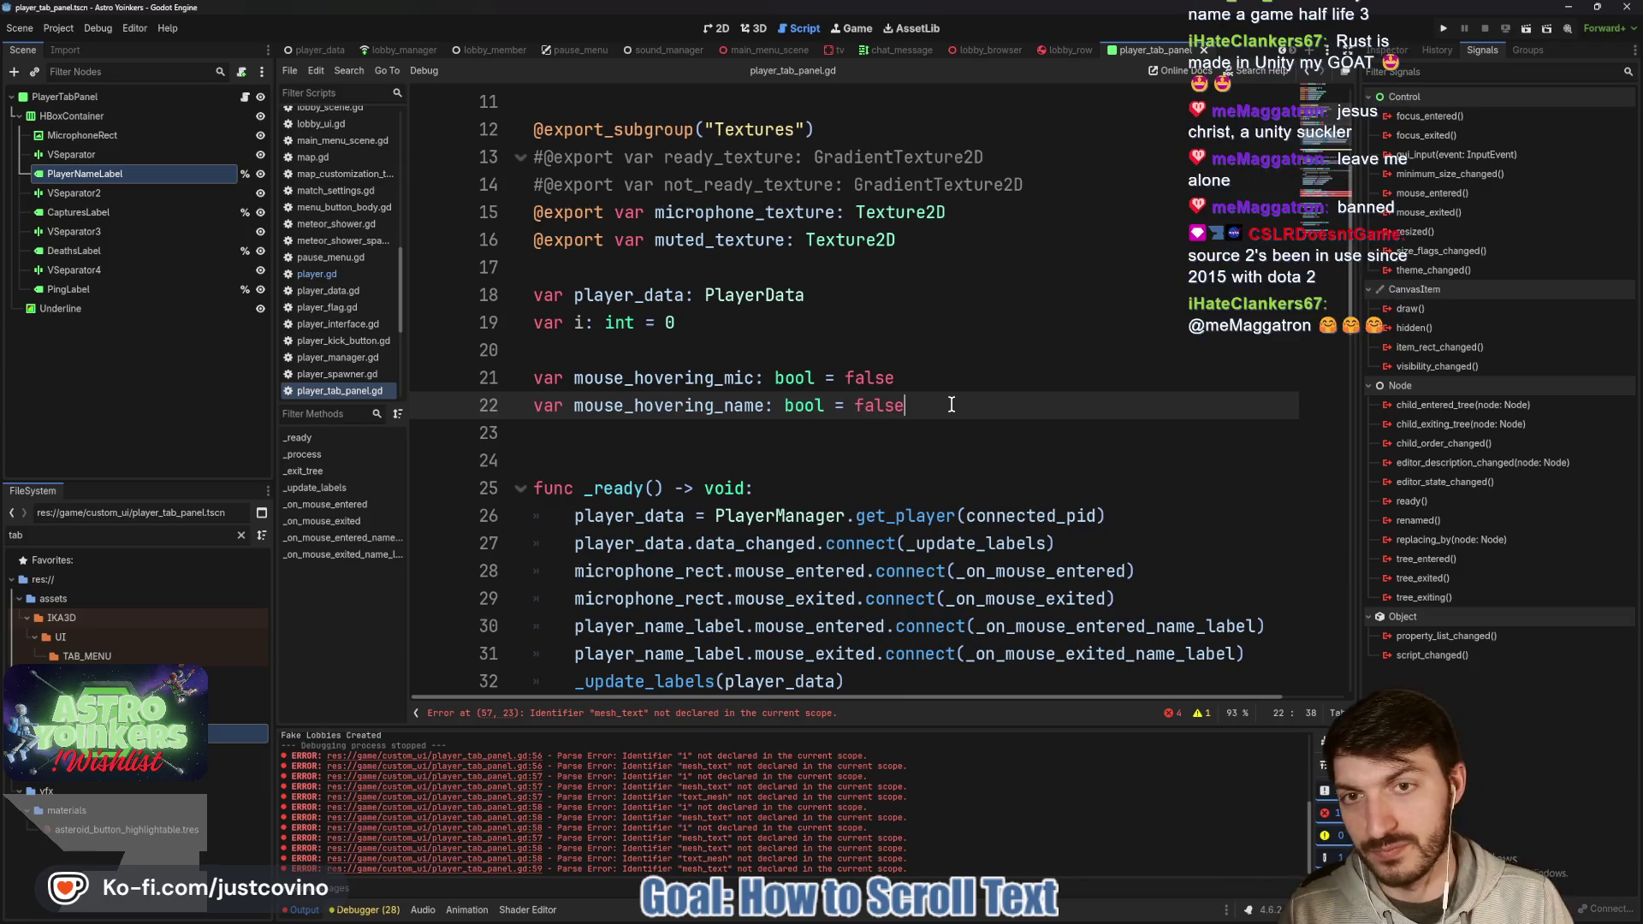
pyautogui.press('Return')
pyautogui.write('var player_name: ')
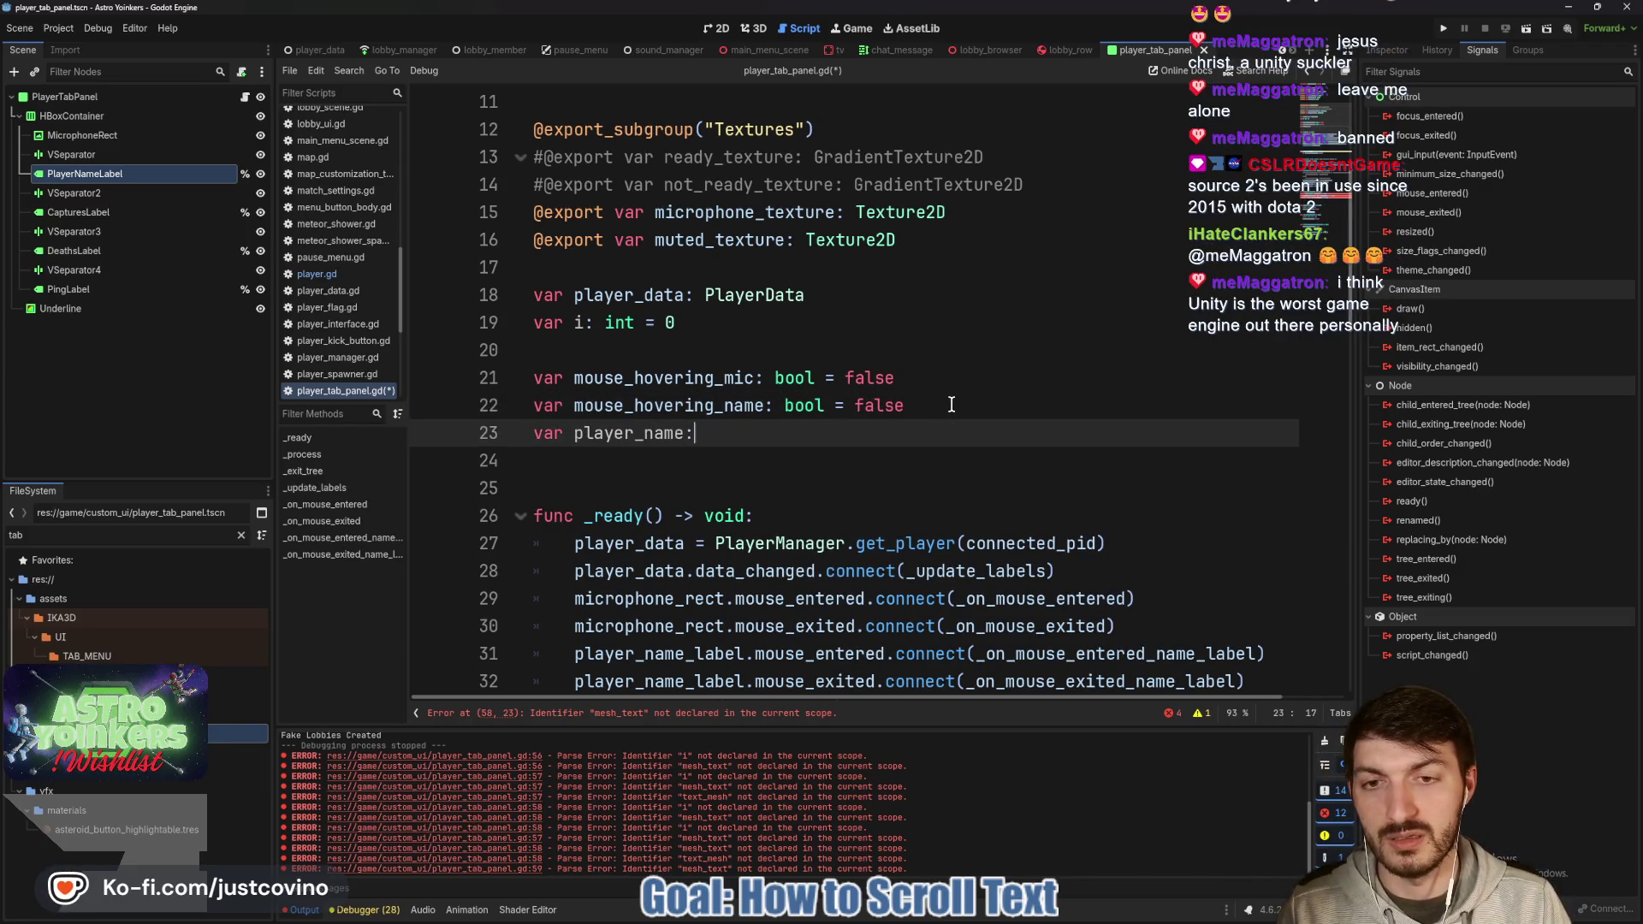
pyautogui.write('String')
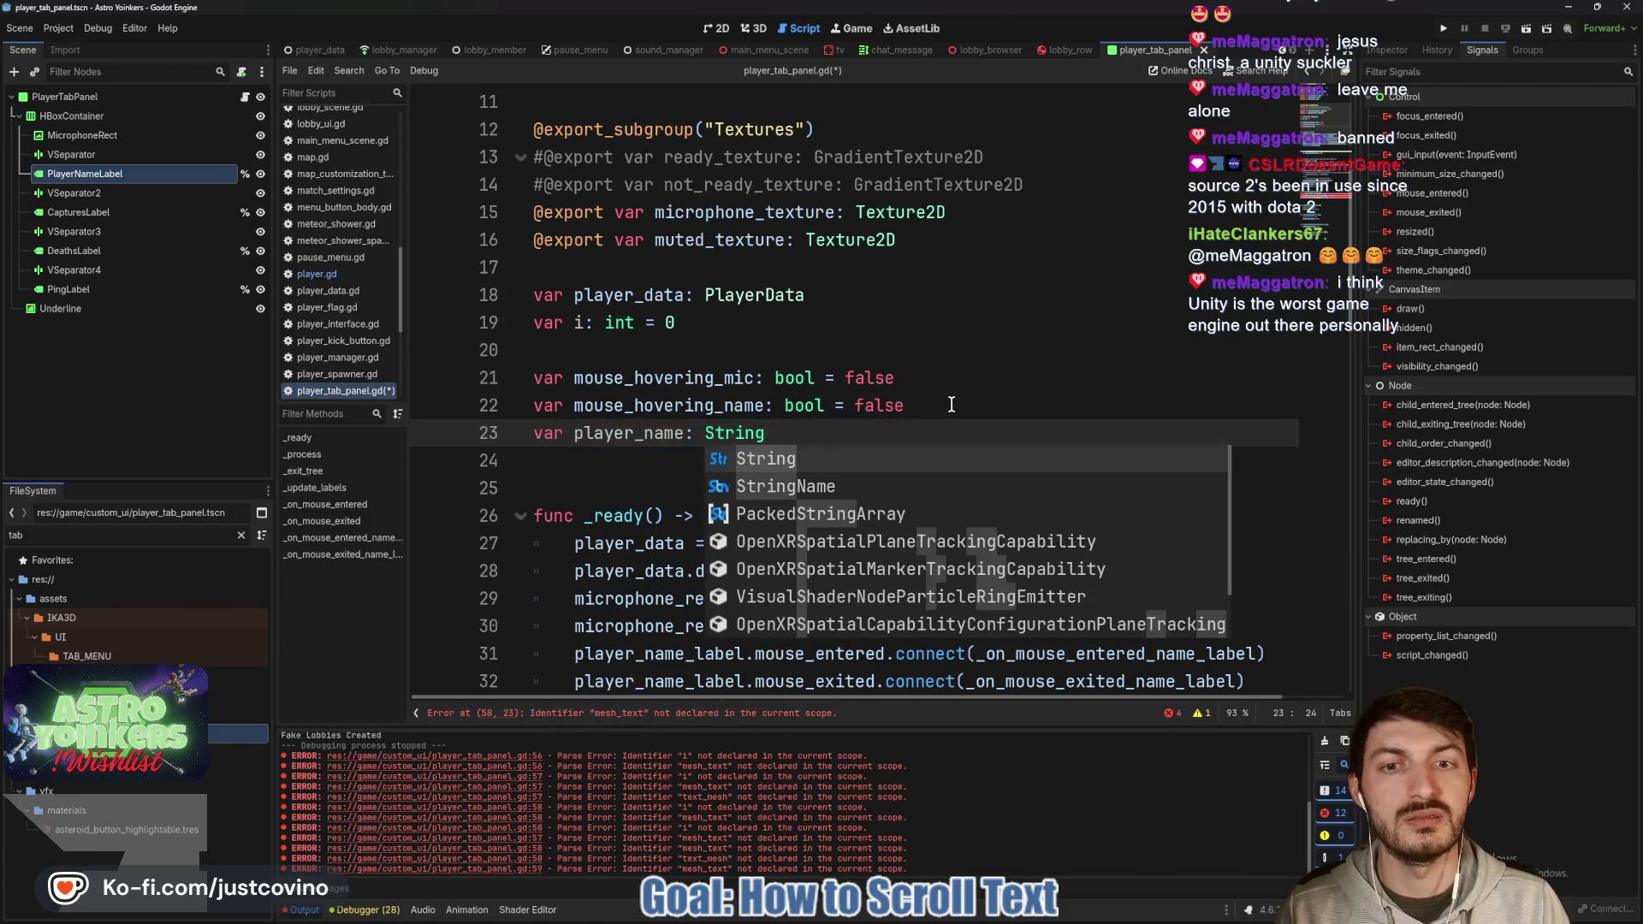
pyautogui.click(952, 405)
# In _update_labels, add 'player_name = data.player_name' after the name label assignment.
pyautogui.scroll(-9, 941, 419)
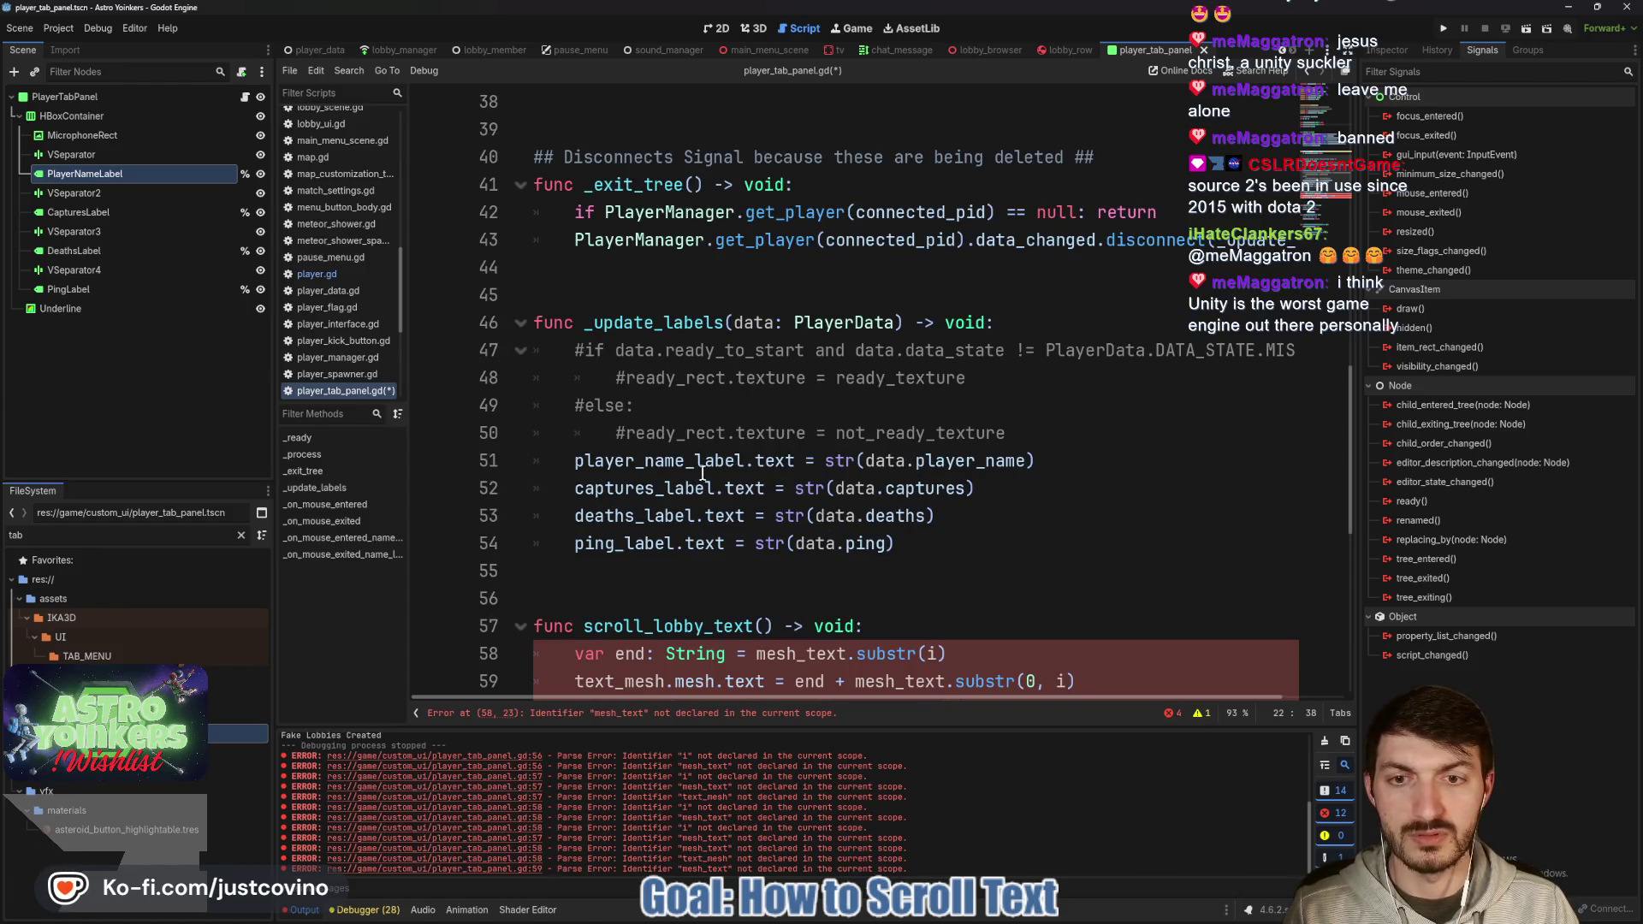
pyautogui.click(1070, 459)
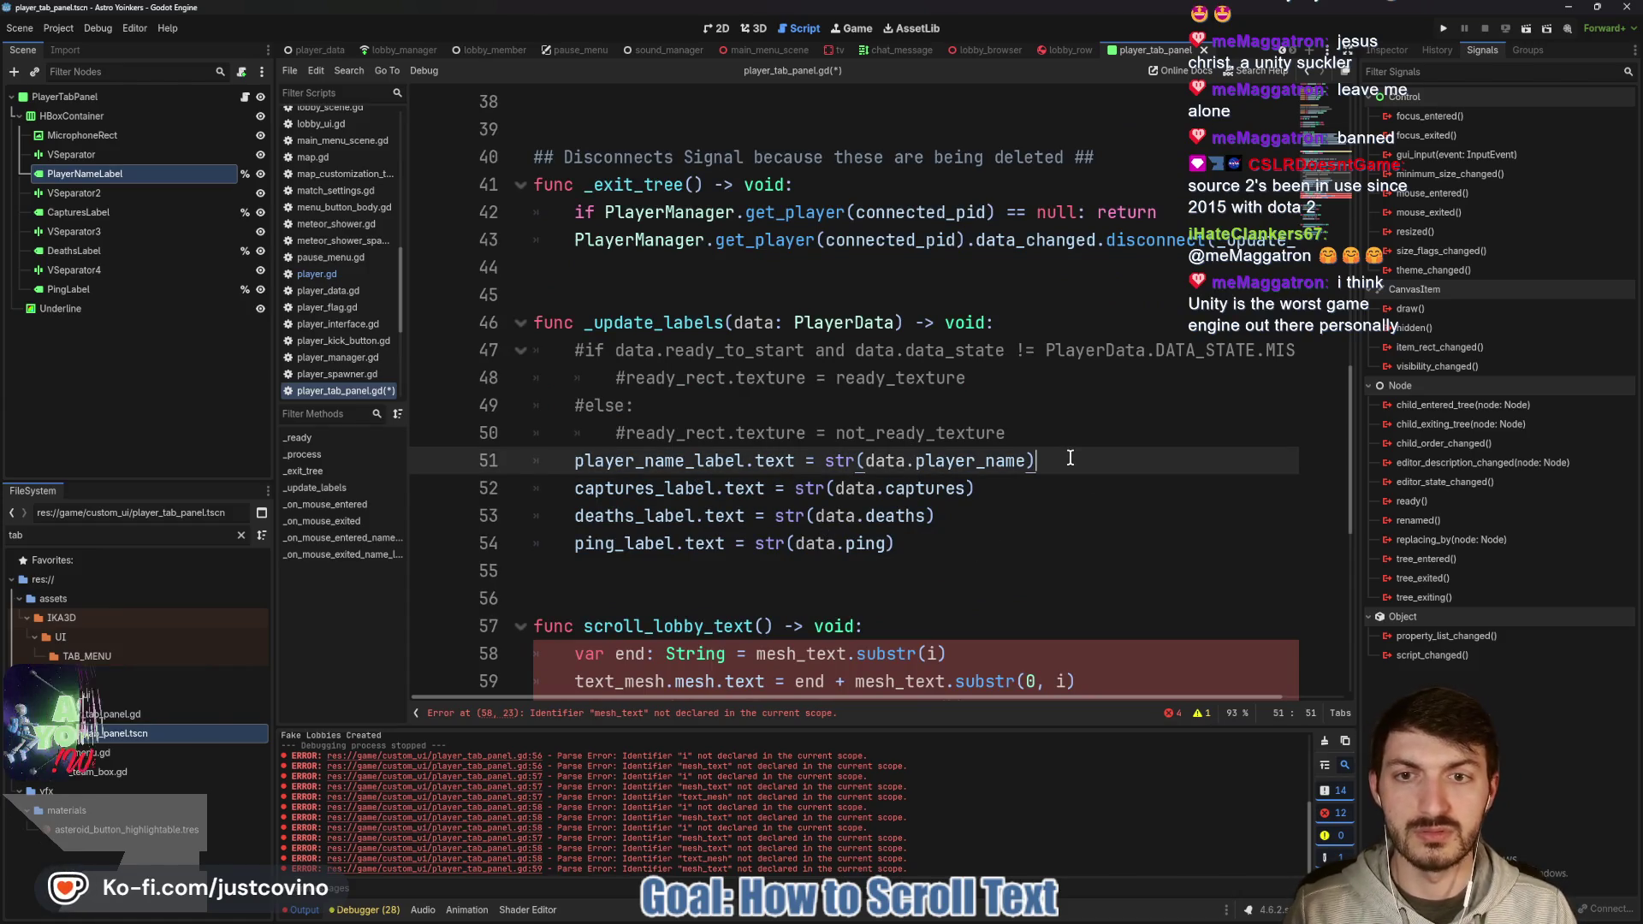
pyautogui.scroll(5, 1061, 459)
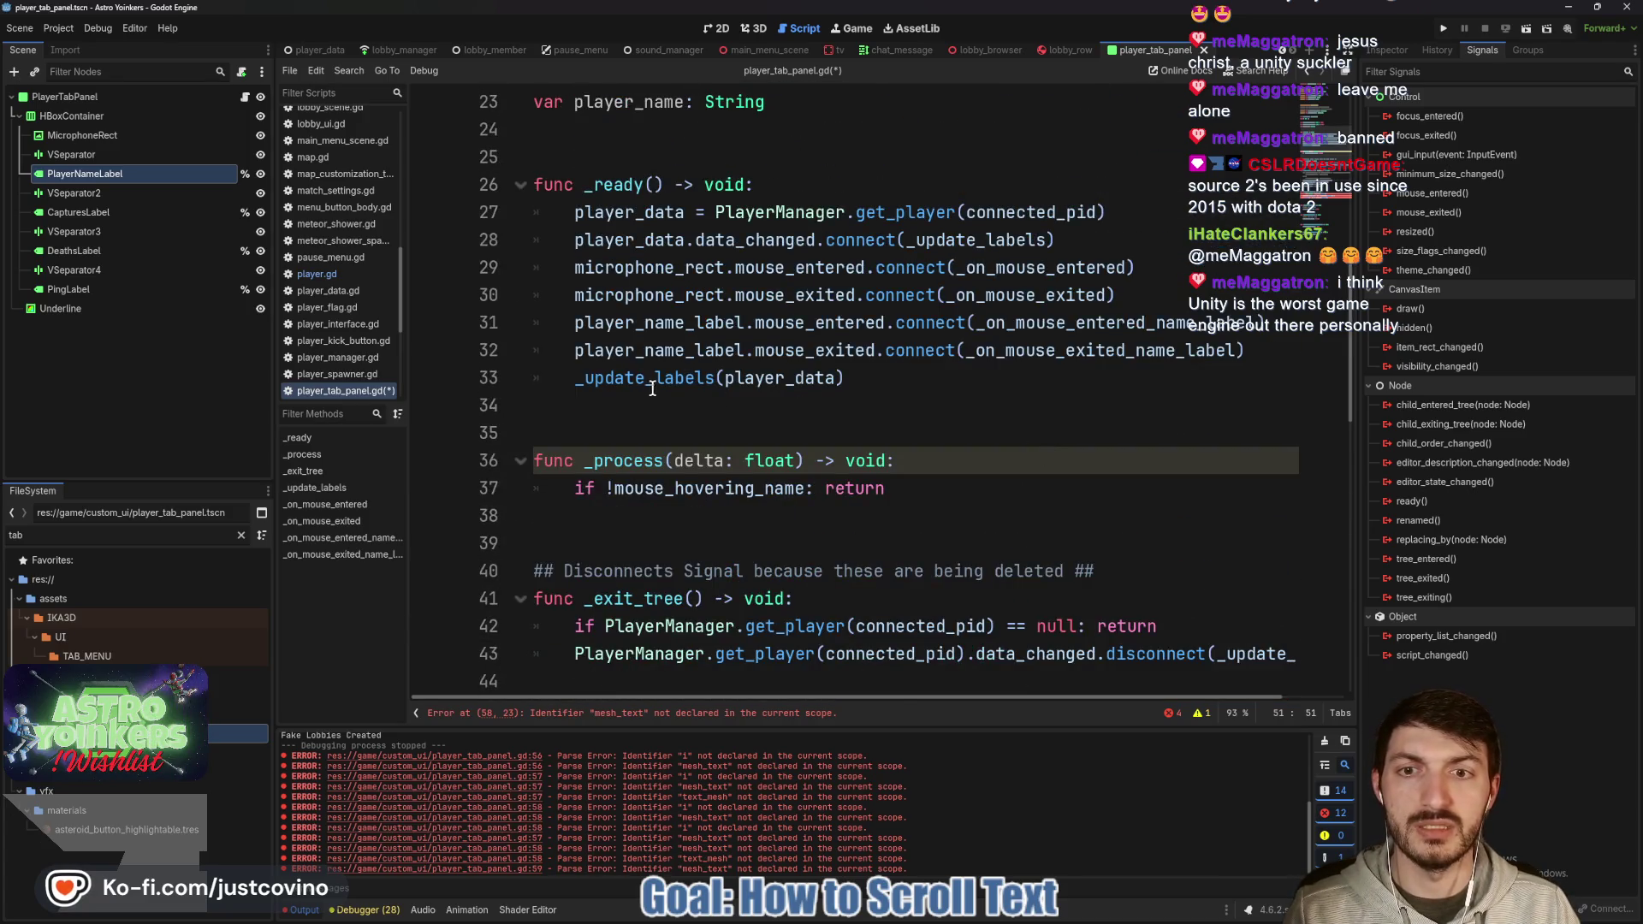
pyautogui.scroll(-5, 652, 389)
pyautogui.press('Return')
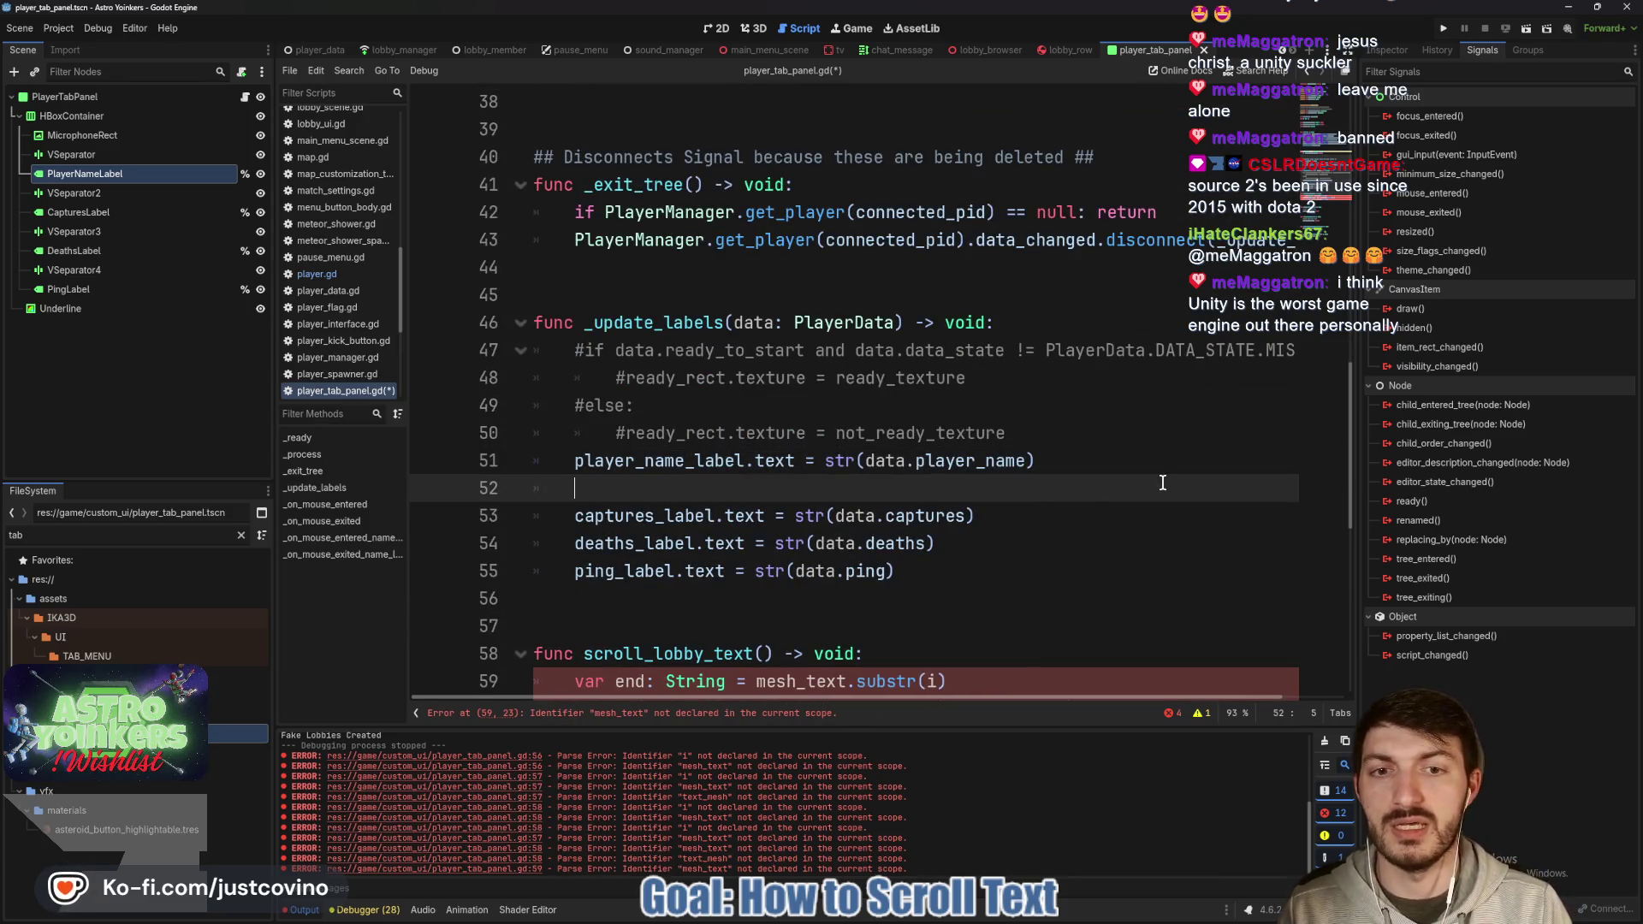
pyautogui.write('pl')
pyautogui.press('Return')
pyautogui.press('BackSpace')
pyautogui.press('BackSpace')
pyautogui.press('BackSpace')
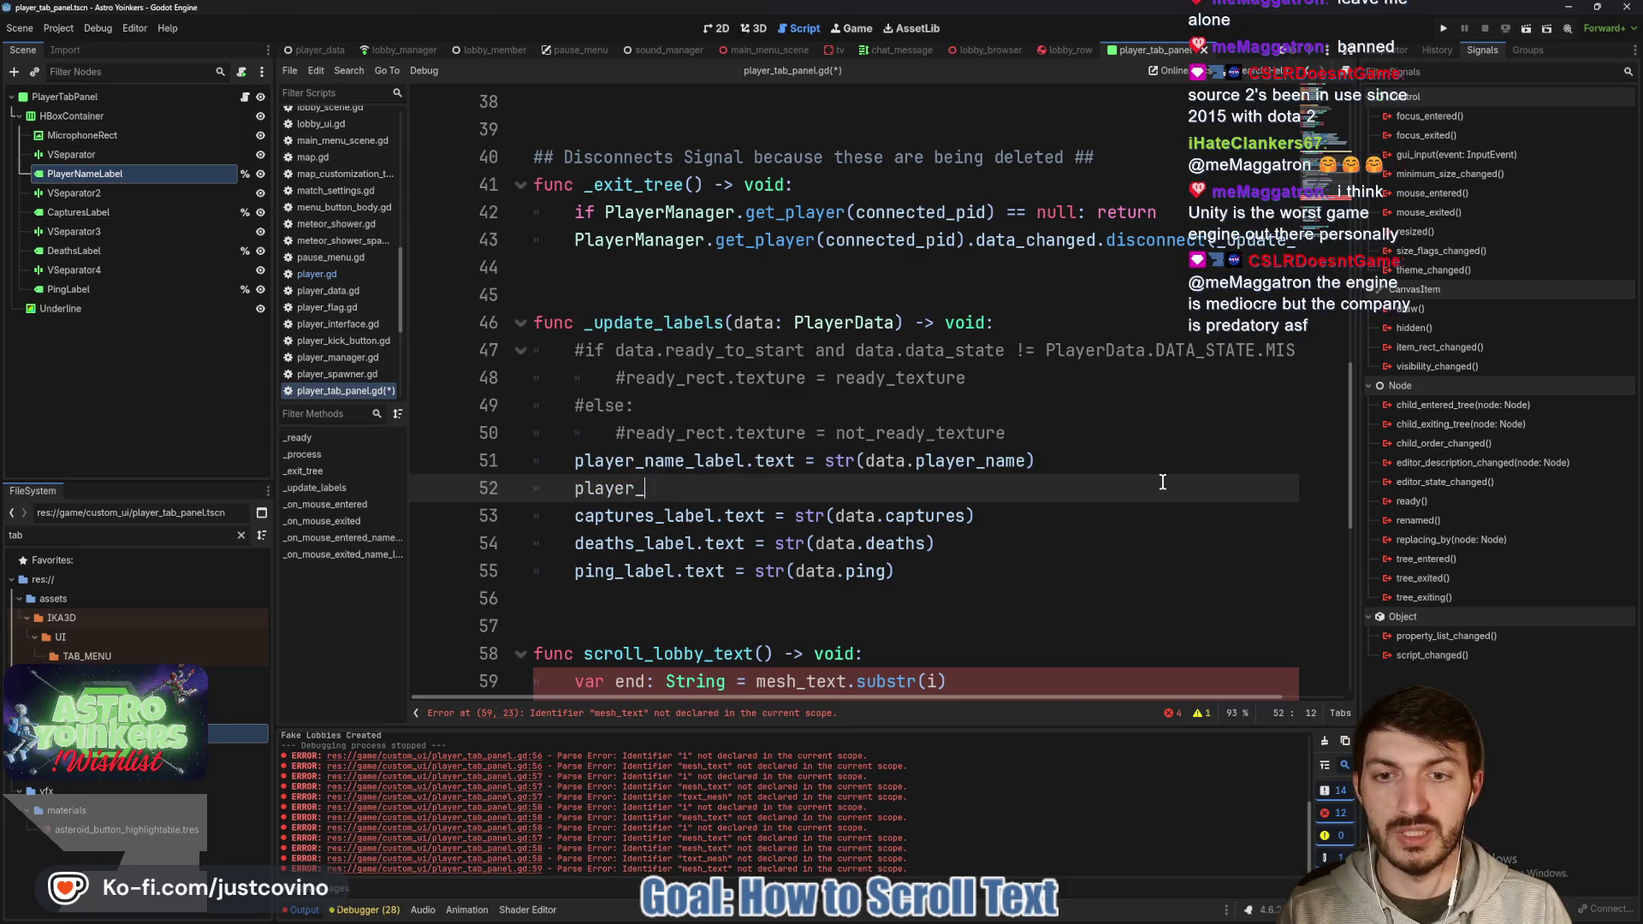
pyautogui.write('name = ')
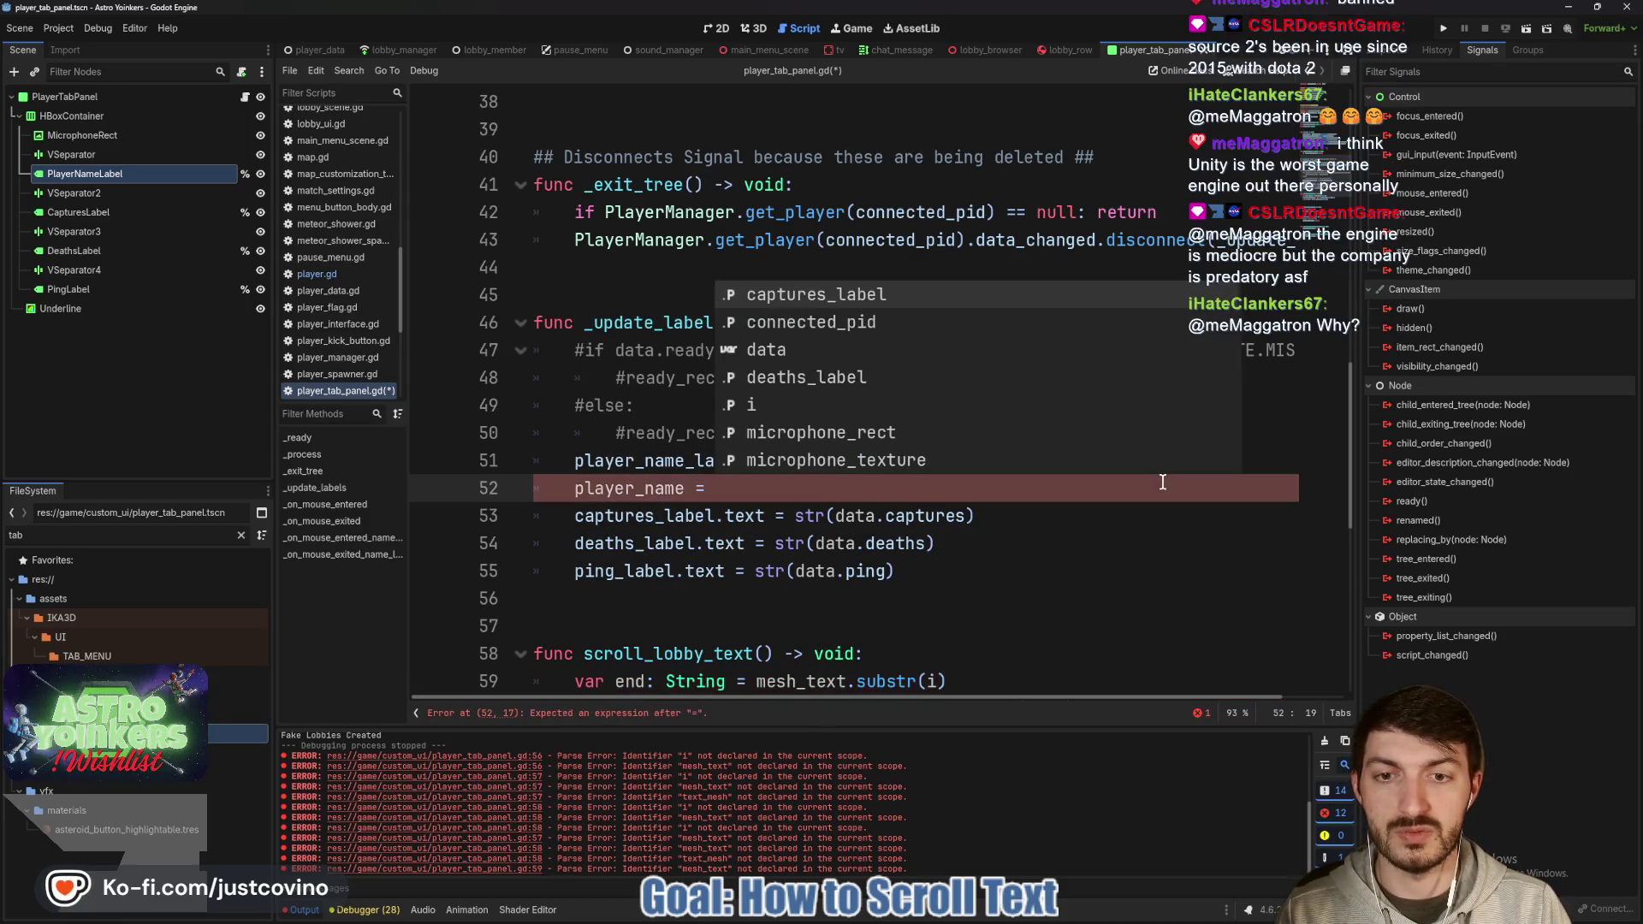
pyautogui.write('data.player')
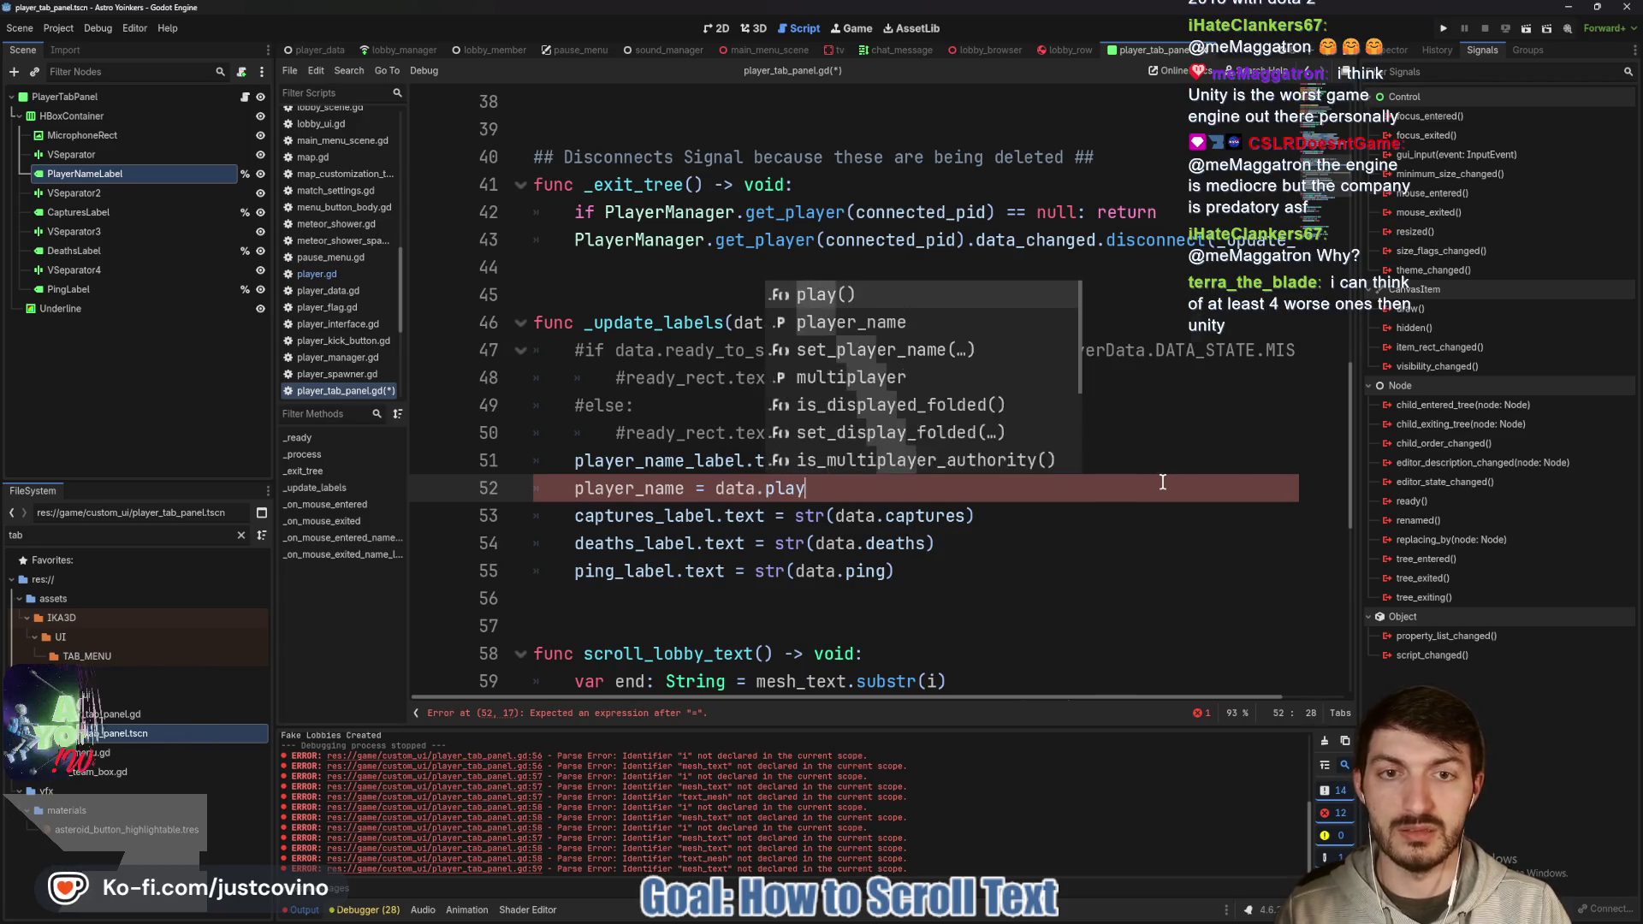
pyautogui.press('Return')
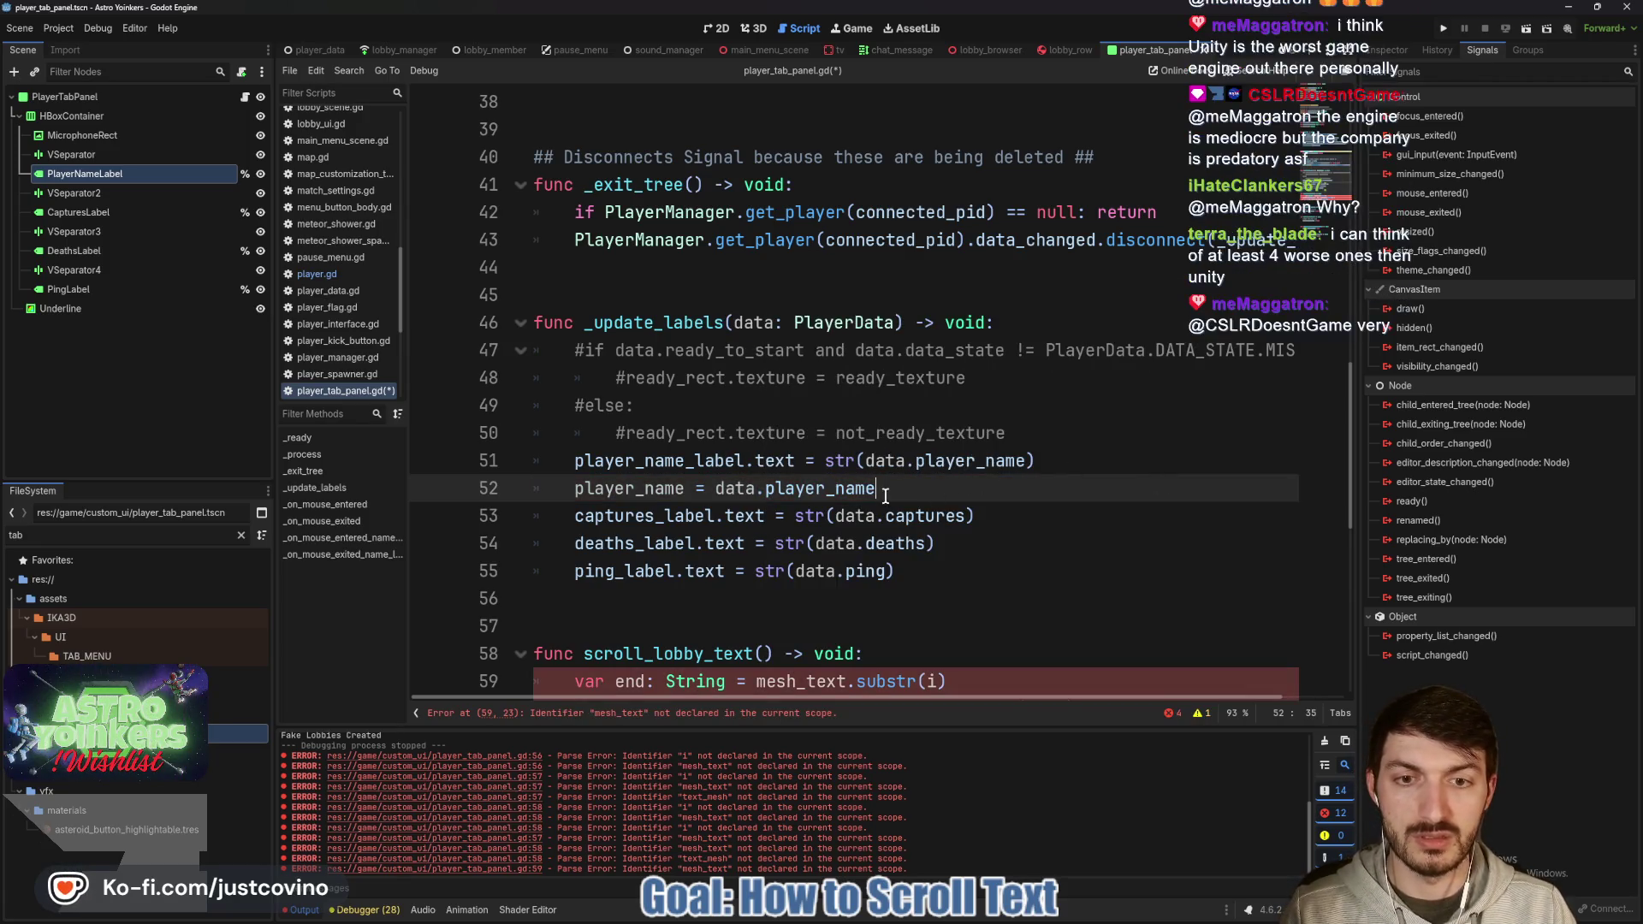
# Wrap data.player_name in str() on line 52 and save player_tab_panel.gd.
pyautogui.moveTo(743, 487); pyautogui.dragTo(889, 486)
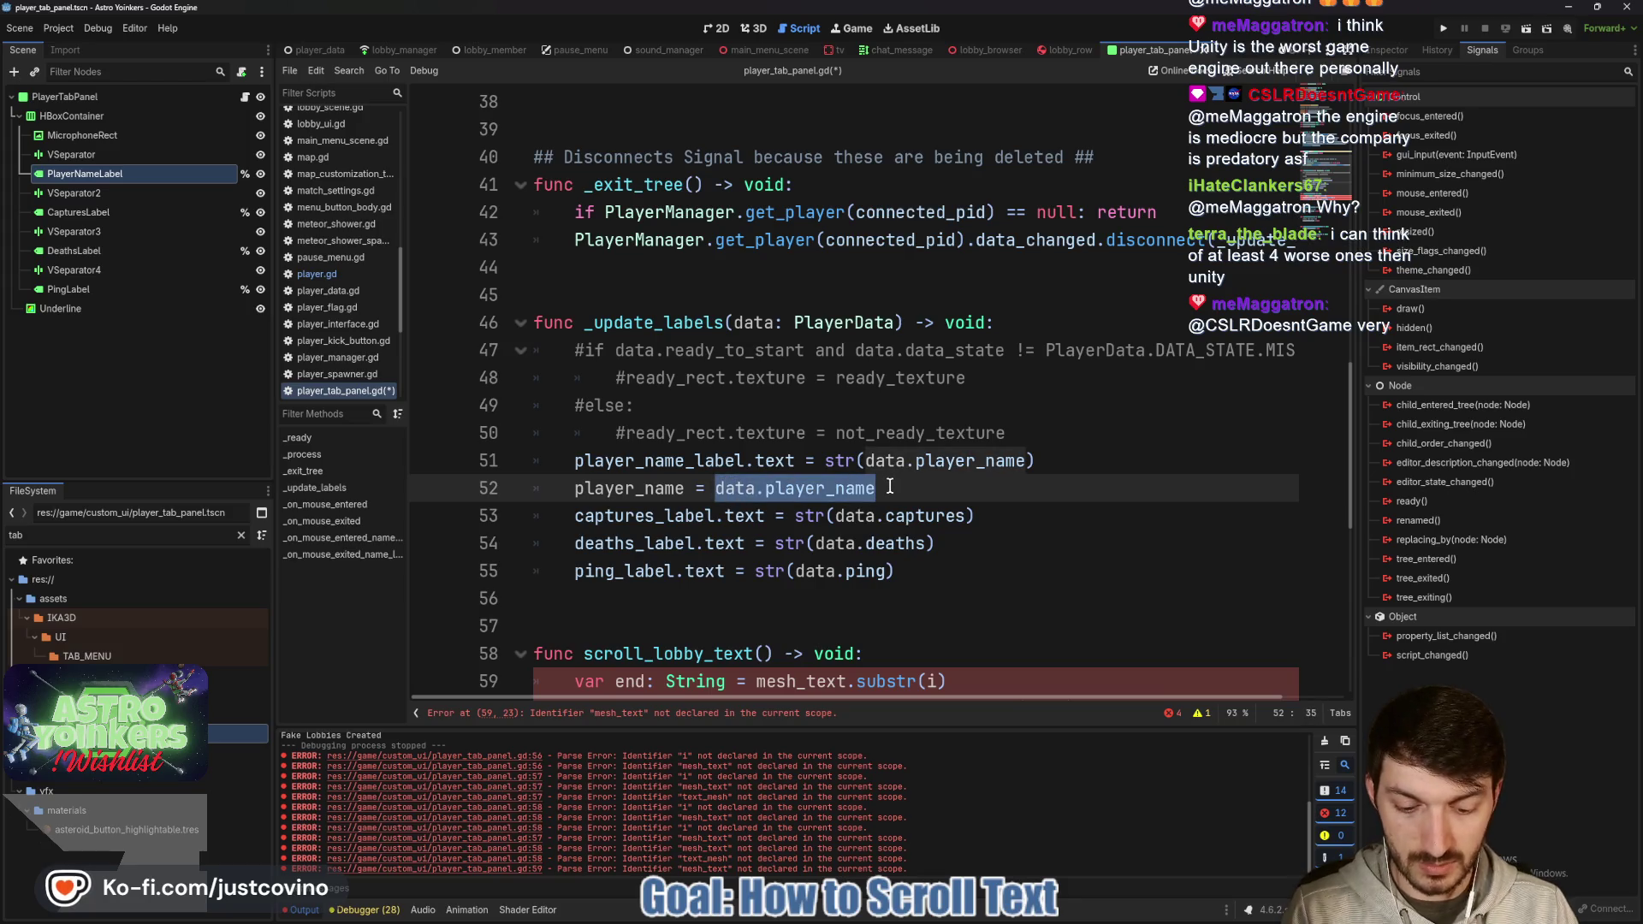
pyautogui.write('(')
pyautogui.press('Left')
pyautogui.press('Left')
pyautogui.write('str')
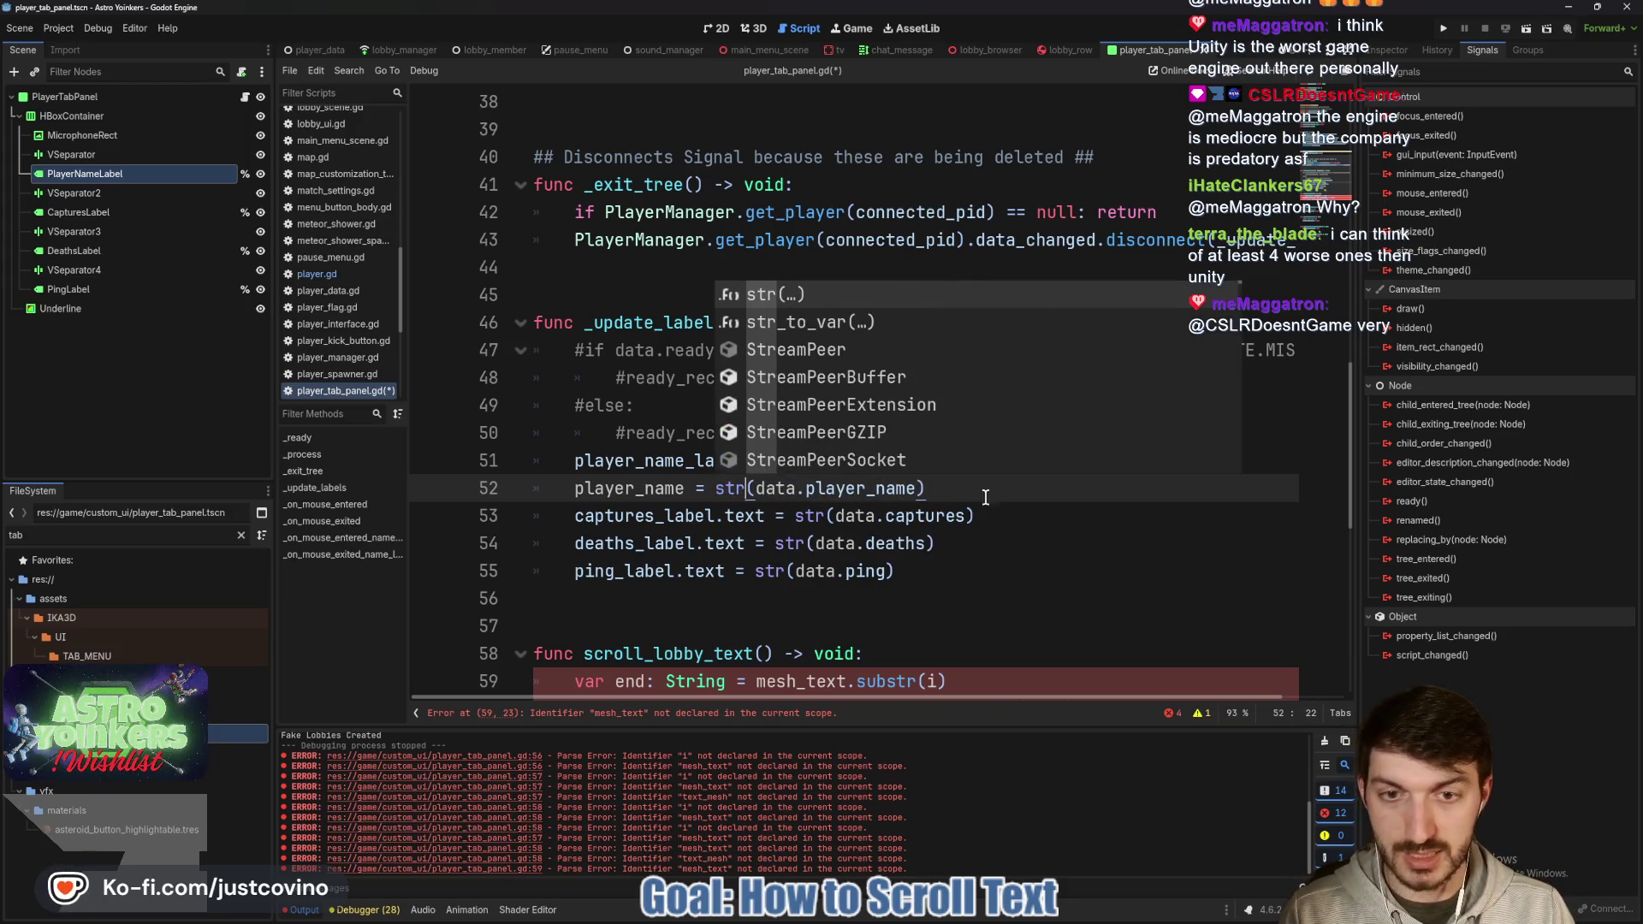
pyautogui.click(1006, 497)
pyautogui.hotkey('ctrl', 's')
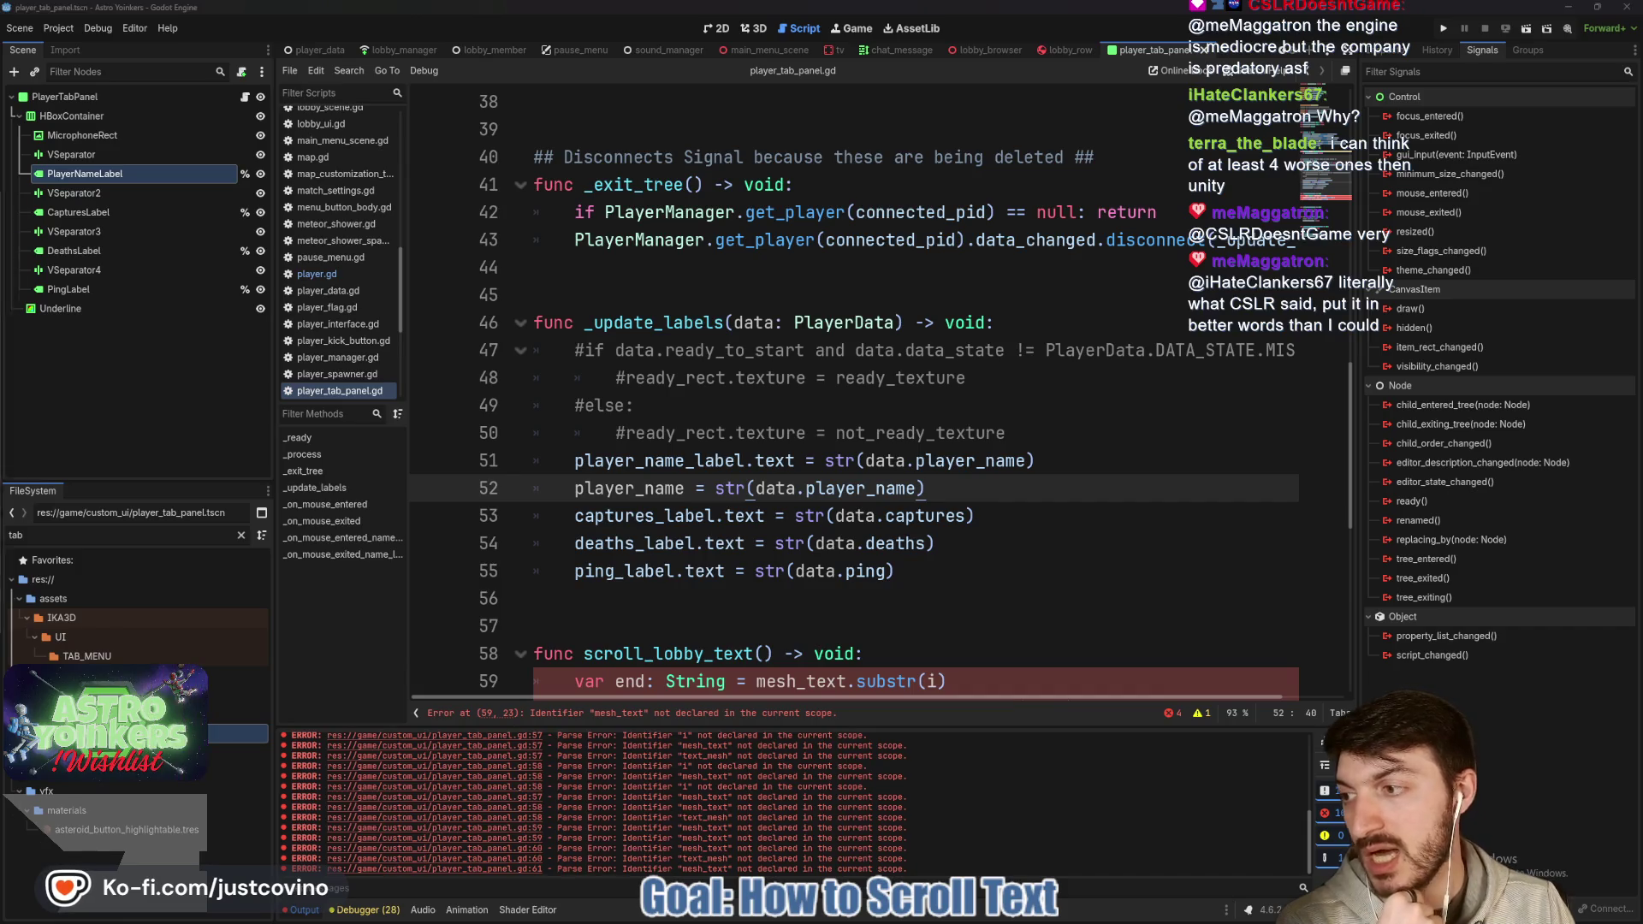
pyautogui.hotkey('alt', 'Tab')
pyautogui.scroll(1, 565, 282)
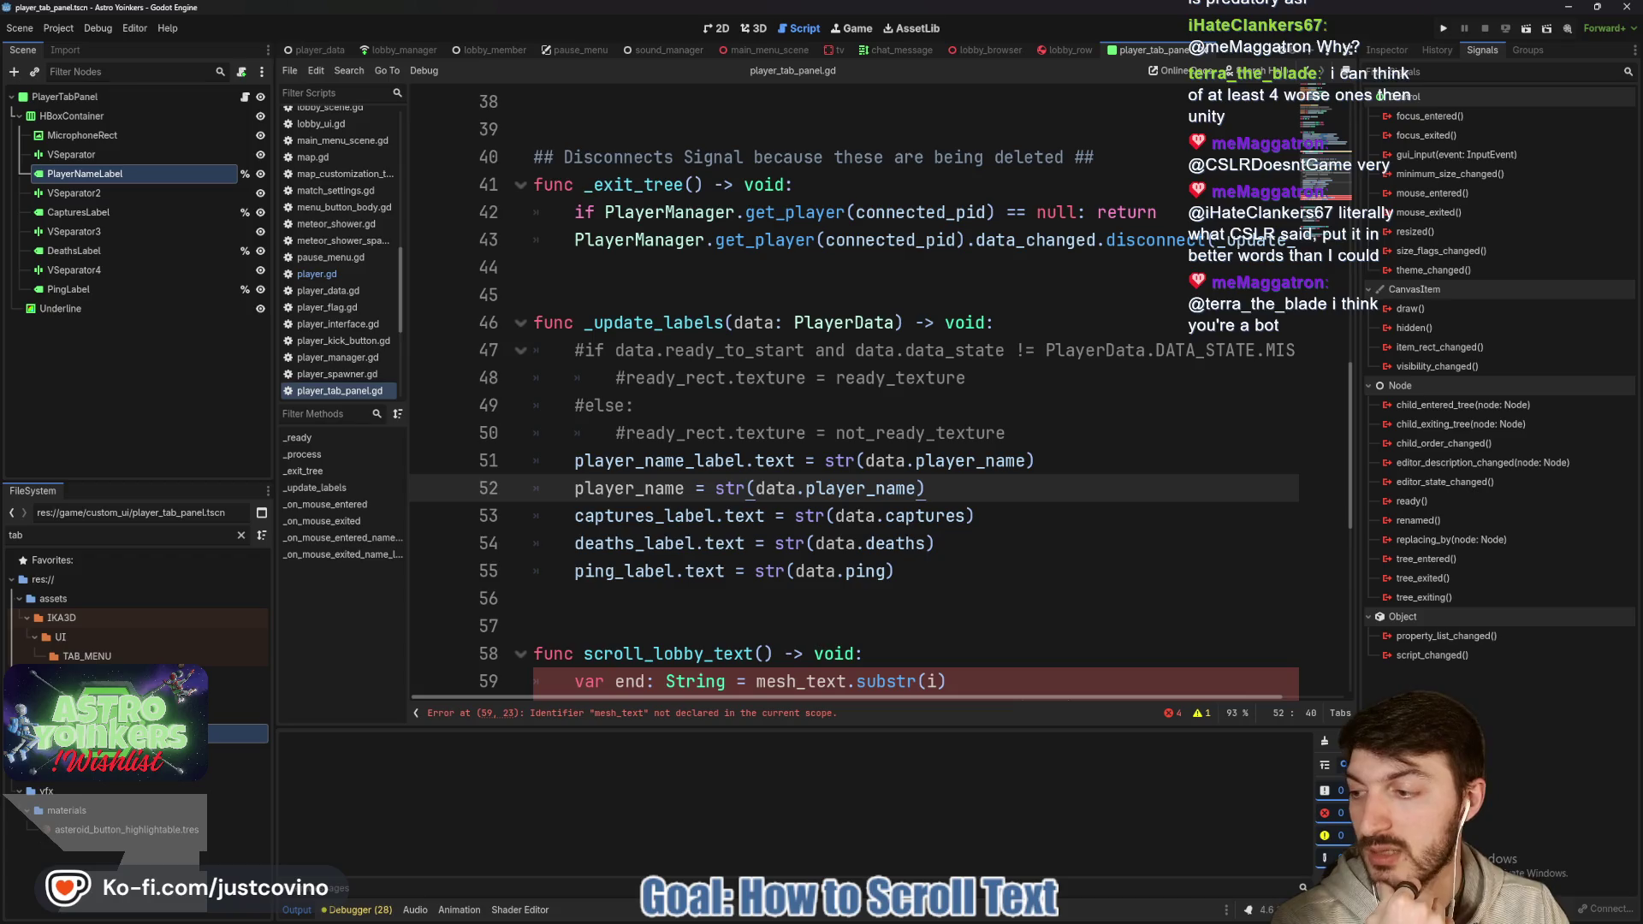
pyautogui.hotkey('alt', 'Tab')
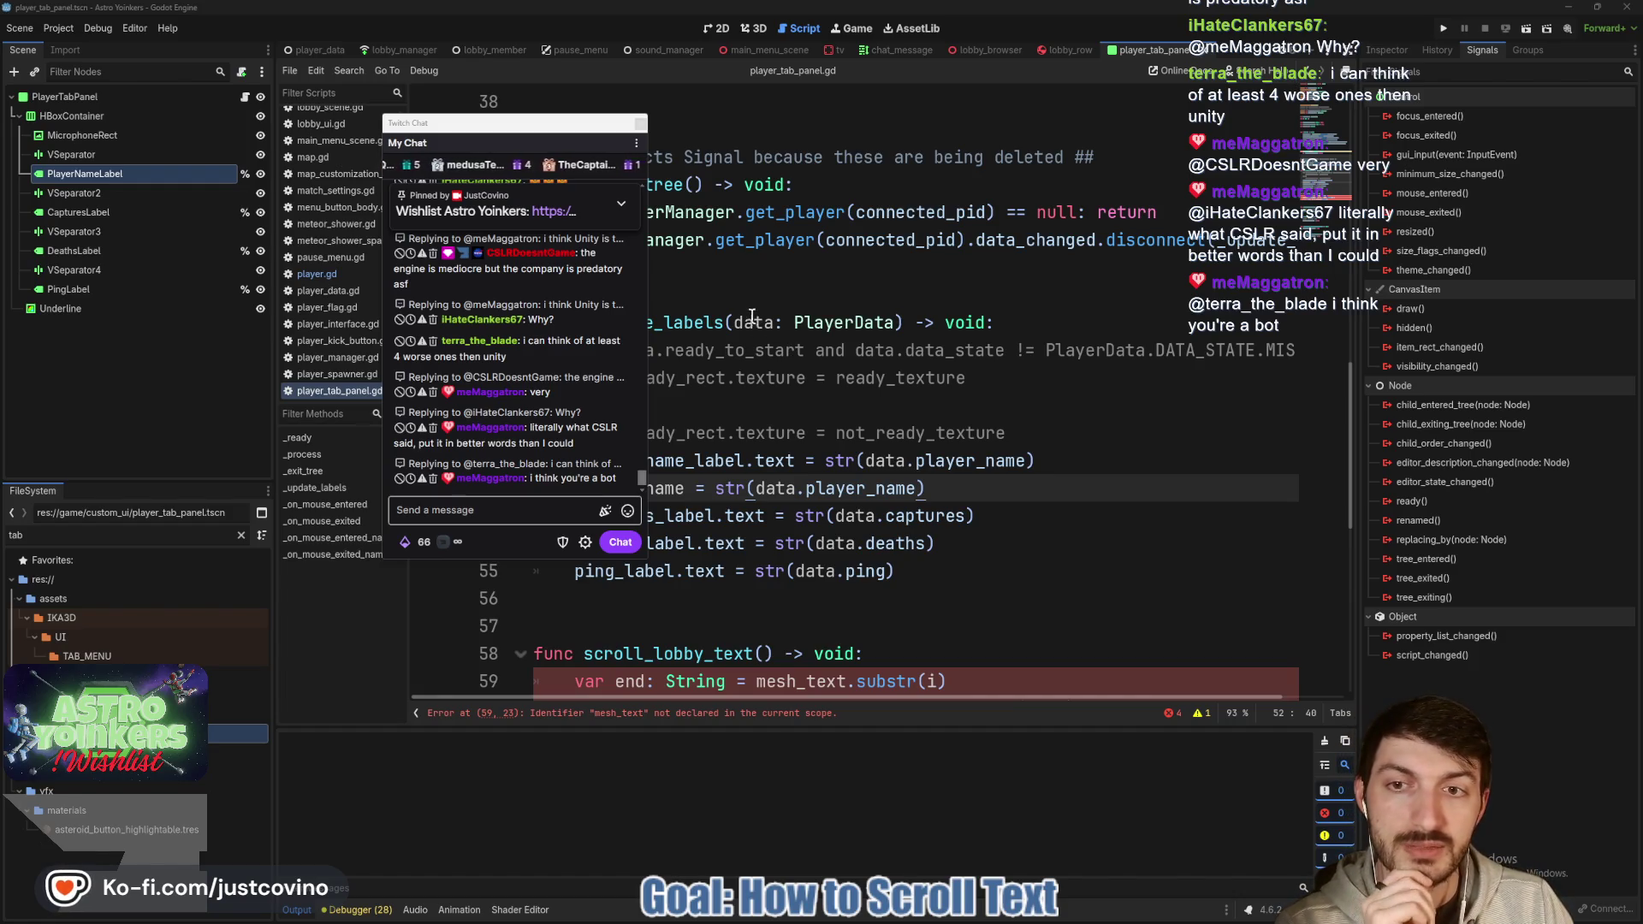
pyautogui.moveTo(511, 127); pyautogui.dragTo(431, 121)
pyautogui.click(560, 117)
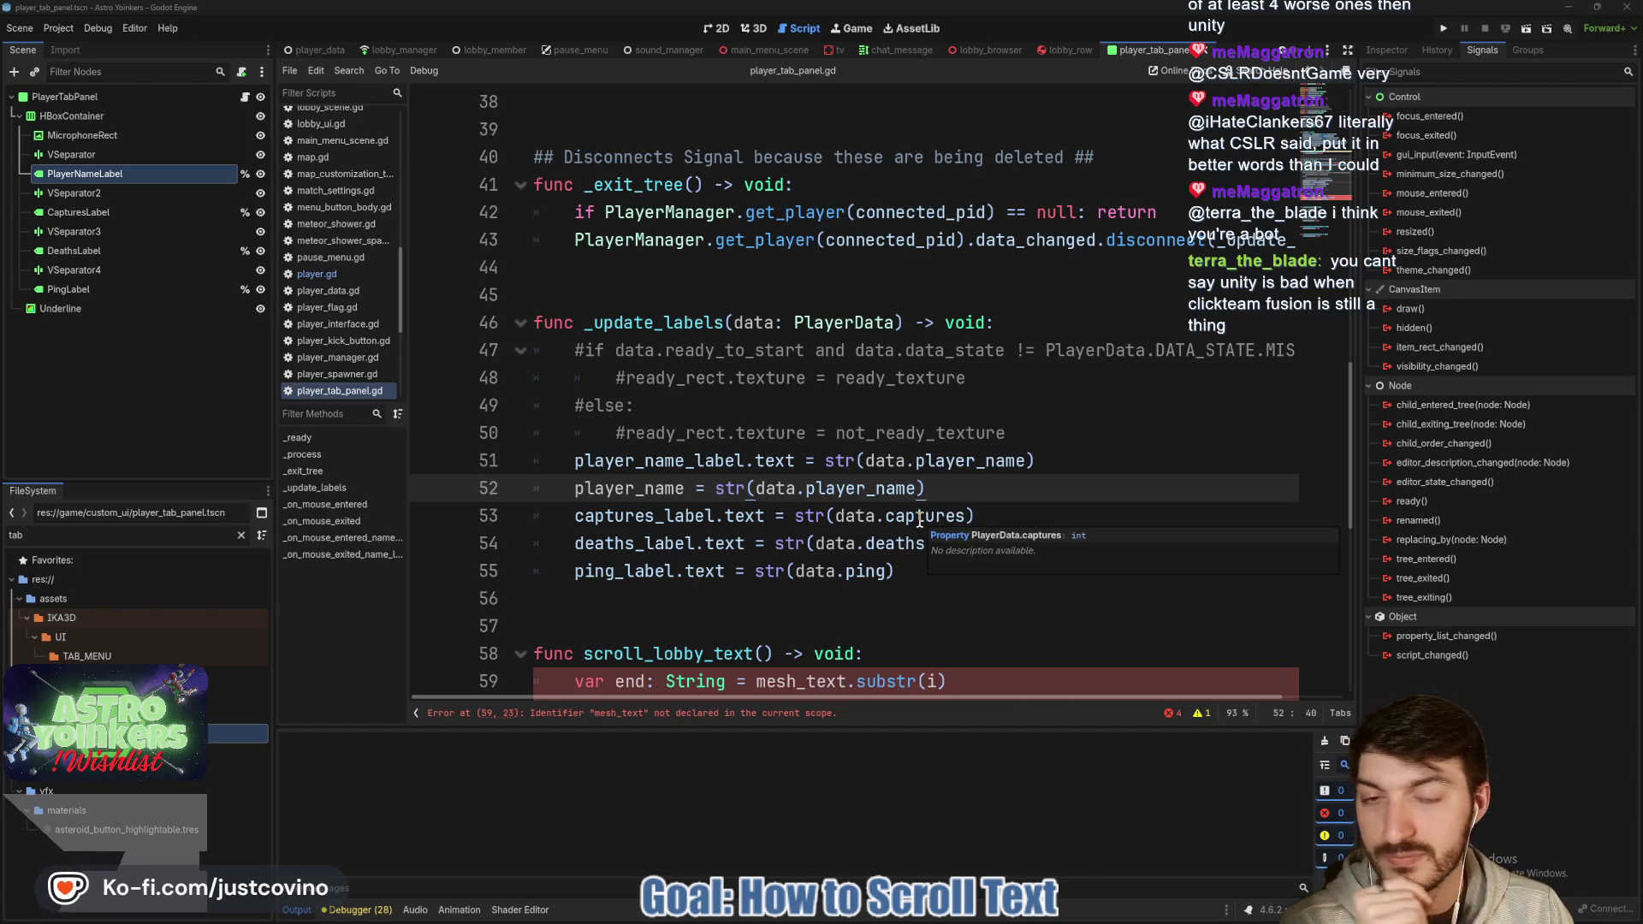
pyautogui.scroll(-3, 902, 484)
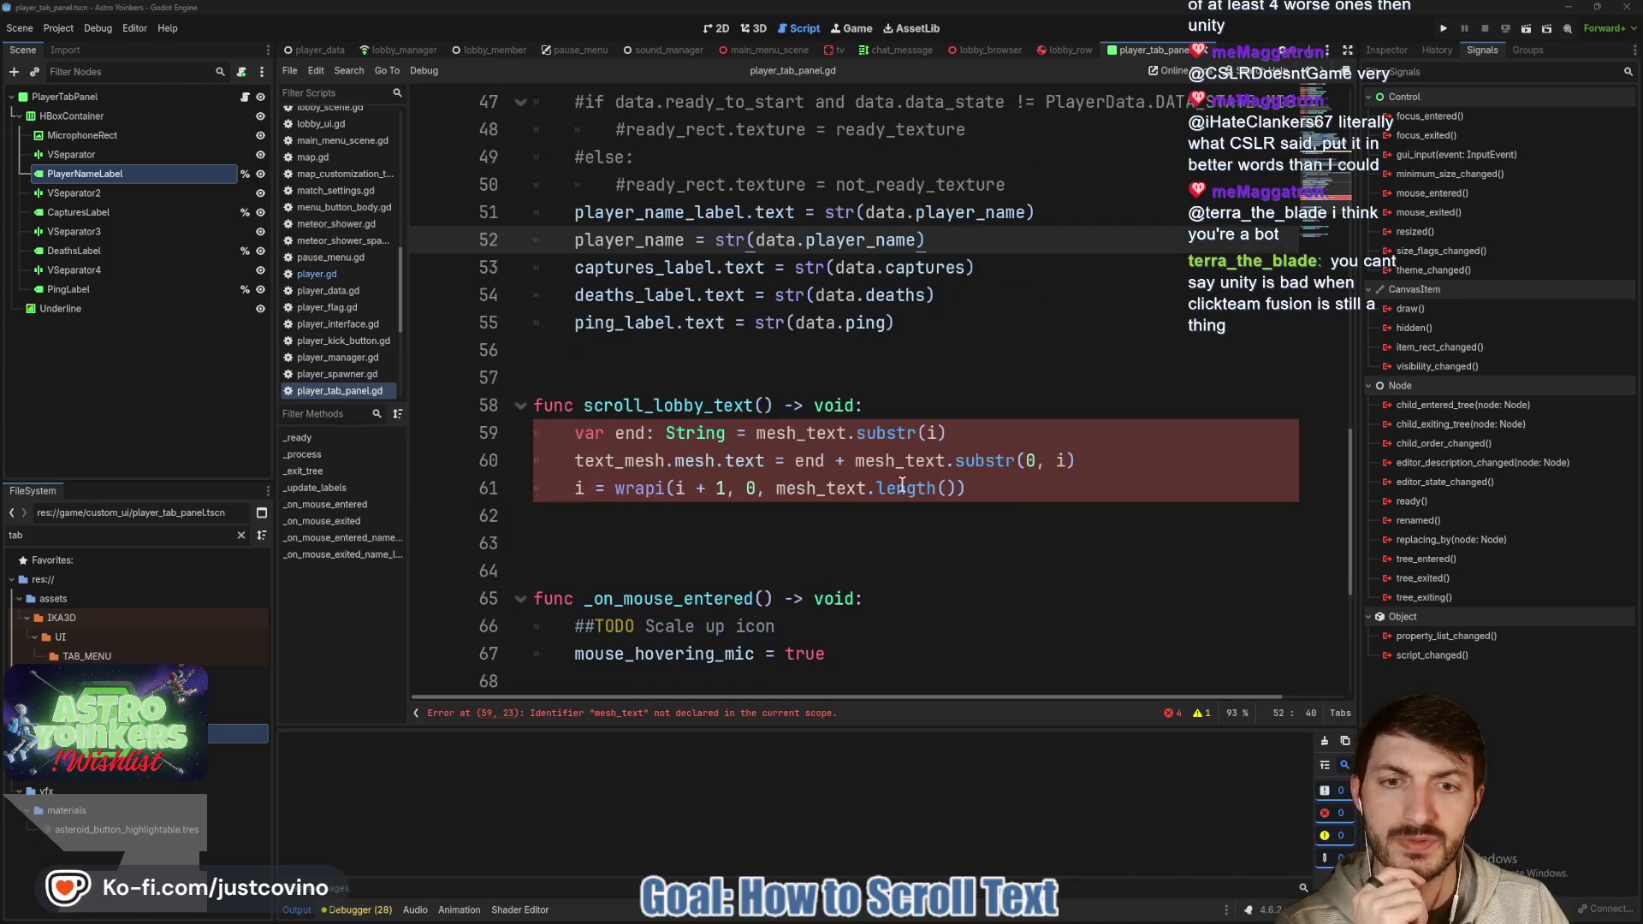
# Replace mesh_text with player_name on lines 59 and 60 of scroll_lobby_text.
pyautogui.doubleClick(802, 433)
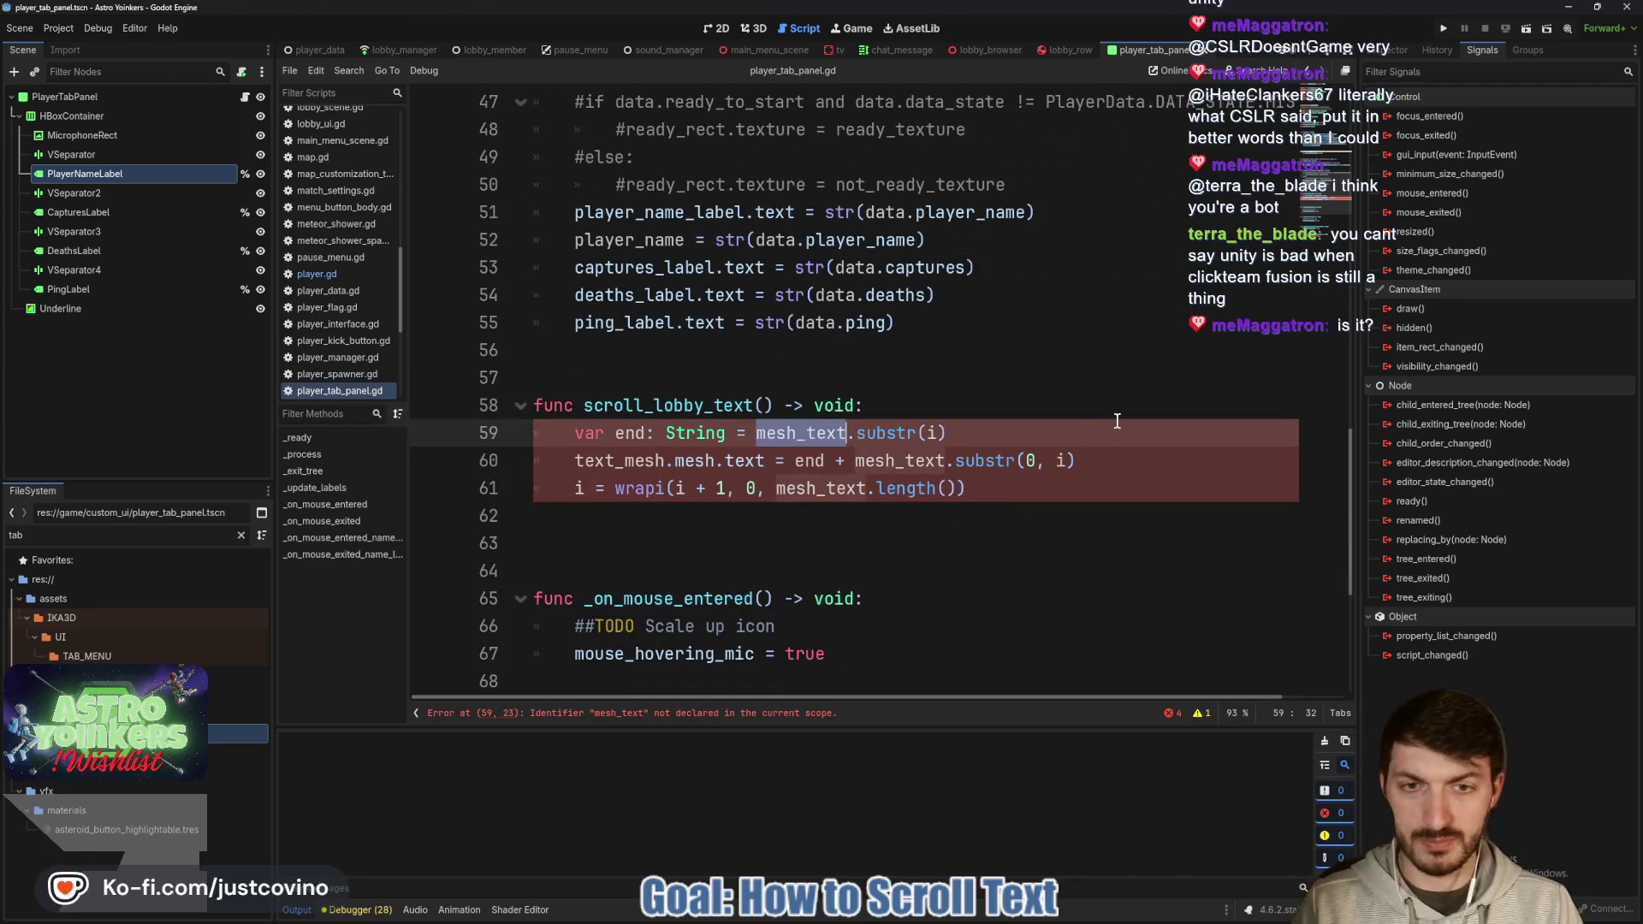
pyautogui.write('player_name')
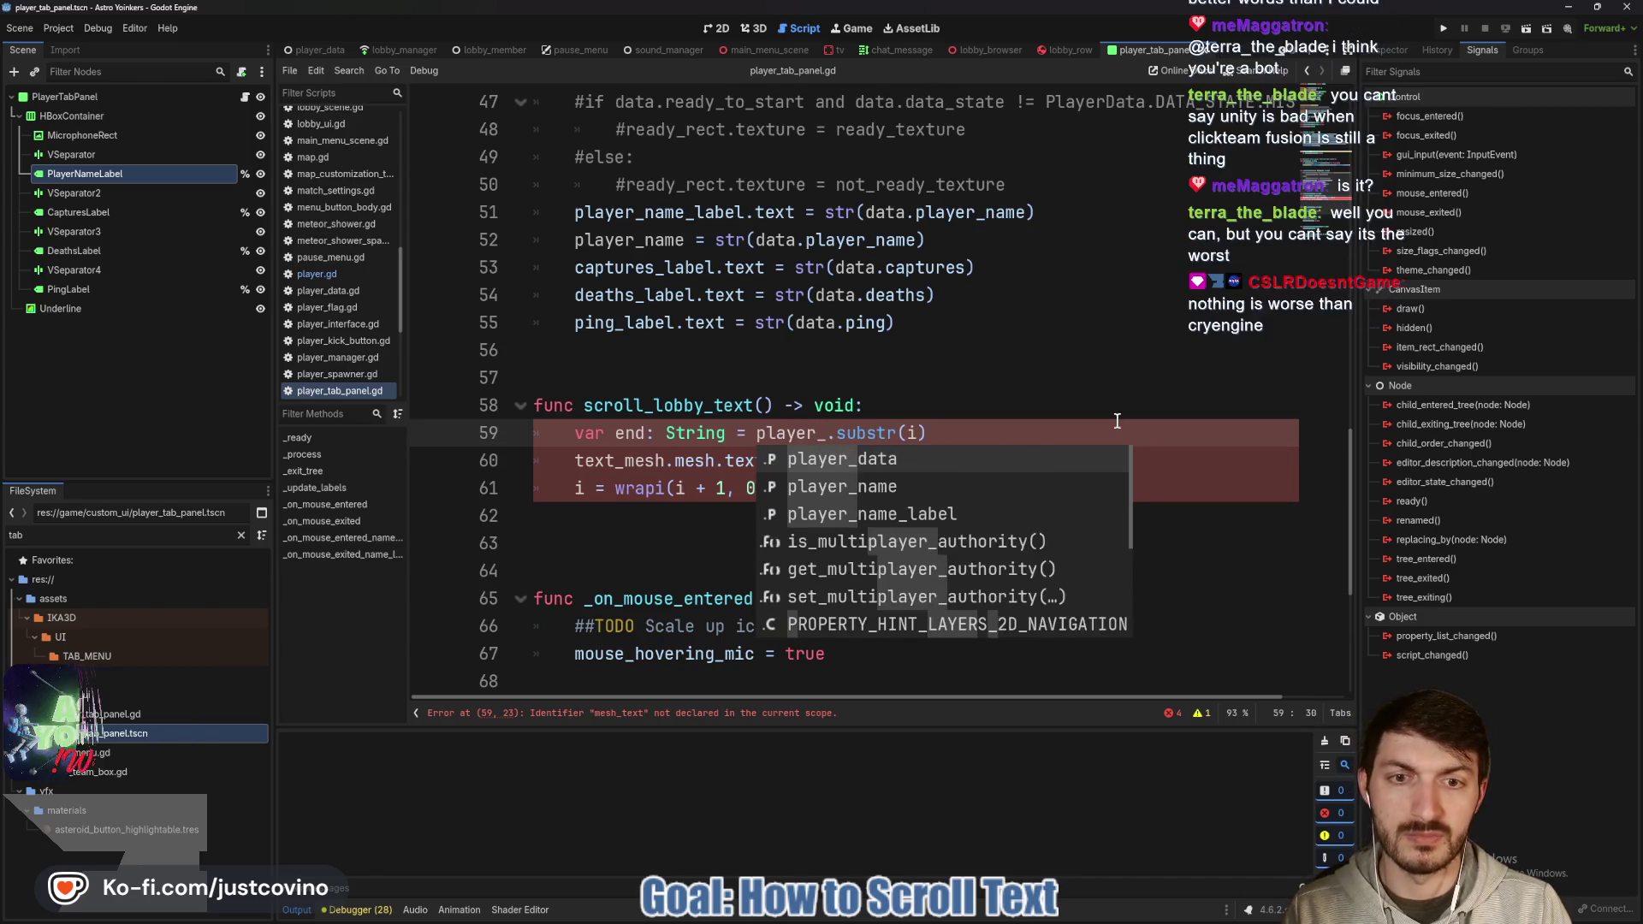
pyautogui.click(1116, 421)
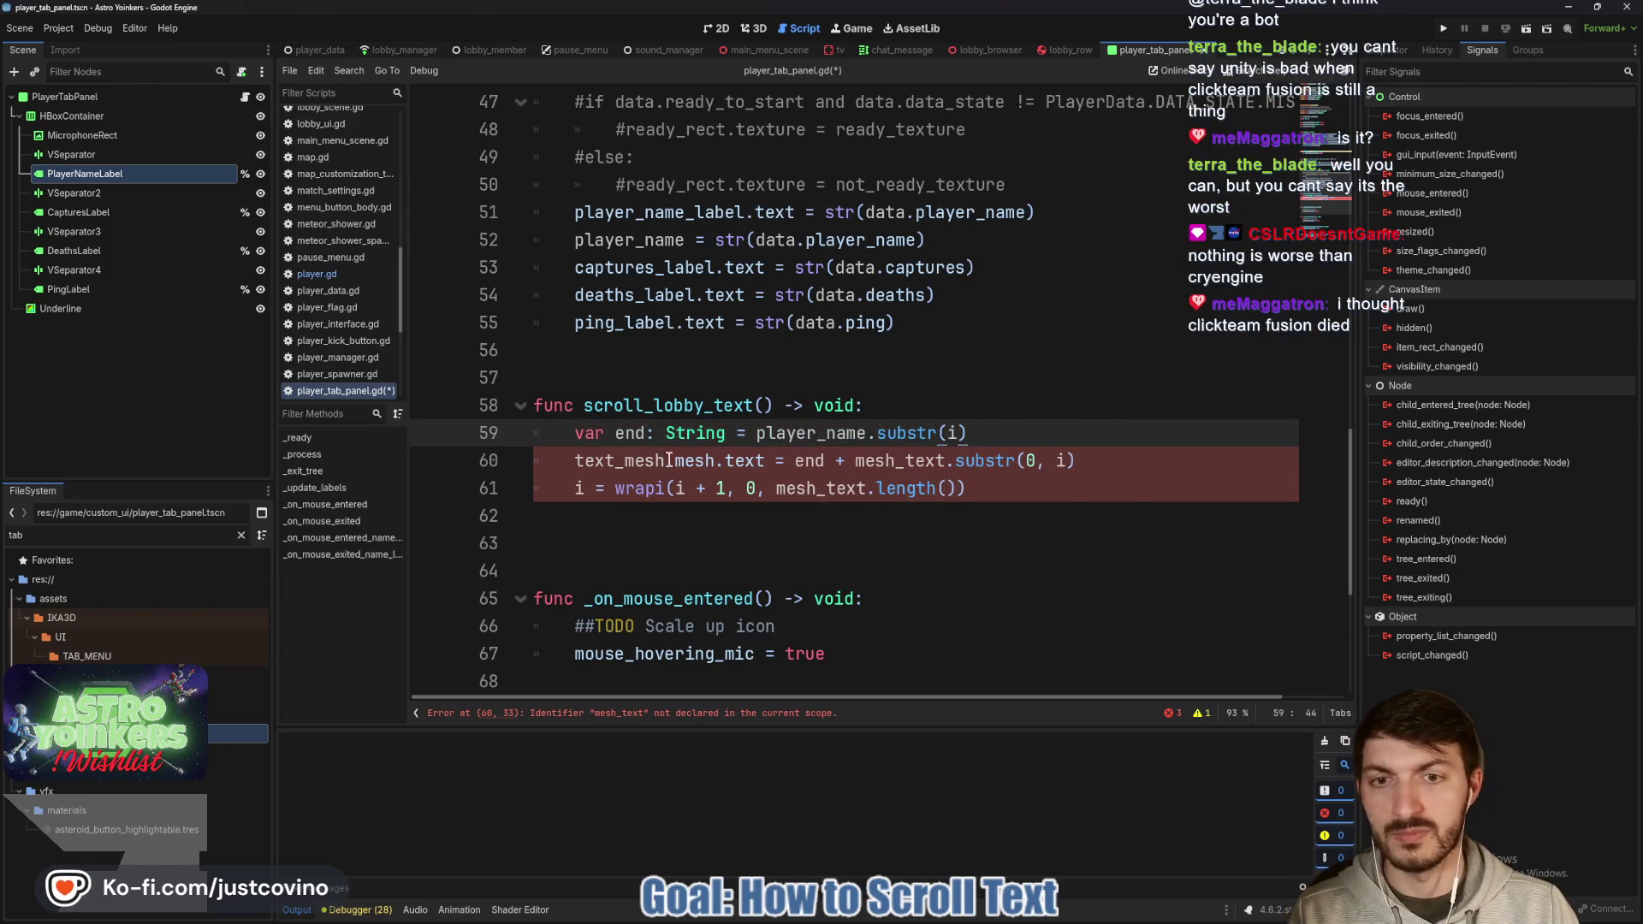
pyautogui.doubleClick(880, 462)
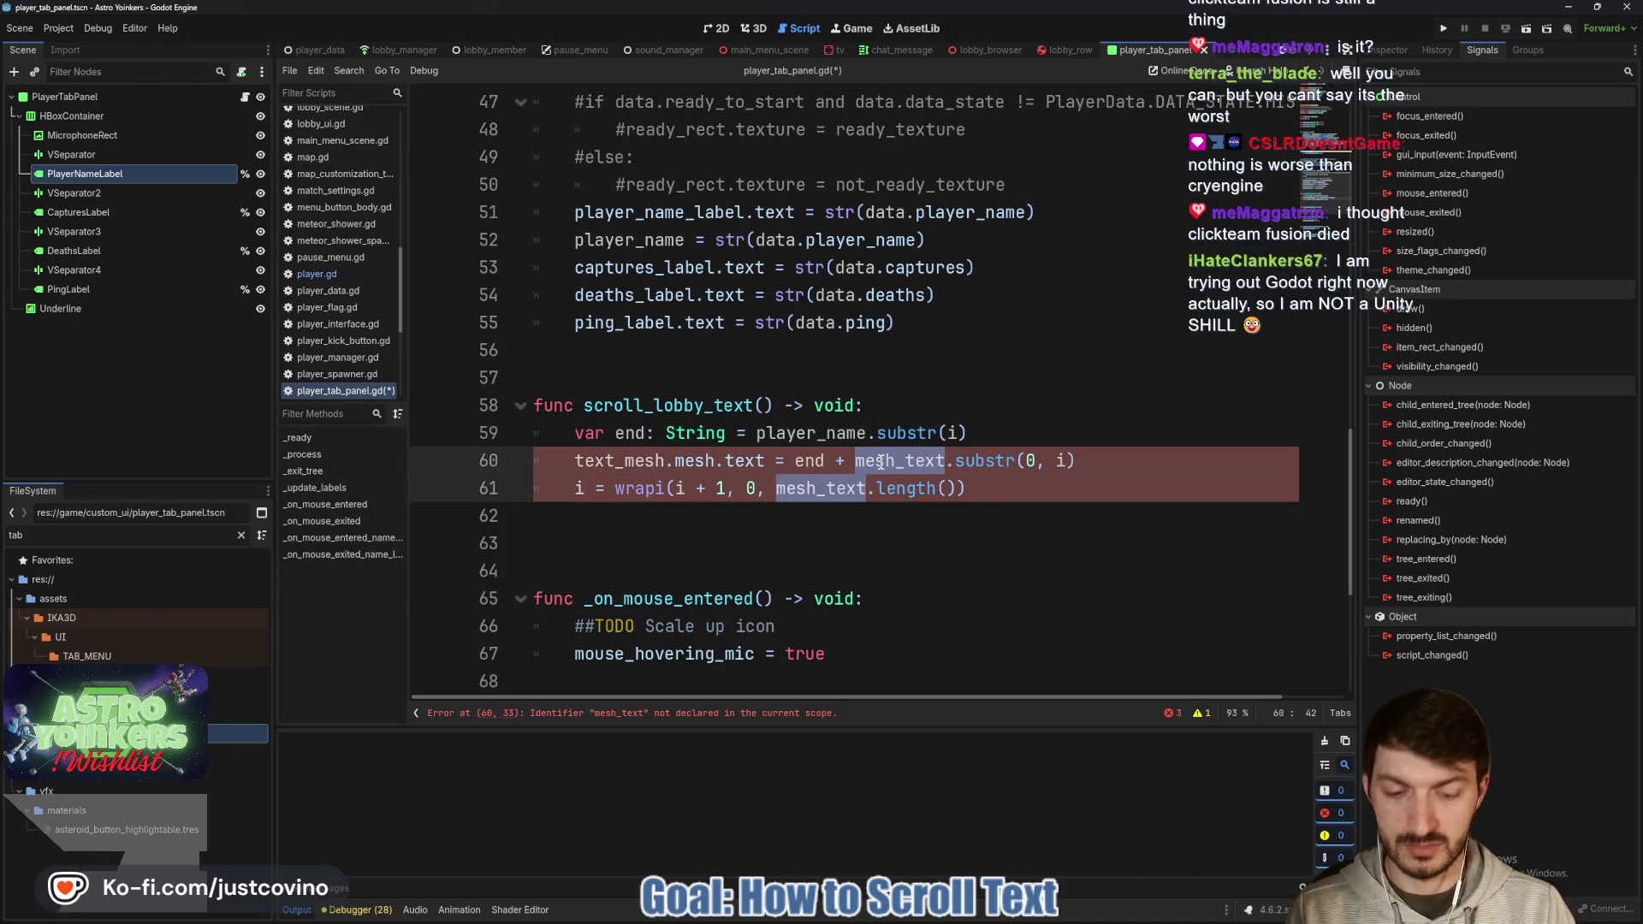
pyautogui.write('player_name')
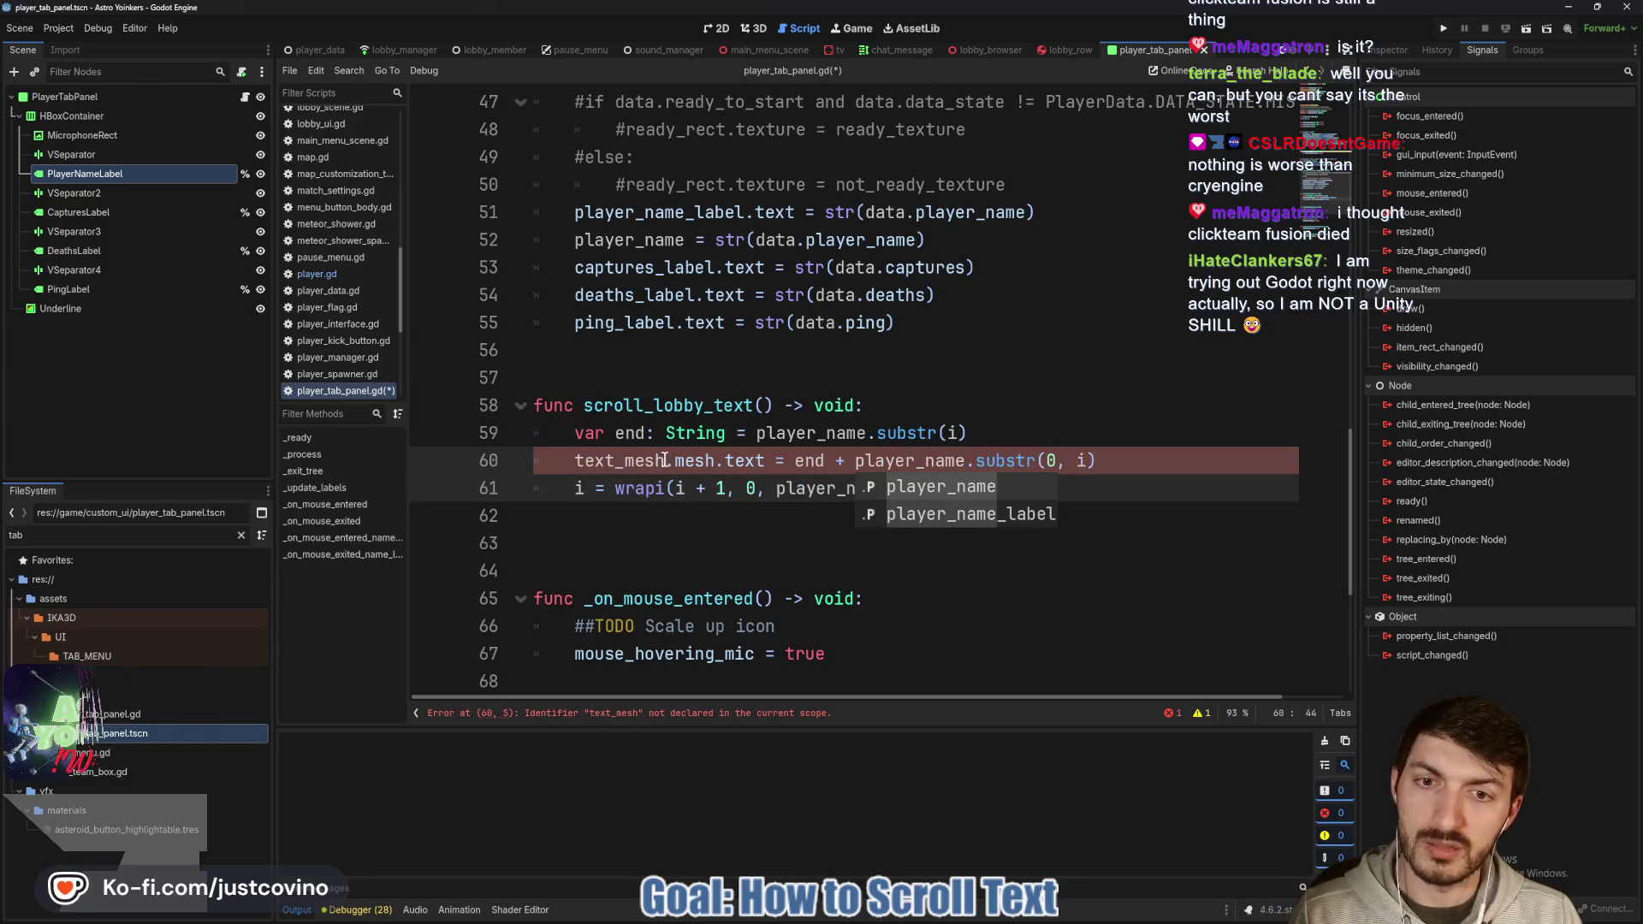
# Swap the text_mesh.mesh reference on line 60 for player_name_label and save.
pyautogui.moveTo(715, 462); pyautogui.dragTo(575, 462)
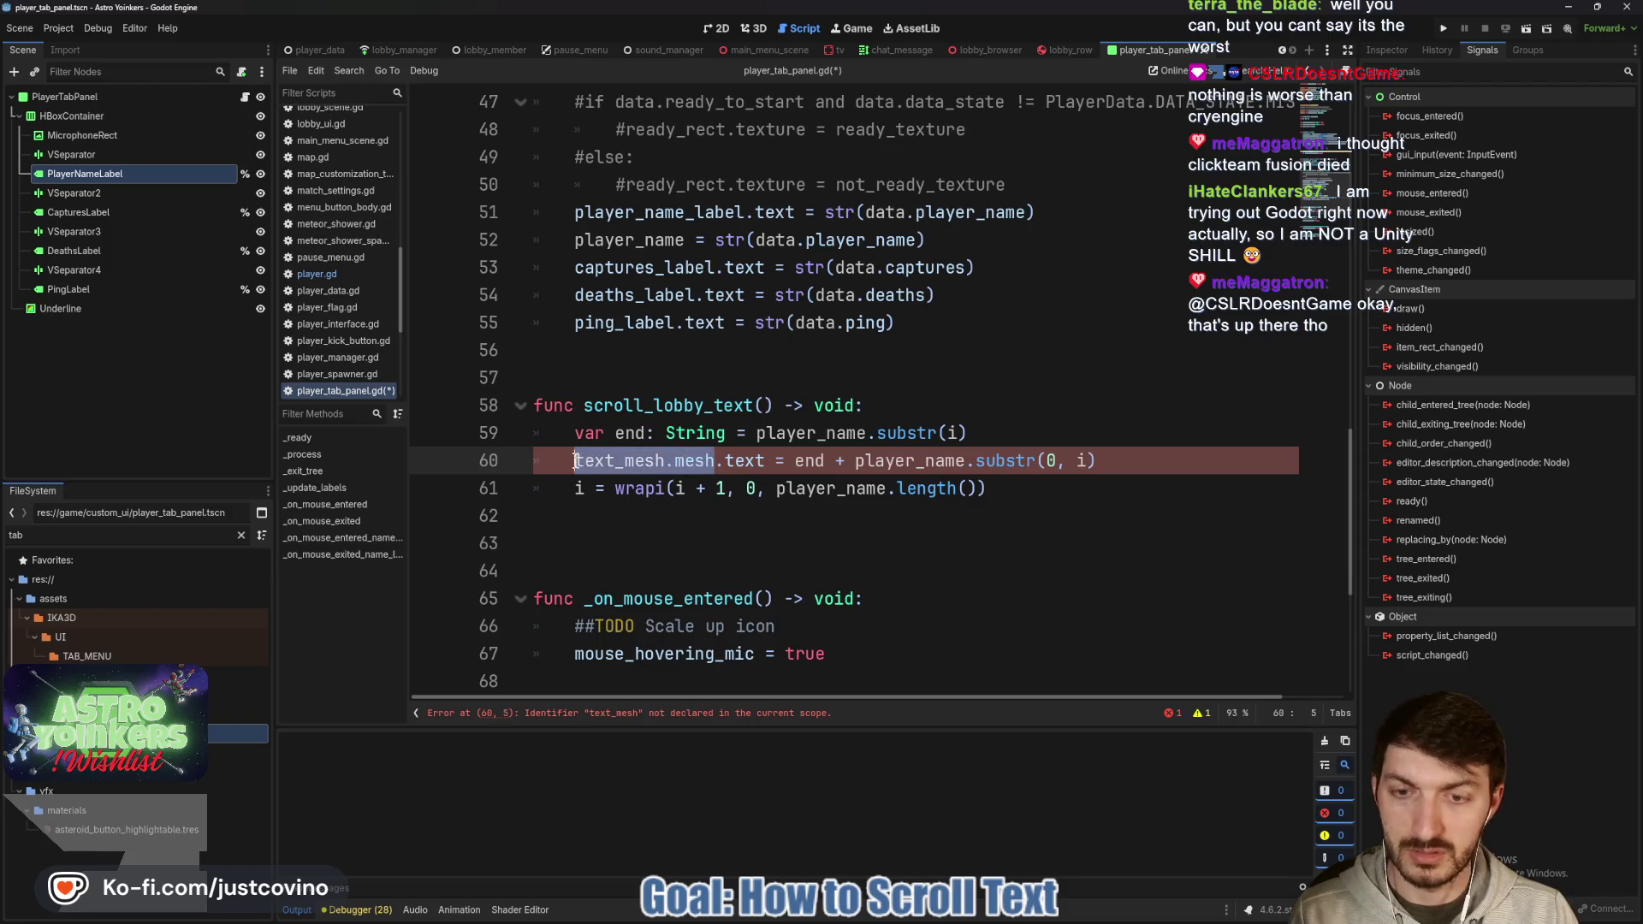
pyautogui.write('player')
pyautogui.press('Down')
pyautogui.press('Down')
pyautogui.press('Return')
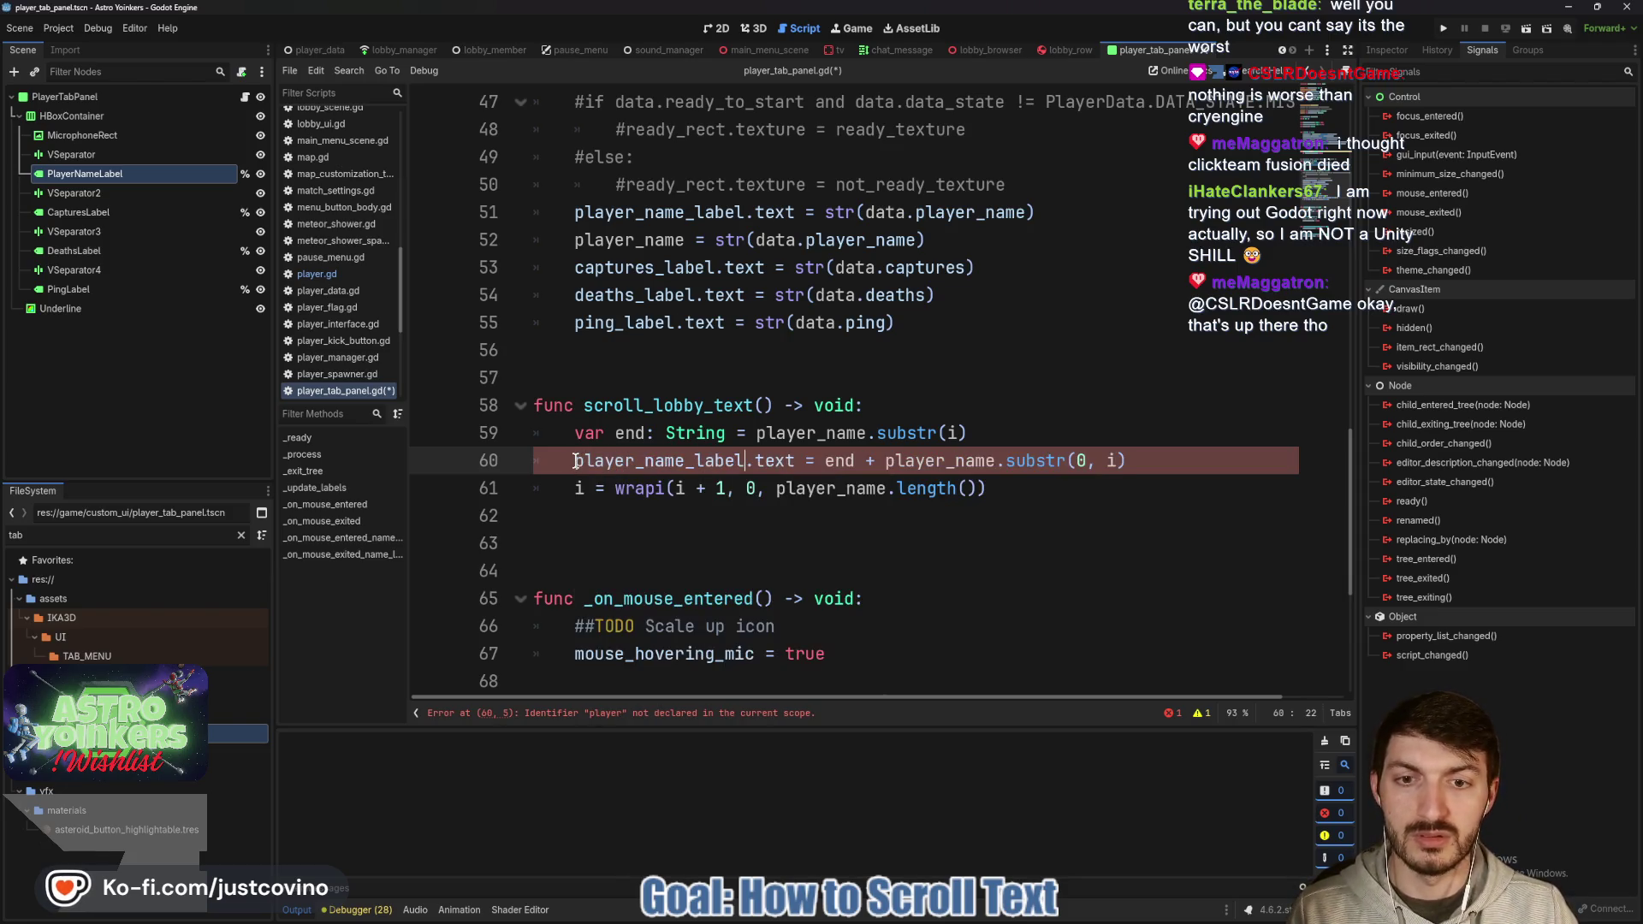
pyautogui.click(1045, 491)
pyautogui.hotkey('ctrl', 's')
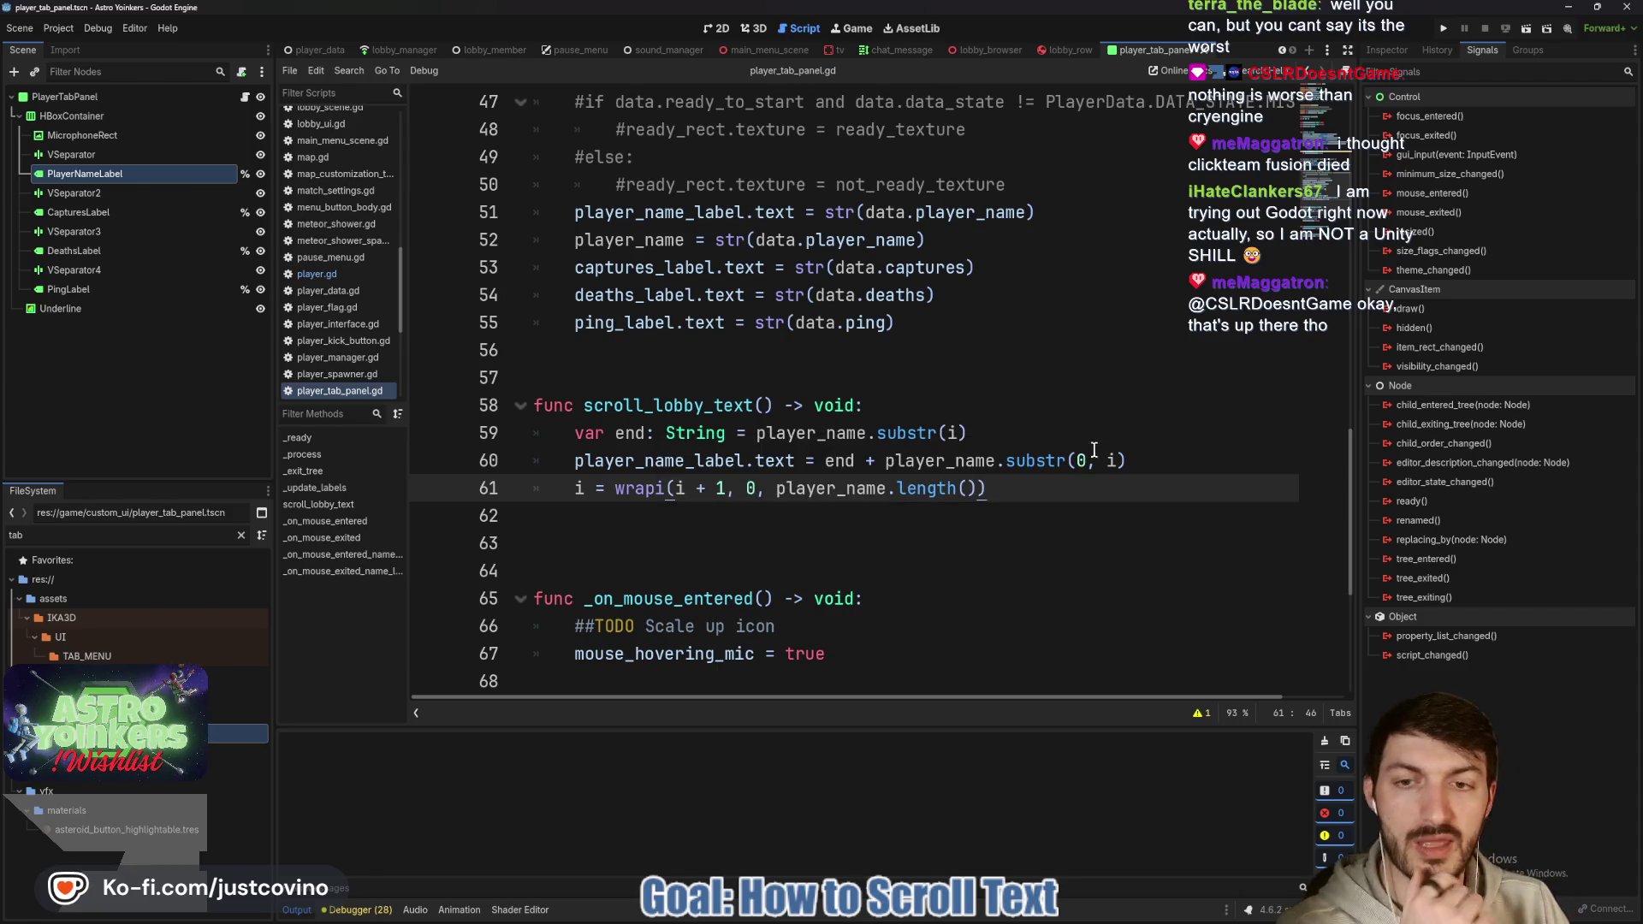
# Scroll down to line 80 in the mouse-exited handler.
pyautogui.scroll(-2, 1020, 403)
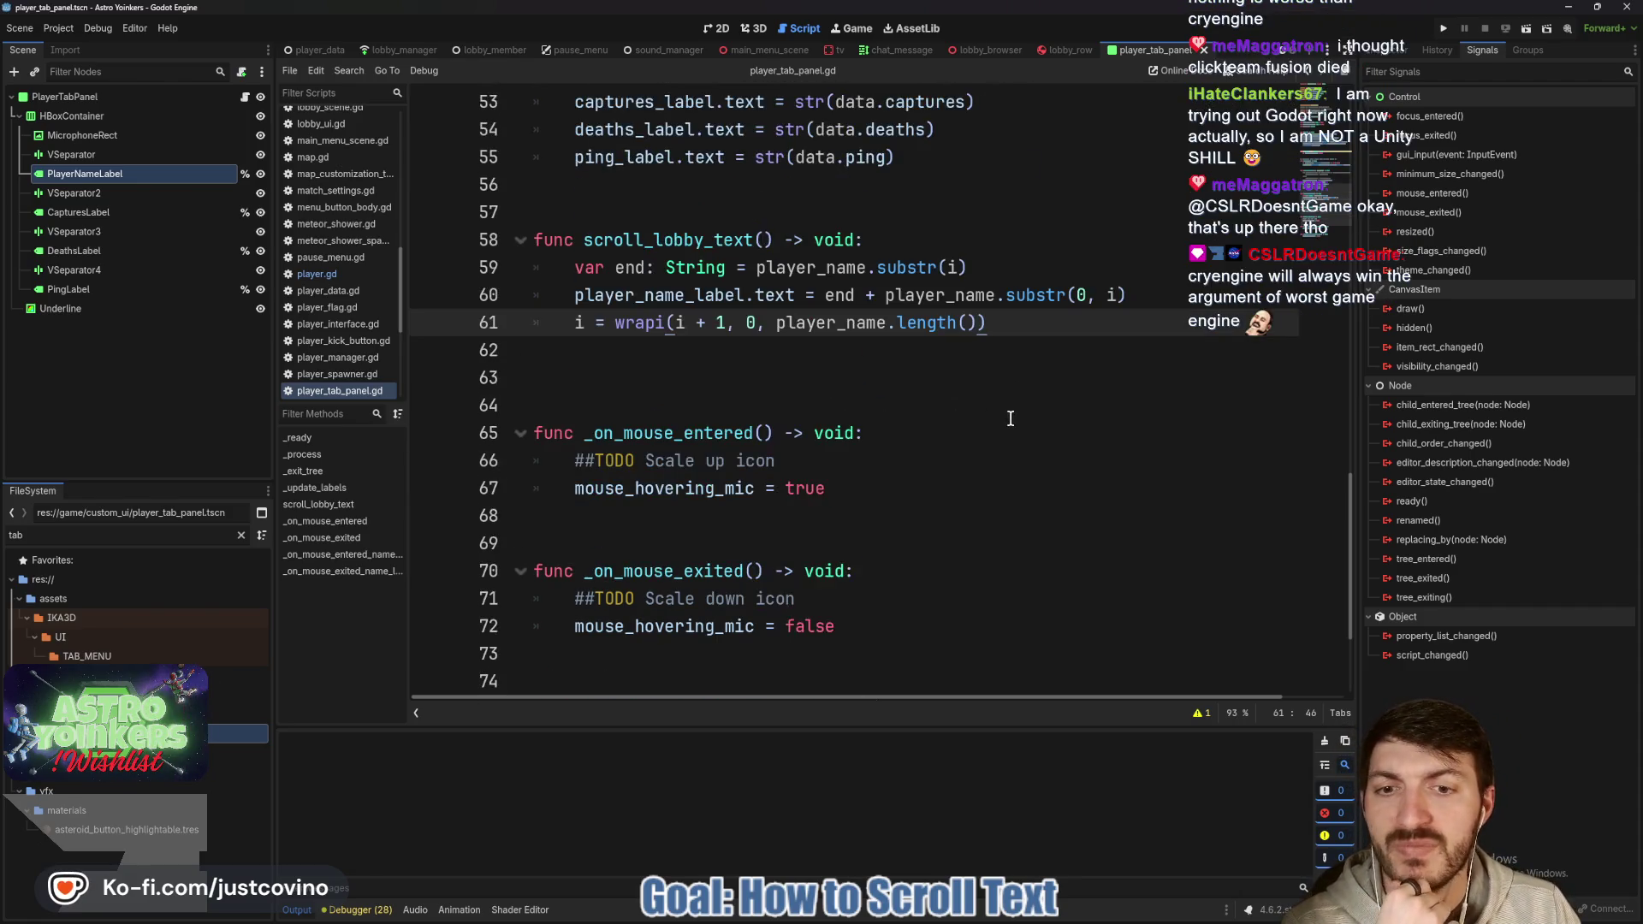
pyautogui.scroll(-2, 1010, 419)
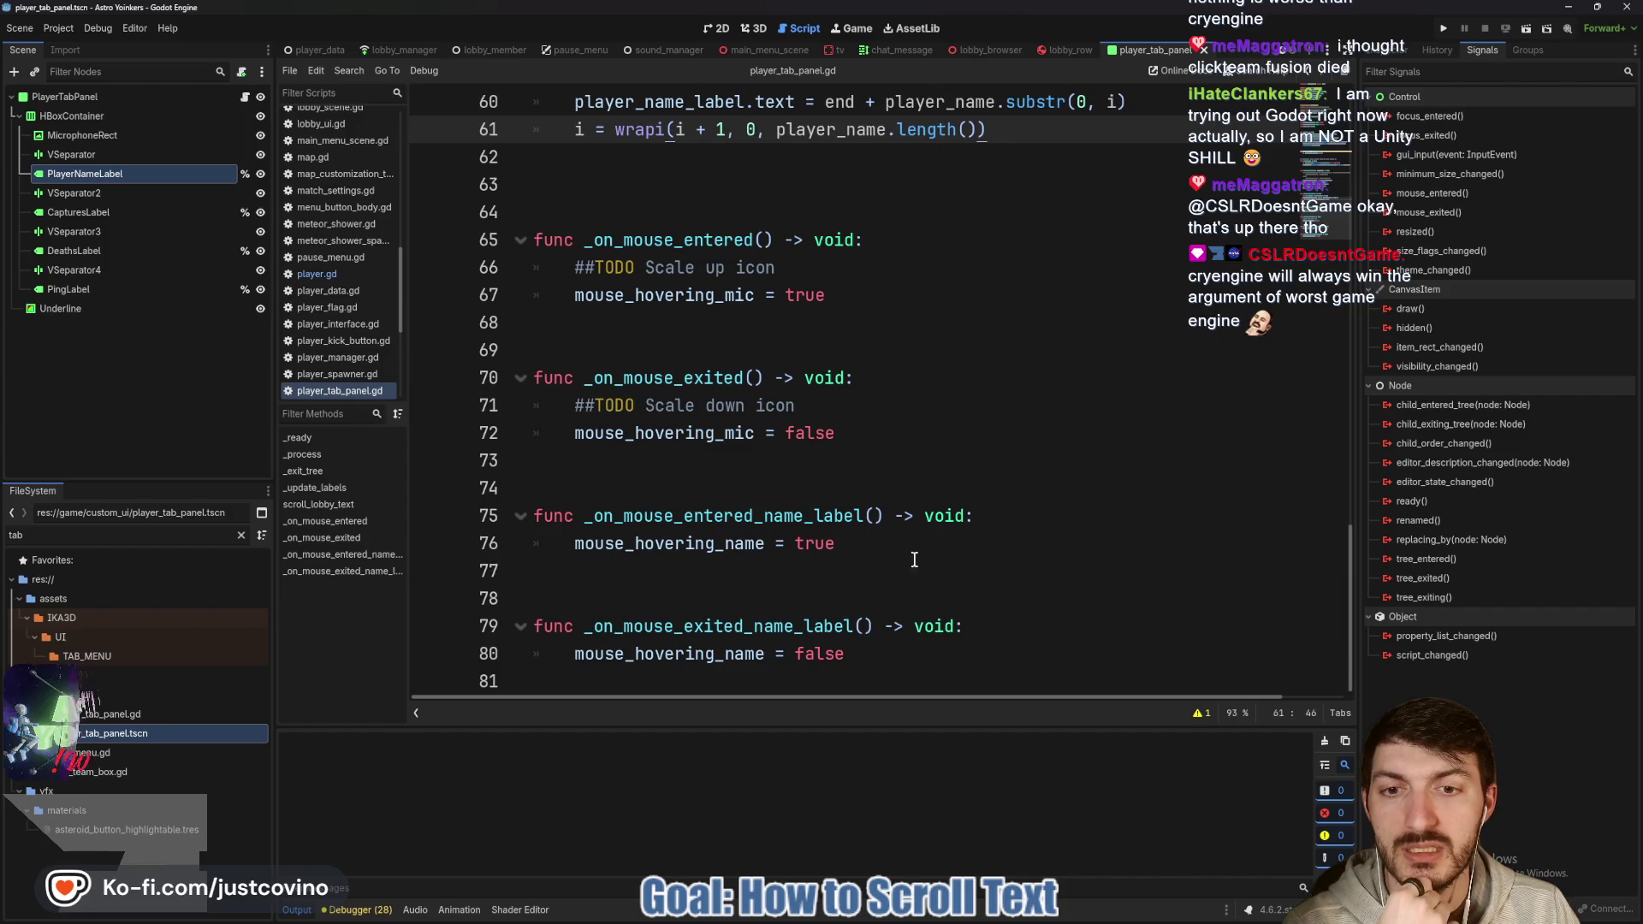
pyautogui.click(907, 646)
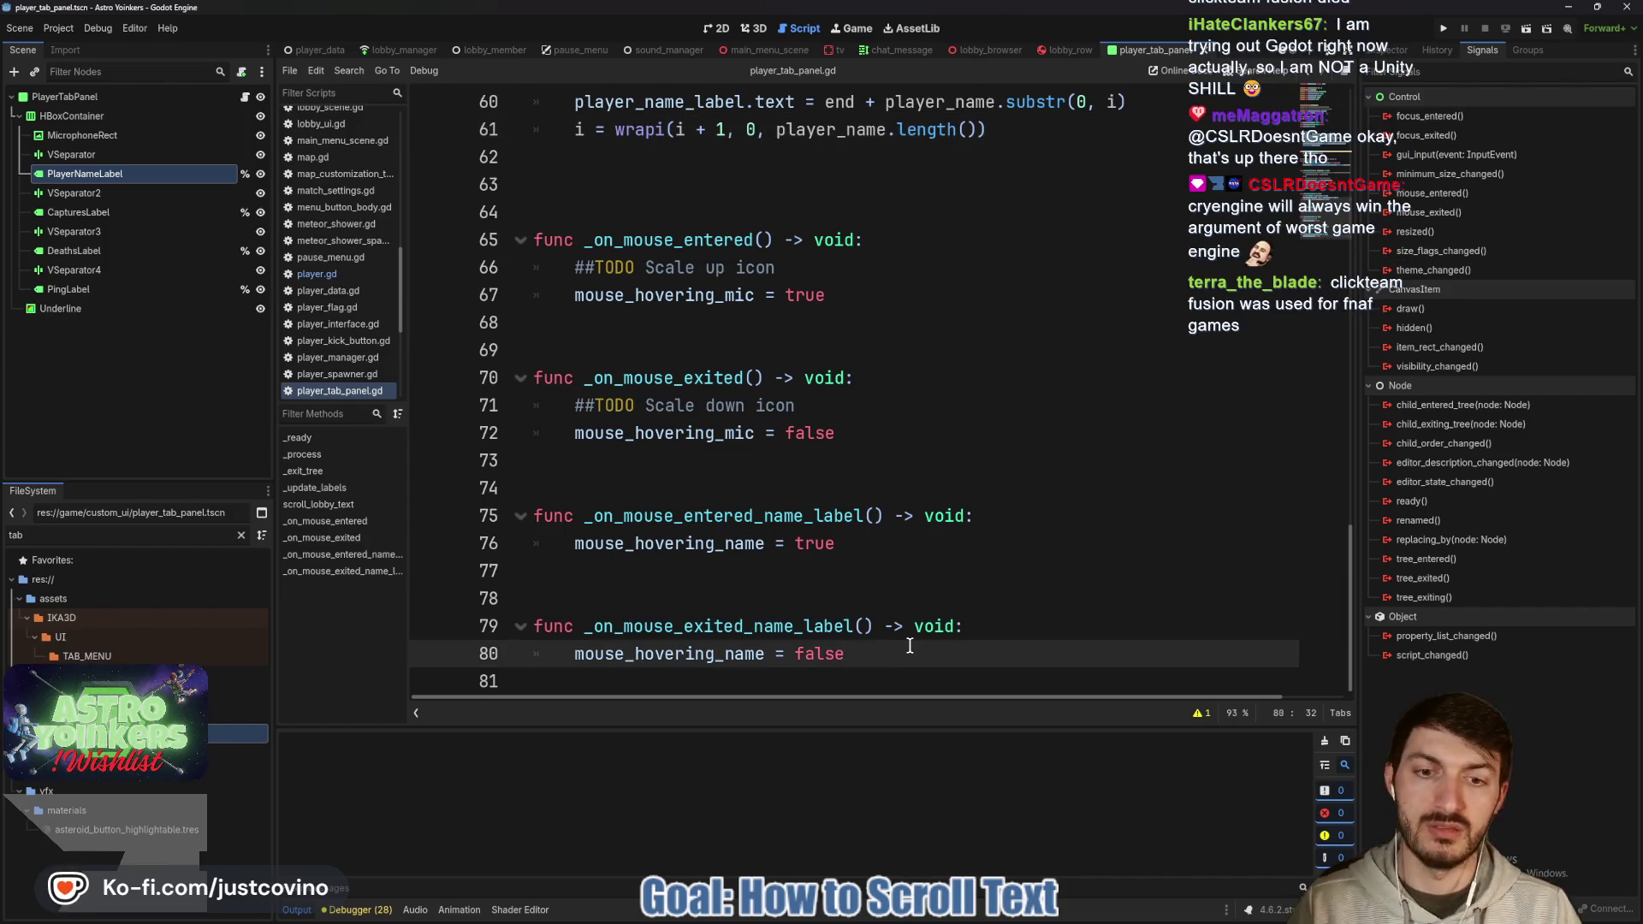
# Add 'player_name_label.text = player_name' after line 80 and save the script.
pyautogui.press('Return')
pyautogui.write('player_name_label')
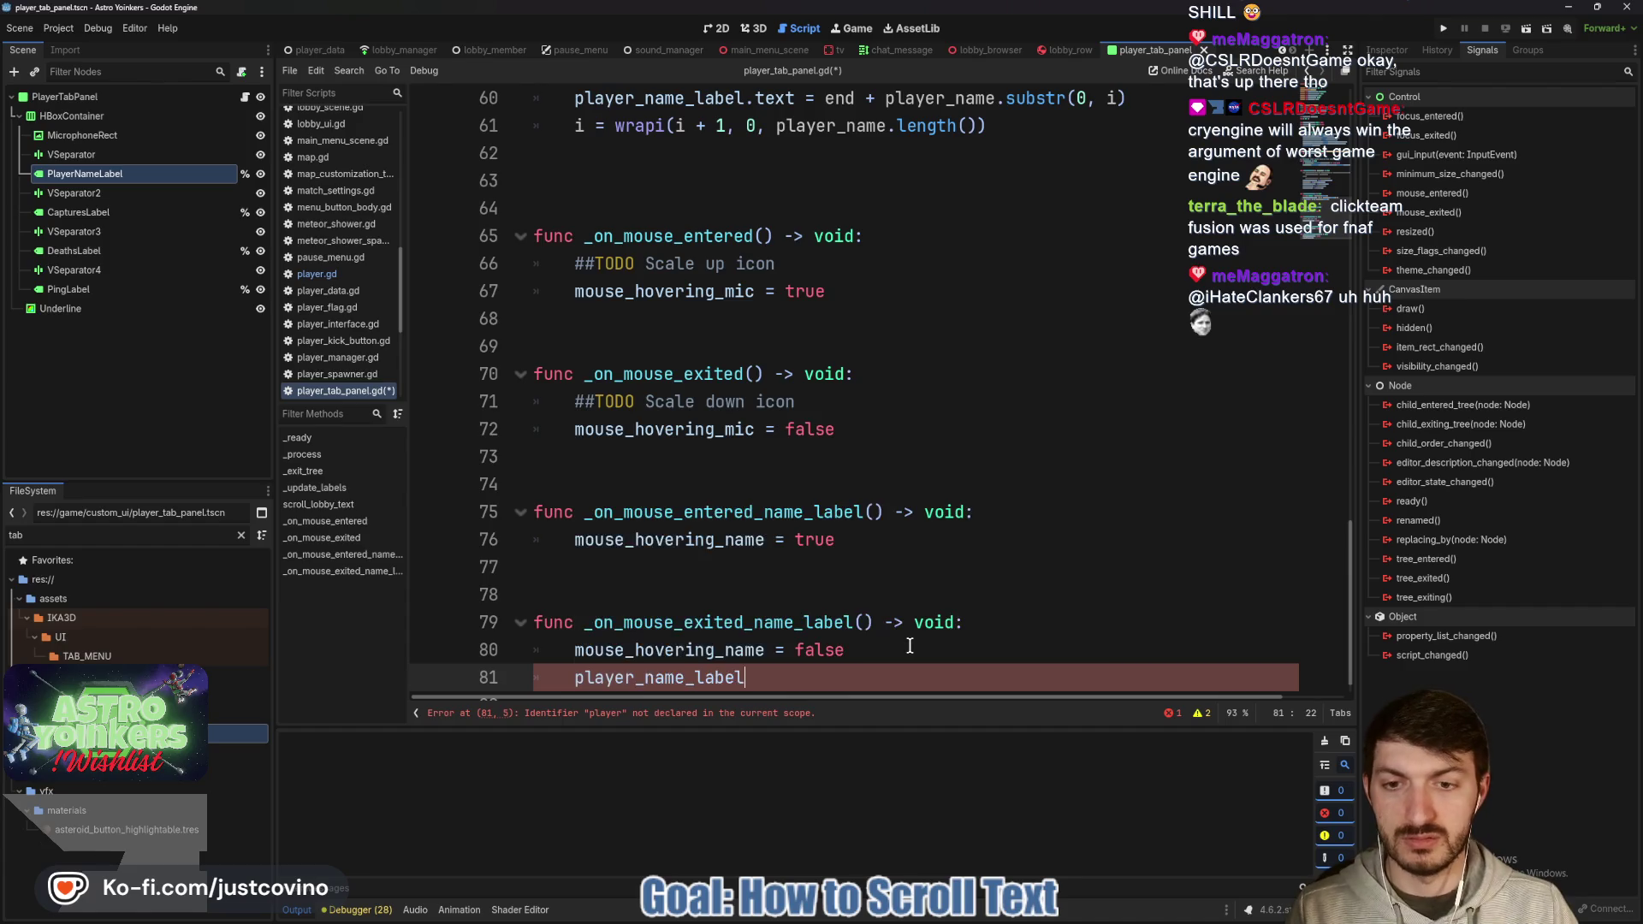
pyautogui.write('.text = ')
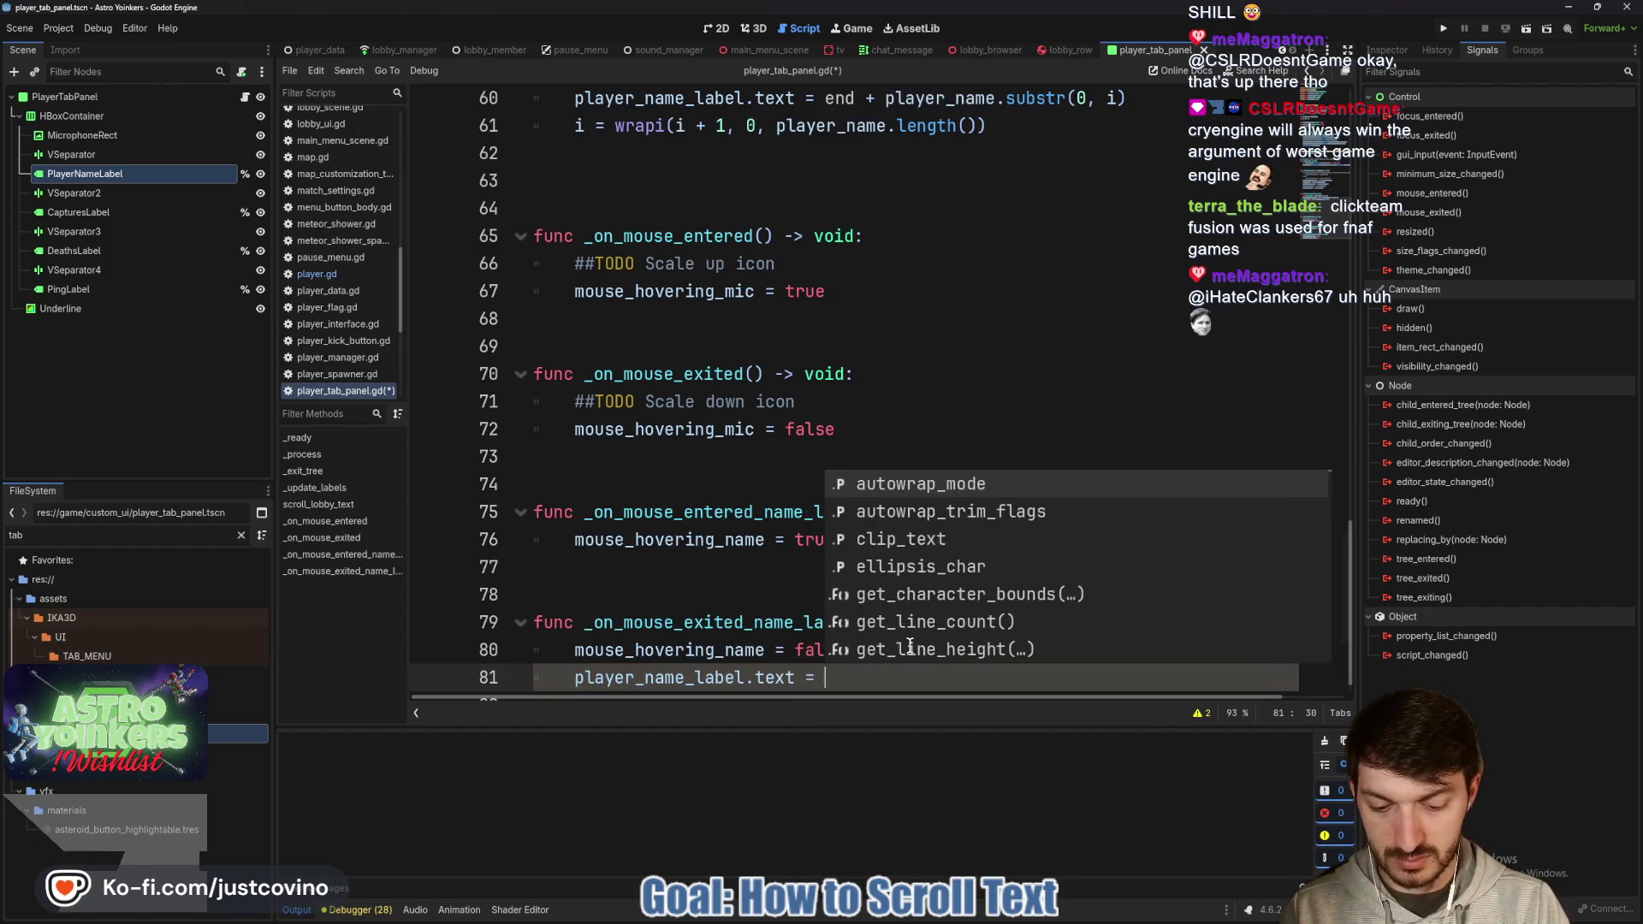
pyautogui.write('player_name')
pyautogui.hotkey('ctrl', 's')
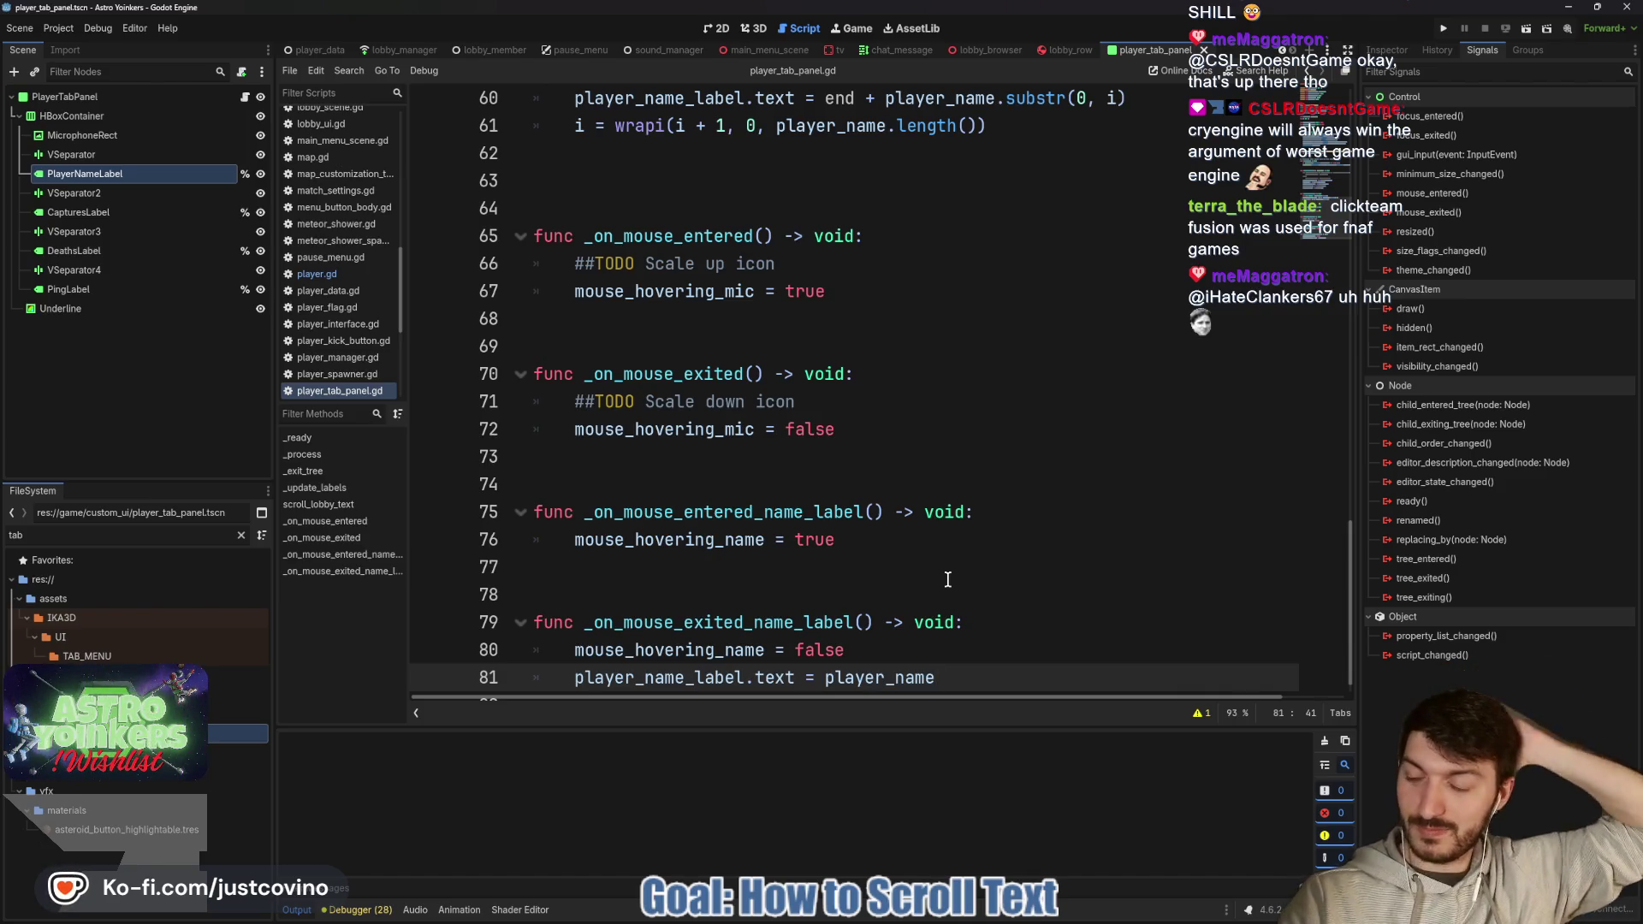
pyautogui.click(712, 593)
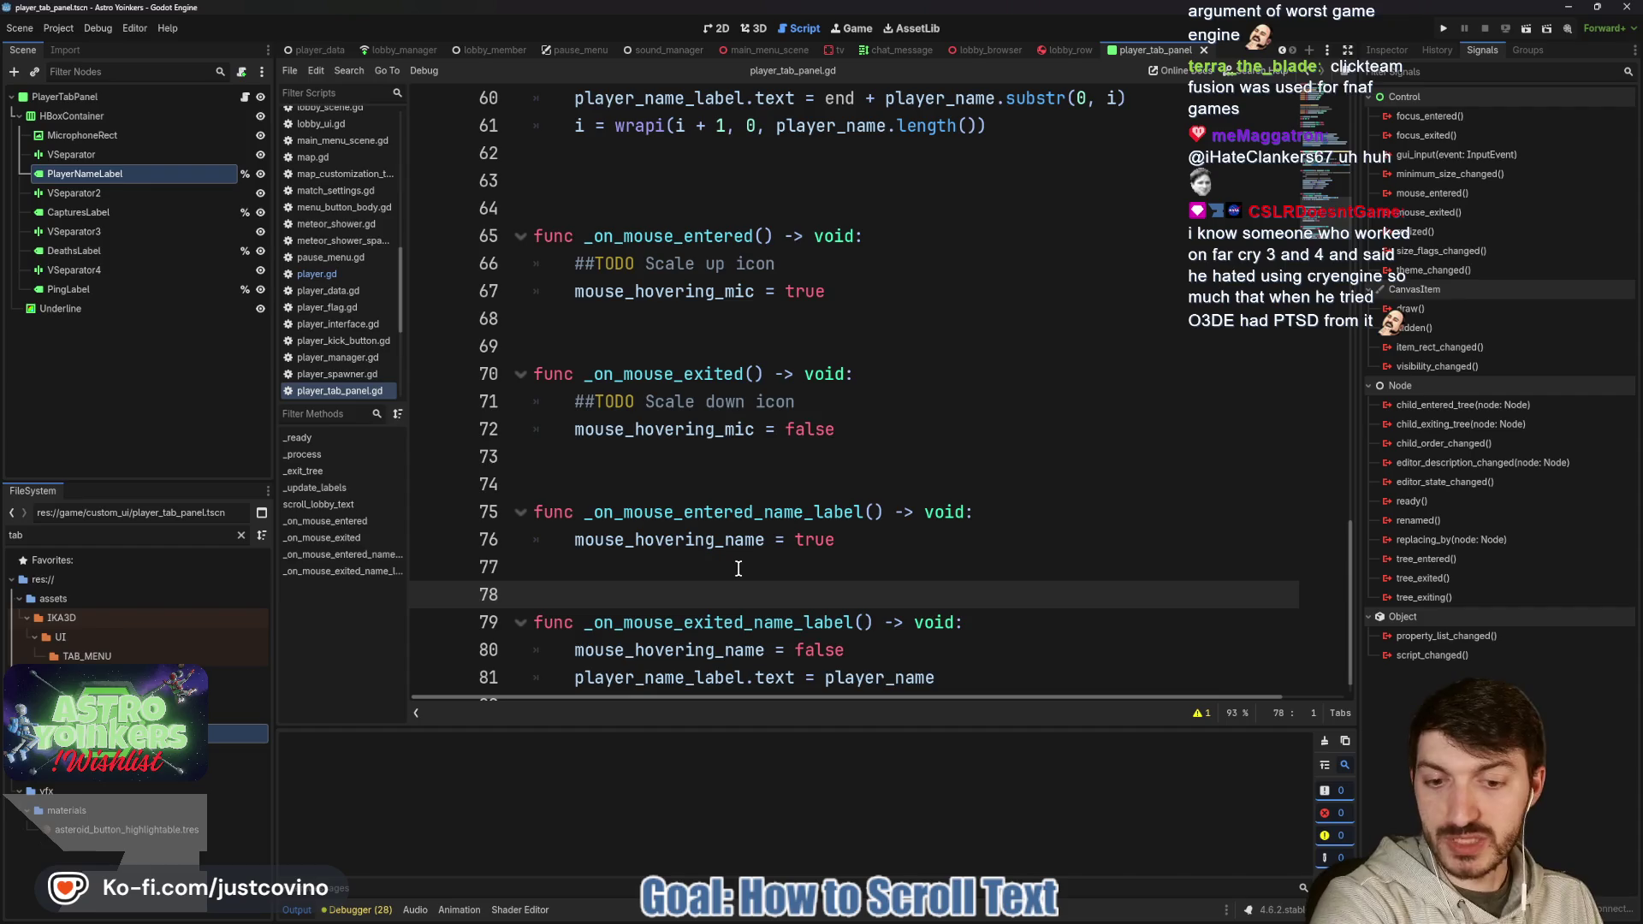
pyautogui.click(707, 557)
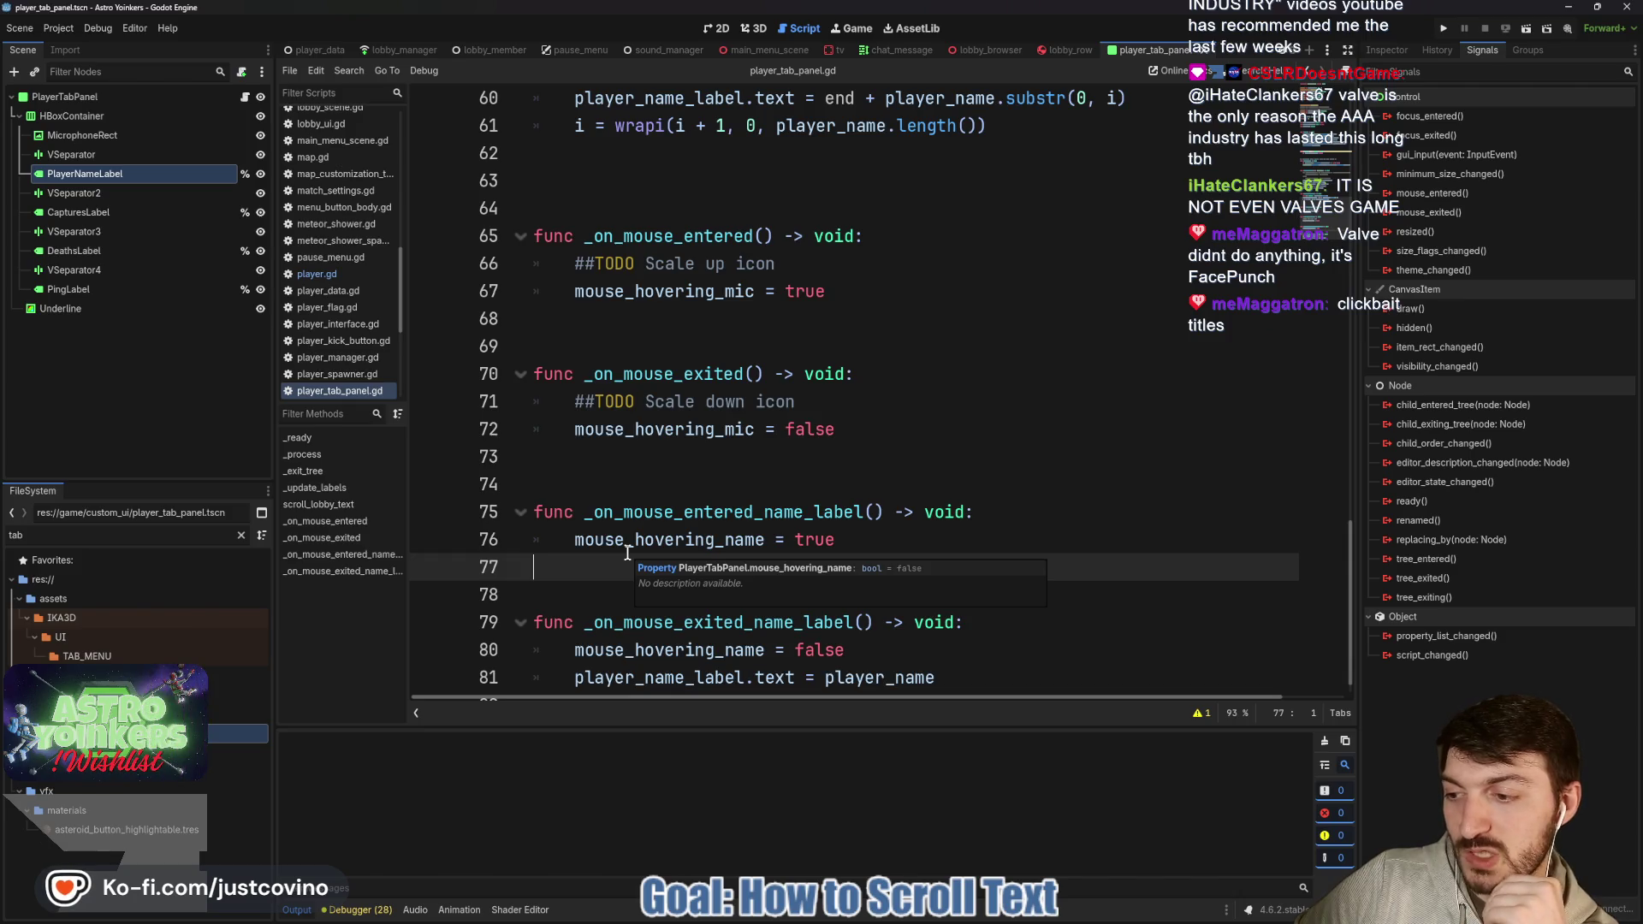
pyautogui.click(627, 551)
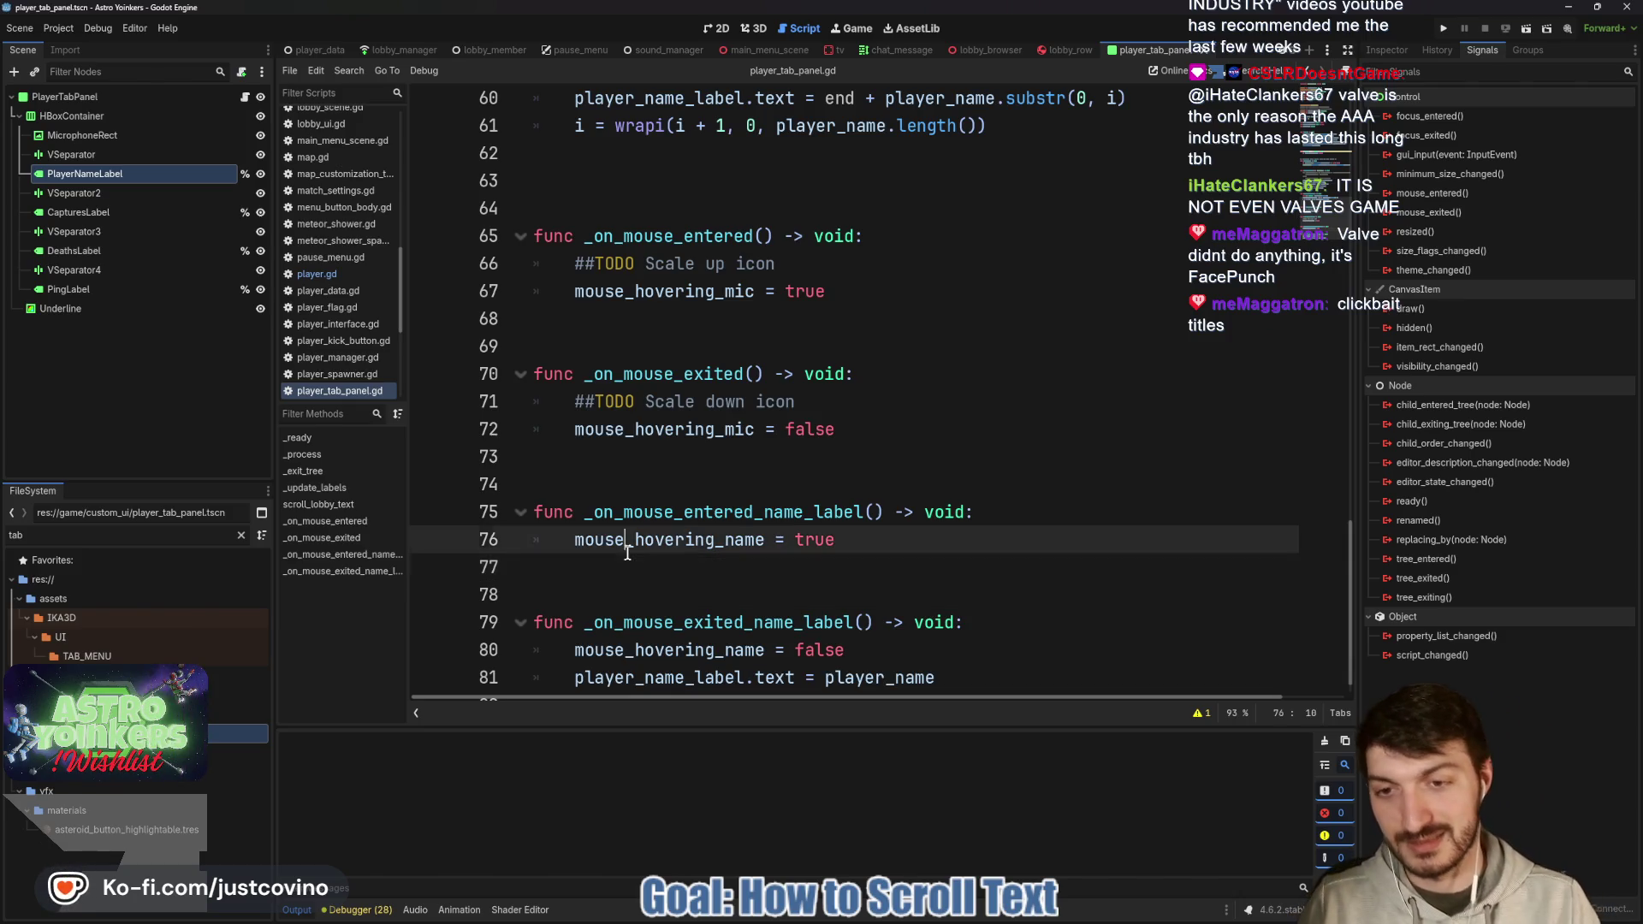
pyautogui.click(673, 485)
pyautogui.scroll(5, 675, 479)
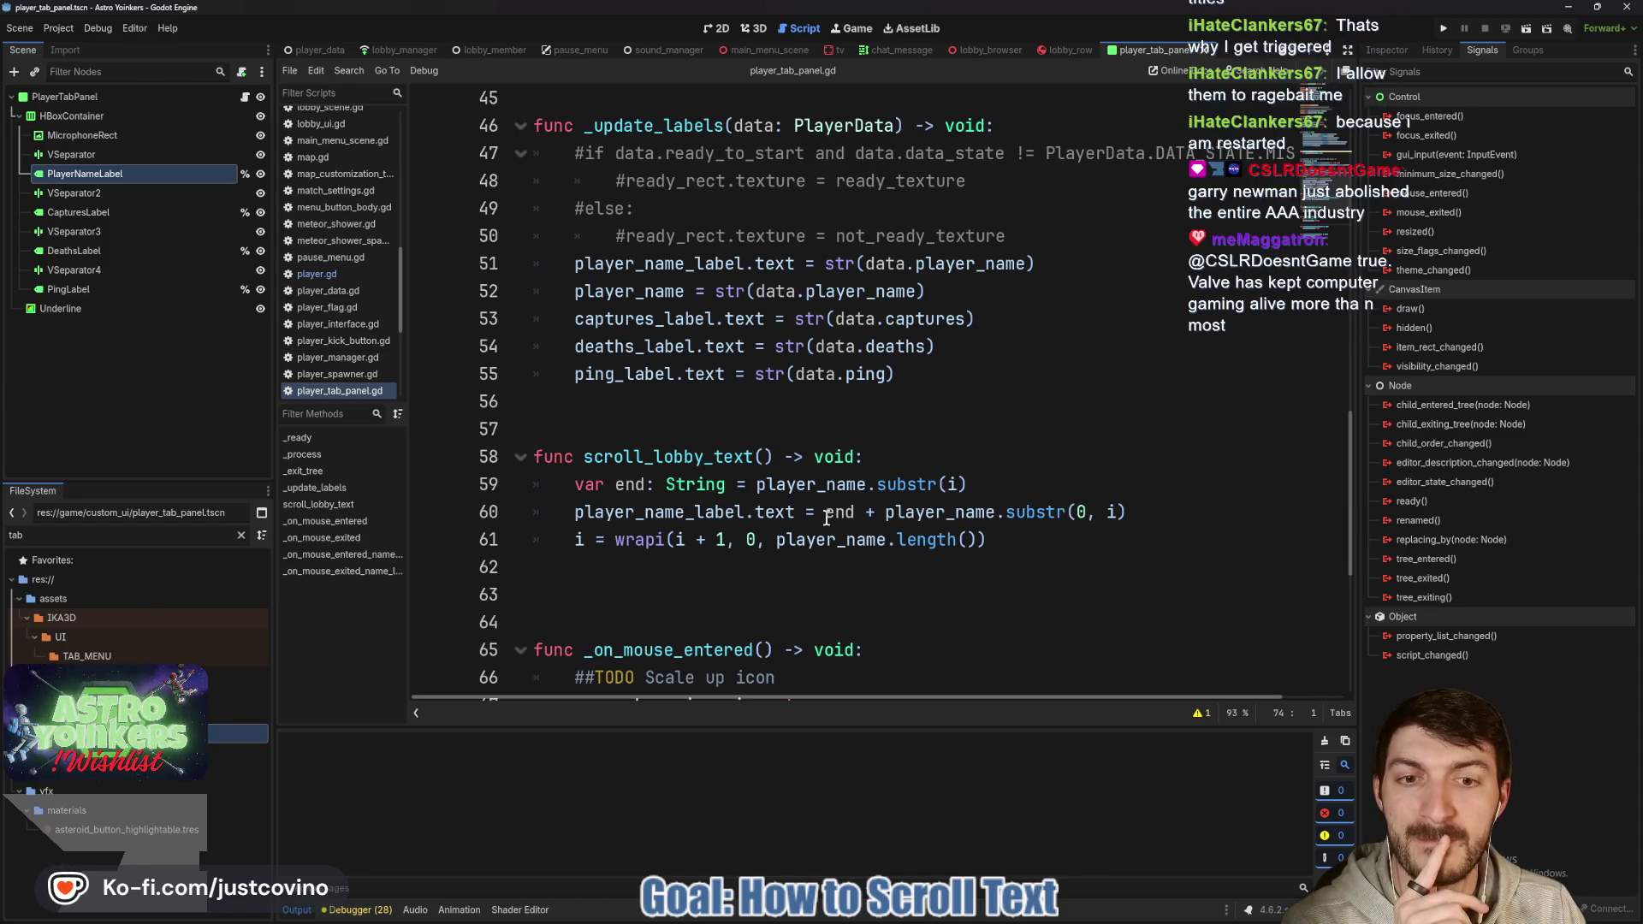
pyautogui.hotkey('ctrl', 'BackSpace')
pyautogui.hotkey('ctrl', 'BackSpace')
pyautogui.hotkey('ctrl', 'BackSpace')
pyautogui.scroll(5, 826, 518)
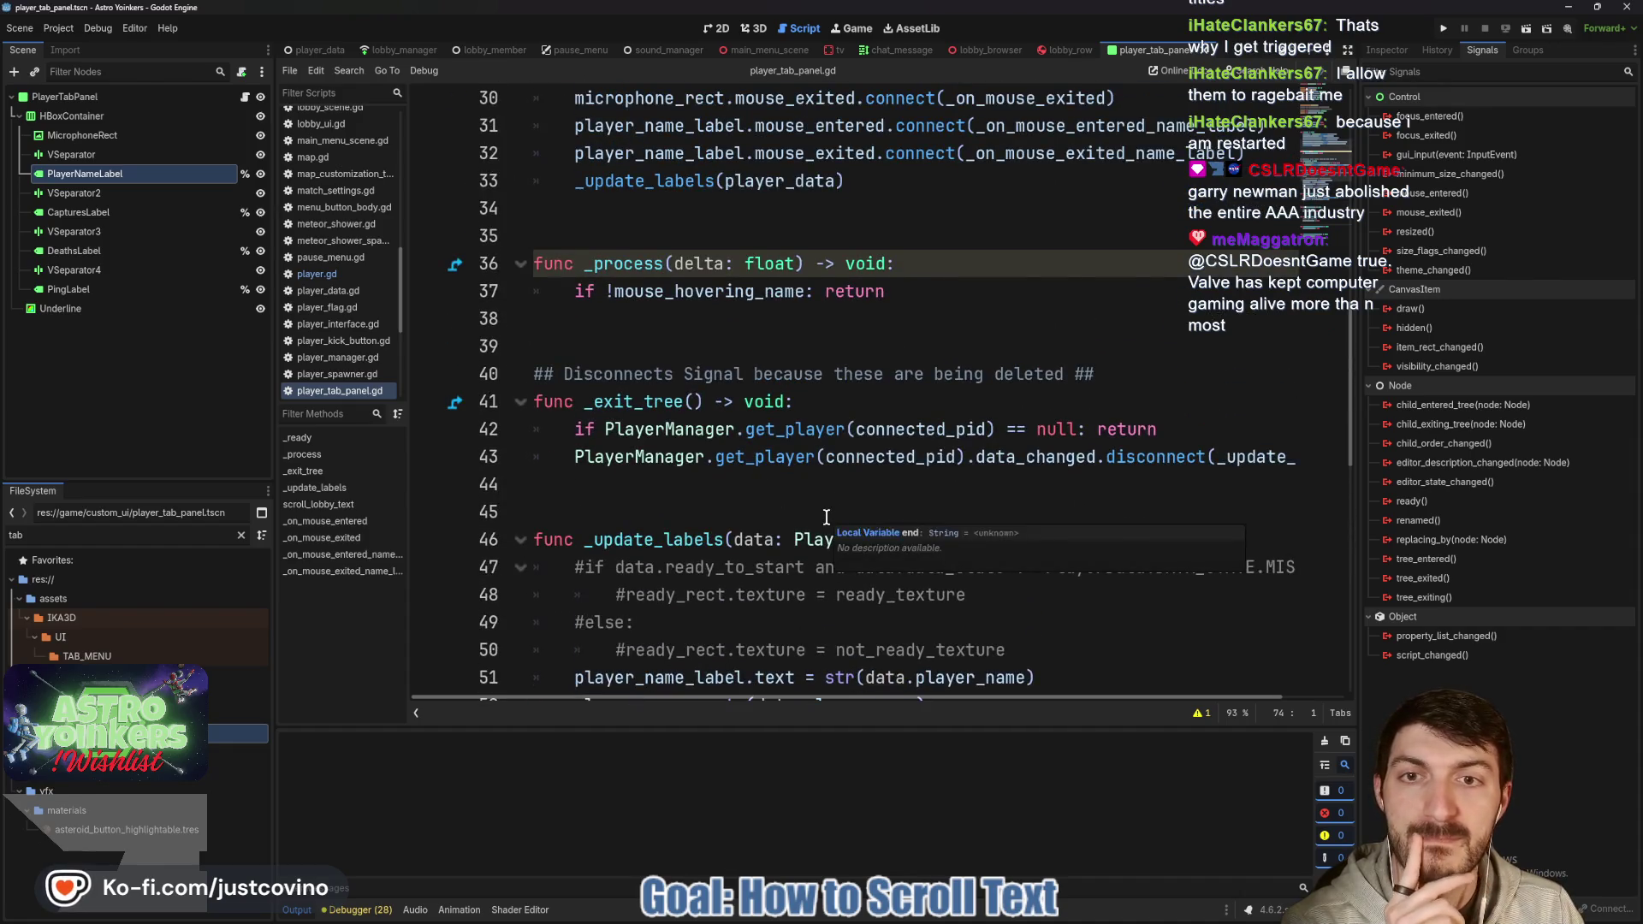
pyautogui.scroll(4, 826, 518)
pyautogui.scroll(-9, 827, 518)
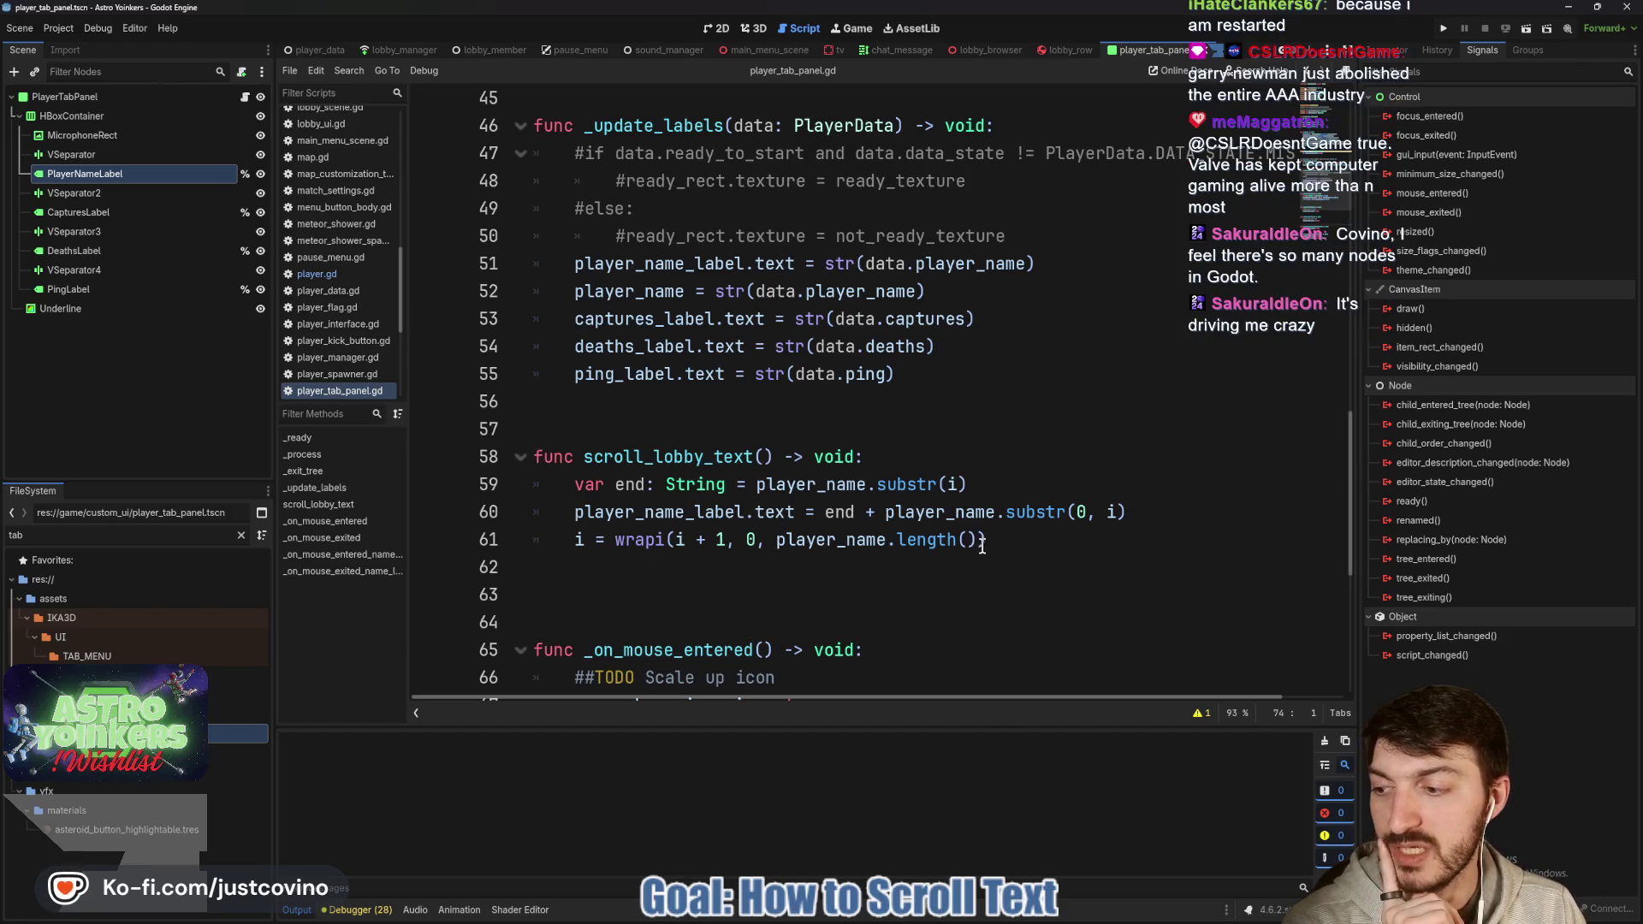
pyautogui.click(983, 544)
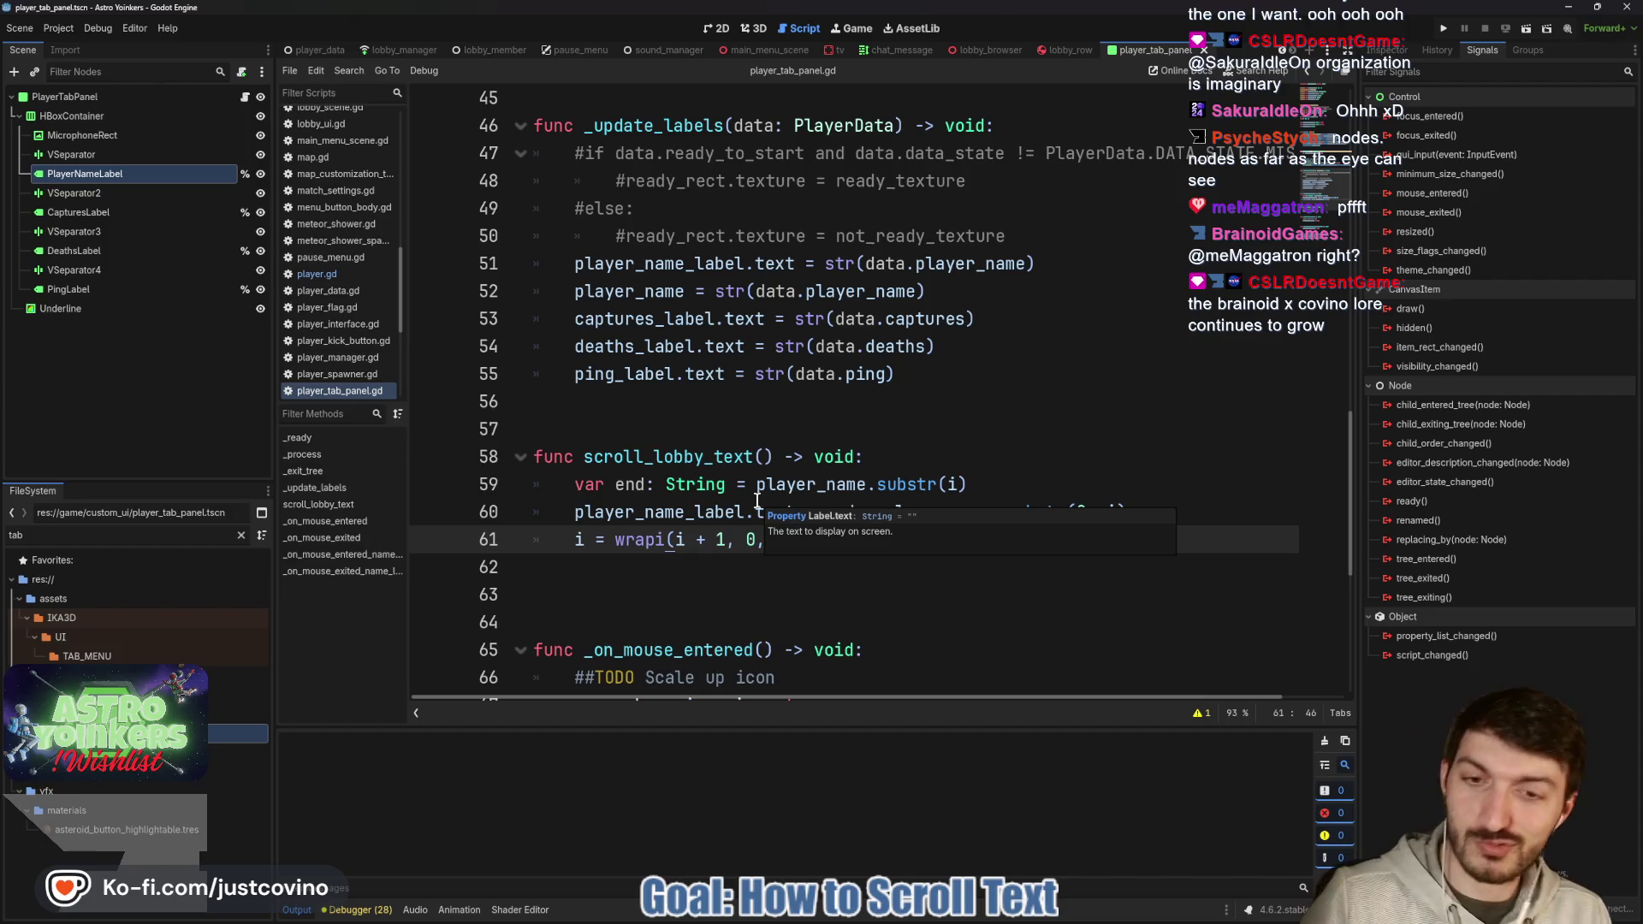
# Delete the extra blank line 62 after scroll_lobby_text, save, and show PlayerNameLabel's properties.
pyautogui.click(811, 568)
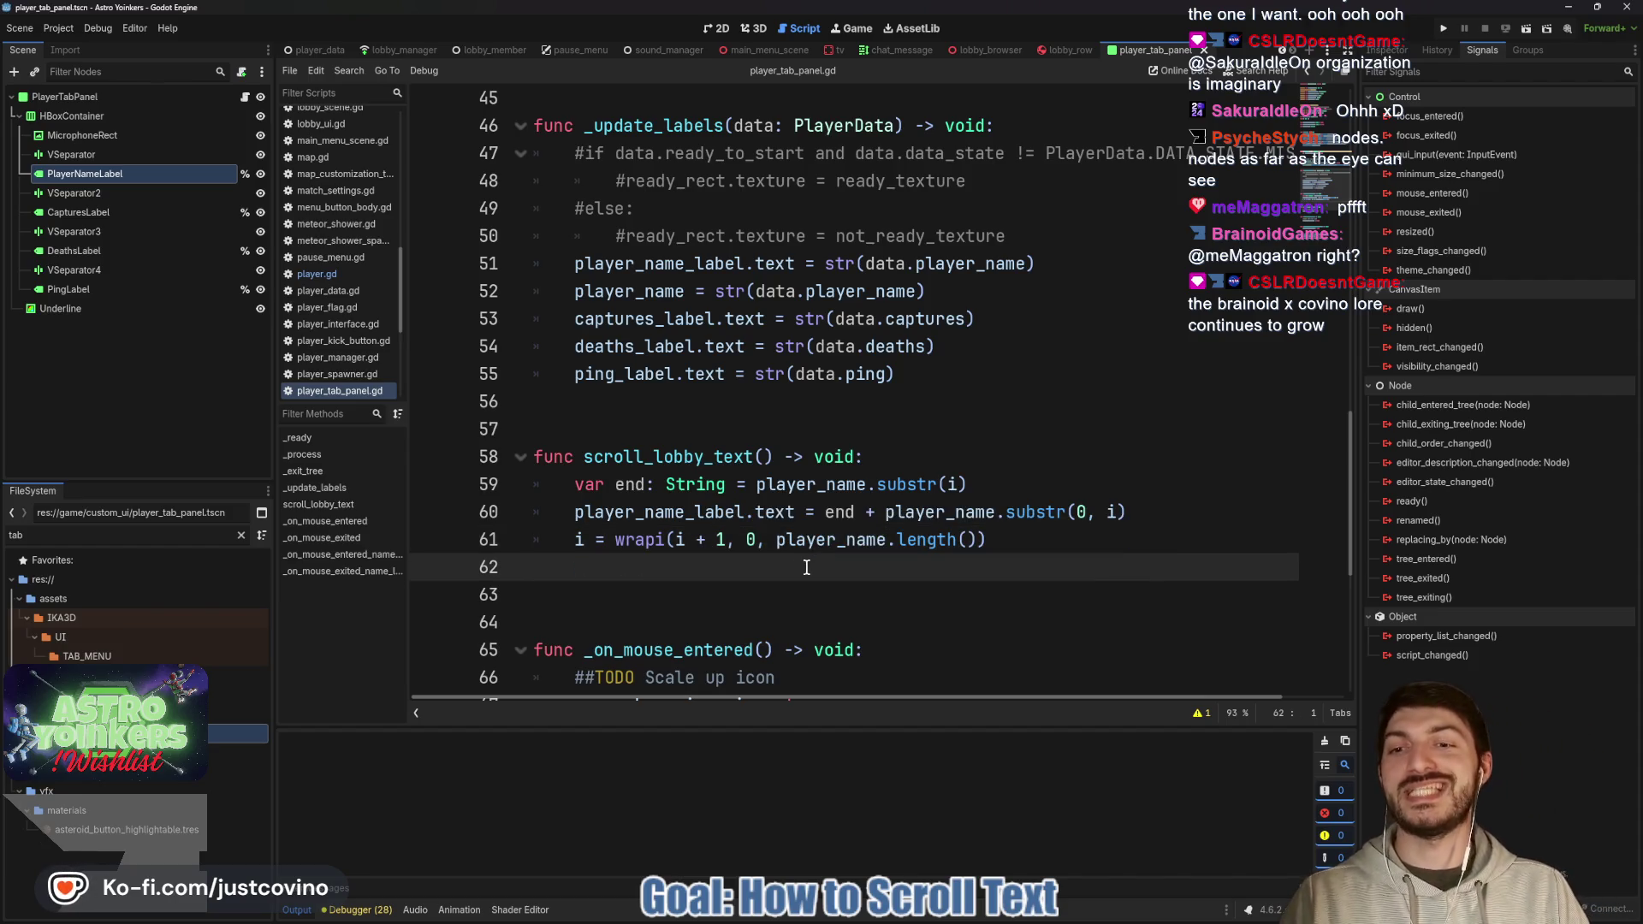
pyautogui.press('BackSpace')
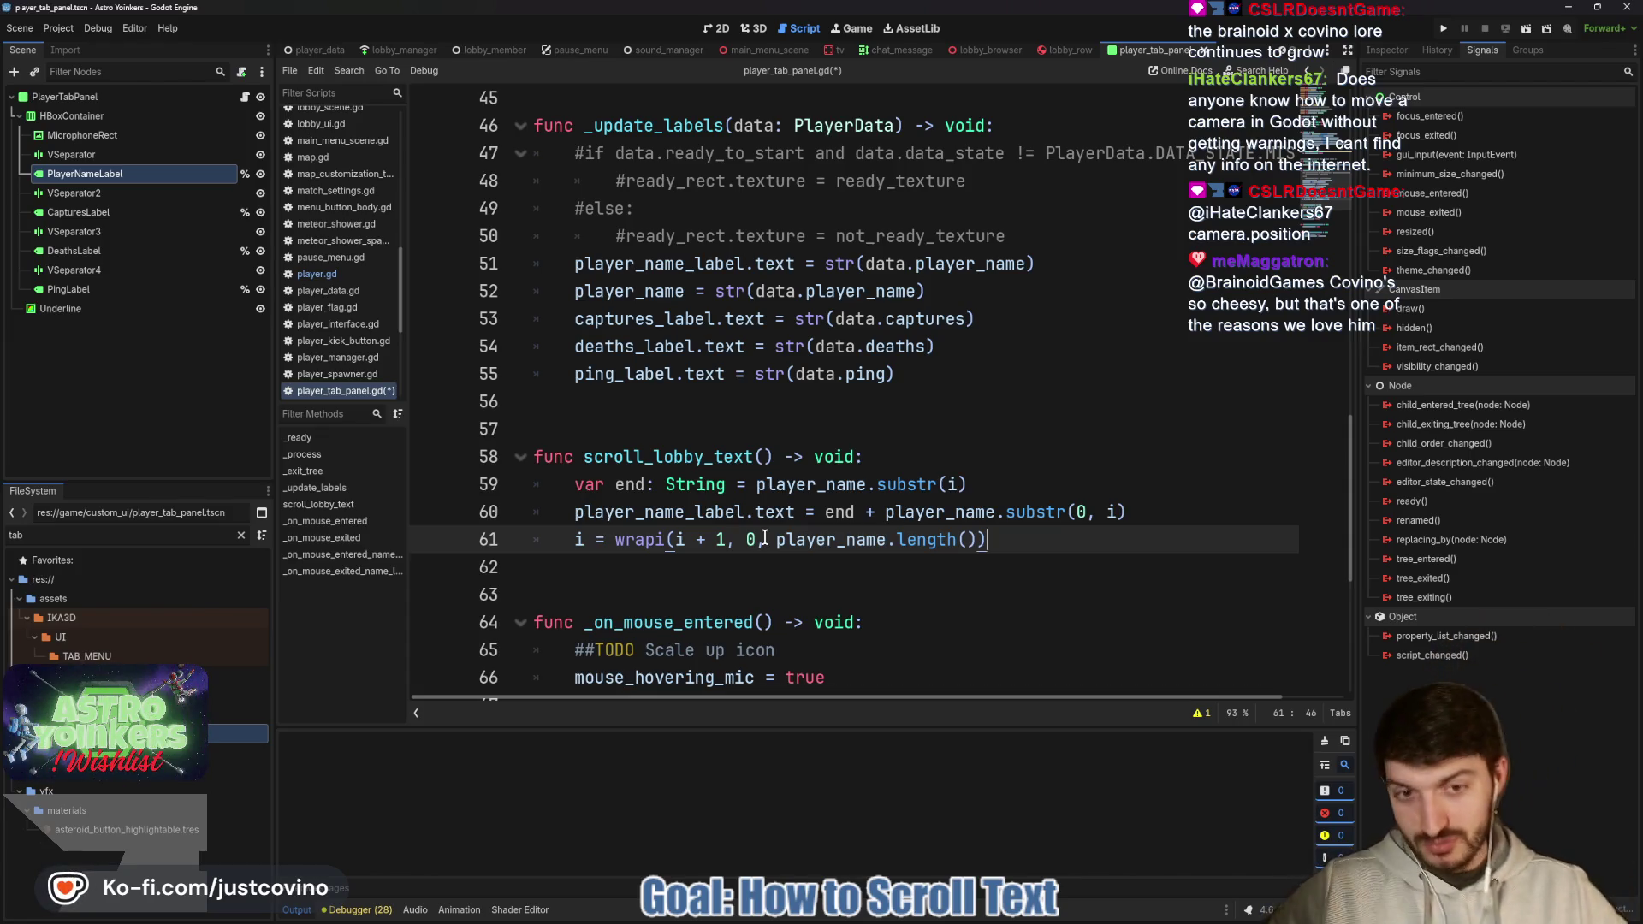
pyautogui.click(776, 565)
pyautogui.hotkey('ctrl', 's')
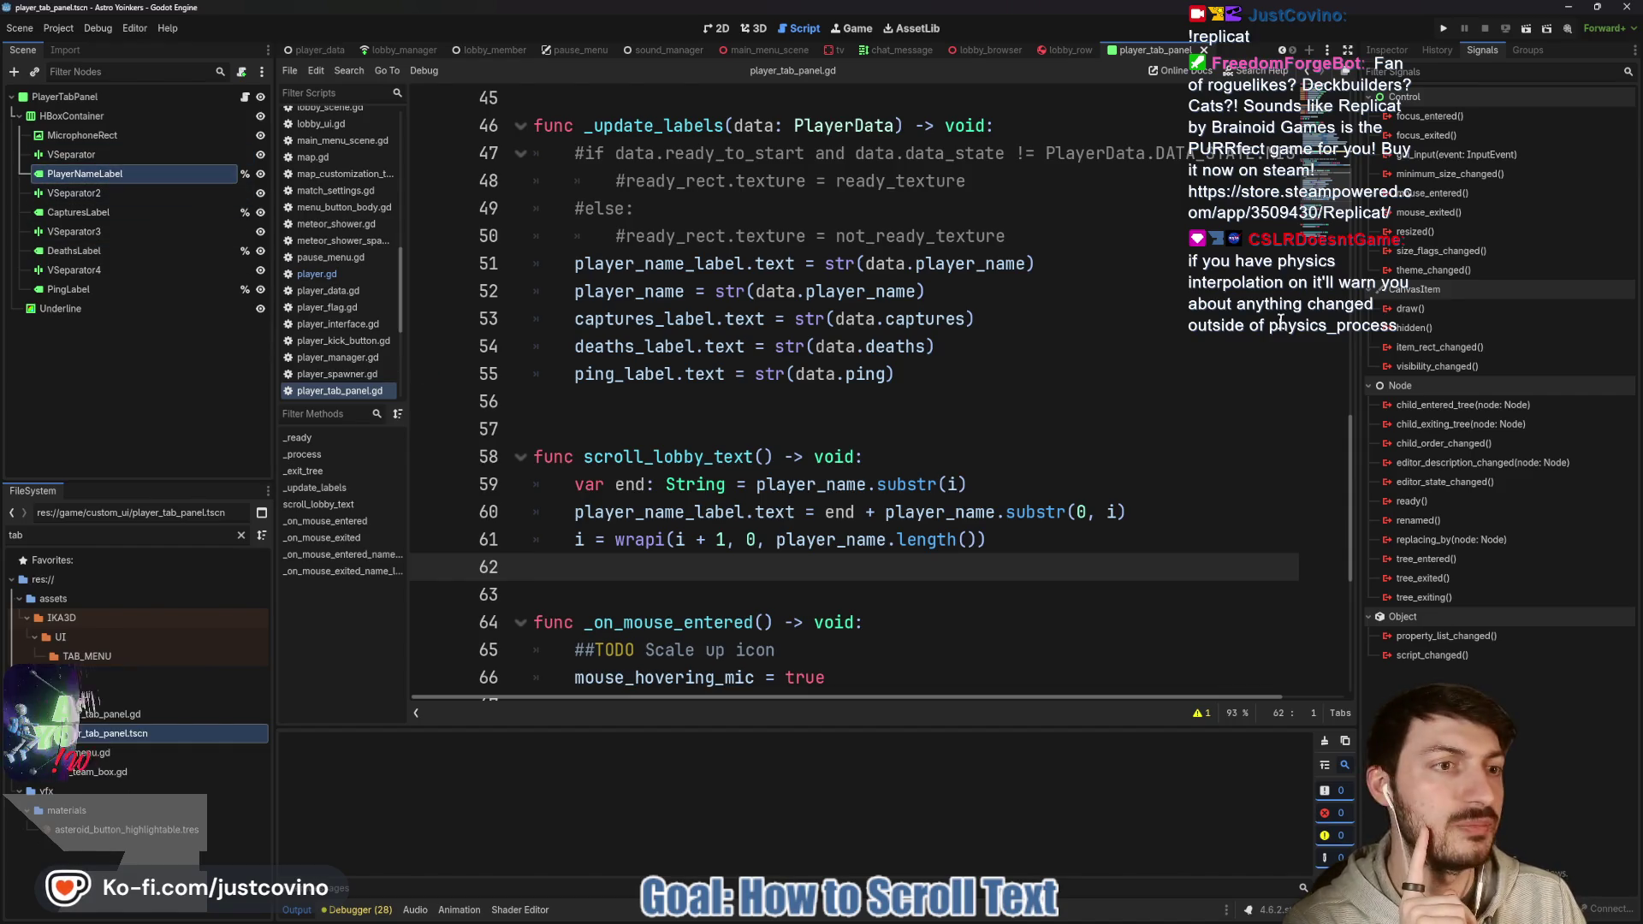
pyautogui.click(1399, 49)
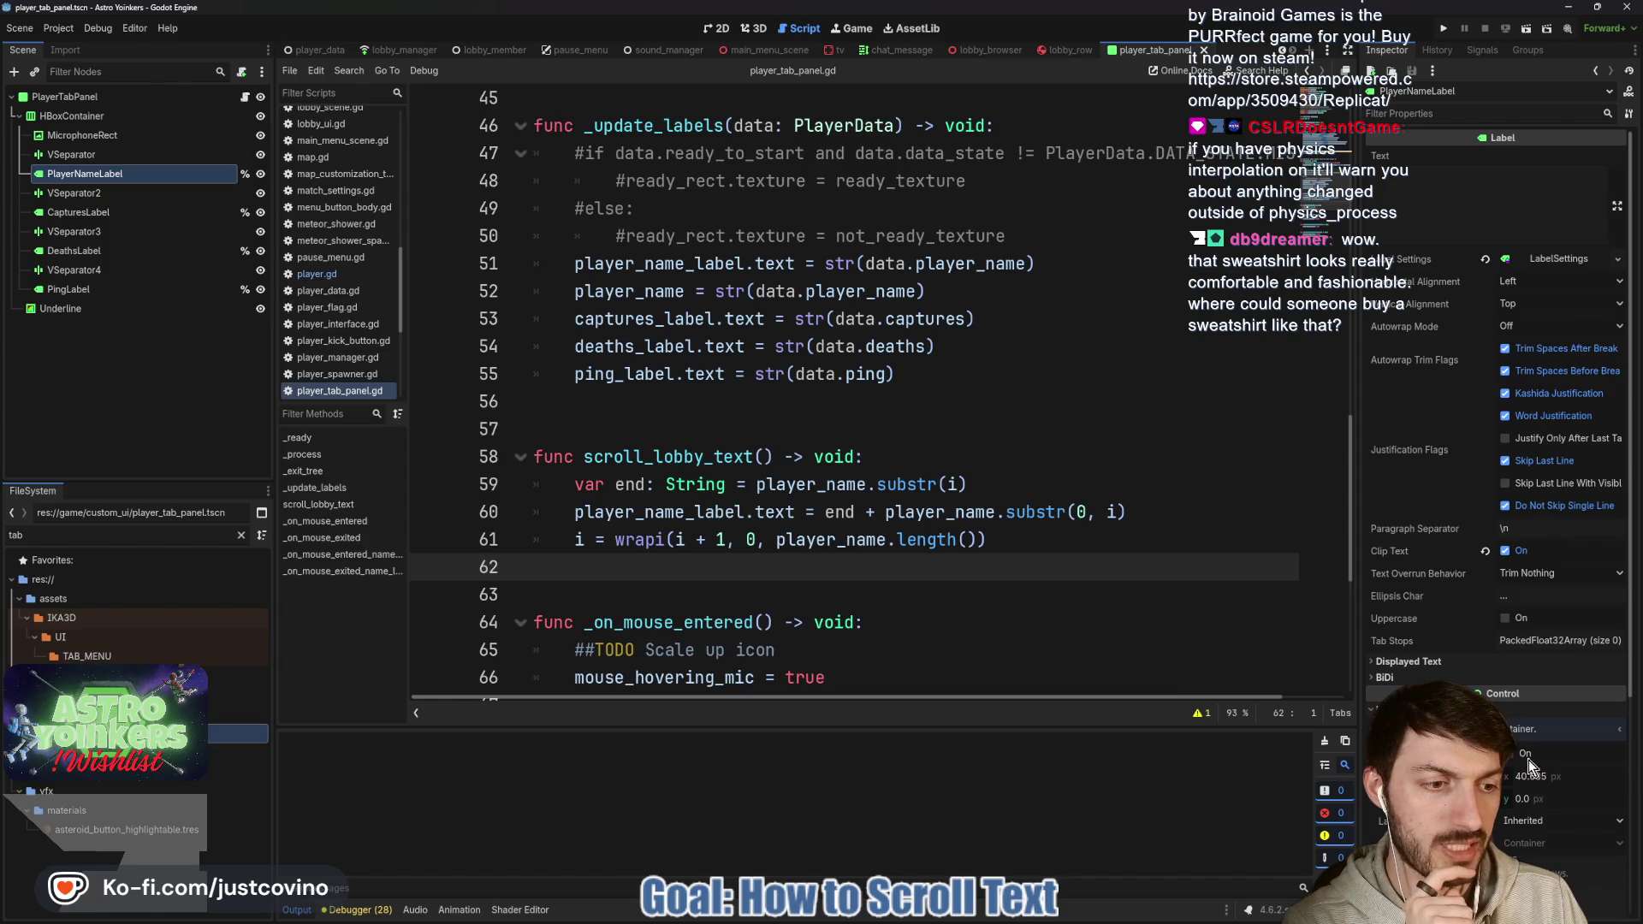
# Set the name label's autowrap mode to Word and its text to 'shesellsseashells'.
pyautogui.click(1522, 328)
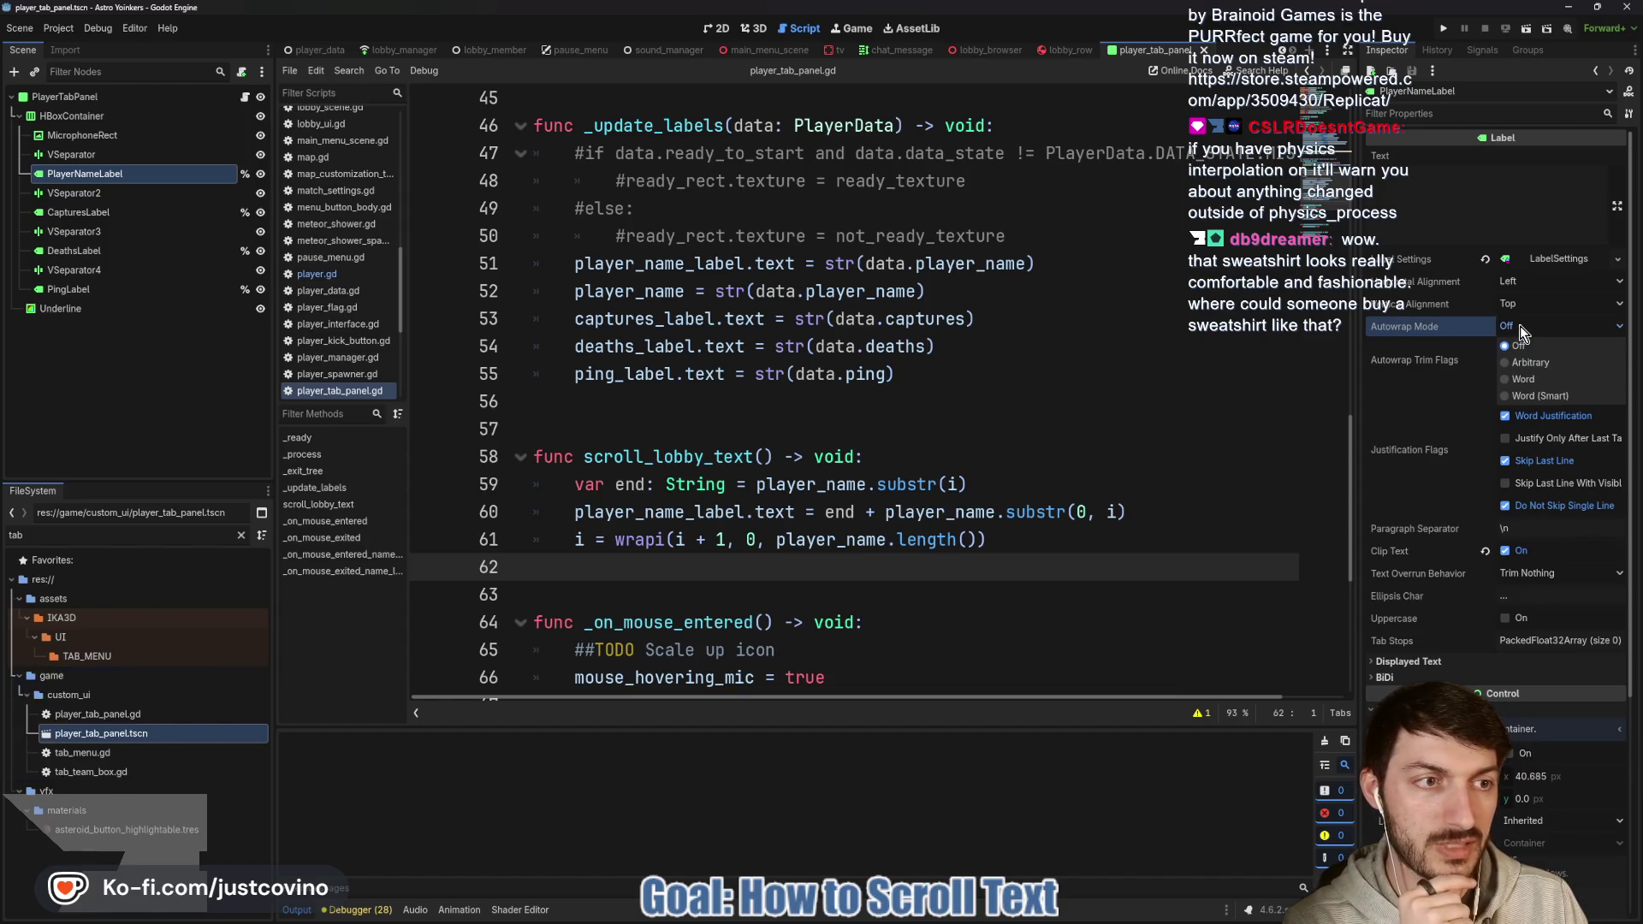
pyautogui.click(1532, 379)
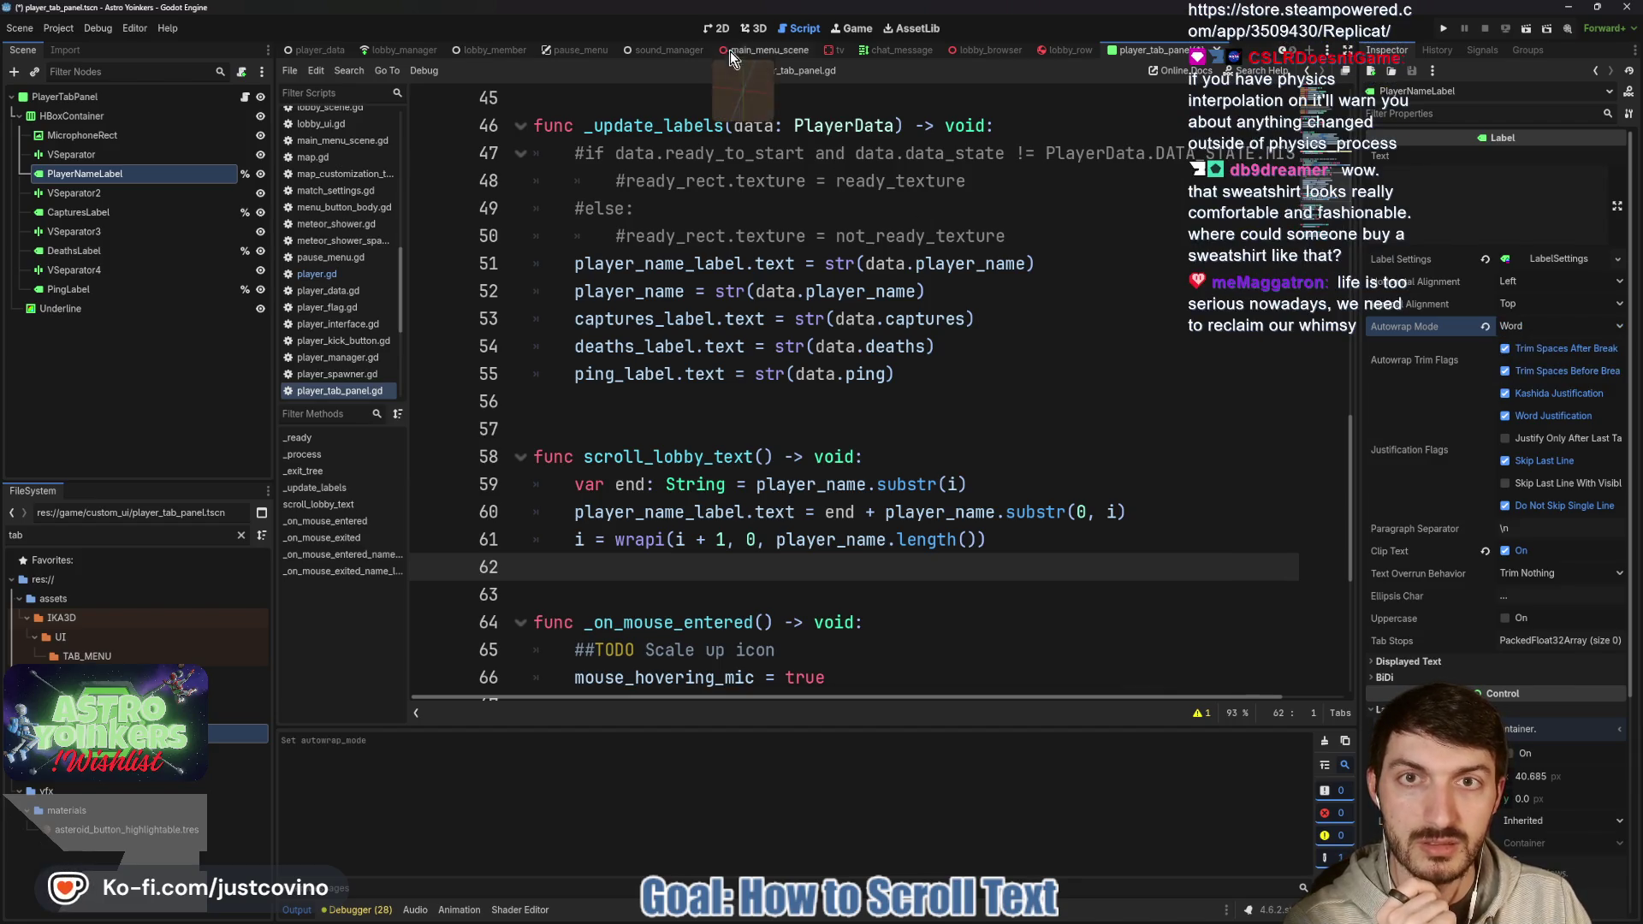
pyautogui.click(719, 30)
pyautogui.click(1469, 193)
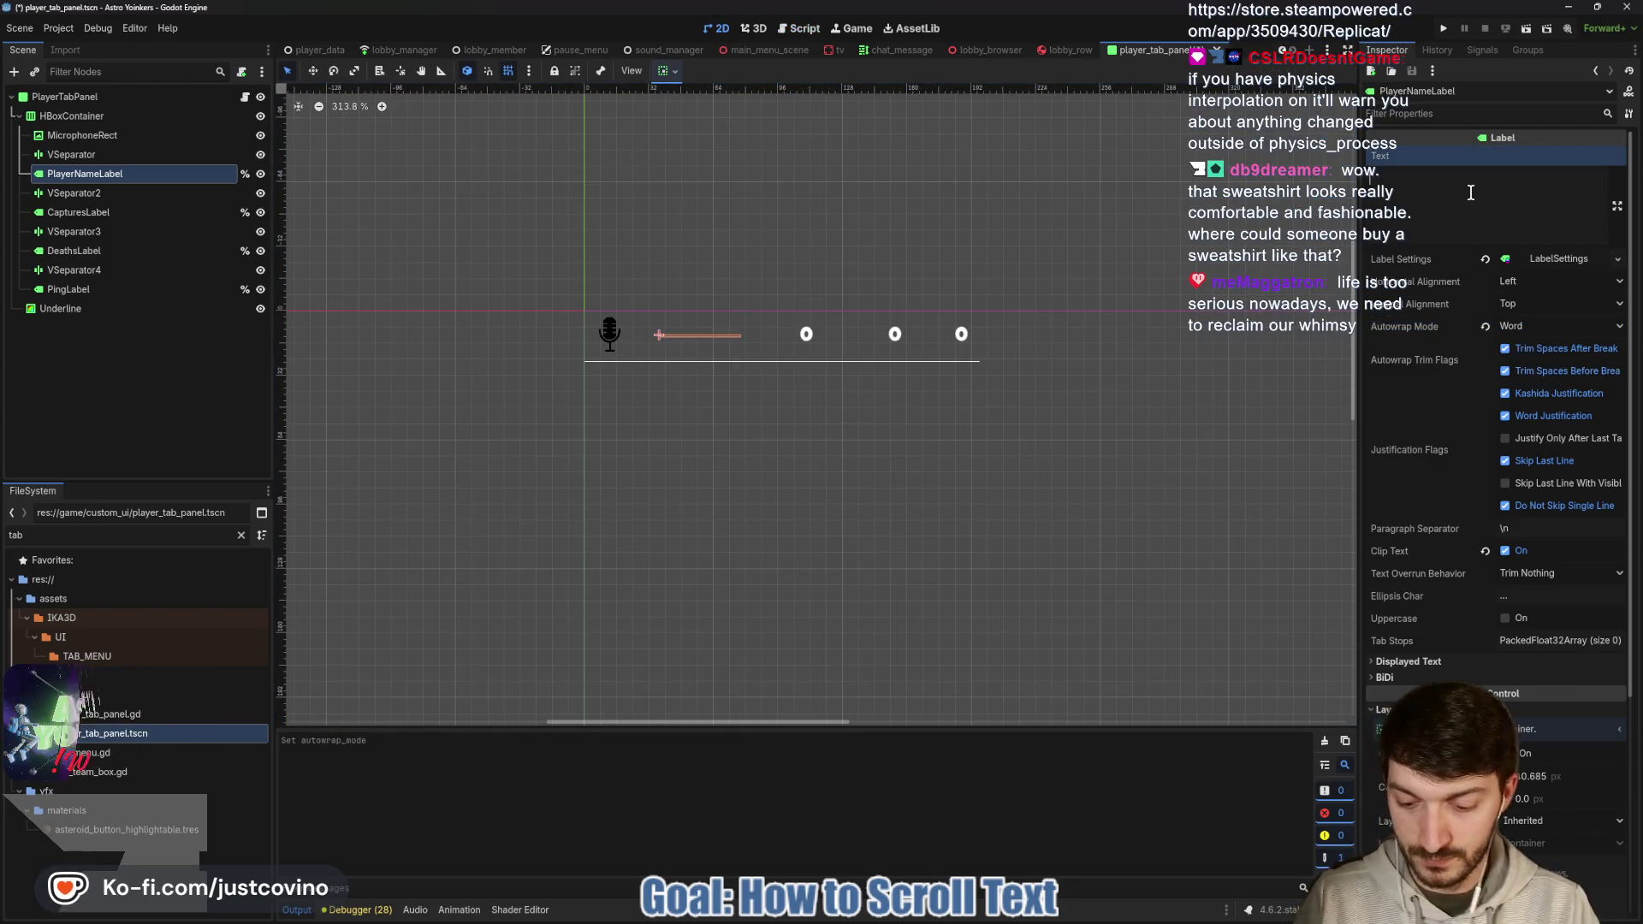
pyautogui.write('shesellsseashells')
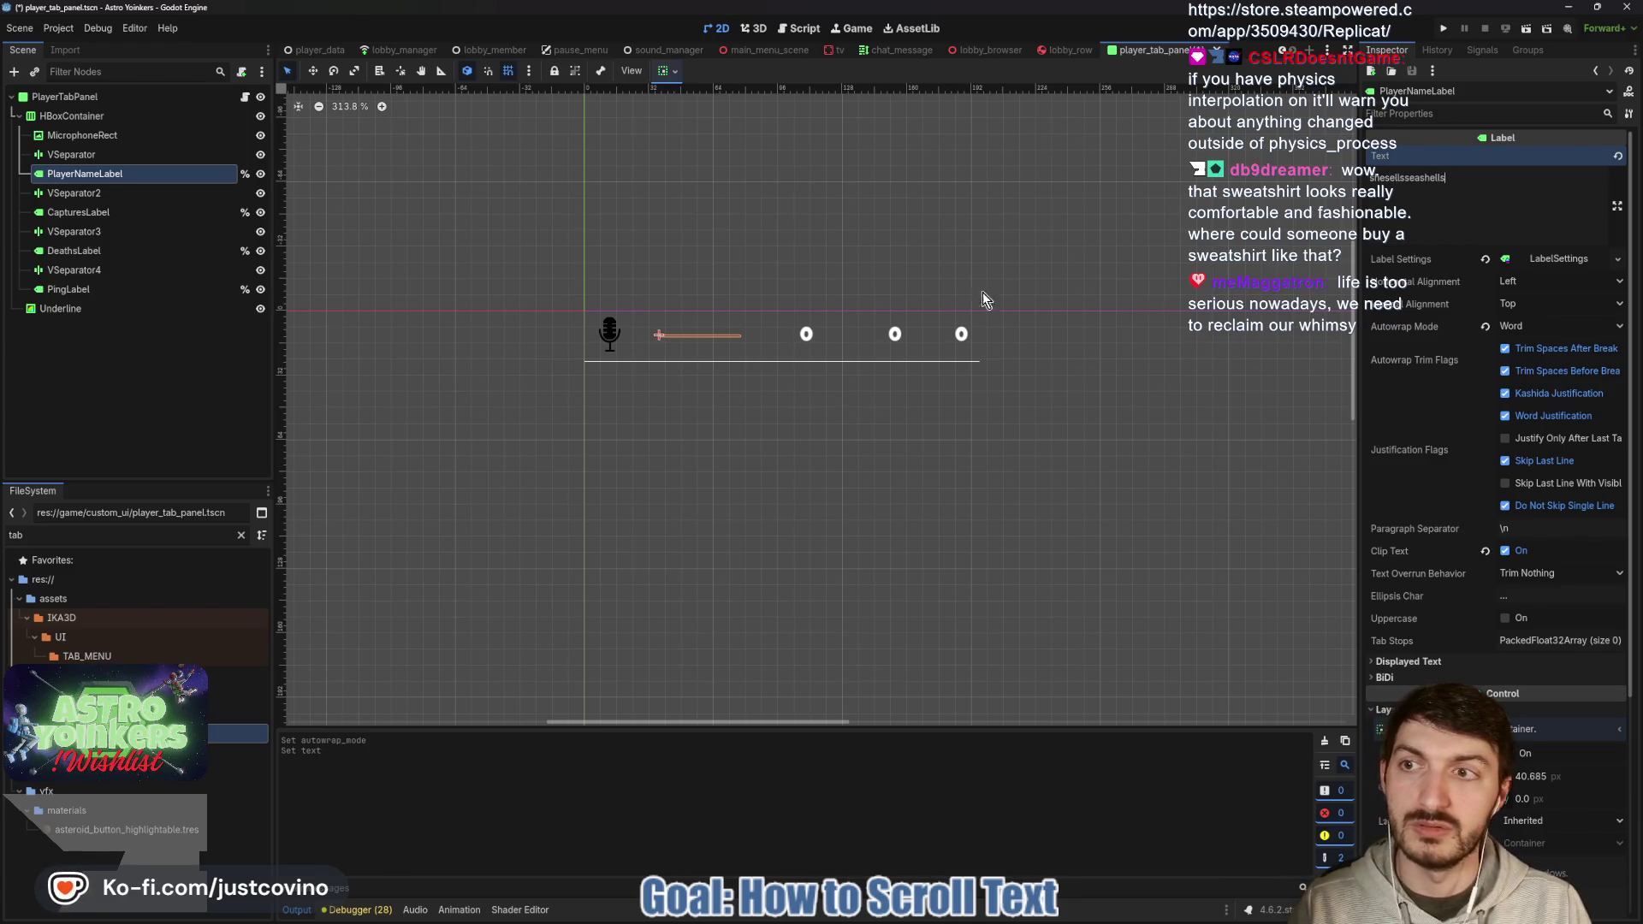
# Reselect PlayerNameLabel and expand its Layout size and position values.
pyautogui.scroll(3, 675, 340)
pyautogui.scroll(5, 731, 381)
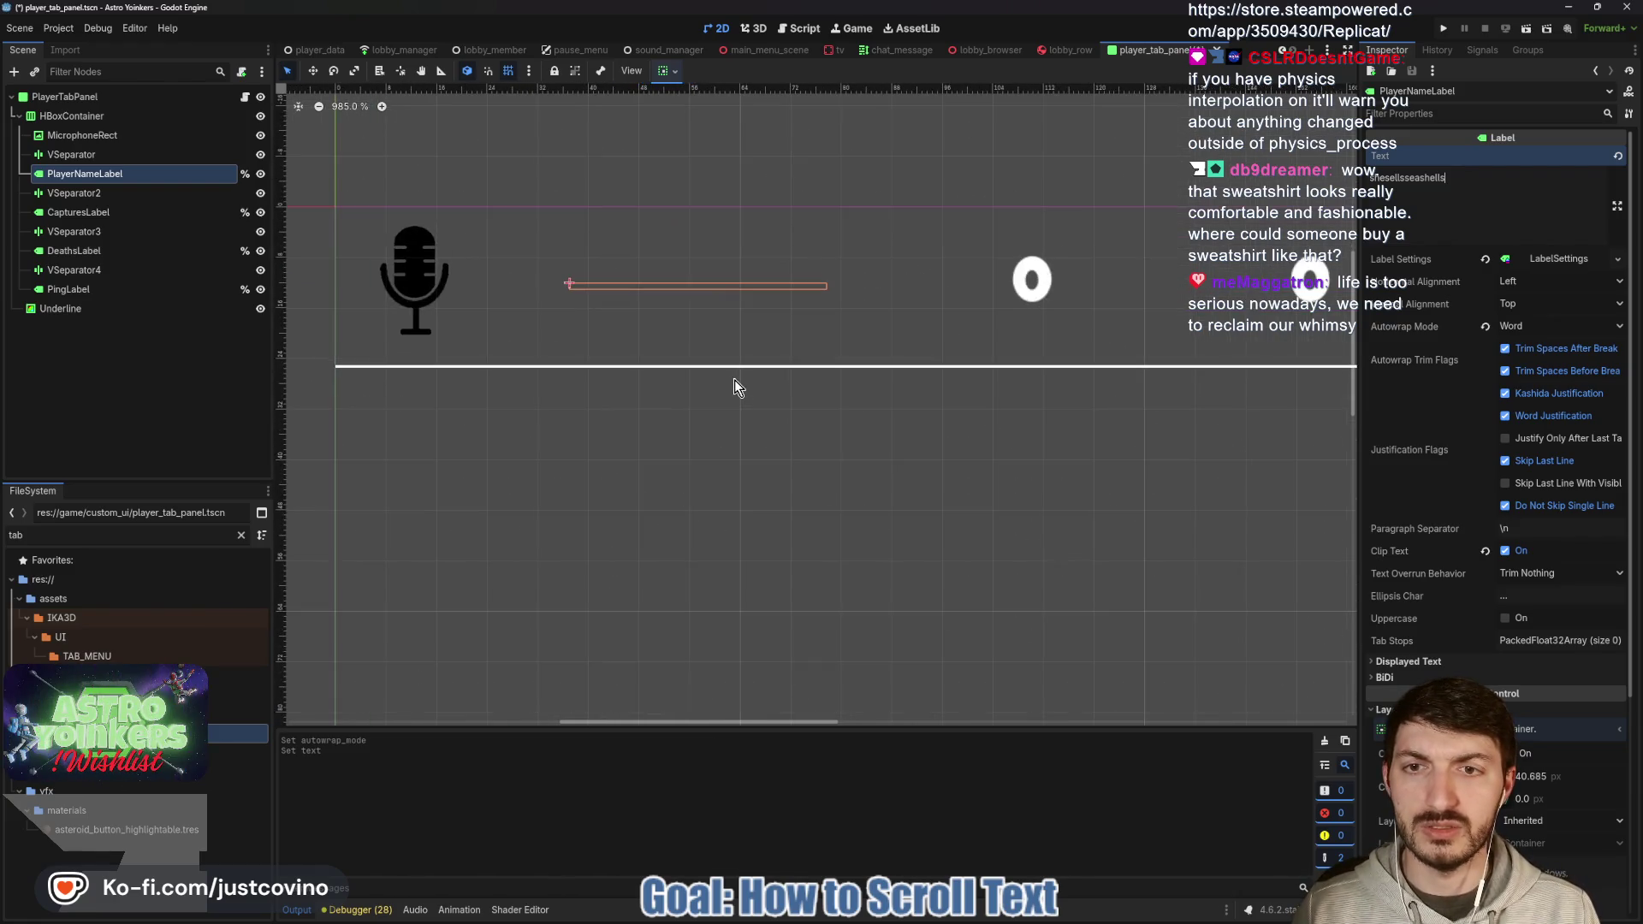
pyautogui.scroll(-7, 732, 374)
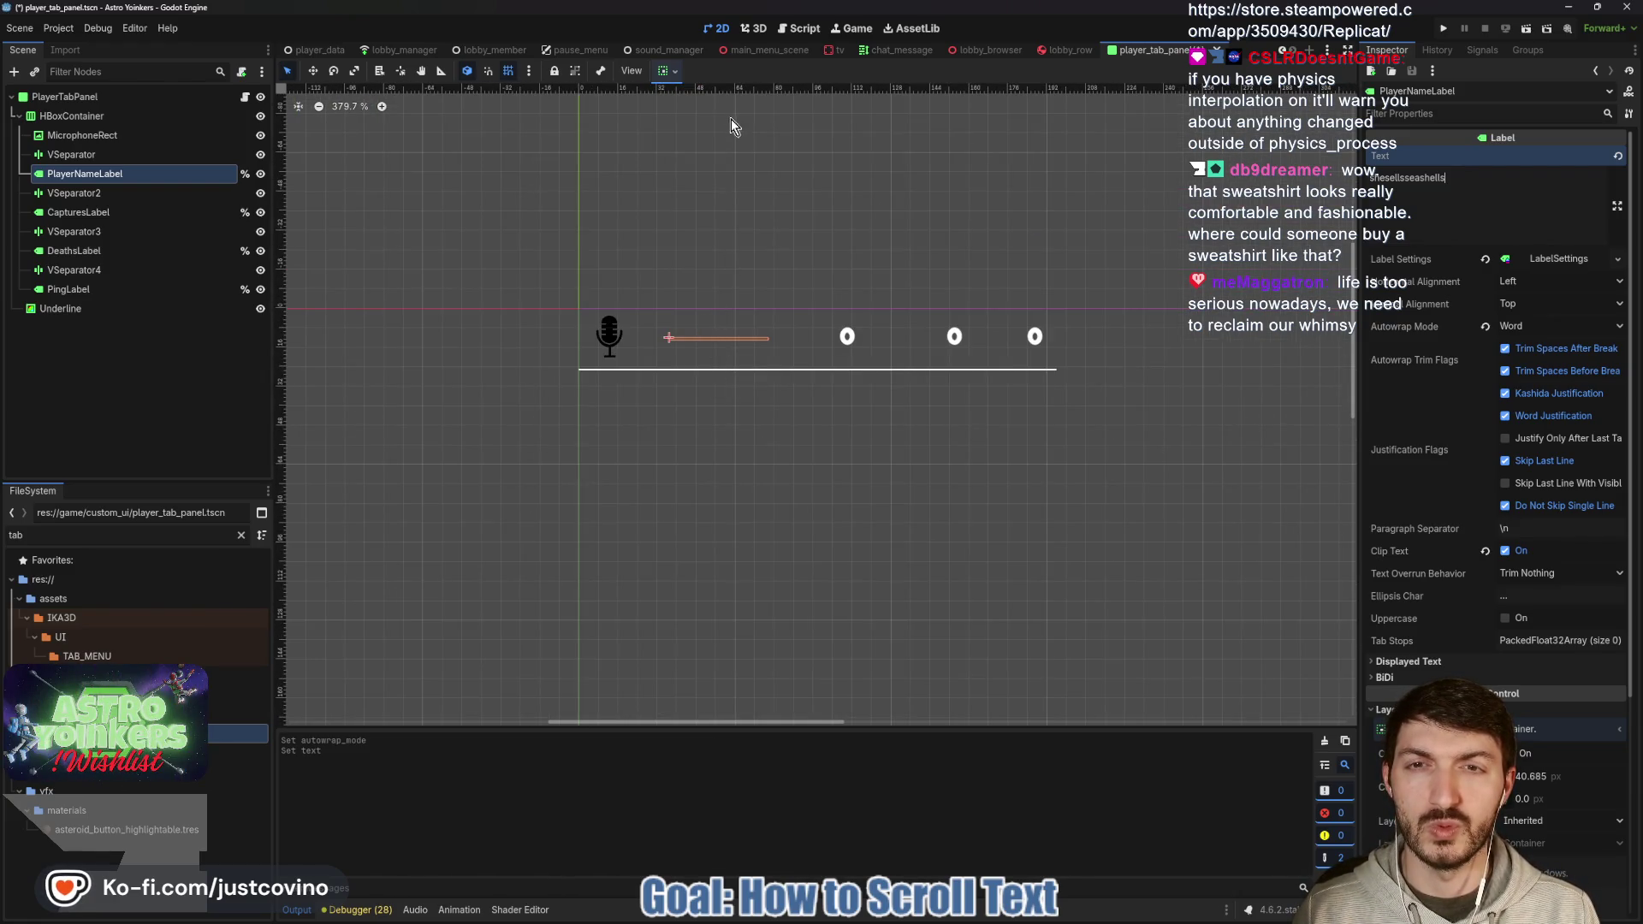
pyautogui.click(126, 154)
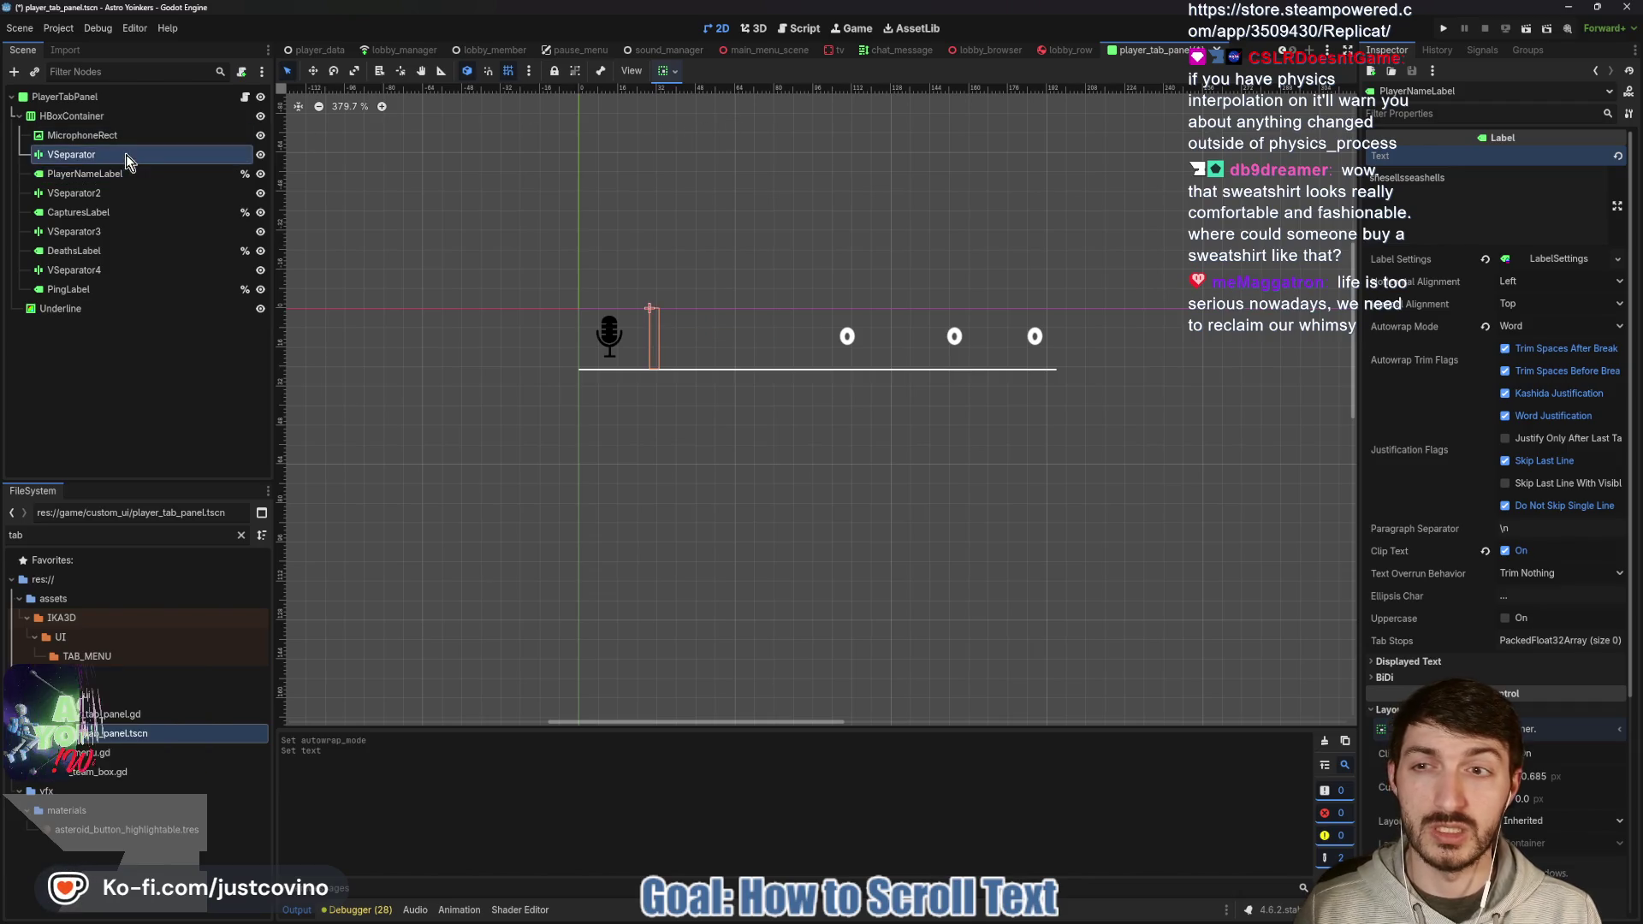
pyautogui.click(120, 174)
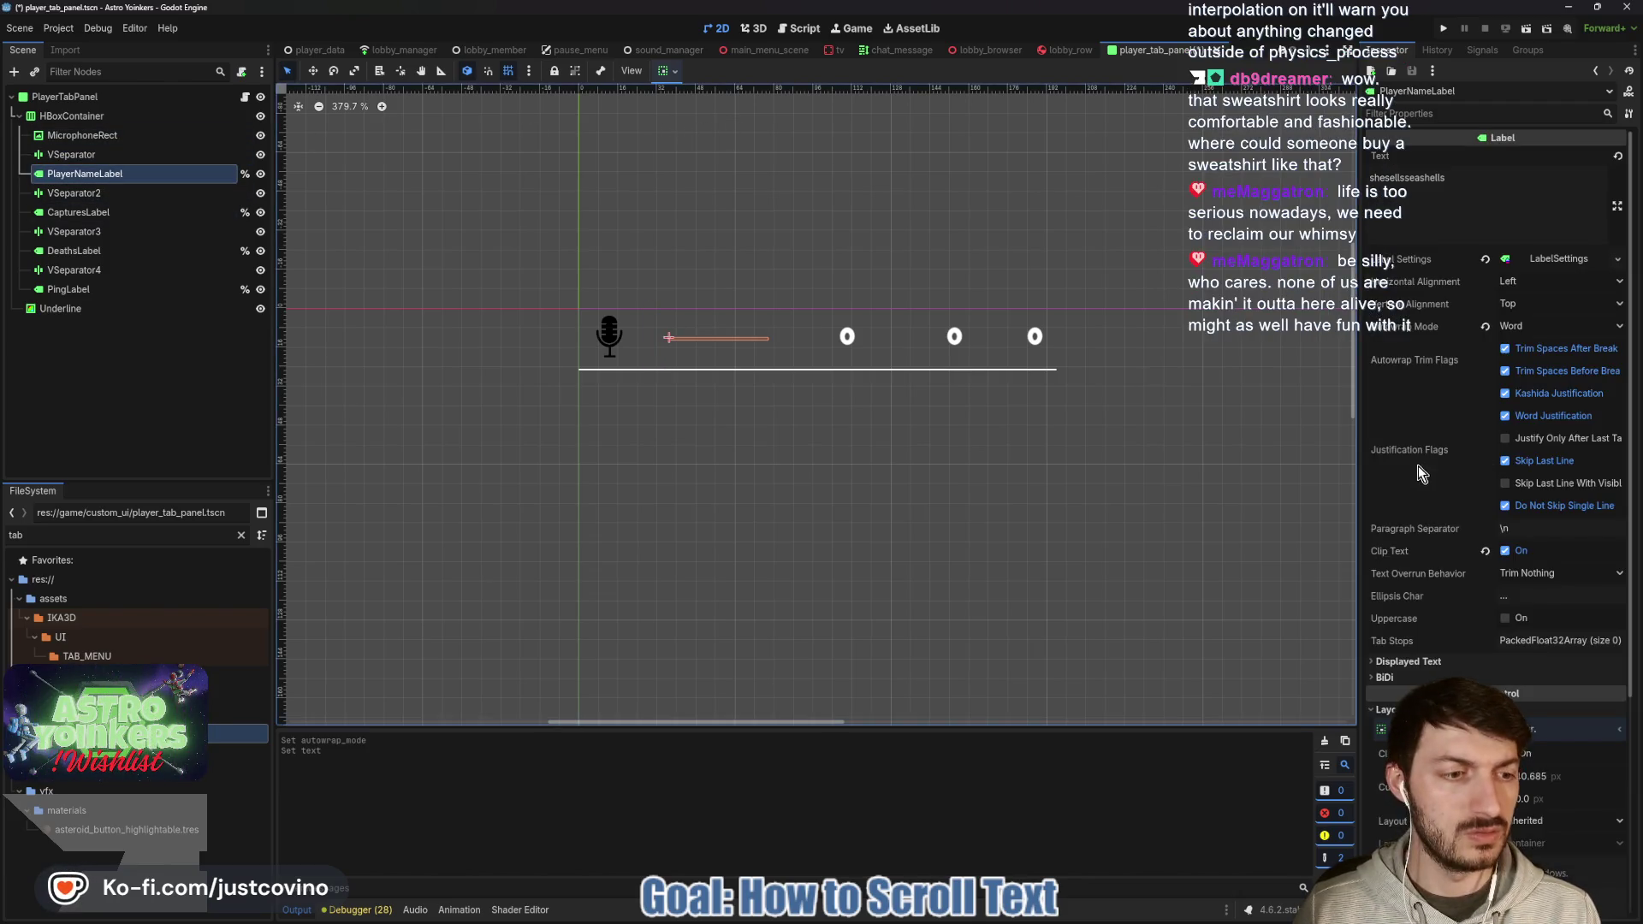
pyautogui.scroll(-3, 1435, 579)
pyautogui.click(1427, 562)
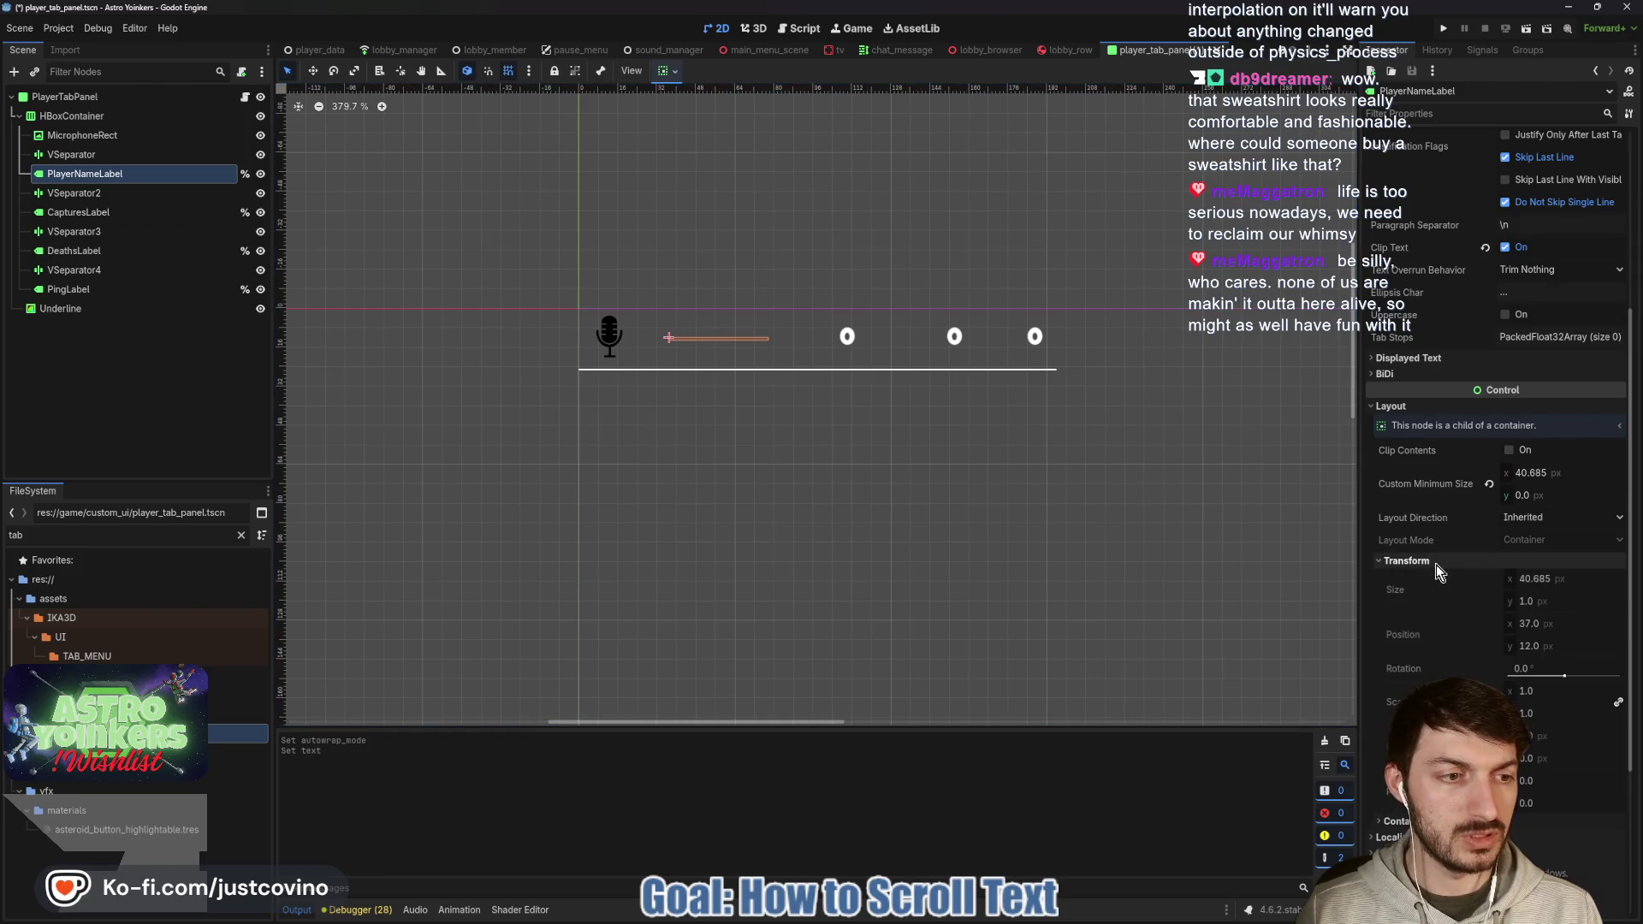
# Try minimum heights of 12 and 10, then settle on 11 px for the label.
pyautogui.moveTo(1530, 500)
pyautogui.mouseDown()
pyautogui.moveTo(1553, 500)
pyautogui.moveTo(1531, 502)
pyautogui.mouseUp()
pyautogui.click(1531, 495)
pyautogui.write('12')
pyautogui.press('Return')
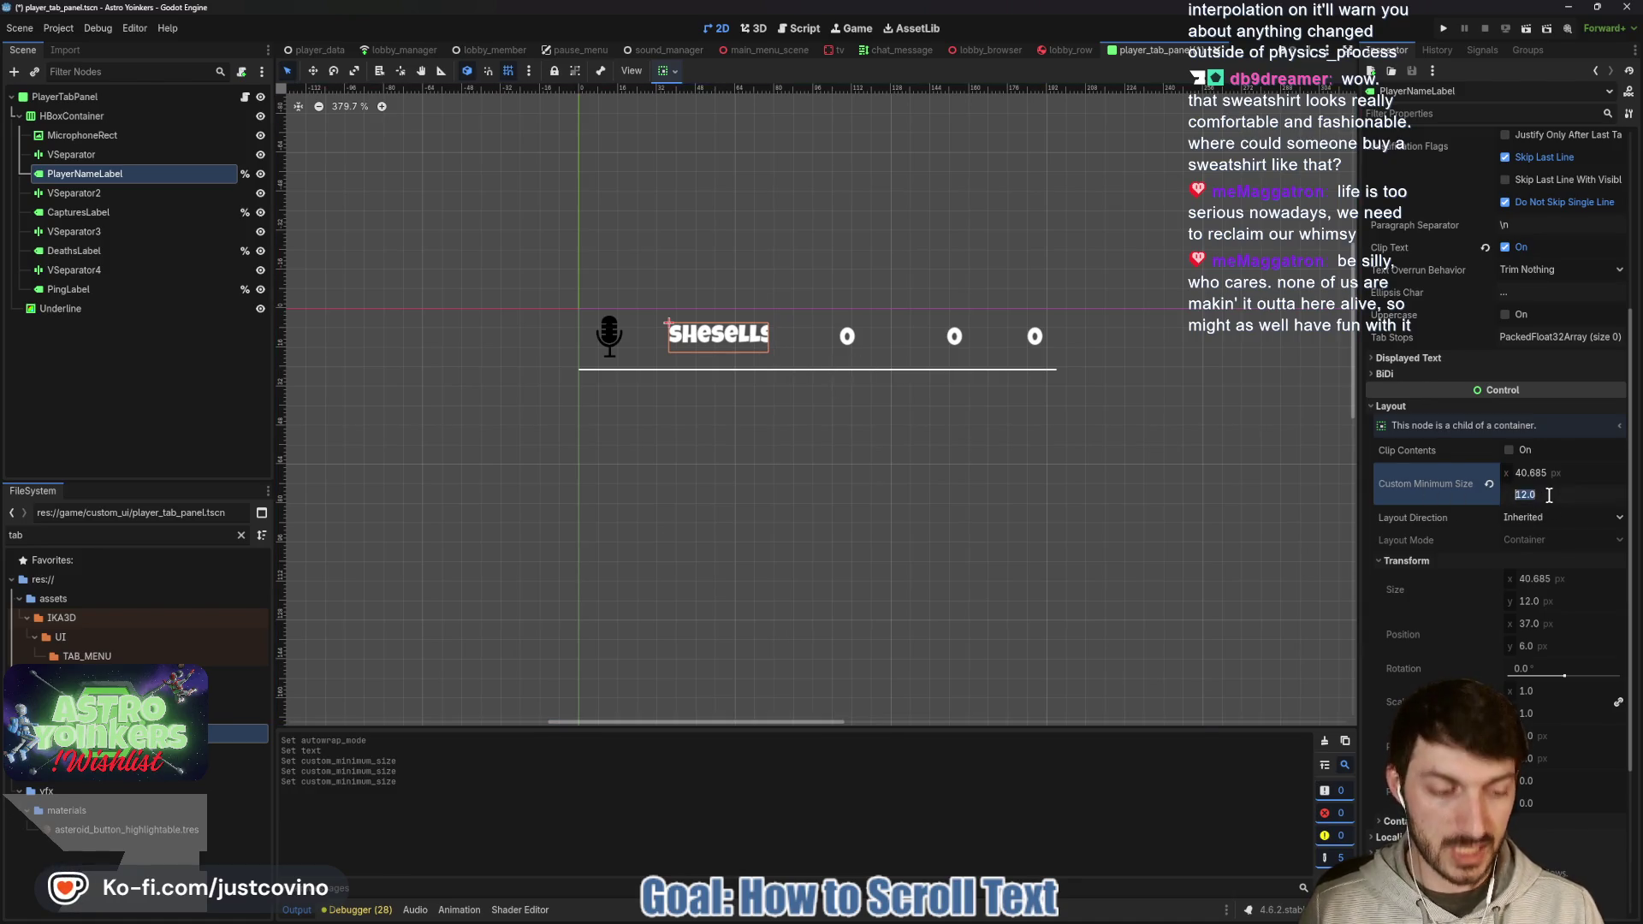
pyautogui.click(1548, 496)
pyautogui.write('10')
pyautogui.press('Return')
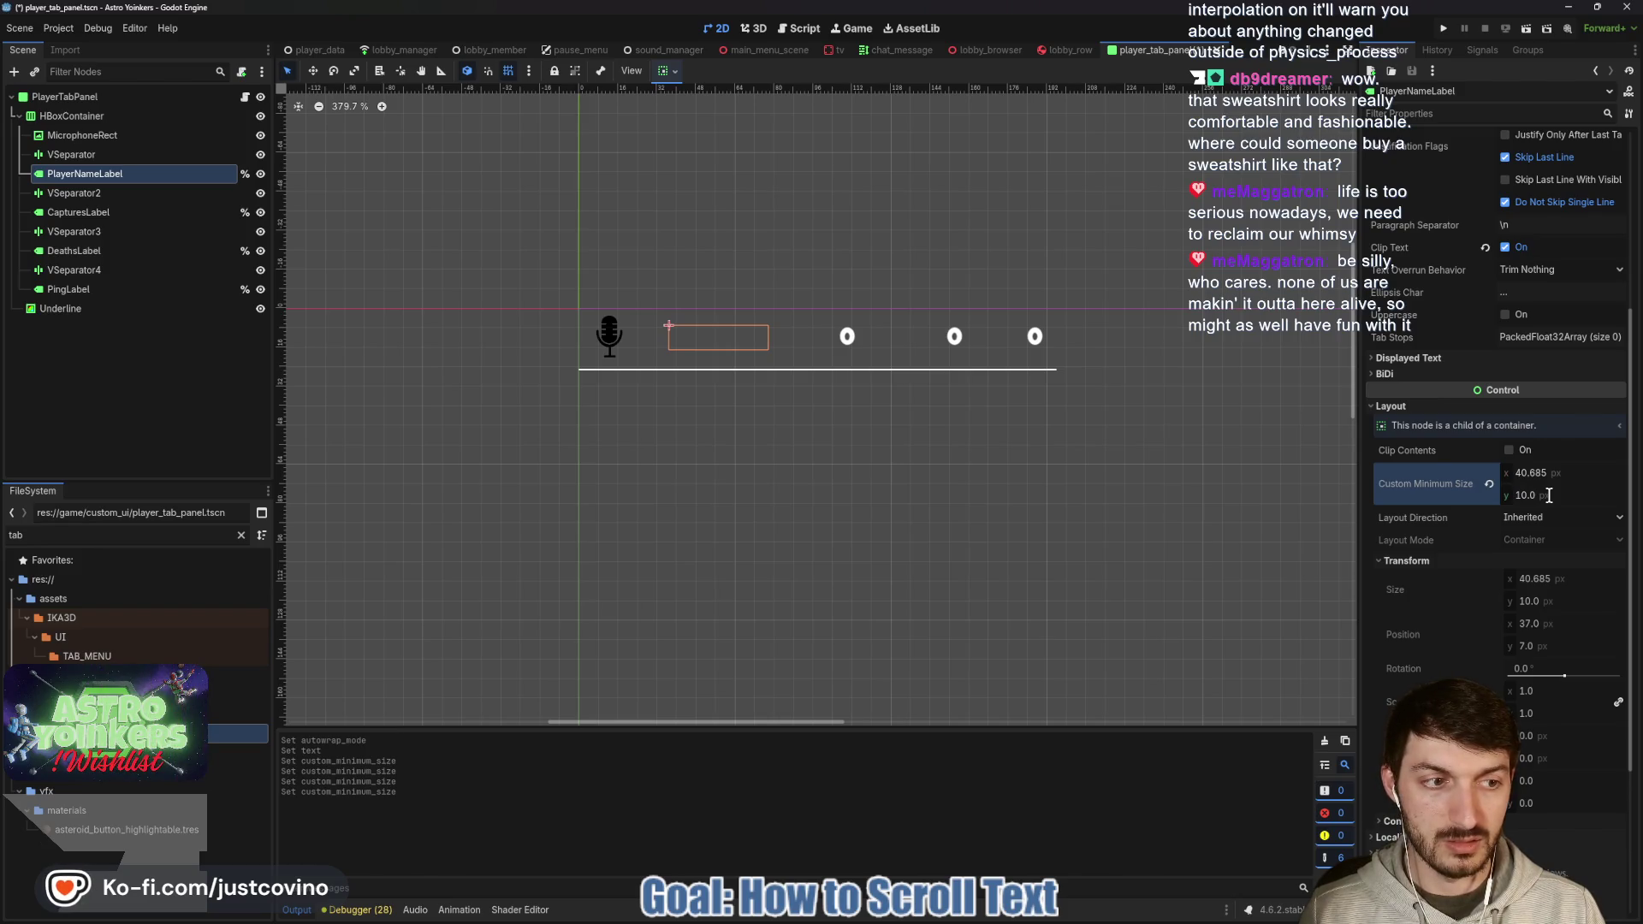
pyautogui.click(1548, 495)
pyautogui.write('11')
pyautogui.press('Return')
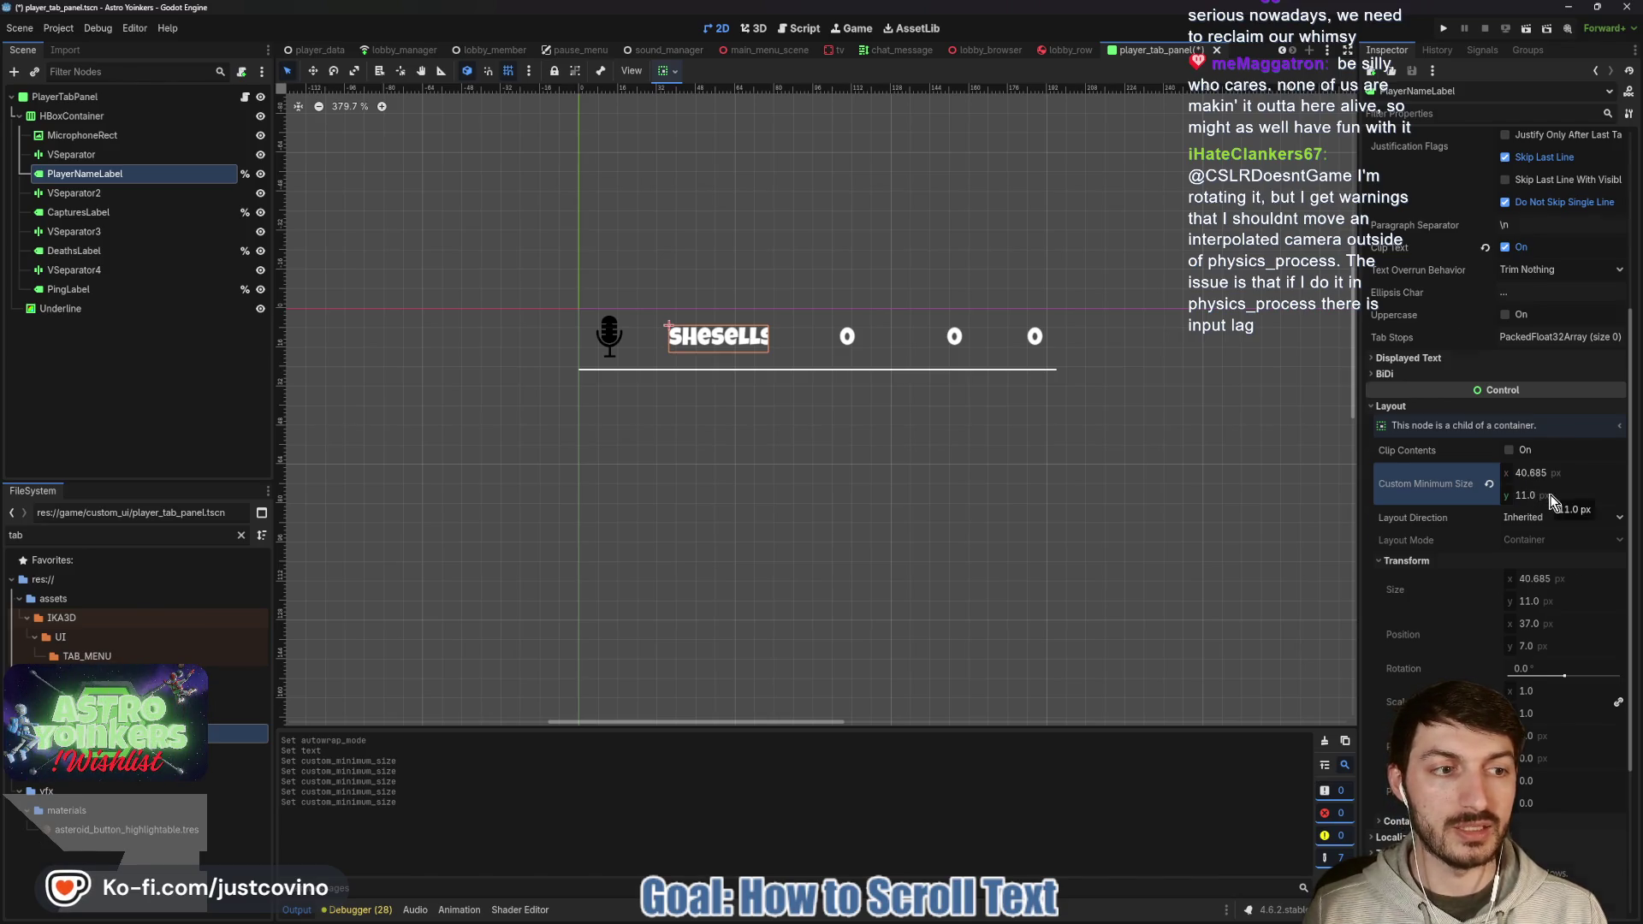
# Extend the label text to 'shesellsseashellsbytheseashore' and switch to the Twitch chat window.
pyautogui.scroll(6, 1550, 500)
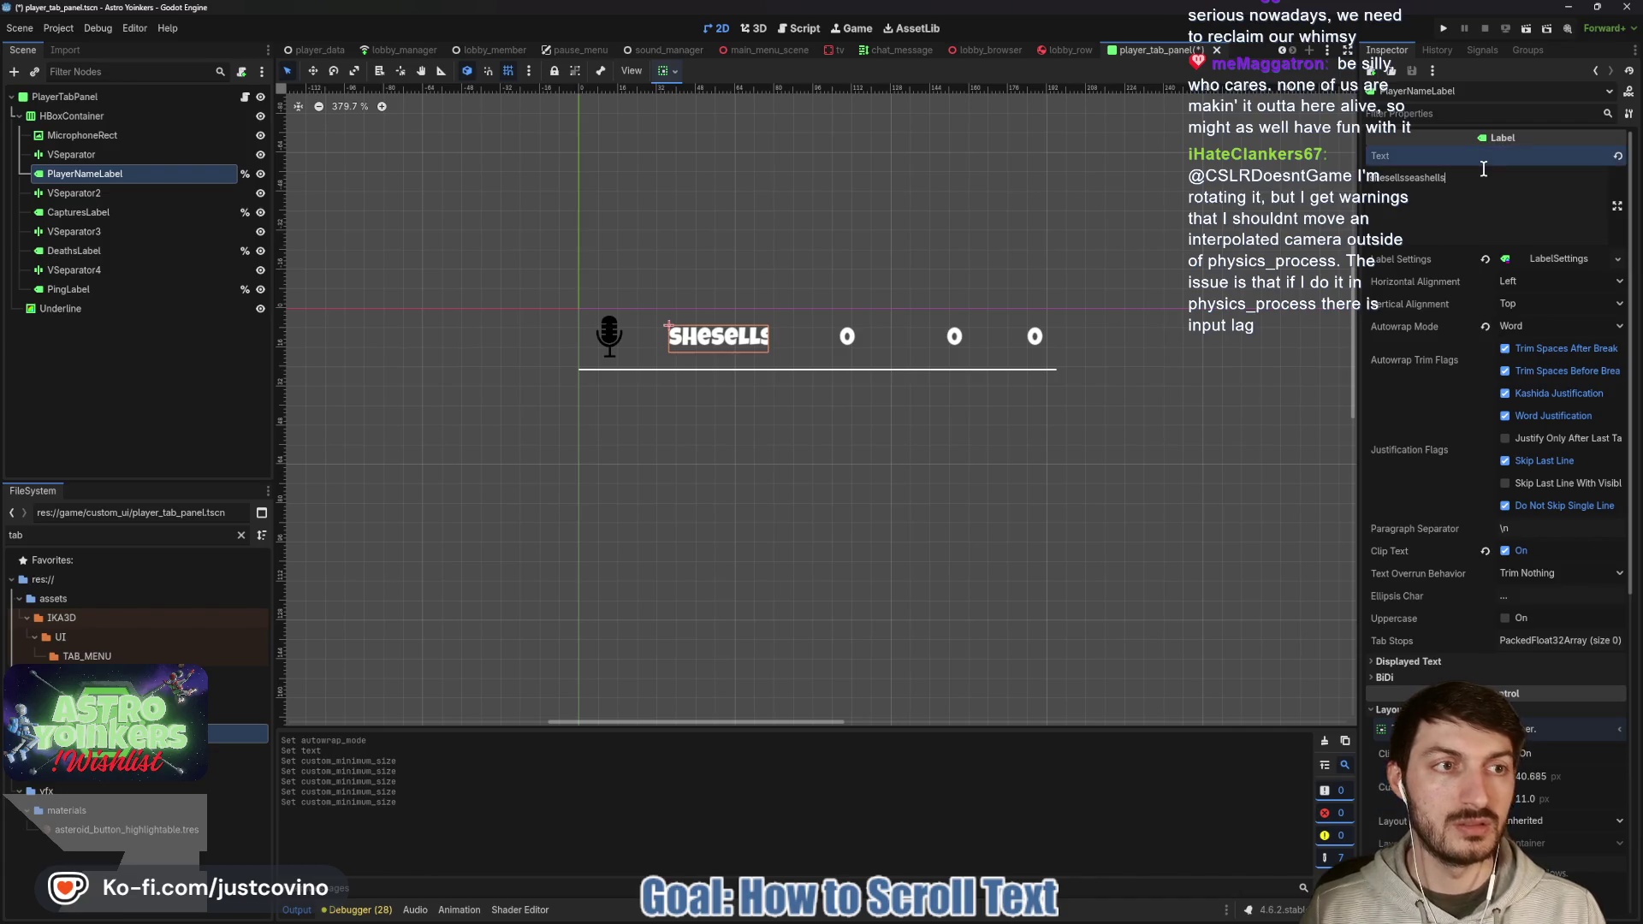
pyautogui.write('bytheseashore')
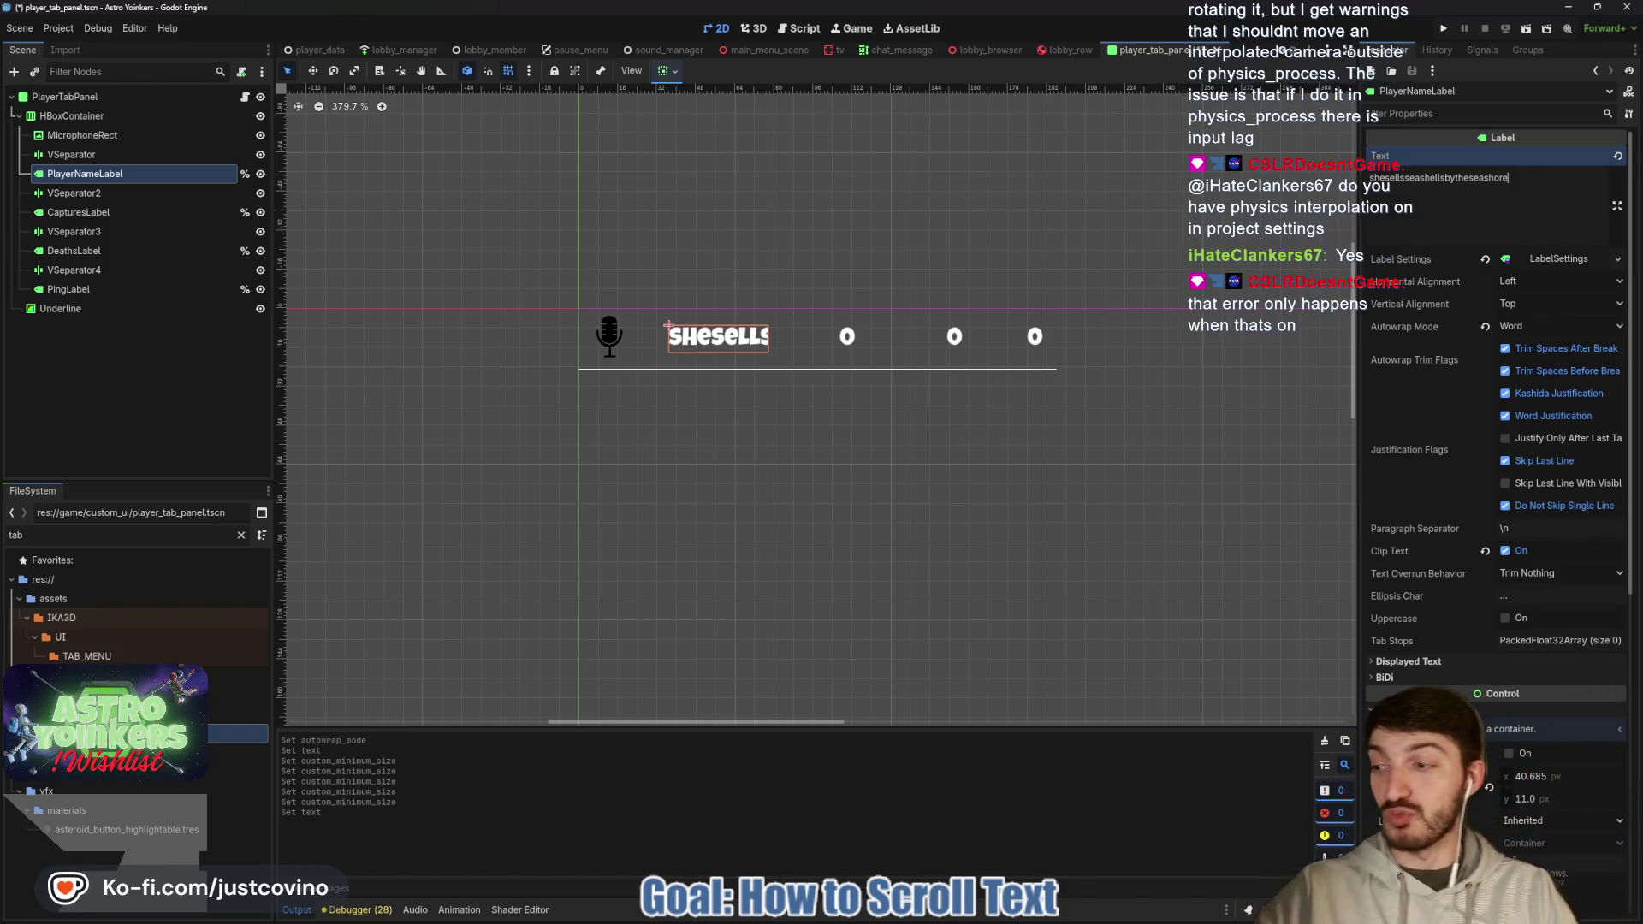
pyautogui.hotkey('alt', 'Tab')
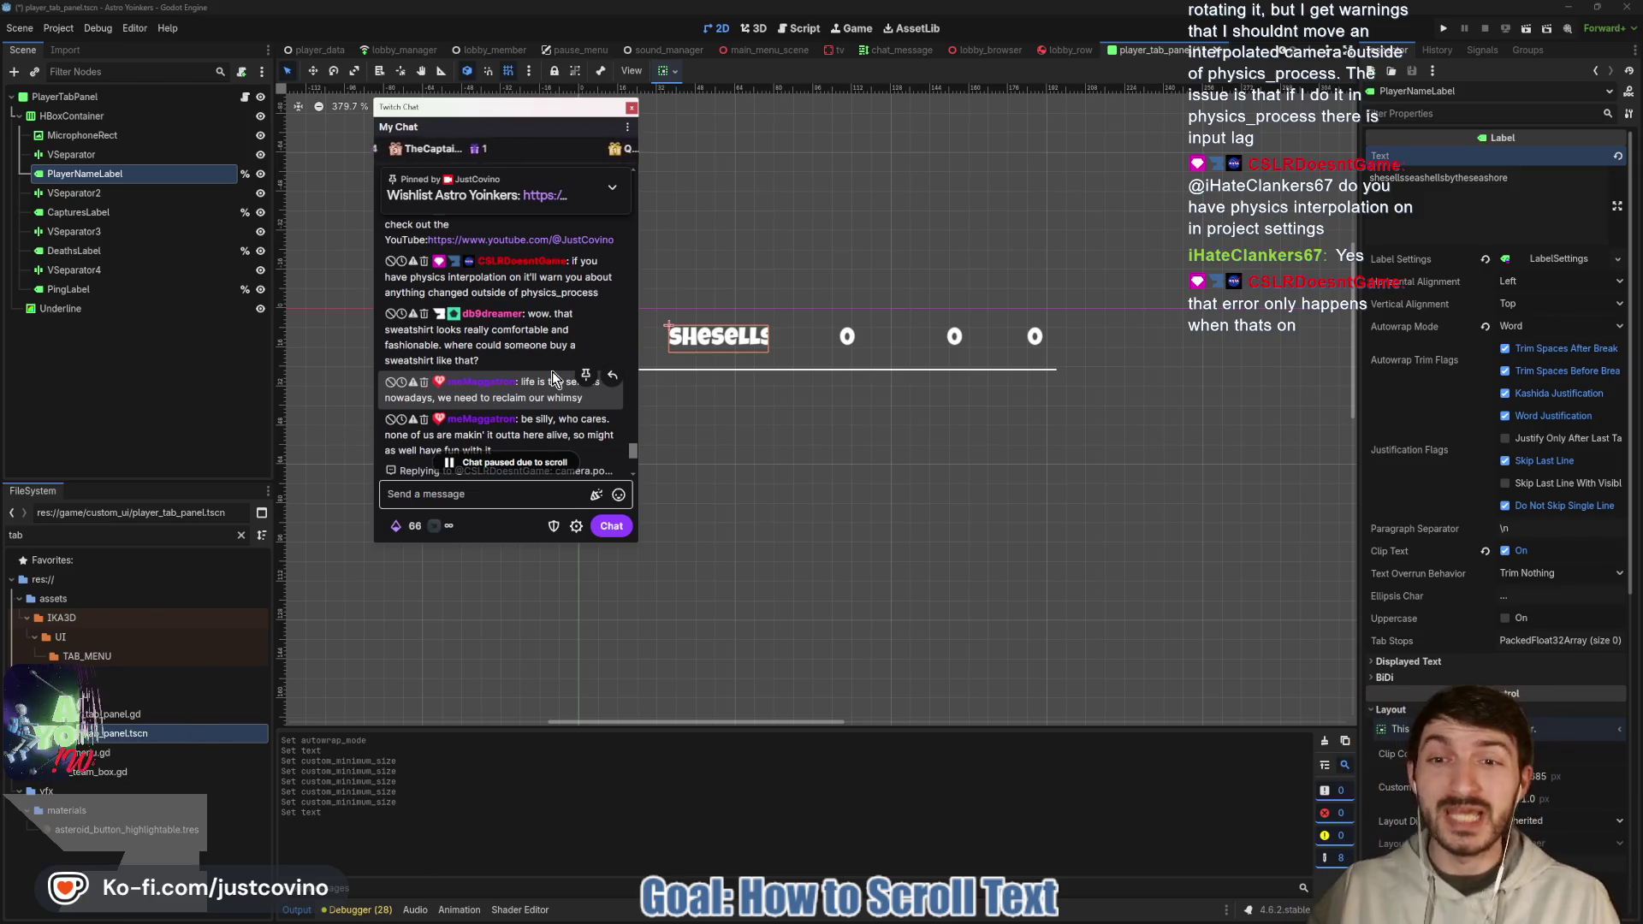
# Send the !ffs command in Twitch chat and drag the chat popout aside.
pyautogui.click(507, 490)
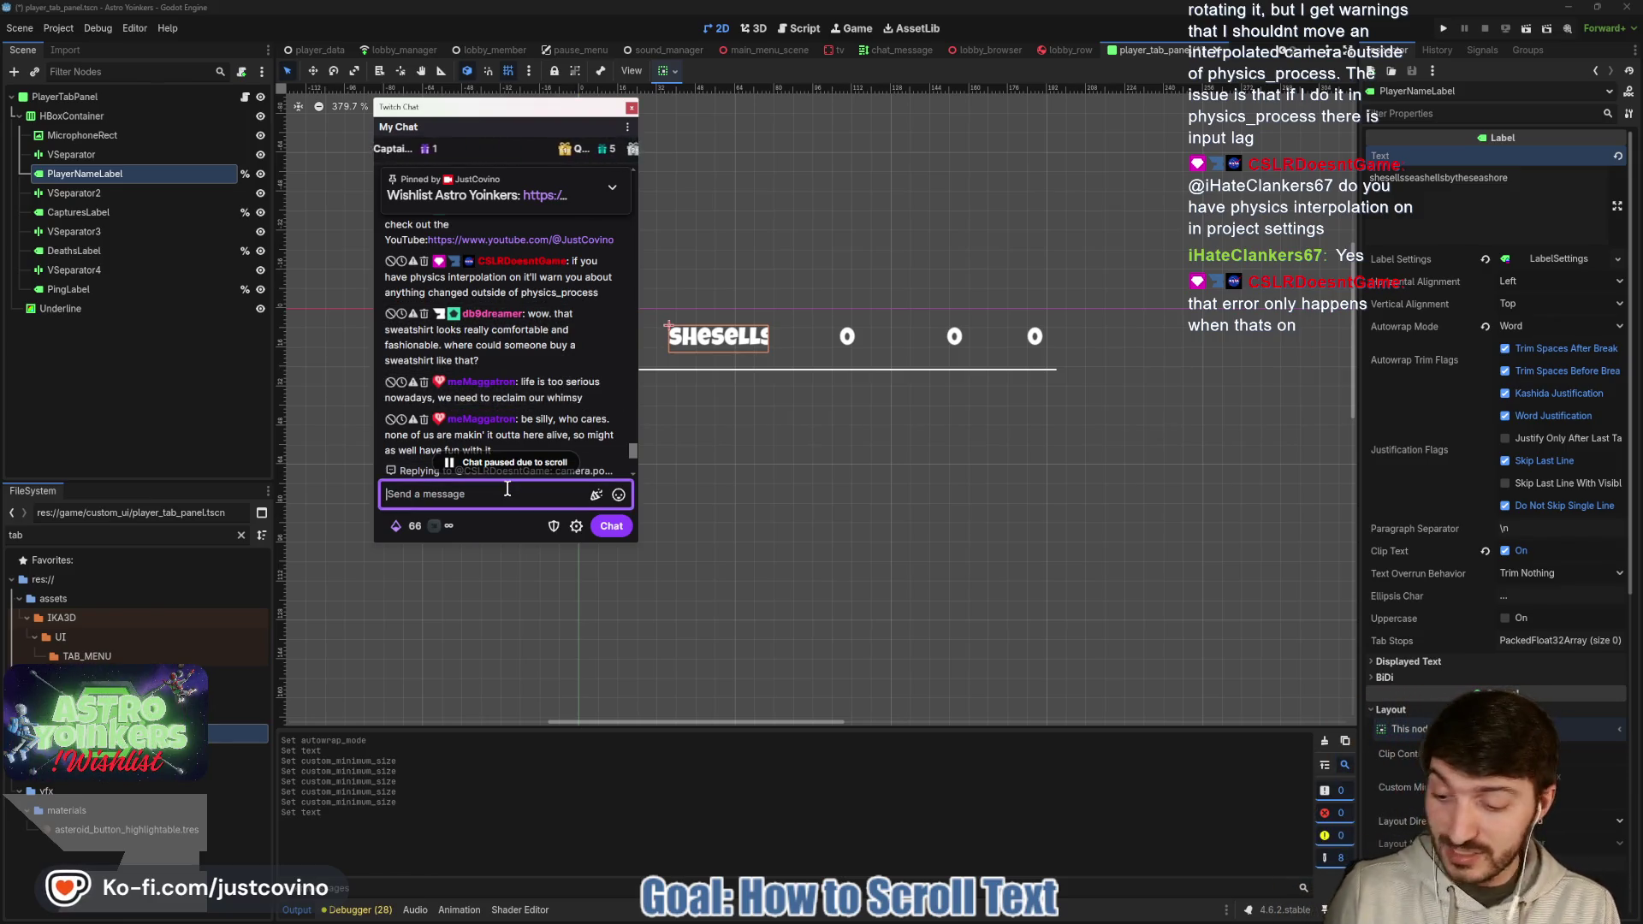
pyautogui.write('Iffs')
pyautogui.press('Return')
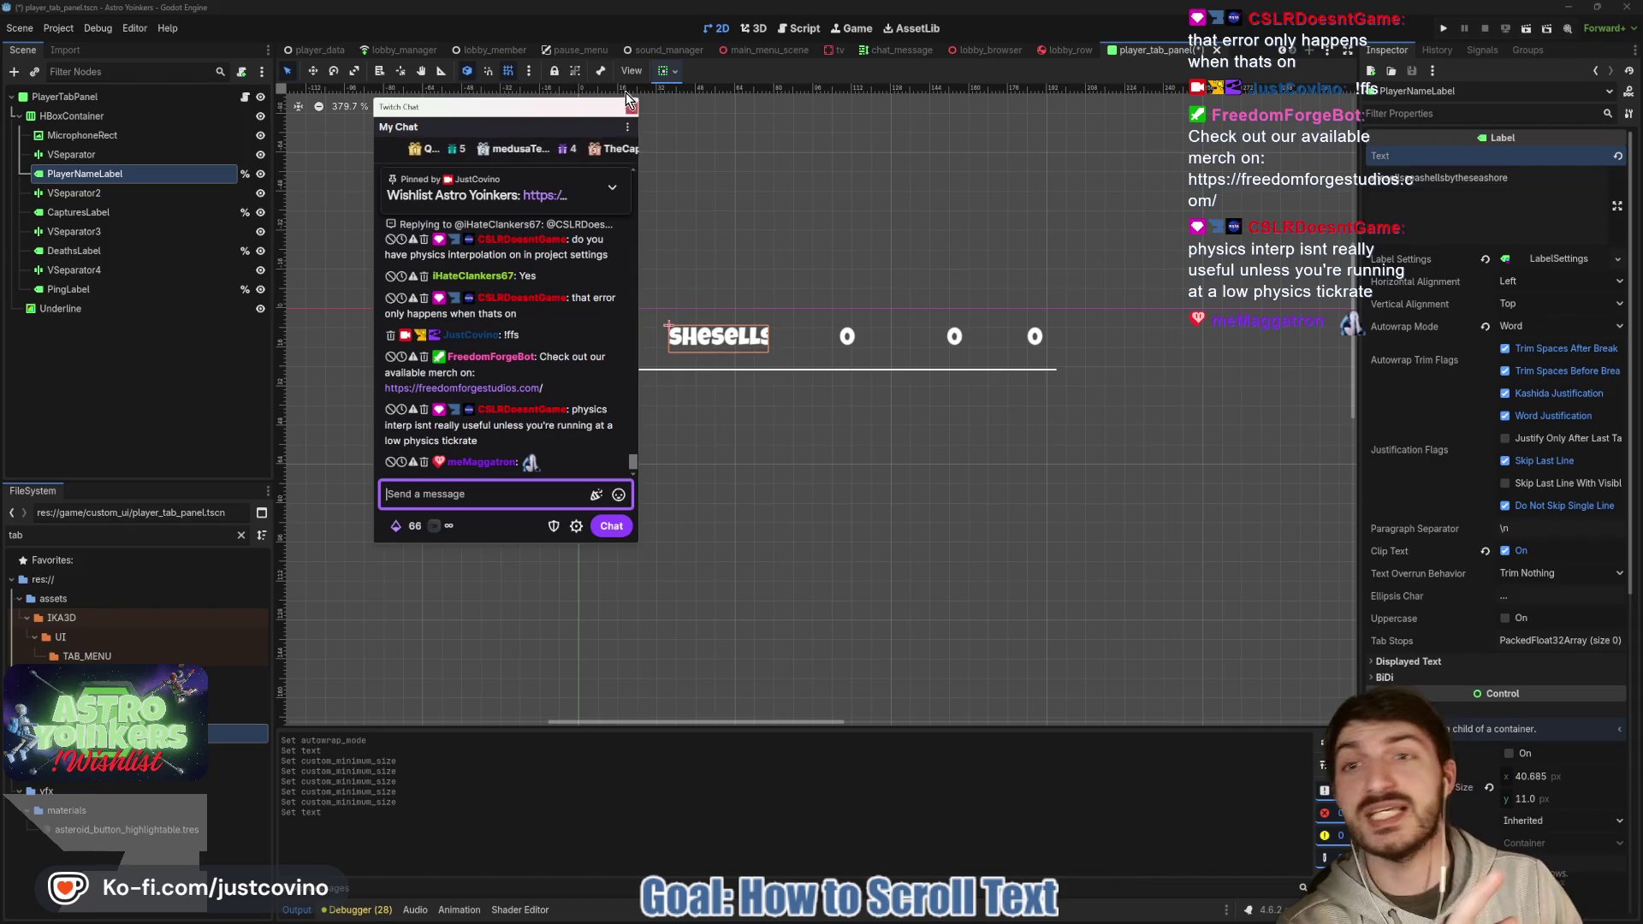
pyautogui.moveTo(524, 116); pyautogui.dragTo(0, 128)
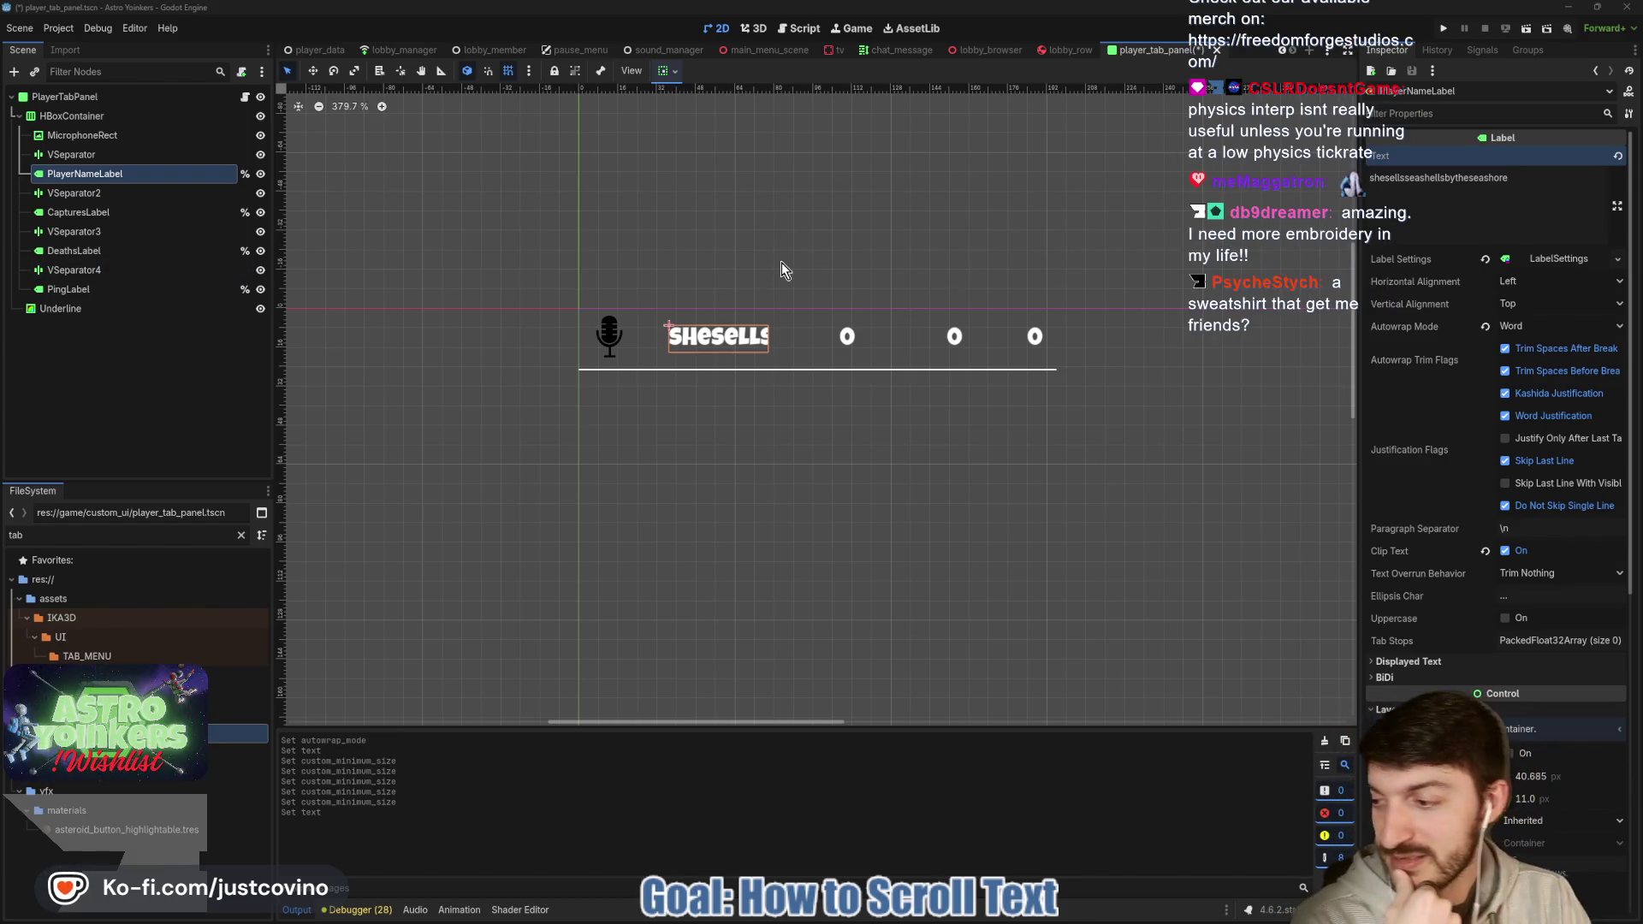
# Minimize Godot, Notion and GitHub Desktop, then open the first merch testimonial PNG.
pyautogui.click(1572, 9)
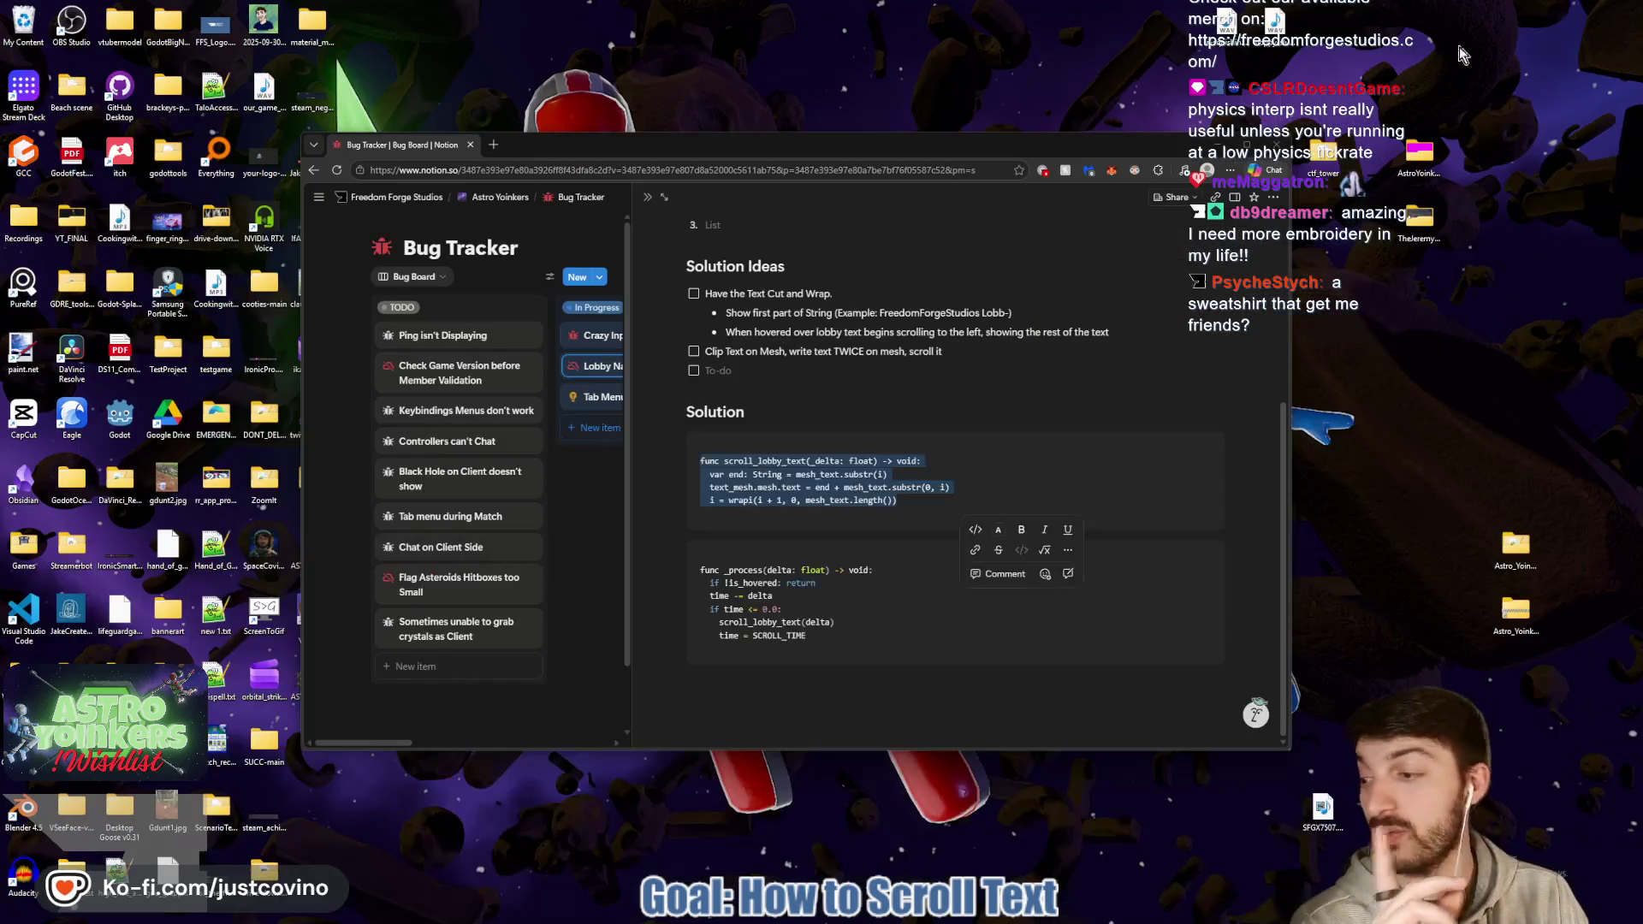
pyautogui.click(1215, 146)
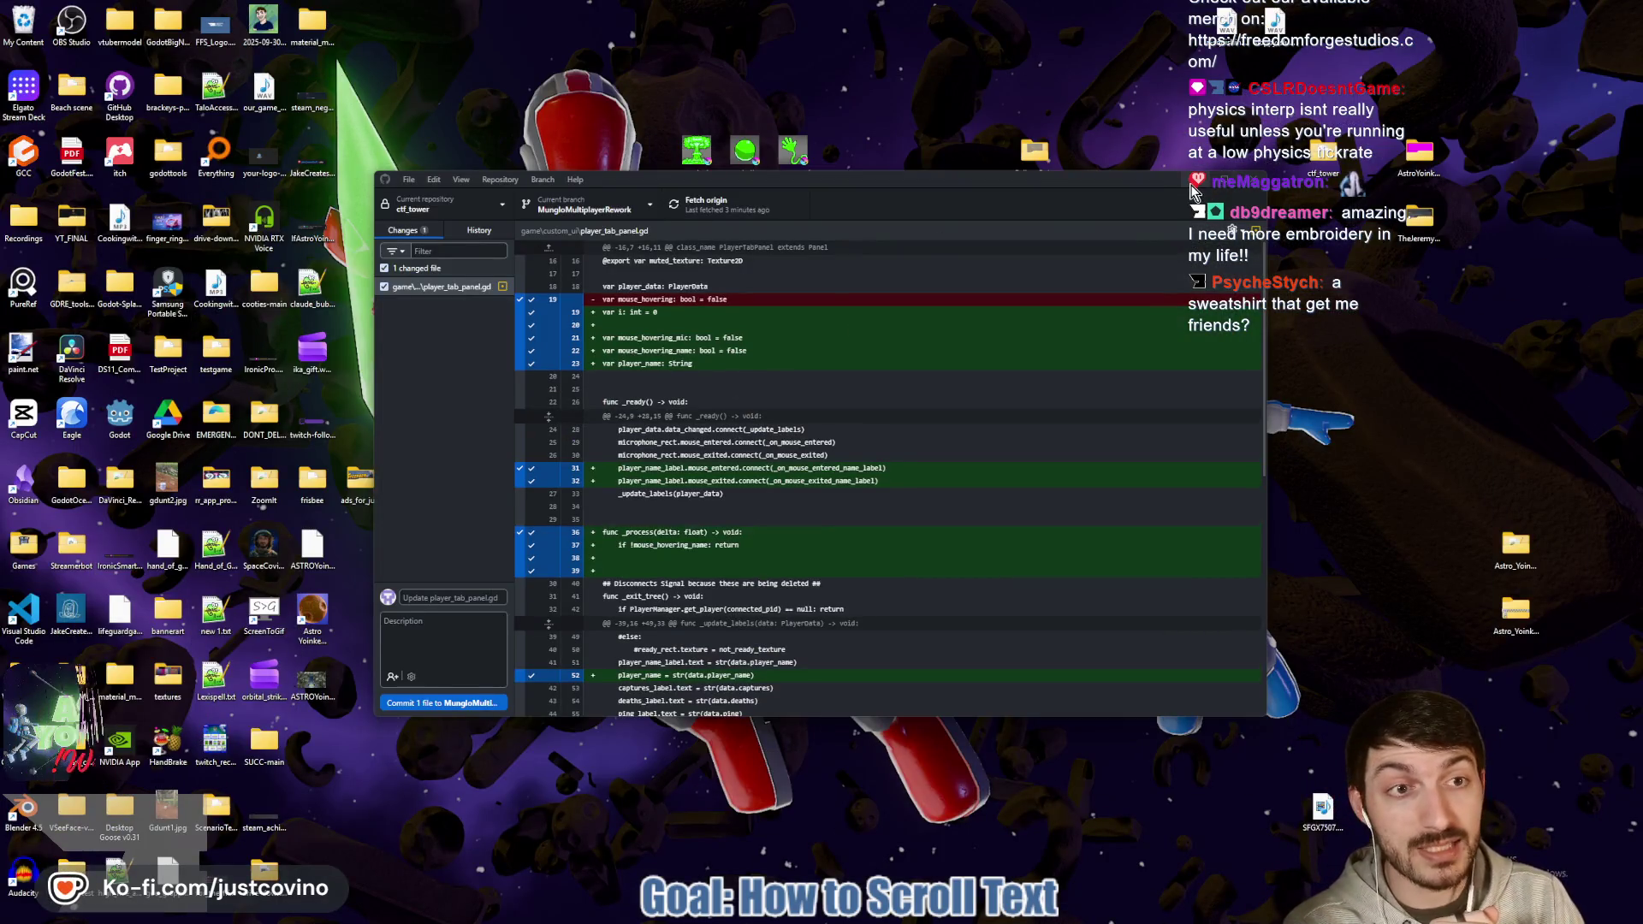
pyautogui.click(1196, 175)
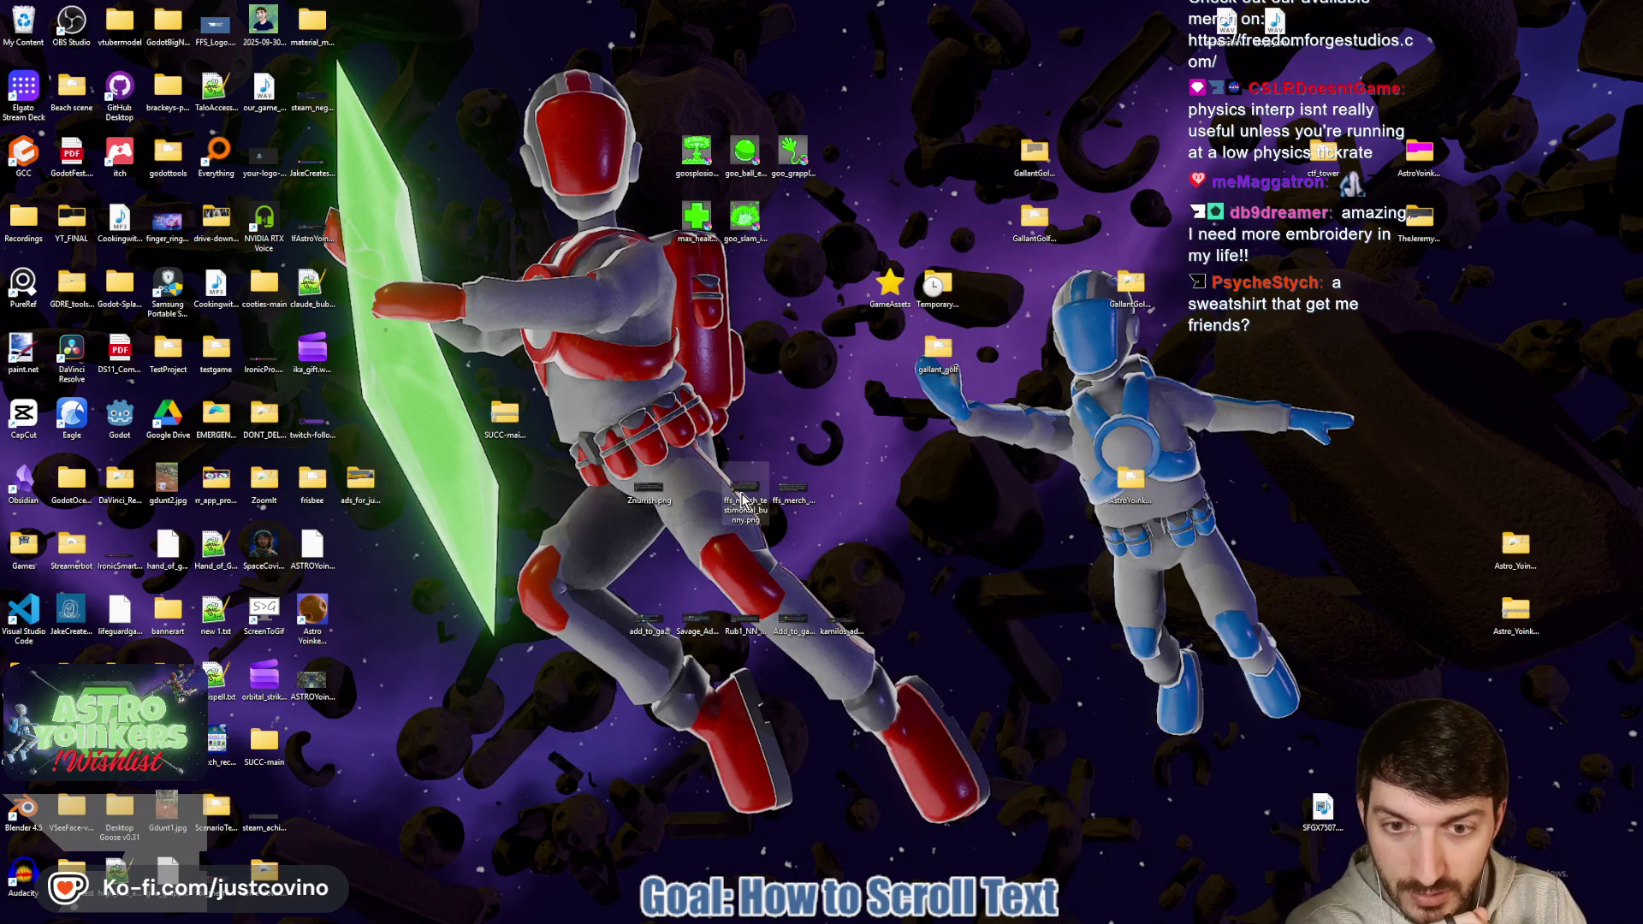
pyautogui.doubleClick(743, 499)
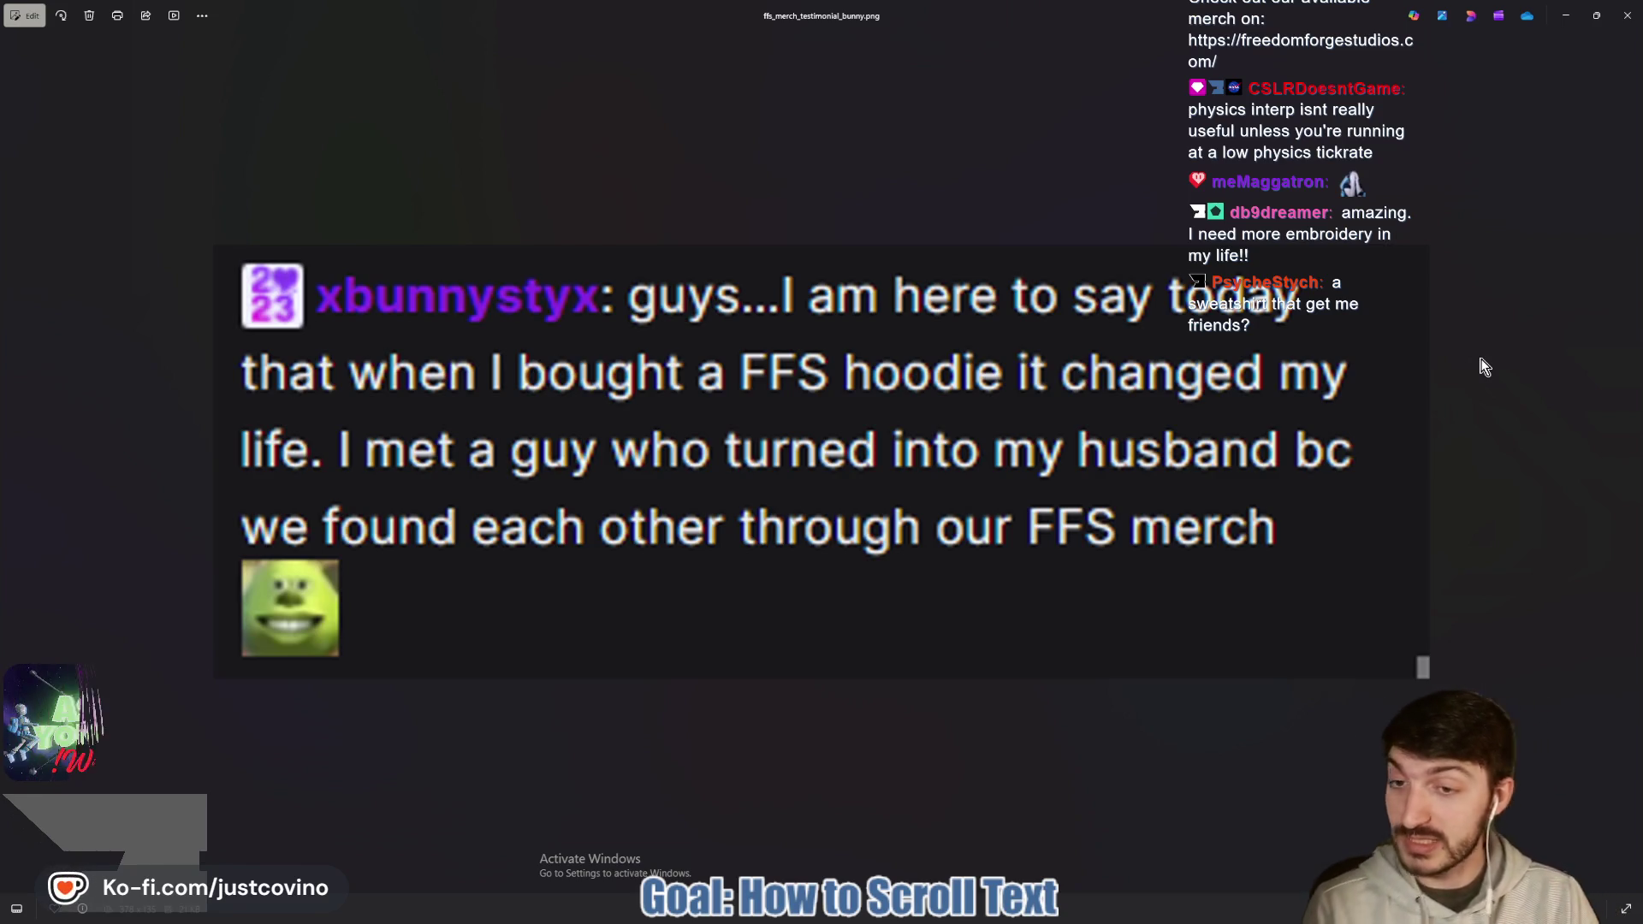
# Close the first testimonial, view the second merch testimonial image, then close Photos.
pyautogui.scroll(-1, 1132, 498)
pyautogui.scroll(-2, 1131, 494)
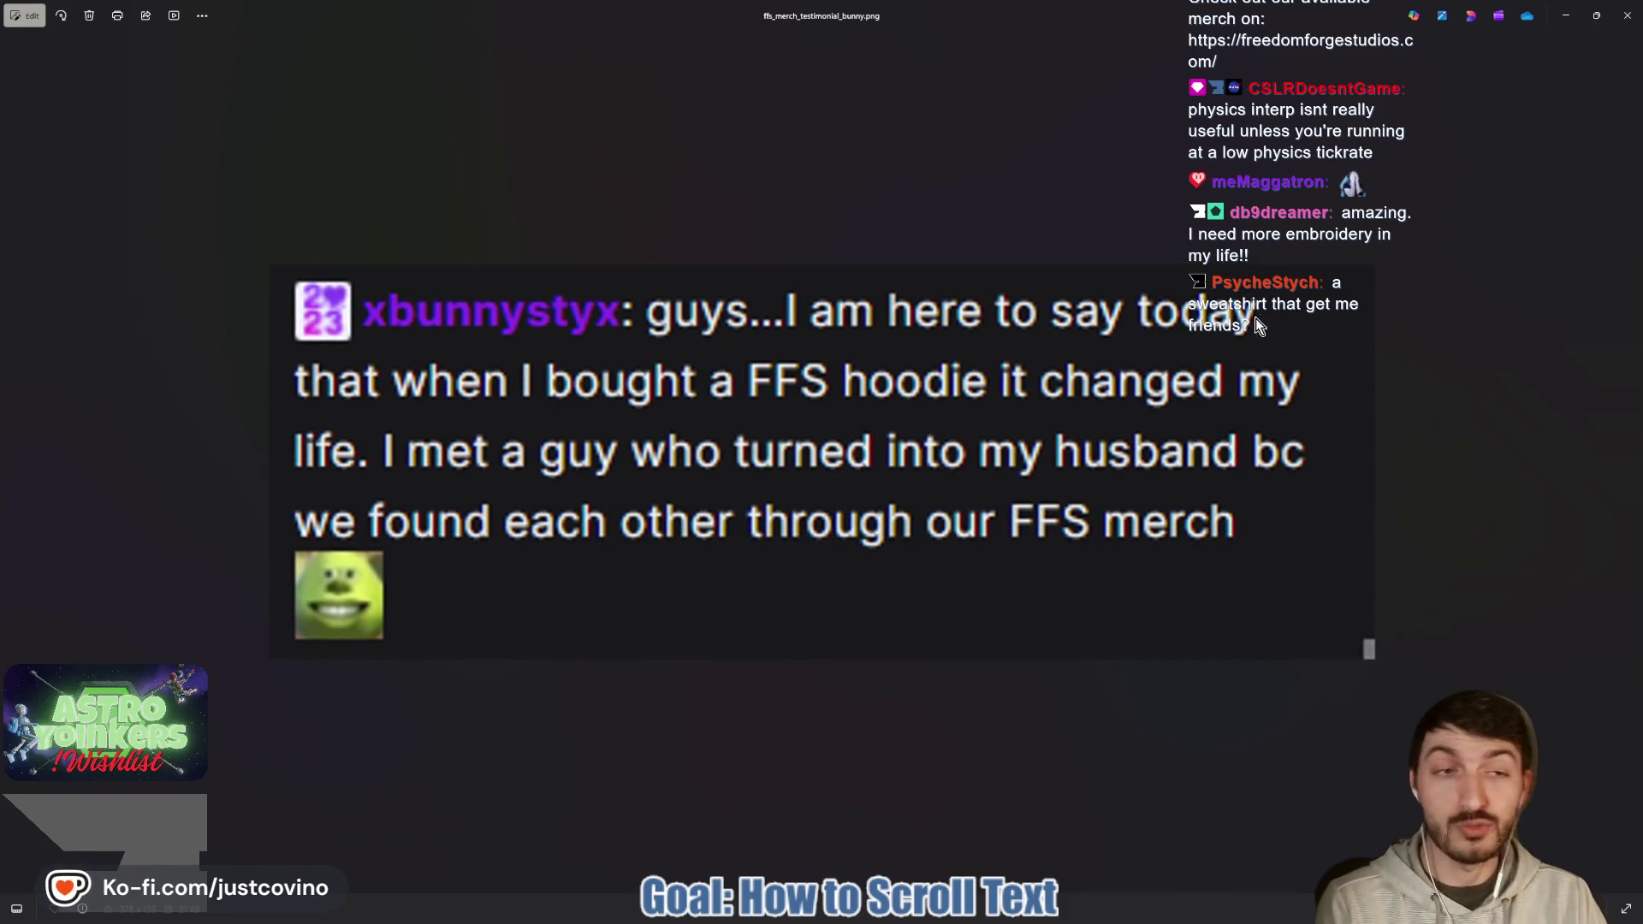
pyautogui.click(1627, 15)
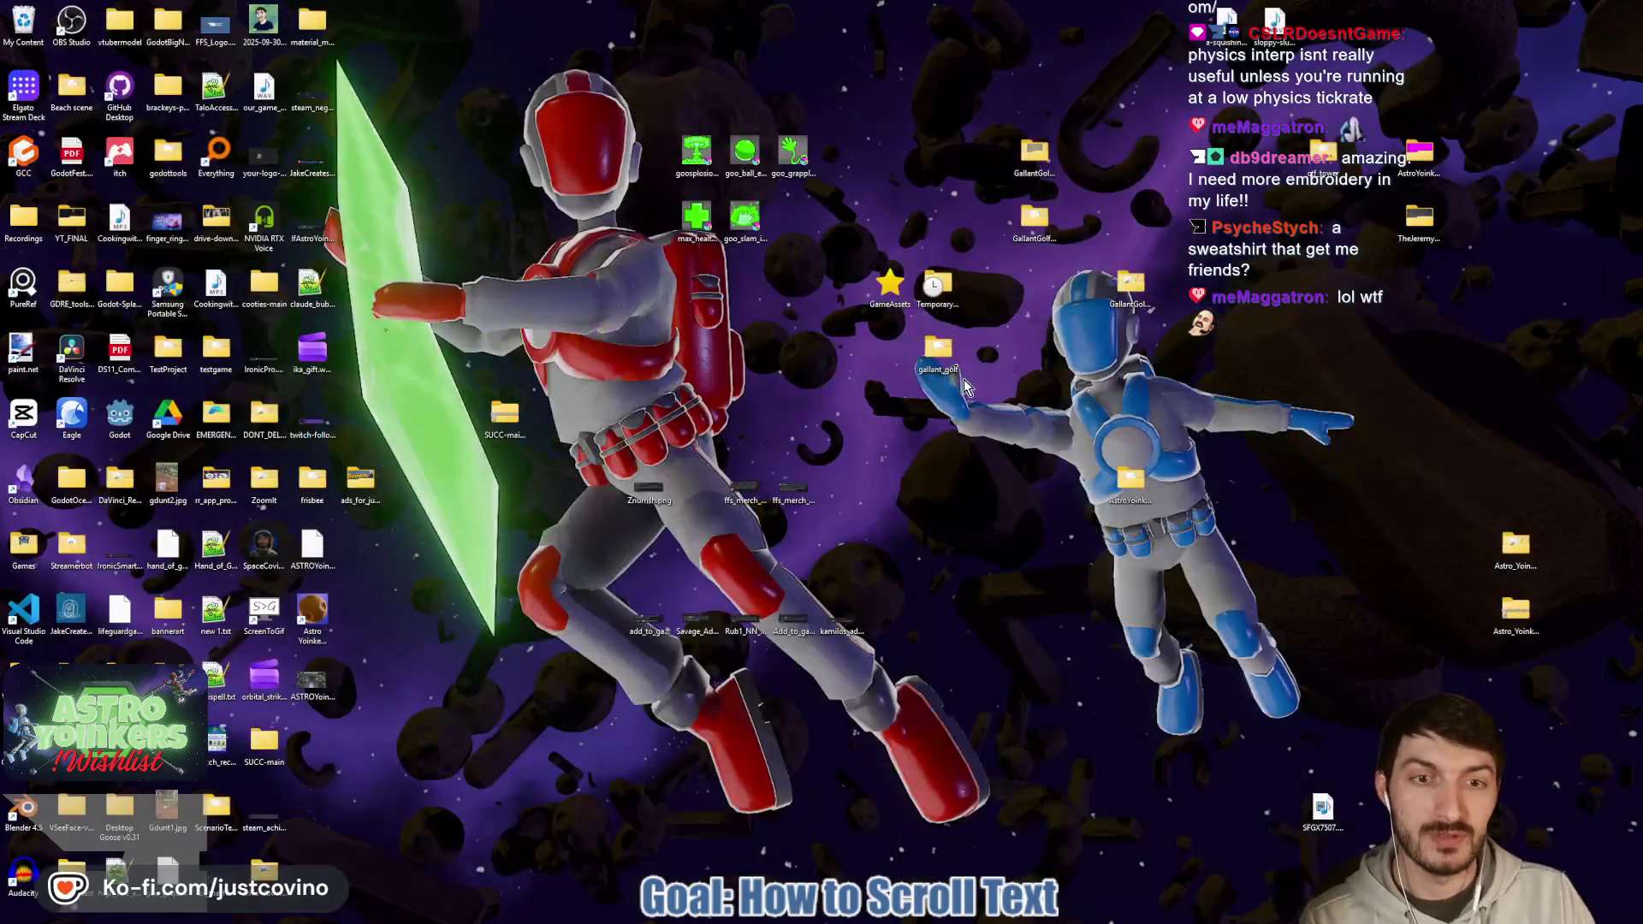
pyautogui.doubleClick(802, 488)
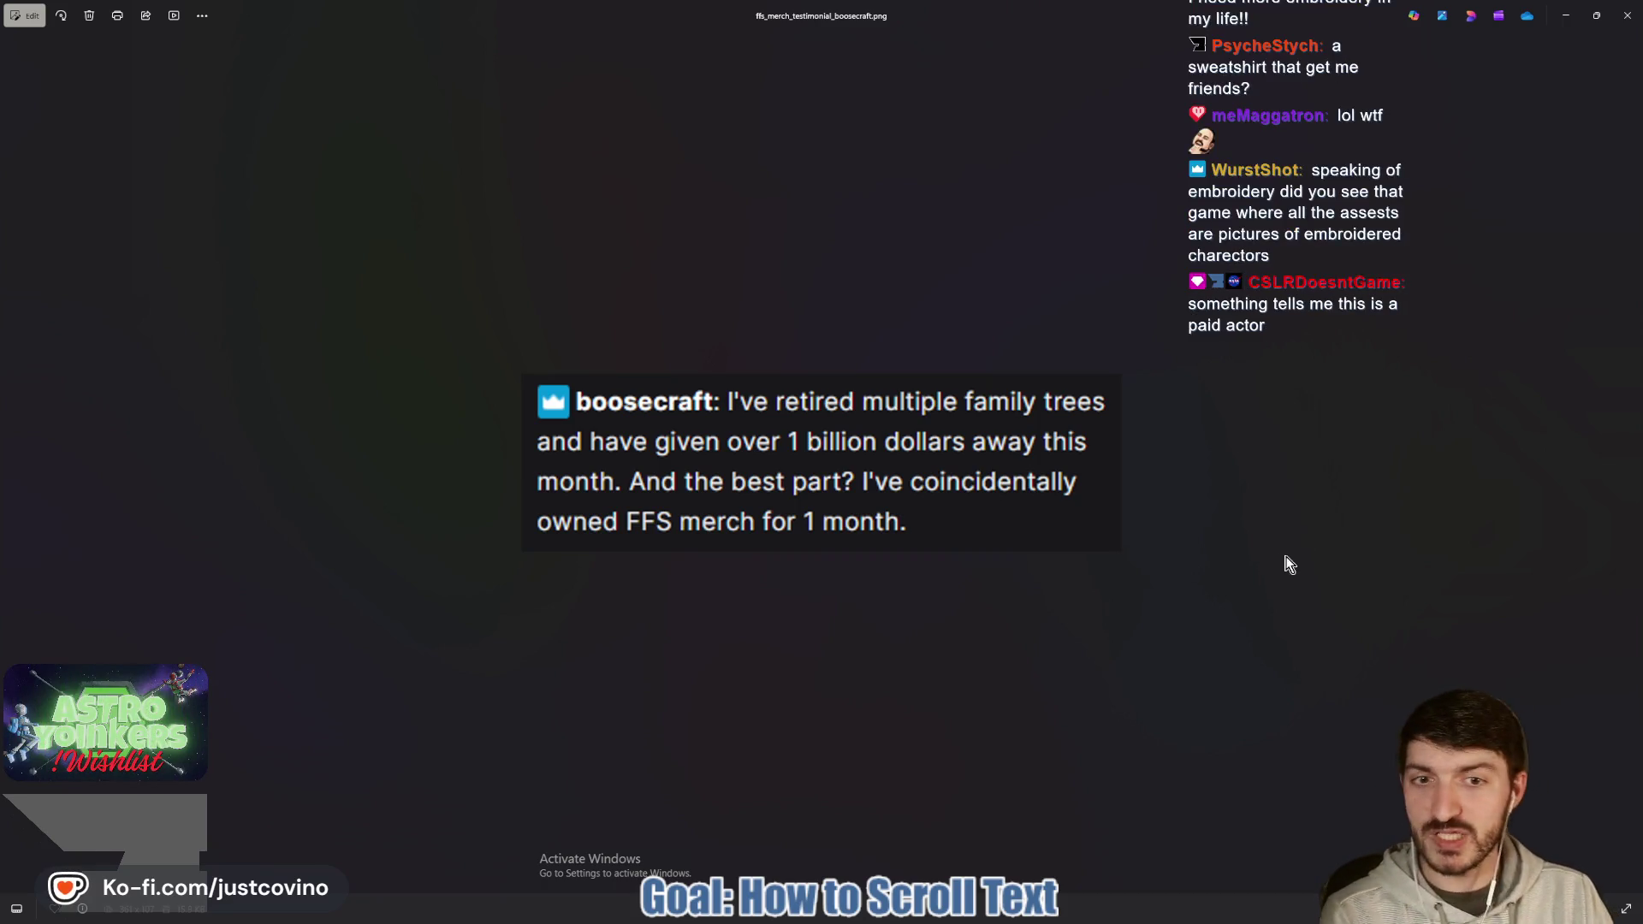
pyautogui.scroll(1, 1302, 596)
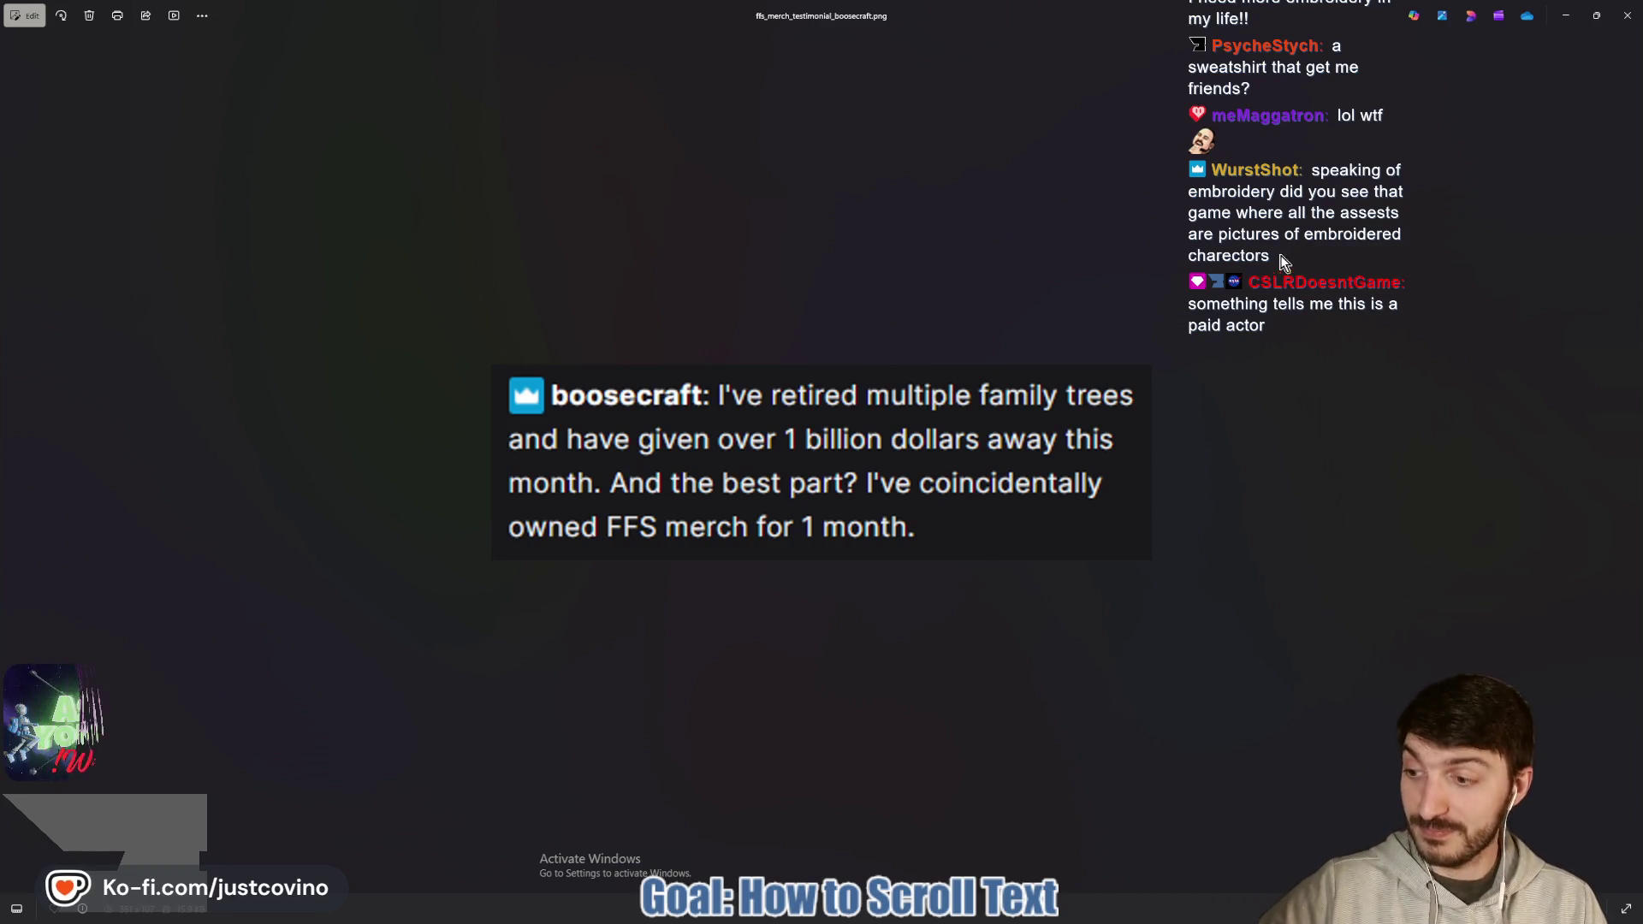
pyautogui.click(1625, 15)
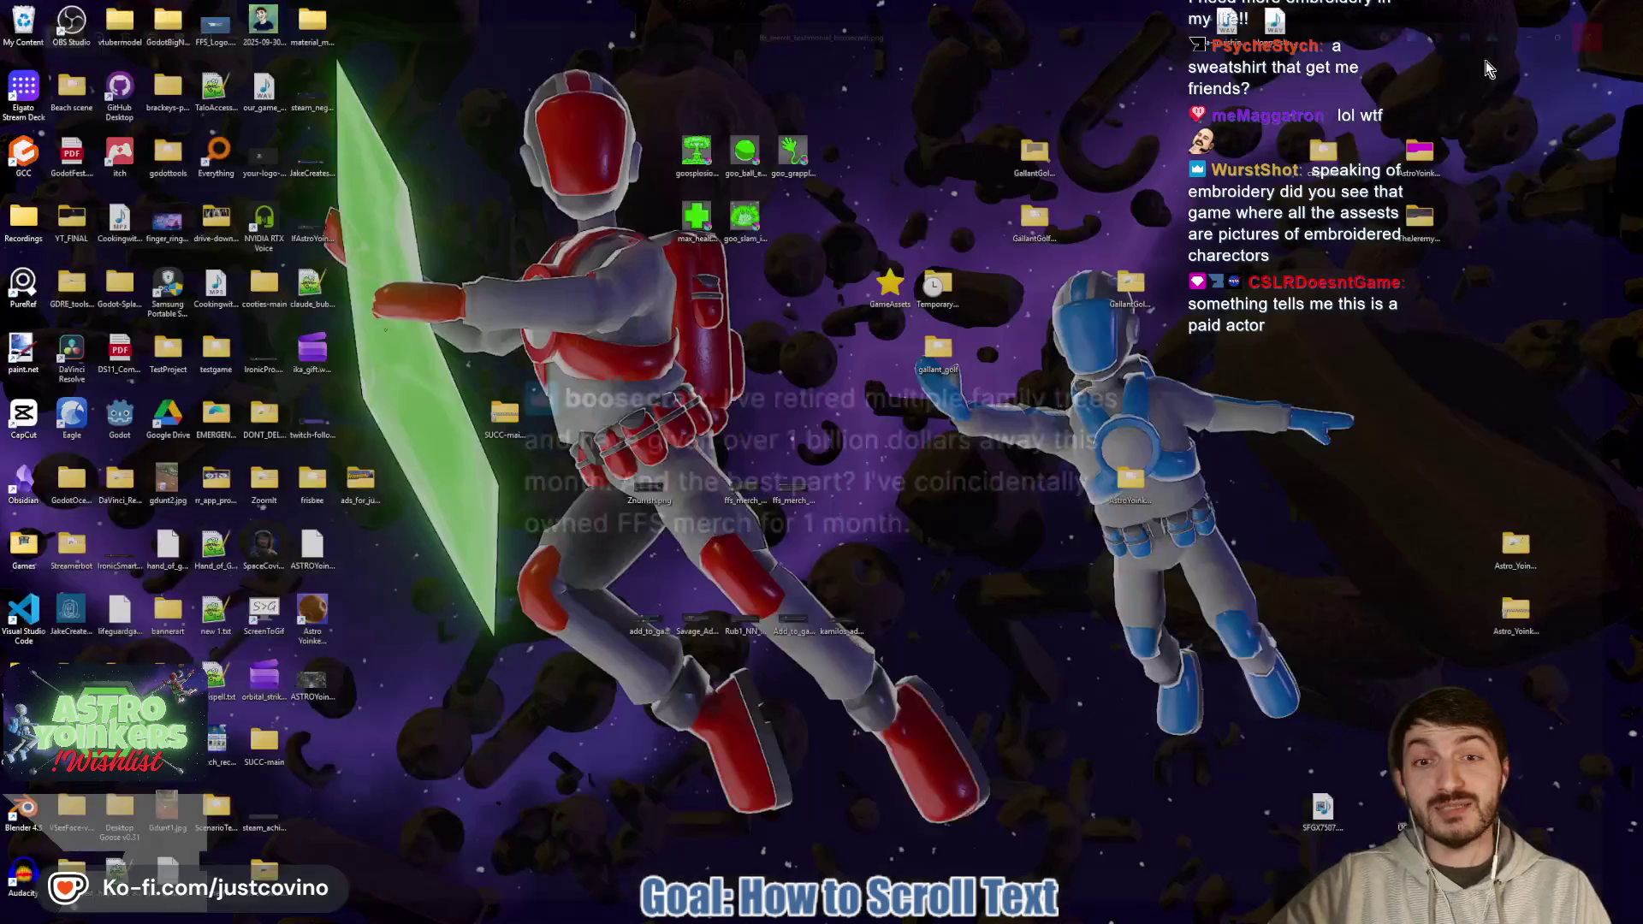
# Restore the Godot editor window from the taskbar.
pyautogui.click(945, 918)
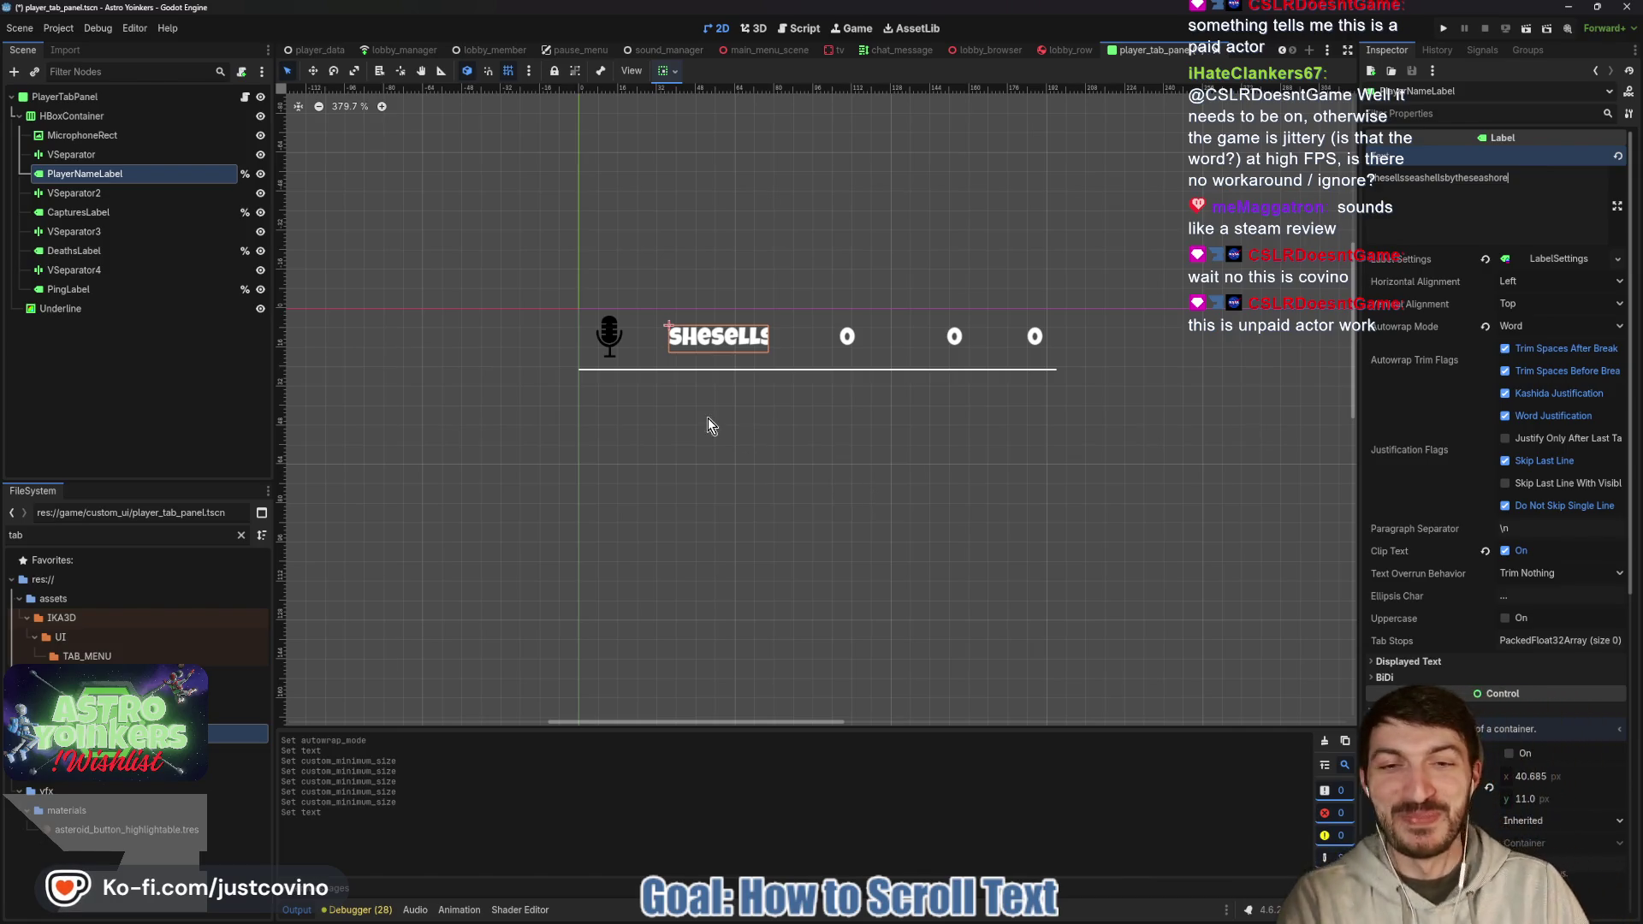
# Set the name label's minimum width to 50.
pyautogui.scroll(-2, 1541, 450)
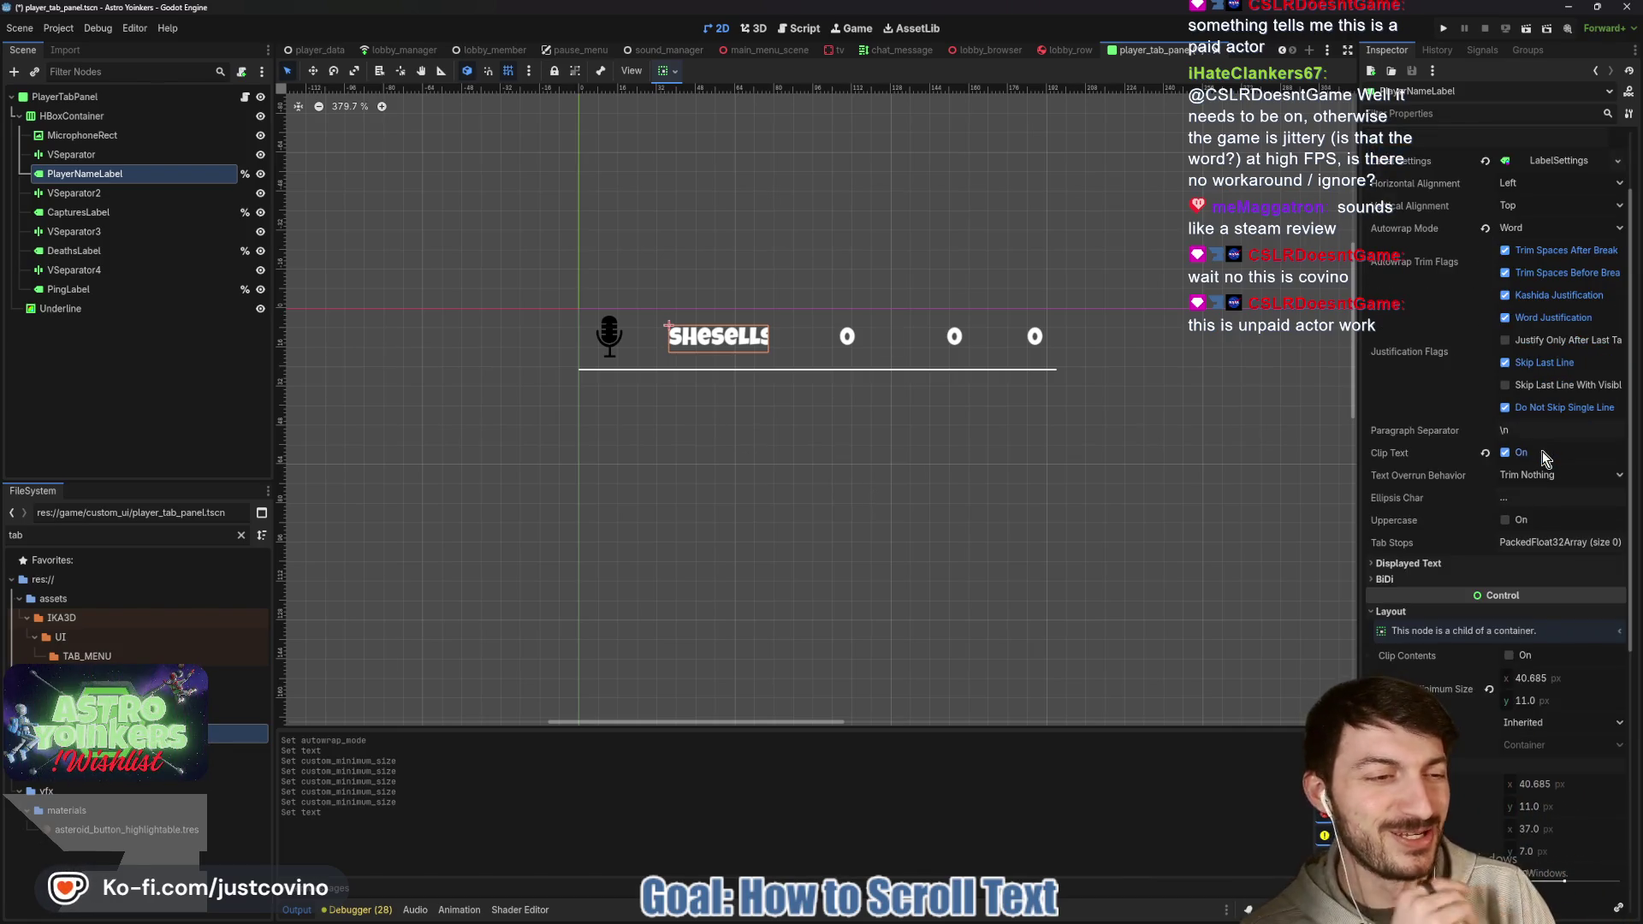
pyautogui.scroll(-2, 1504, 476)
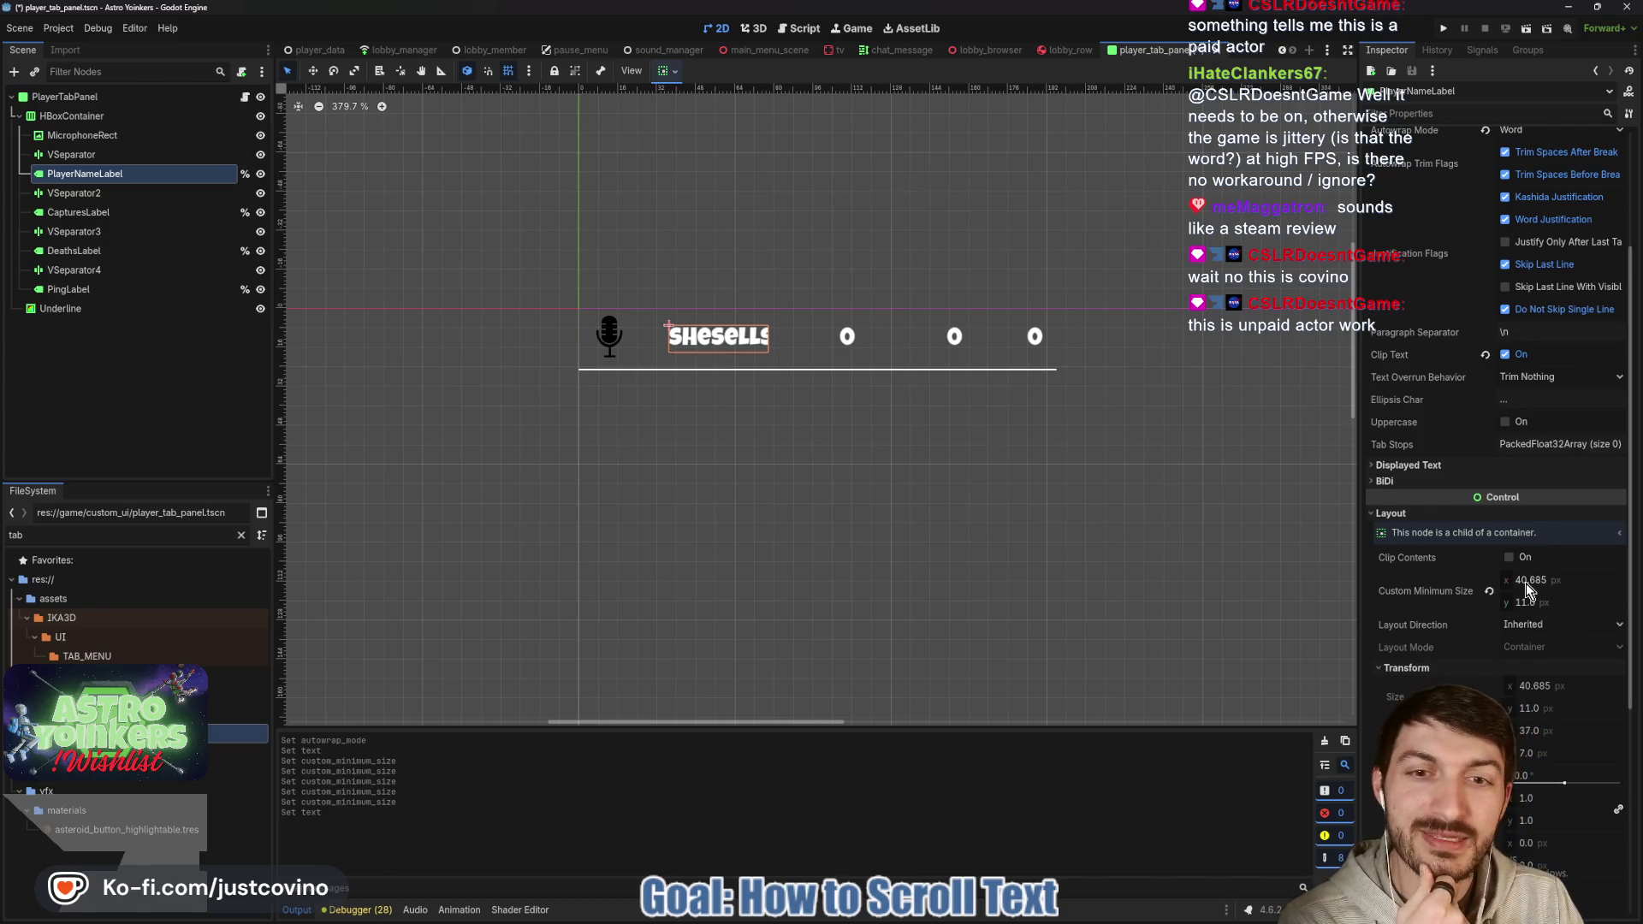
pyautogui.moveTo(1526, 582); pyautogui.dragTo(1526, 582)
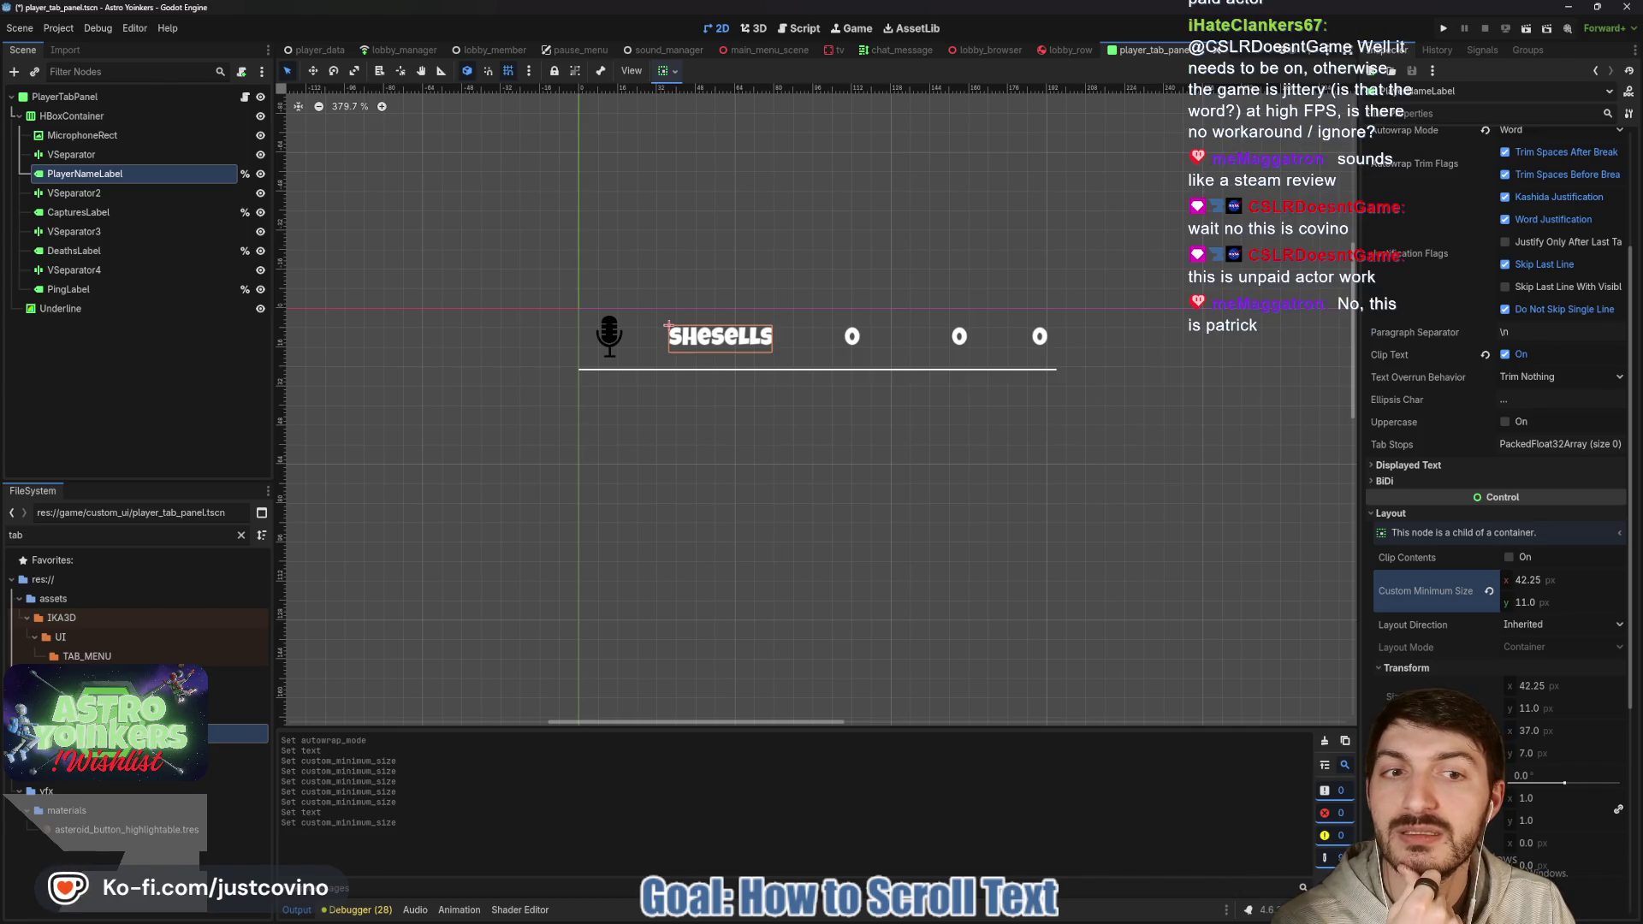
pyautogui.moveTo(1526, 583); pyautogui.dragTo(1533, 582)
pyautogui.click(1545, 577)
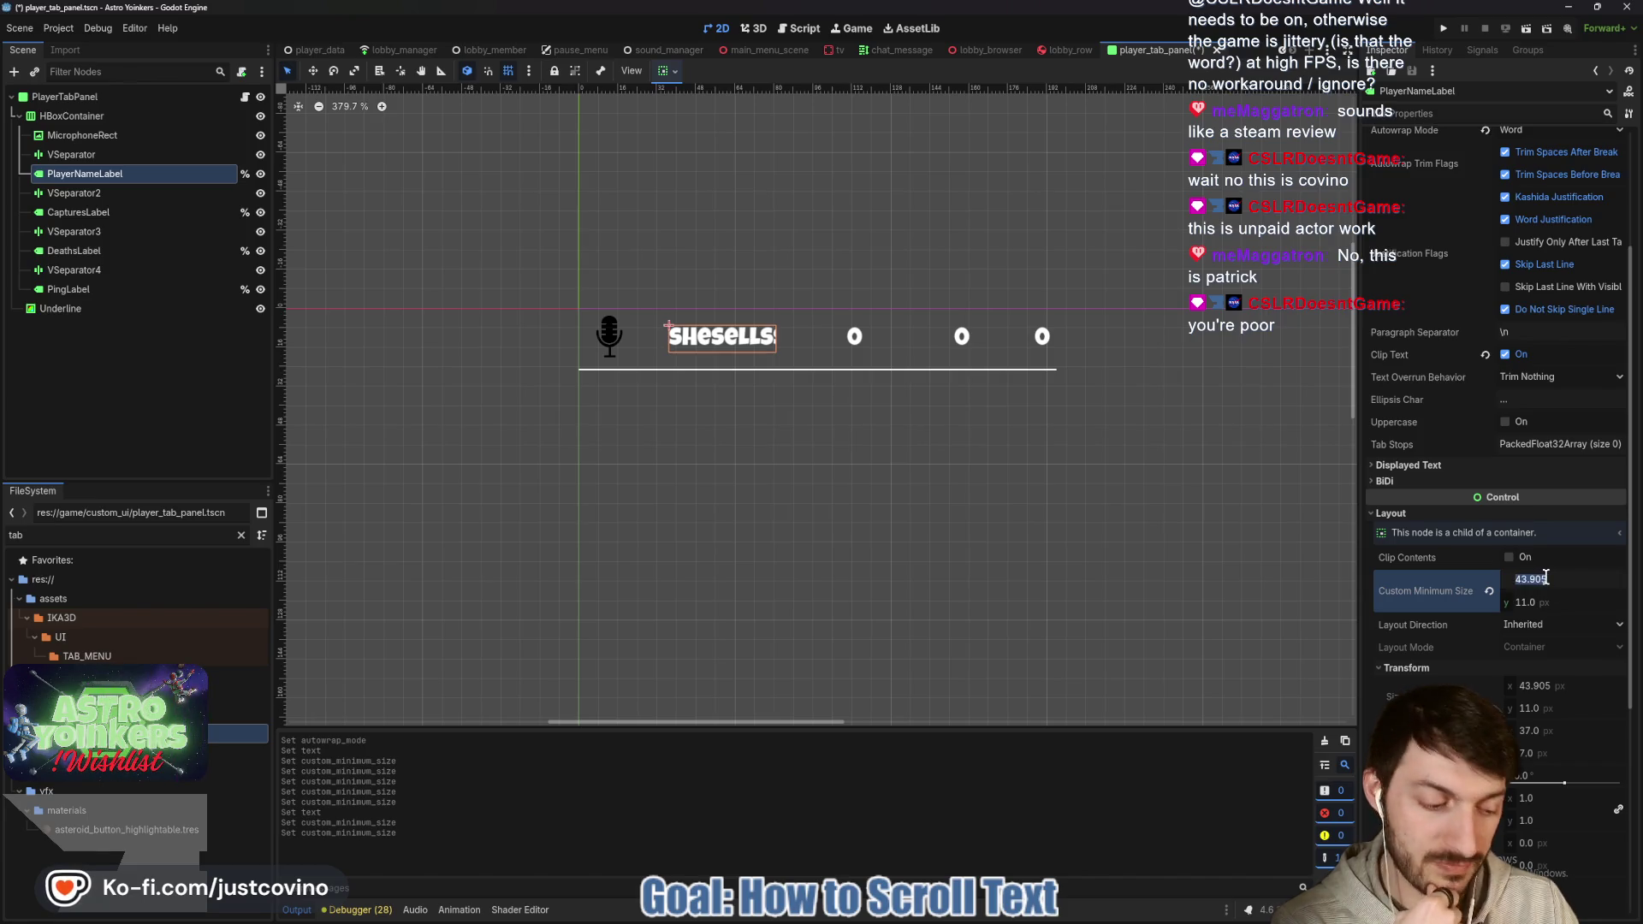
pyautogui.press('Return')
# Set VSeparator2's Separation theme constant to 15 and save player_tab_panel.tscn.
pyautogui.click(145, 193)
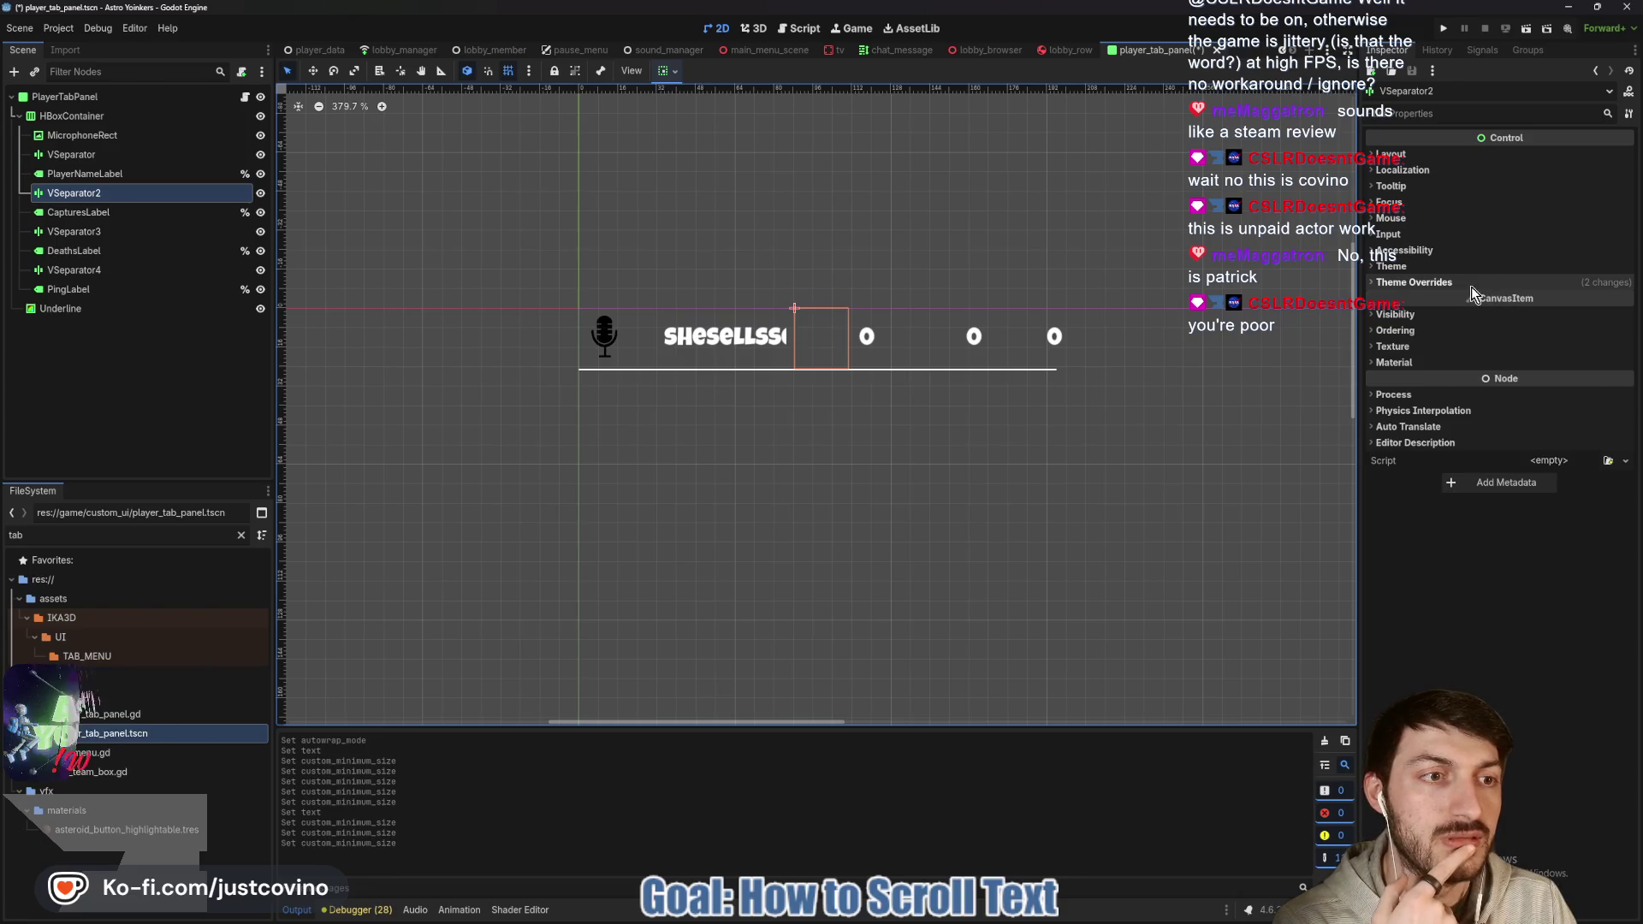
pyautogui.click(1466, 285)
pyautogui.click(1434, 300)
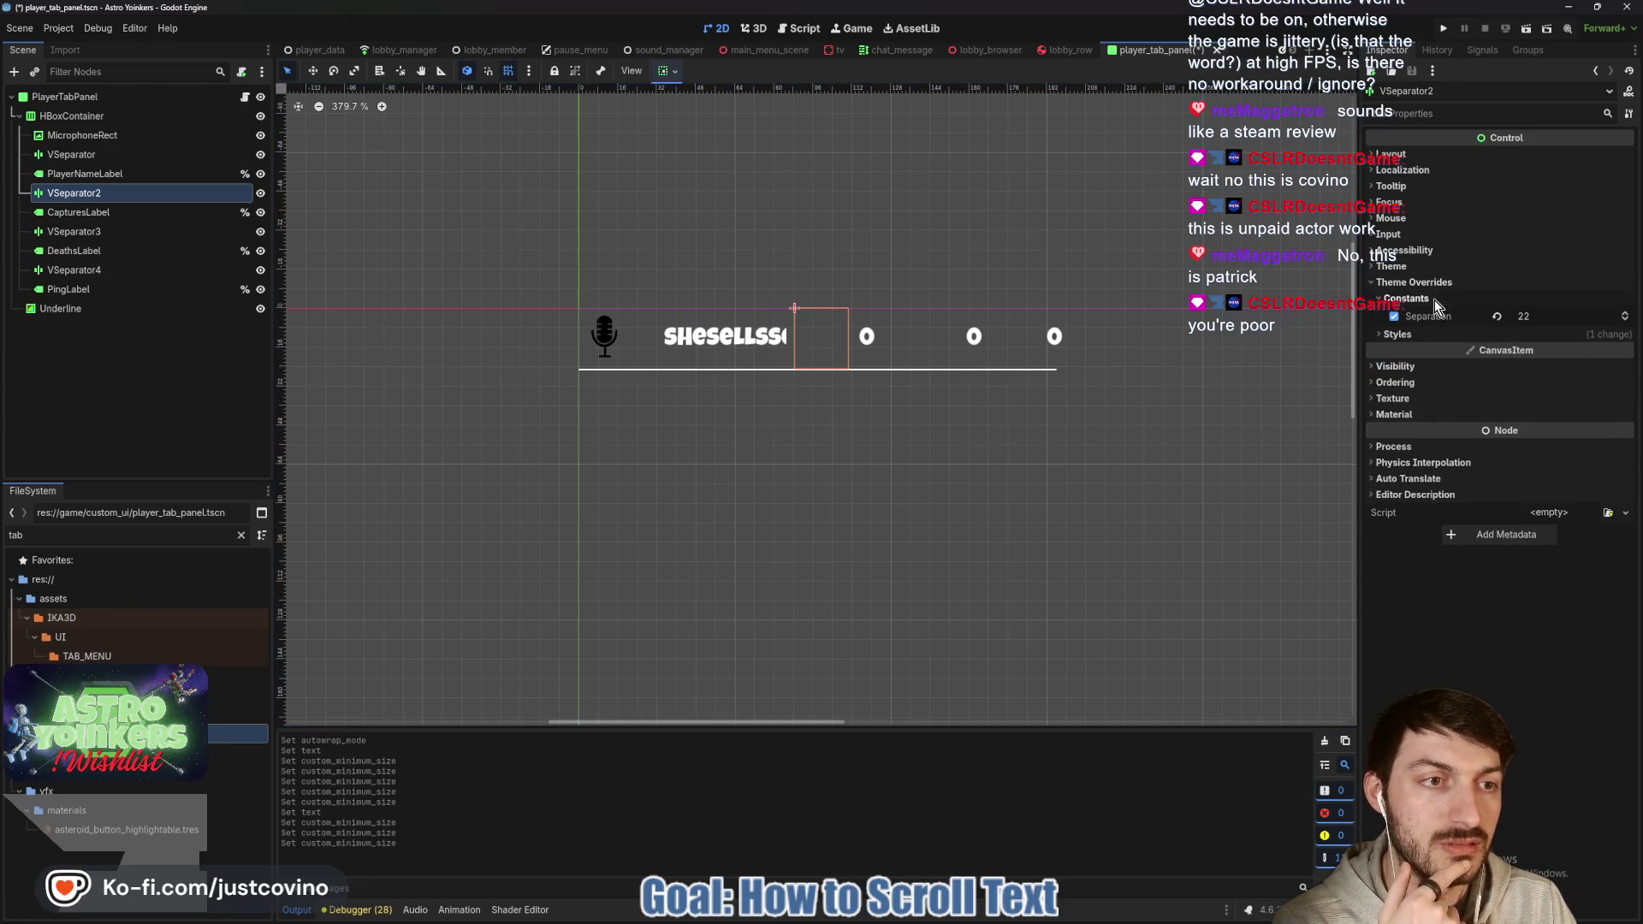
pyautogui.moveTo(1553, 313); pyautogui.dragTo(1523, 313)
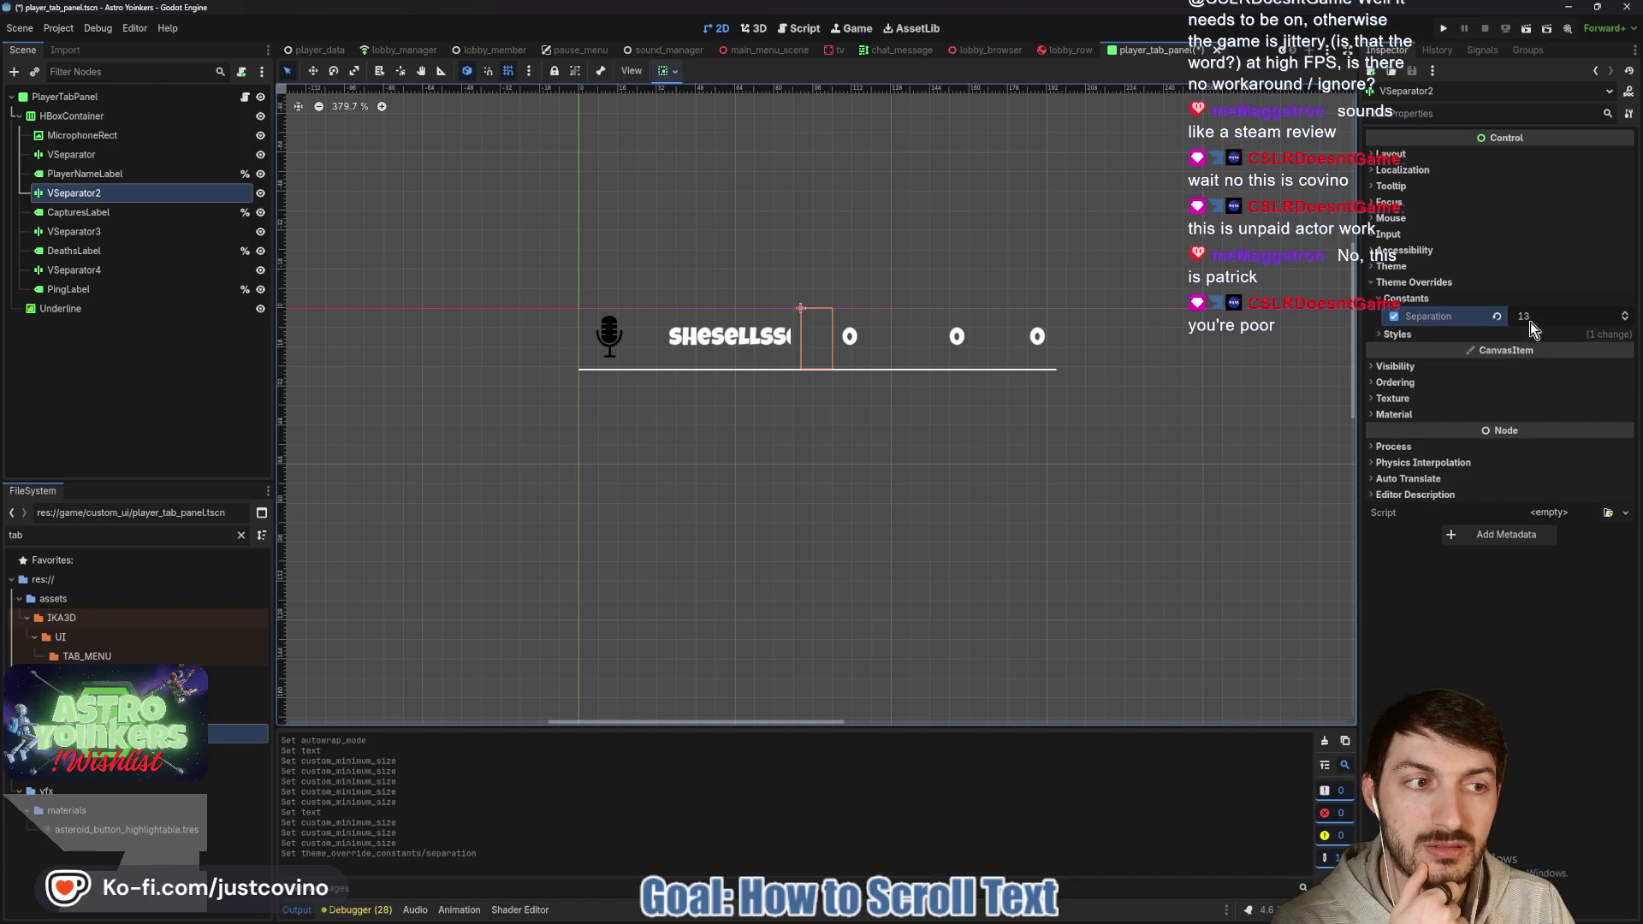
pyautogui.moveTo(1530, 322); pyautogui.dragTo(1553, 316)
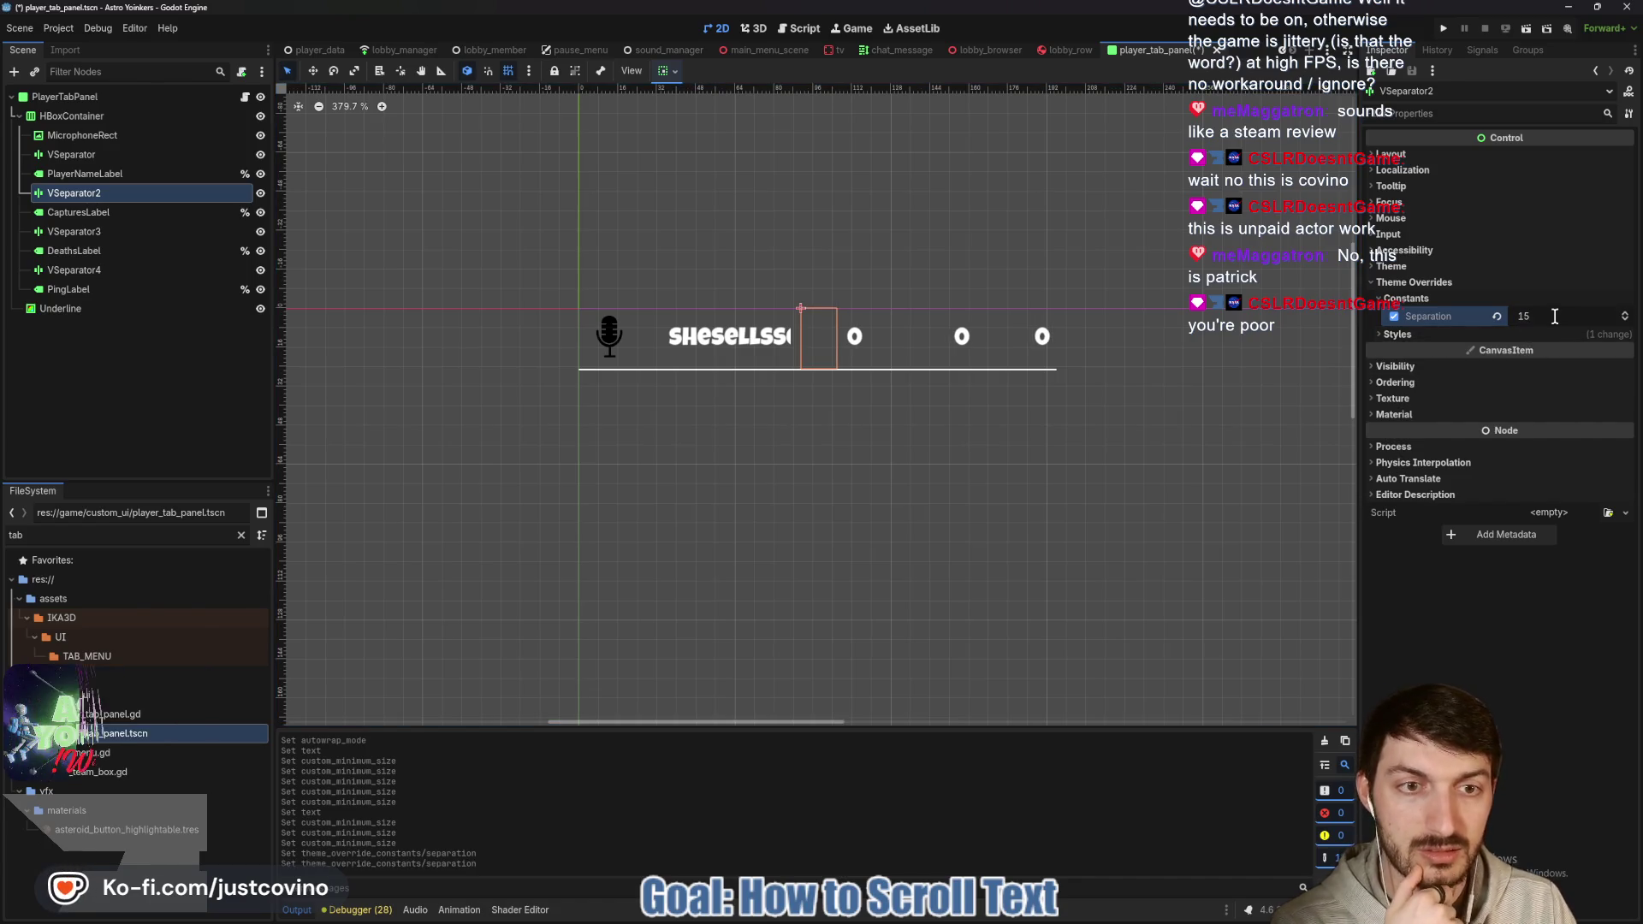
pyautogui.hotkey('ctrl', 's')
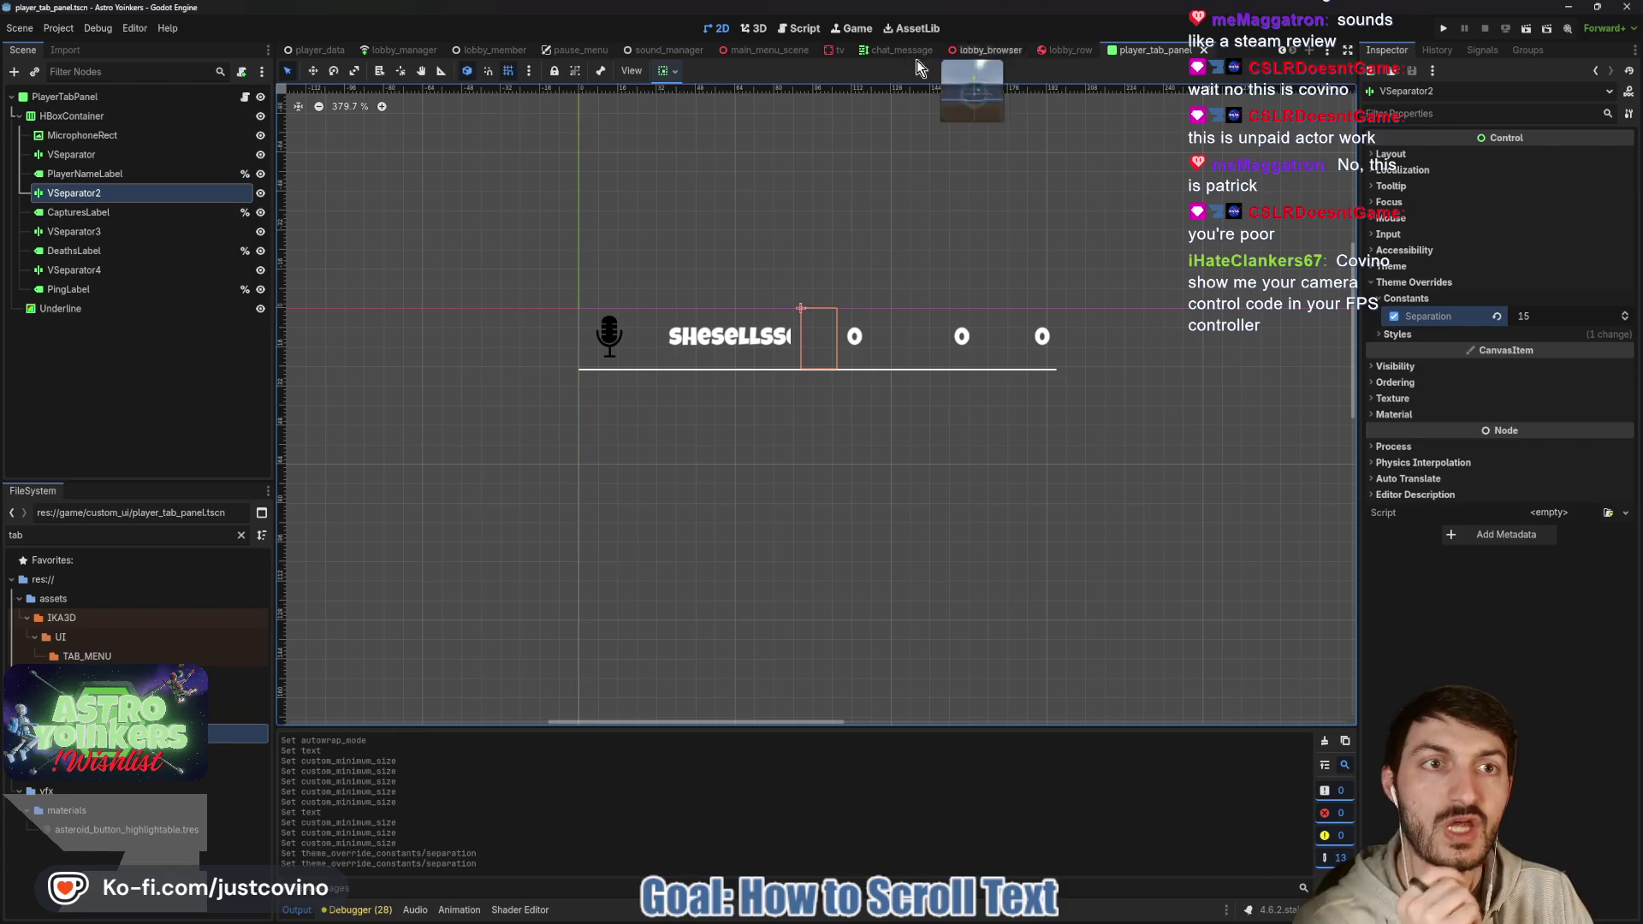
pyautogui.click(245, 98)
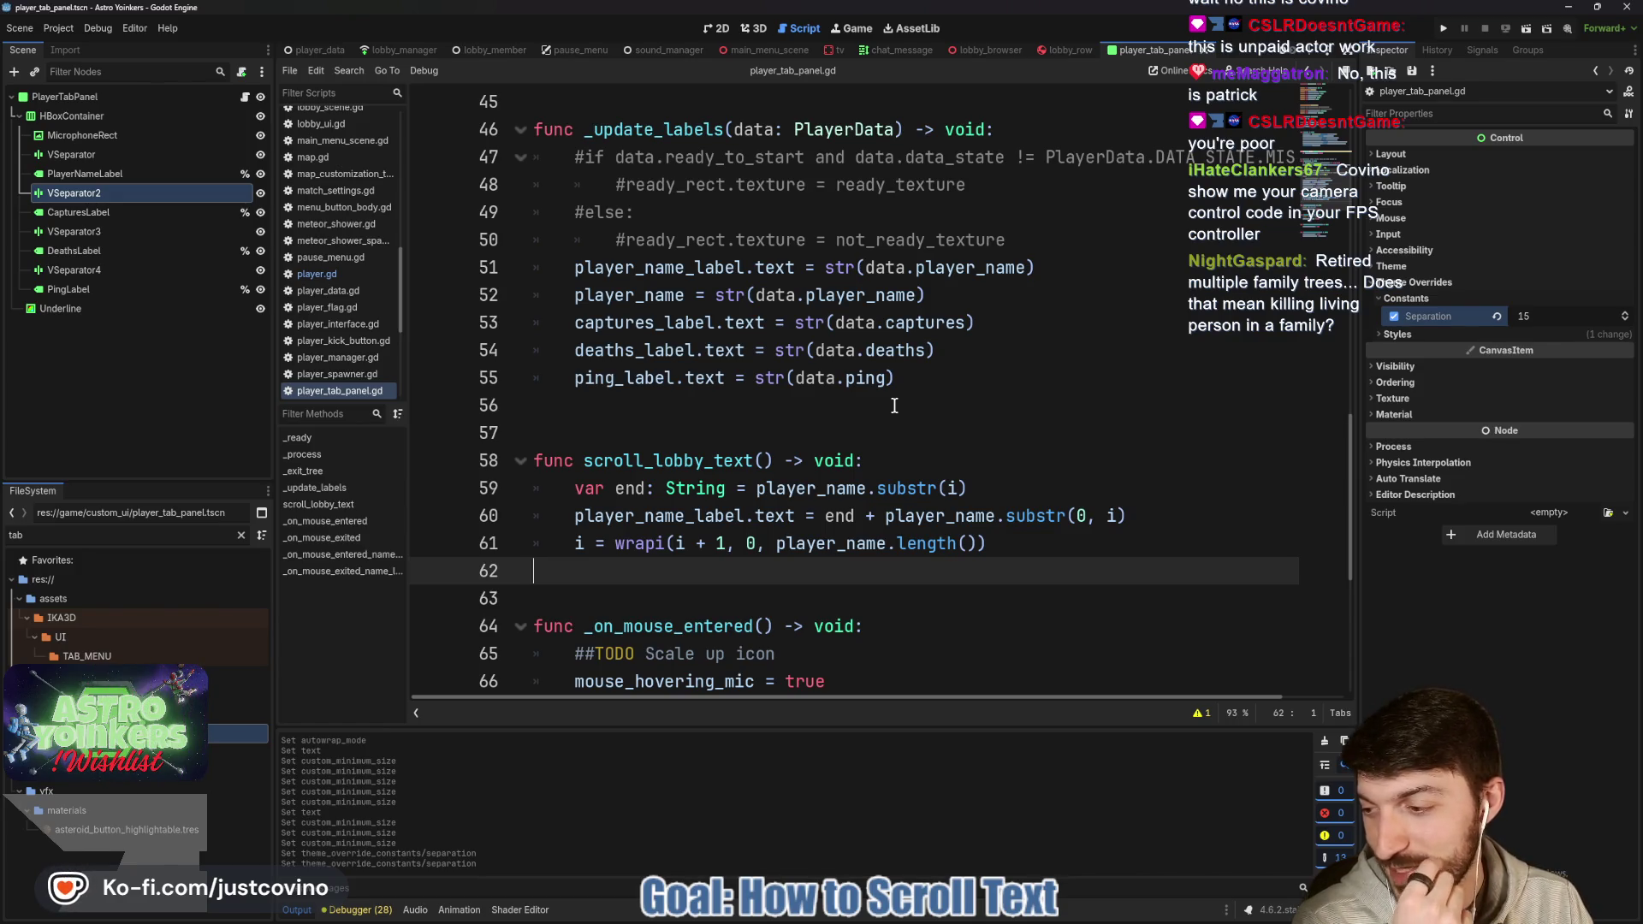
# Look over the scroll_lobby_text and _update_labels code around lines 56–57 of player_tab_panel.gd.
pyautogui.click(846, 426)
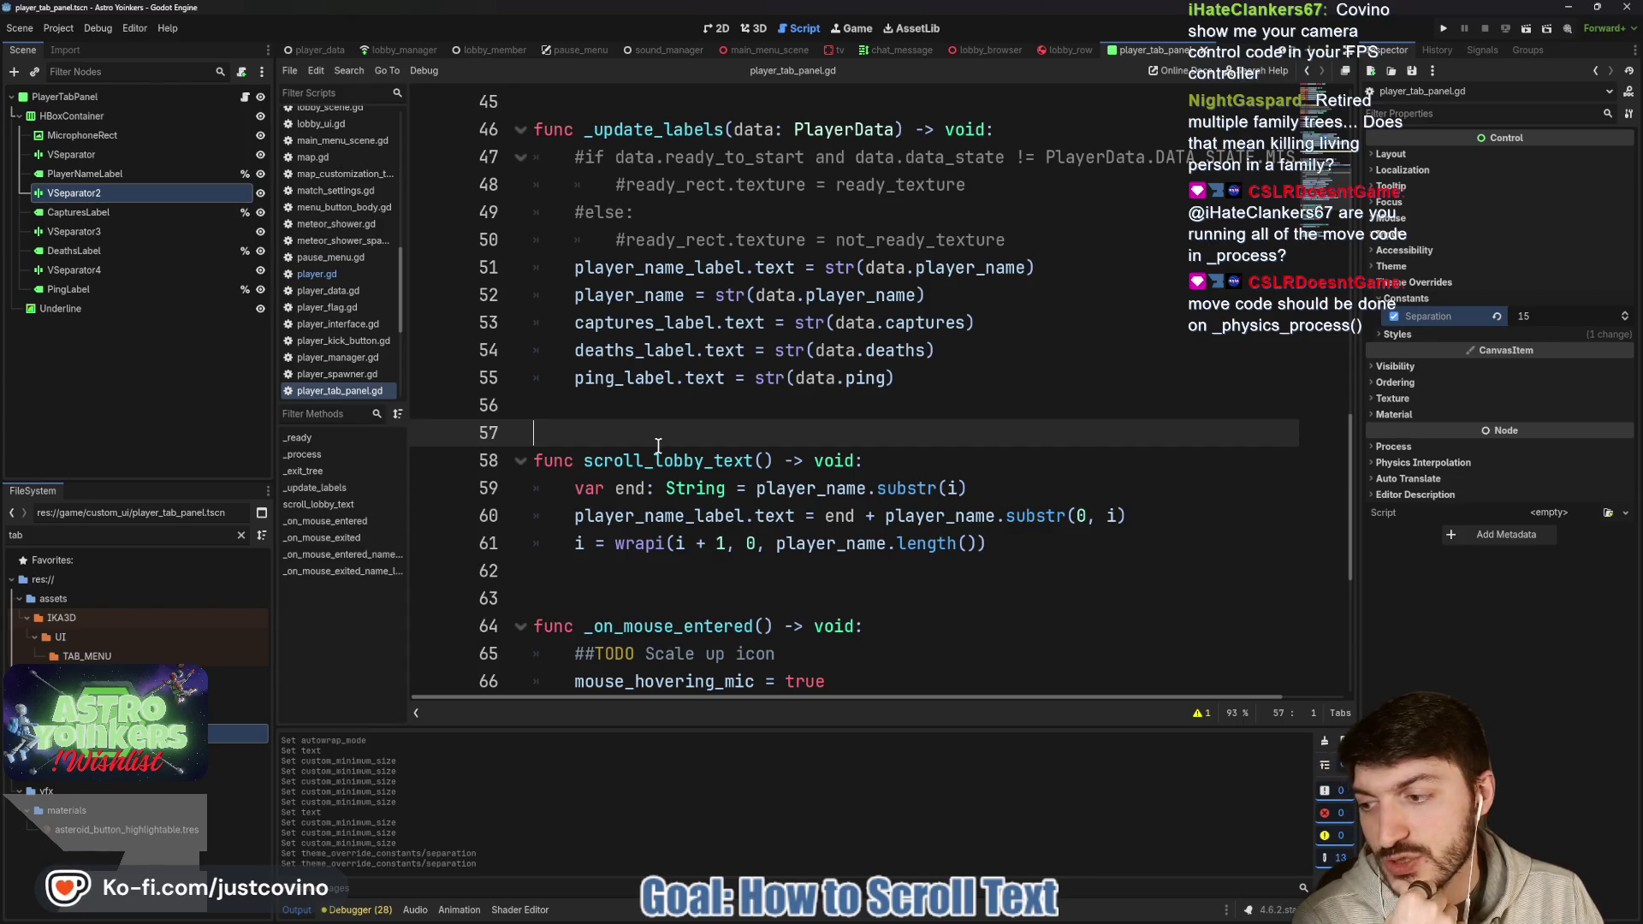
pyautogui.click(901, 399)
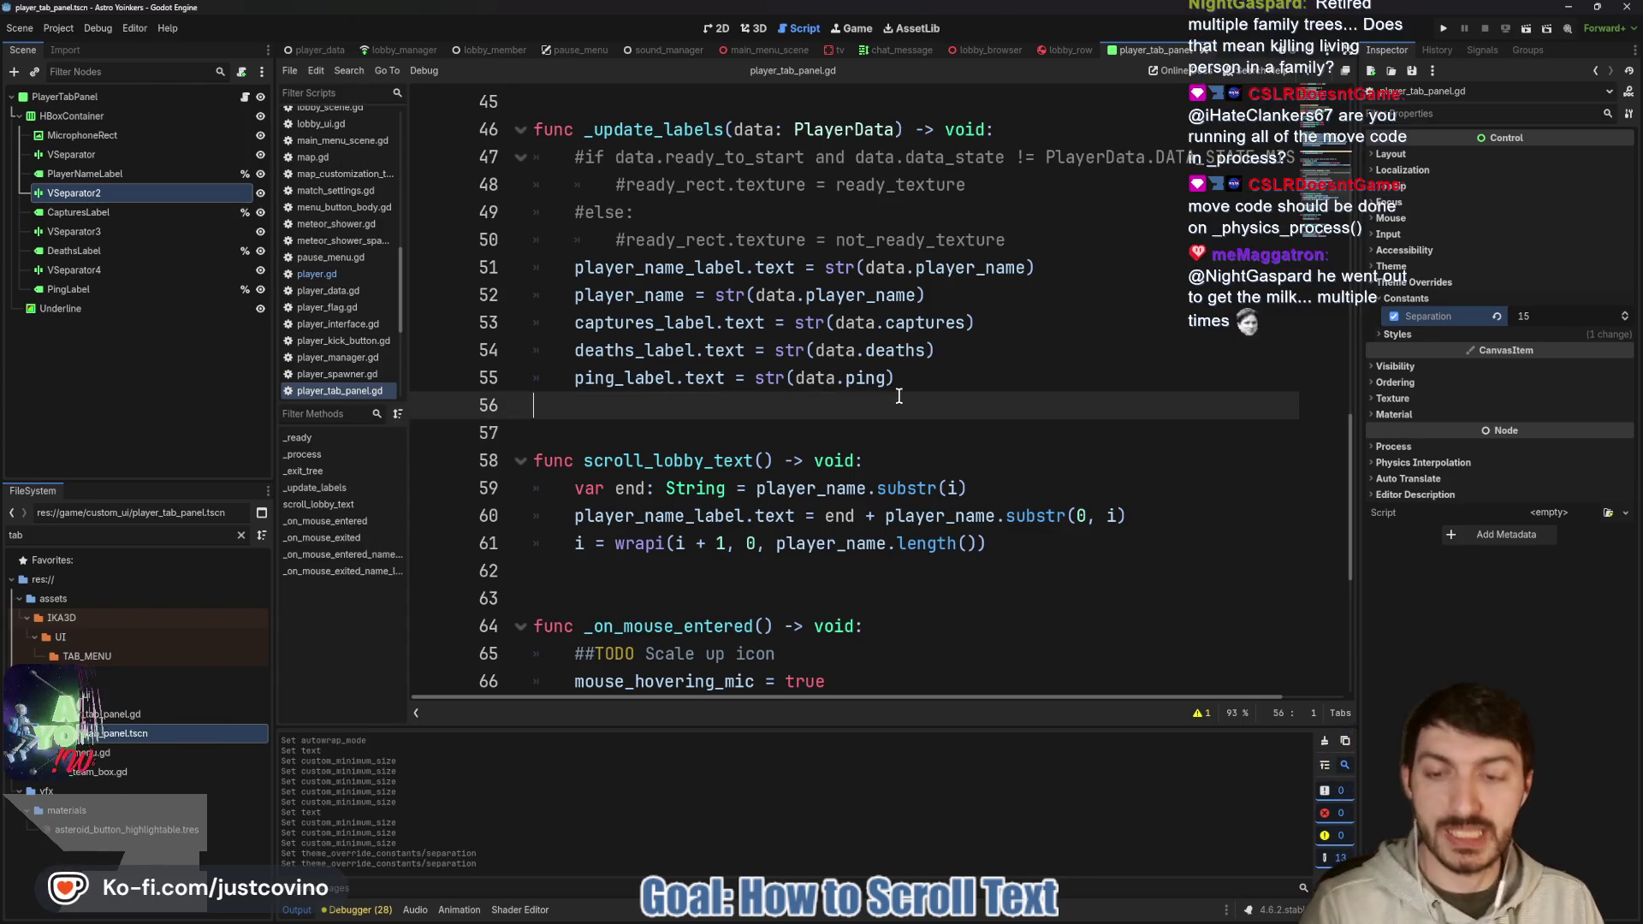
pyautogui.scroll(2, 366, 53)
pyautogui.click(360, 50)
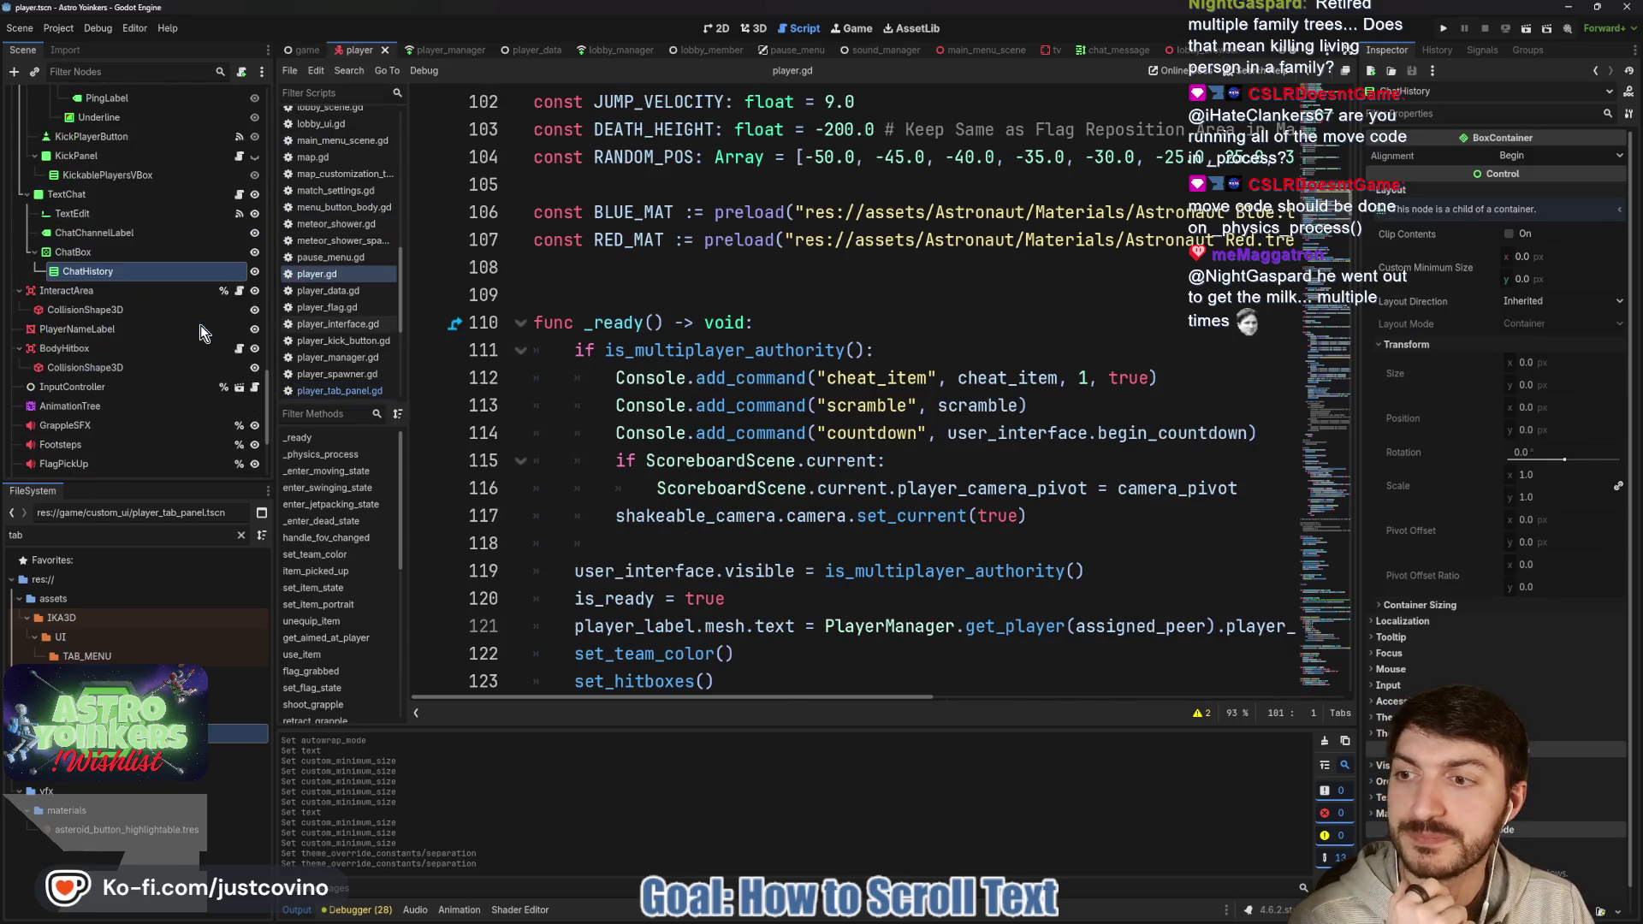
# Collapse UserInterface, select CameraPivot and show the player scene in the 3D viewport.
pyautogui.scroll(-5, 130, 357)
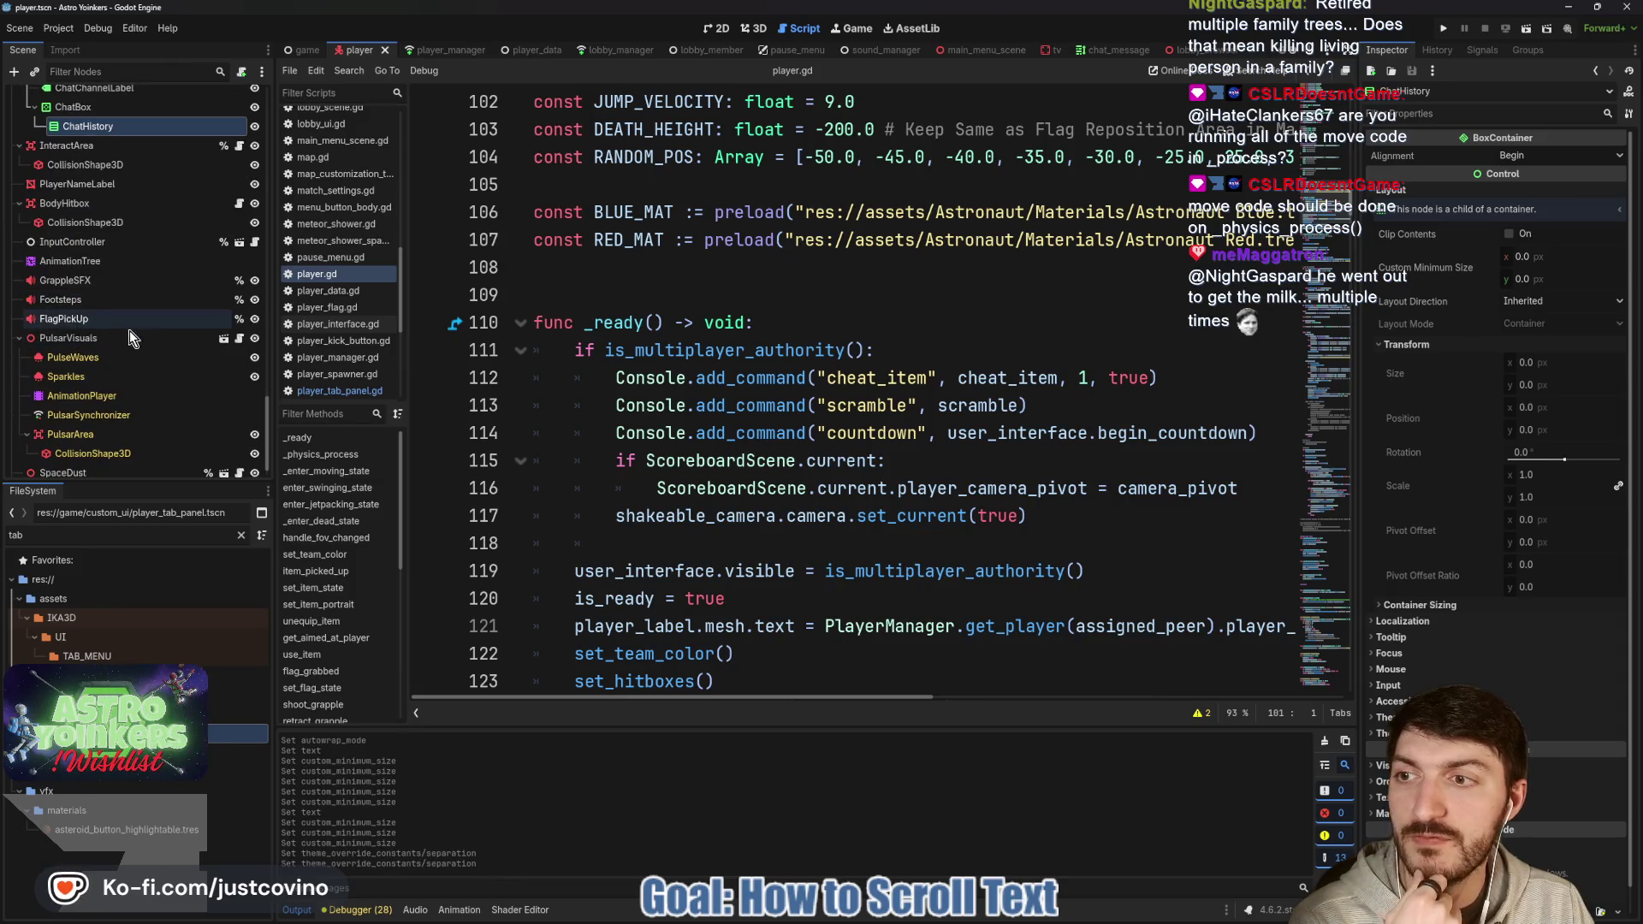
pyautogui.scroll(5, 115, 296)
pyautogui.scroll(3, 114, 296)
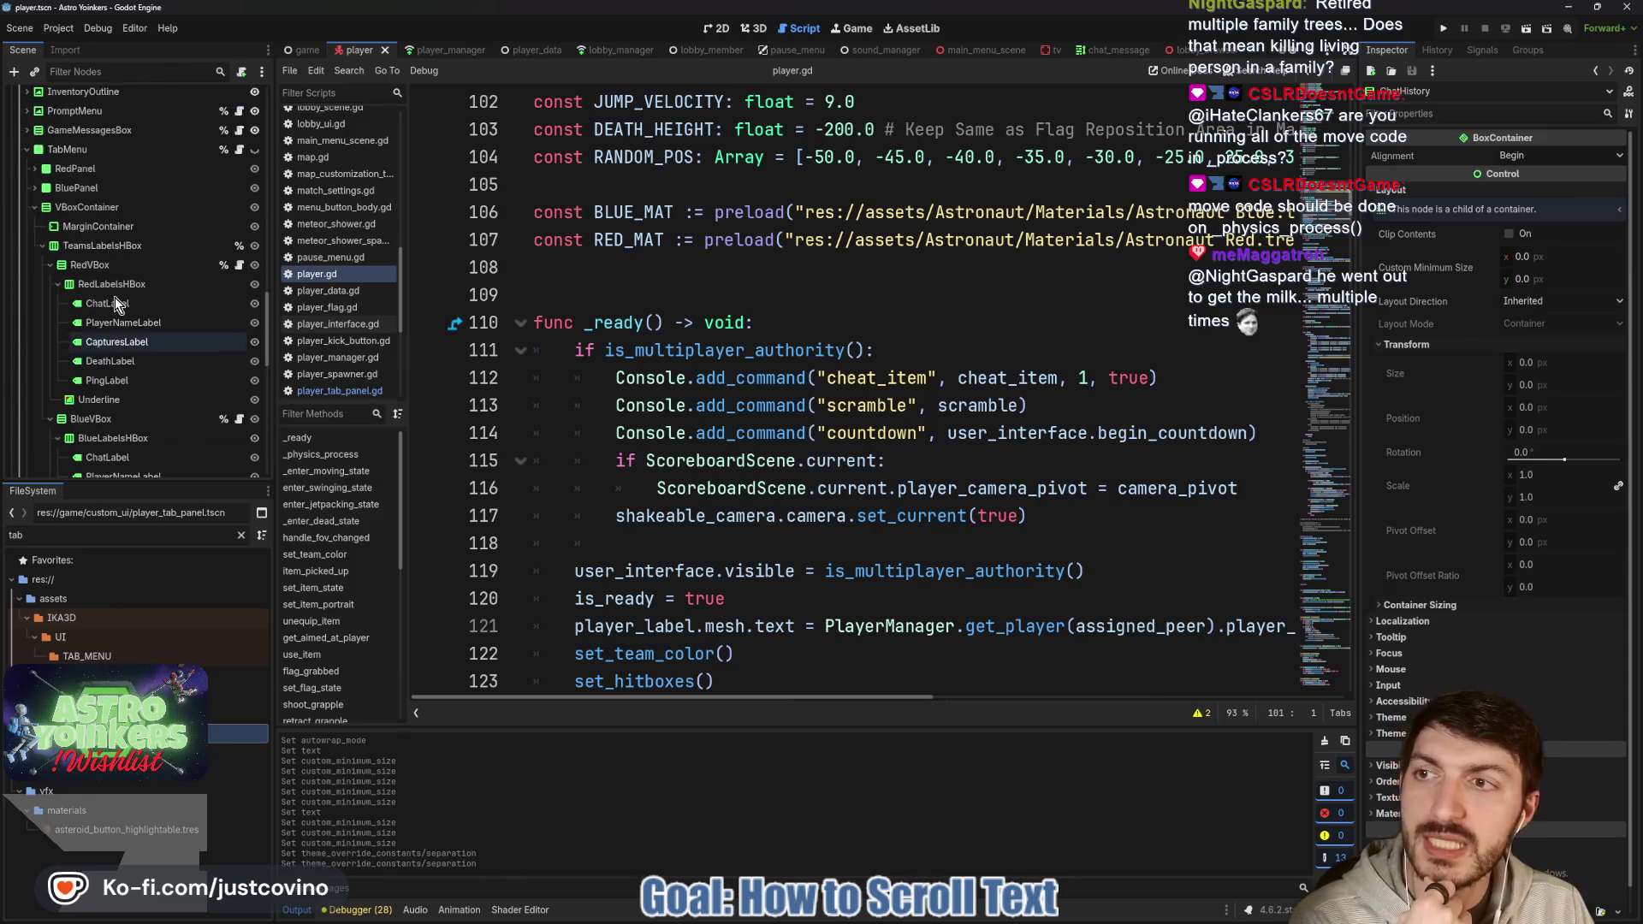
pyautogui.click(19, 256)
pyautogui.scroll(2, 49, 281)
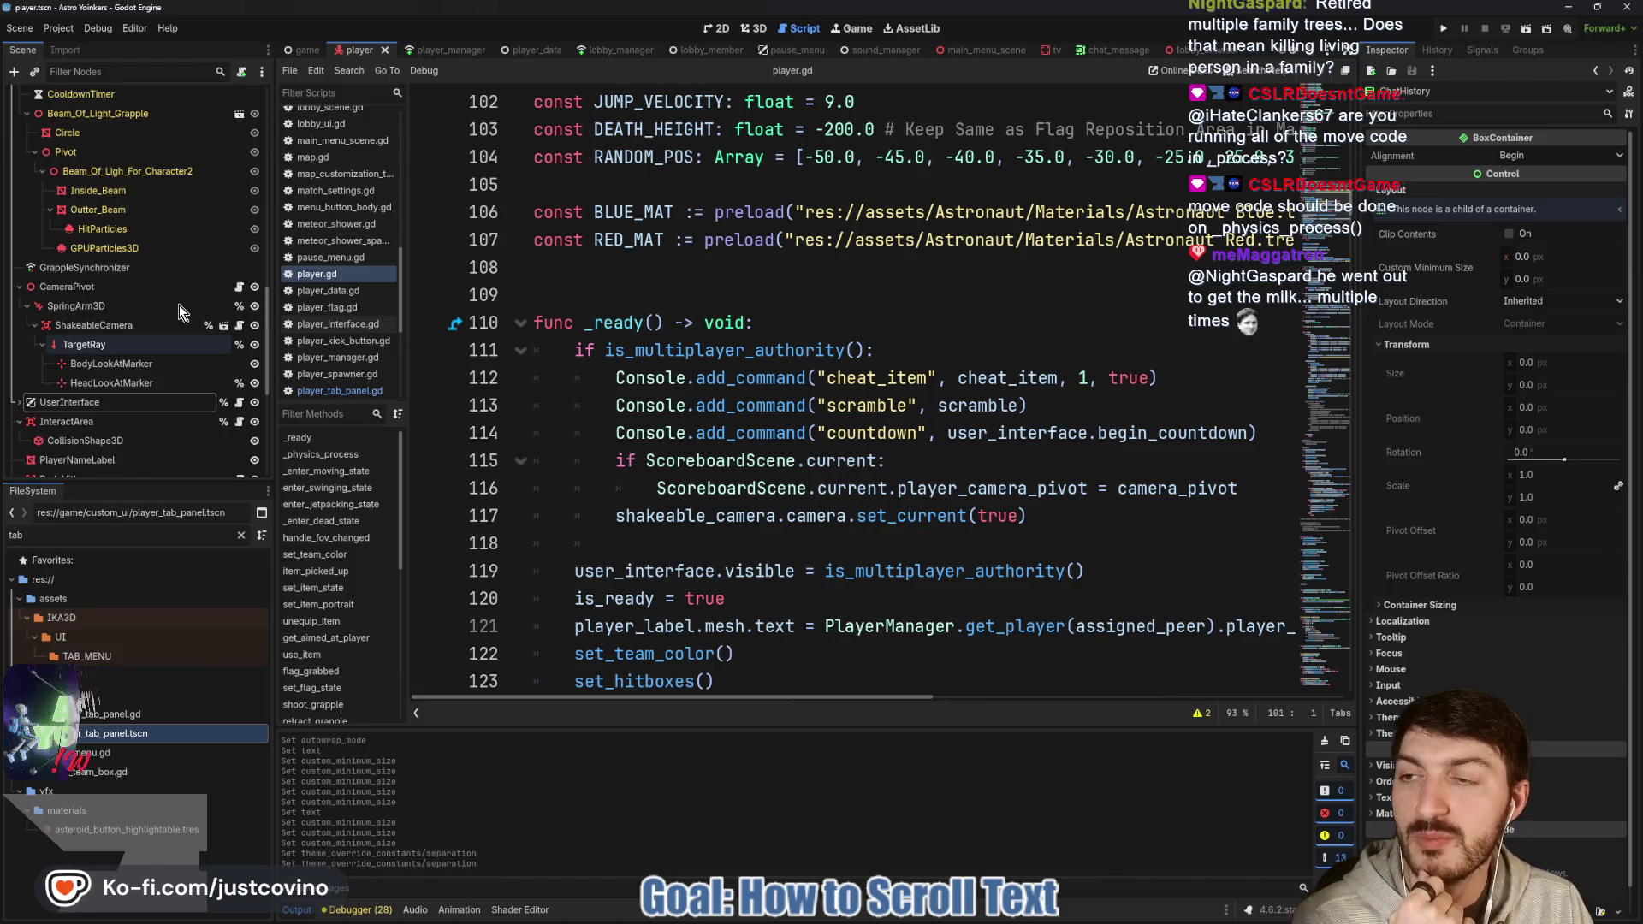
pyautogui.click(64, 287)
pyautogui.click(746, 30)
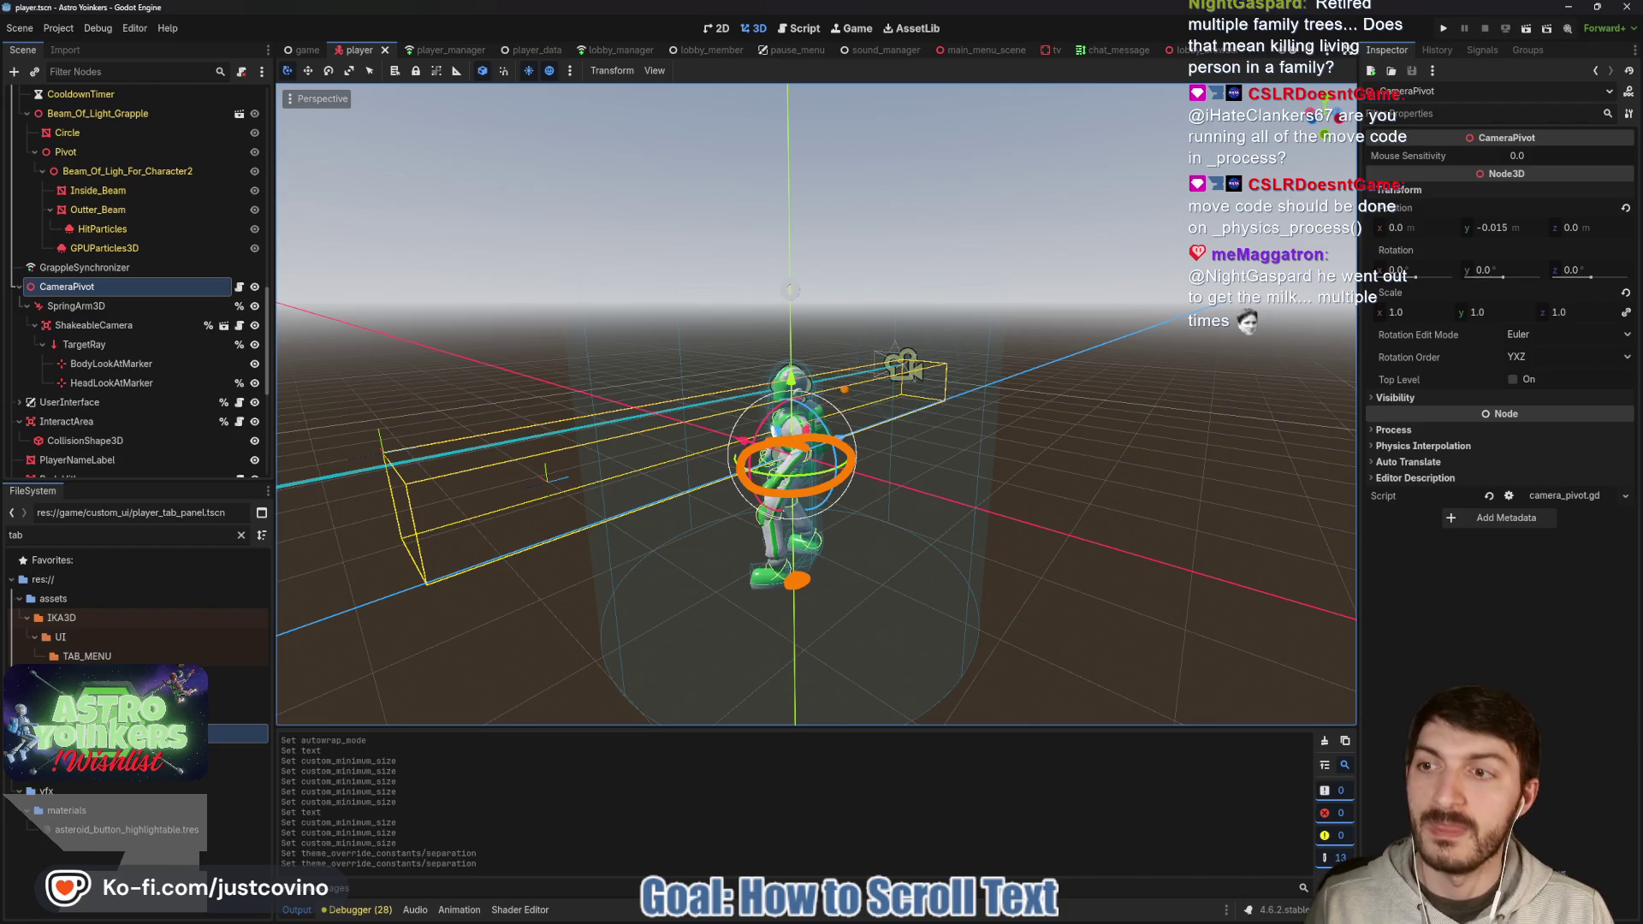
# Inspect the spring arm and camera rig in the 3D view, then bring up camera_pivot.gd.
pyautogui.moveTo(124, 306); pyautogui.dragTo(265, 305)
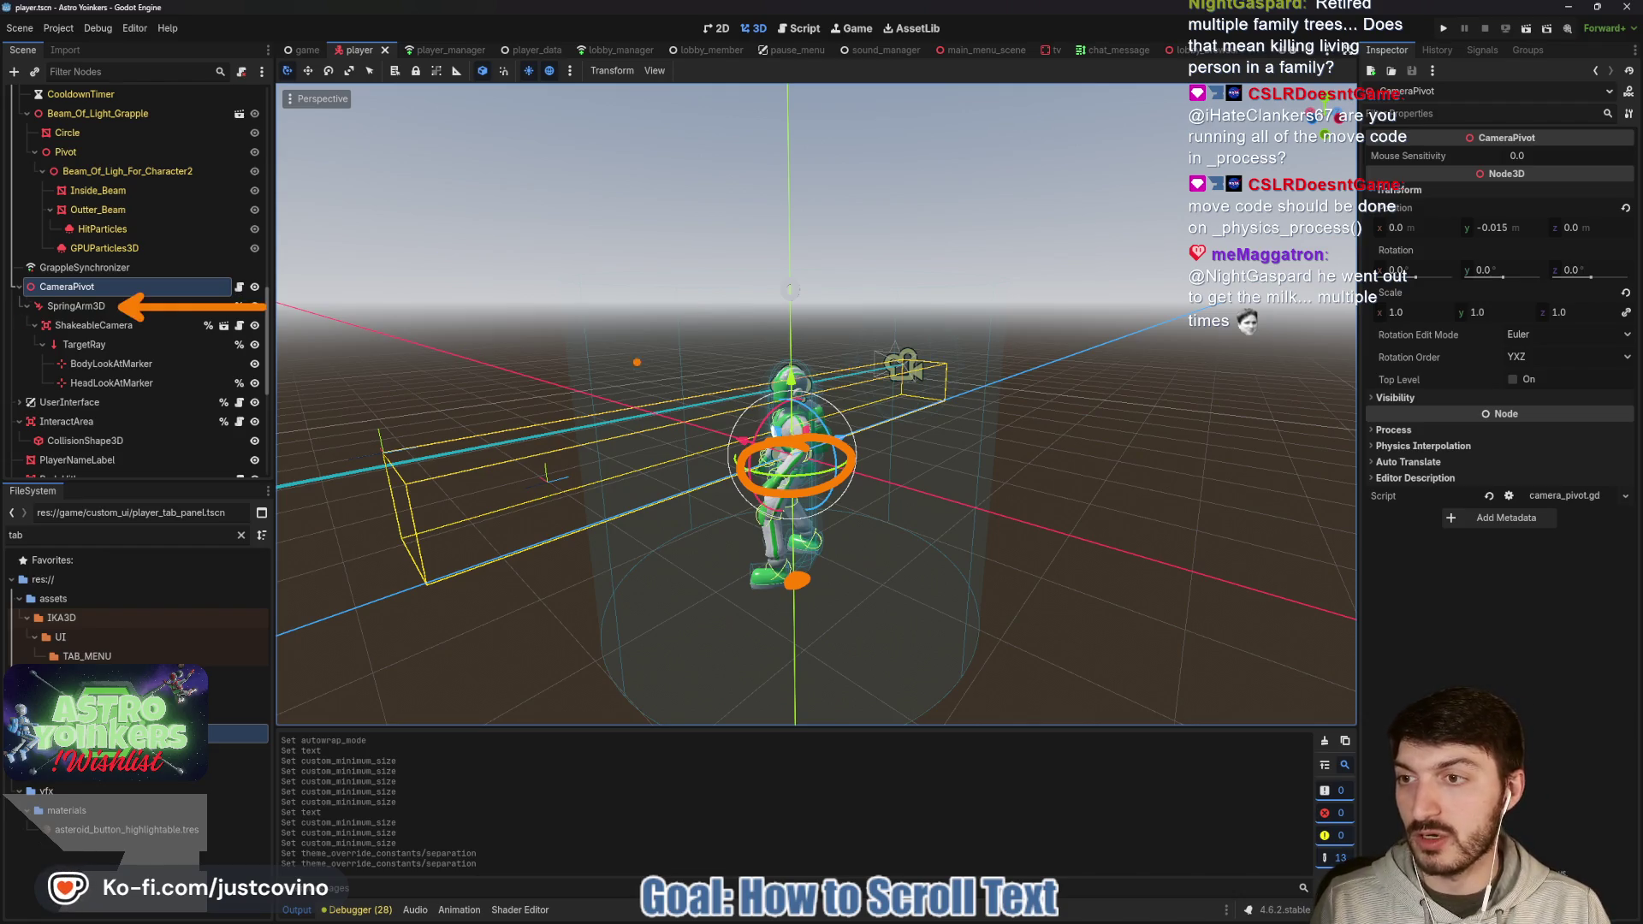
pyautogui.moveTo(832, 442); pyautogui.dragTo(1091, 230)
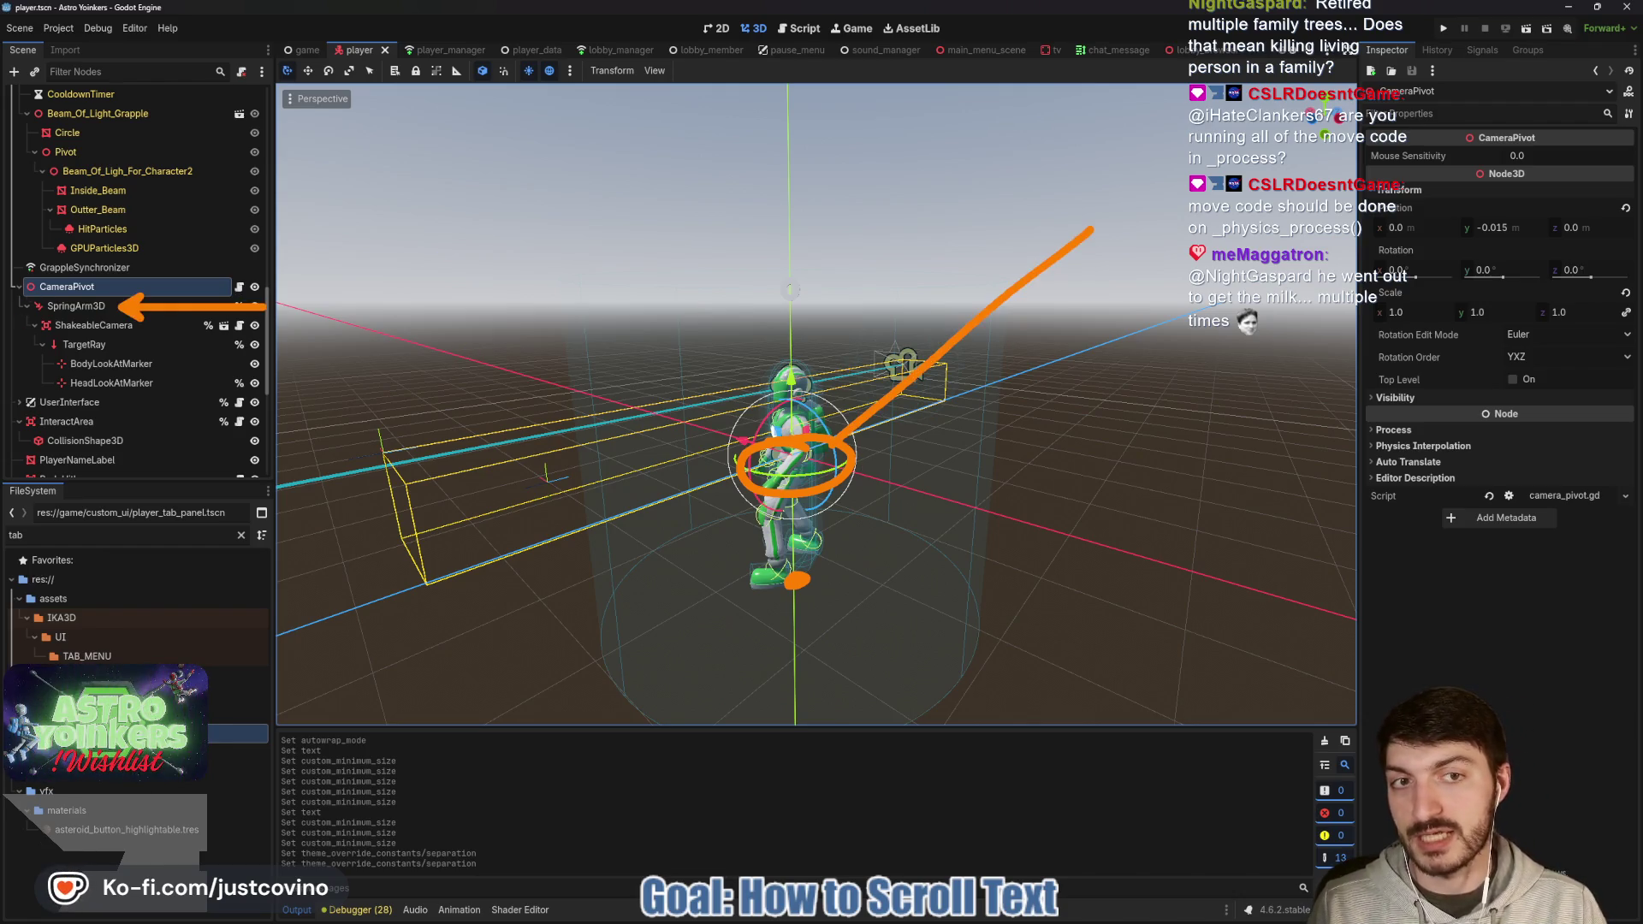
pyautogui.moveTo(154, 326); pyautogui.dragTo(368, 326)
pyautogui.moveTo(1065, 184)
pyautogui.mouseDown()
pyautogui.moveTo(1143, 236)
pyautogui.moveTo(1044, 184)
pyautogui.mouseUp()
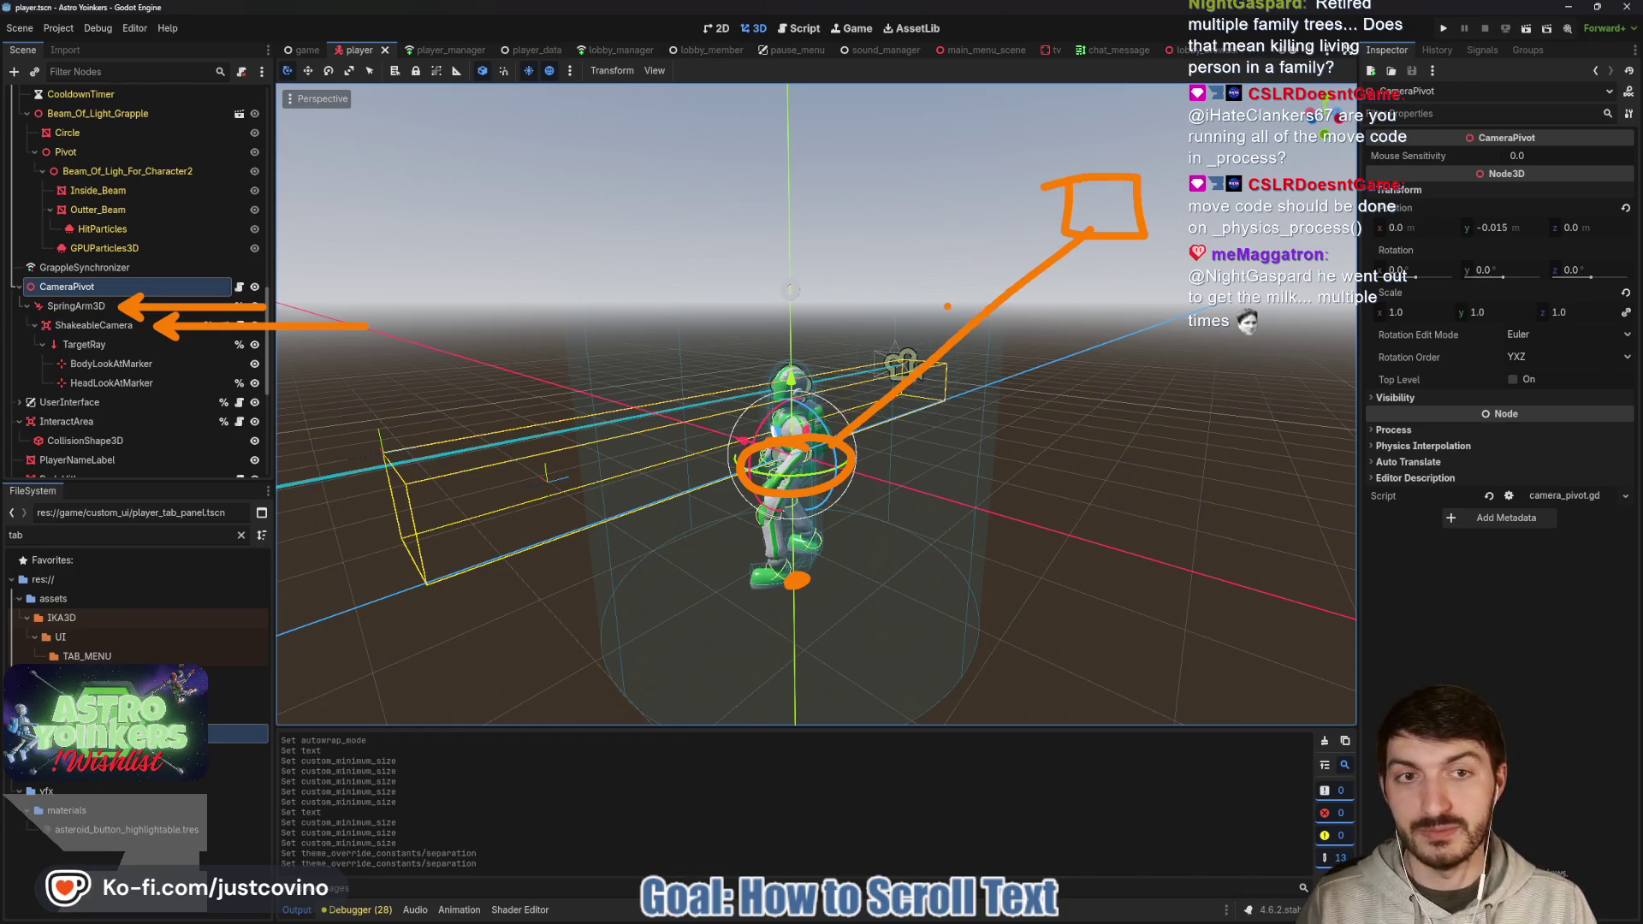
pyautogui.press('Escape')
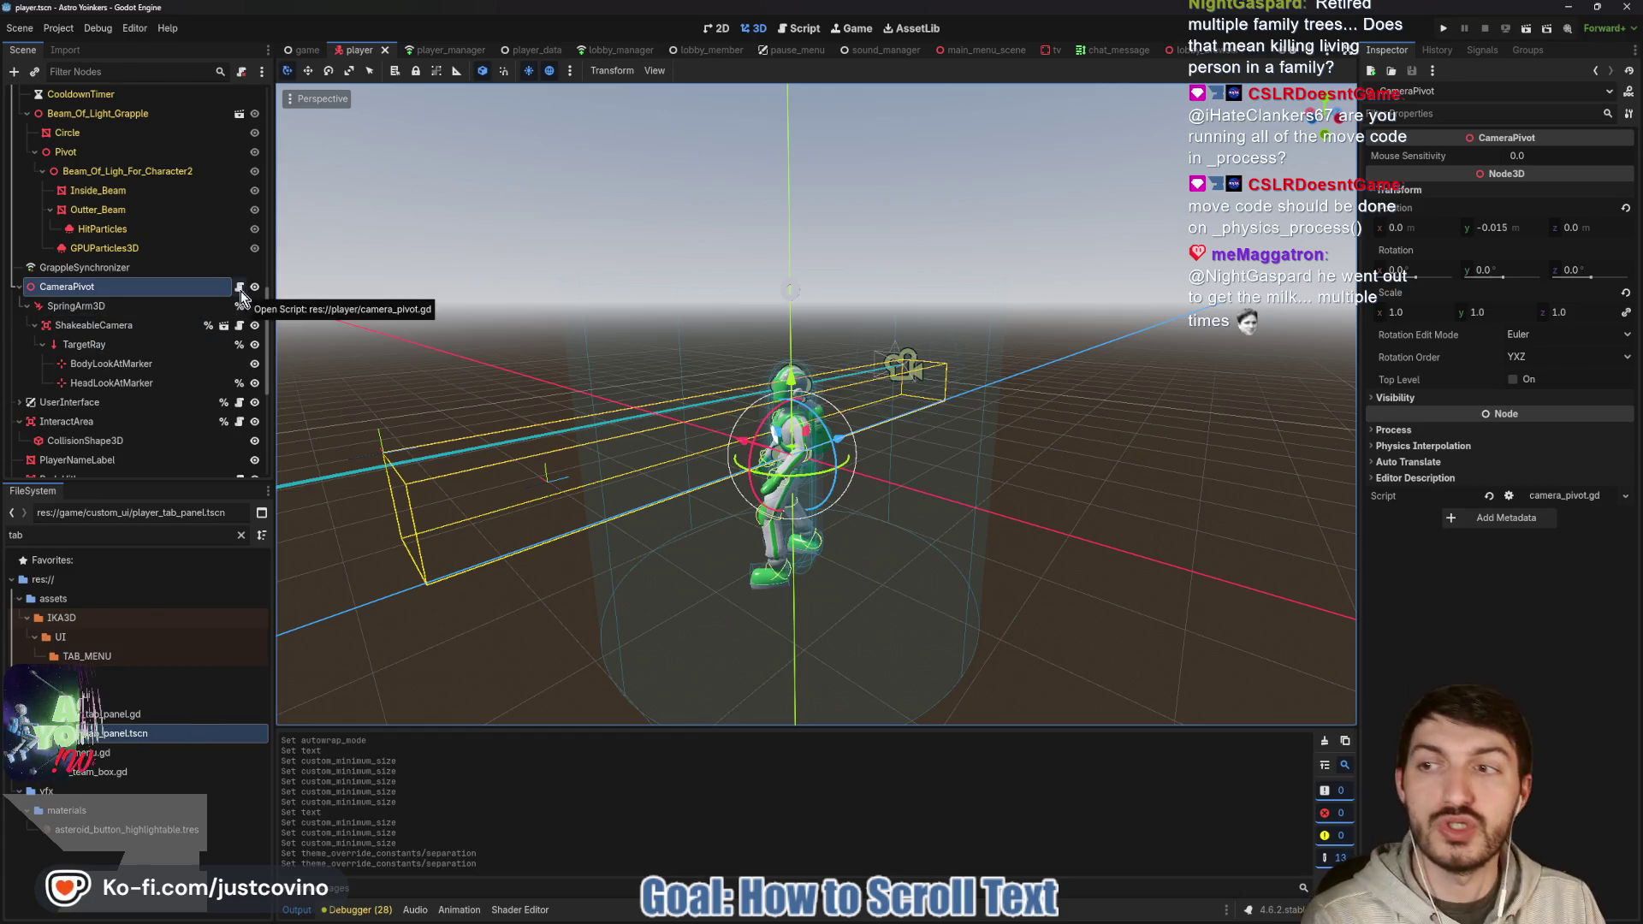
pyautogui.click(239, 288)
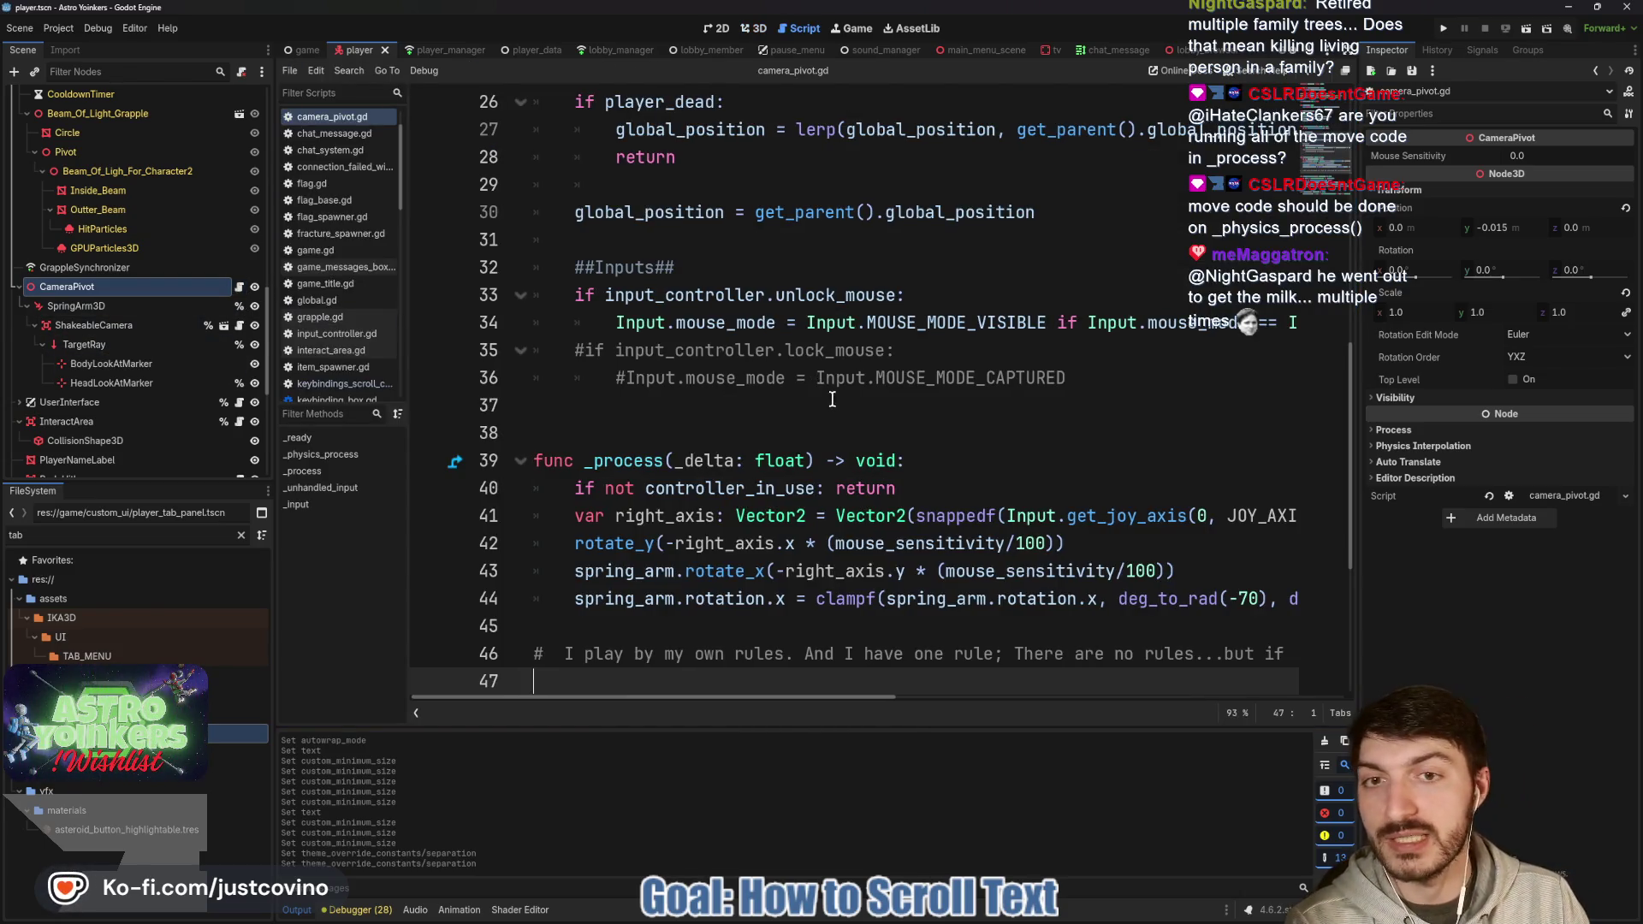
# Read through camera_pivot.gd, selecting global_position on line 27 and the rotate_y line 52.
pyautogui.scroll(6, 831, 399)
pyautogui.scroll(-2, 856, 415)
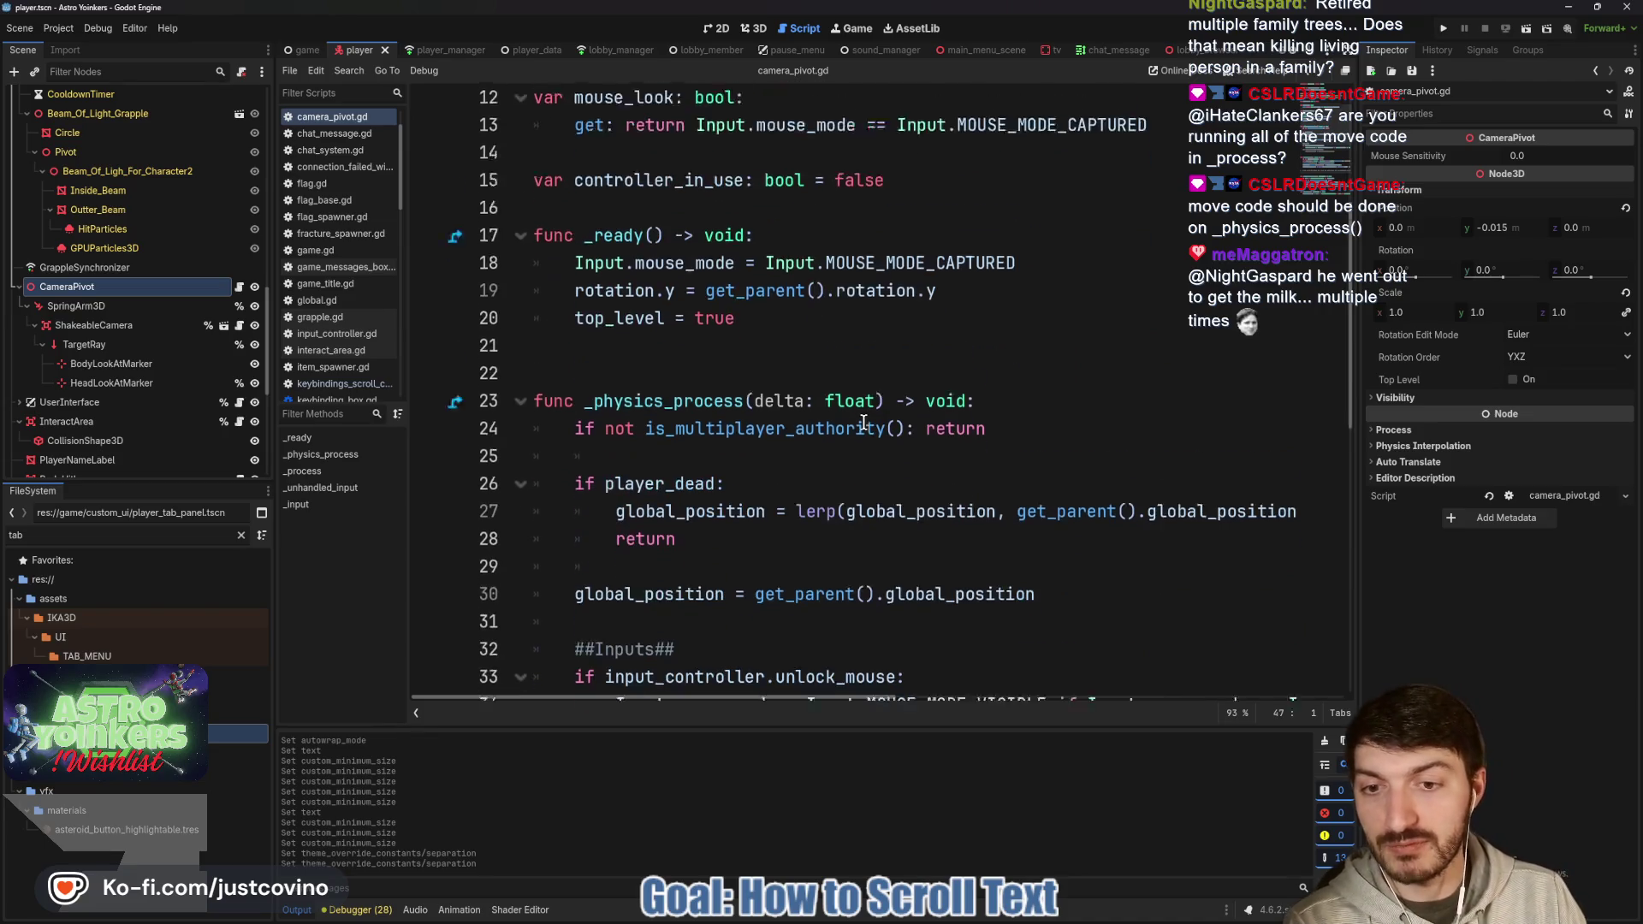
pyautogui.doubleClick(693, 460)
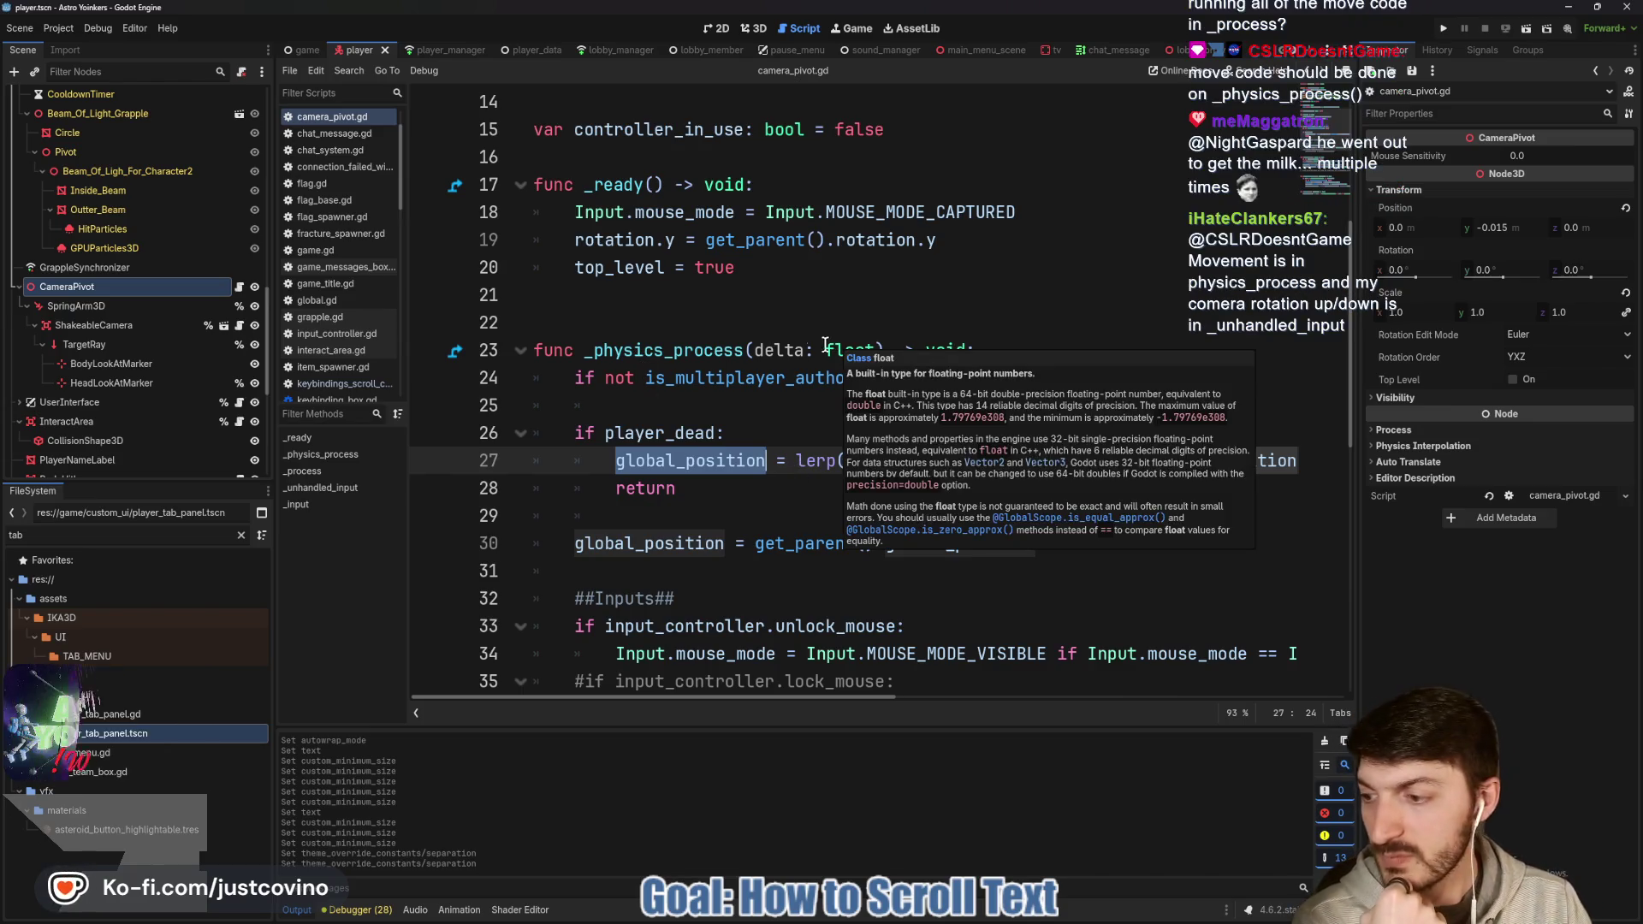
pyautogui.scroll(-4, 726, 375)
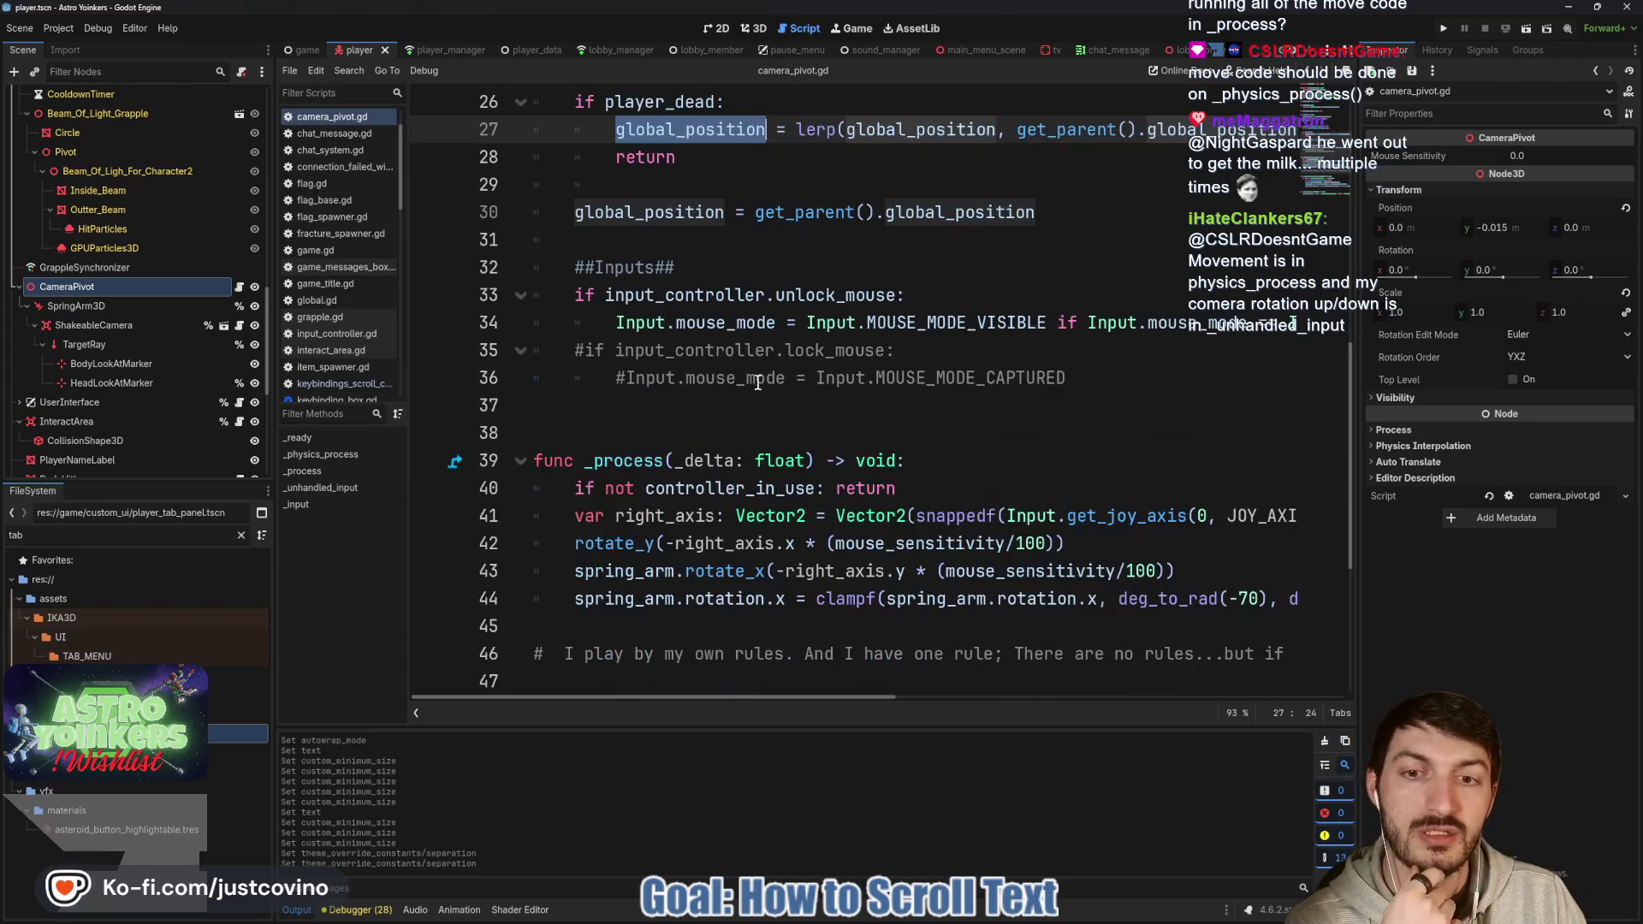
pyautogui.scroll(-2, 1051, 421)
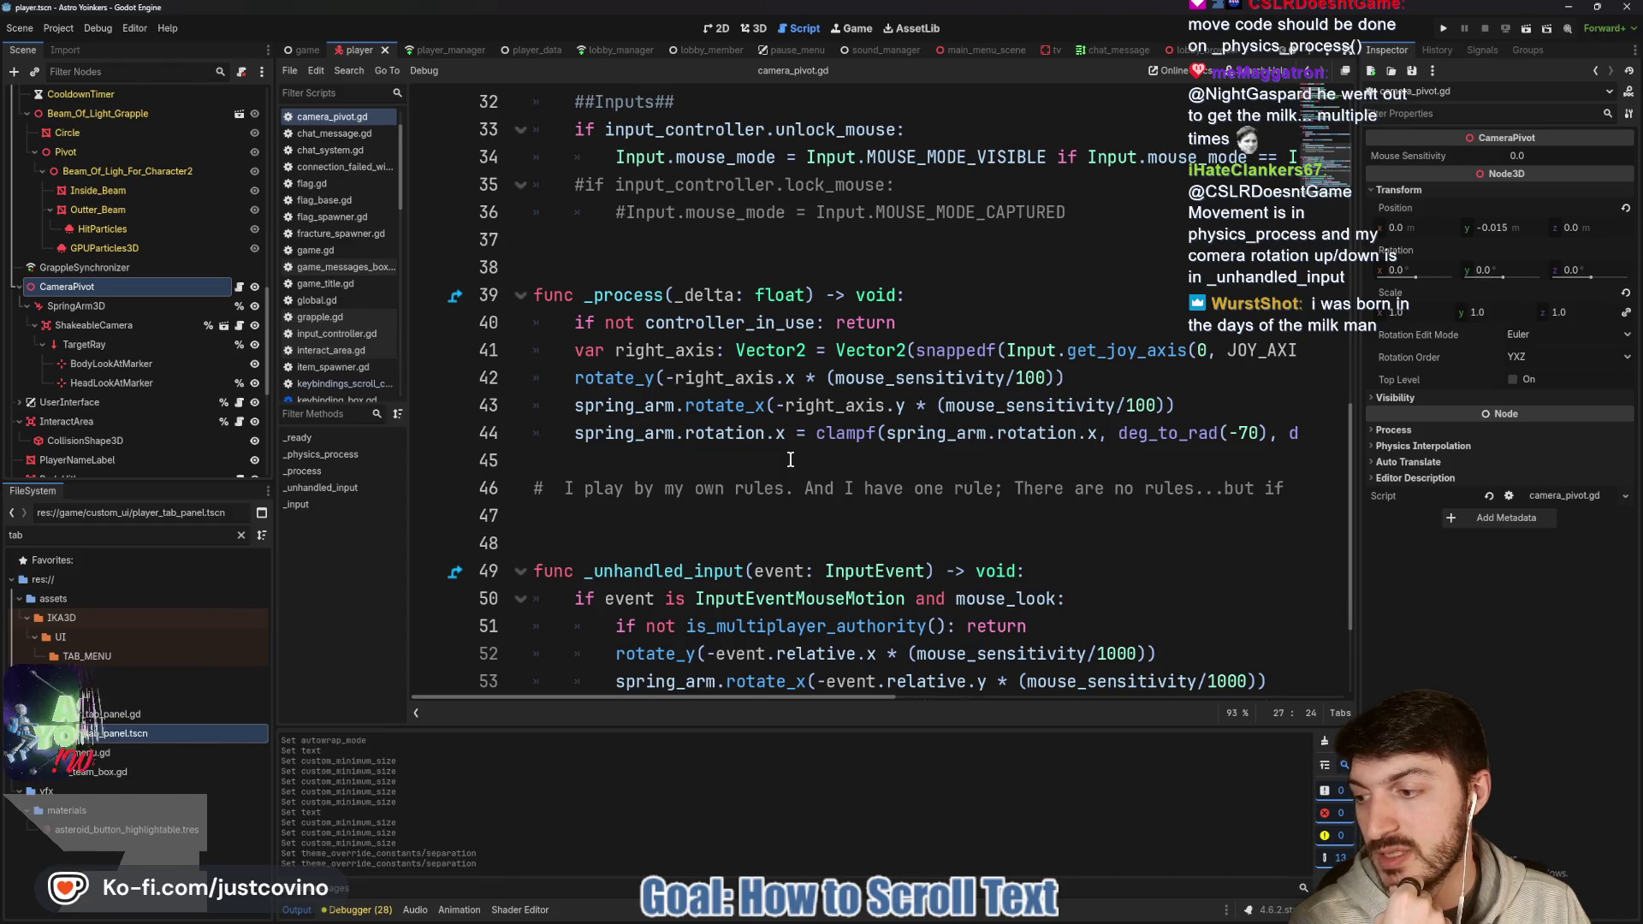
pyautogui.scroll(-2, 790, 460)
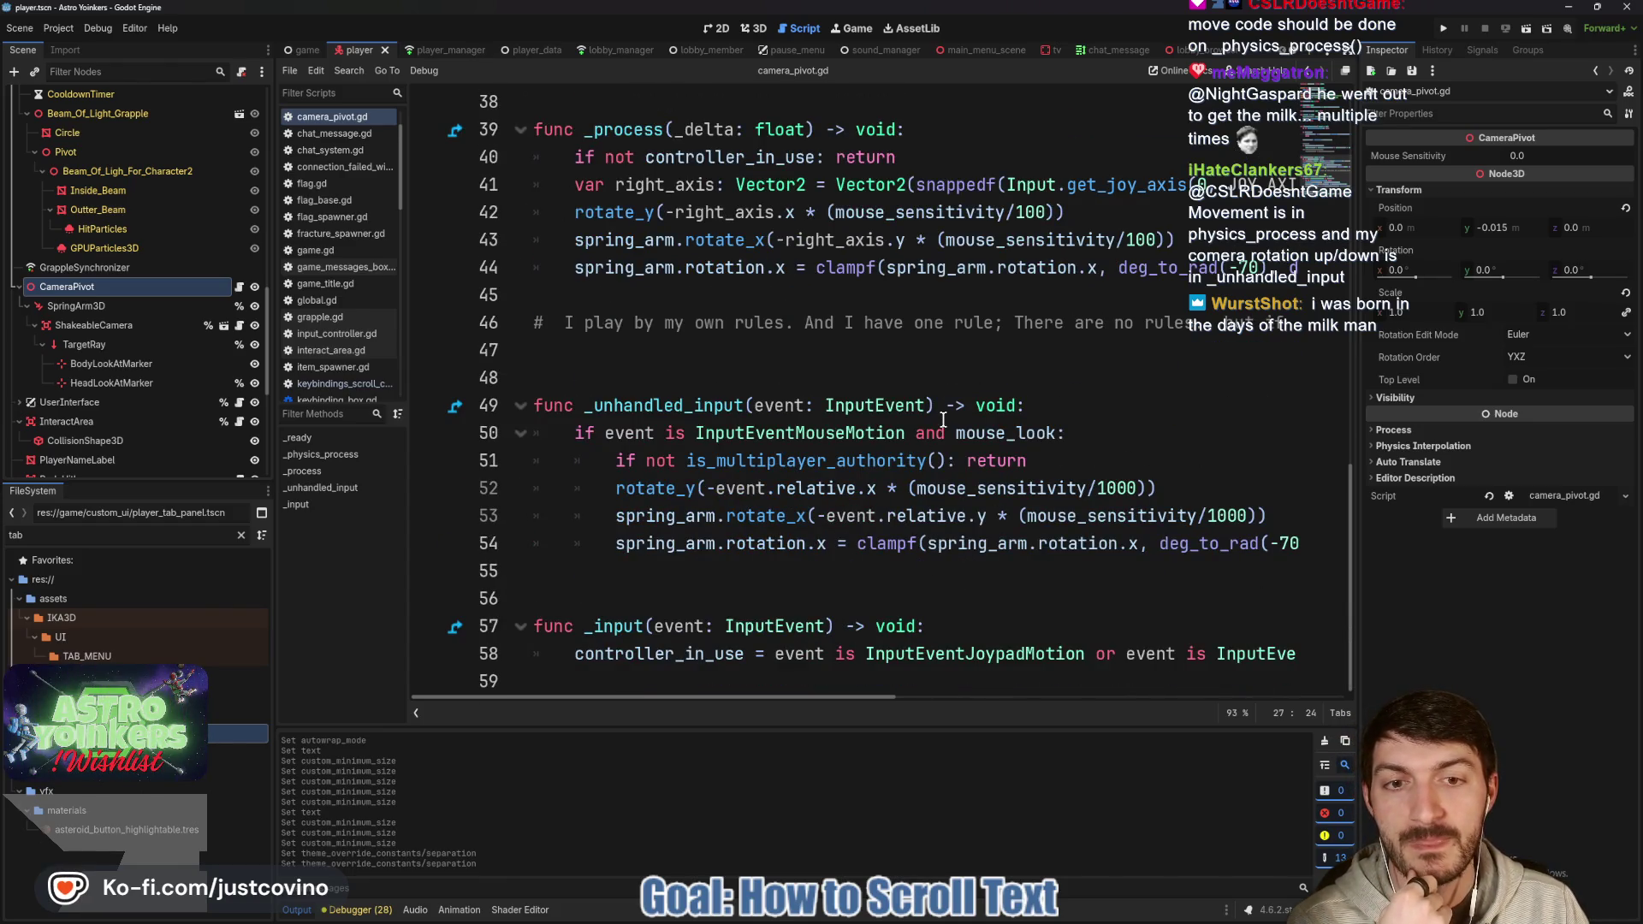
pyautogui.click(679, 486)
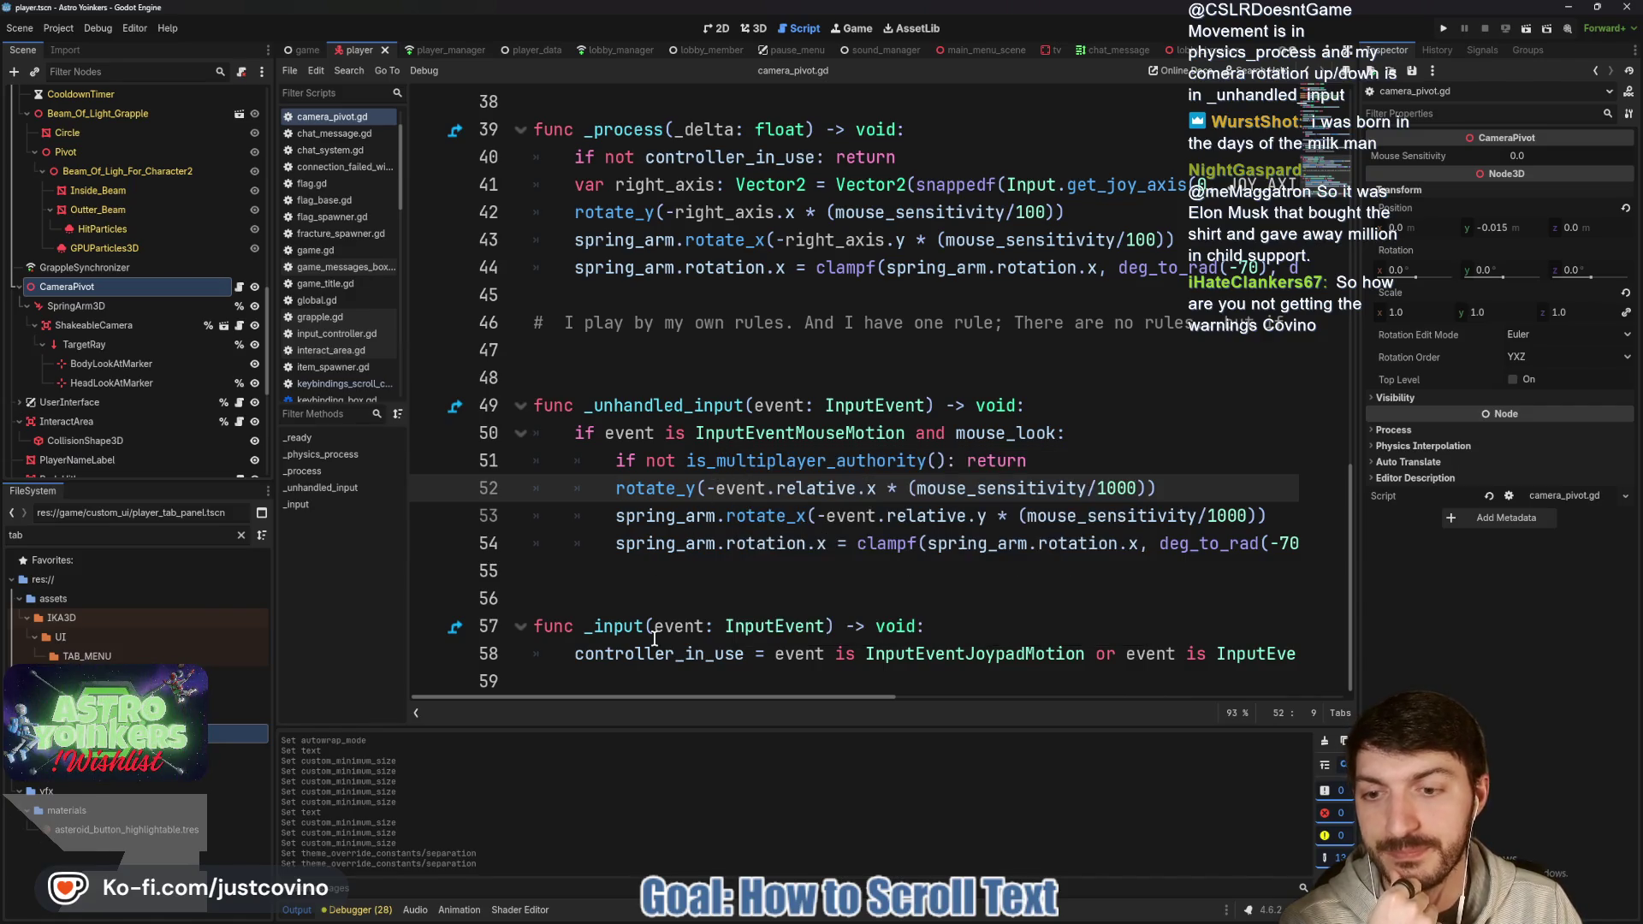
pyautogui.click(379, 909)
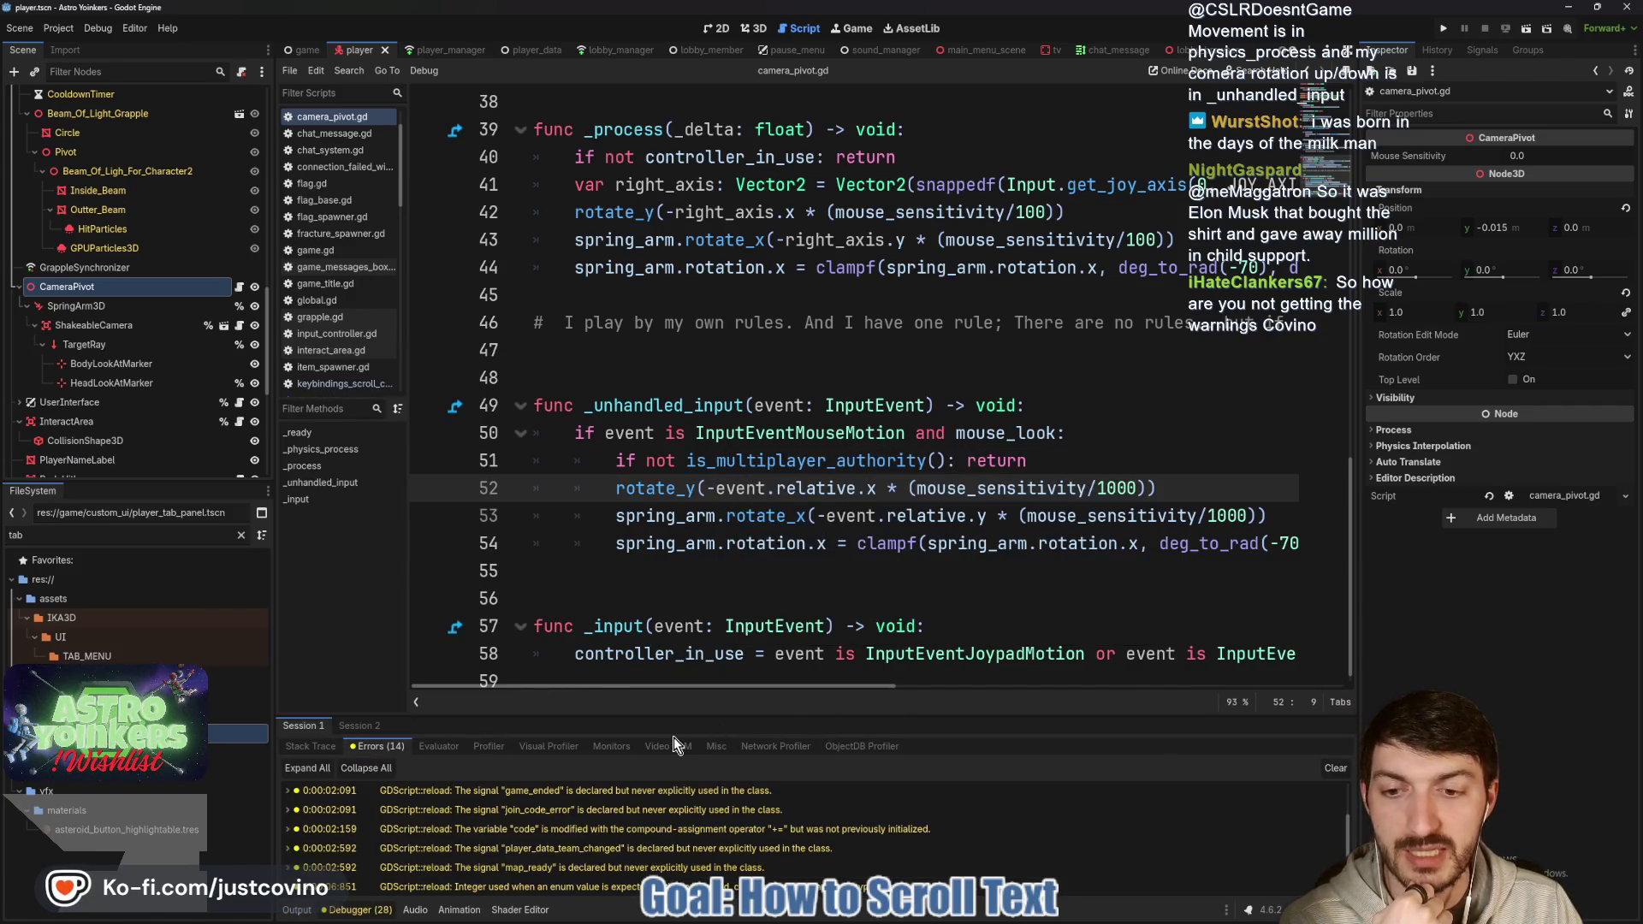
# Enlarge the debugger, read the Camera2D warnings in Sessions 1 and 2, clear them, and shrink the panel.
pyautogui.moveTo(686, 716); pyautogui.dragTo(714, 321)
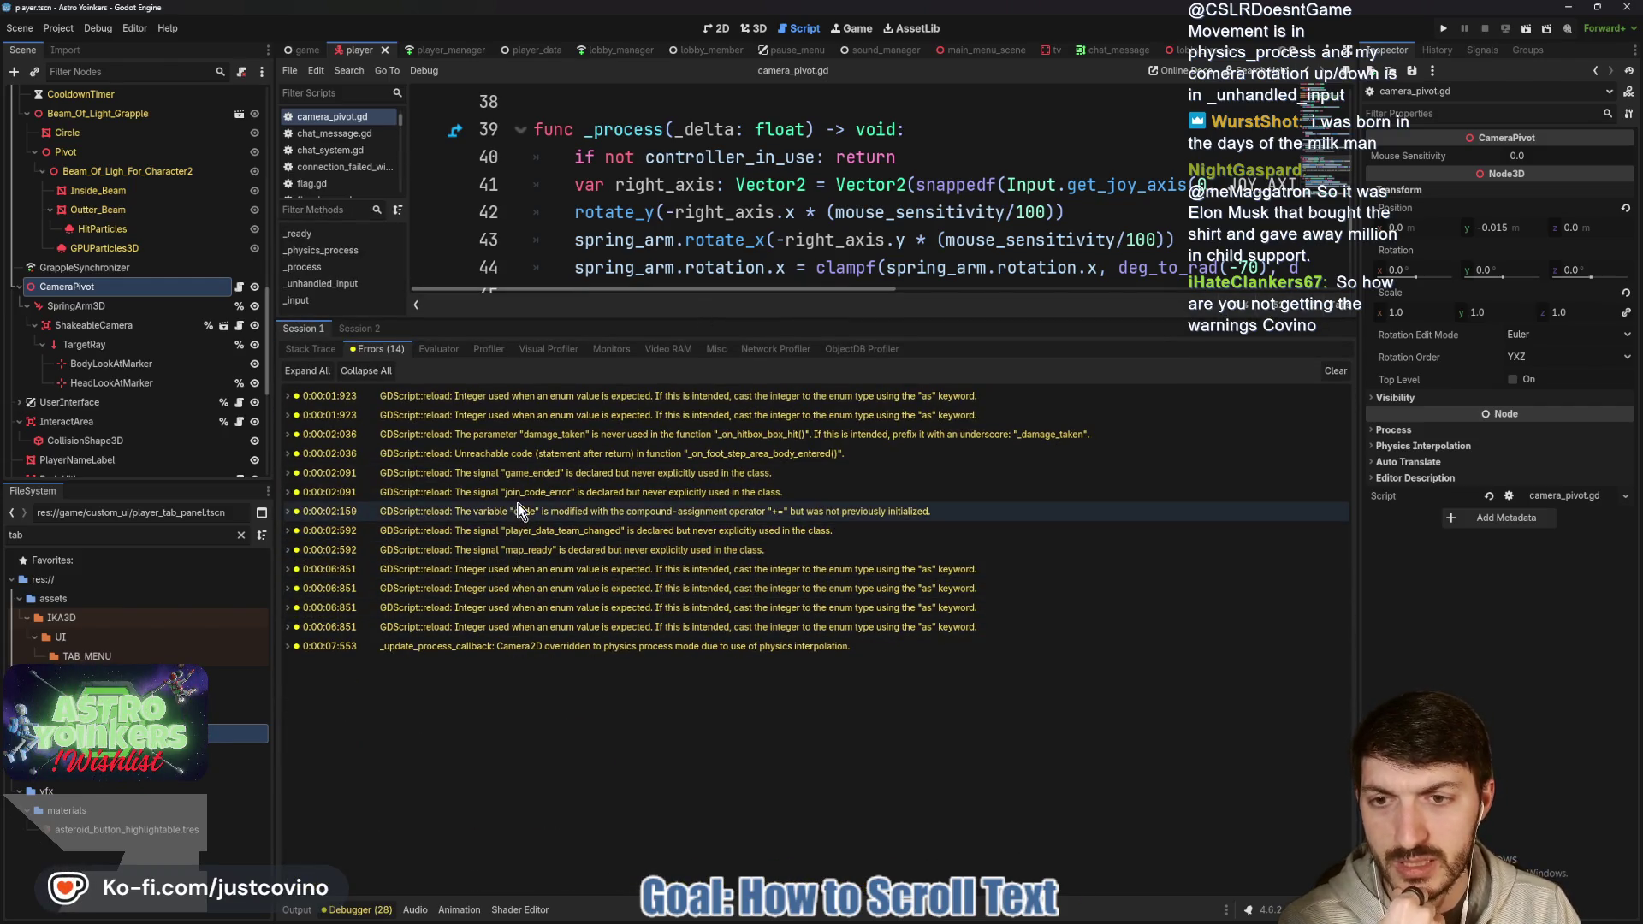
pyautogui.click(527, 650)
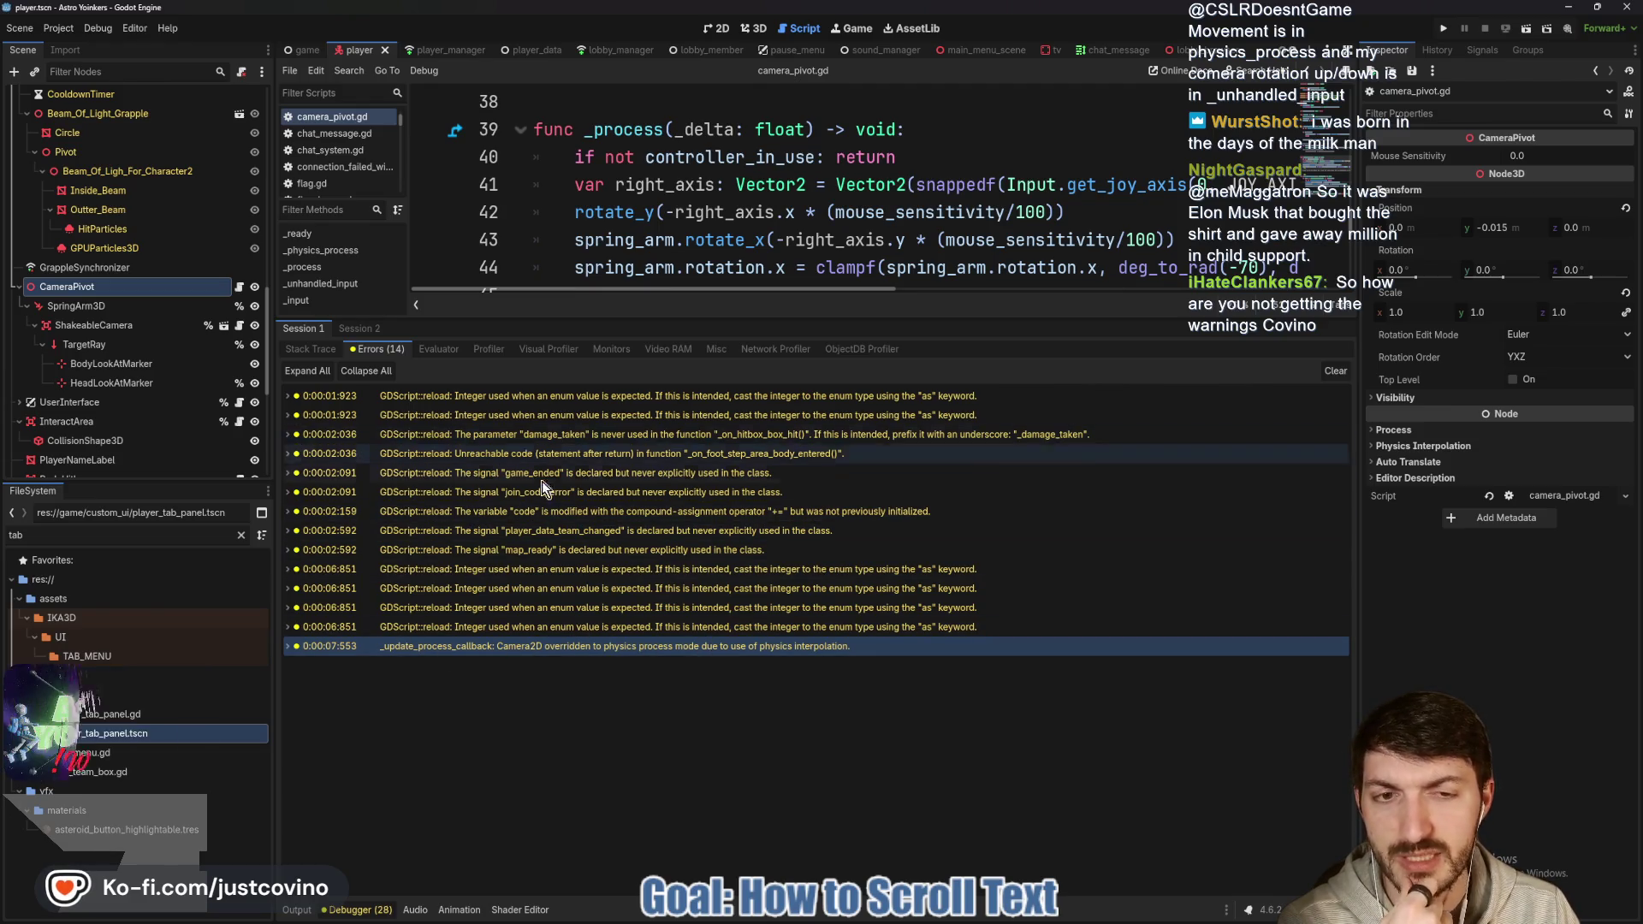
pyautogui.click(359, 331)
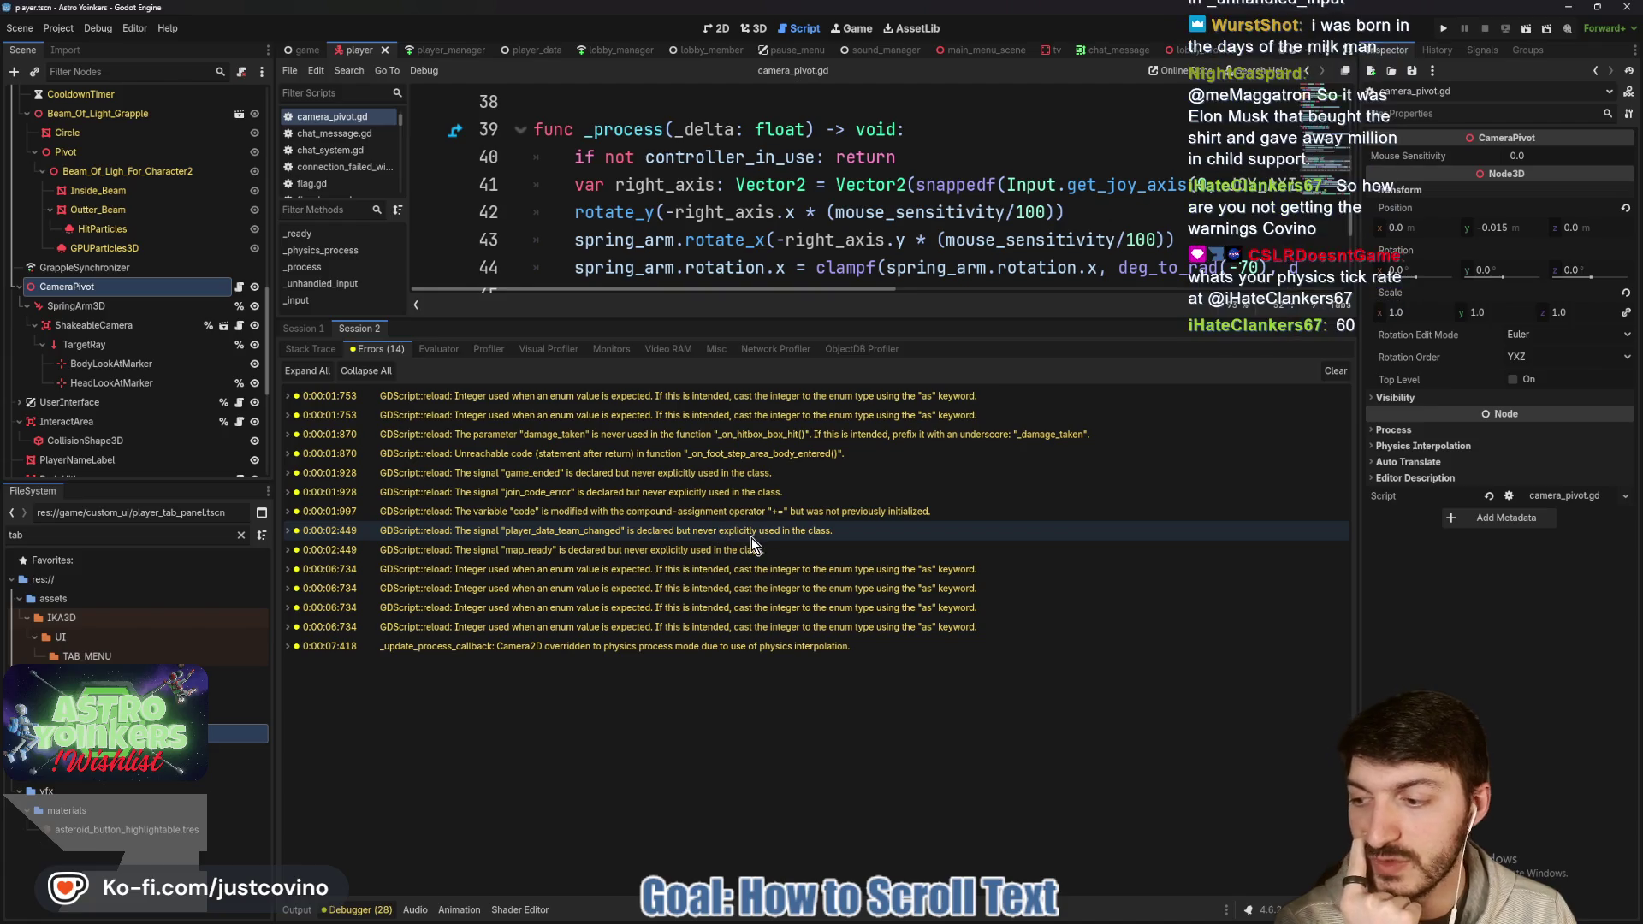
pyautogui.click(1336, 371)
pyautogui.moveTo(861, 318); pyautogui.dragTo(882, 717)
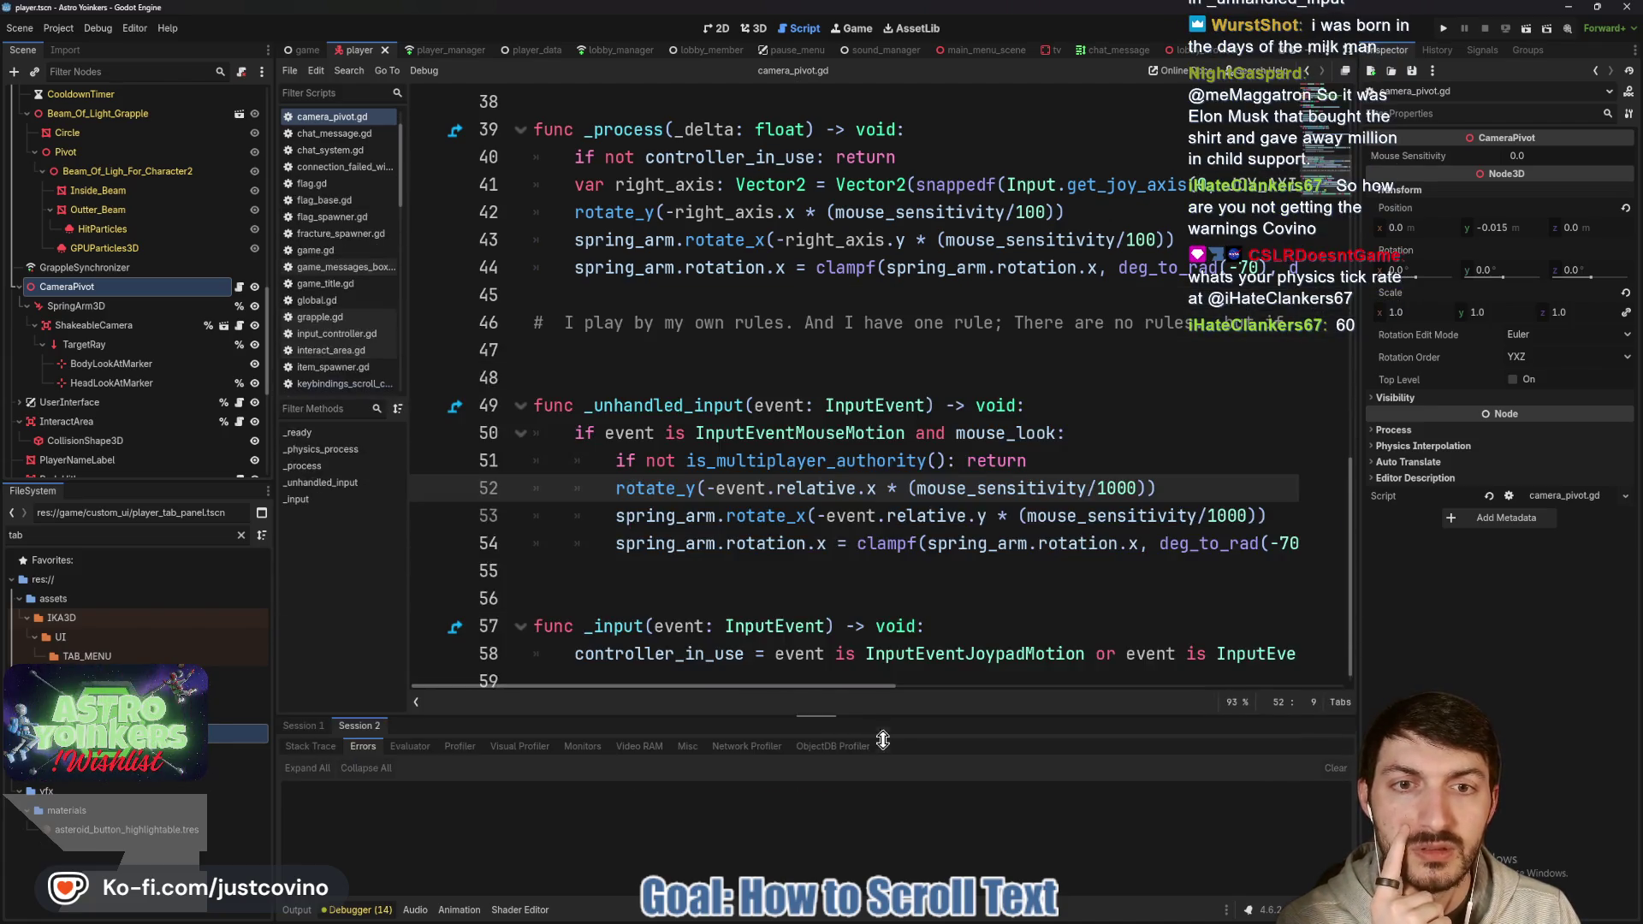
pyautogui.click(769, 324)
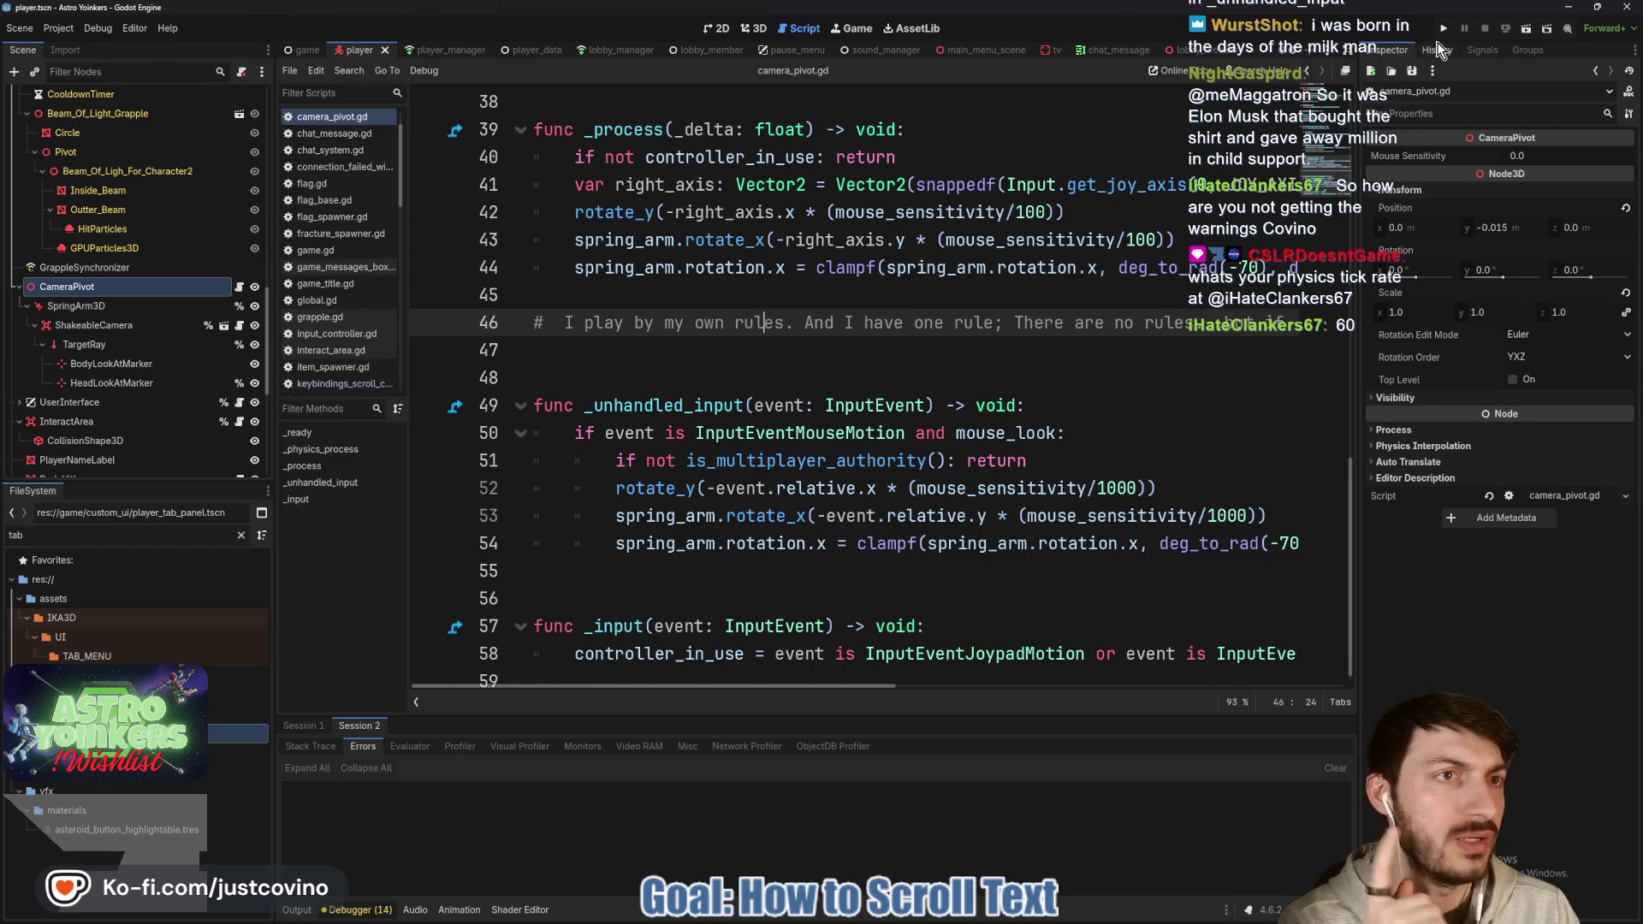
# Run the game and arrange the two debug windows side by side.
pyautogui.click(1443, 29)
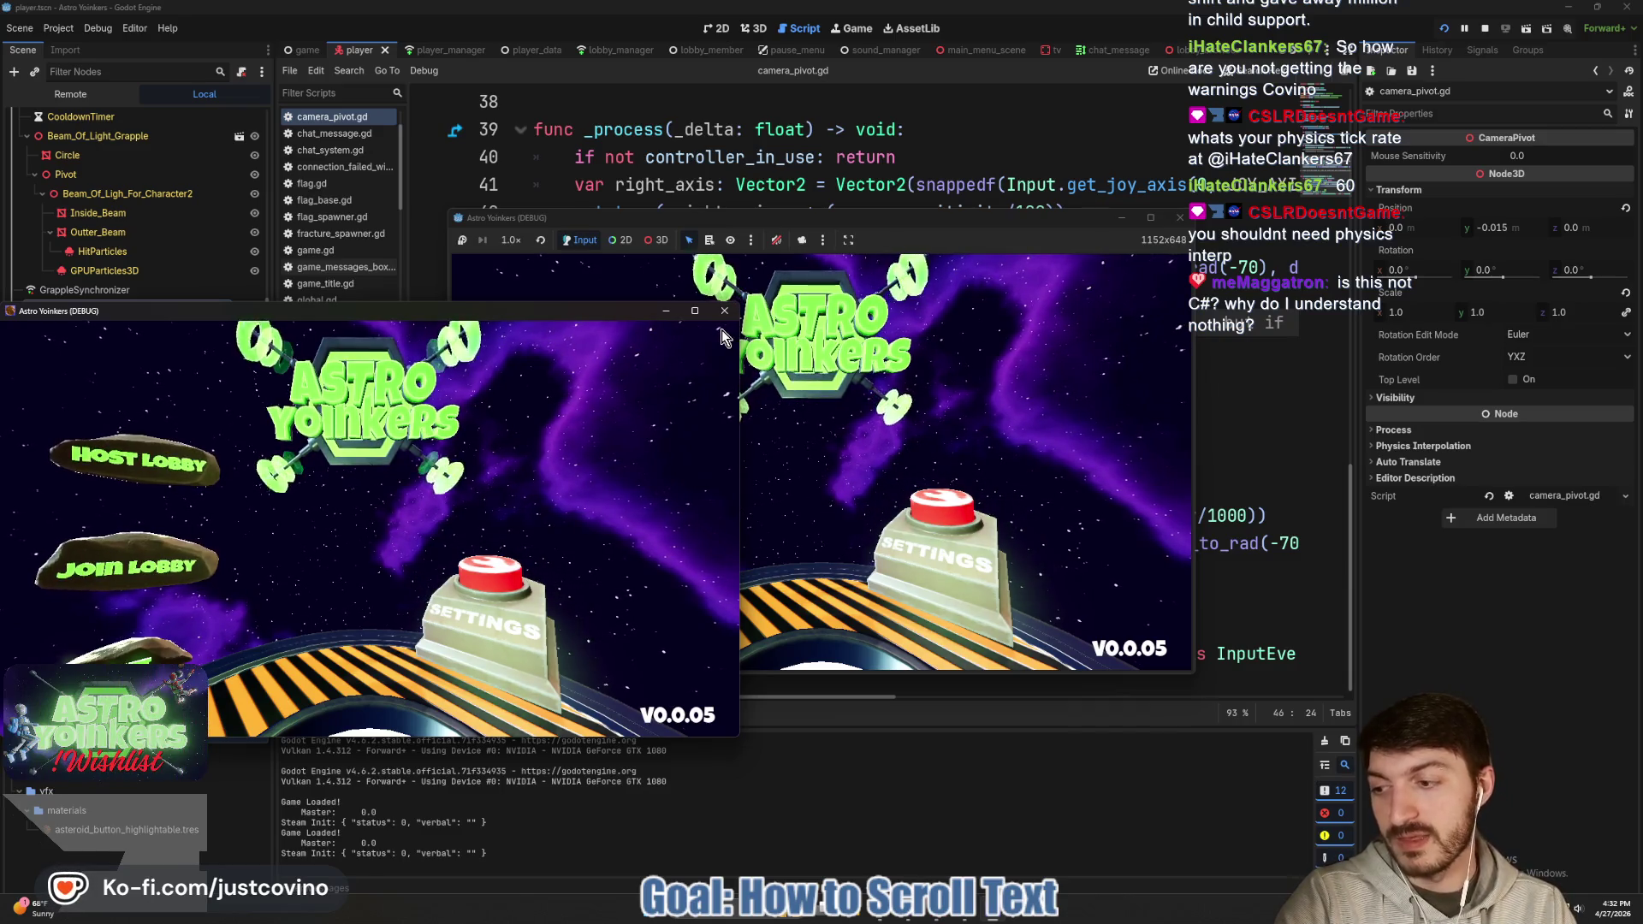
pyautogui.moveTo(558, 325); pyautogui.dragTo(1331, 290)
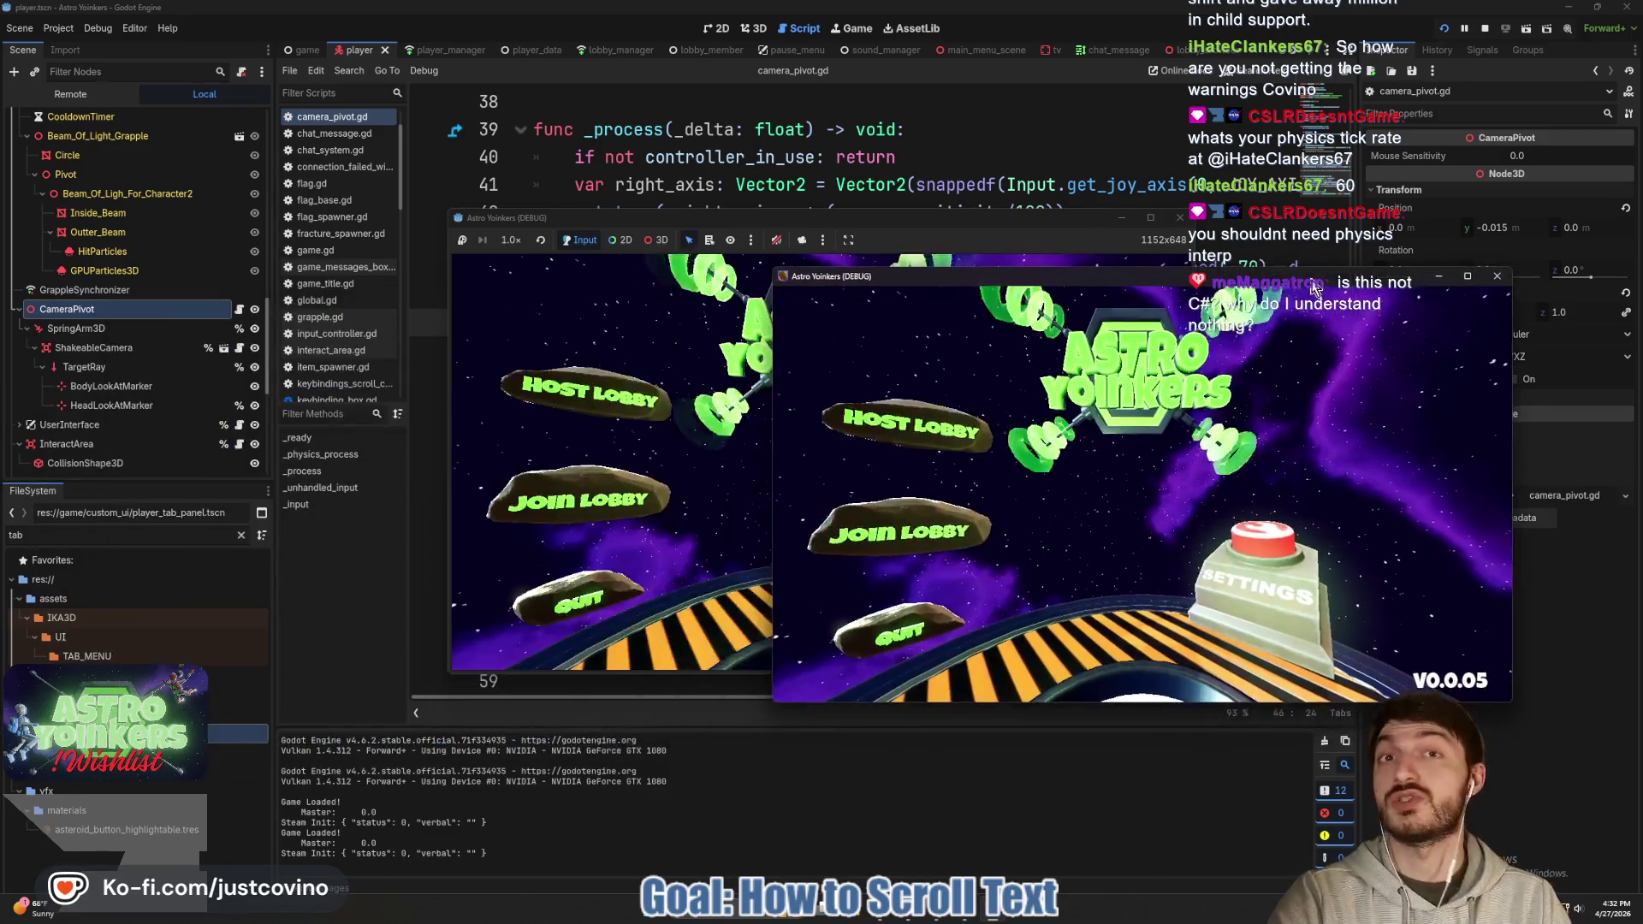
pyautogui.moveTo(1033, 226); pyautogui.dragTo(680, 240)
# Host a lobby in the left window, toggle the team panel with Tab, then stop the game.
pyautogui.click(243, 418)
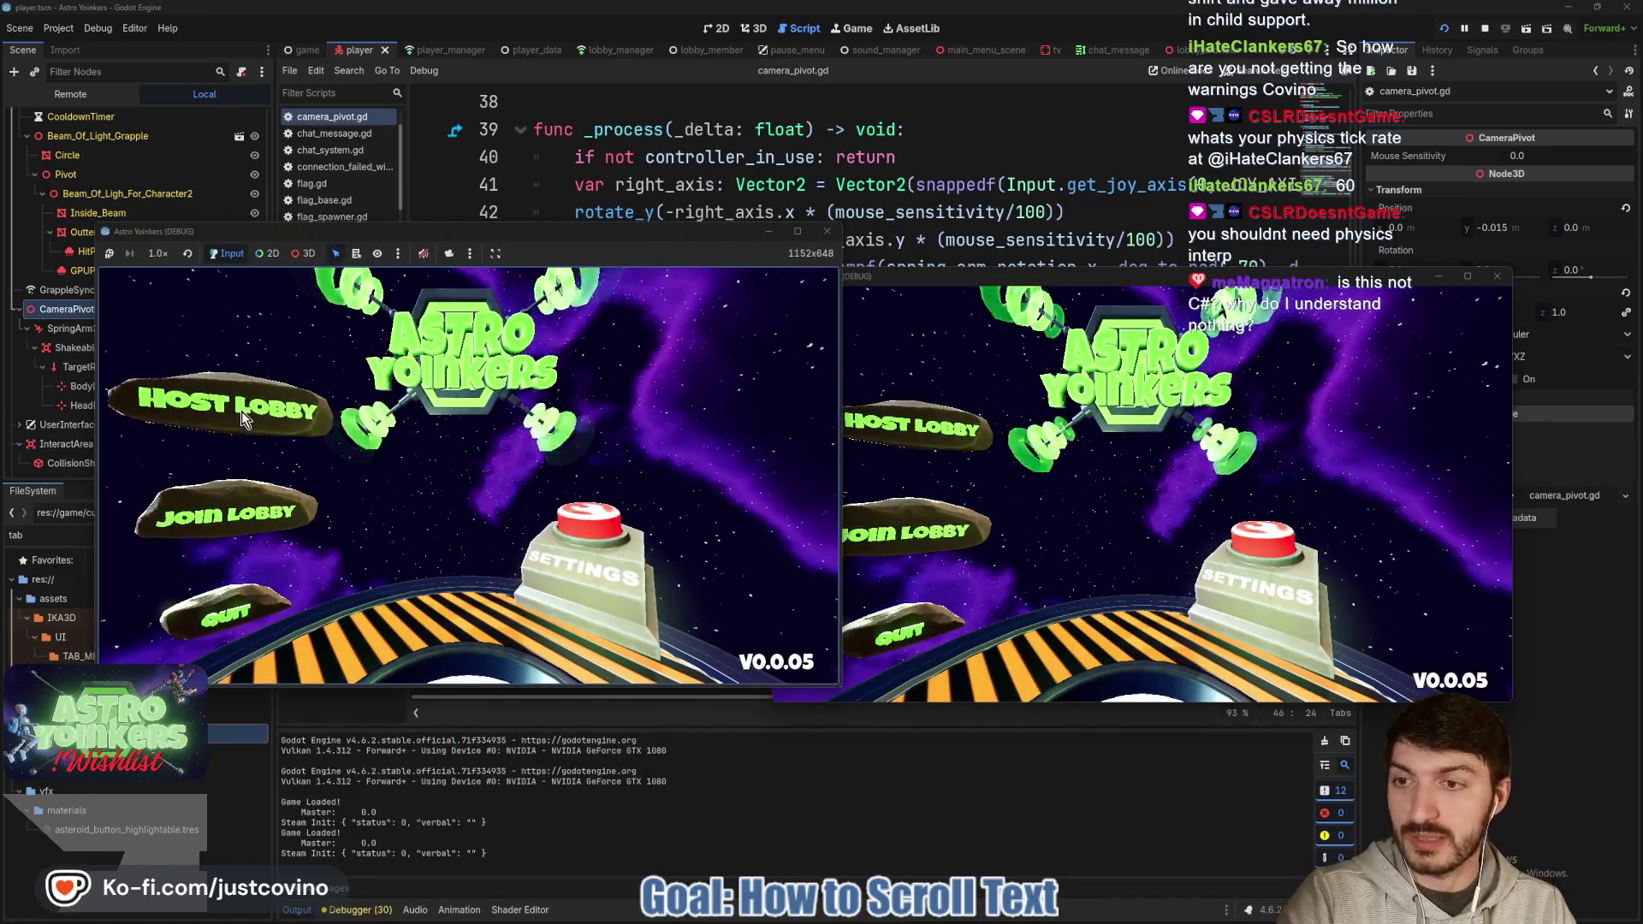
pyautogui.click(470, 428)
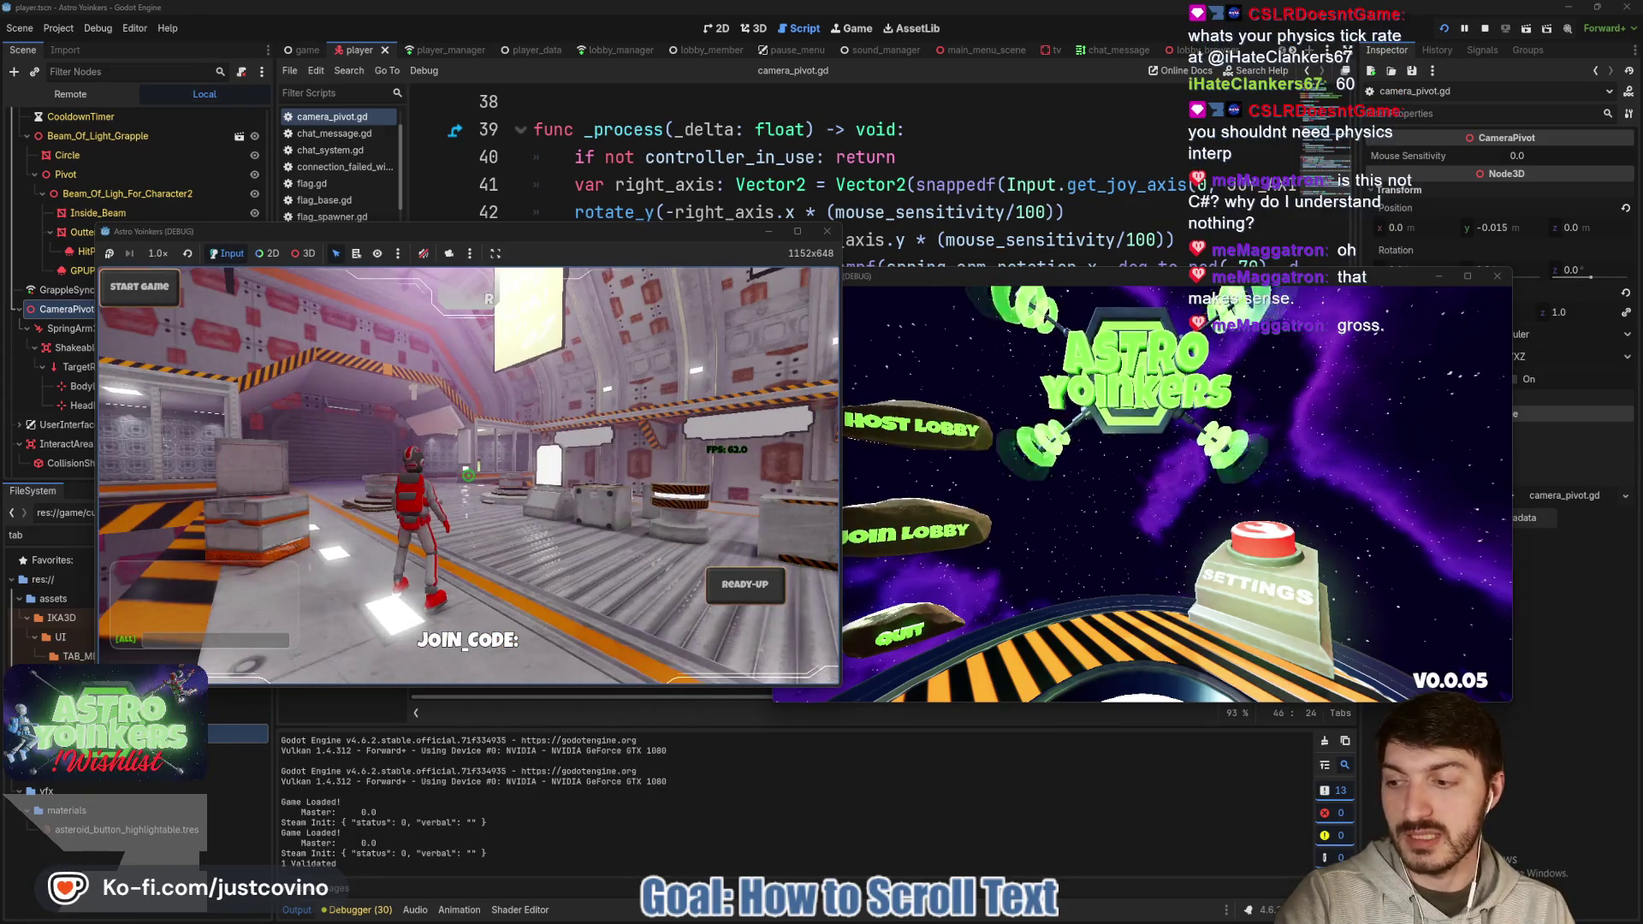
pyautogui.press('Tab')
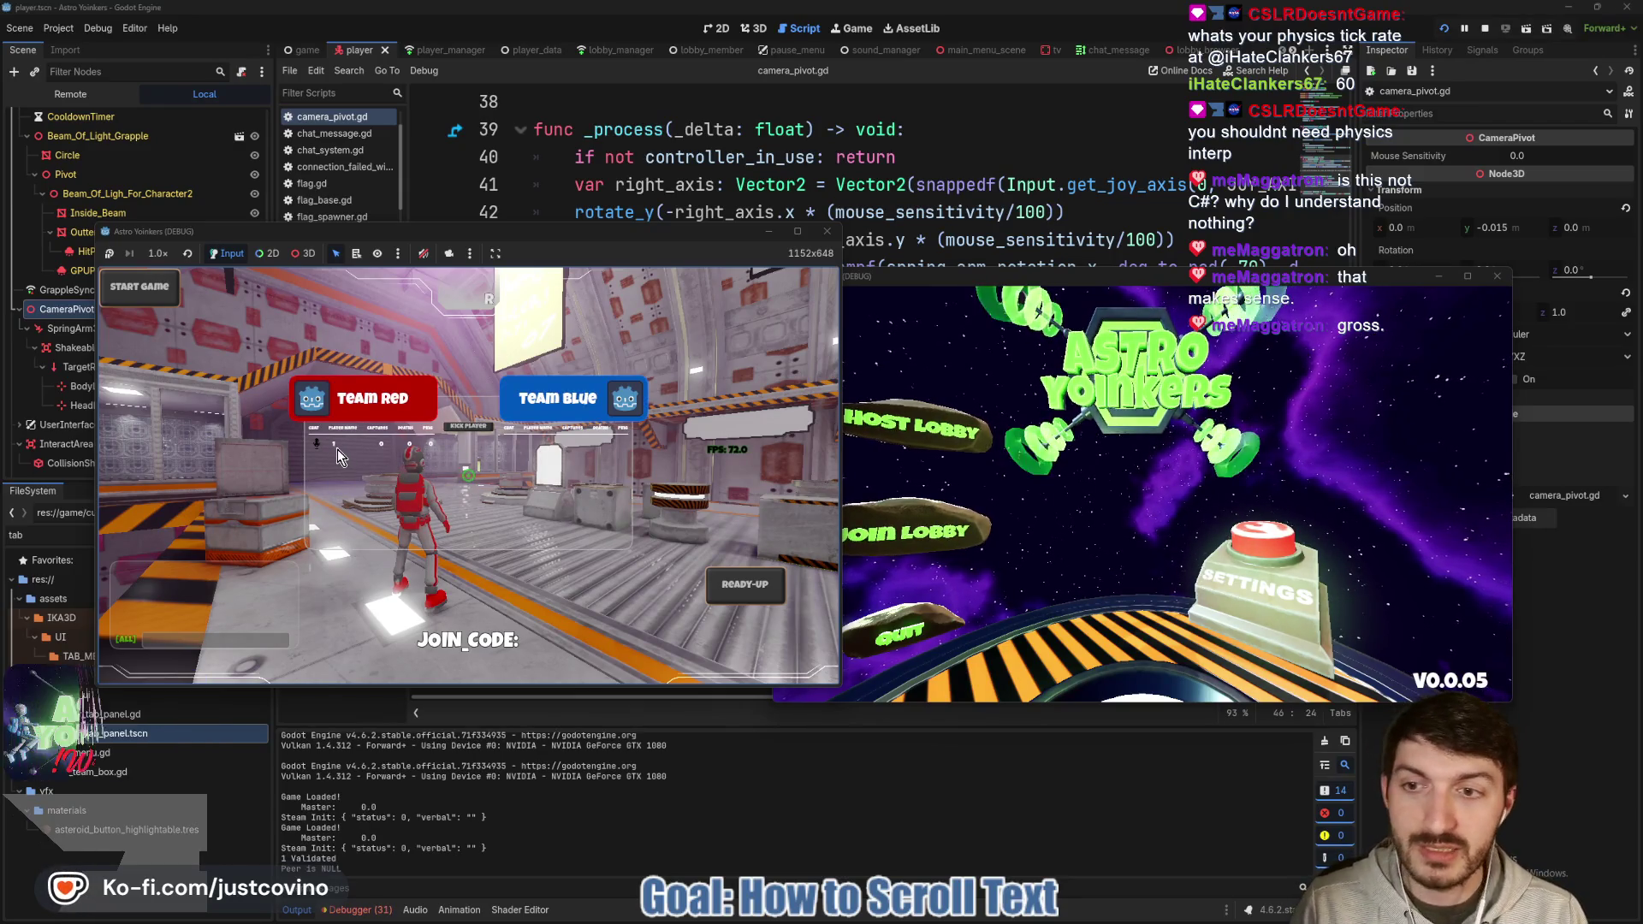
pyautogui.press('Tab')
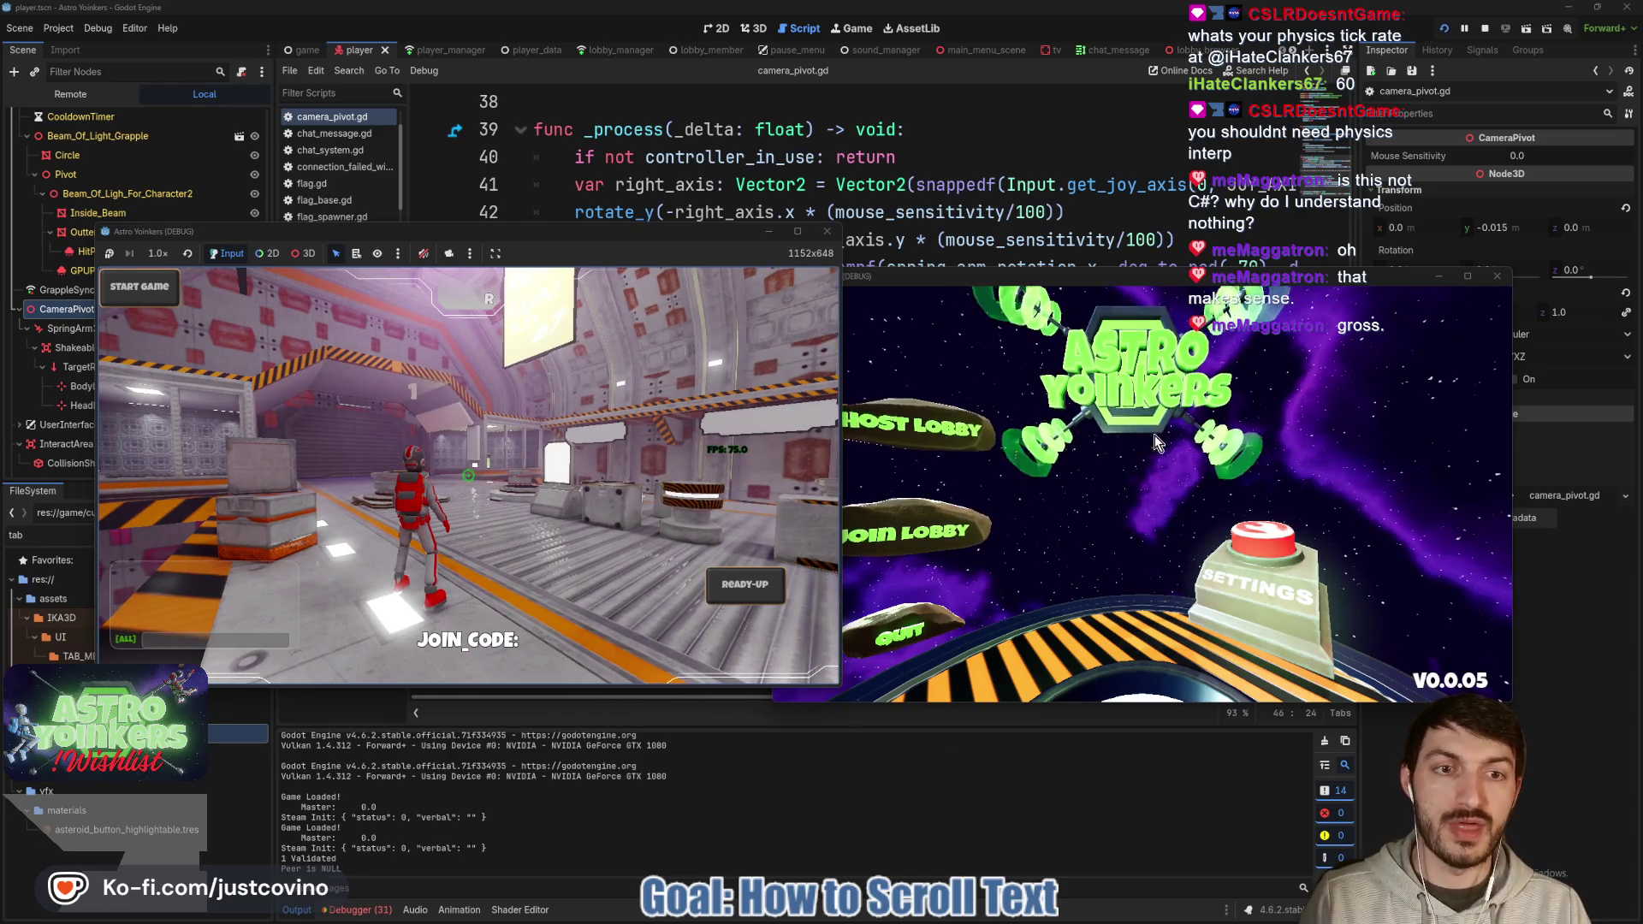
pyautogui.click(1485, 28)
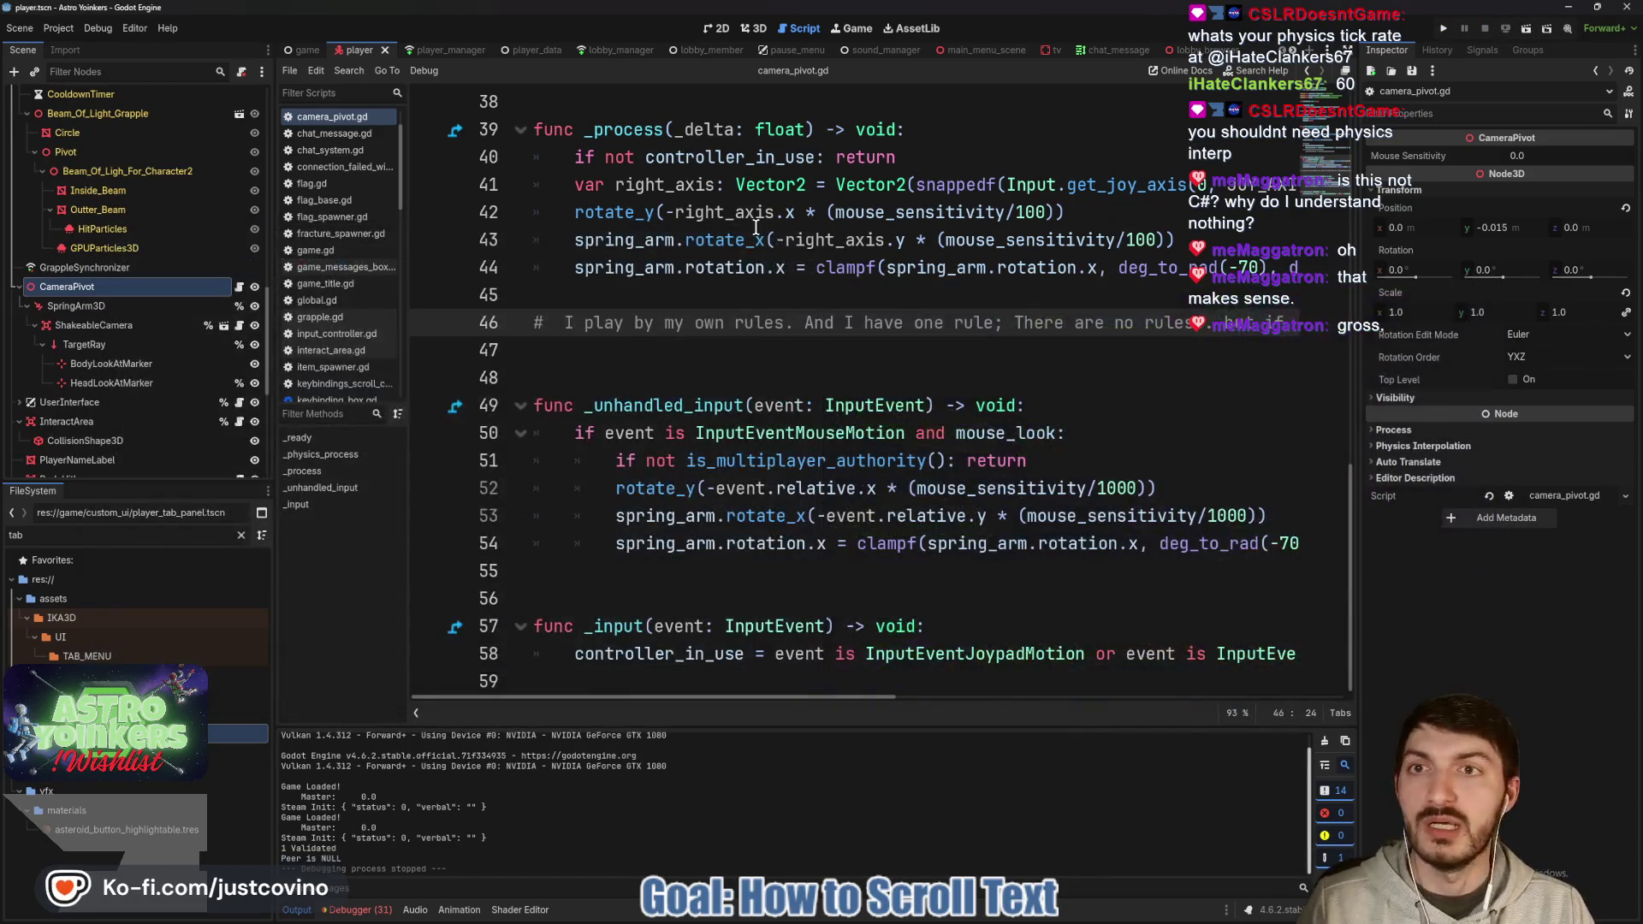
# Change line 17 of lobby_manager.gd from BACKEND.ENET to BACKEND.STEAM and save.
pyautogui.click(616, 50)
pyautogui.scroll(3, 910, 412)
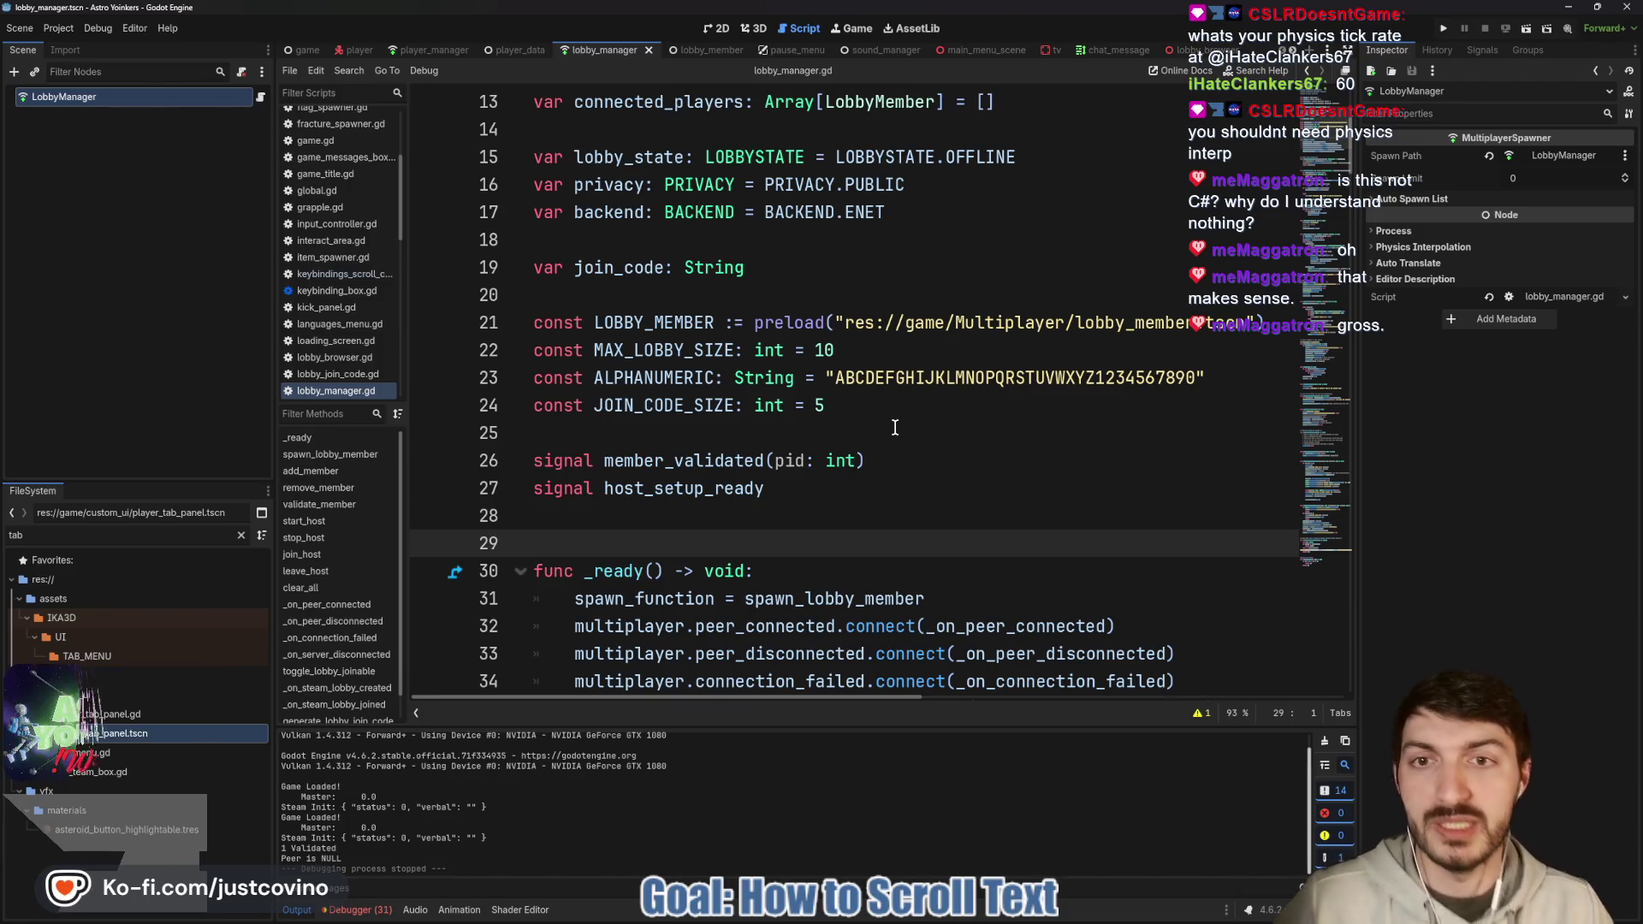
pyautogui.click(892, 221)
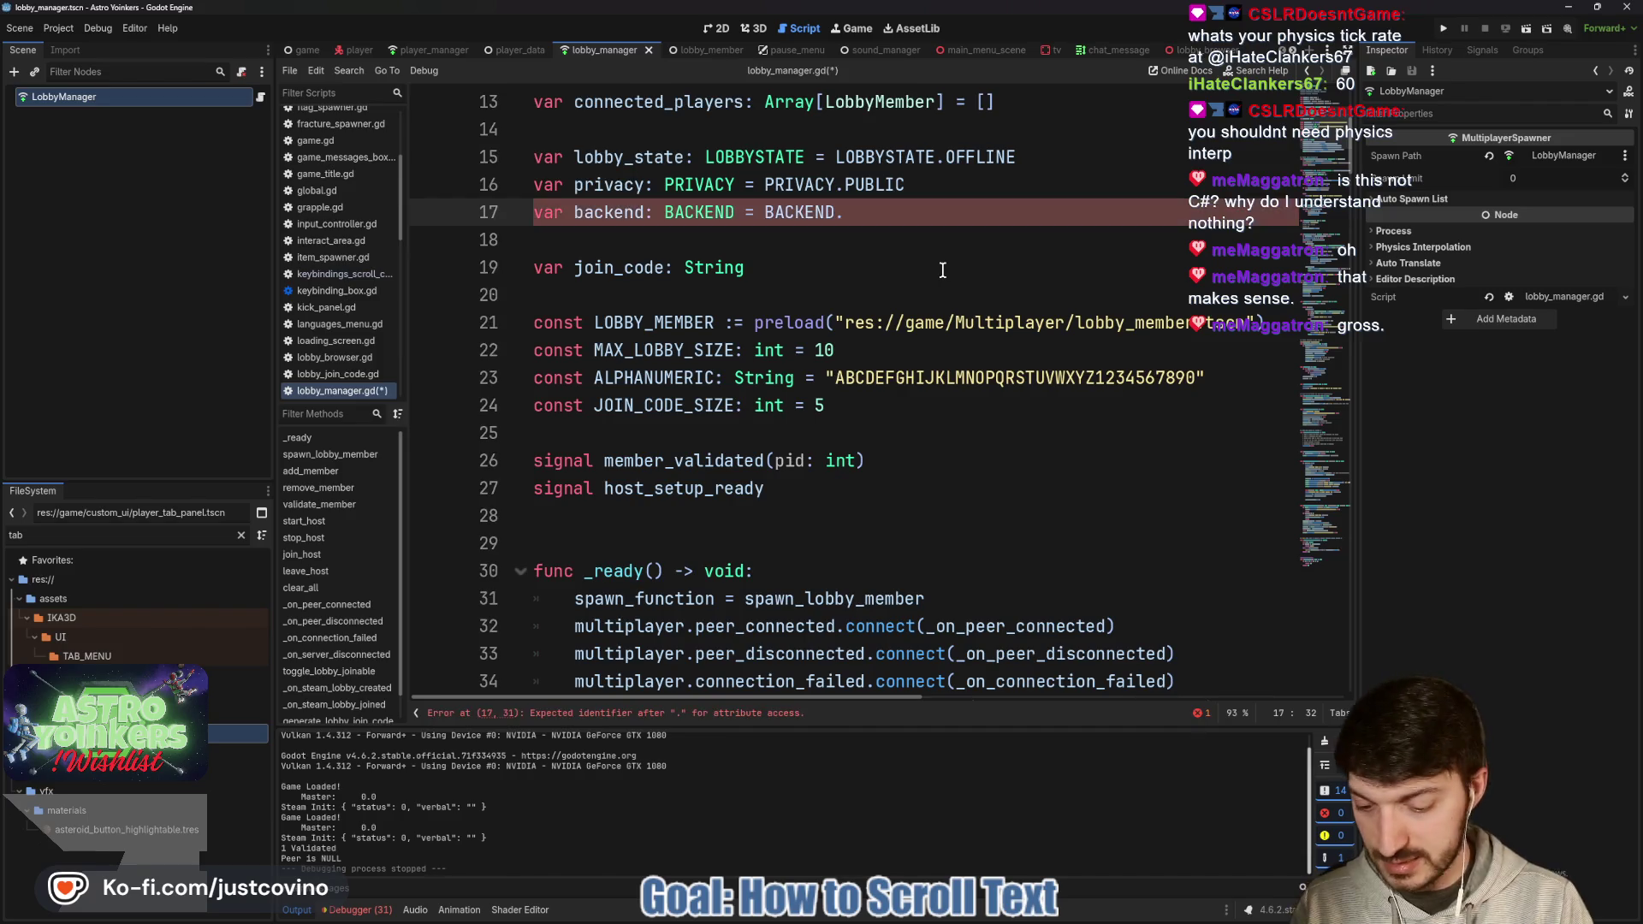
pyautogui.write('STEAM')
pyautogui.hotkey('ctrl', 's')
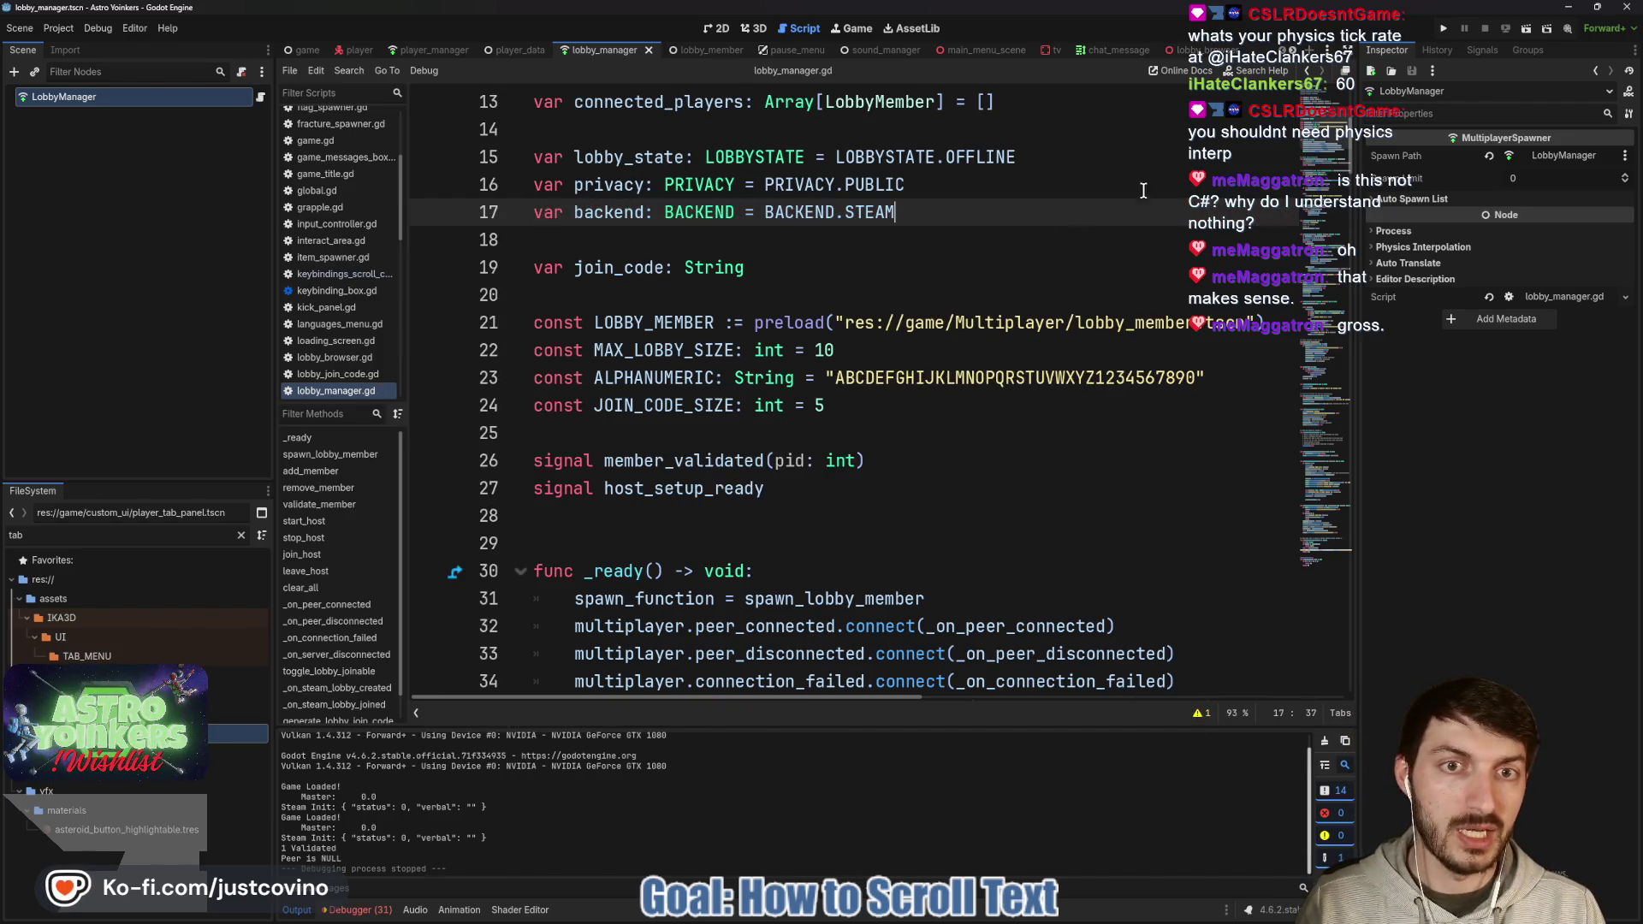
# Run the game with F5, create a Steam lobby, view the team player panel, and return to the editor.
pyautogui.press('F5')
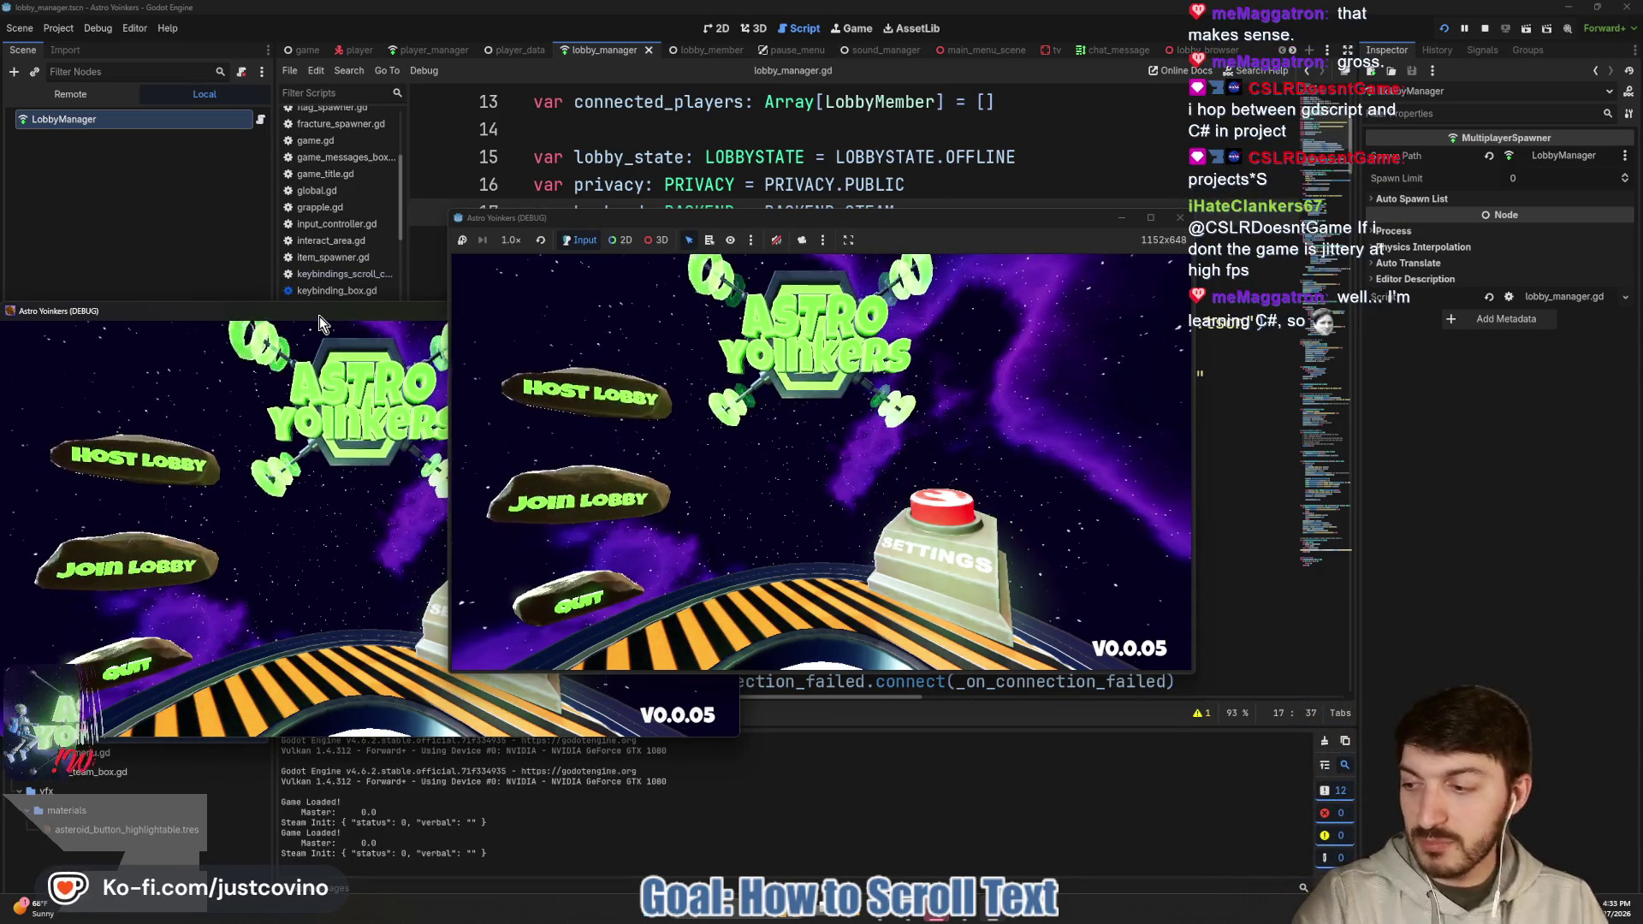
pyautogui.click(718, 347)
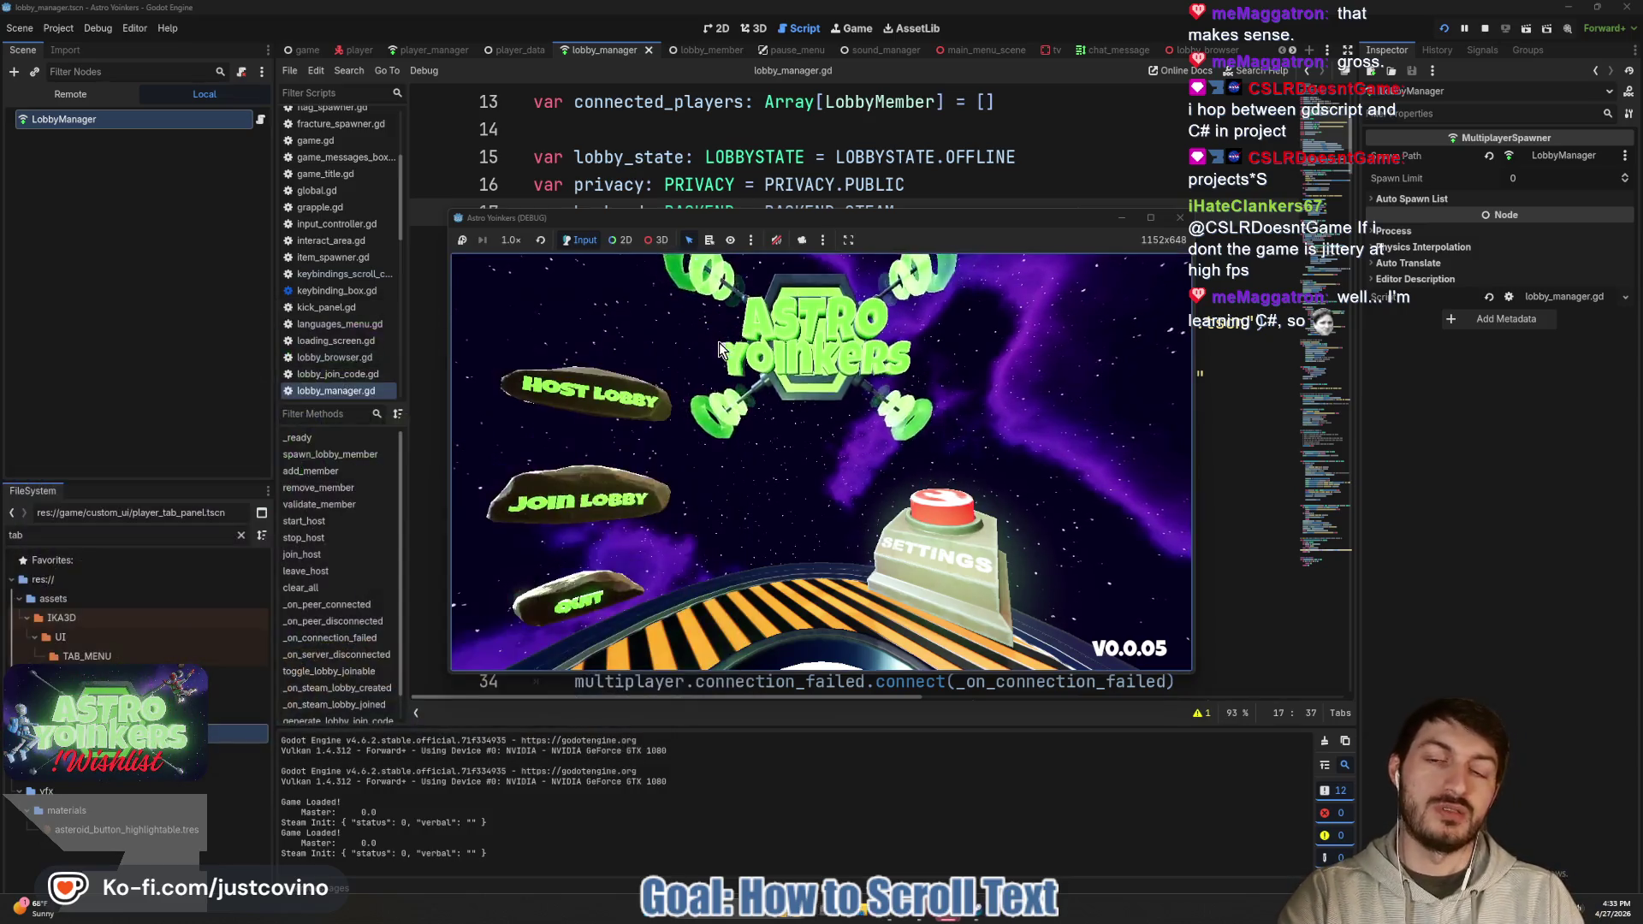
pyautogui.click(586, 389)
pyautogui.click(808, 432)
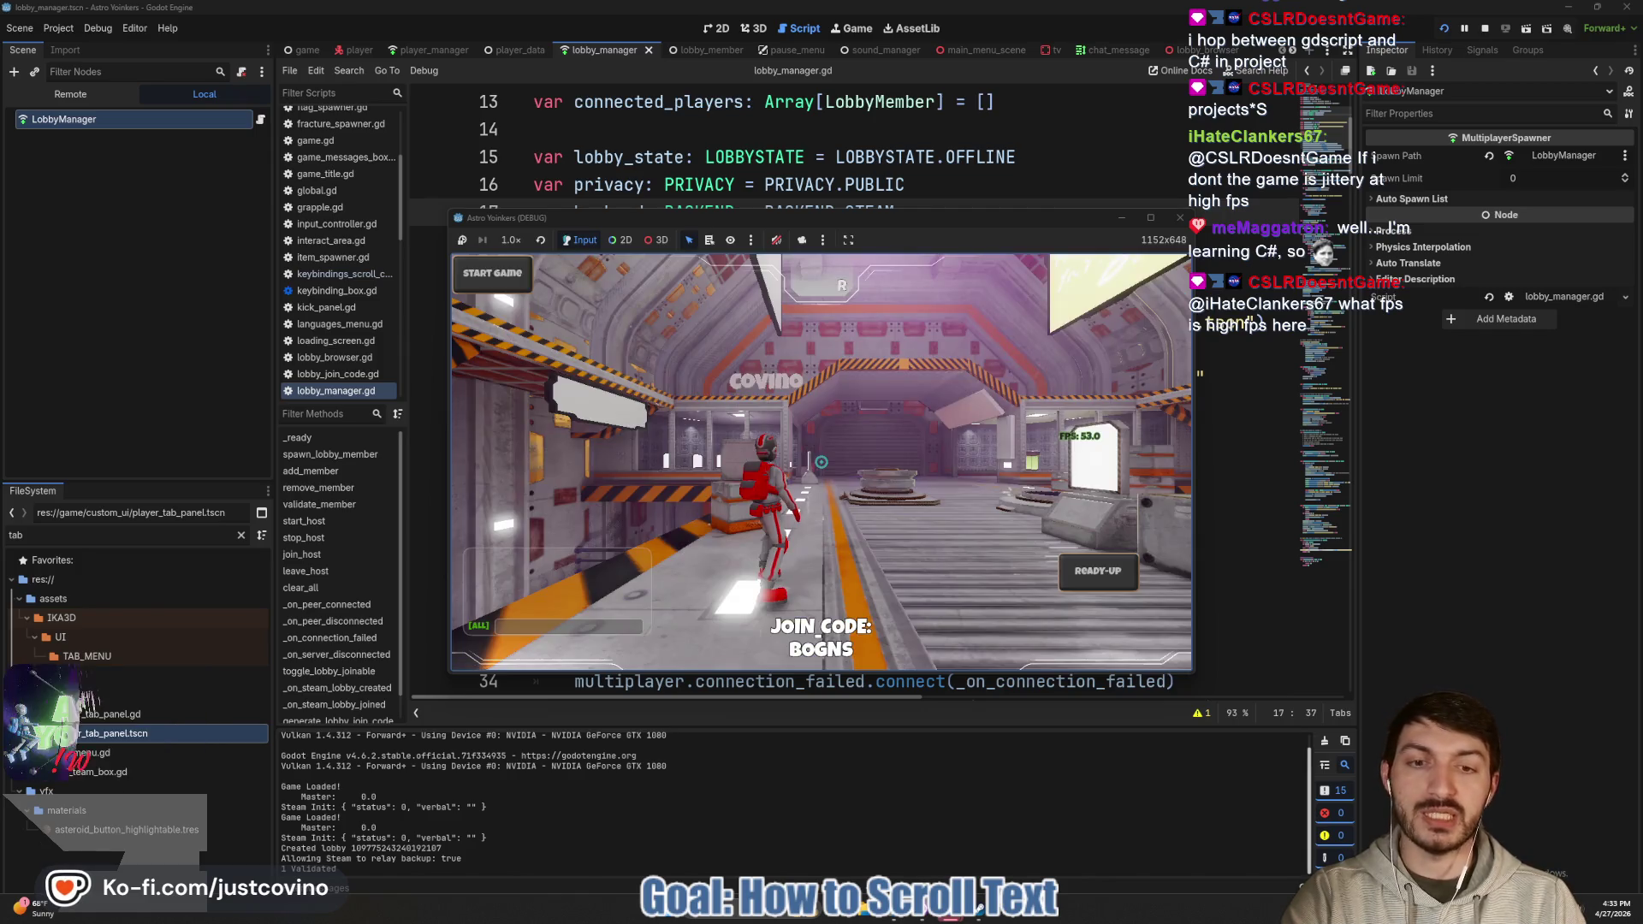
pyautogui.press('Tab')
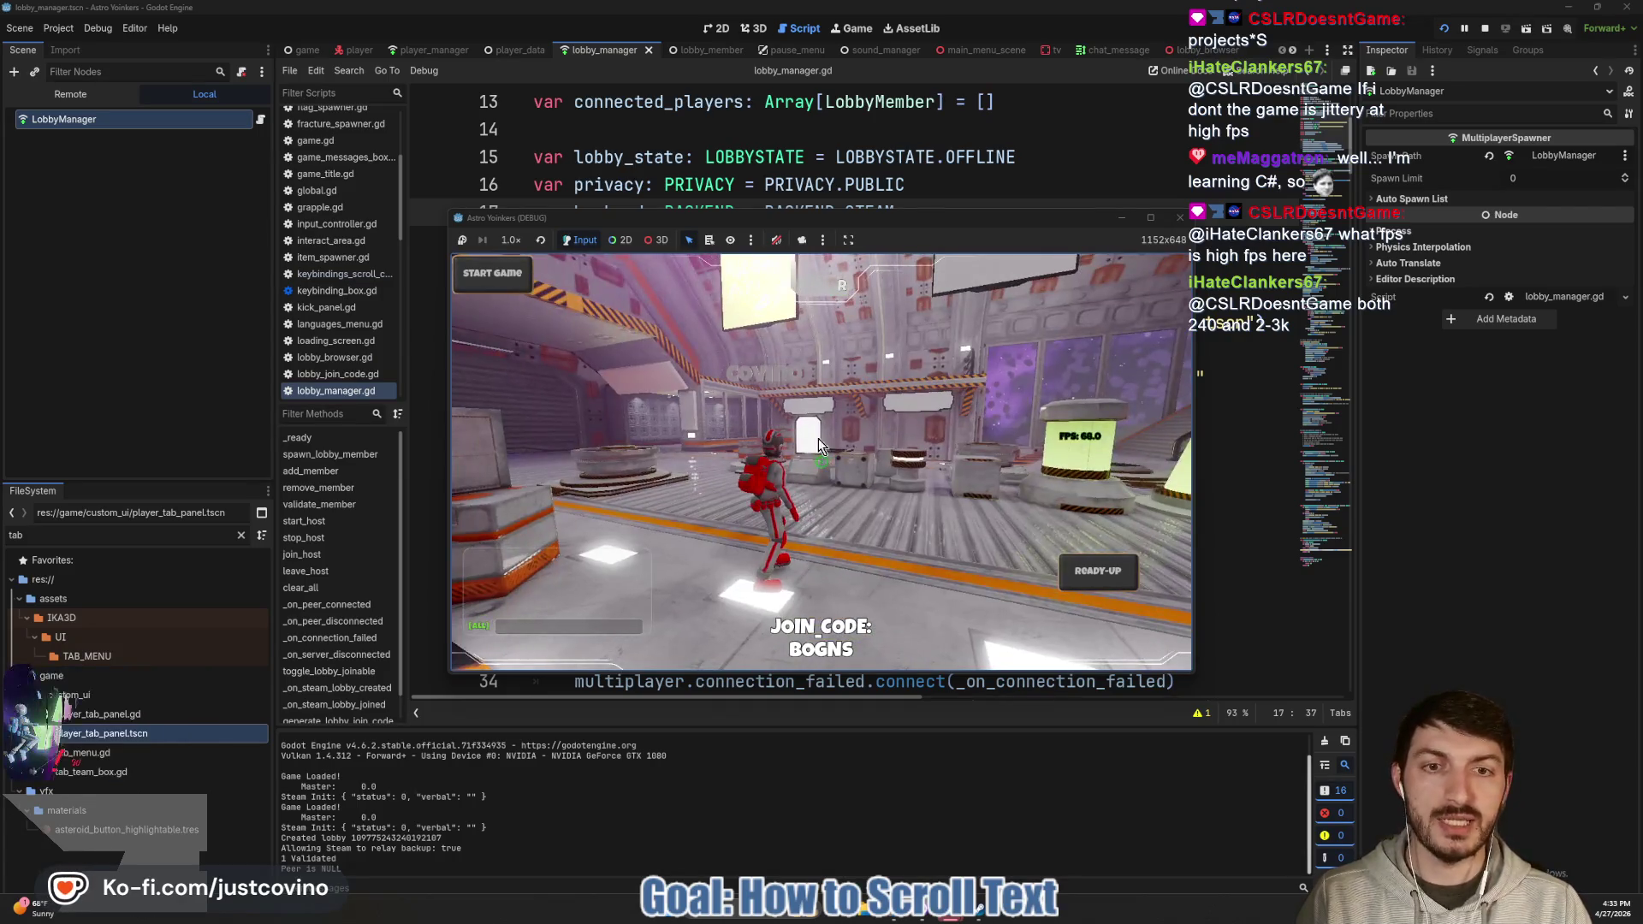
pyautogui.click(1194, 487)
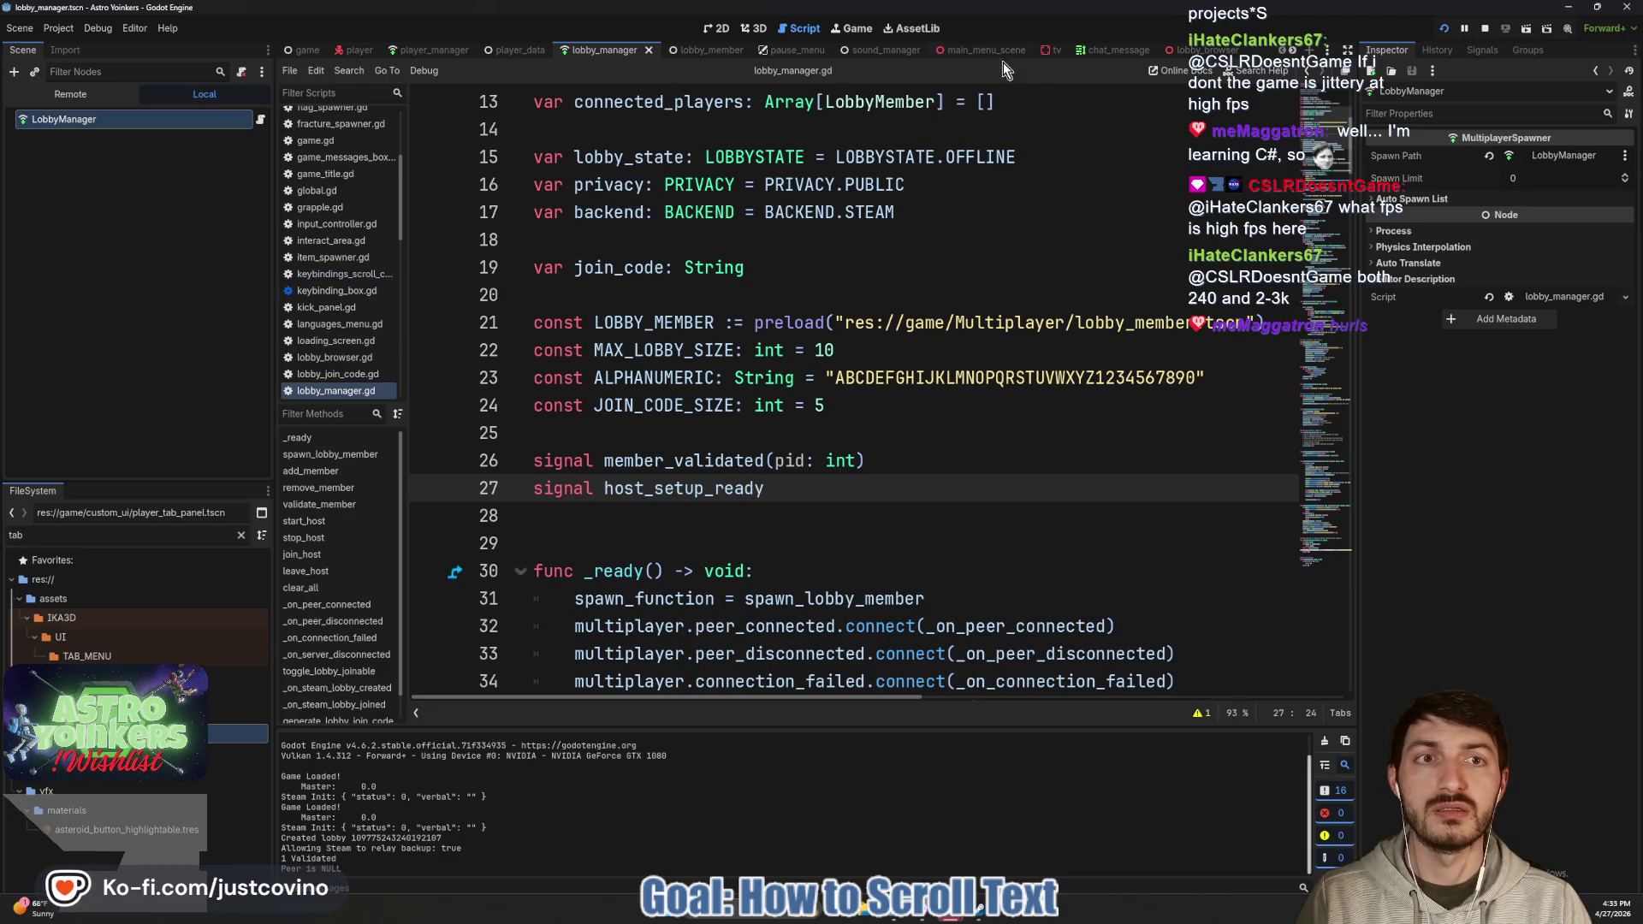
# Close the lobby_browser and chat_message tabs to reach player_tab_panel.gd.
pyautogui.click(1110, 50)
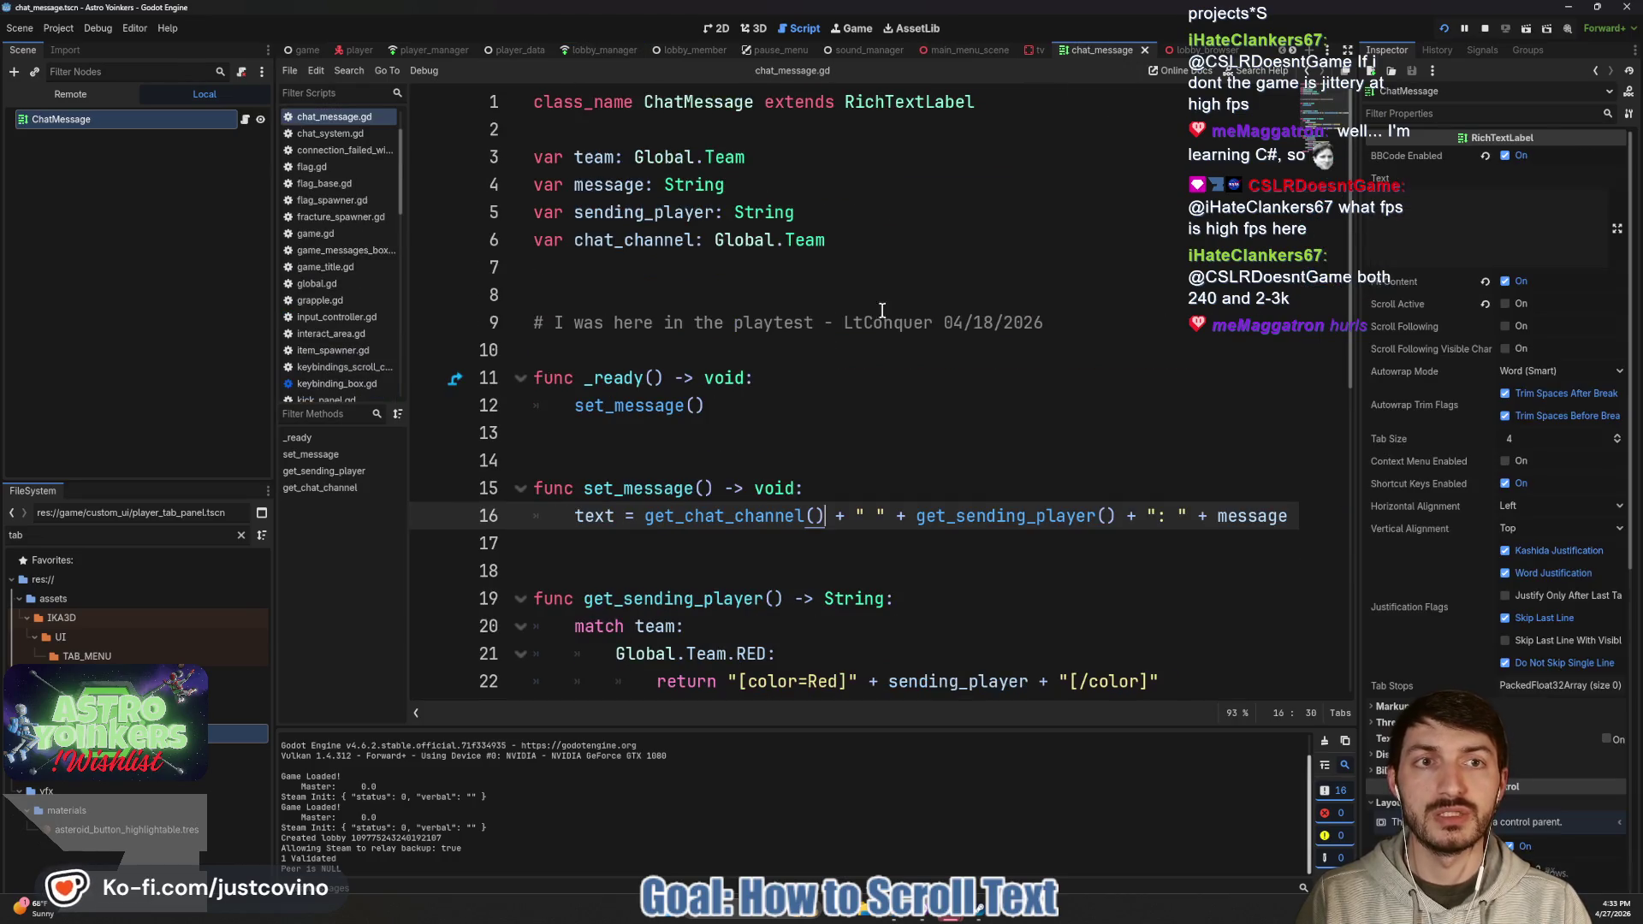
pyautogui.click(1206, 51)
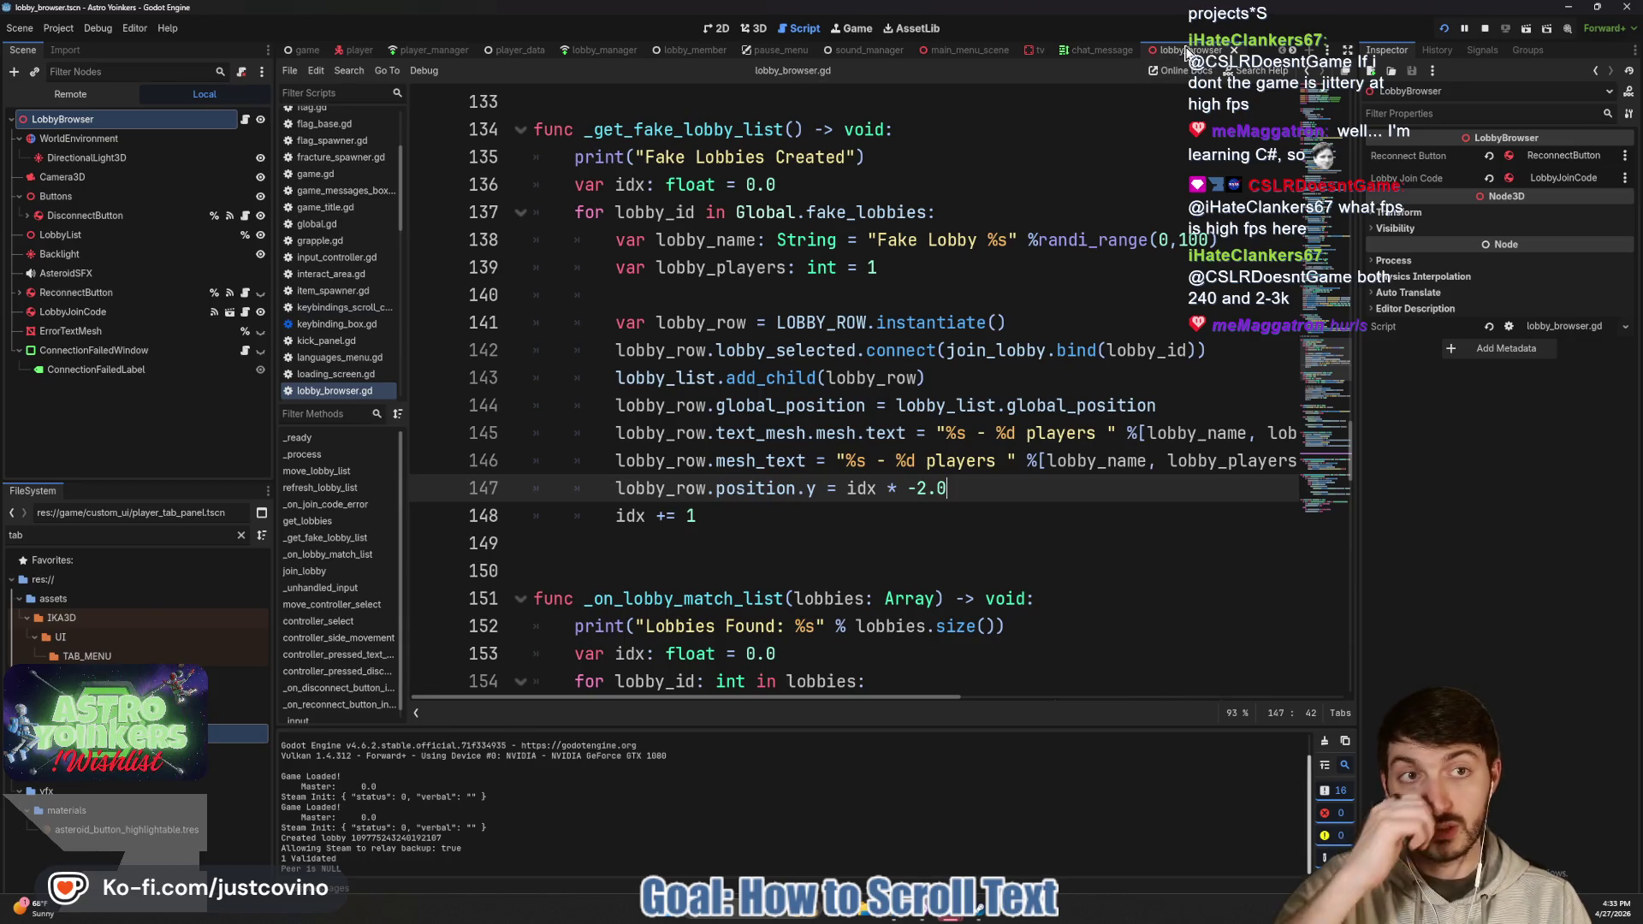
pyautogui.click(1233, 50)
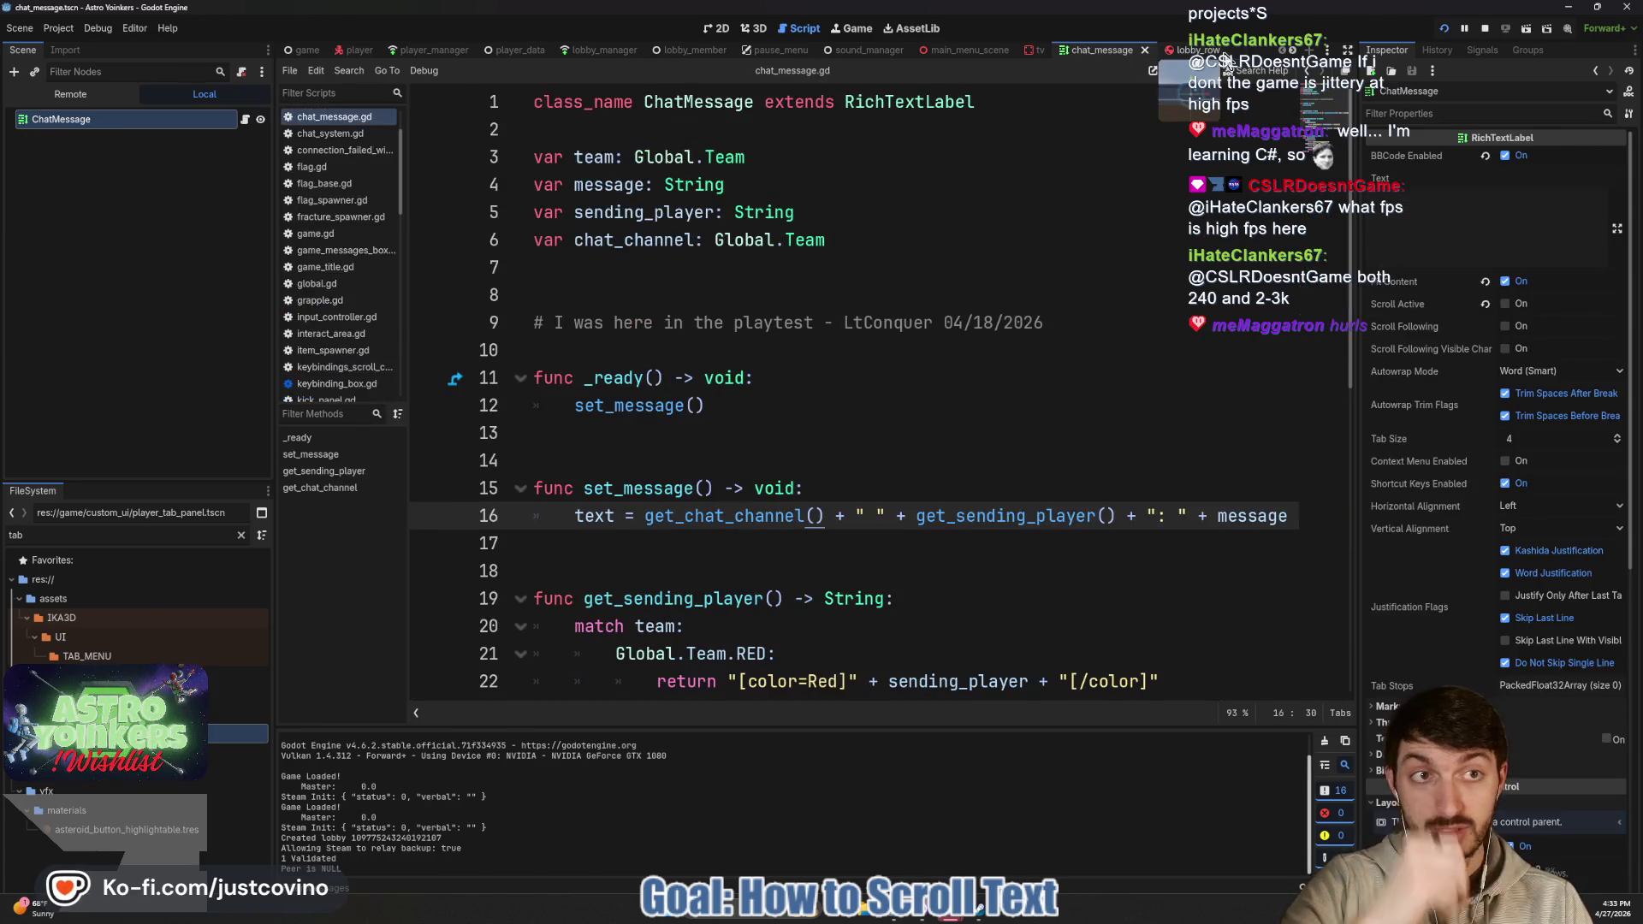
pyautogui.click(1144, 54)
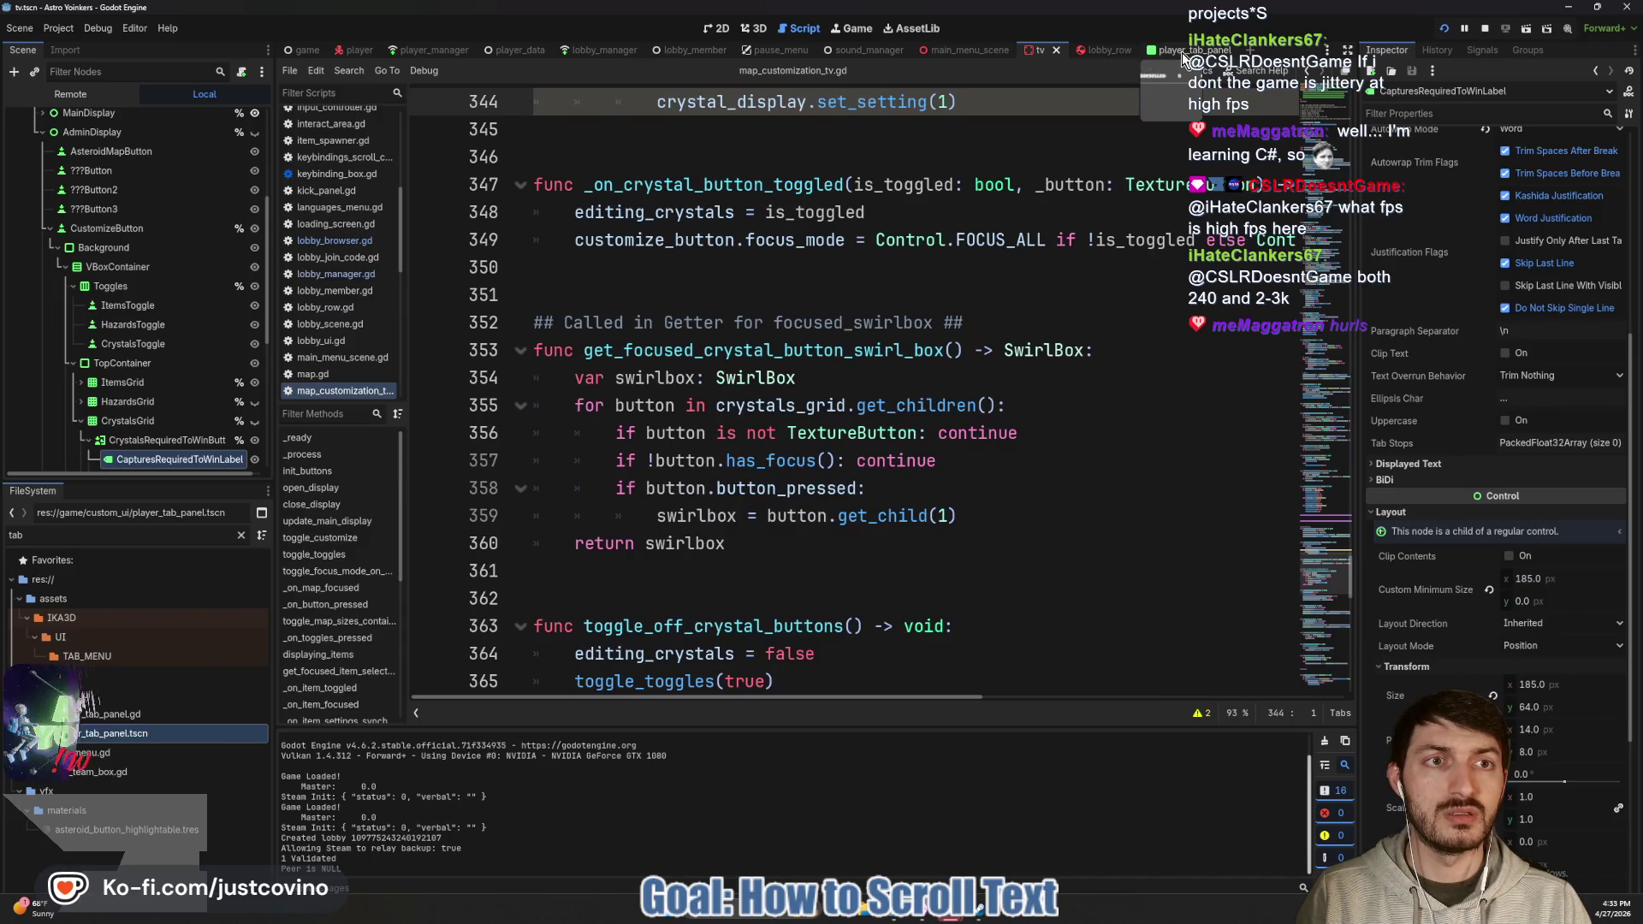
pyautogui.click(1182, 53)
pyautogui.scroll(-5, 988, 391)
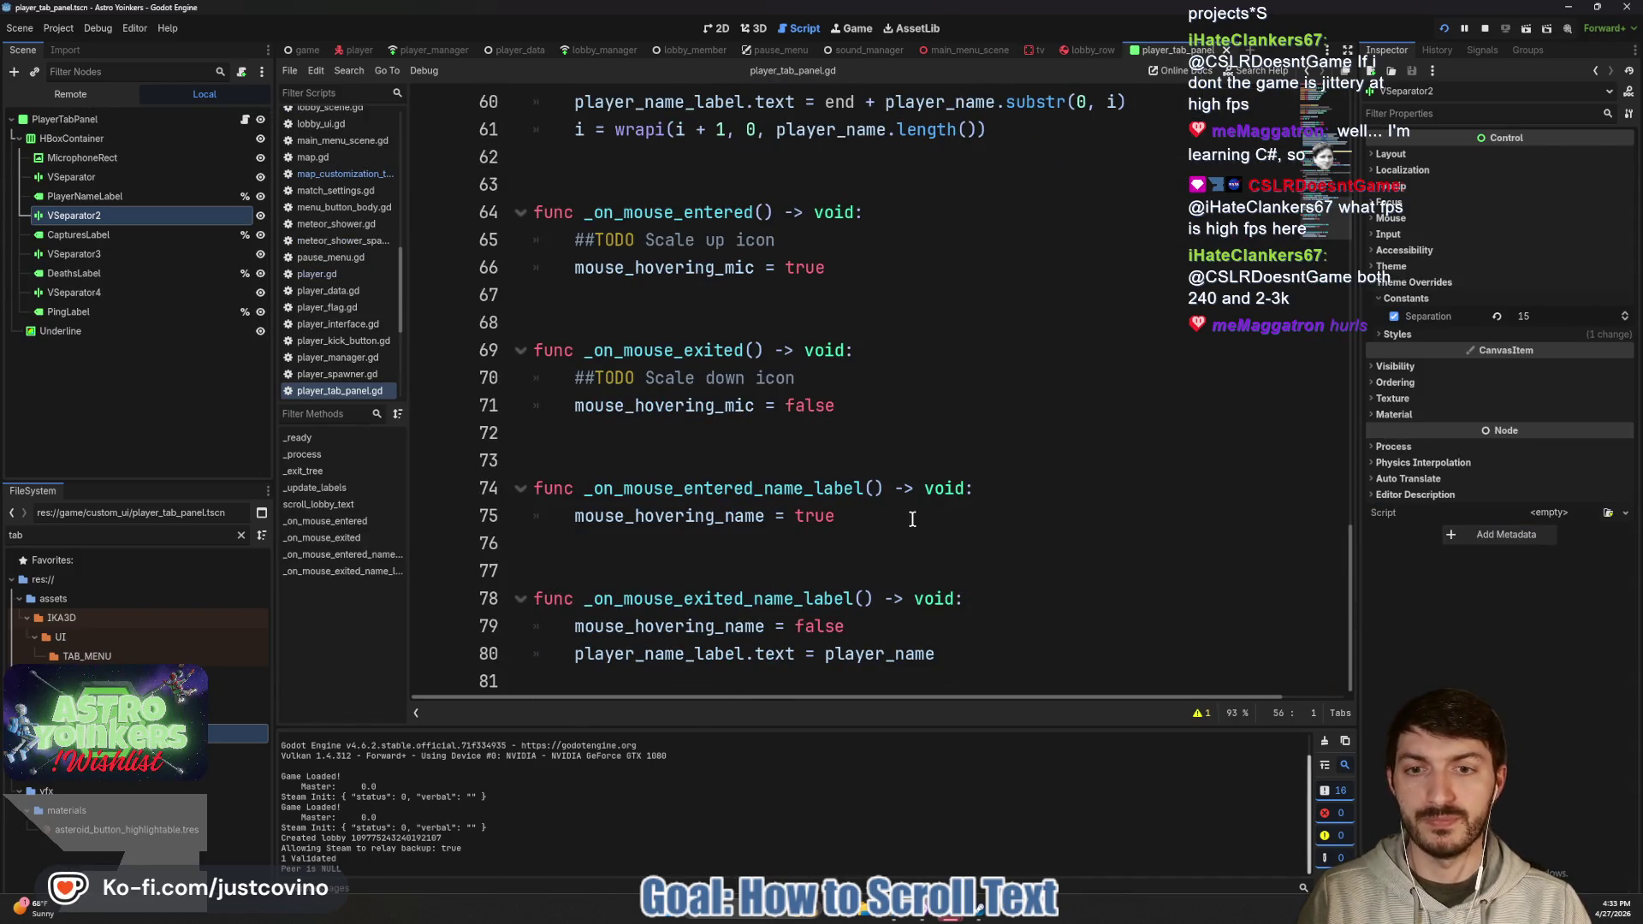
# Add print("Mouse entered") and print("Mouse exited") to the name label hover handlers and save.
pyautogui.click(912, 519)
pyautogui.press('Return')
pyautogui.write('print(')
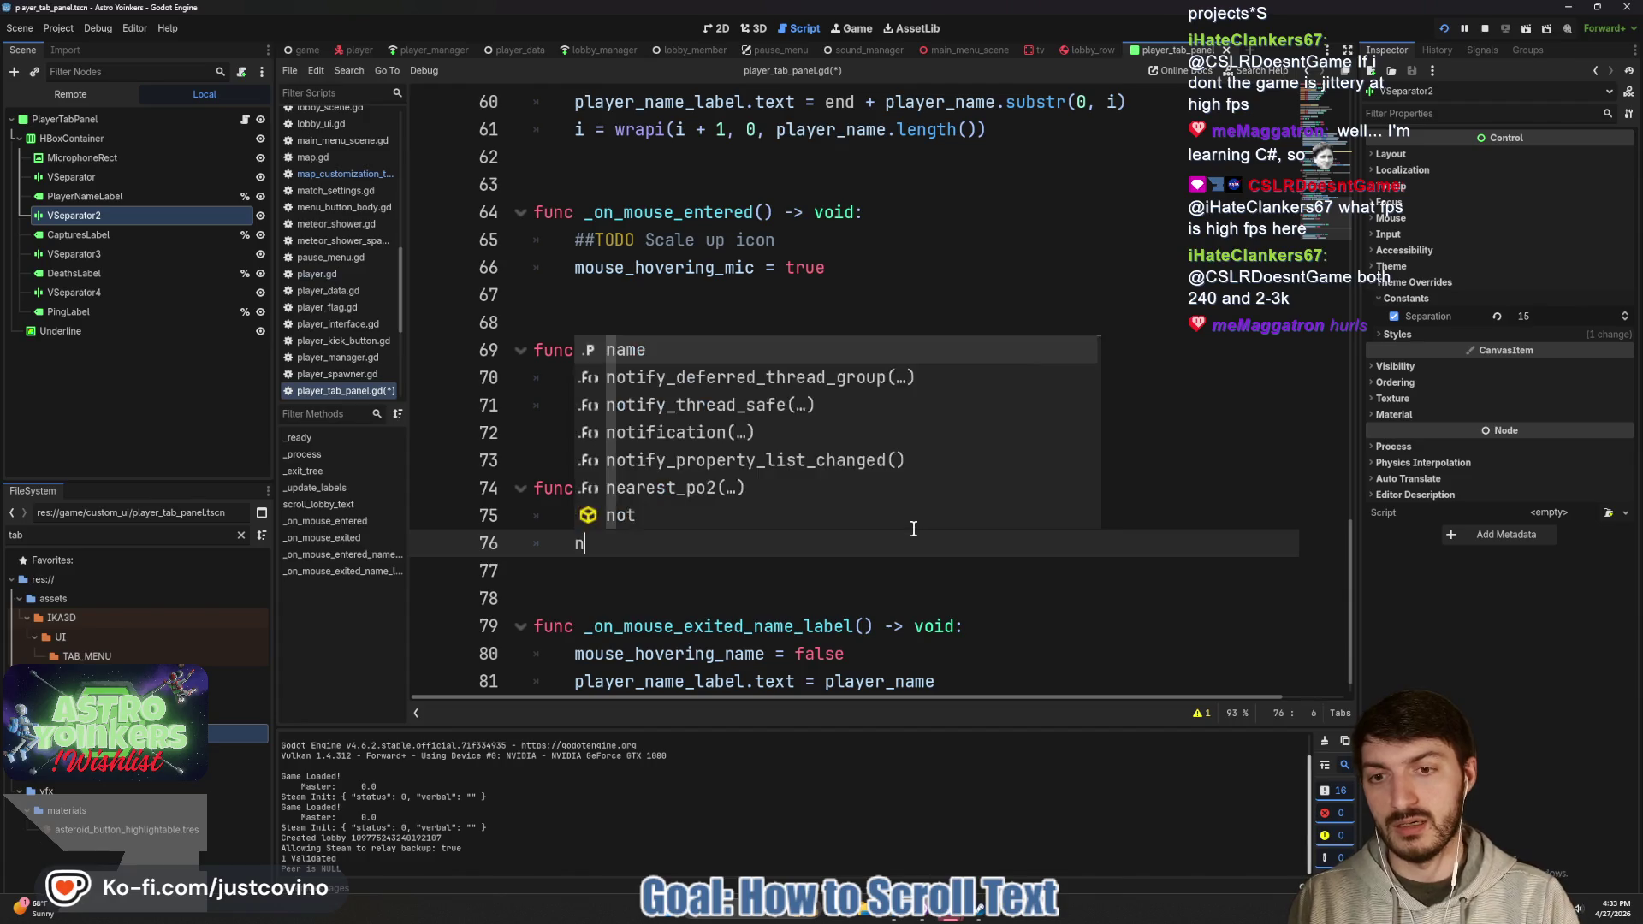
pyautogui.write('"Mouse entered')
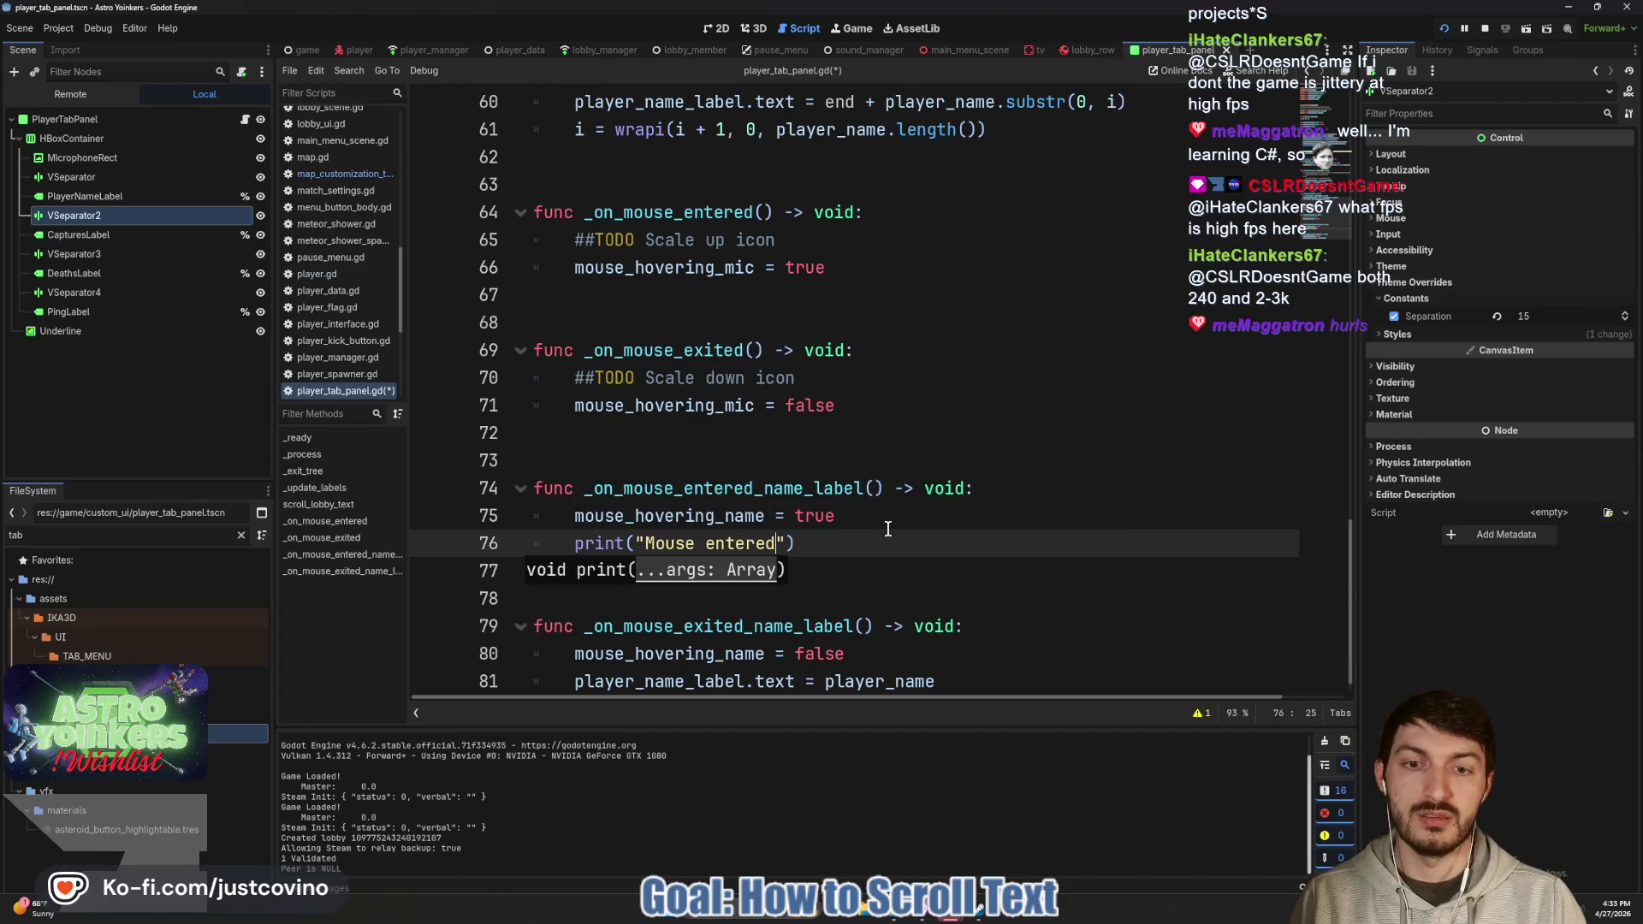
pyautogui.click(884, 525)
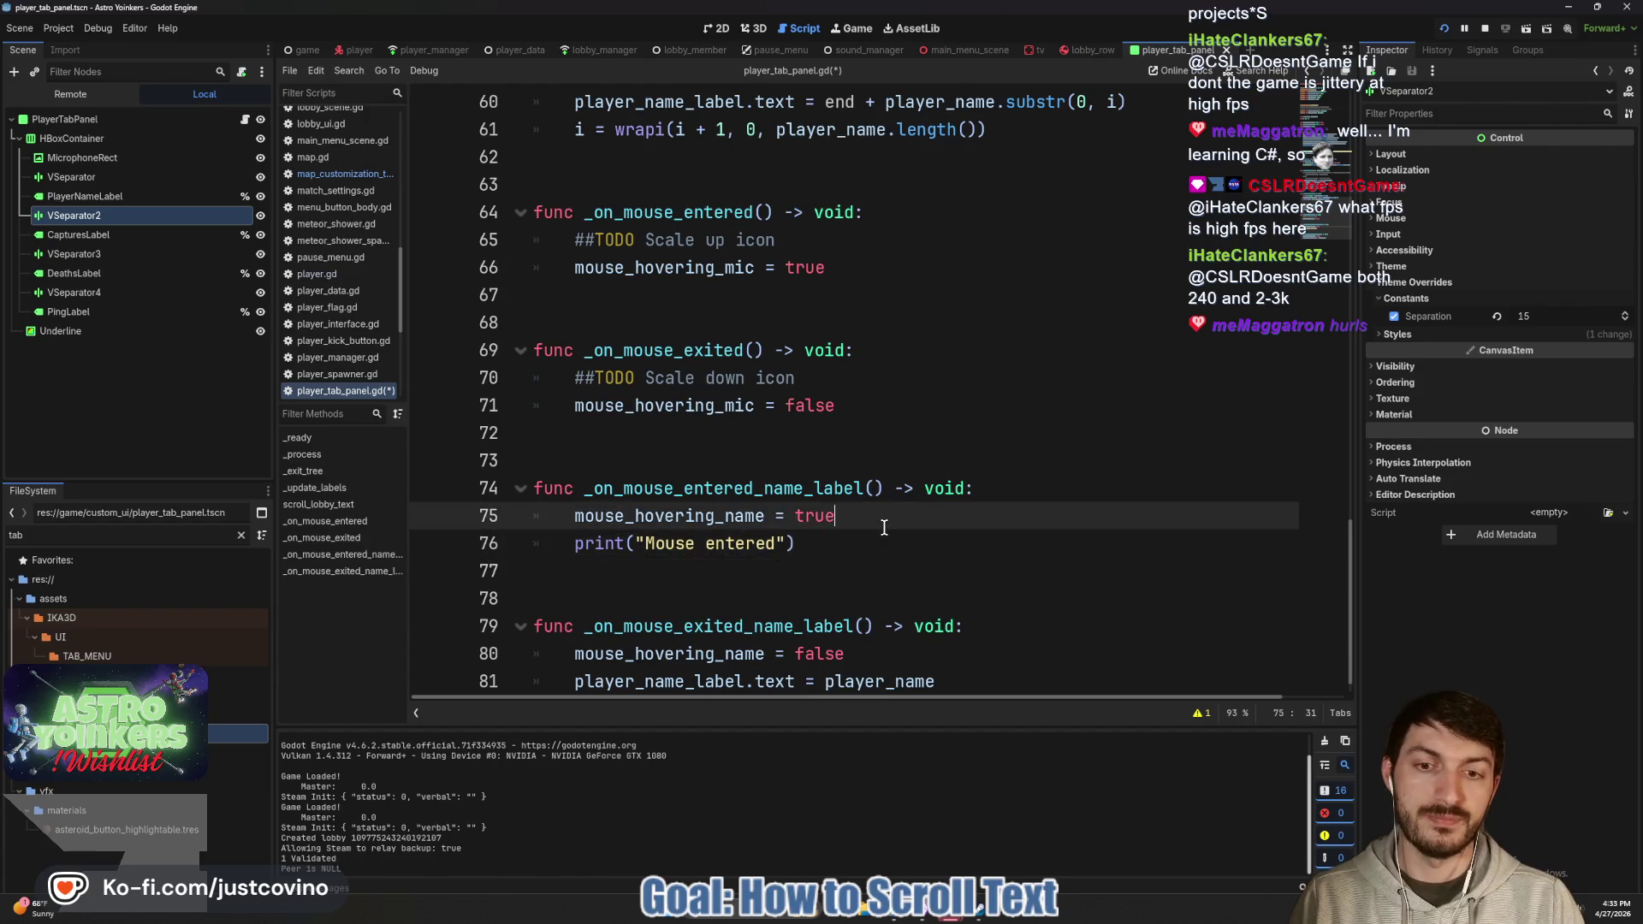
pyautogui.scroll(-1, 883, 525)
pyautogui.click(983, 656)
pyautogui.press('Return')
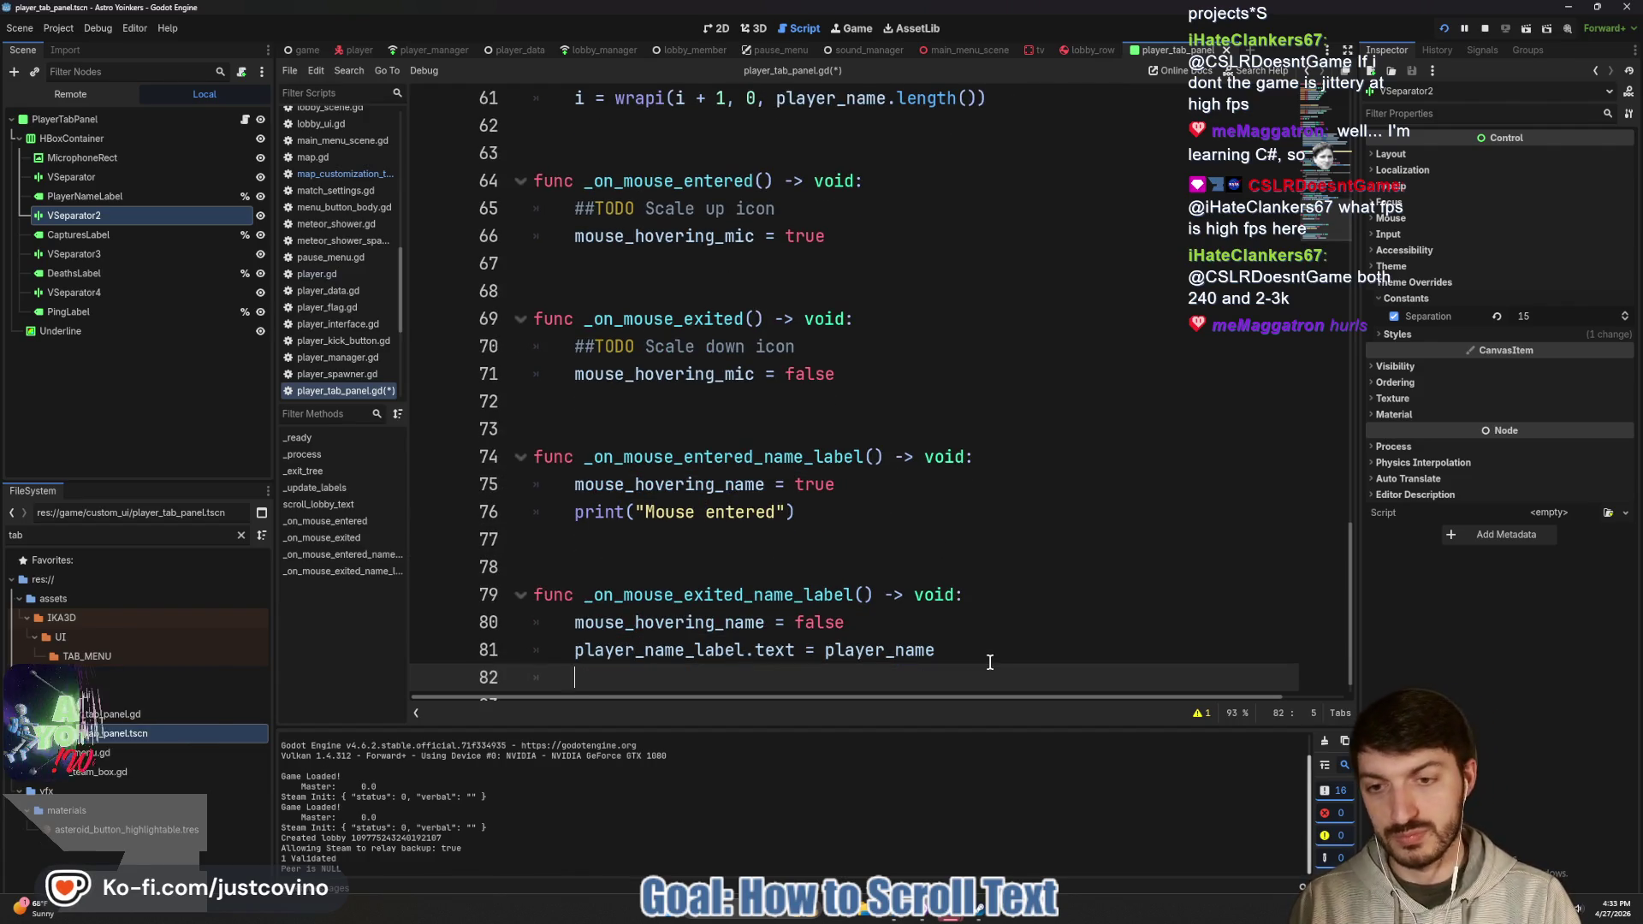
pyautogui.write('print("Mouse exited')
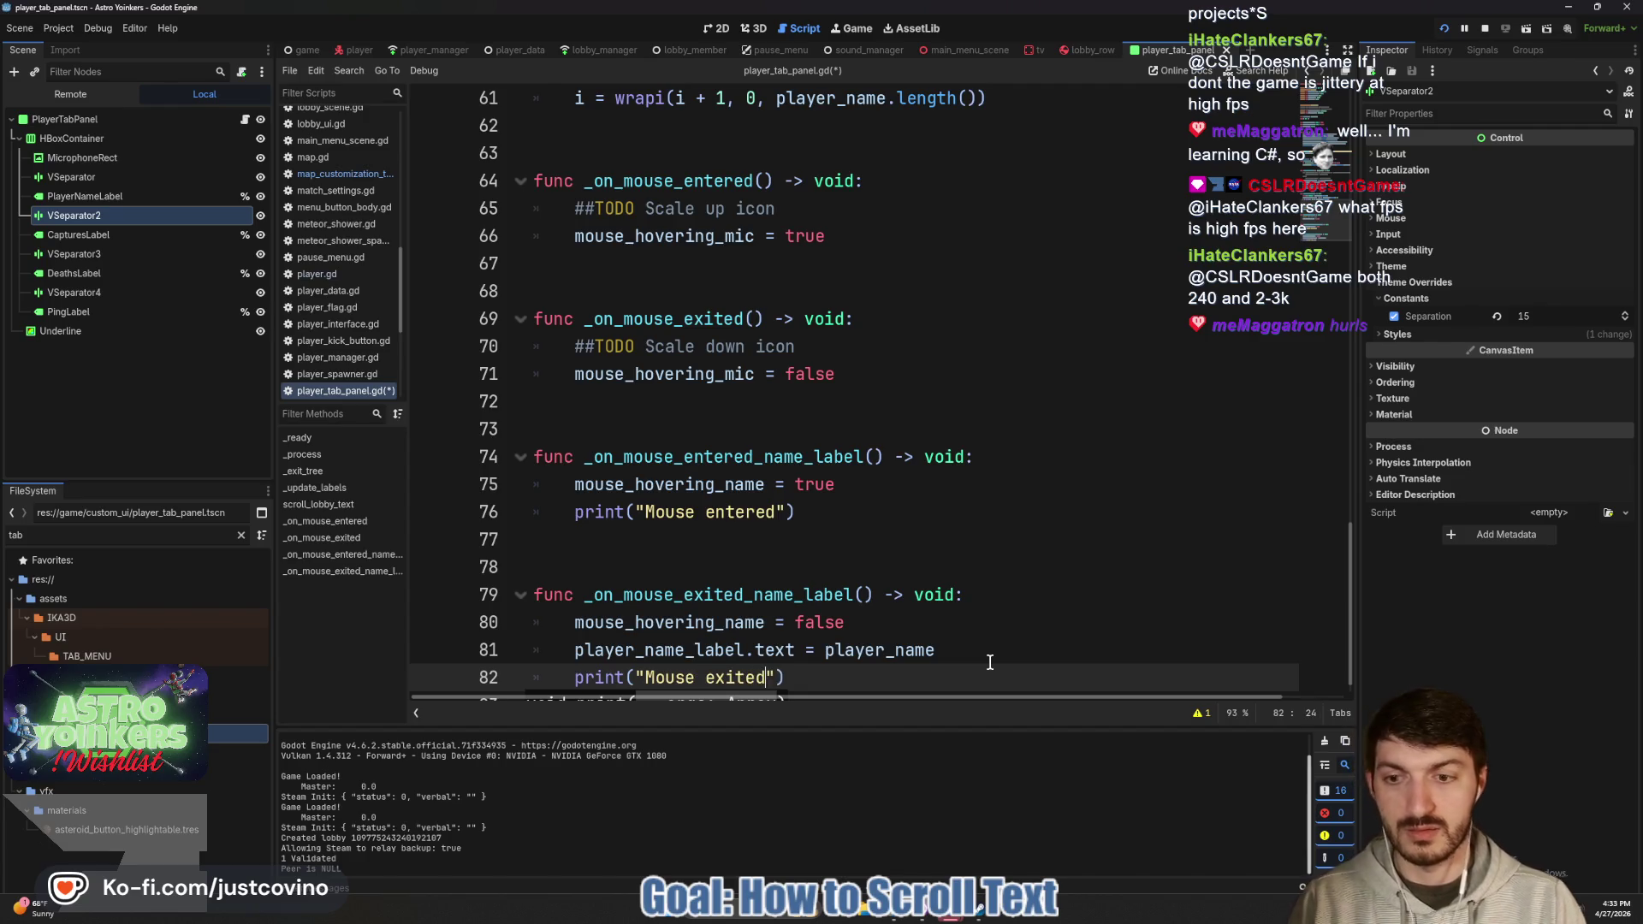
pyautogui.hotkey('ctrl', 's')
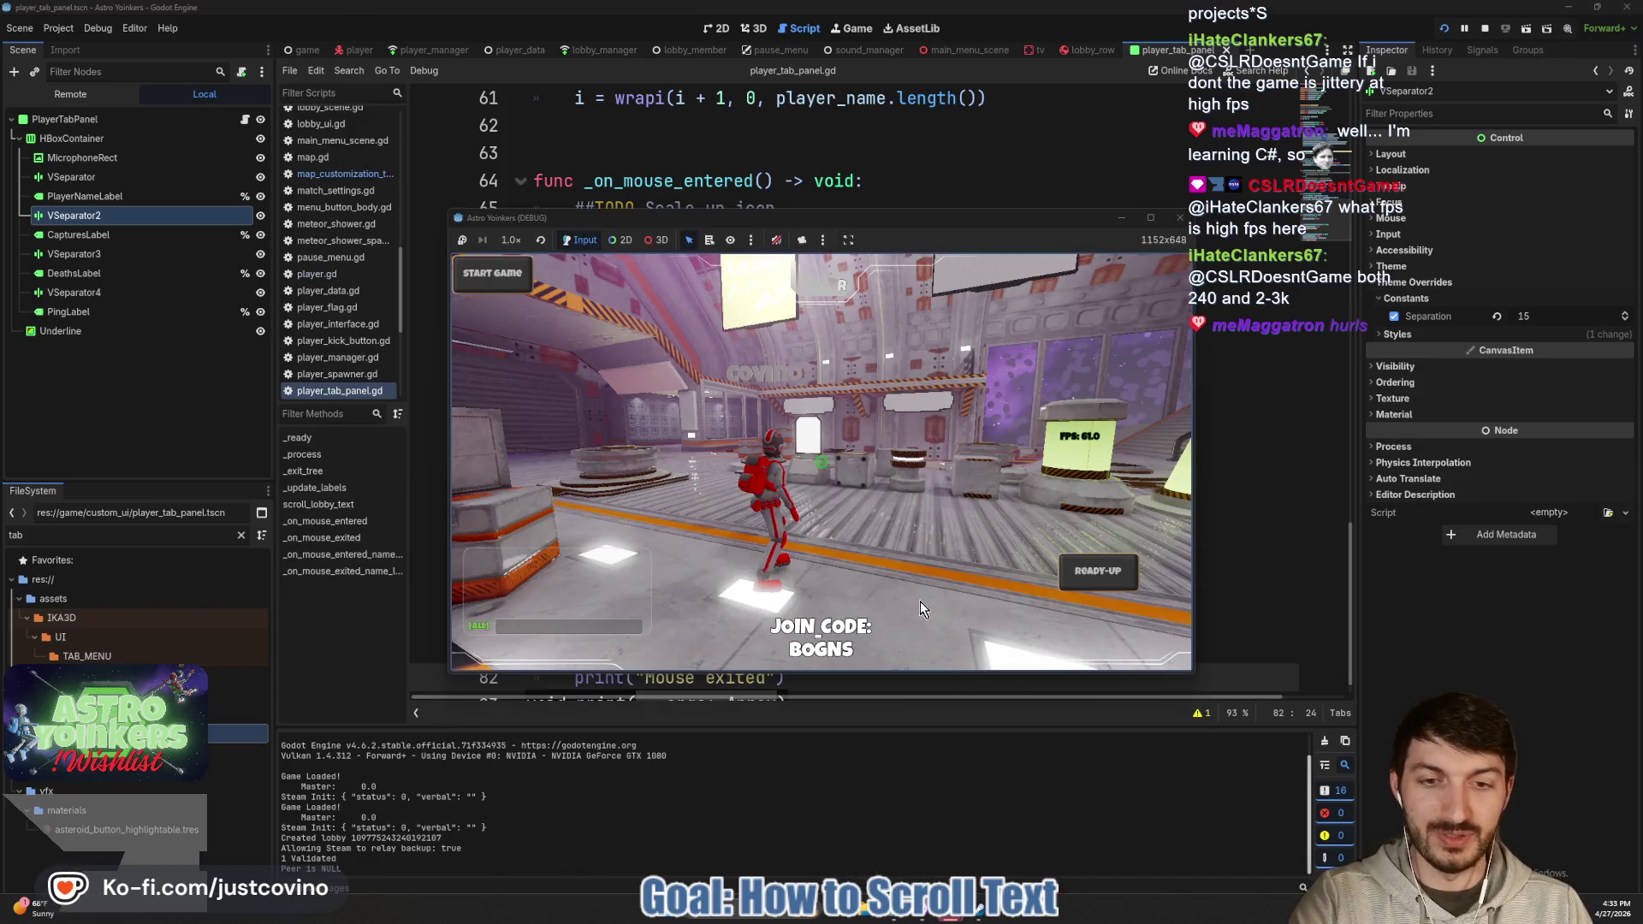
pyautogui.press('Tab')
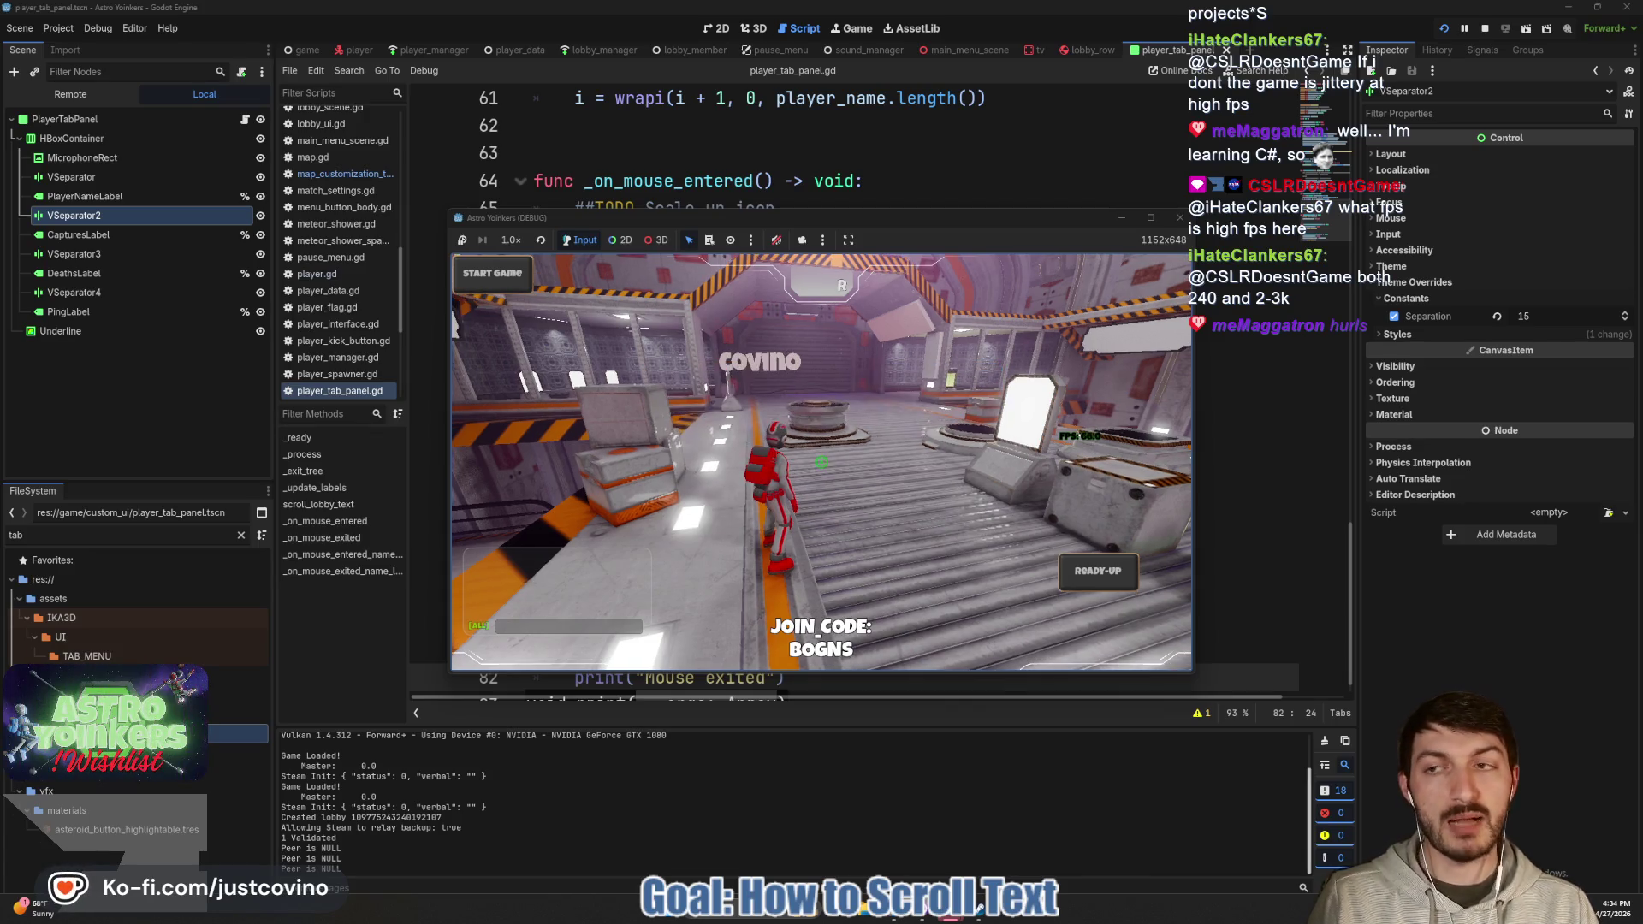
pyautogui.click(85, 196)
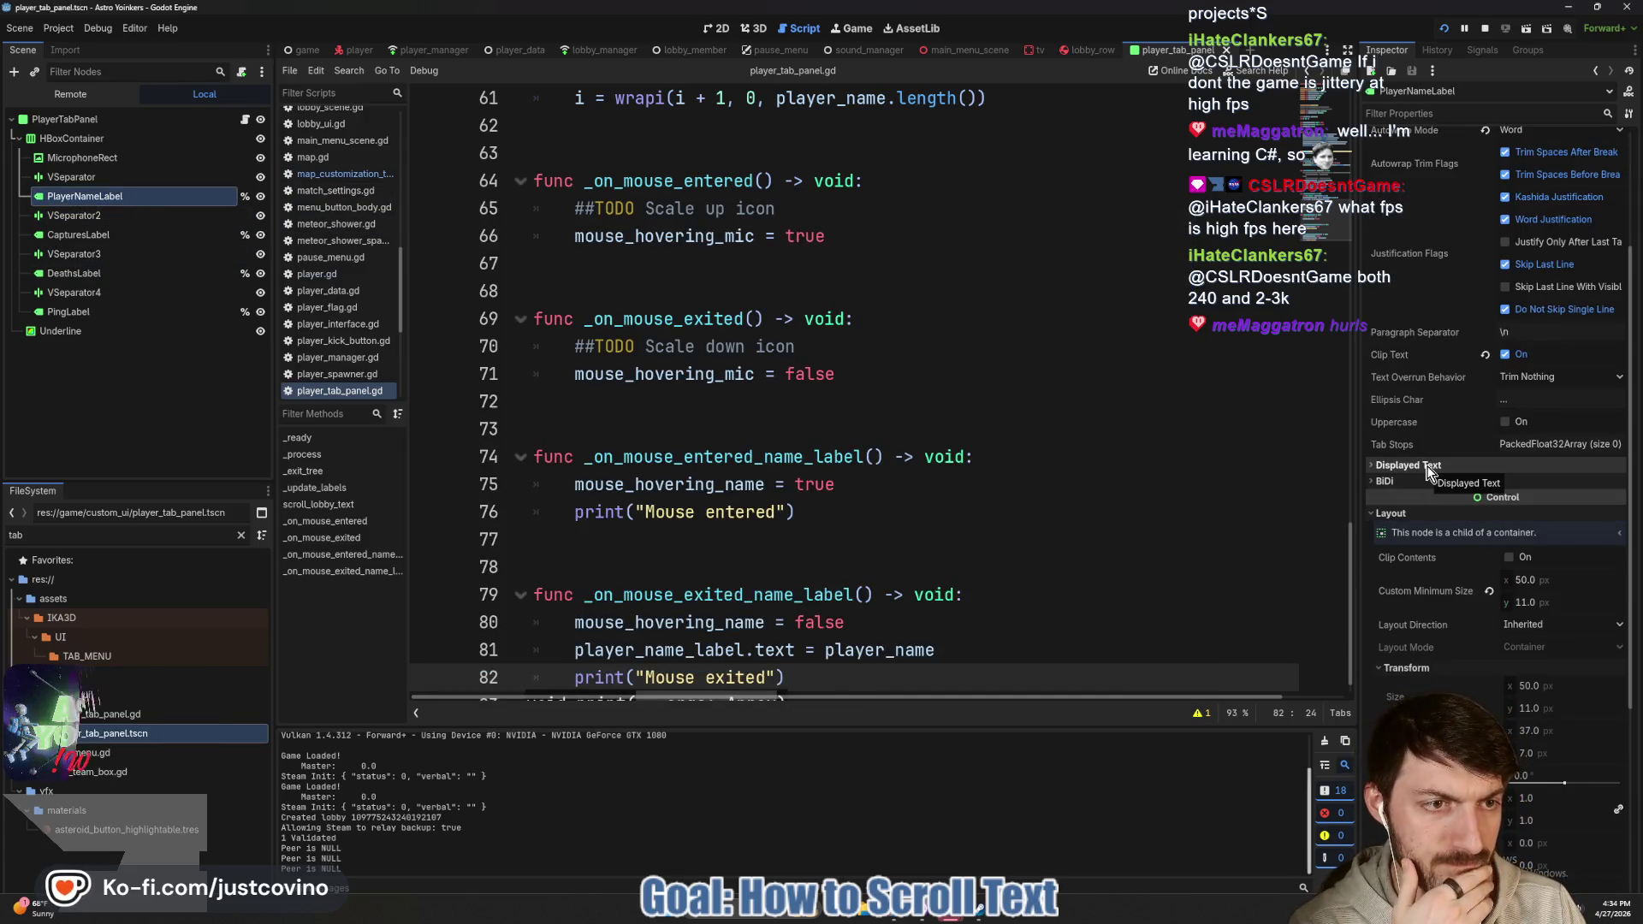
# Set PlayerNameLabel's Mouse Filter to Pass (Propagate Up).
pyautogui.scroll(-5, 1439, 498)
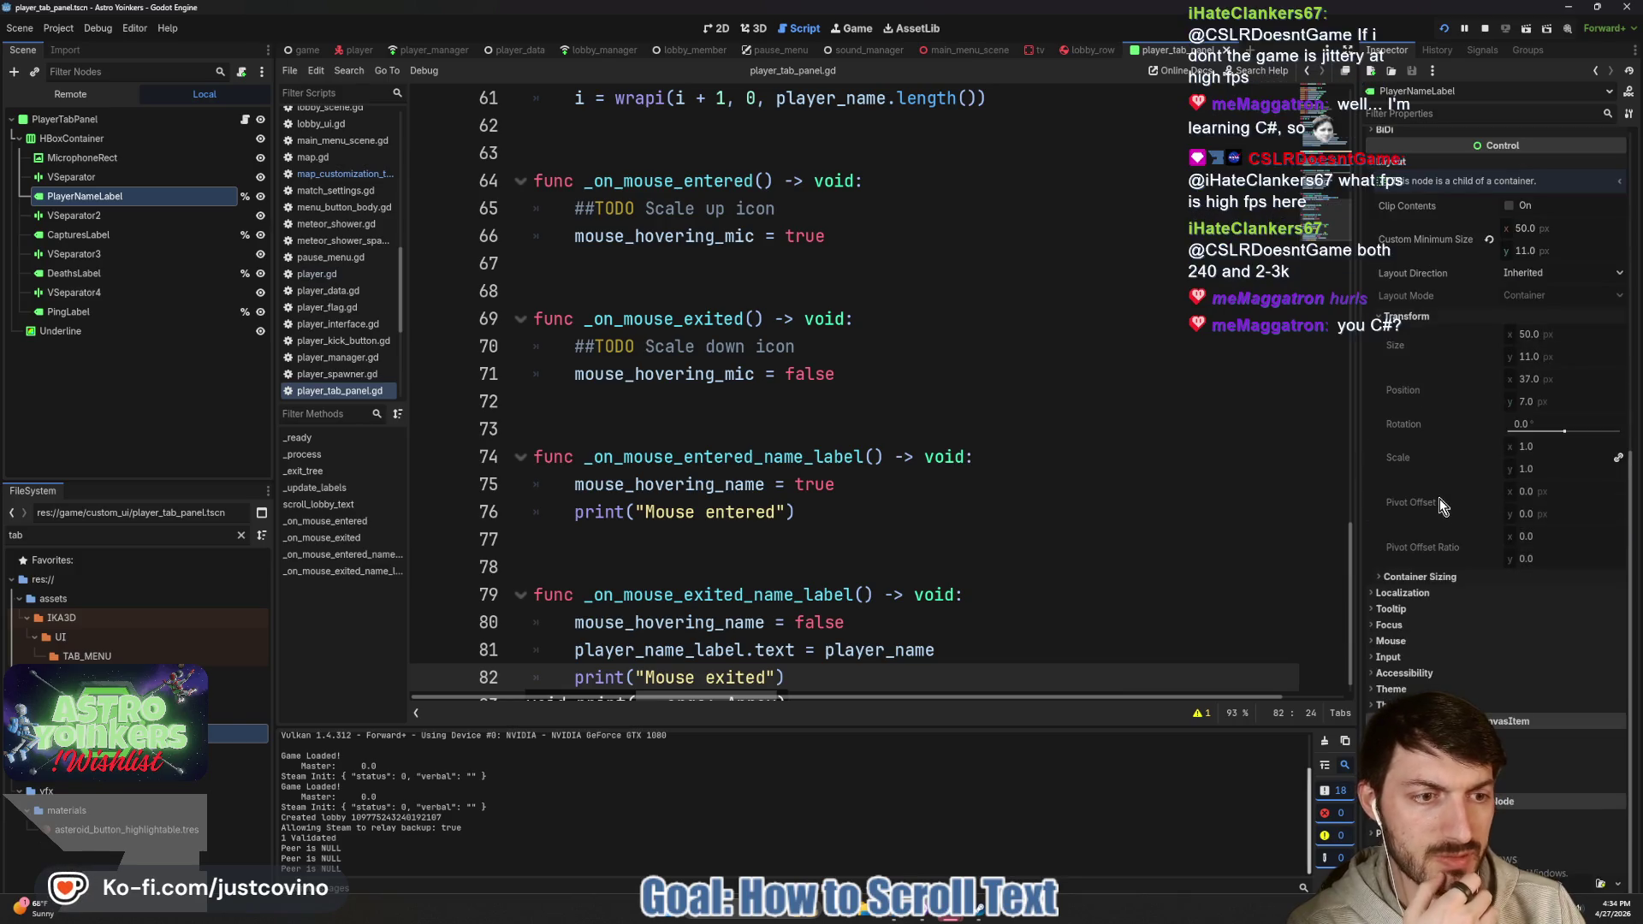
pyautogui.click(1422, 642)
pyautogui.click(1557, 660)
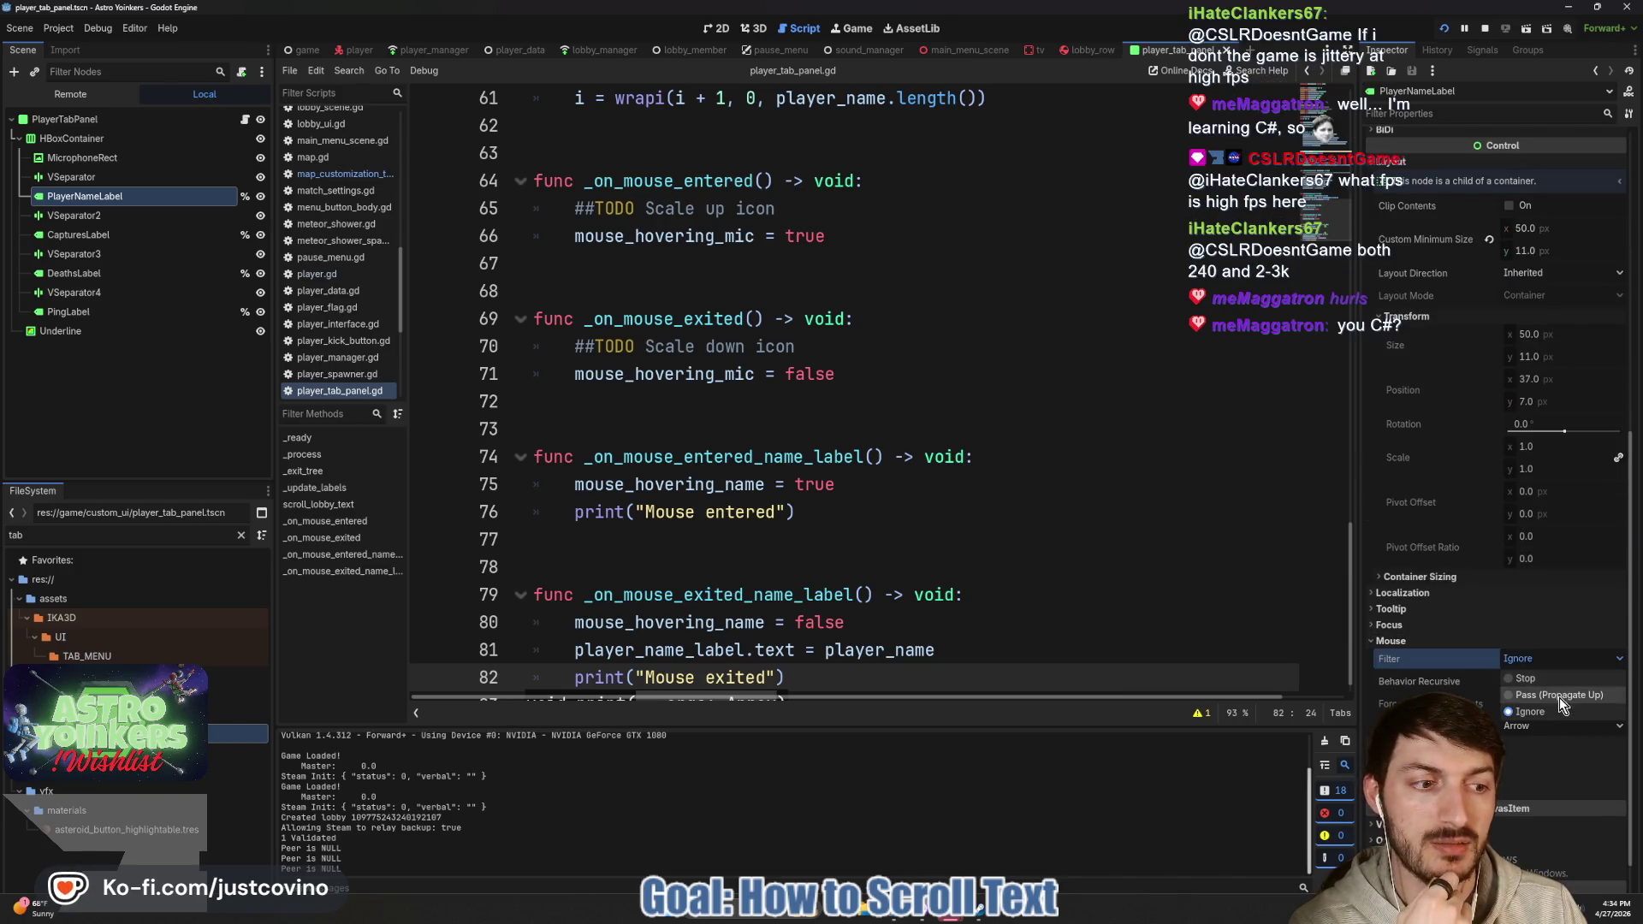
pyautogui.click(1559, 697)
# Run the game with F5, show the in-game tab panel, then stop with F8.
pyautogui.click(912, 475)
pyautogui.press('F5')
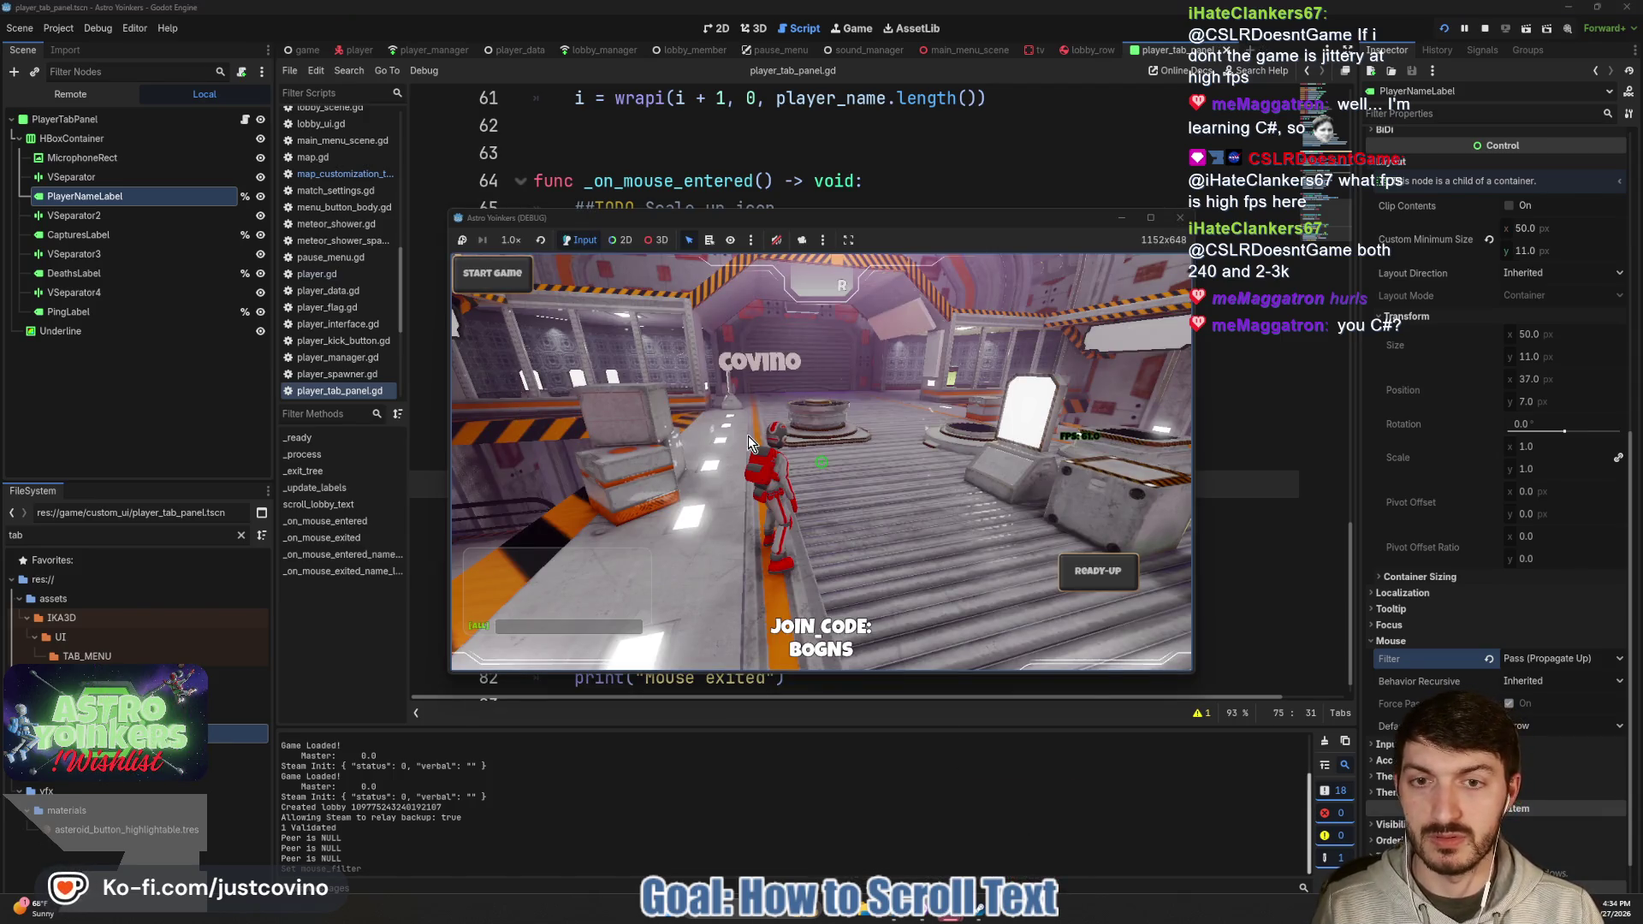
pyautogui.press('Tab')
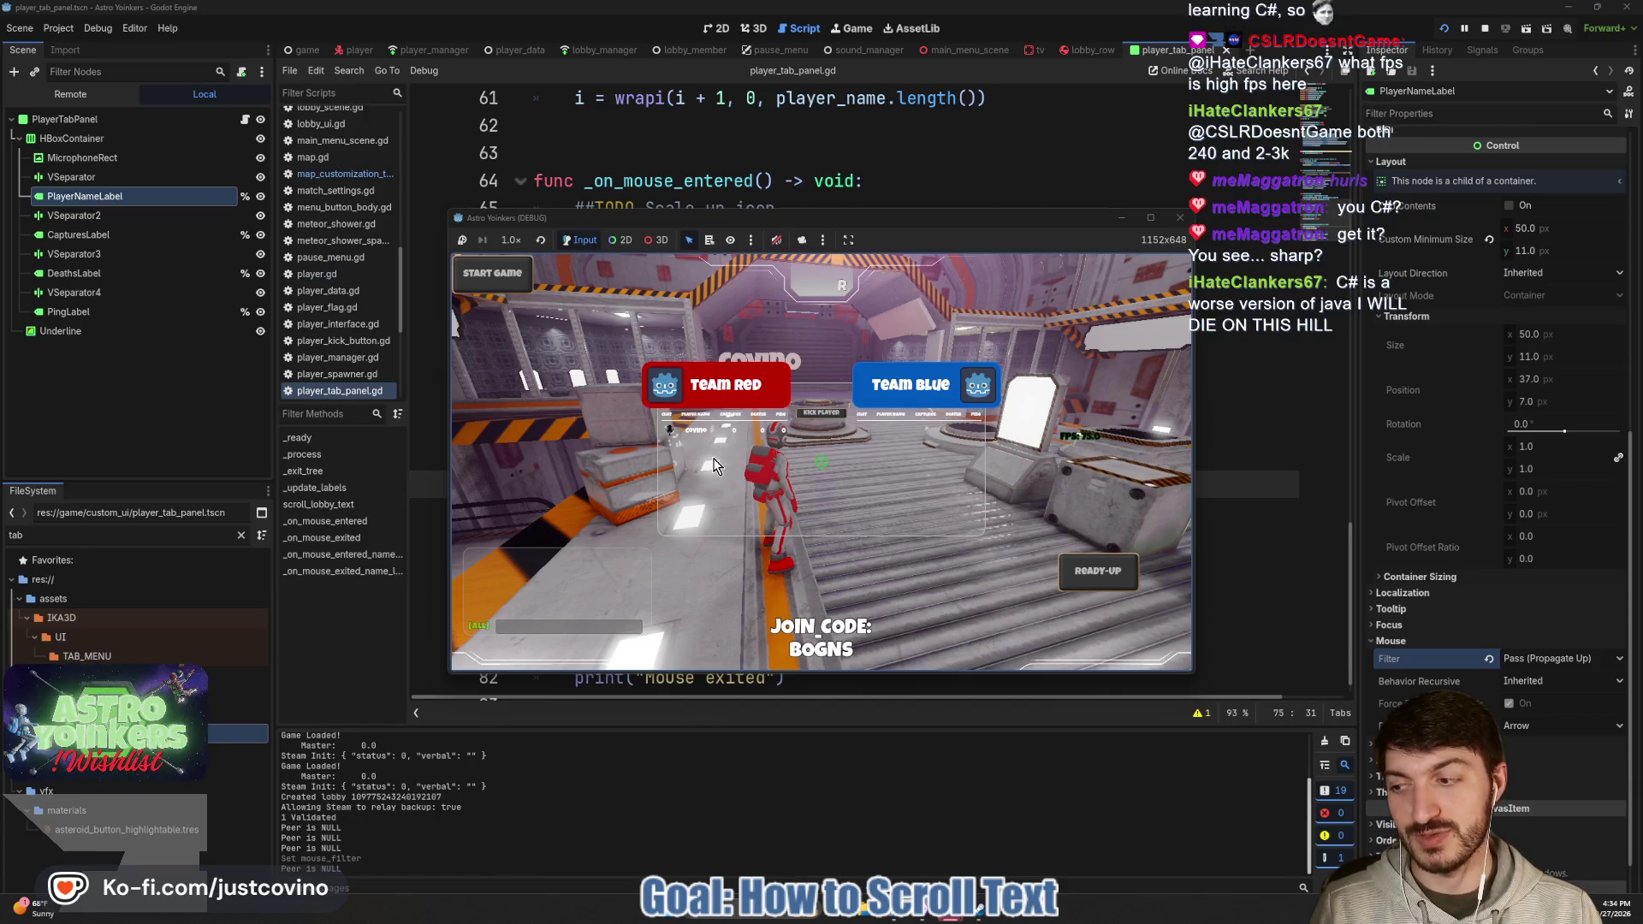
pyautogui.press('F8')
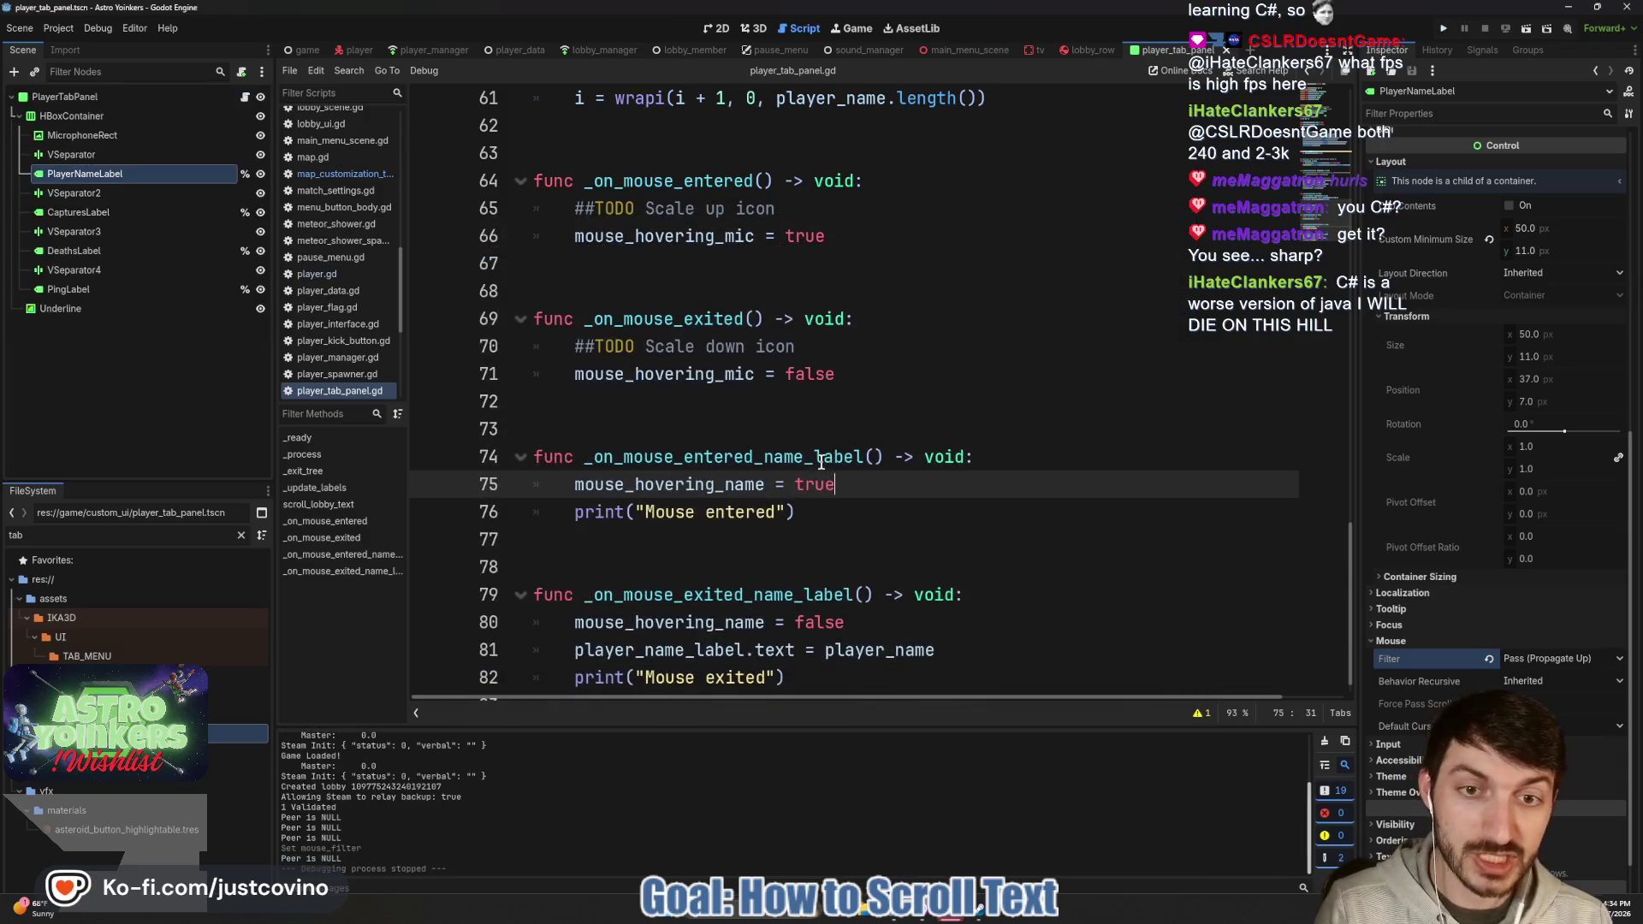
# Move the caret to the blank lines near line 72, then select PlayerTabPanel in the Scene dock.
pyautogui.press('Up')
pyautogui.press('Up')
pyautogui.press('Up')
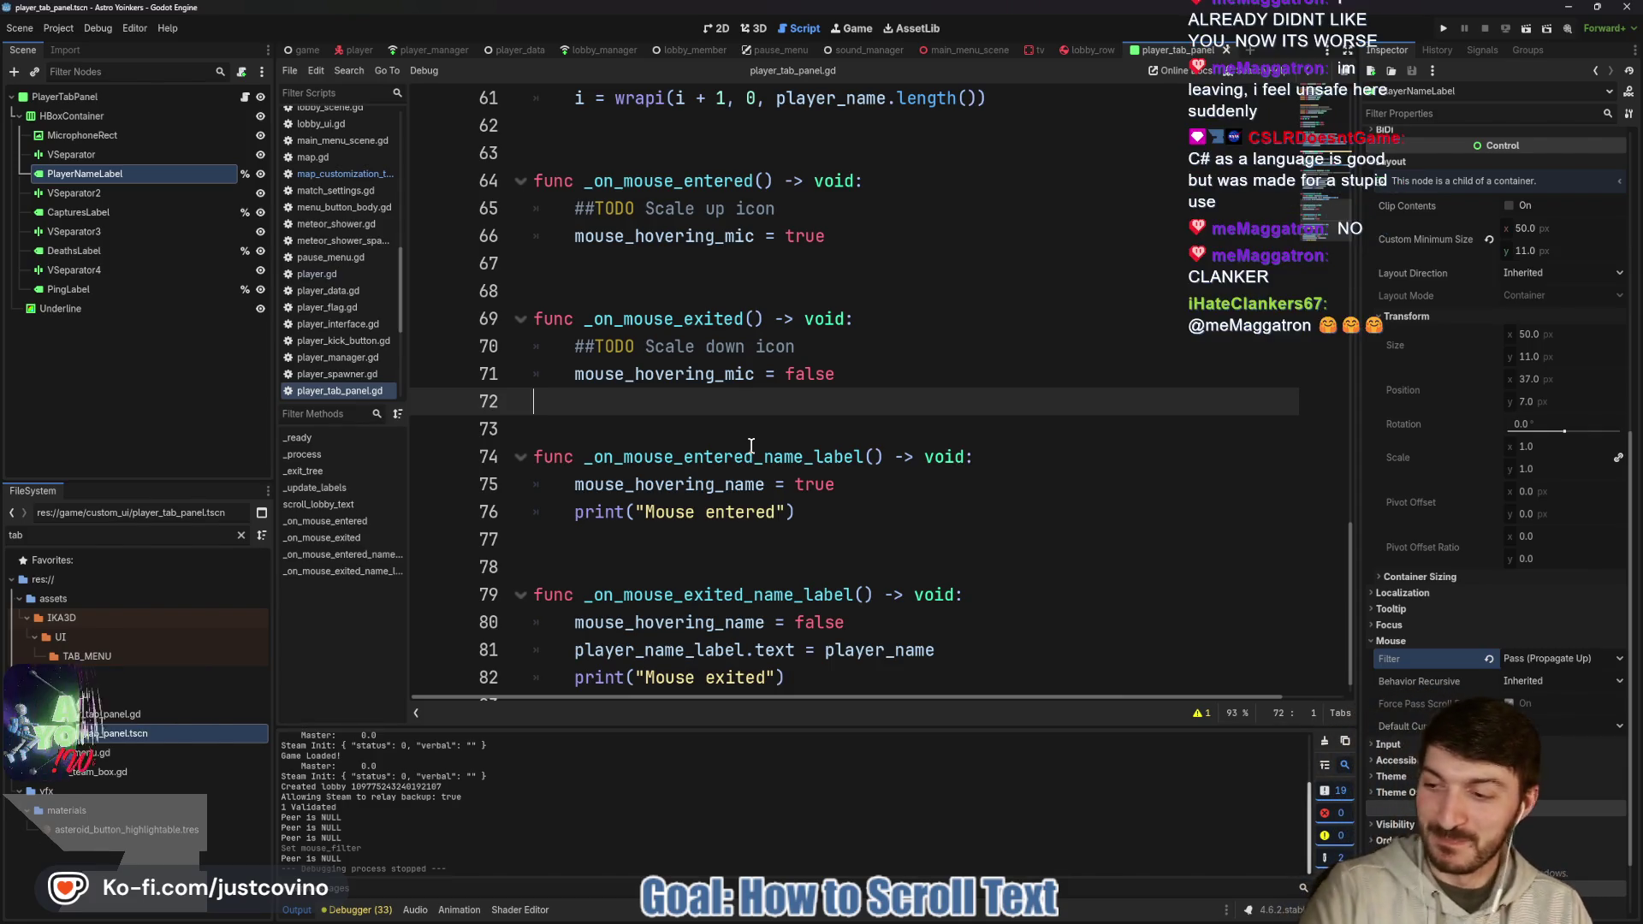
pyautogui.click(676, 426)
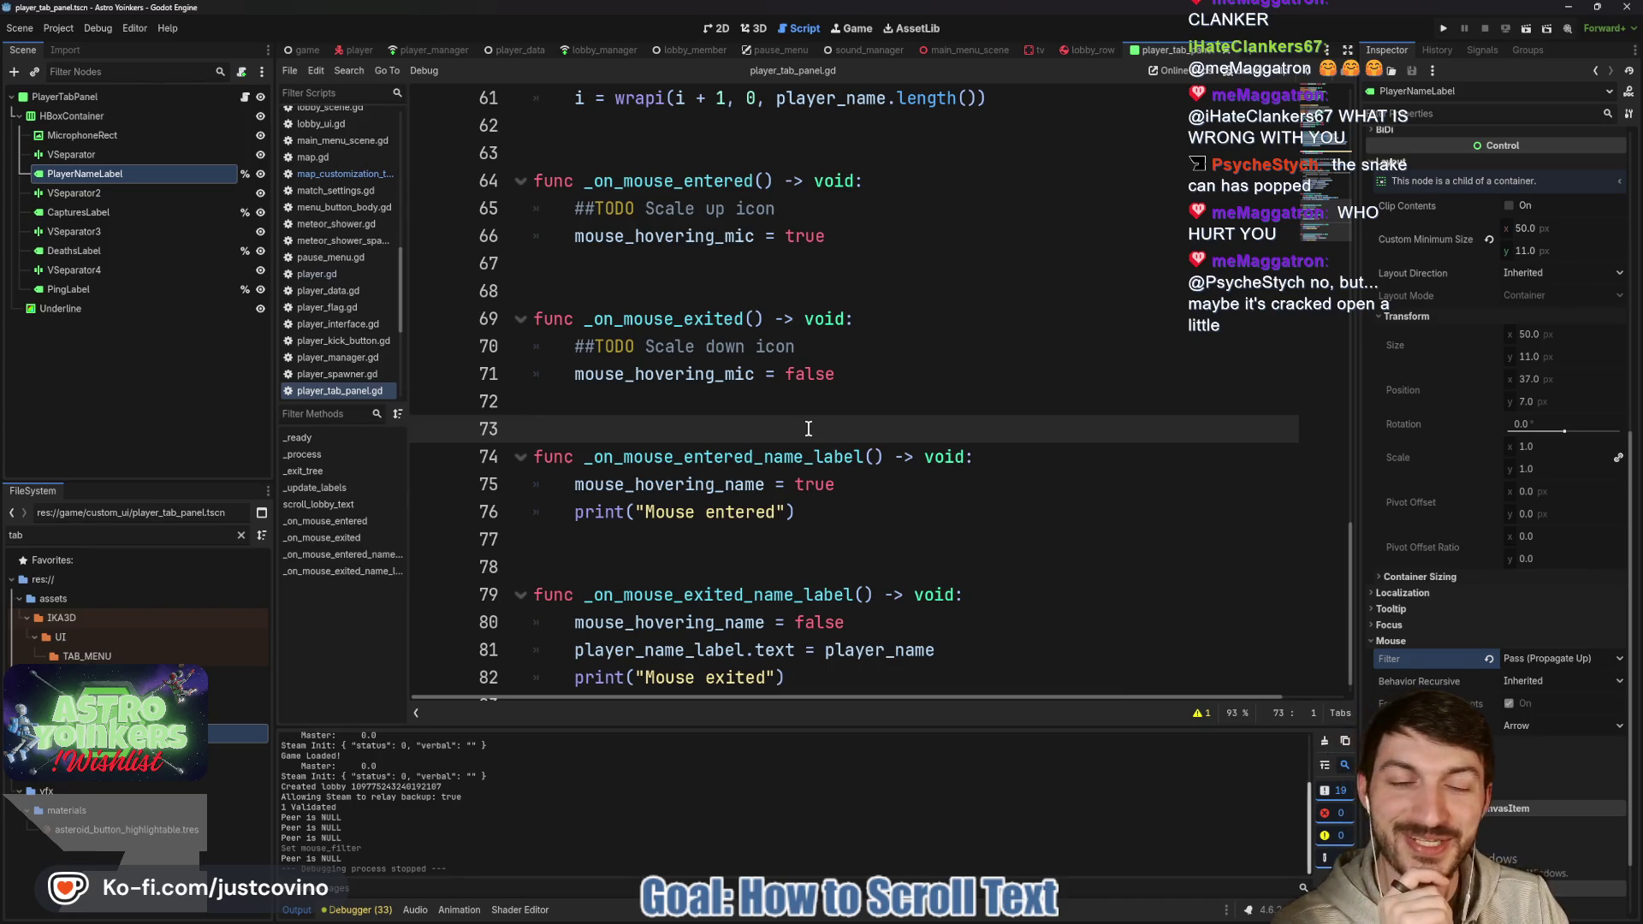
pyautogui.scroll(-1, 798, 427)
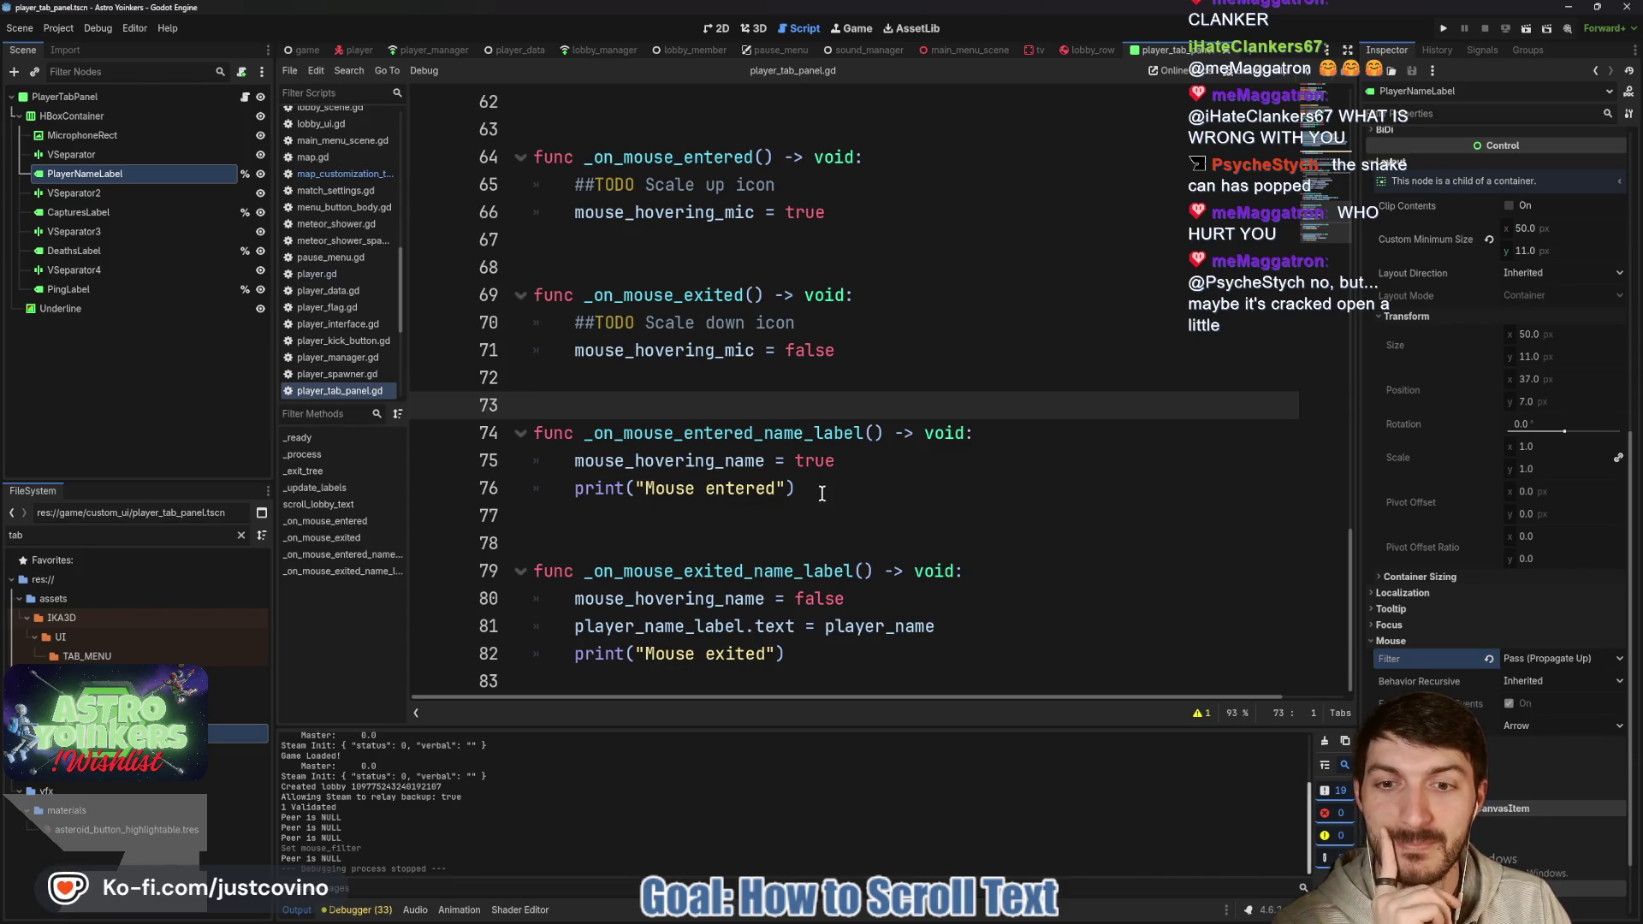
pyautogui.click(69, 97)
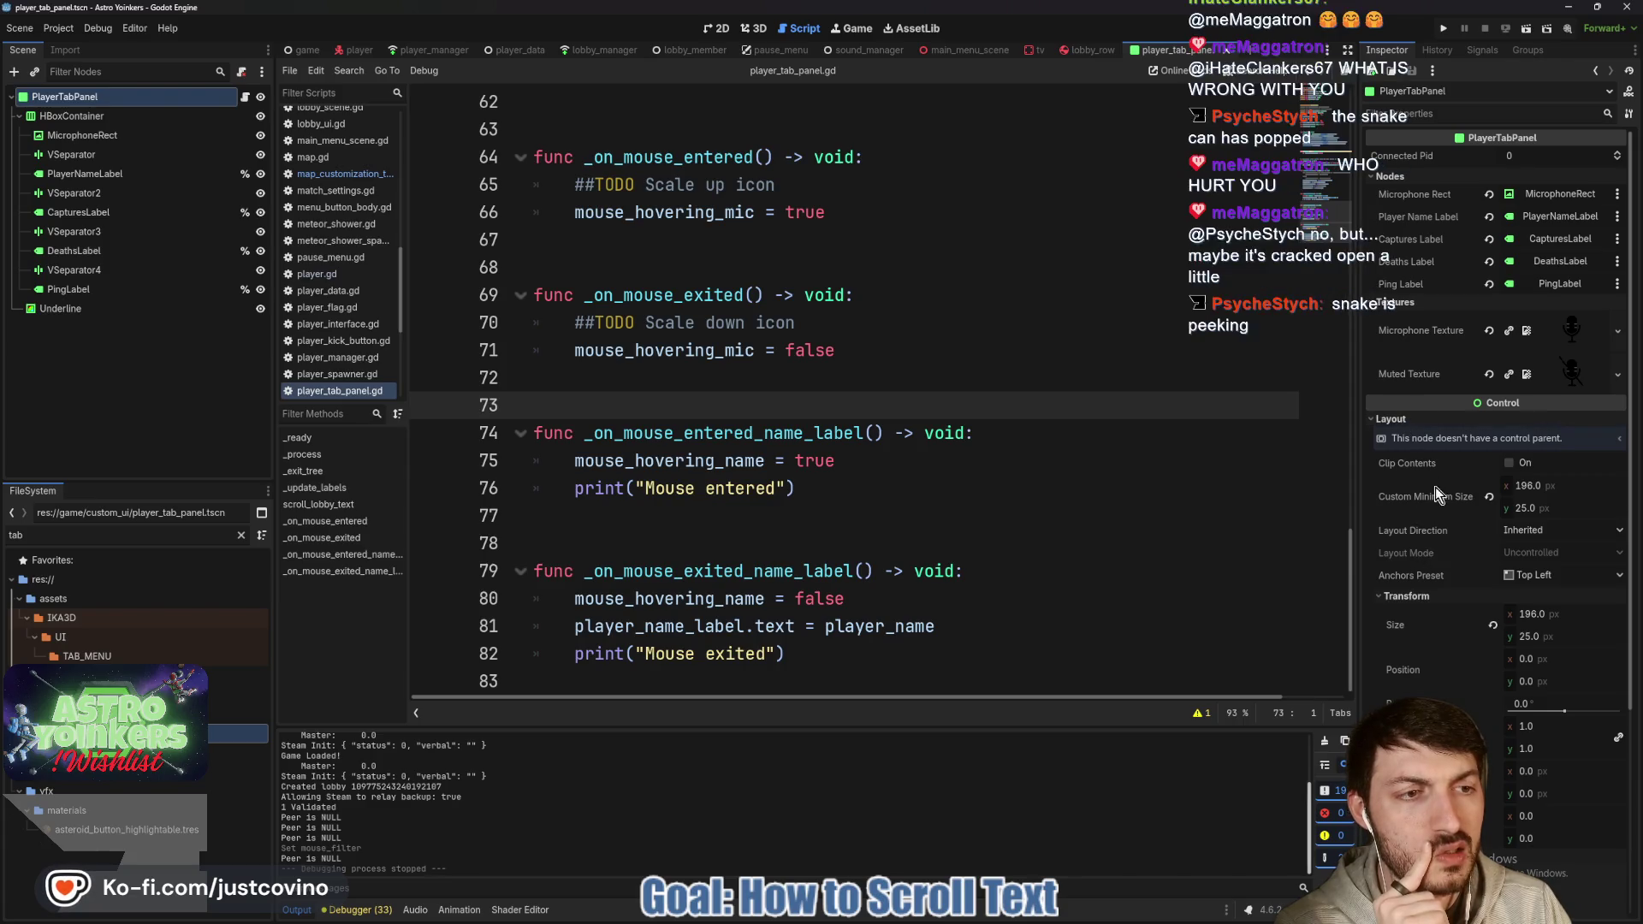
# Set PlayerTabPanel's Mouse Filter to Pass (Propagate Up) and run the project to test.
pyautogui.scroll(-5, 1438, 496)
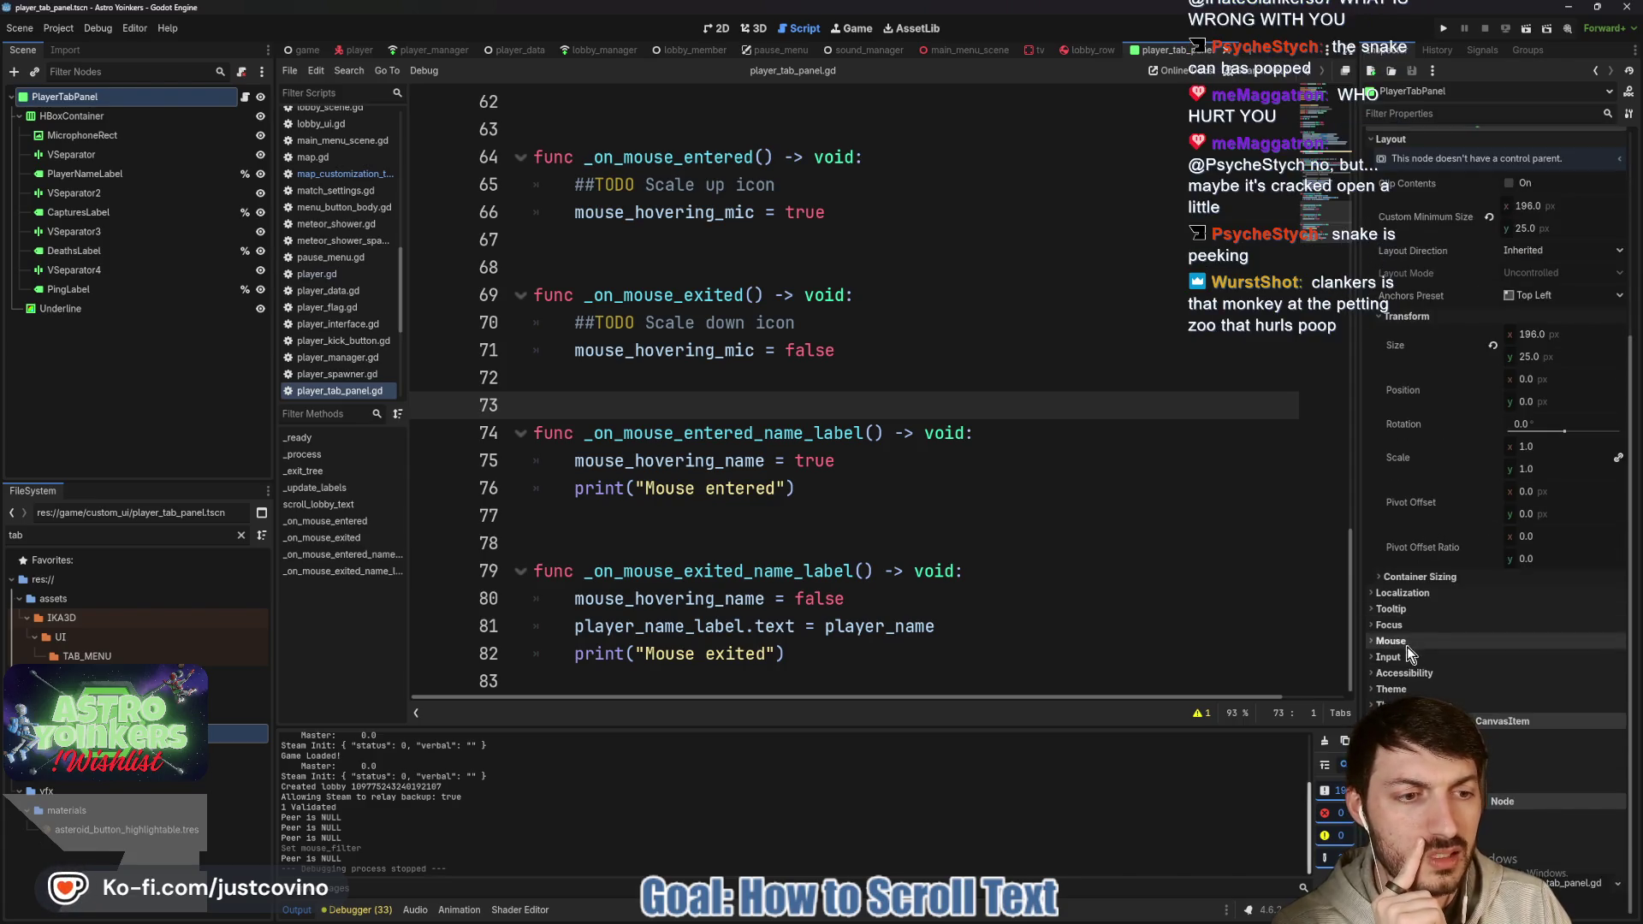
pyautogui.click(1403, 641)
pyautogui.click(1529, 660)
pyautogui.click(1527, 678)
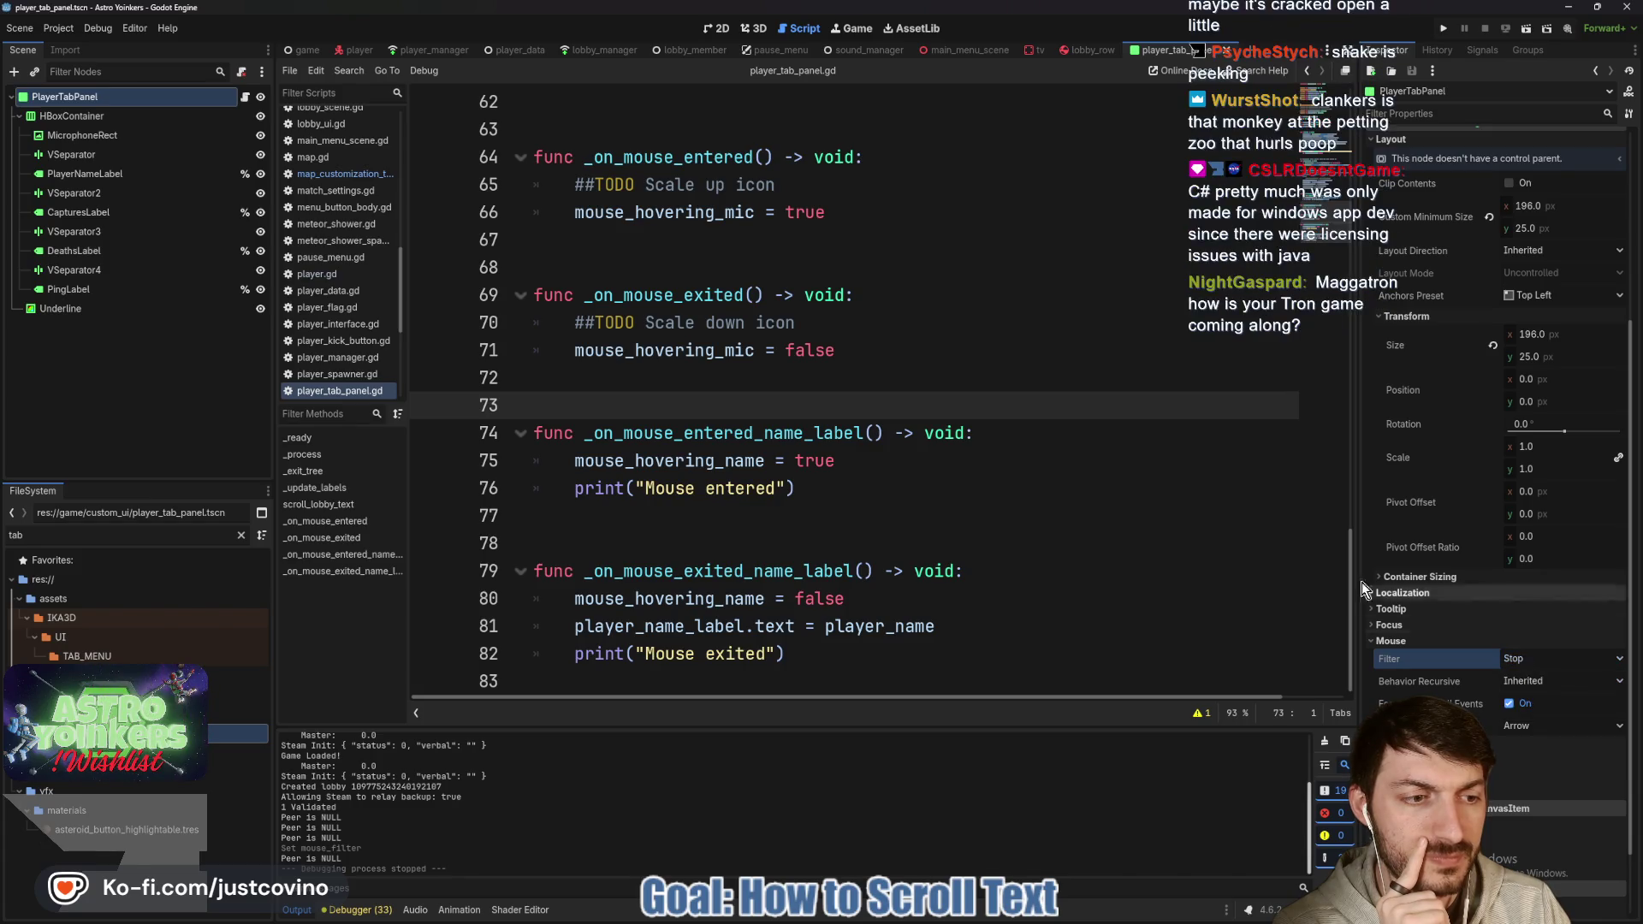
pyautogui.click(1518, 658)
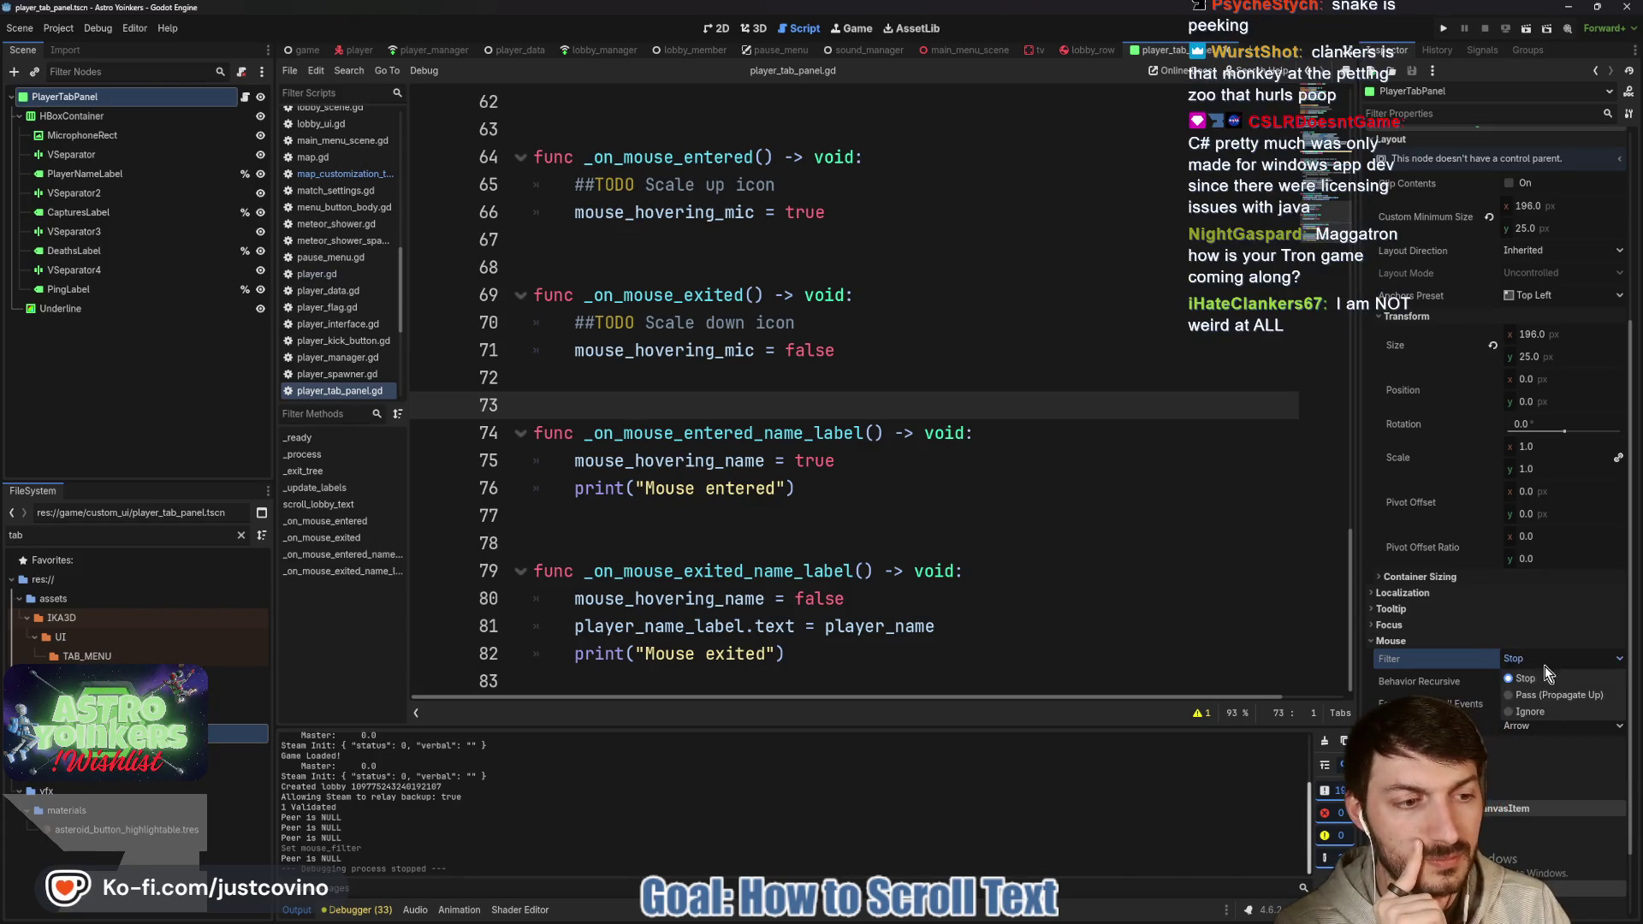
pyautogui.click(1529, 691)
pyautogui.click(898, 490)
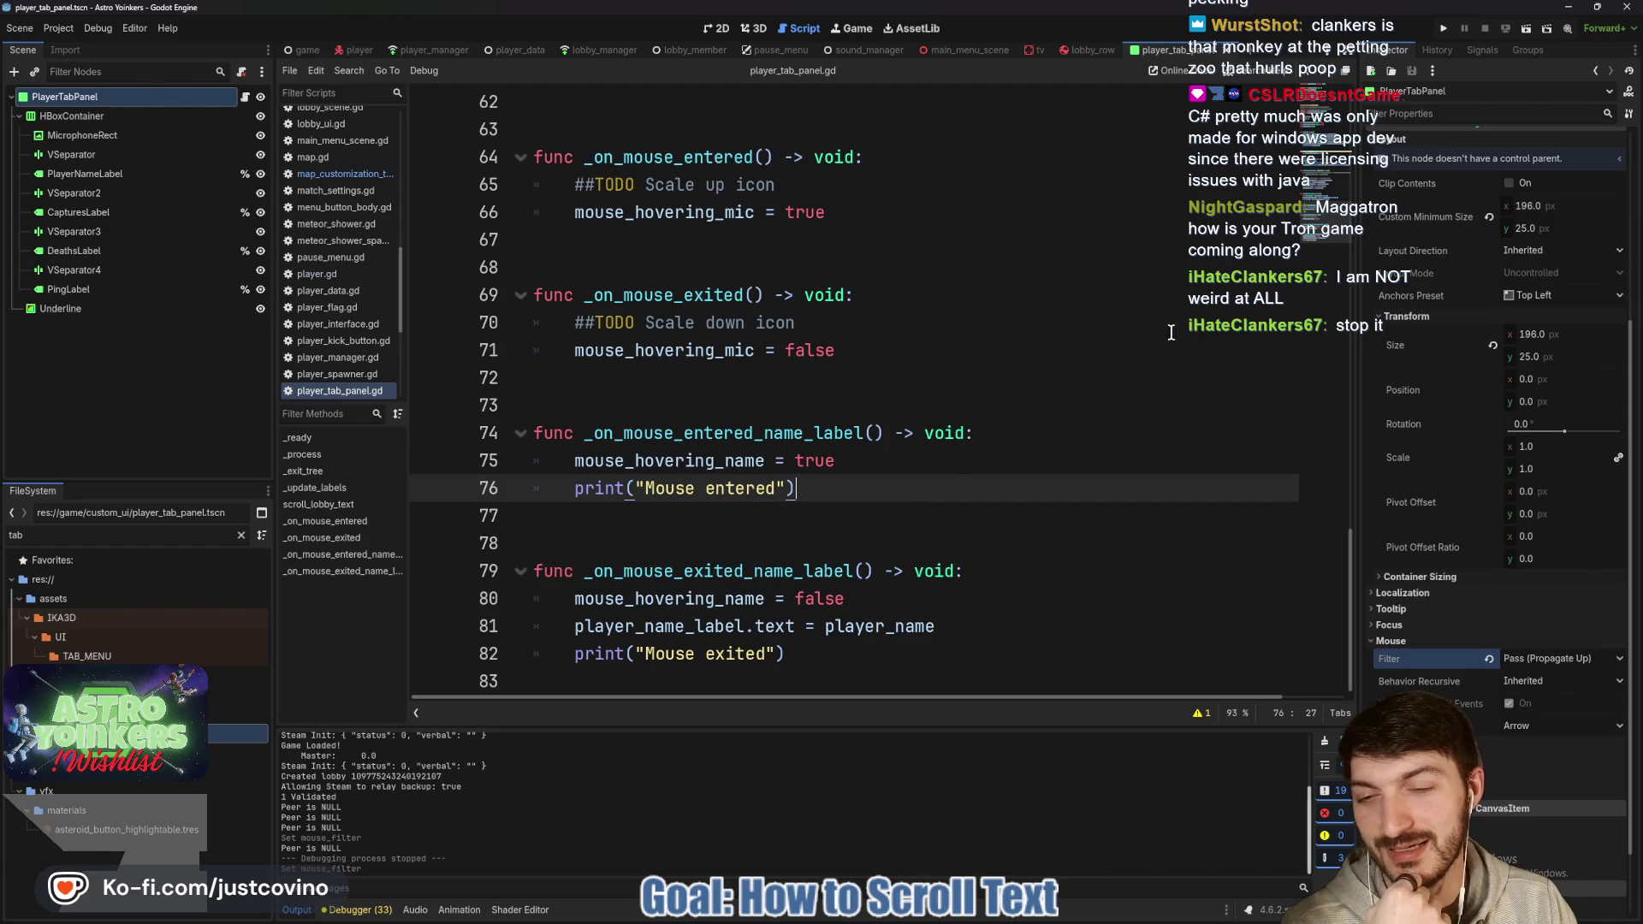
pyautogui.click(1445, 32)
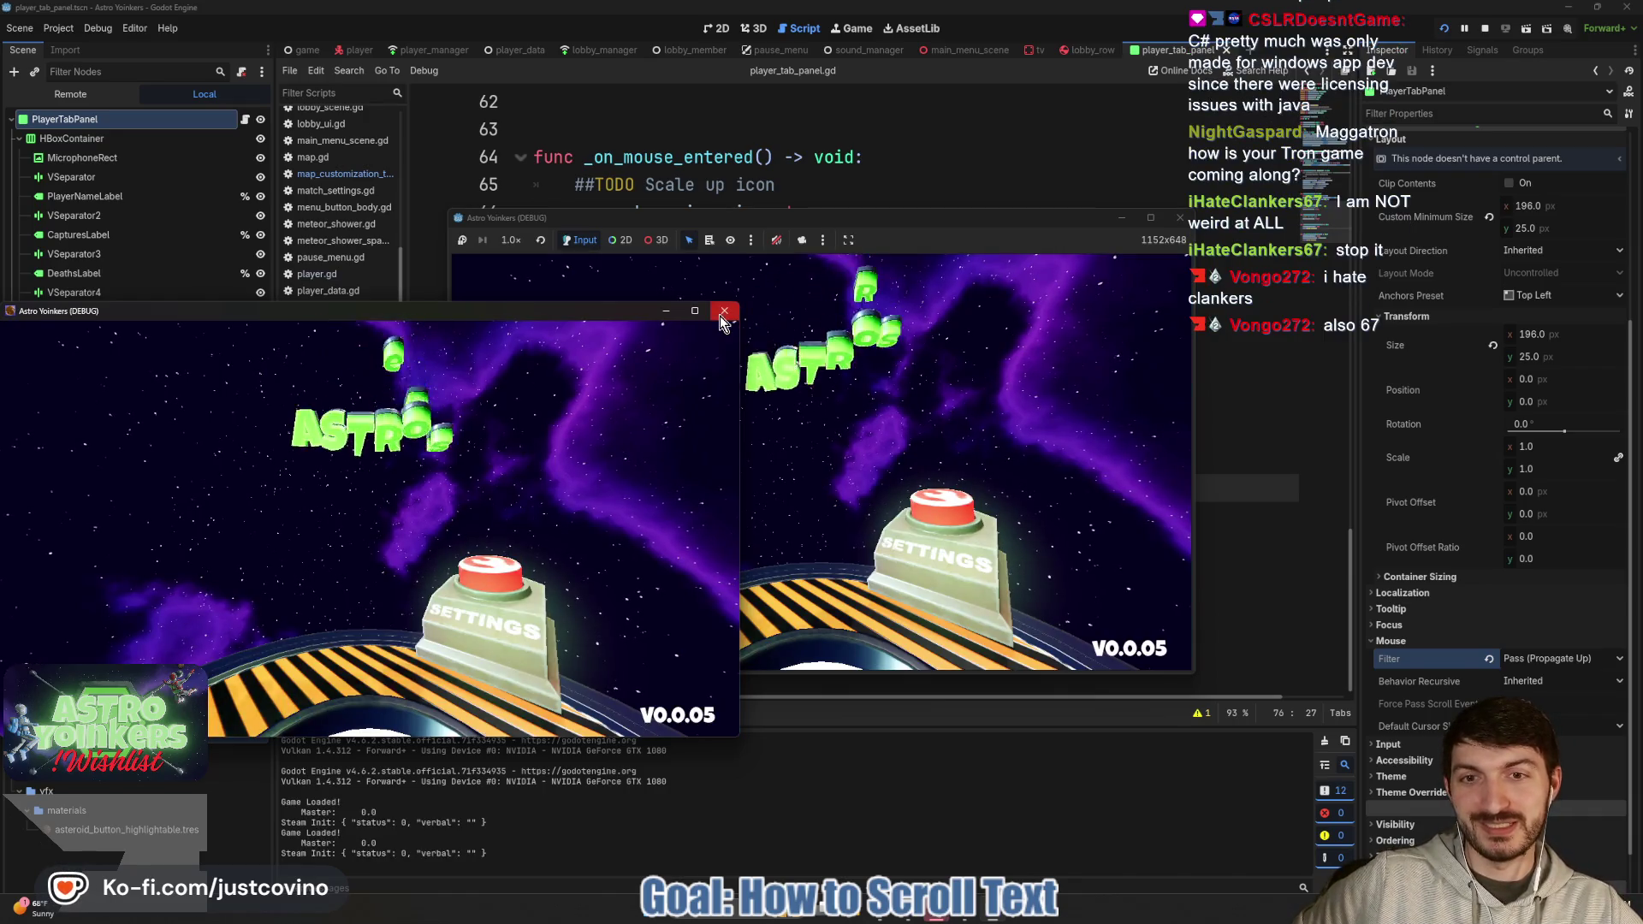
# Host a lobby, show and hide the Tab player panel to test name hover, then stop with F8.
pyautogui.click(682, 376)
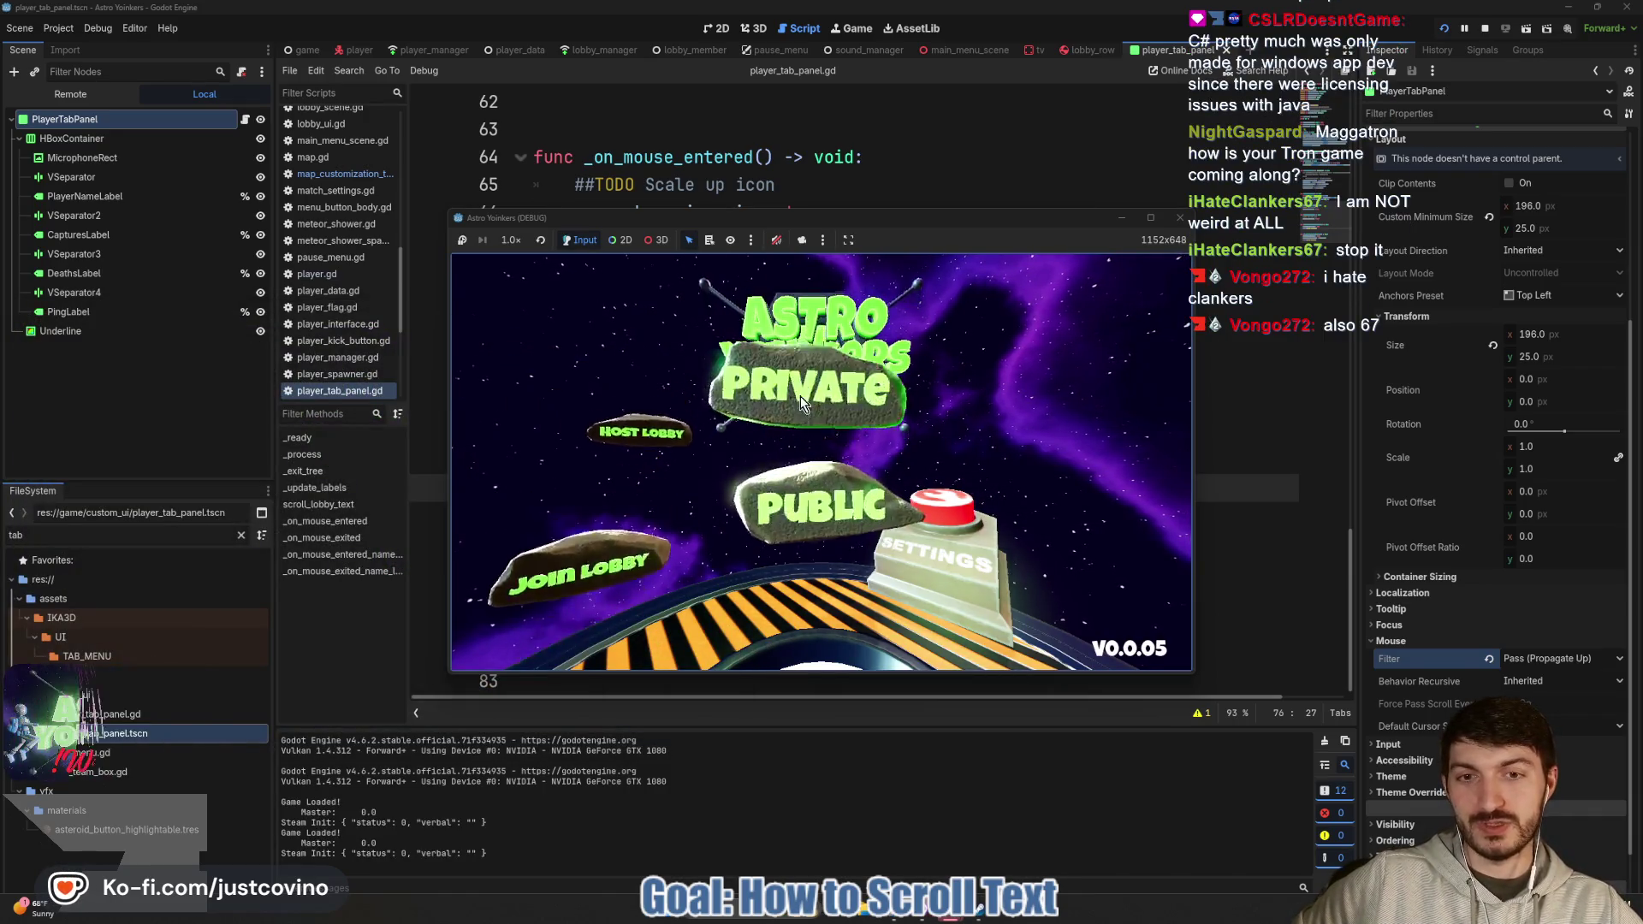
pyautogui.click(798, 399)
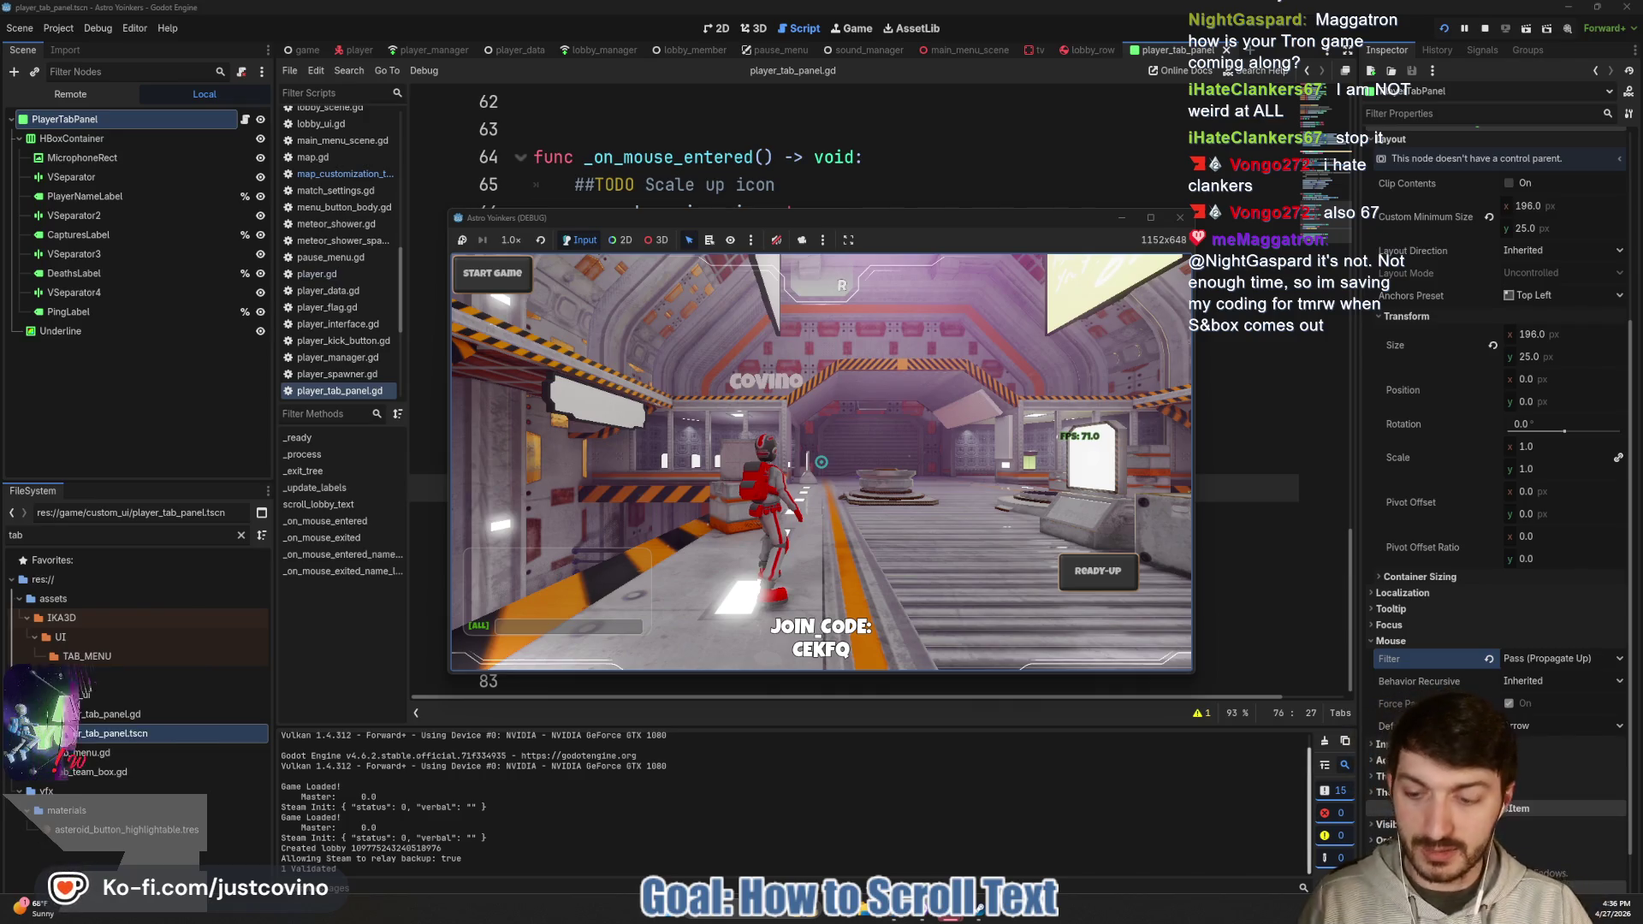
pyautogui.press('Tab')
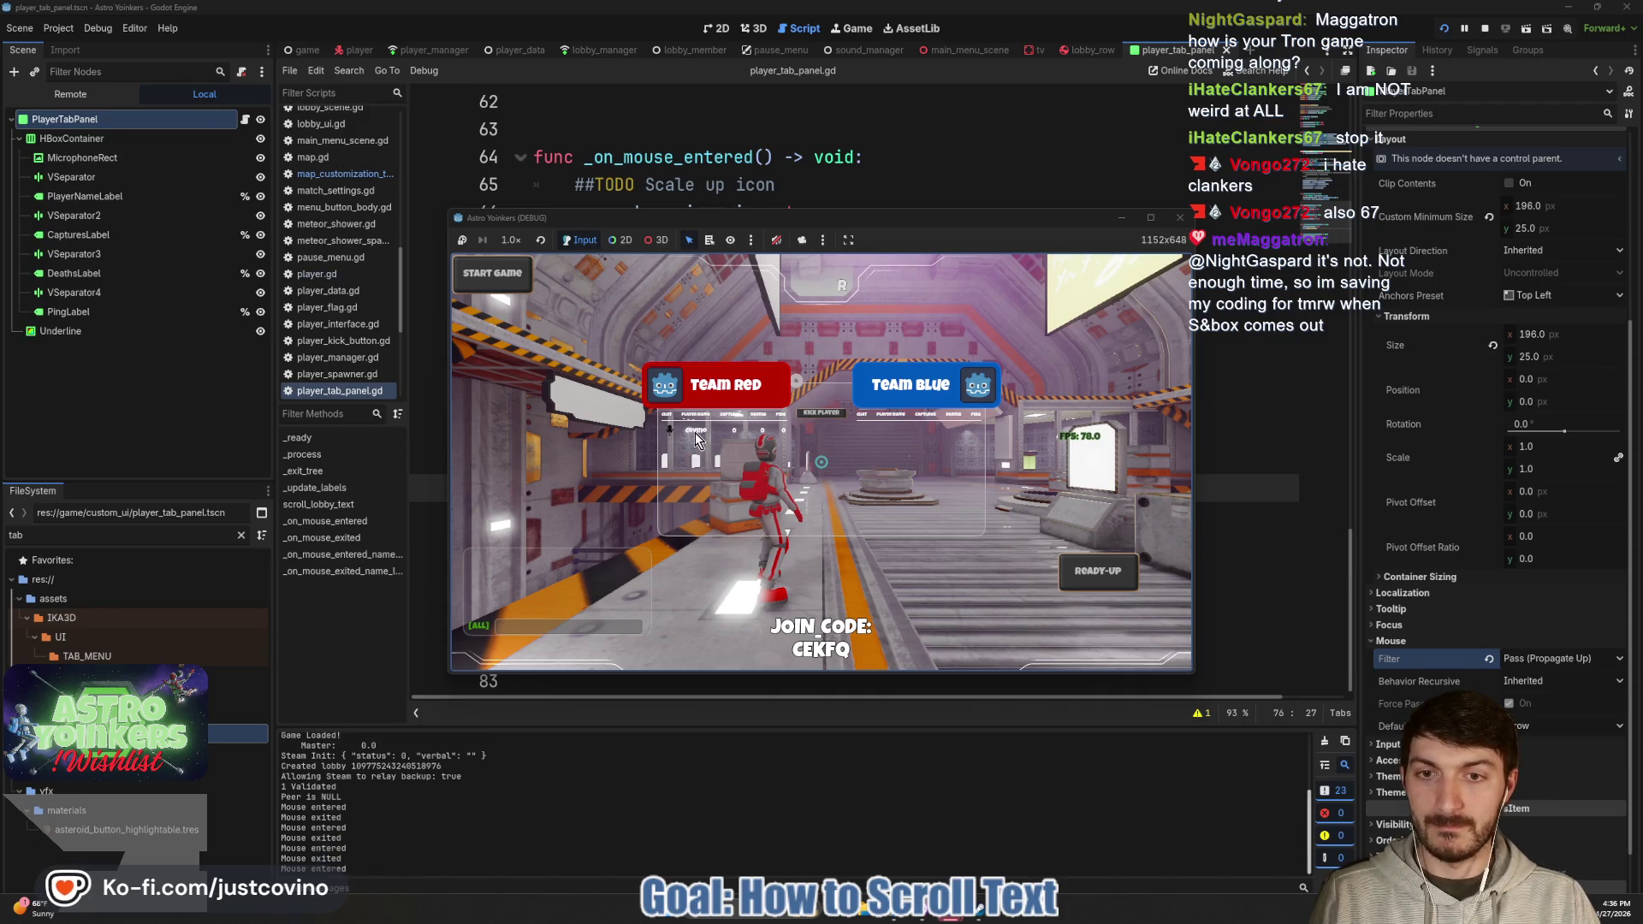
pyautogui.press('Tab')
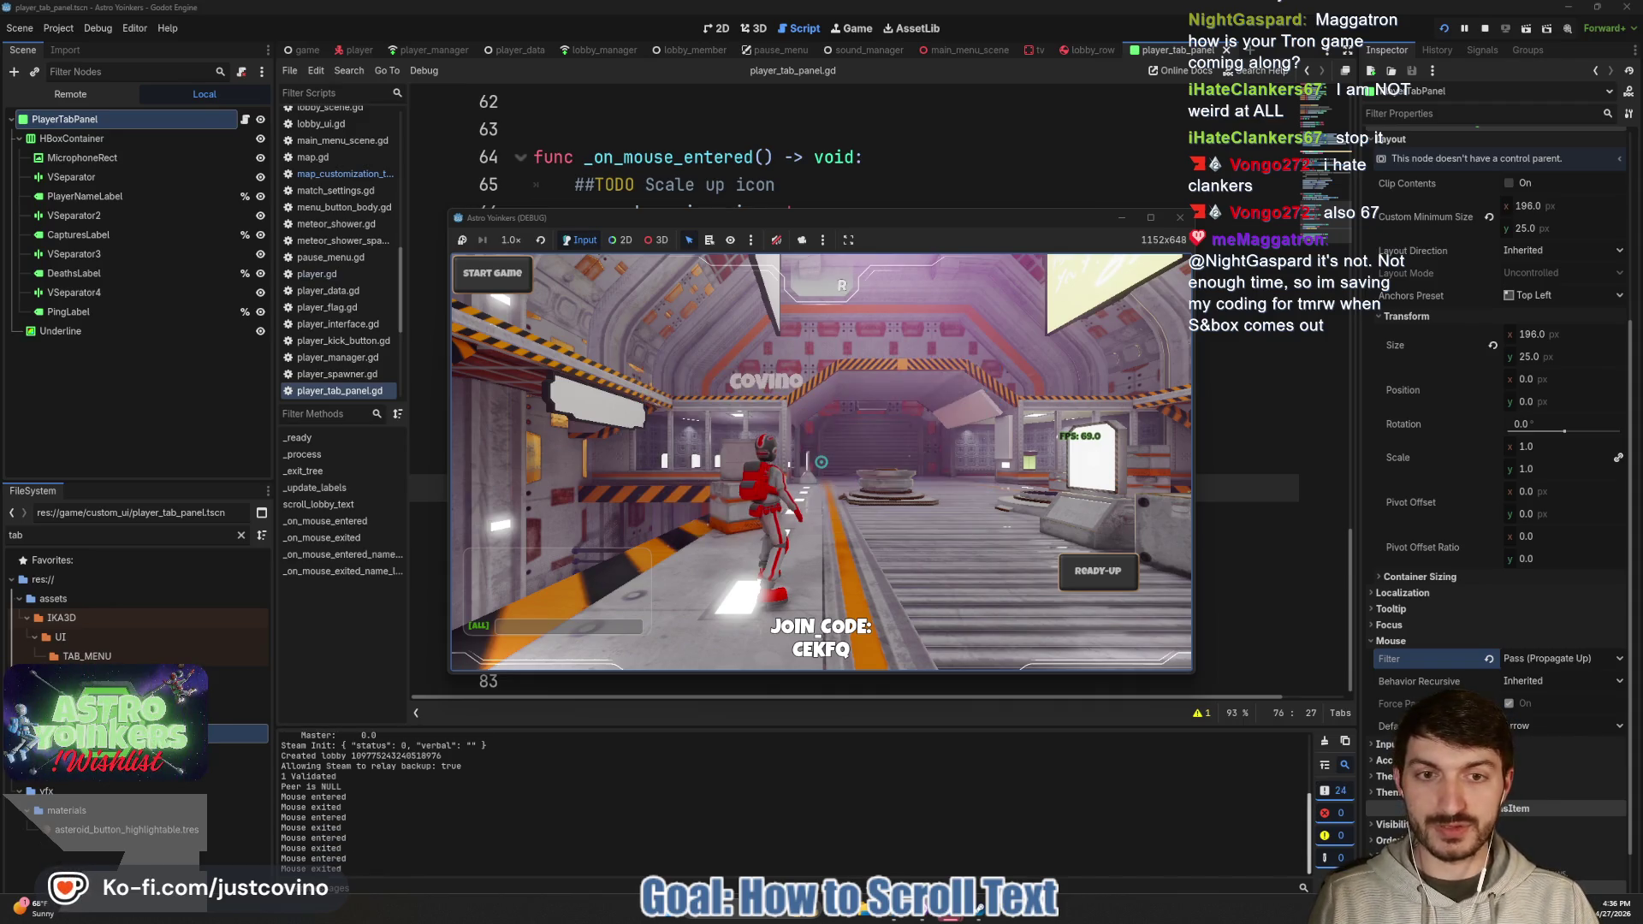
pyautogui.press('F8')
pyautogui.click(894, 515)
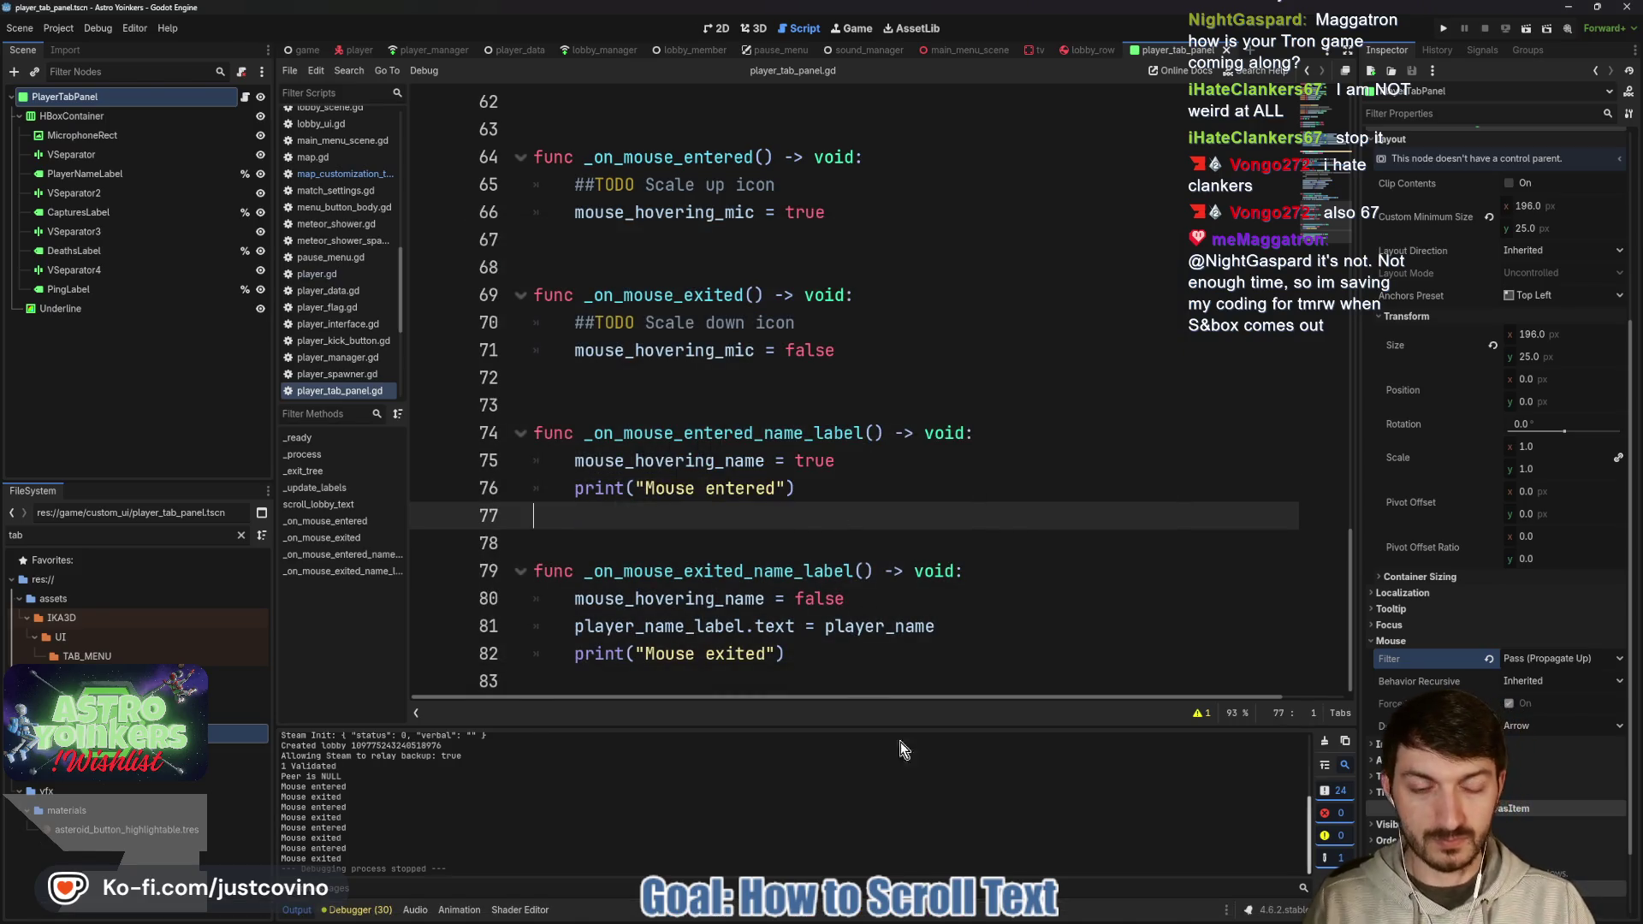
# Commit the three changed files as 'tab names scroll now' and push to origin.
pyautogui.click(909, 917)
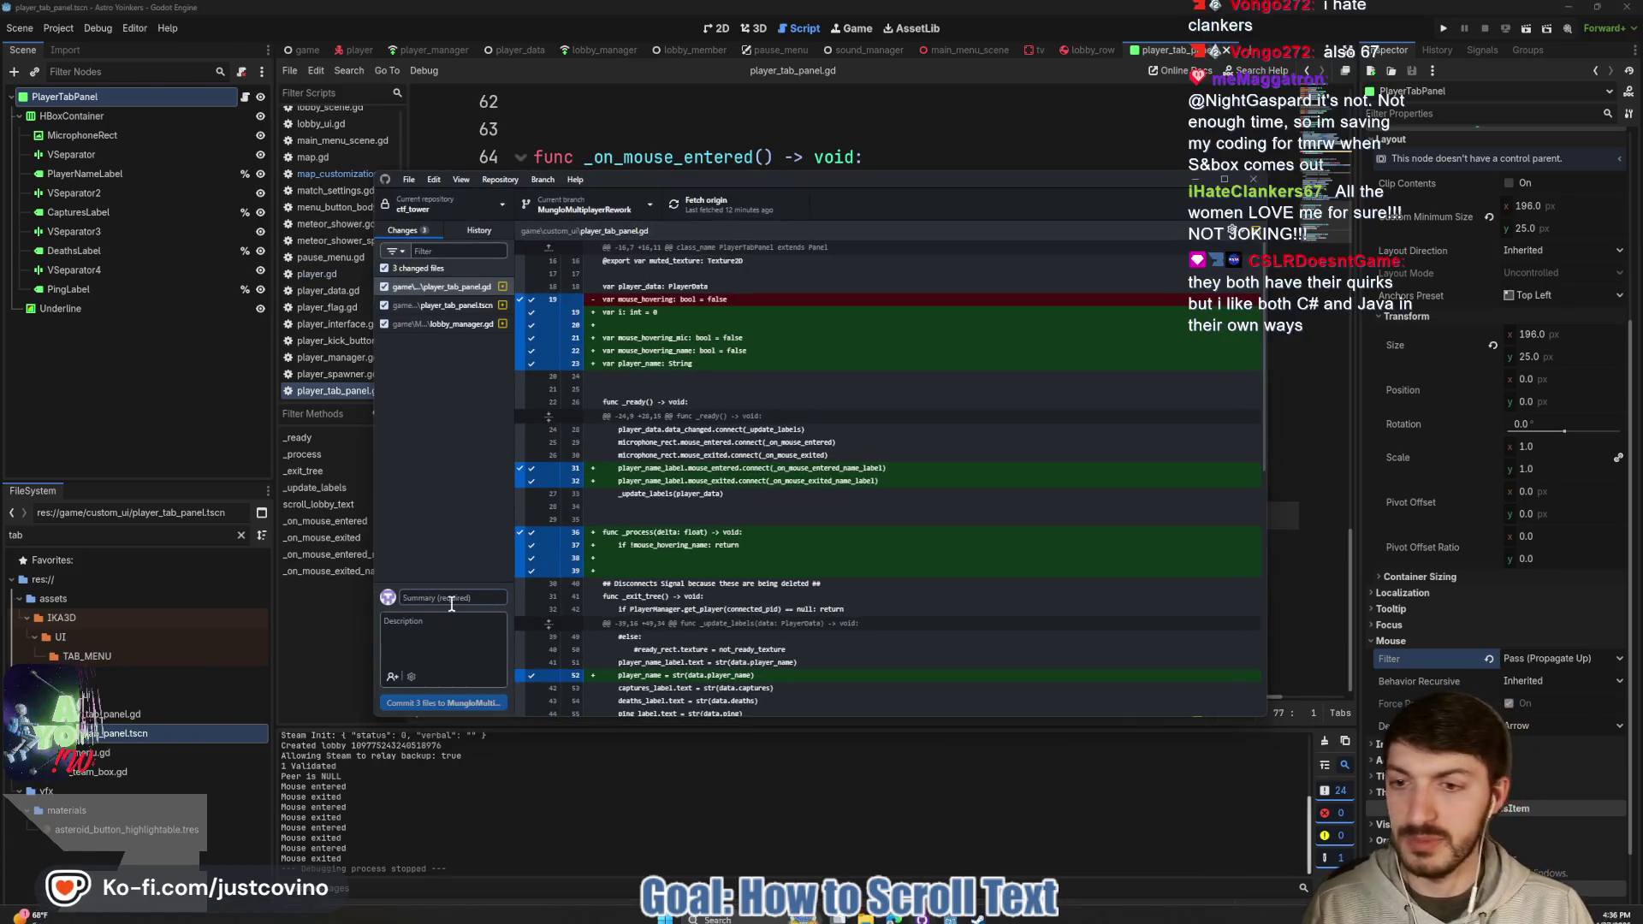
pyautogui.write('tab')
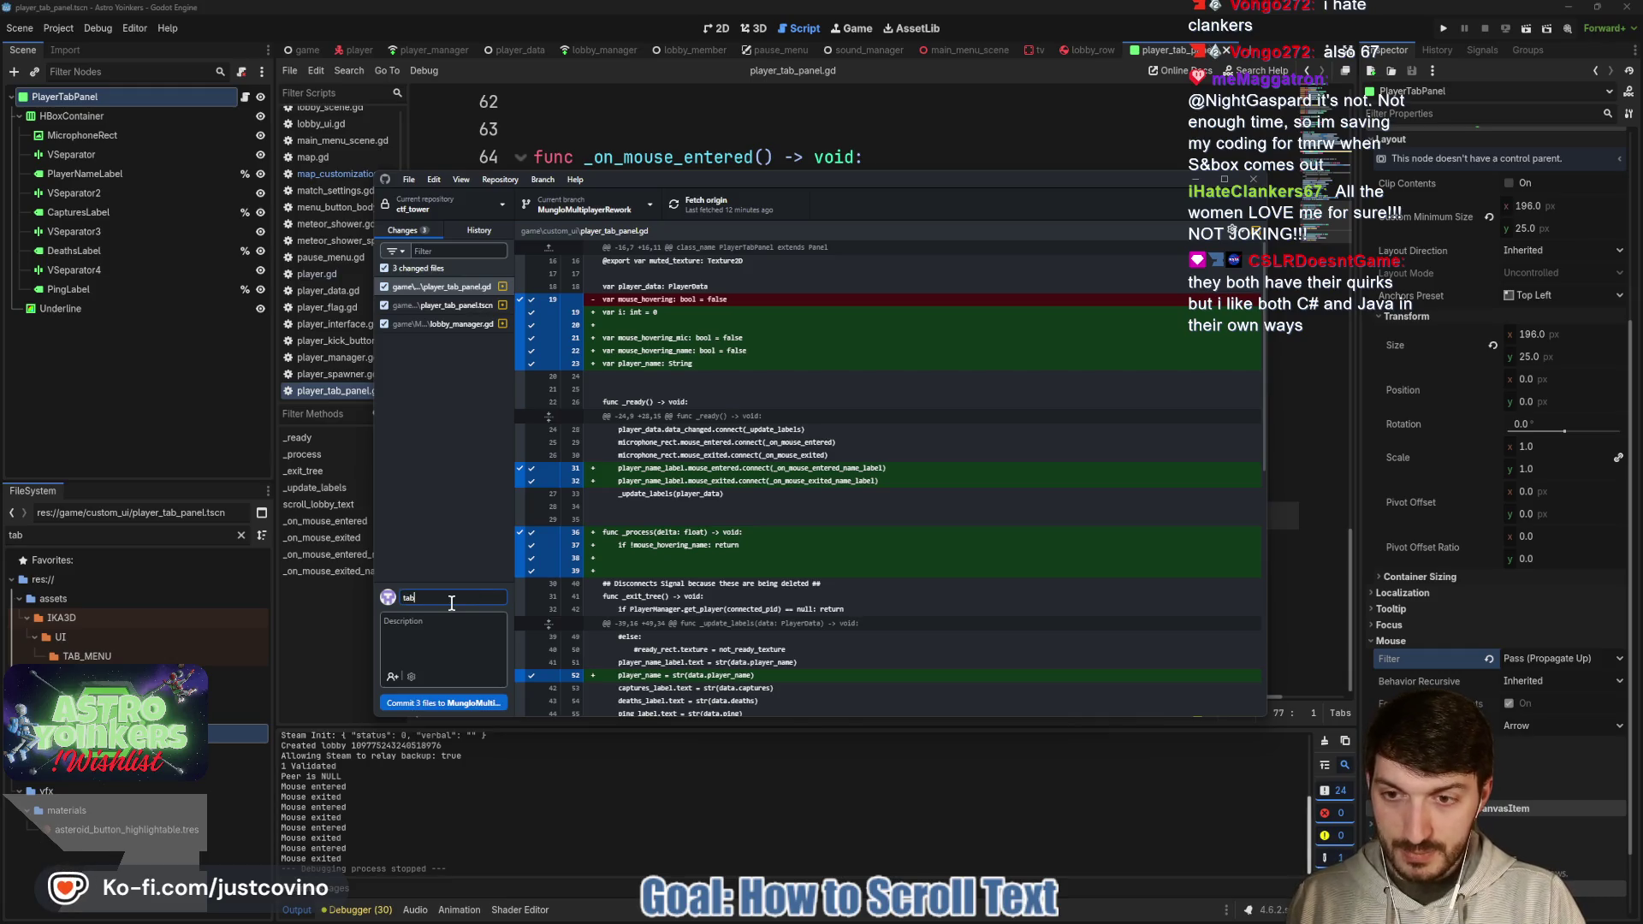
pyautogui.write(' names scr')
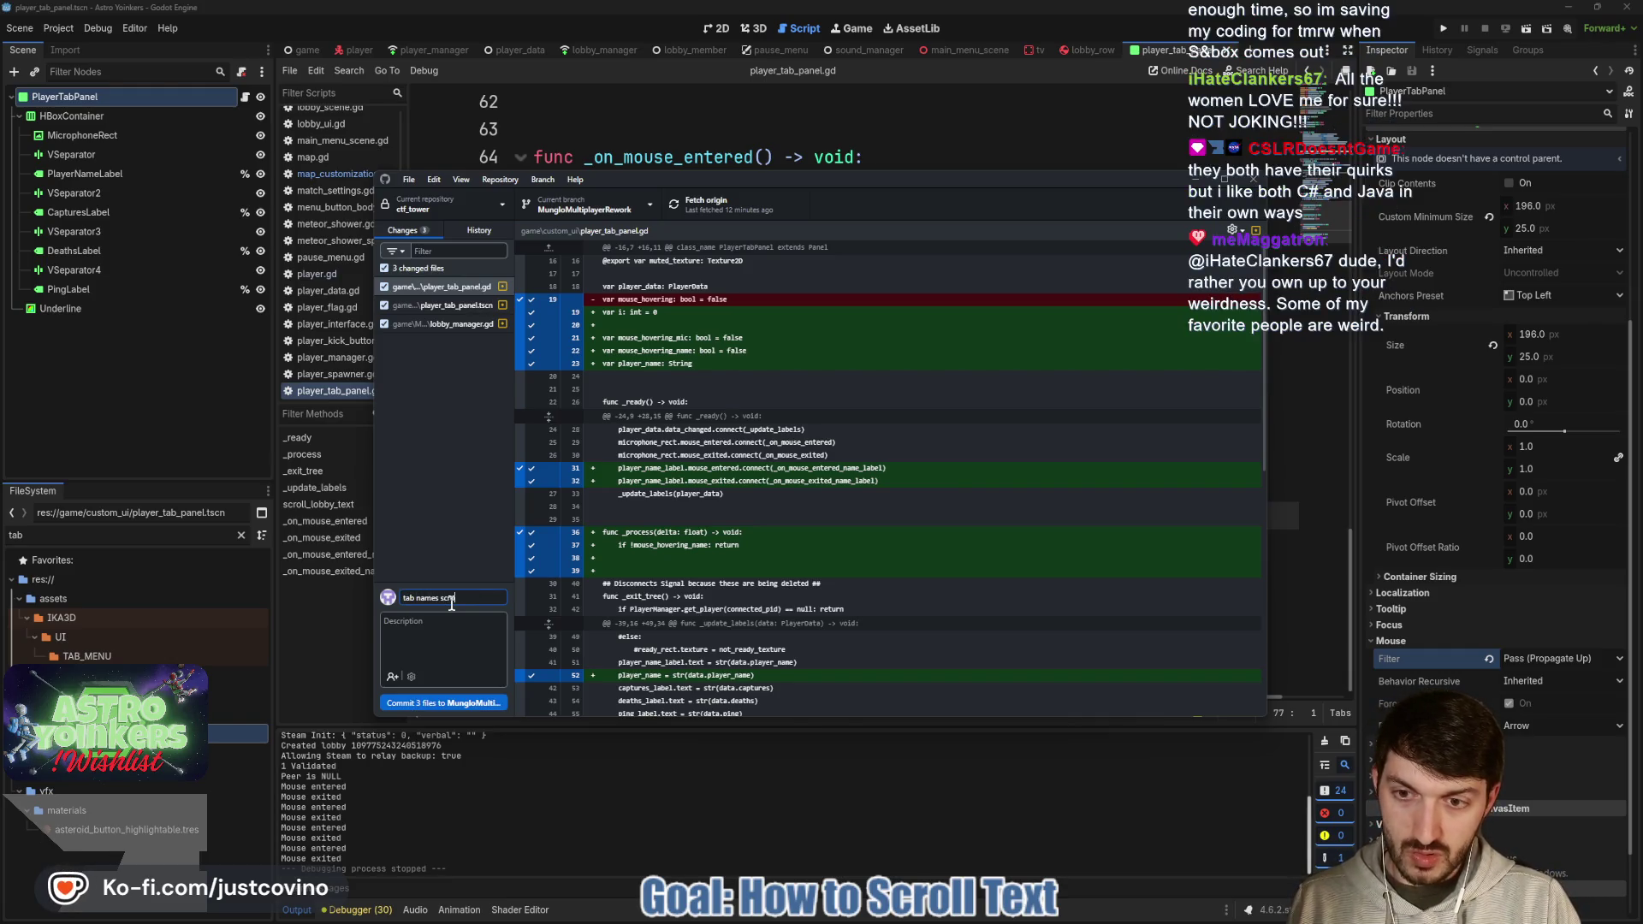
pyautogui.write('oll now')
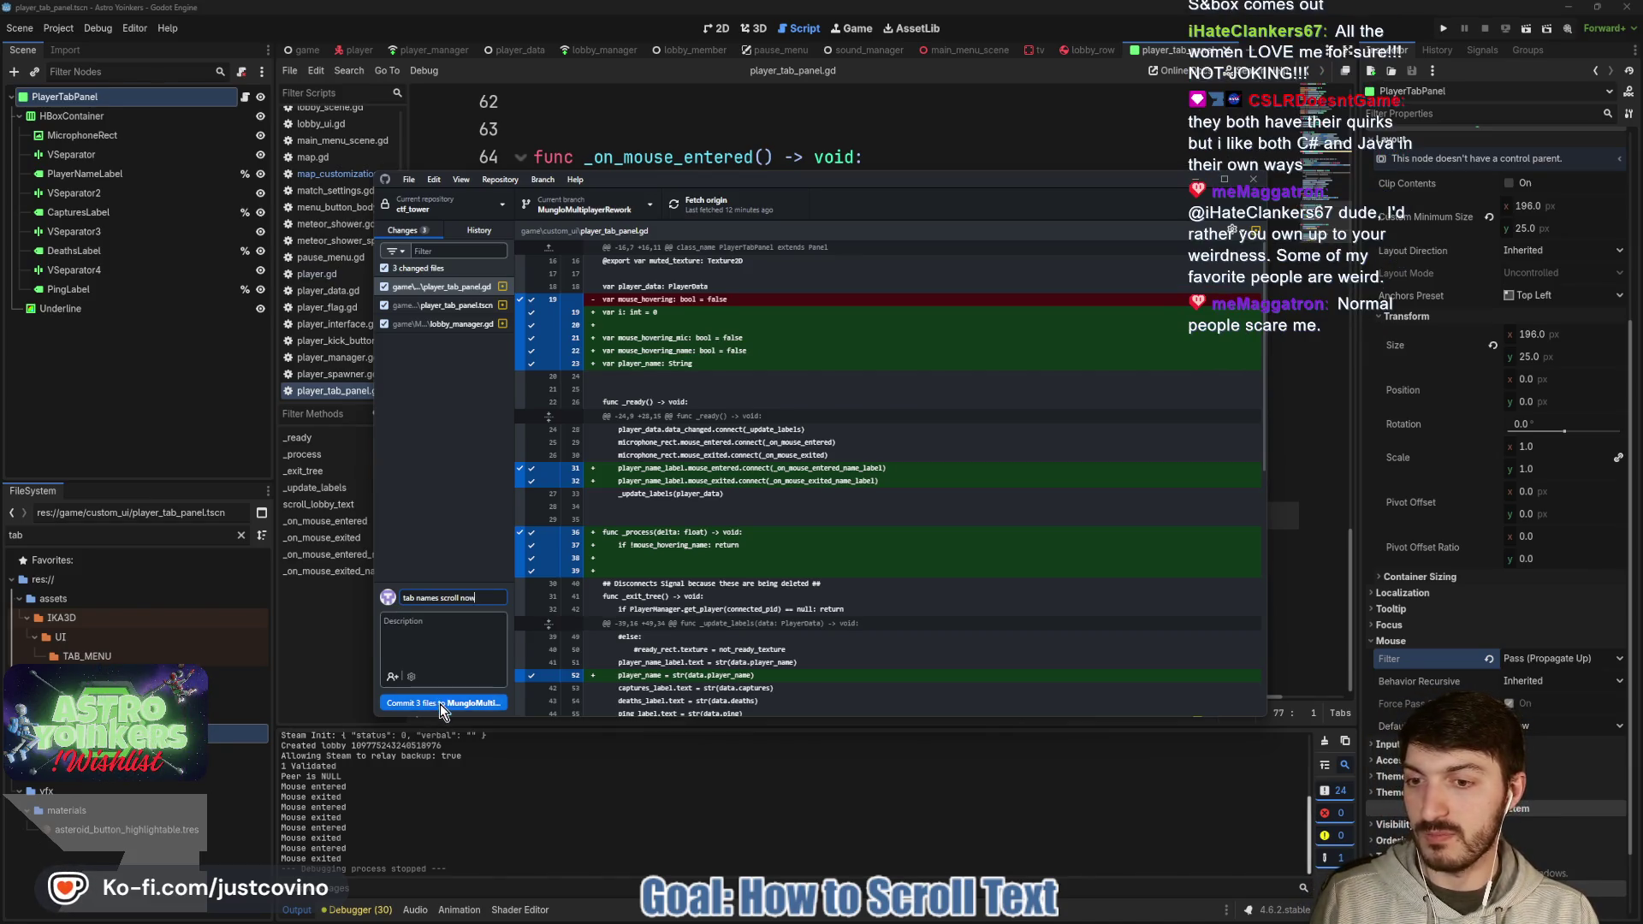
pyautogui.click(440, 703)
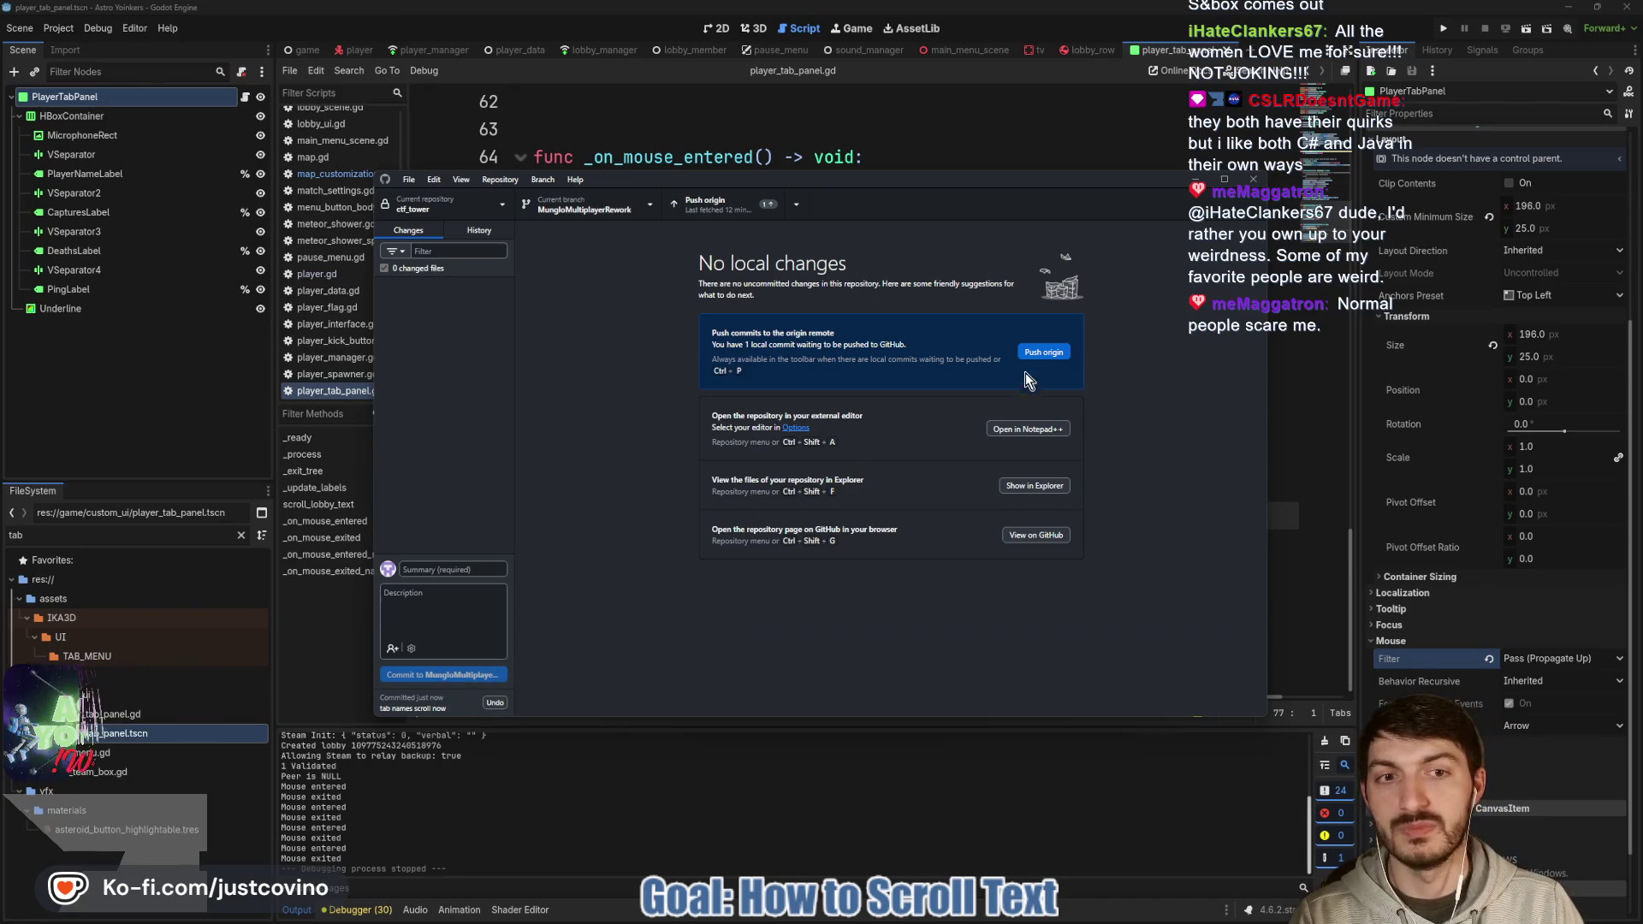
pyautogui.click(1032, 353)
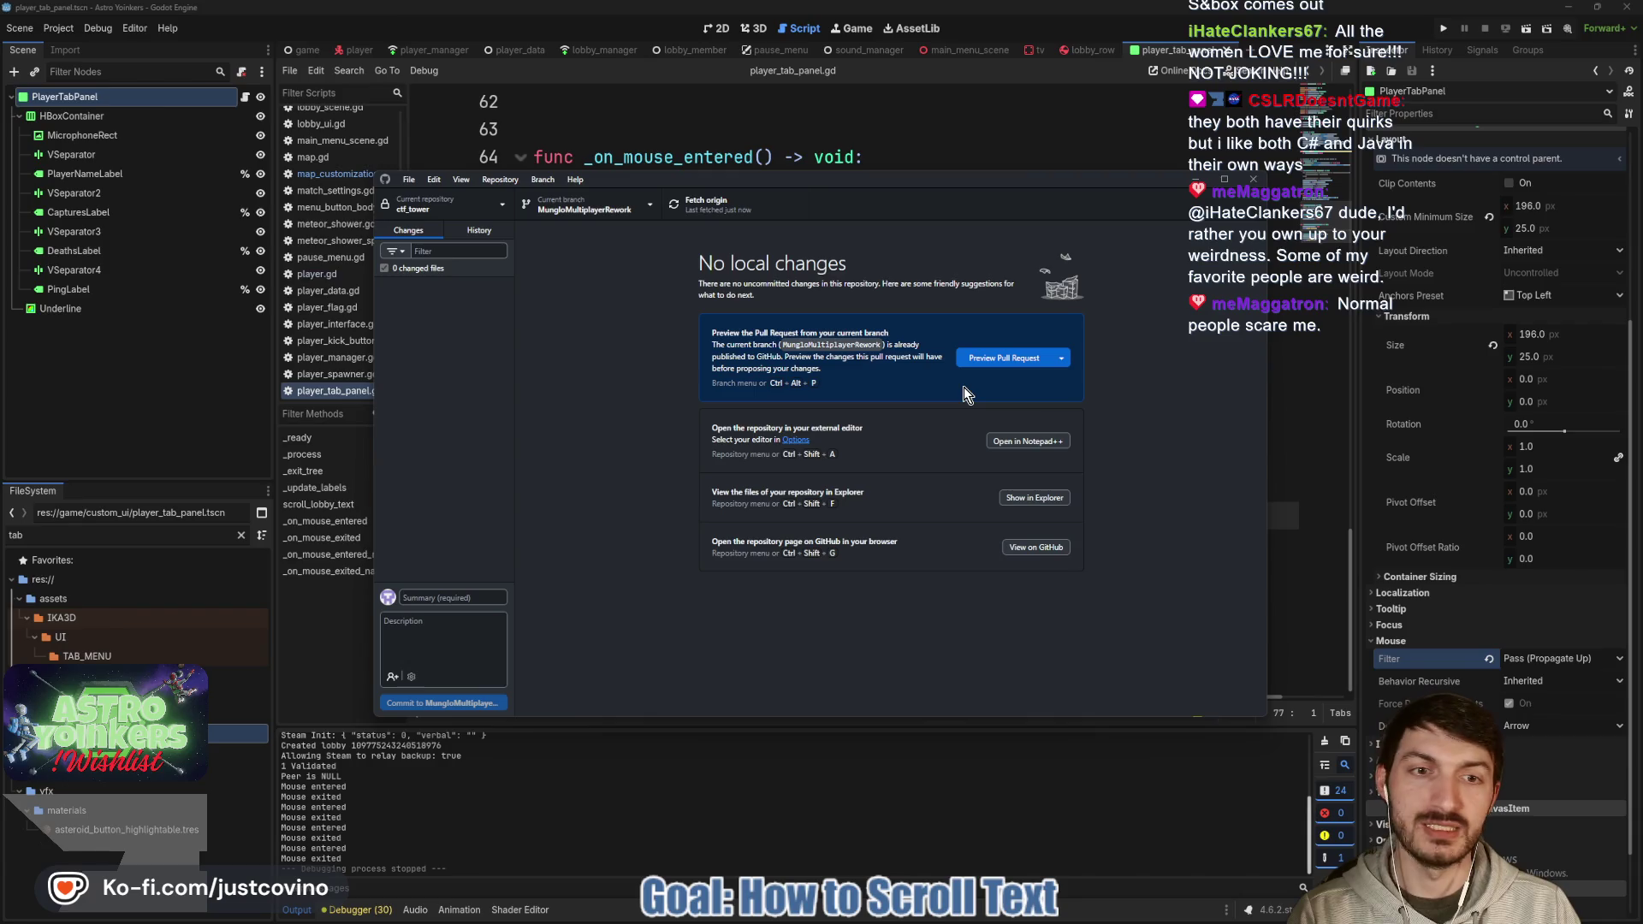
pyautogui.click(1007, 134)
pyautogui.click(881, 248)
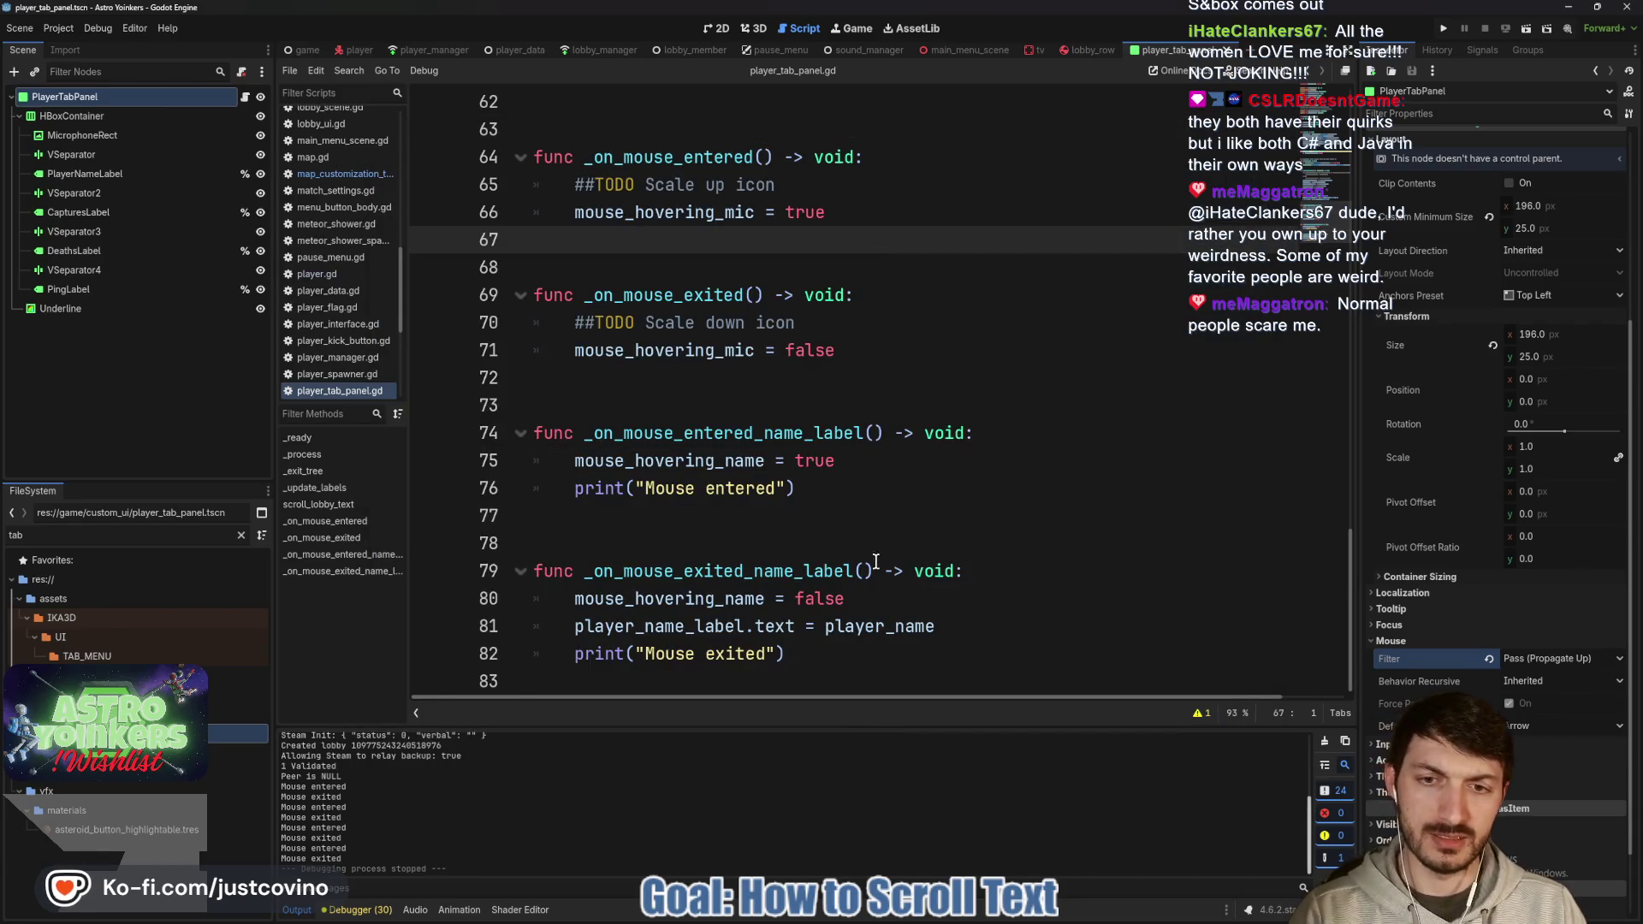
# Delete the 'Mouse entered' and 'Mouse exited' debug prints, then bring up Notion's bug tracker.
pyautogui.moveTo(798, 489); pyautogui.dragTo(556, 484)
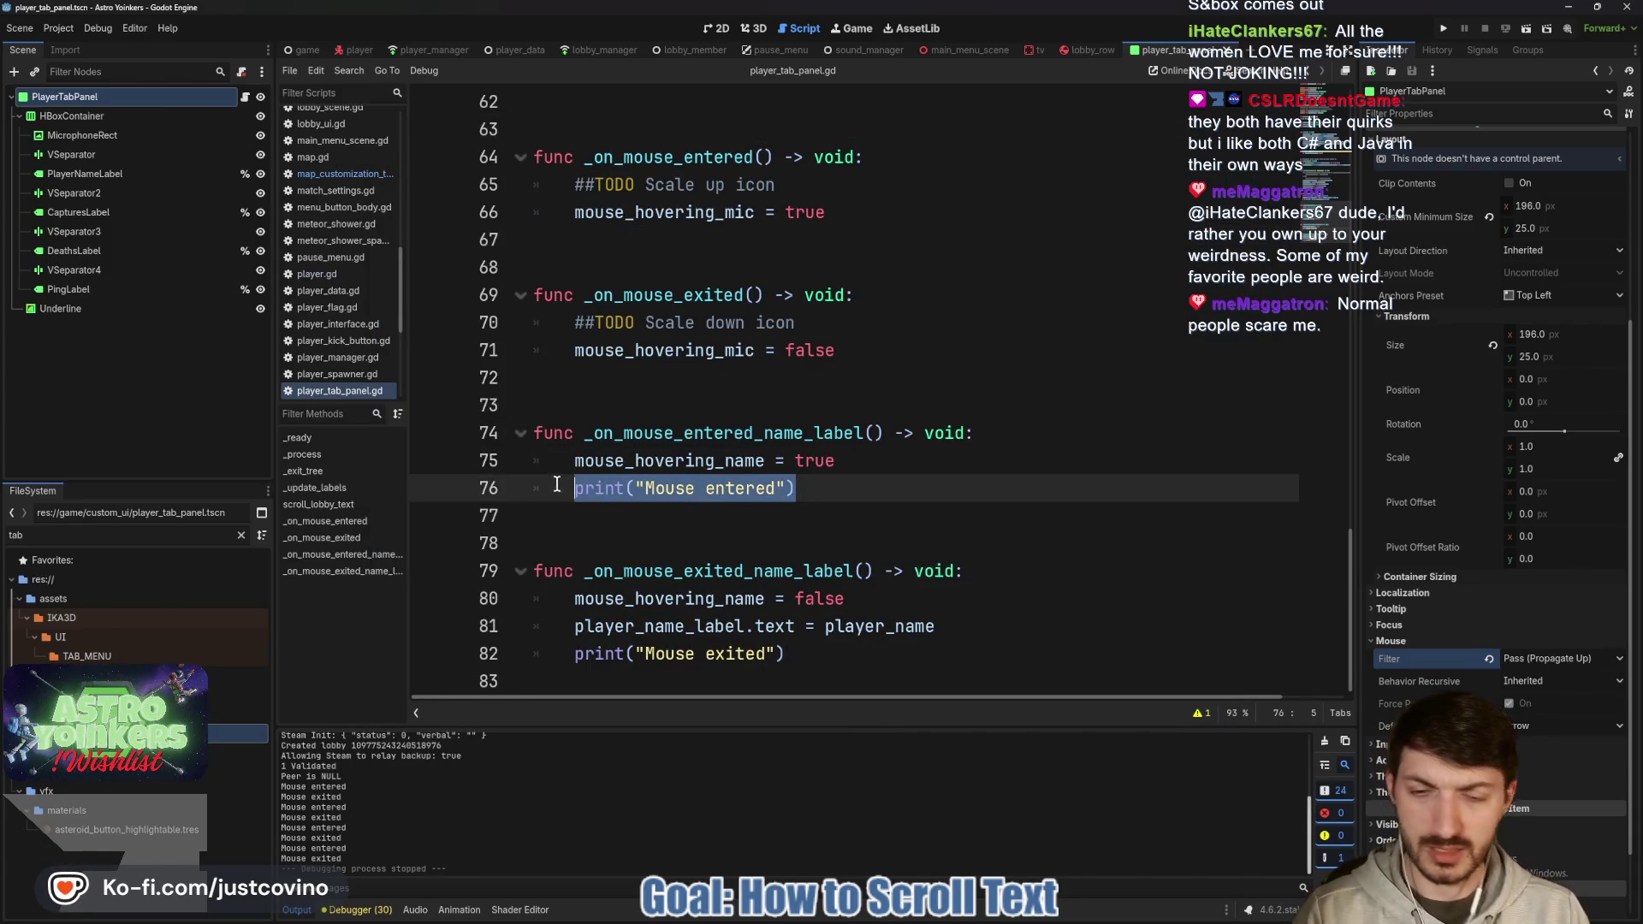
pyautogui.press('BackSpace')
pyautogui.press('BackSpace')
pyautogui.press('BackSpace')
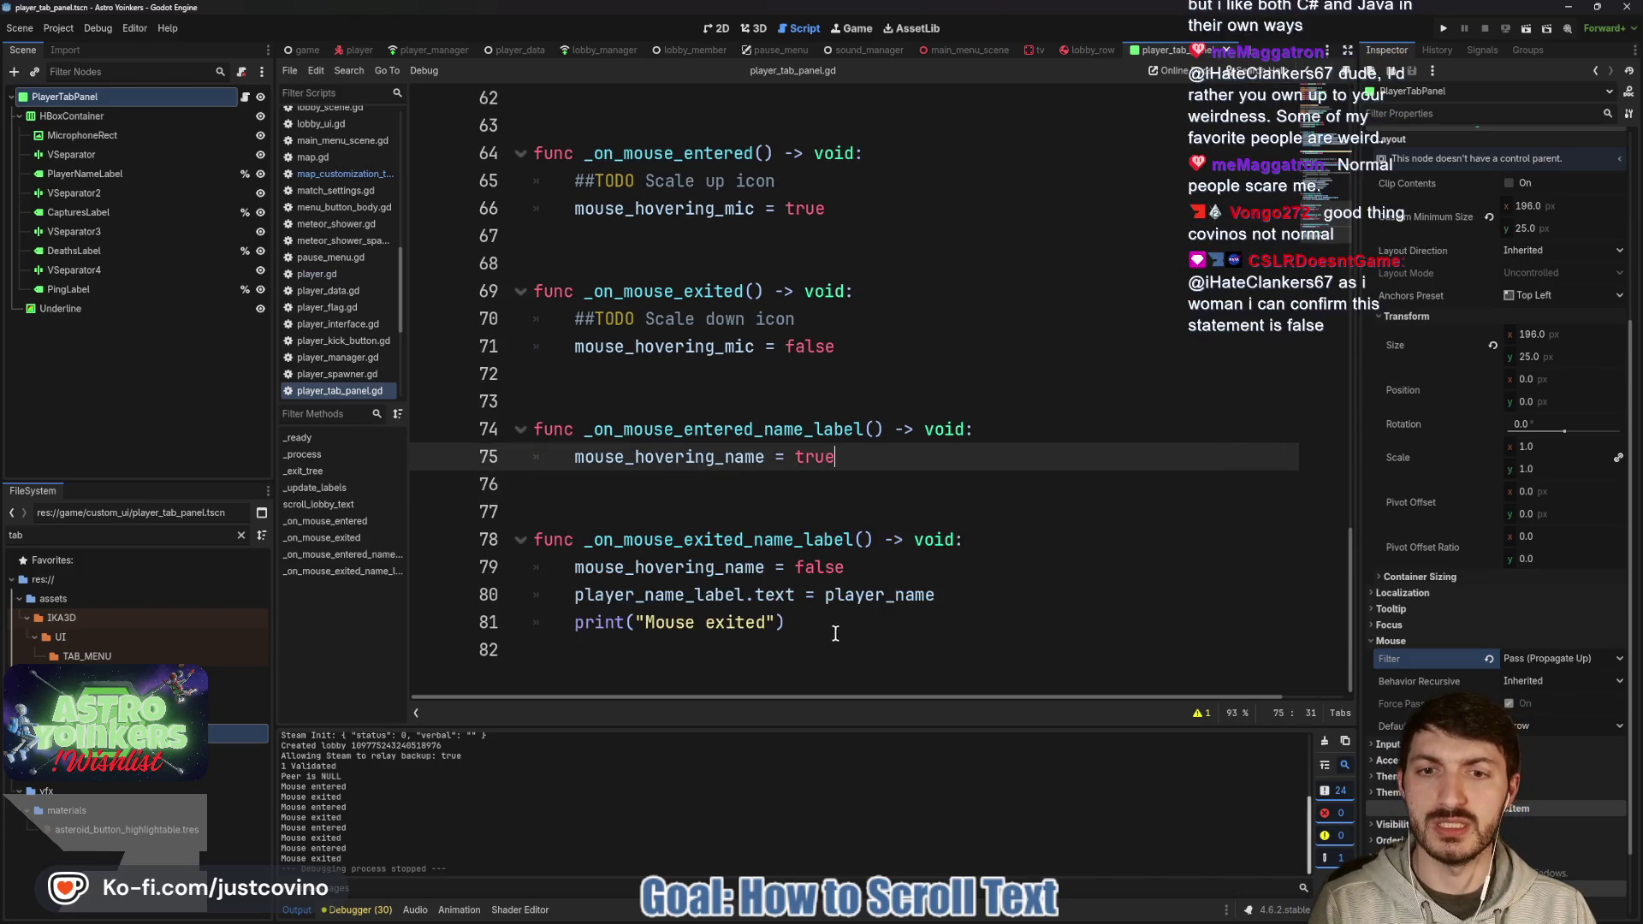
pyautogui.moveTo(835, 625); pyautogui.dragTo(484, 625)
pyautogui.press('BackSpace')
pyautogui.press('BackSpace')
pyautogui.press('BackSpace')
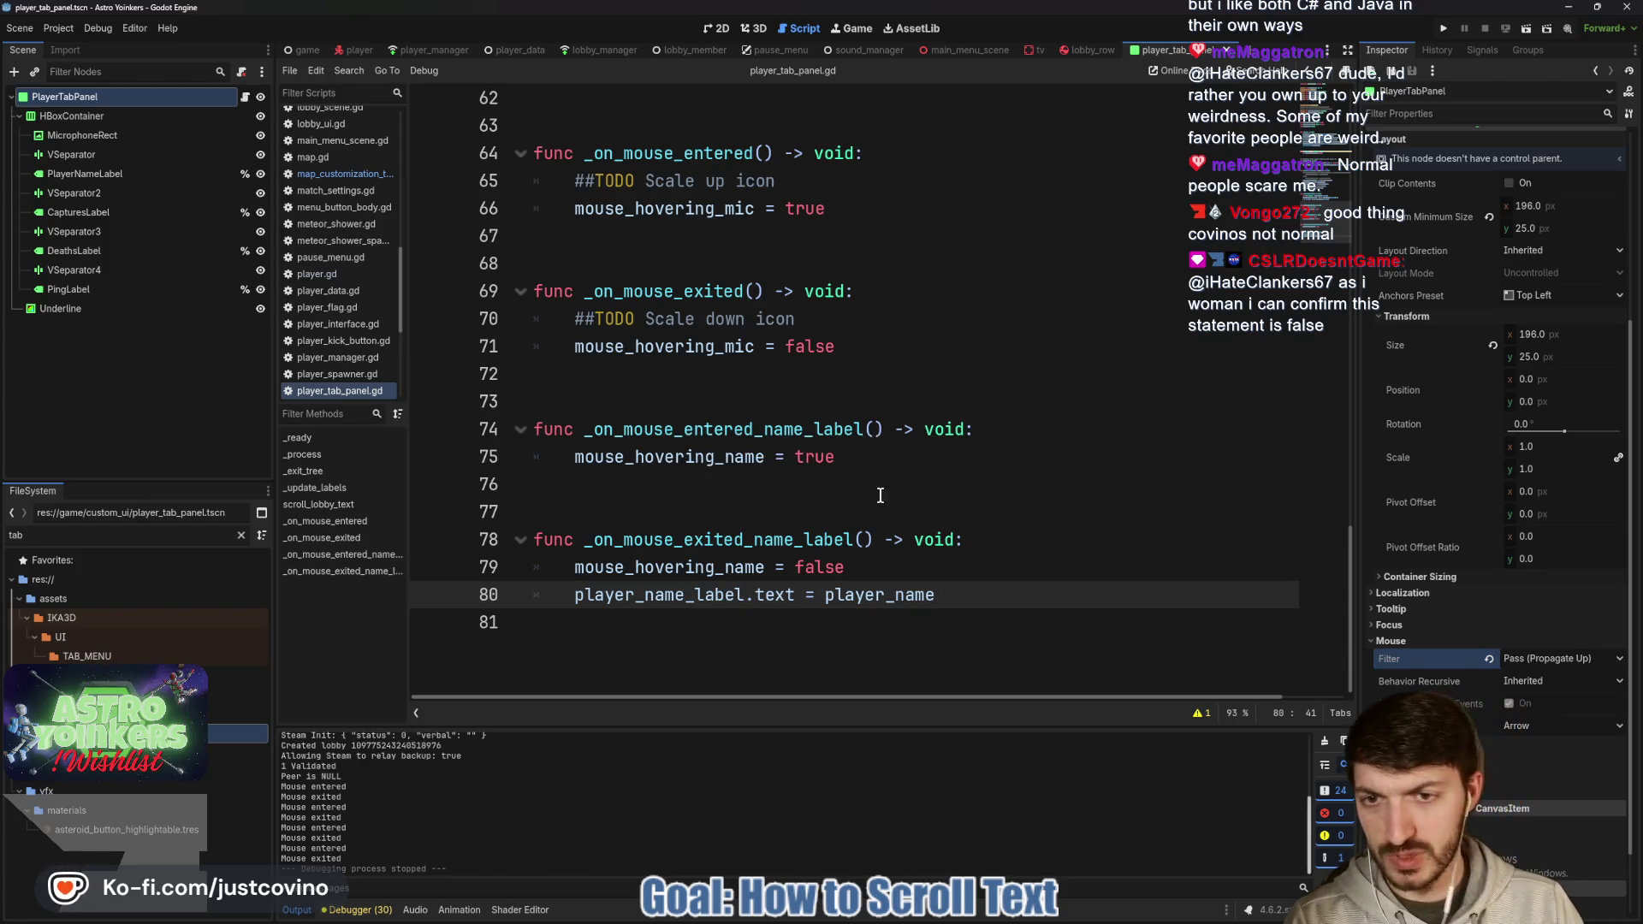
pyautogui.moveTo(930, 920)
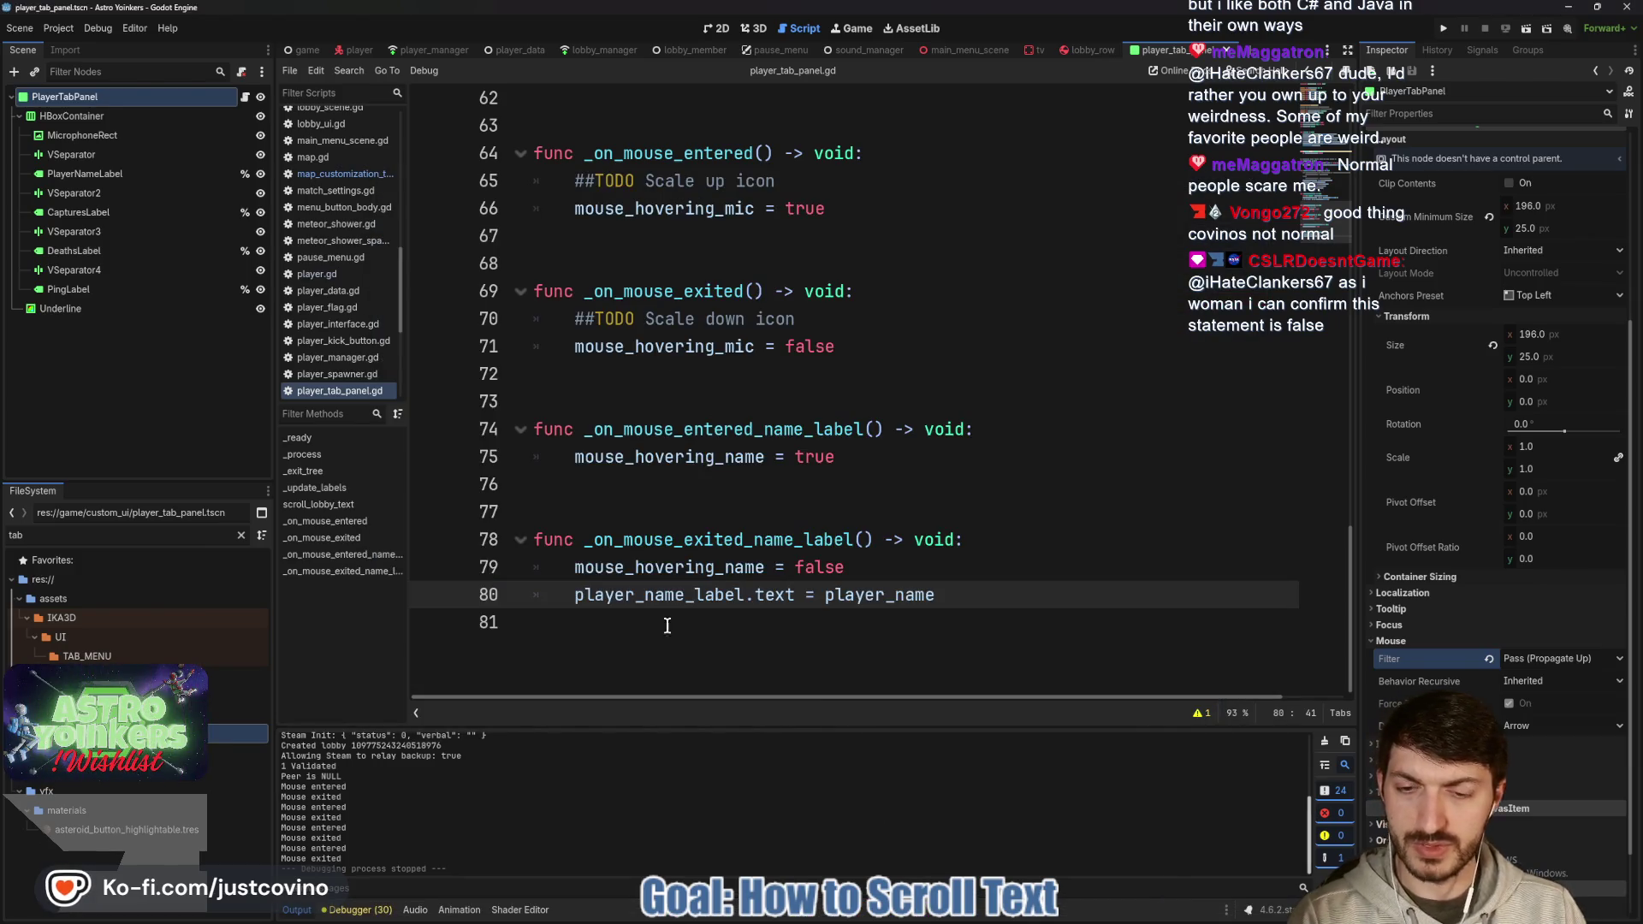
pyautogui.click(912, 918)
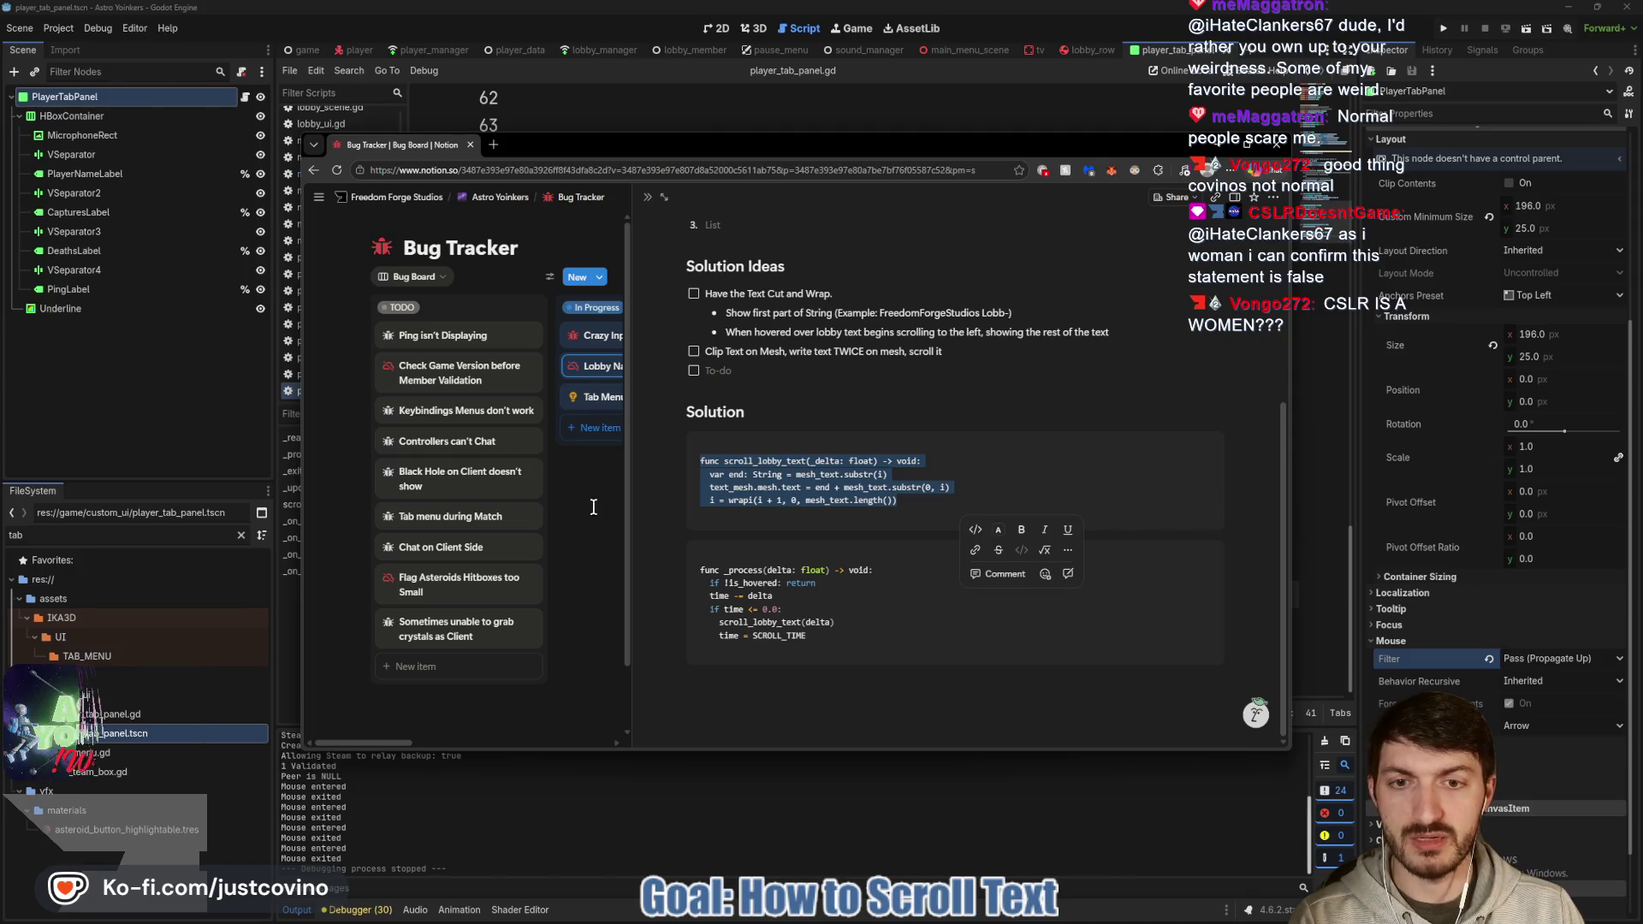
# Select the scroll_lobby_text function in Godot and paste it into Tab Menu Names' Solution code block.
pyautogui.hotkey('alt', 'Tab')
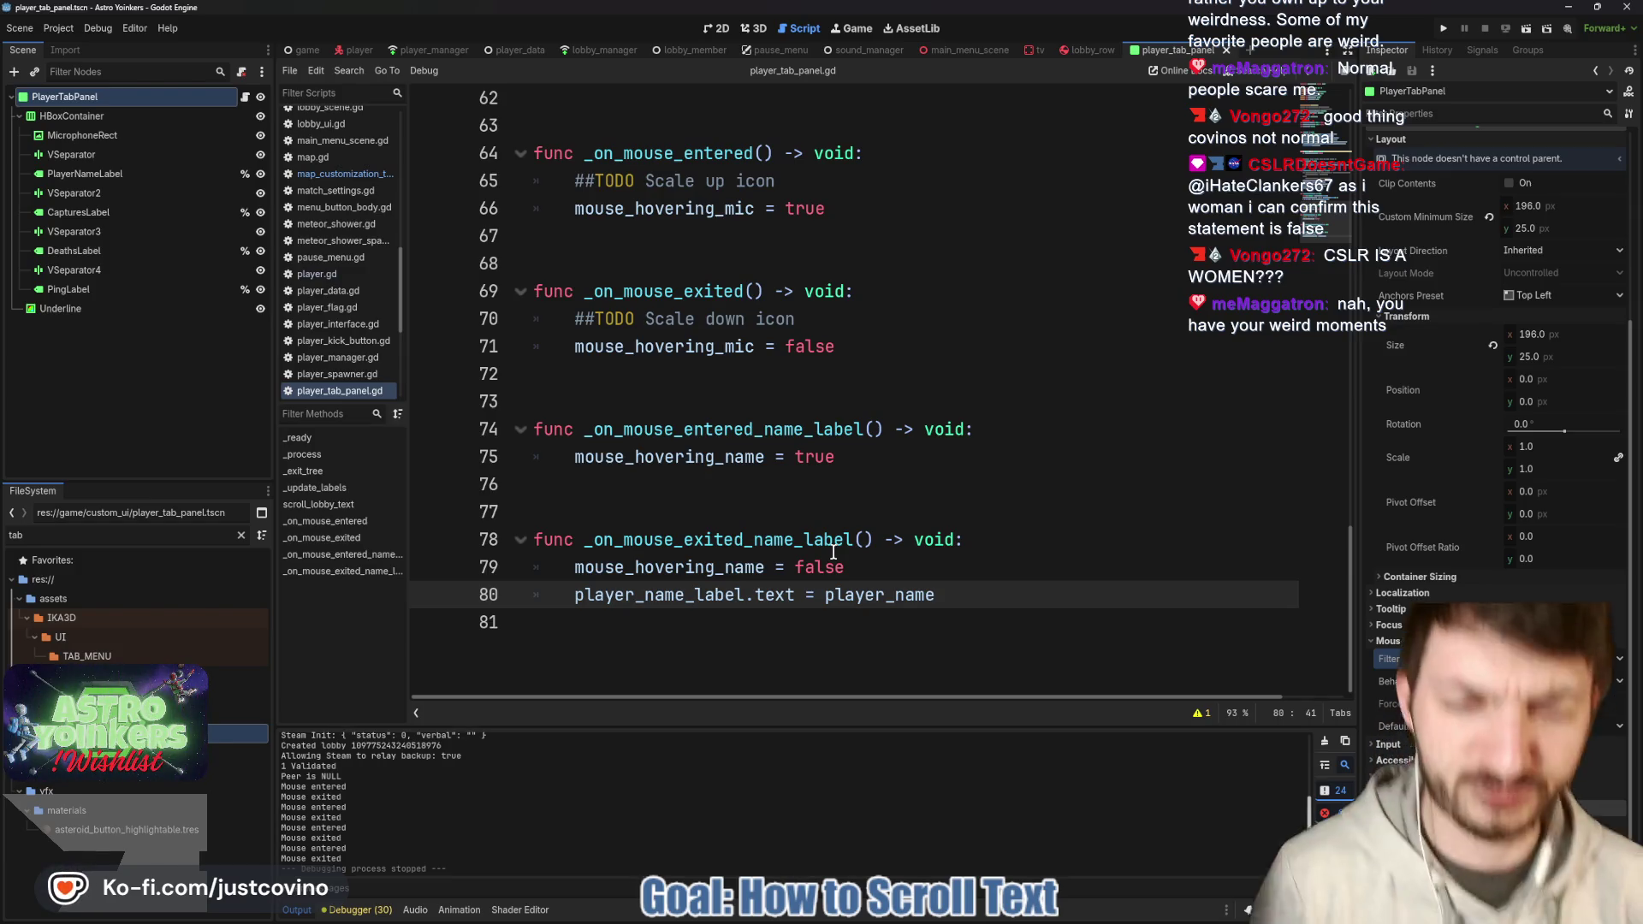
pyautogui.scroll(4, 822, 548)
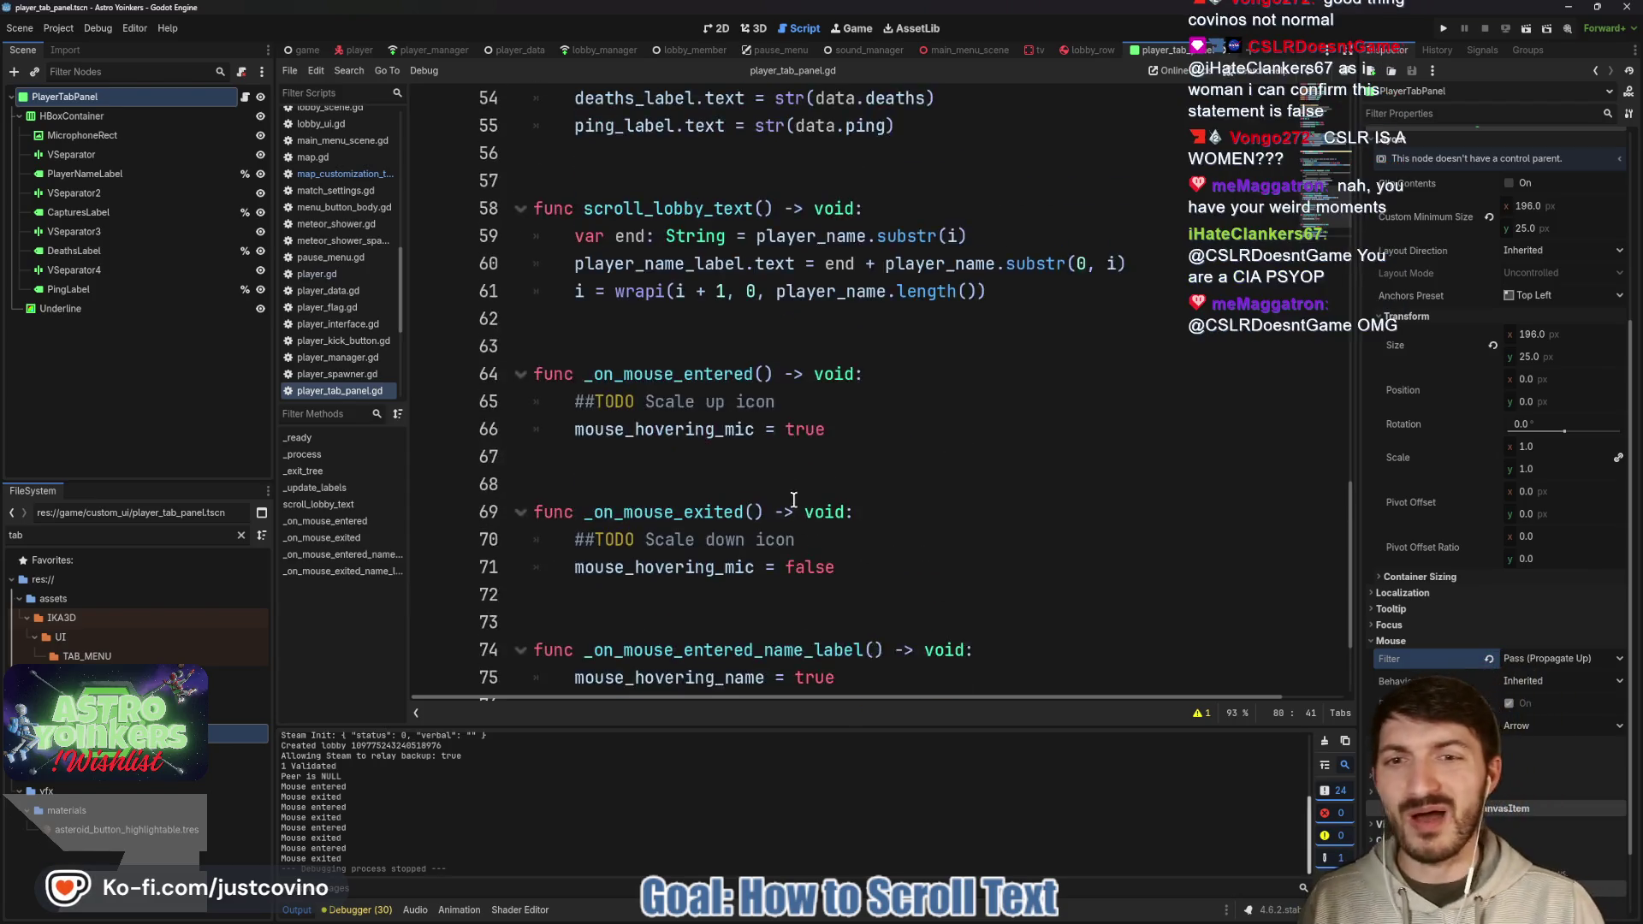
pyautogui.moveTo(1058, 377)
pyautogui.mouseDown()
pyautogui.moveTo(1010, 346)
pyautogui.moveTo(534, 291)
pyautogui.mouseUp()
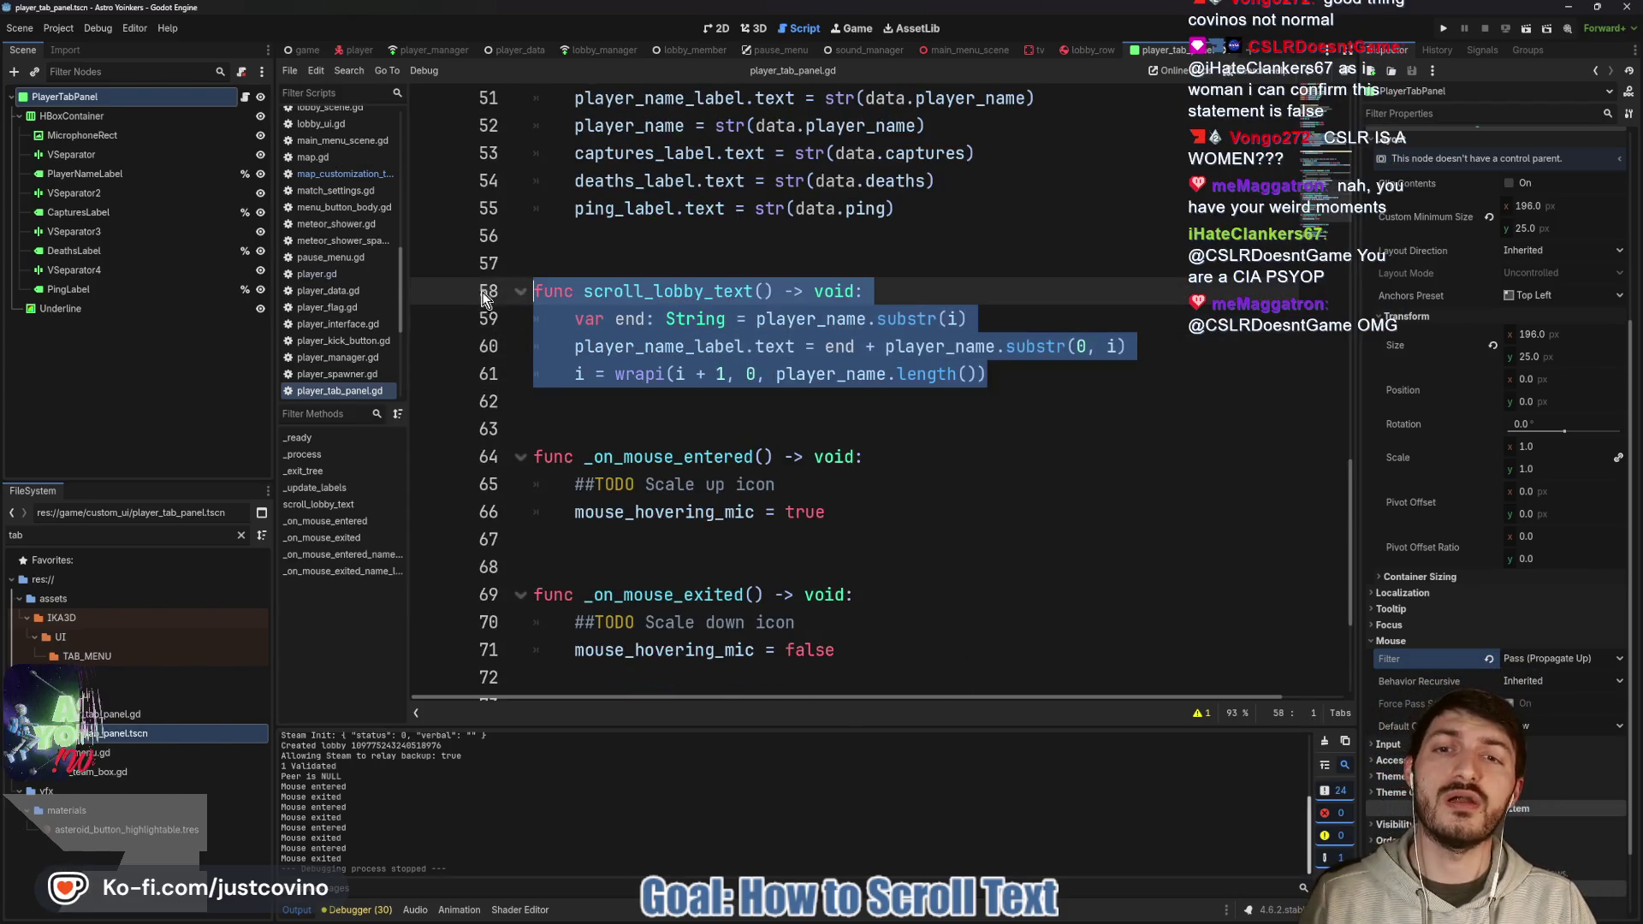
pyautogui.moveTo(975, 920)
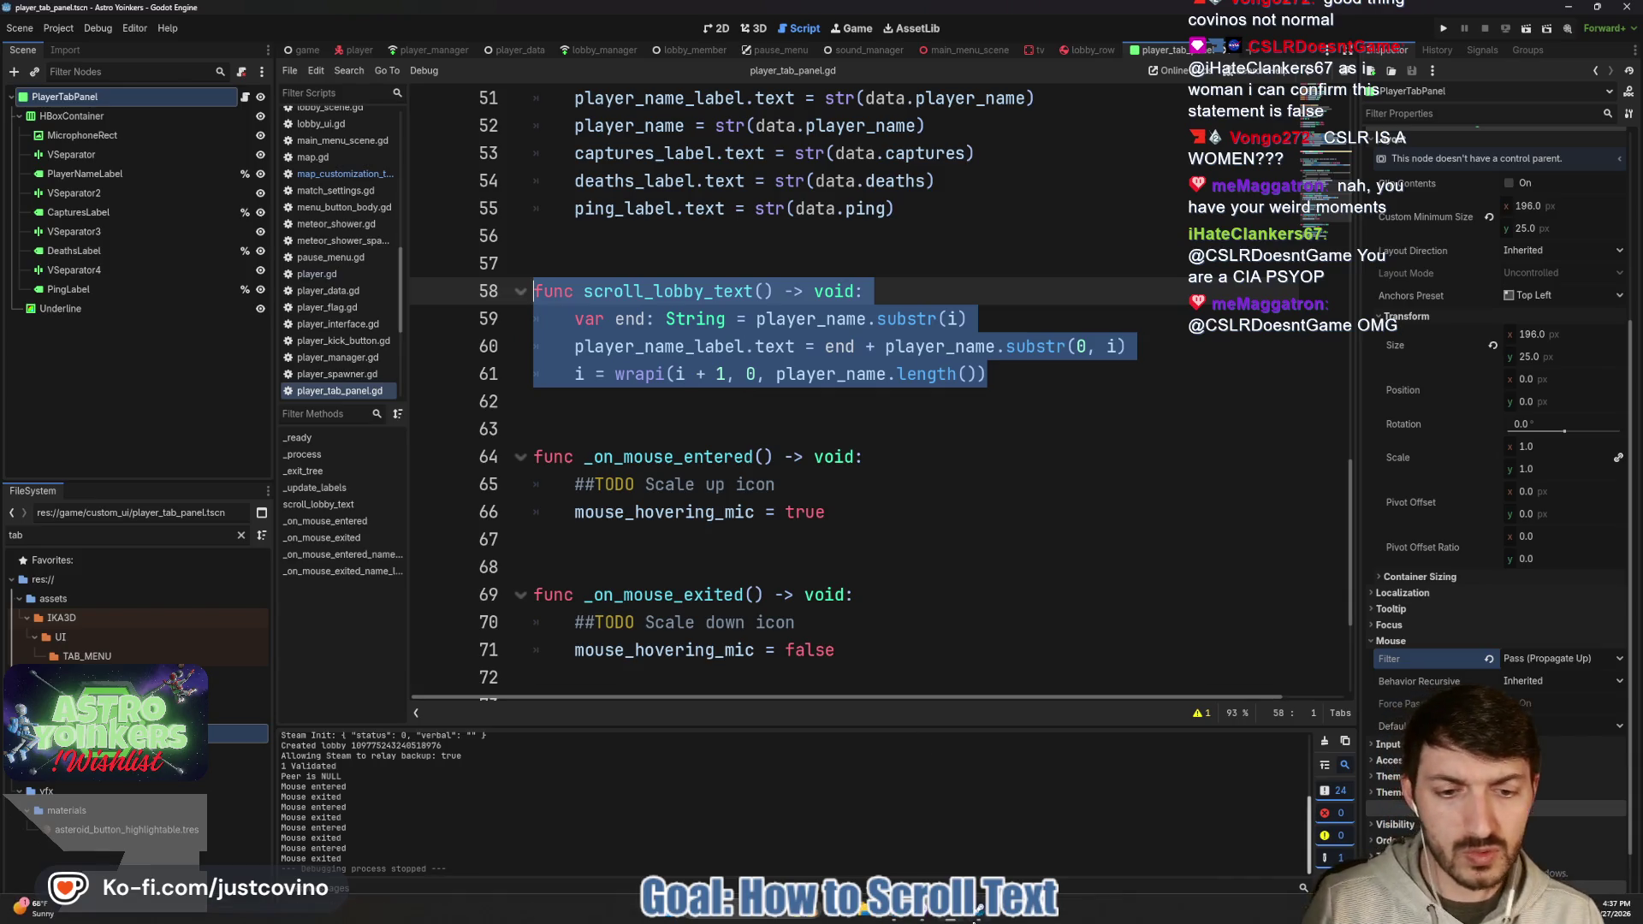
pyautogui.click(893, 917)
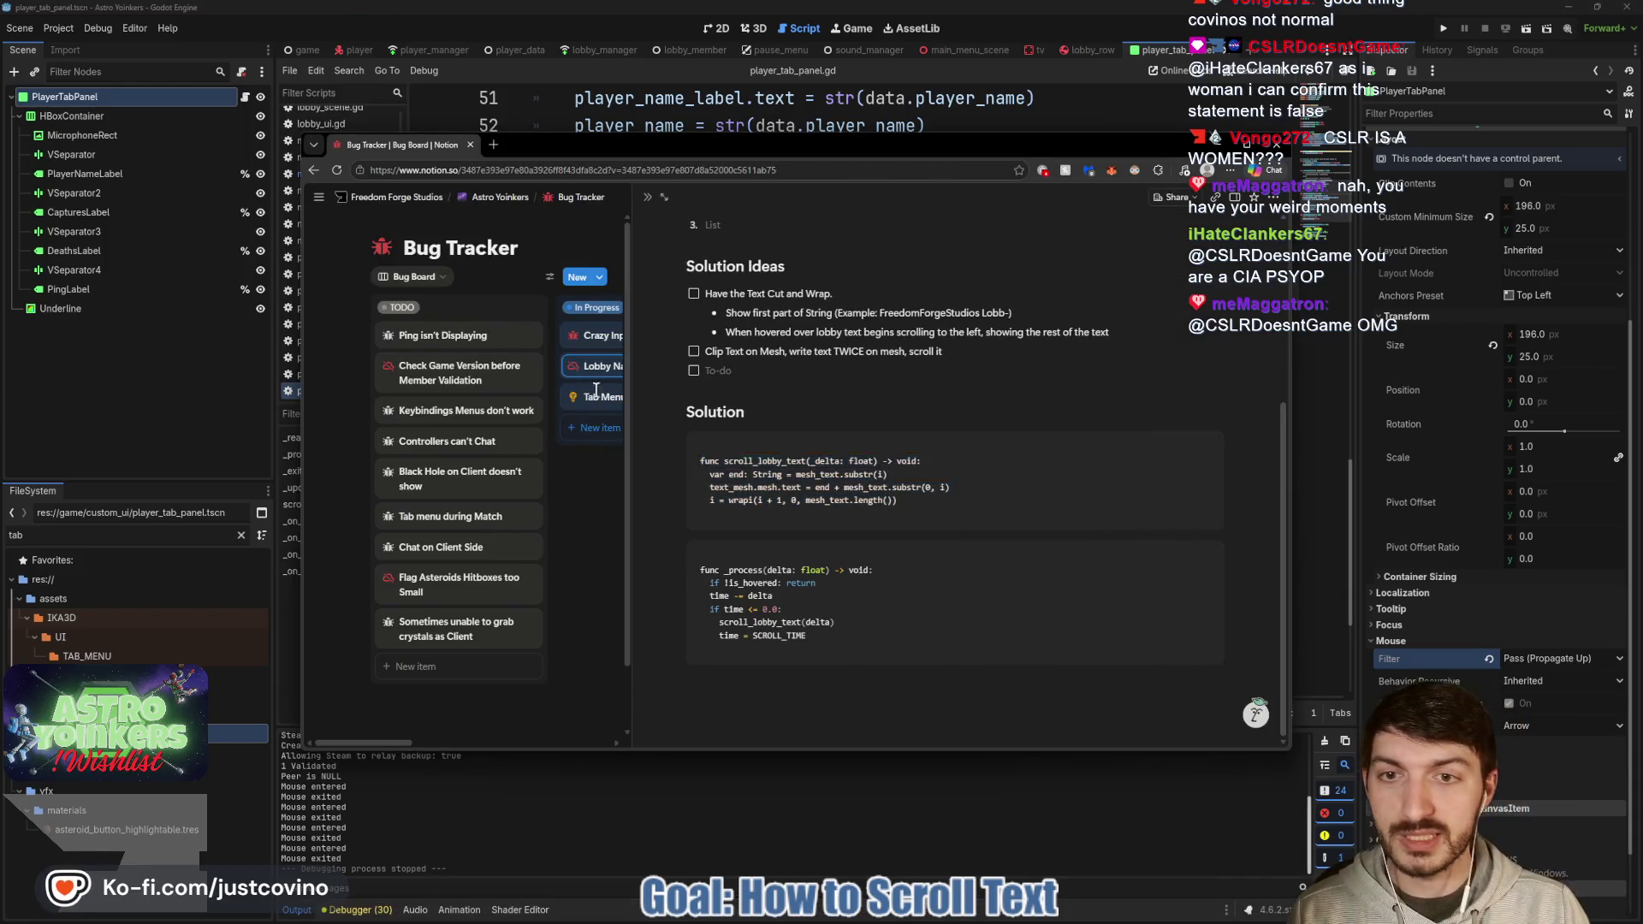
pyautogui.click(623, 394)
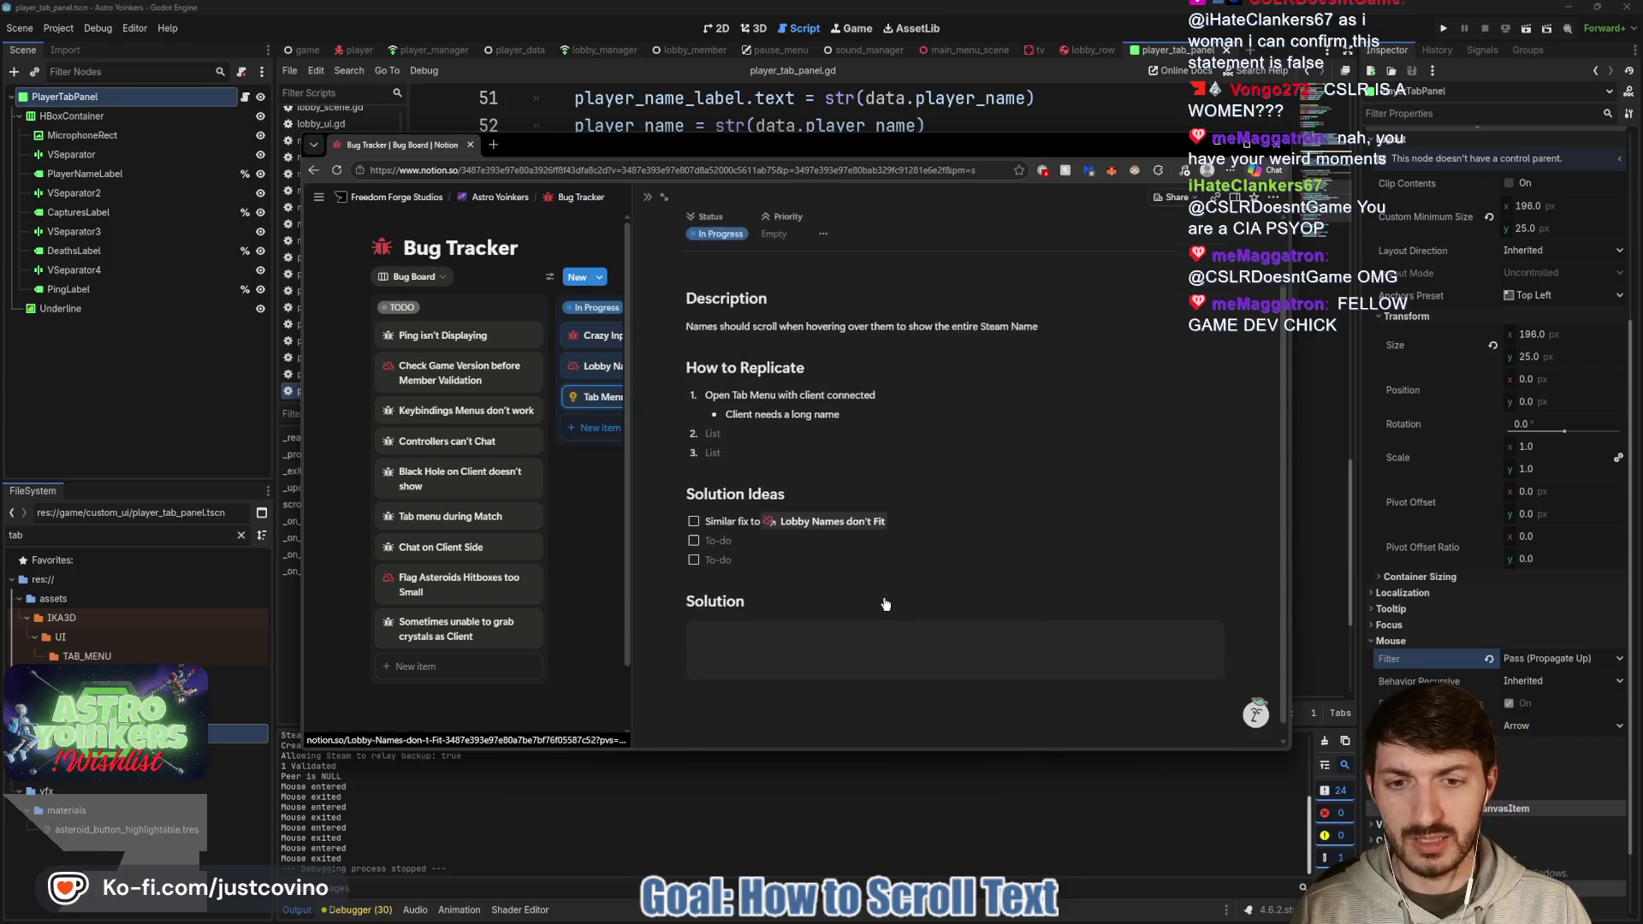
pyautogui.click(769, 638)
pyautogui.write('func scroll_lobby_text() -> void: \tvar end: String = player_name.substr(i) \tplayer_name_label.text = end + player_name.substr(0, i) \ti = wrapi(i + 1, 0, player_name.length())')
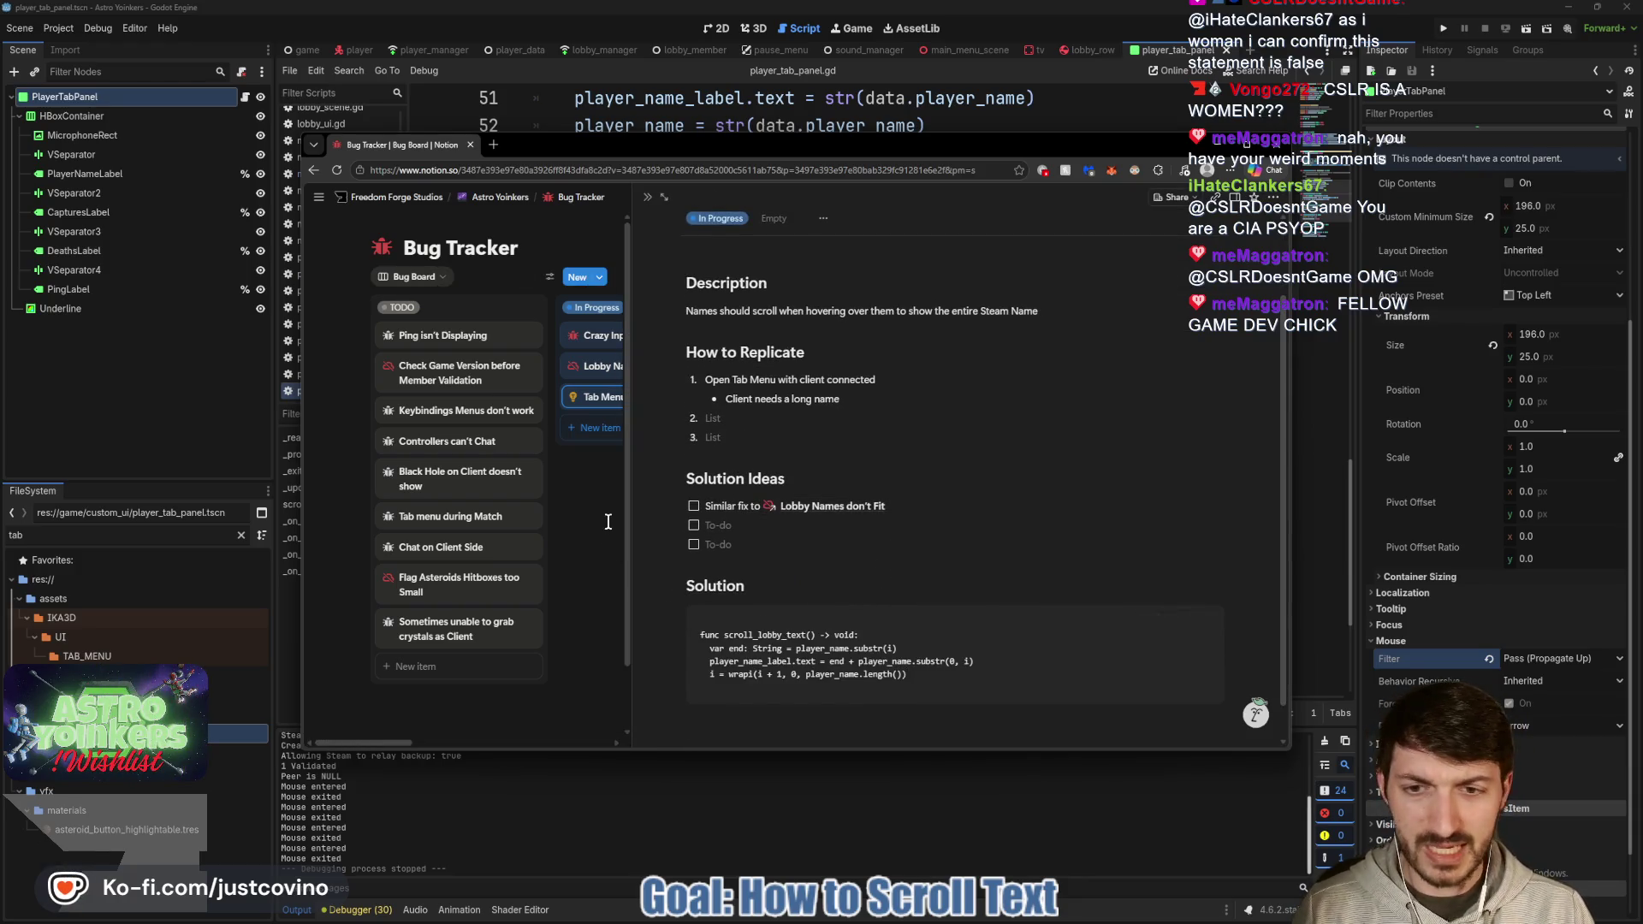
# Move the Tab Menu Names and Lobby Names don't Fit cards to Needs Testing.
pyautogui.click(607, 521)
pyautogui.moveTo(609, 399)
pyautogui.mouseDown()
pyautogui.moveTo(813, 454)
pyautogui.moveTo(813, 530)
pyautogui.mouseUp()
pyautogui.moveTo(633, 366); pyautogui.dragTo(842, 547)
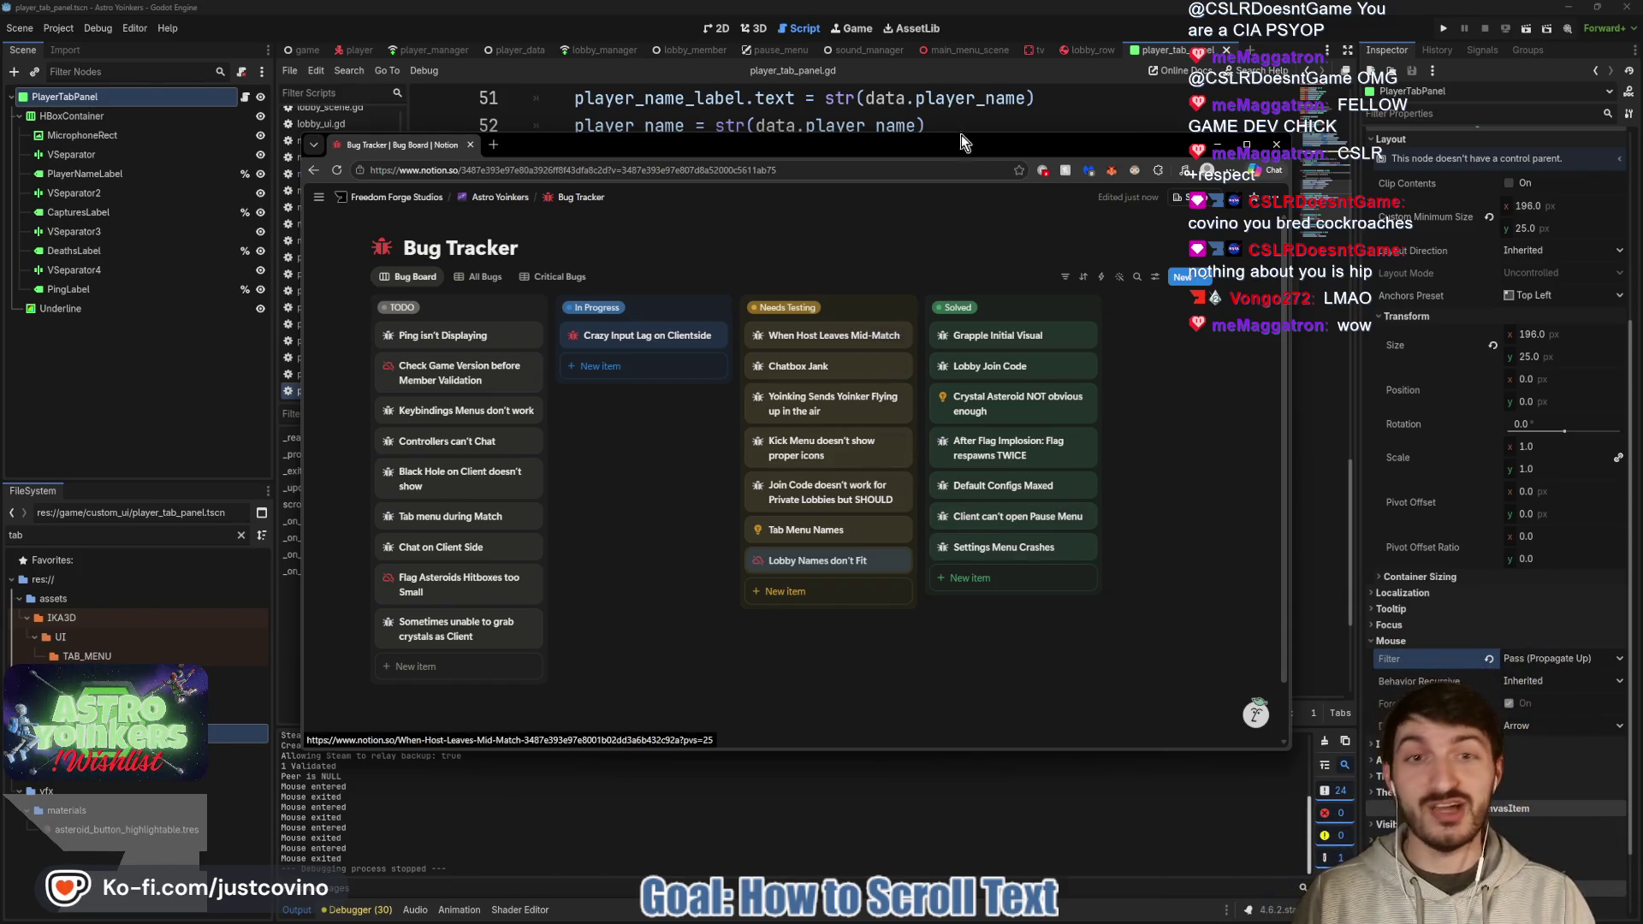
pyautogui.moveTo(962, 135); pyautogui.dragTo(952, 214)
pyautogui.click(976, 180)
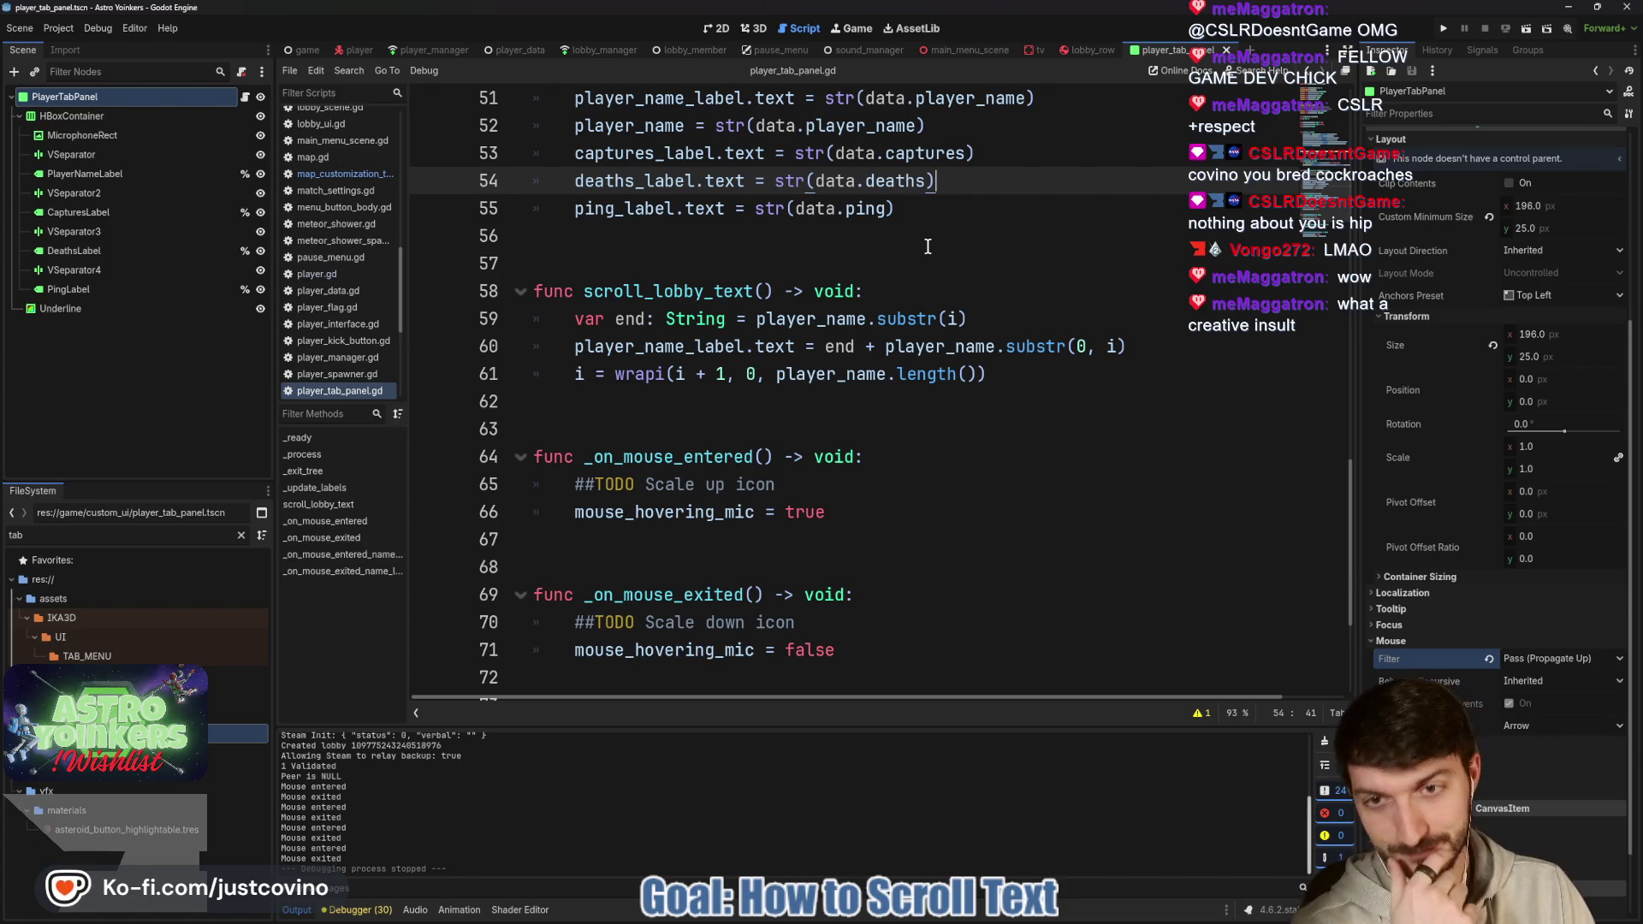
pyautogui.click(766, 418)
pyautogui.scroll(-2, 770, 453)
pyautogui.click(692, 374)
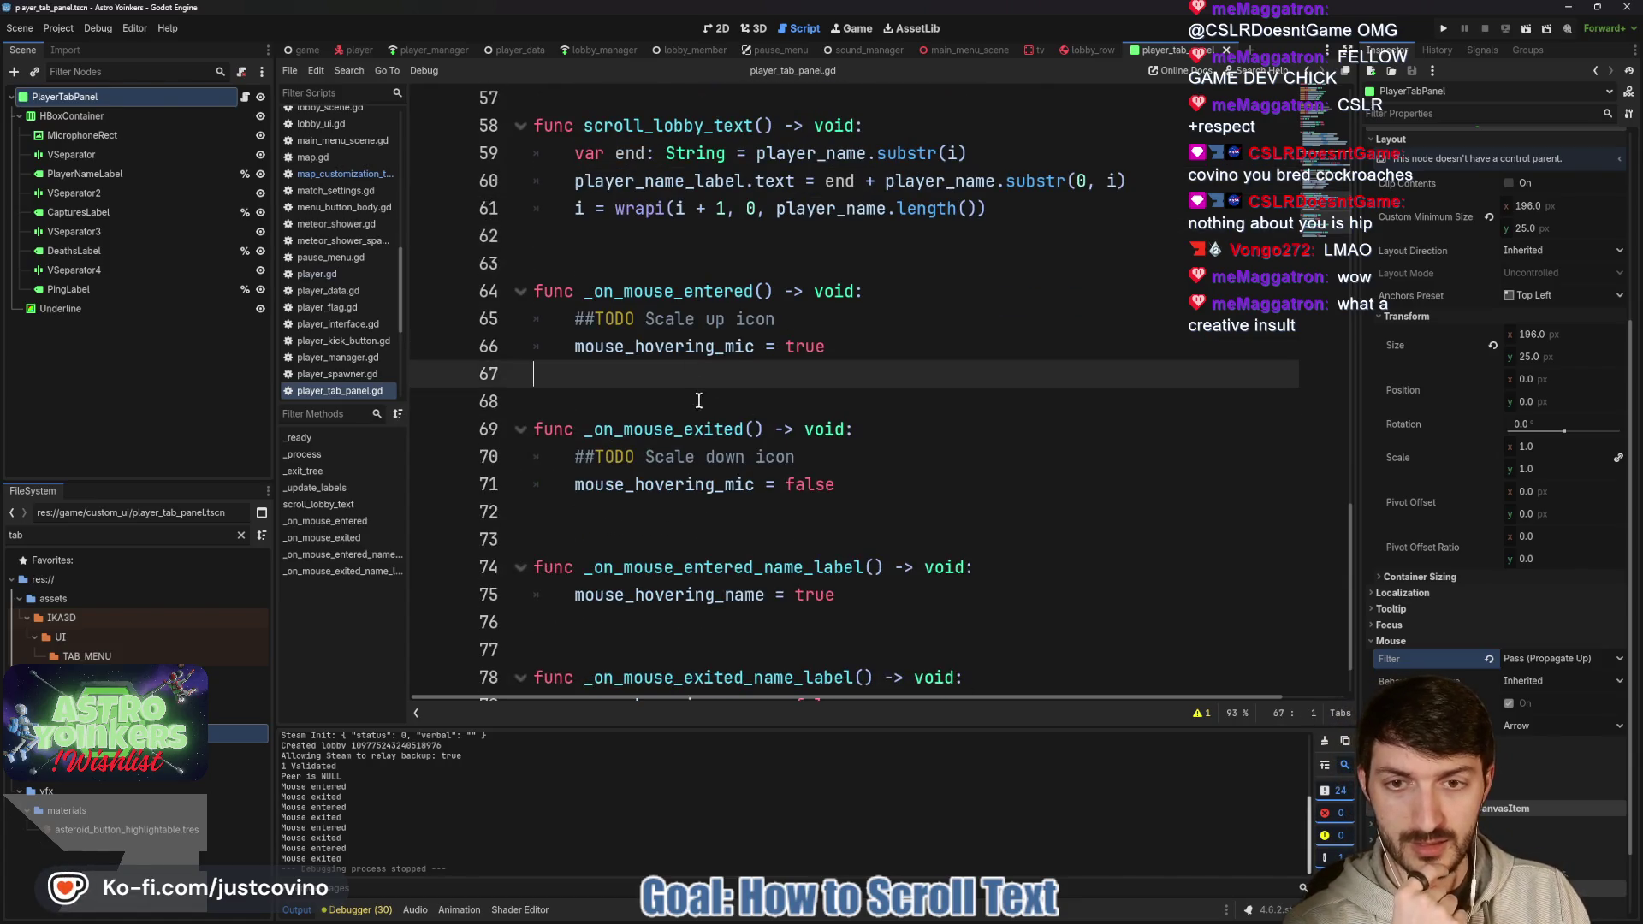
pyautogui.scroll(-1, 700, 411)
pyautogui.click(706, 437)
pyautogui.click(604, 572)
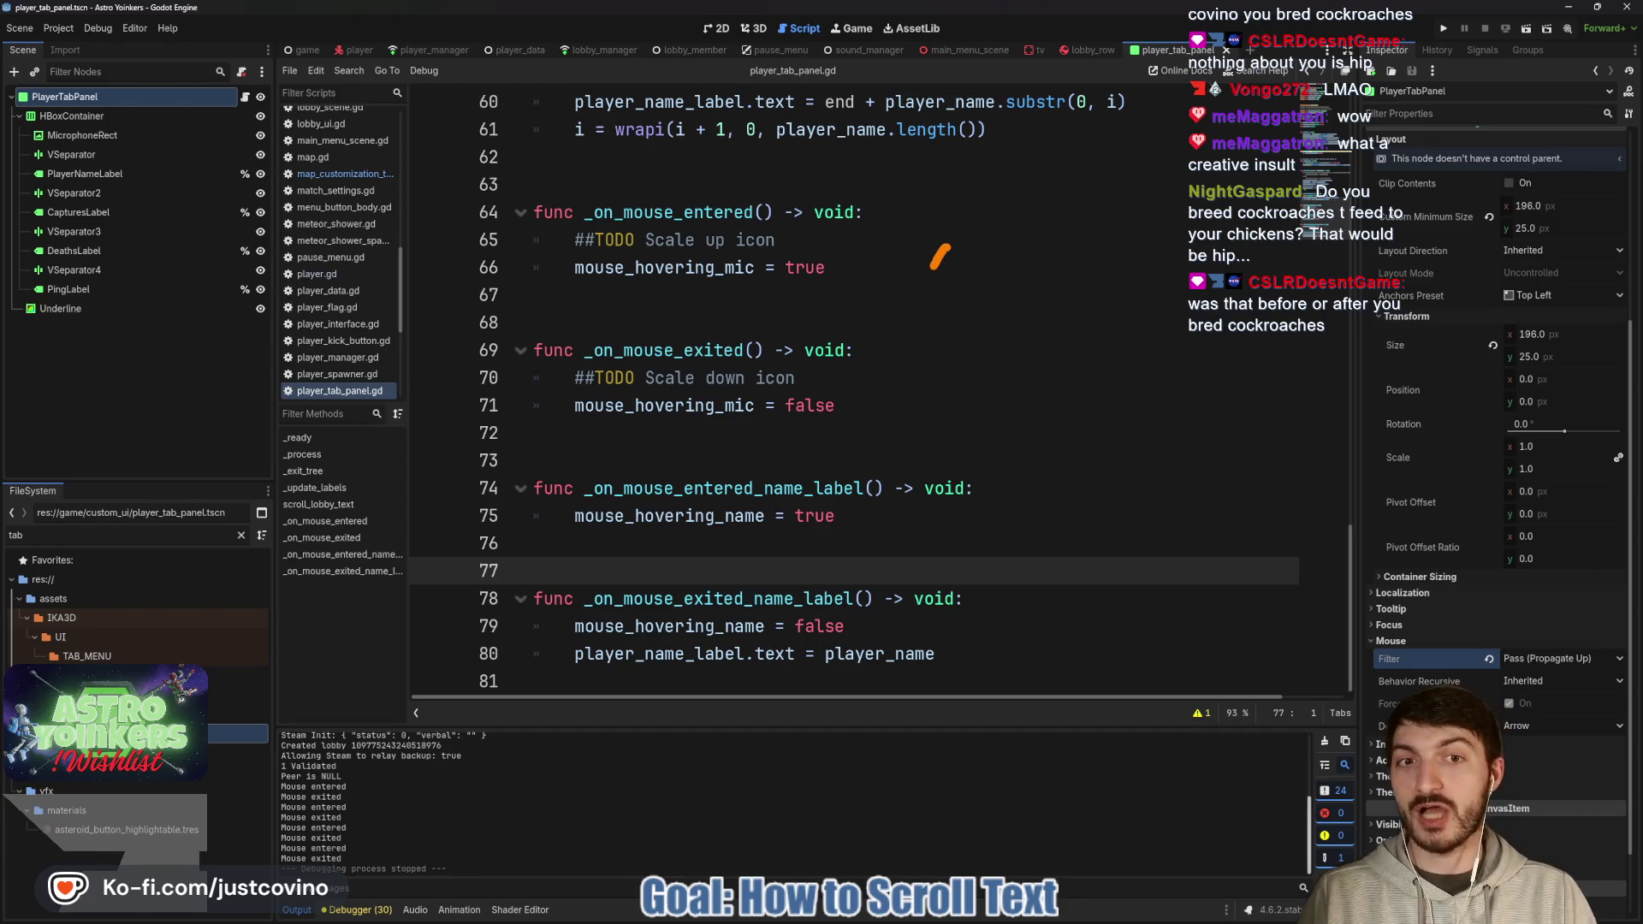
# Doodle over the script, put the caret at the end of line 70, then switch to Discord.
pyautogui.moveTo(984, 349)
pyautogui.mouseDown()
pyautogui.moveTo(941, 400)
pyautogui.moveTo(993, 534)
pyautogui.mouseUp()
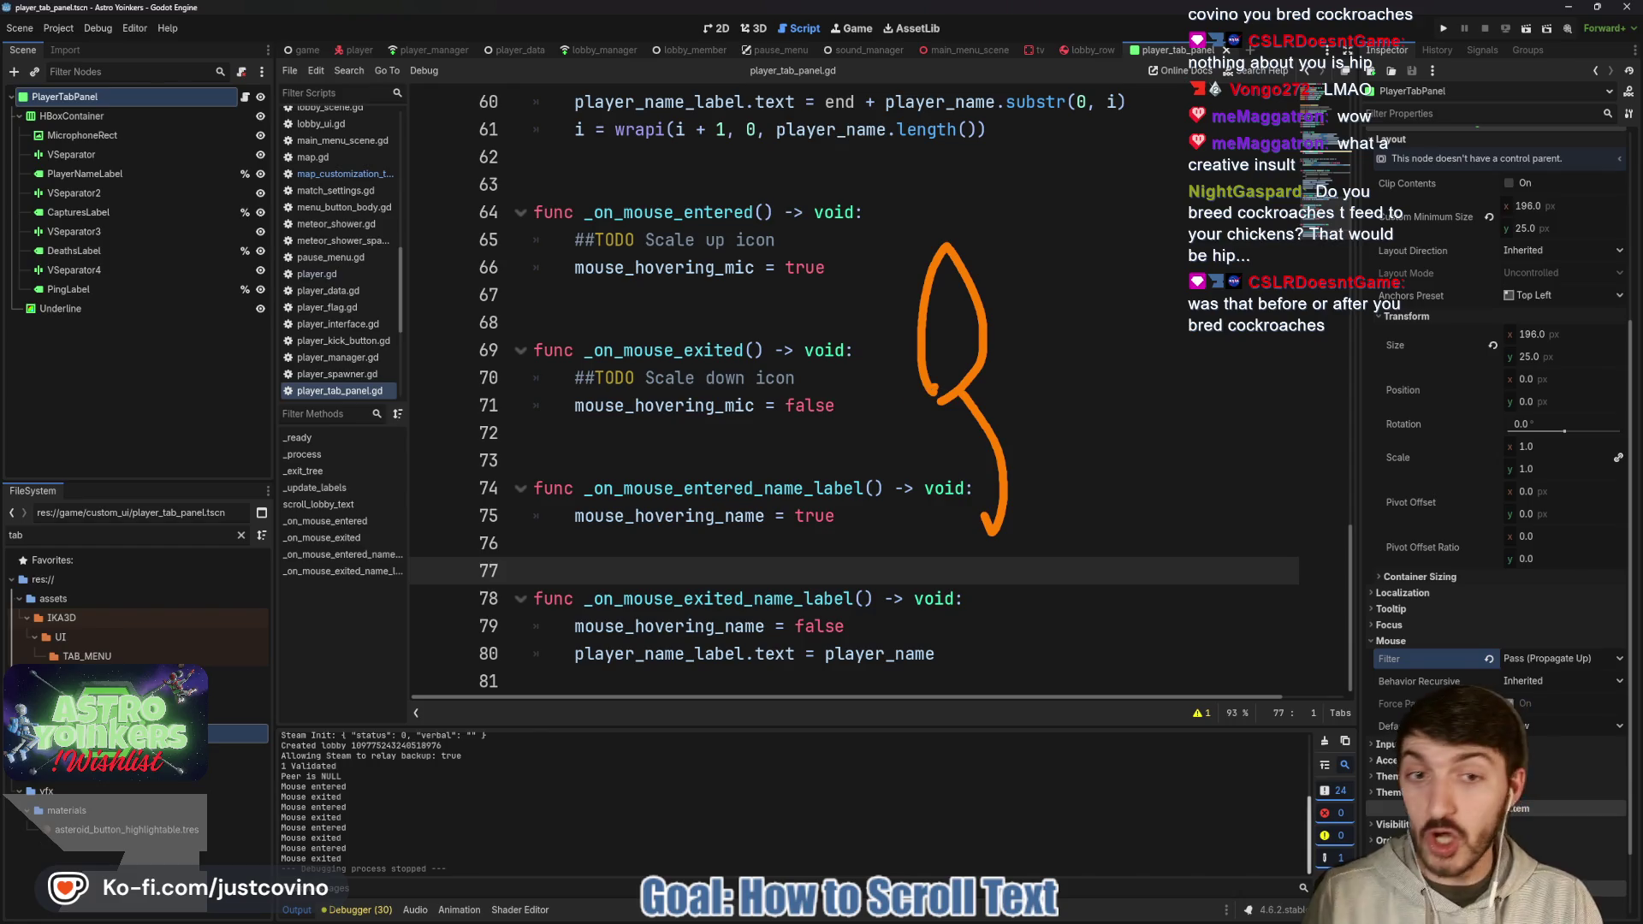
pyautogui.moveTo(936, 389); pyautogui.dragTo(890, 489)
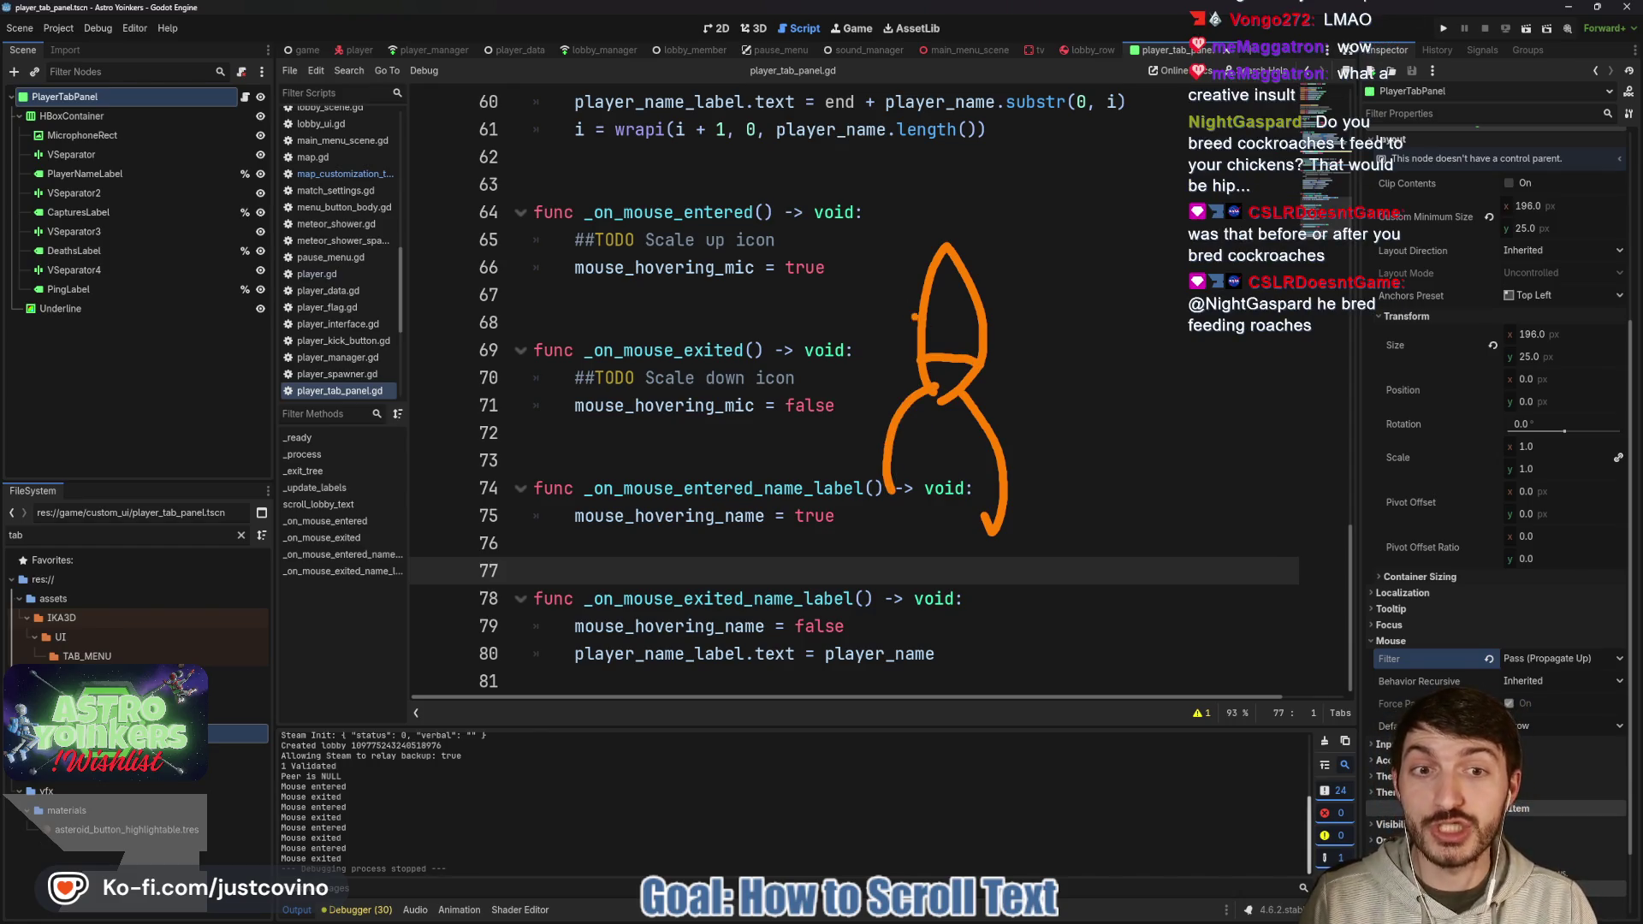
pyautogui.moveTo(920, 286)
pyautogui.mouseDown()
pyautogui.moveTo(843, 276)
pyautogui.moveTo(917, 309)
pyautogui.moveTo(826, 367)
pyautogui.mouseUp()
pyautogui.moveTo(962, 268); pyautogui.dragTo(1016, 251)
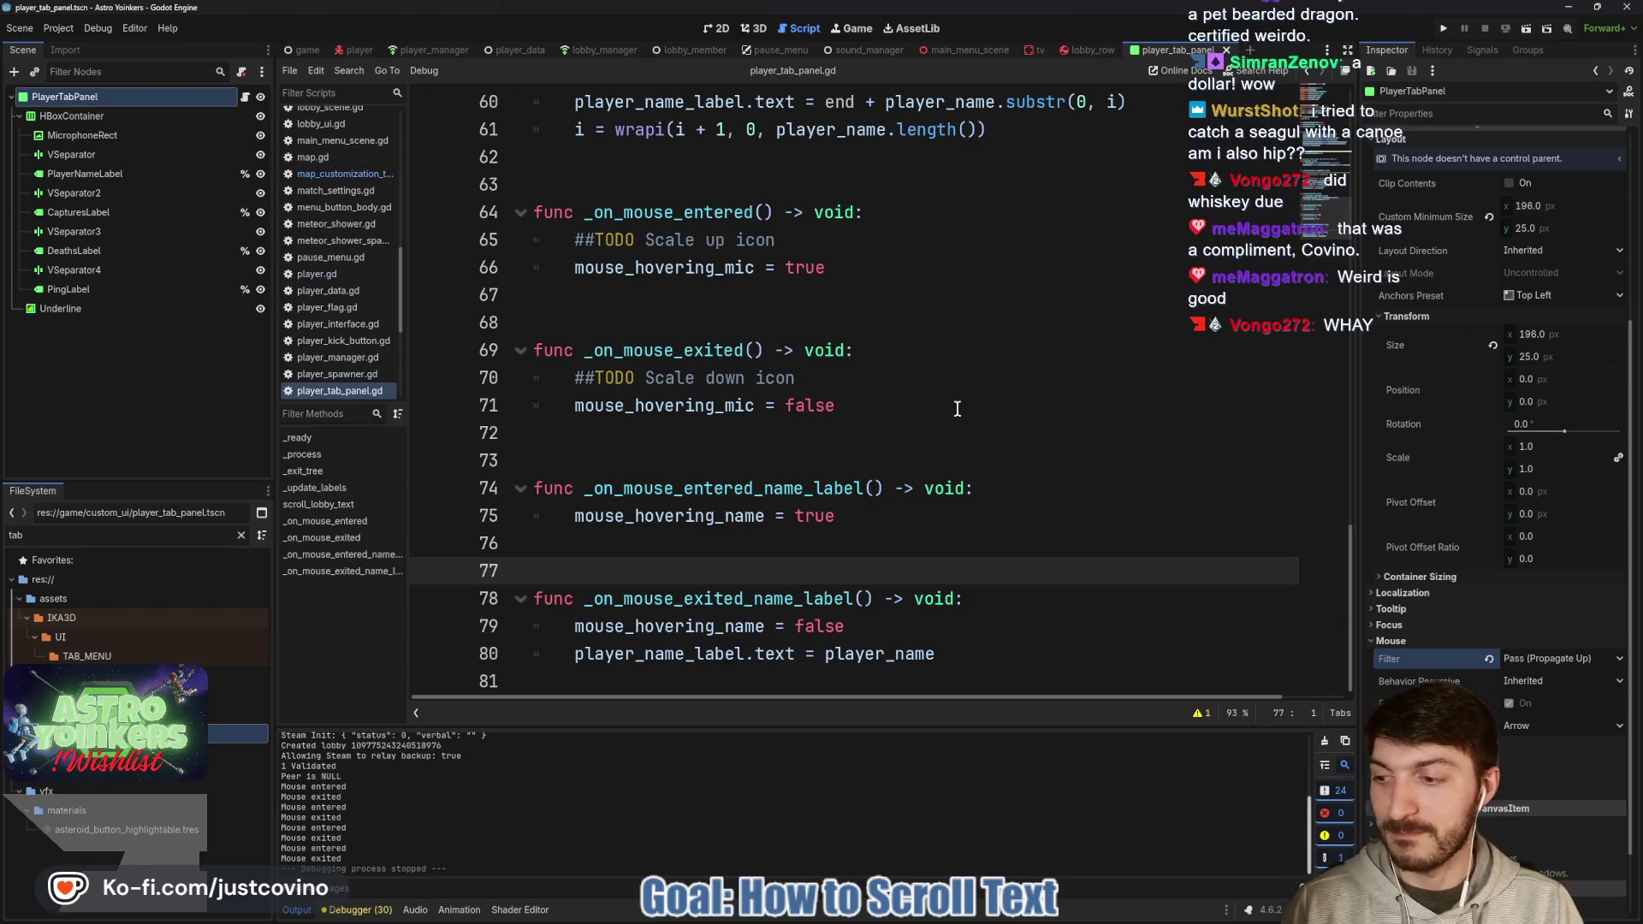
pyautogui.click(926, 364)
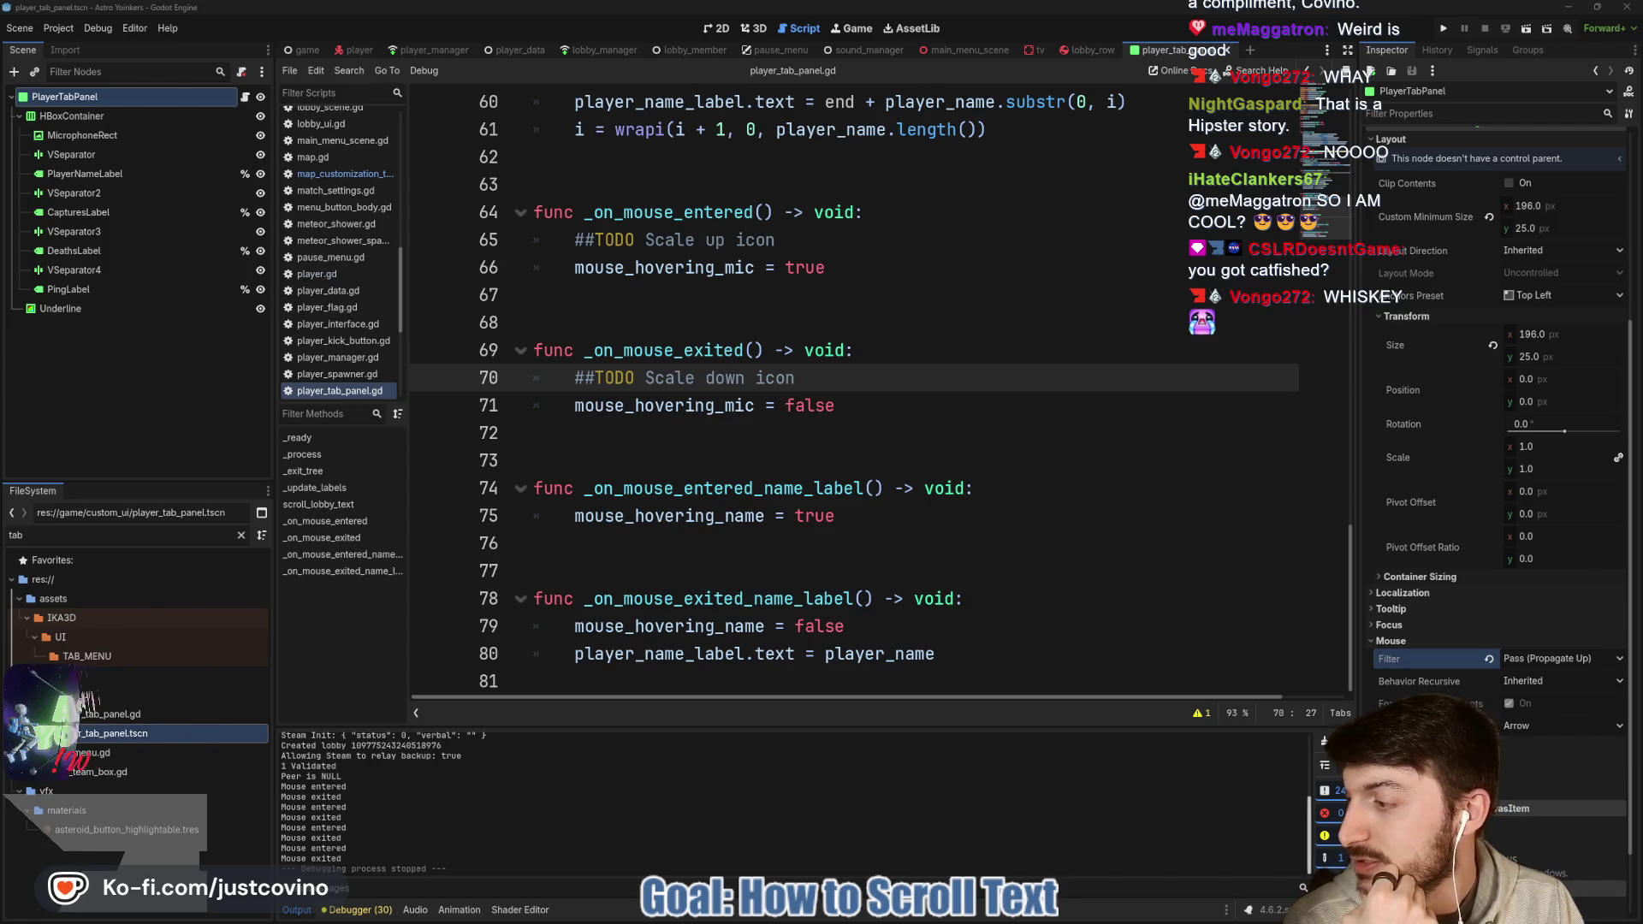
pyautogui.hotkey('alt', 'Tab')
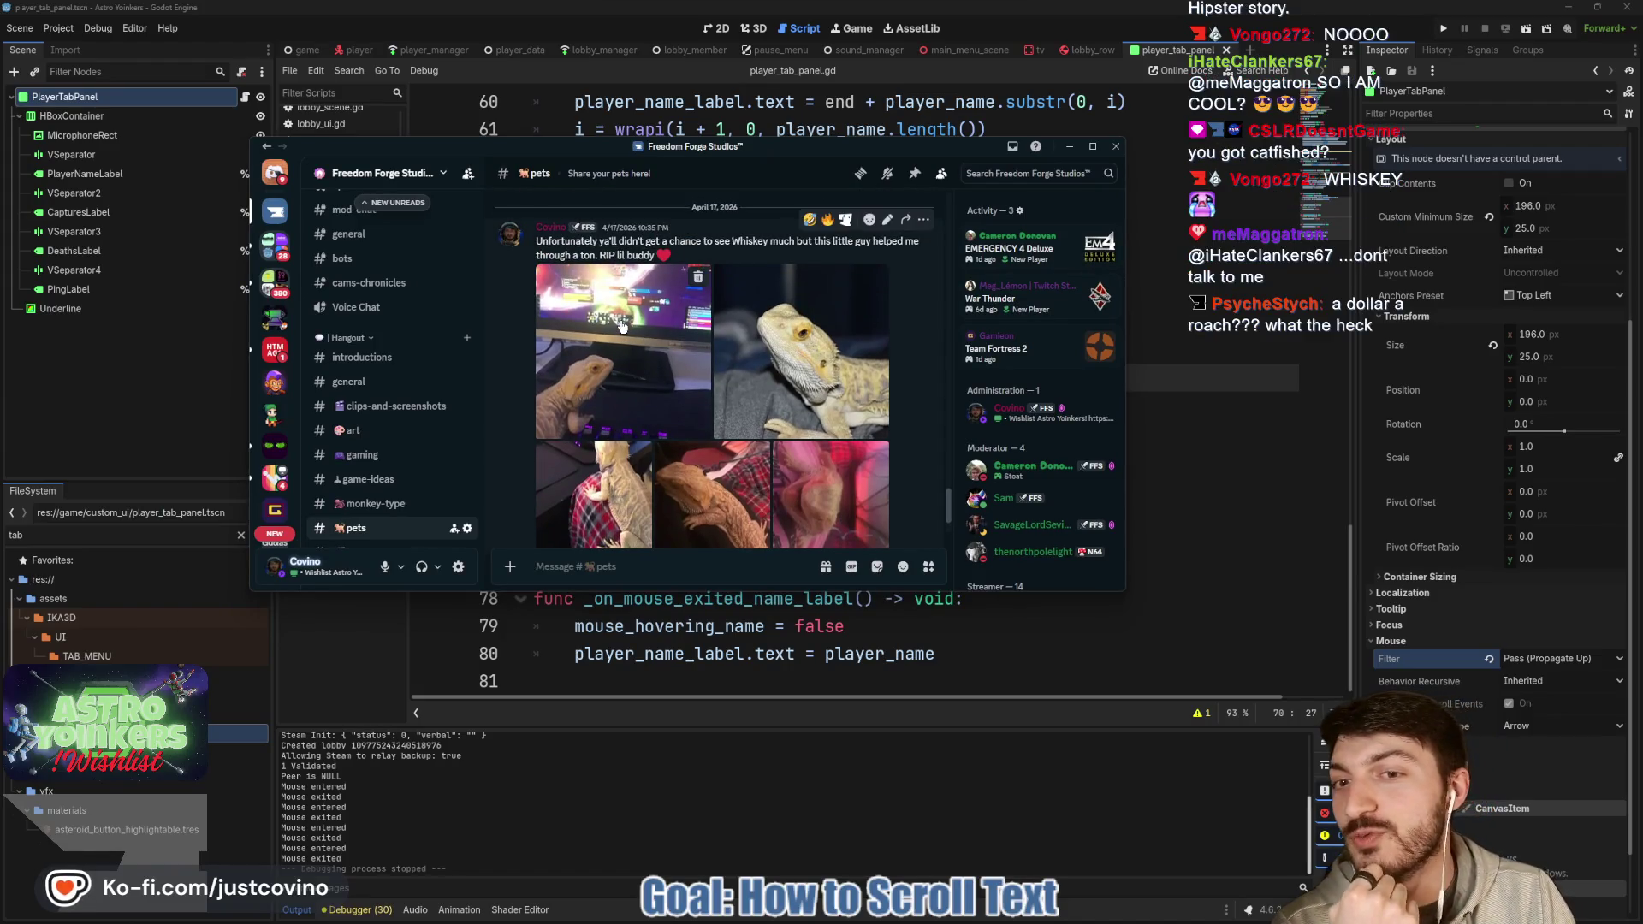
# Scroll through the #pets messages, then switch back to Godot's player_tab_panel.gd script.
pyautogui.scroll(-1, 798, 395)
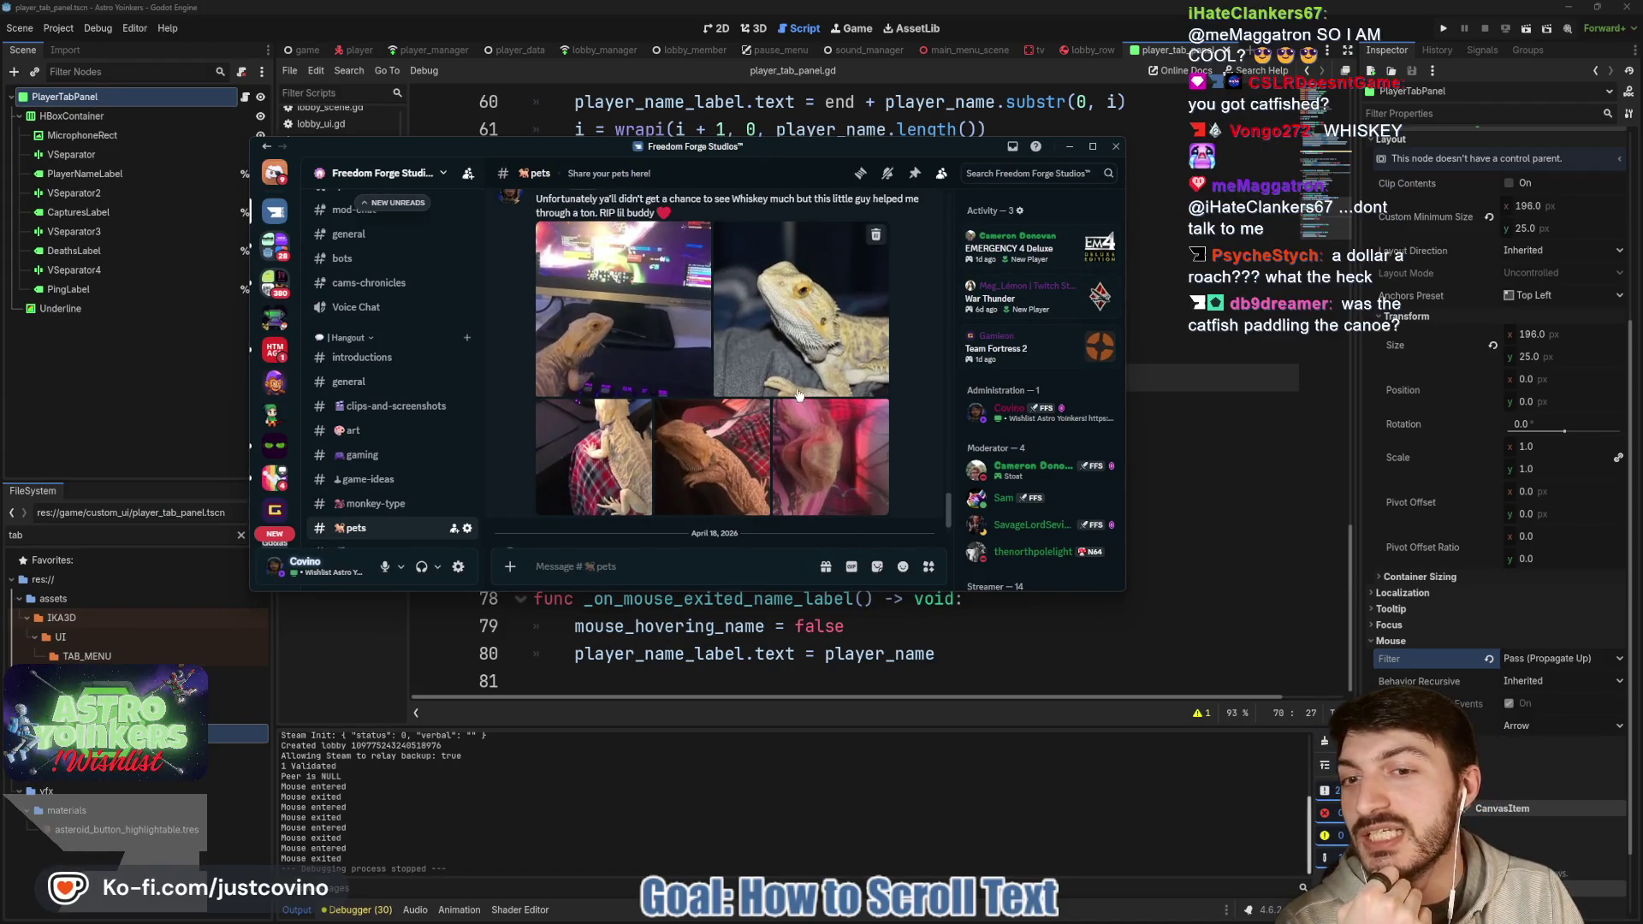
pyautogui.scroll(1, 798, 394)
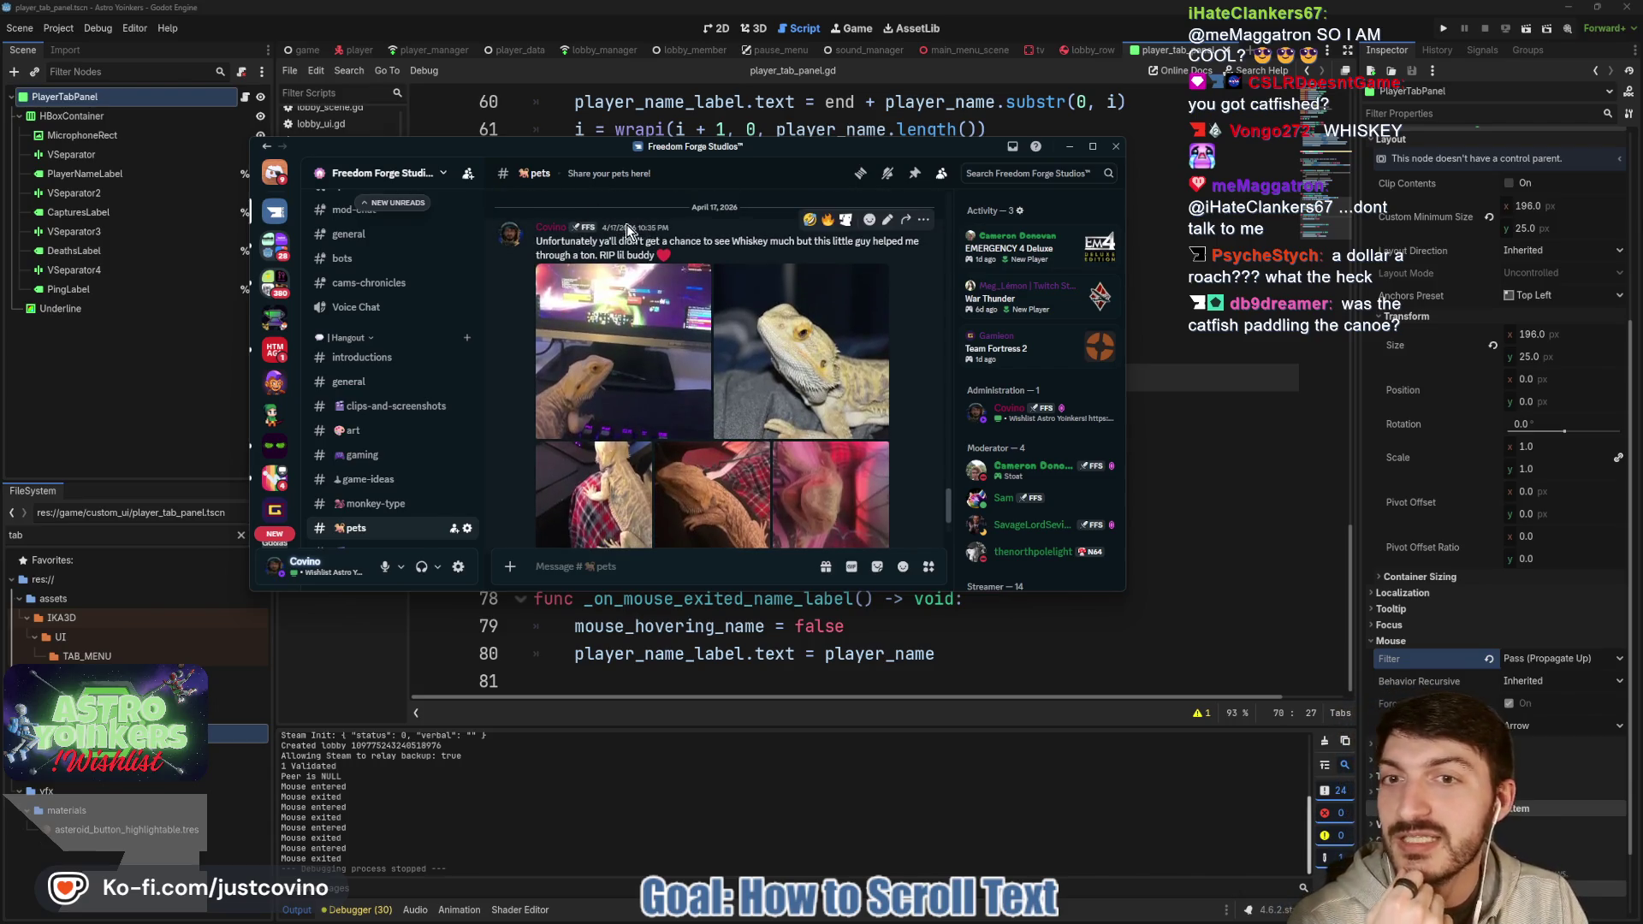
pyautogui.scroll(-2, 717, 334)
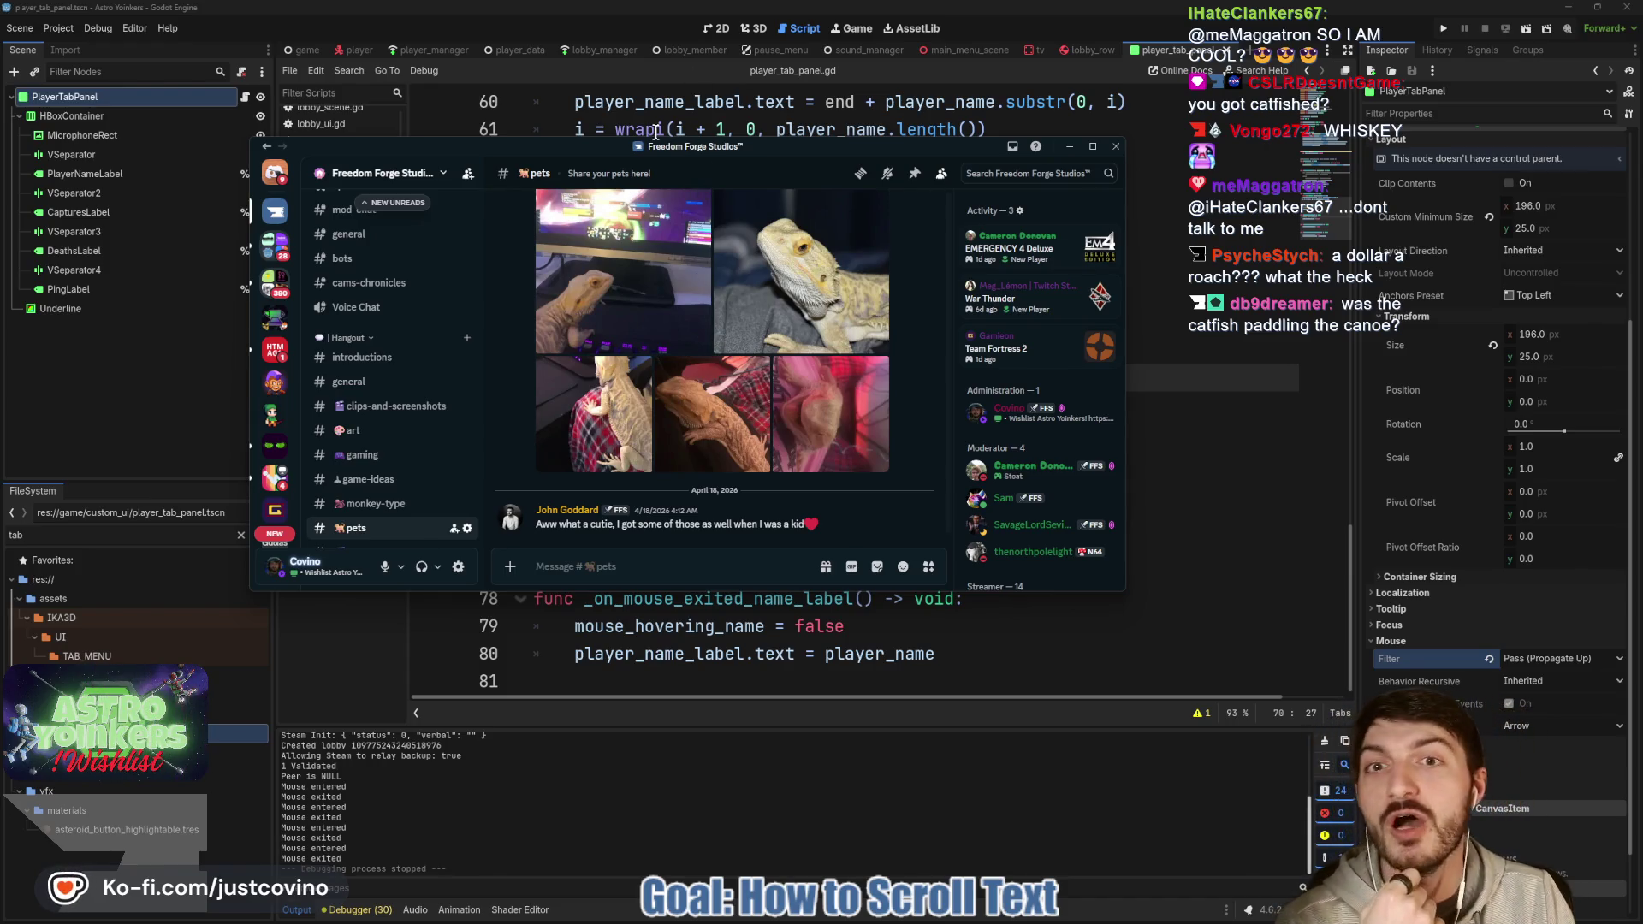
pyautogui.hotkey('alt', 'Tab')
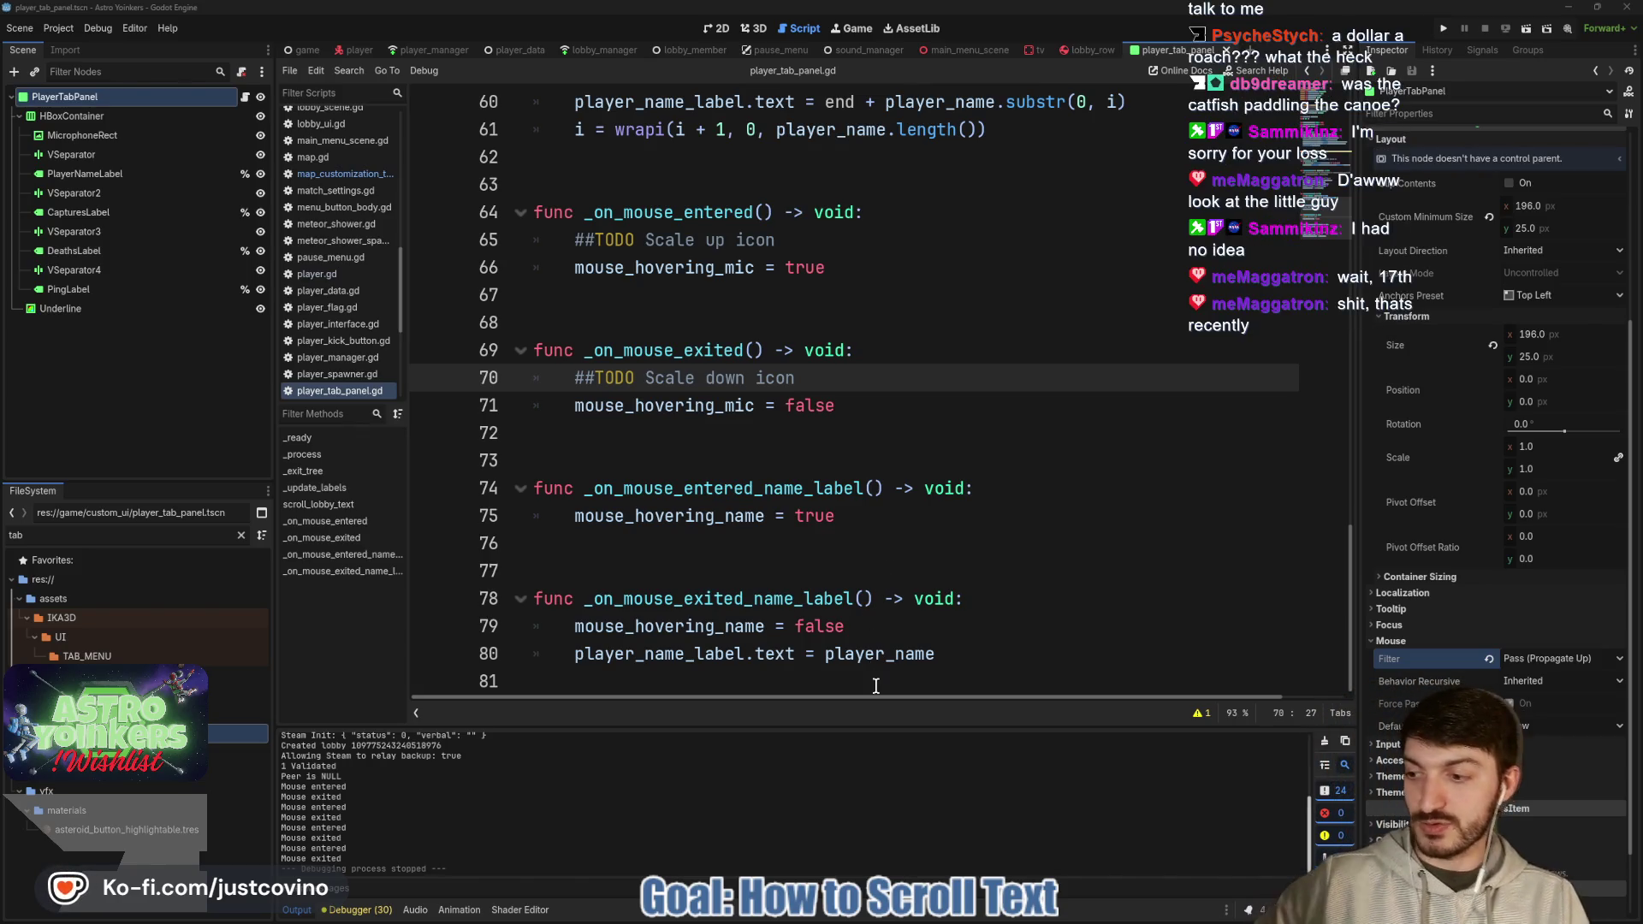
pyautogui.moveTo(904, 921)
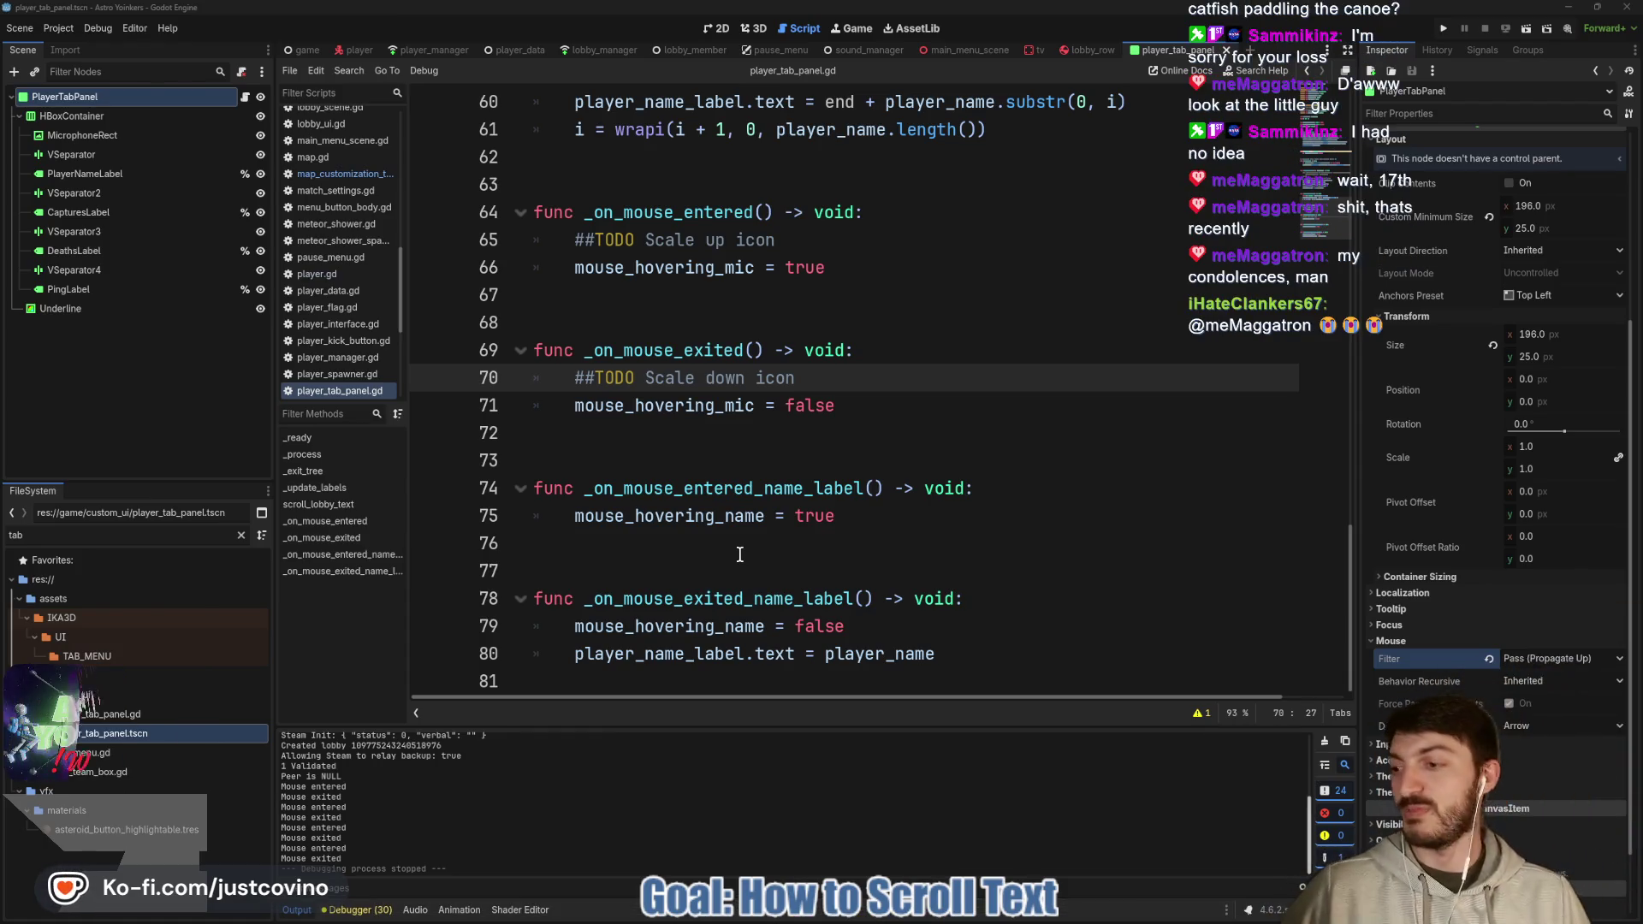
pyautogui.click(681, 456)
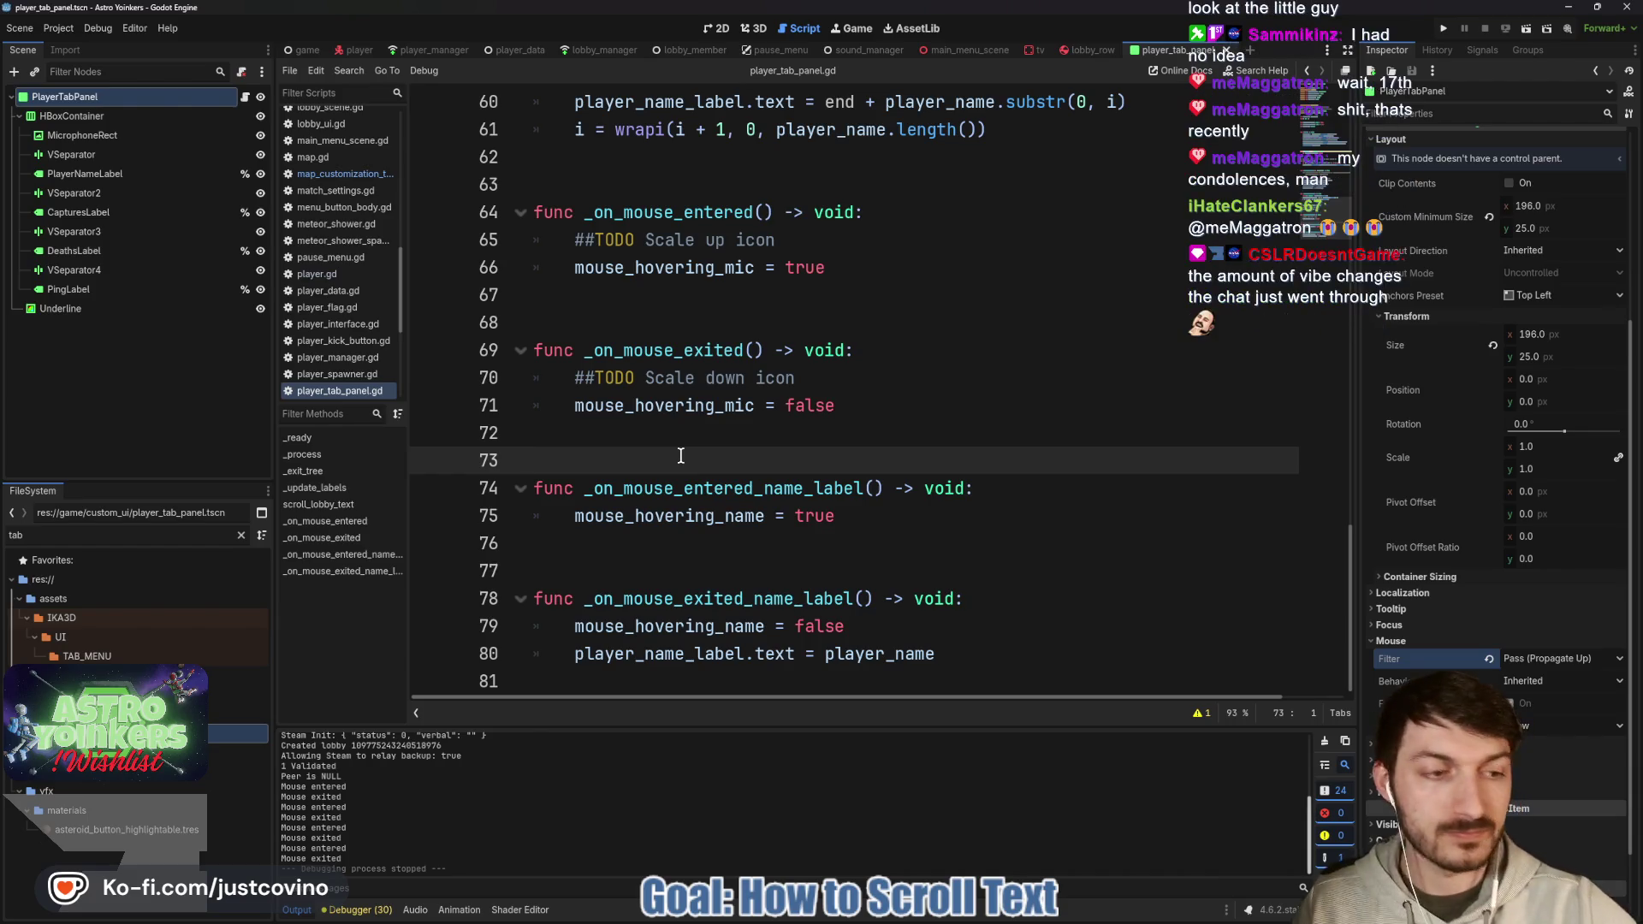
pyautogui.scroll(3, 680, 455)
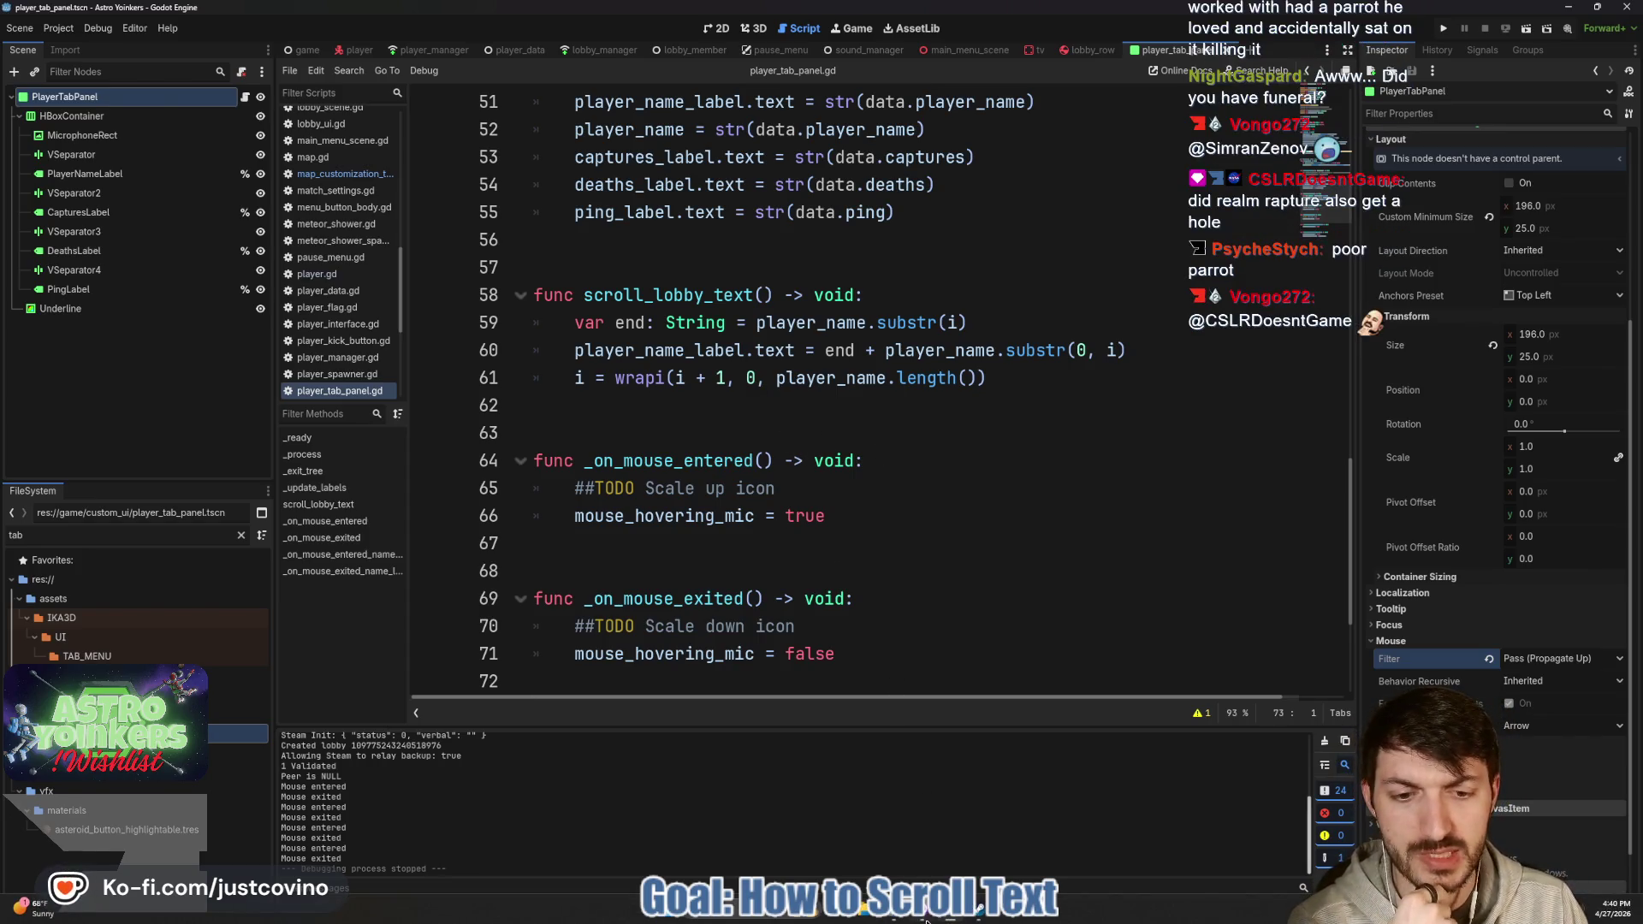
pyautogui.click(925, 913)
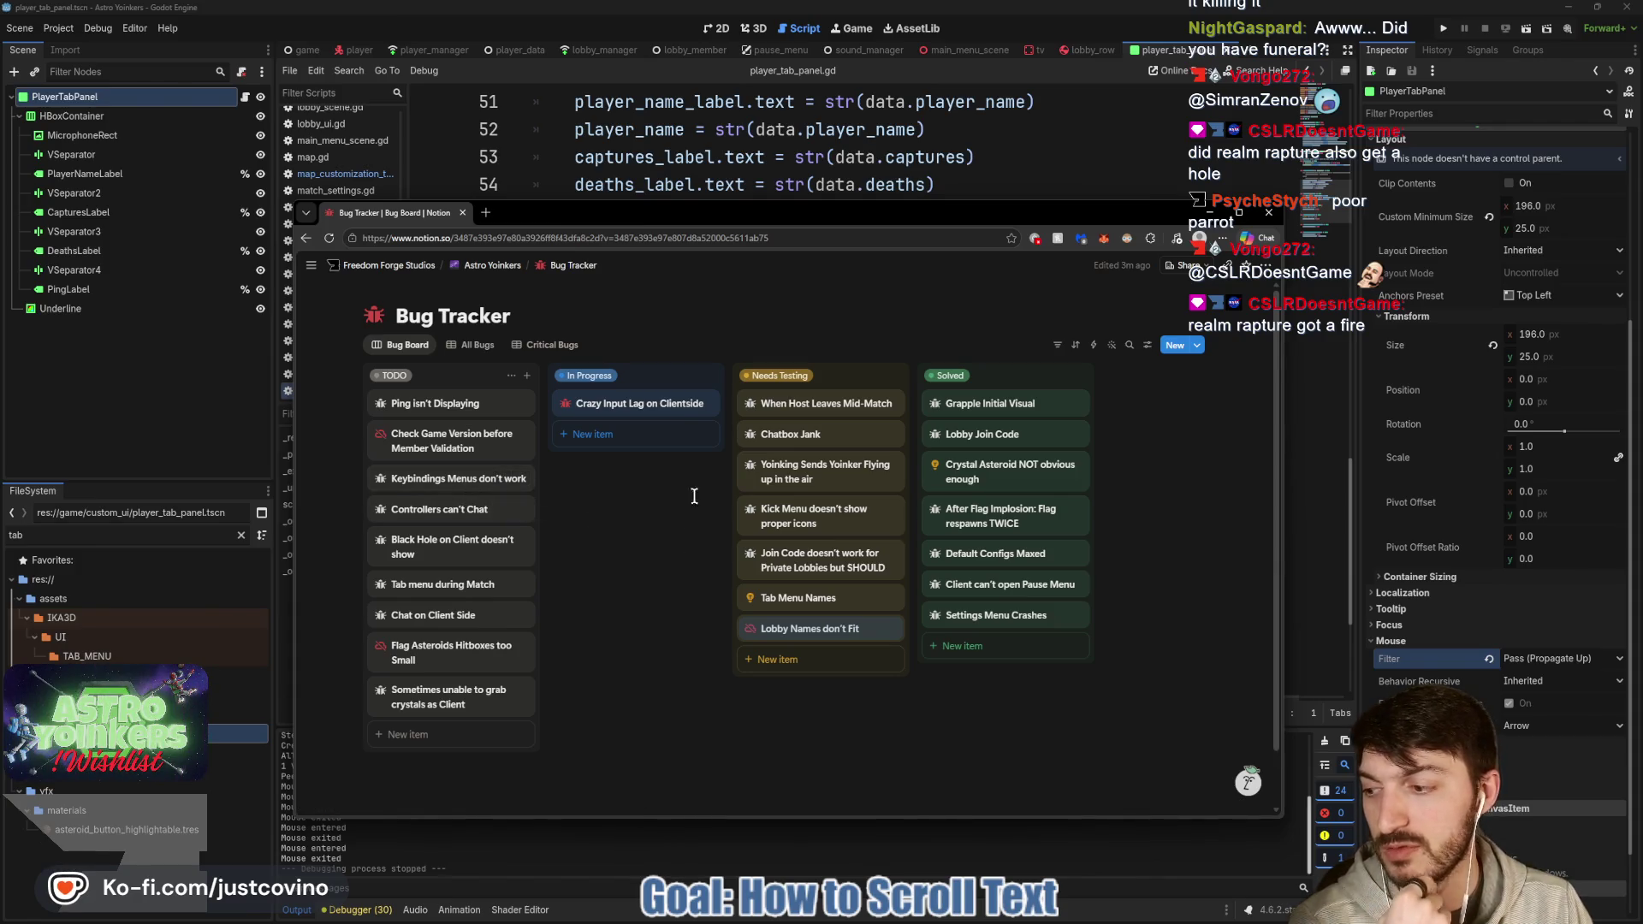
pyautogui.moveTo(788, 210); pyautogui.dragTo(835, 164)
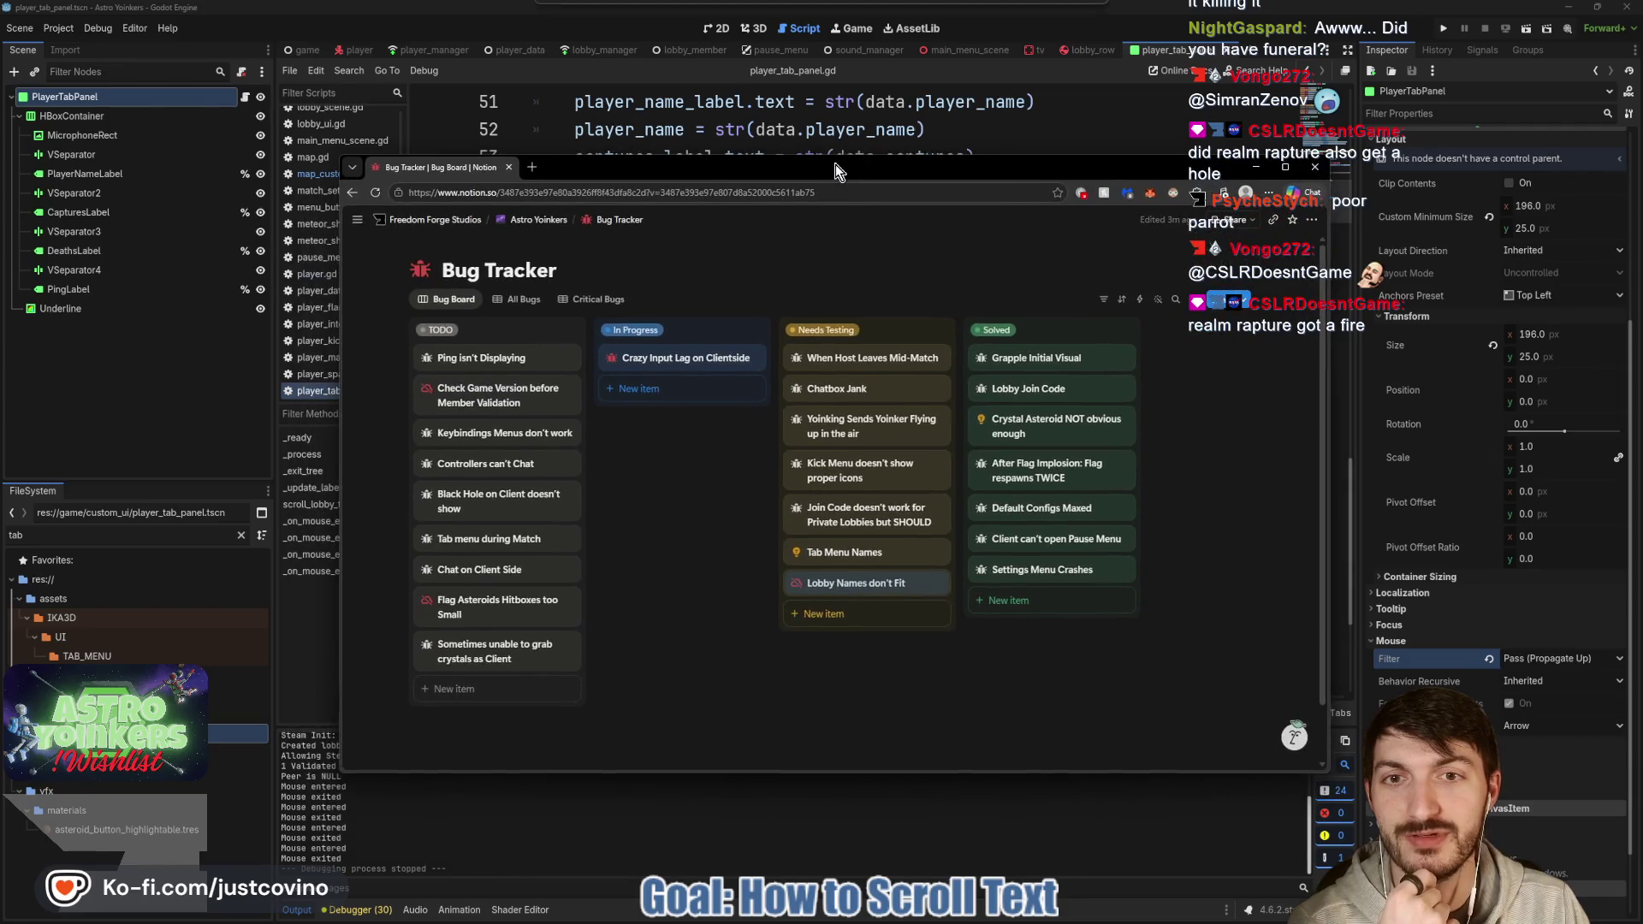
pyautogui.click(758, 266)
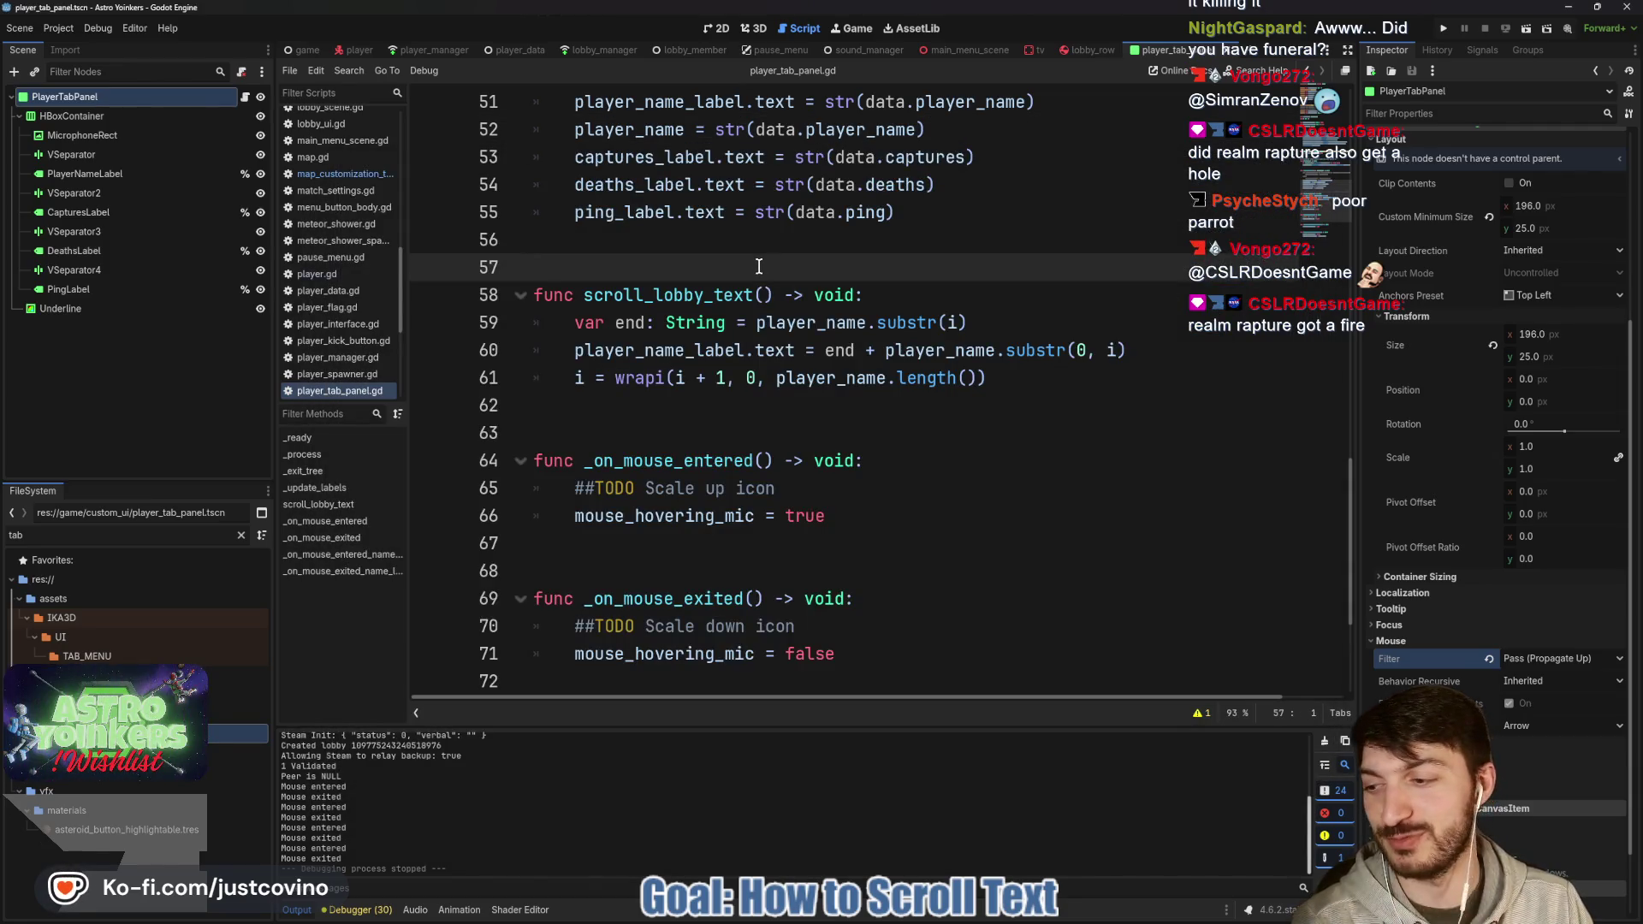
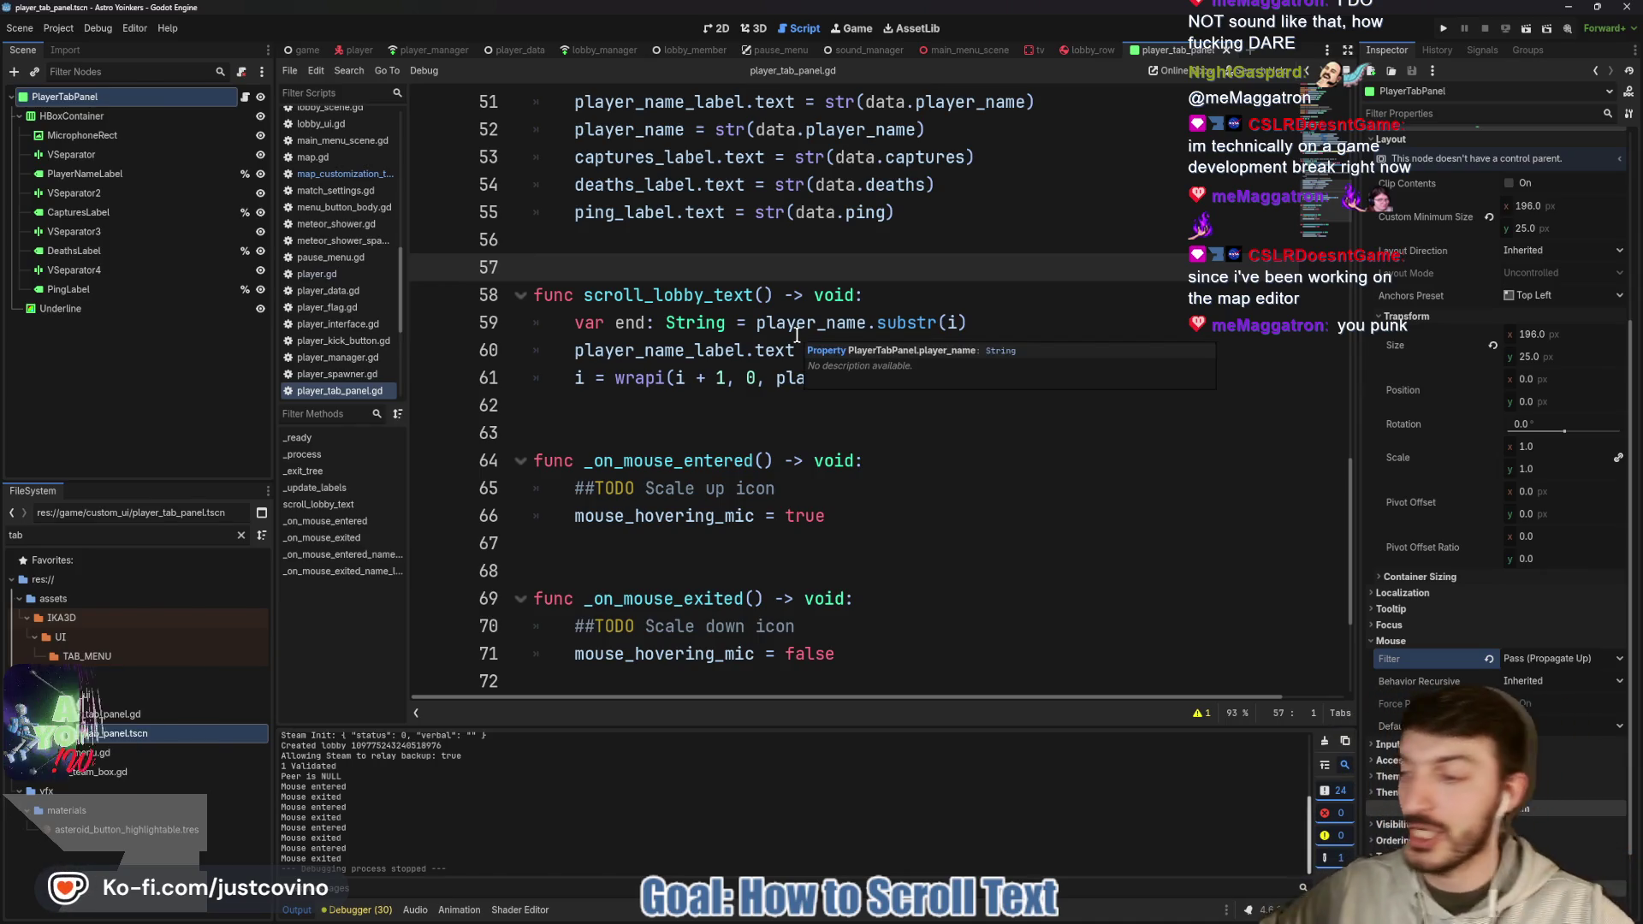
# Switch to the Notion Bug Tracker board, showing 'Ping isn't Displaying' among TODO bugs.
pyautogui.hotkey('alt', 'Tab')
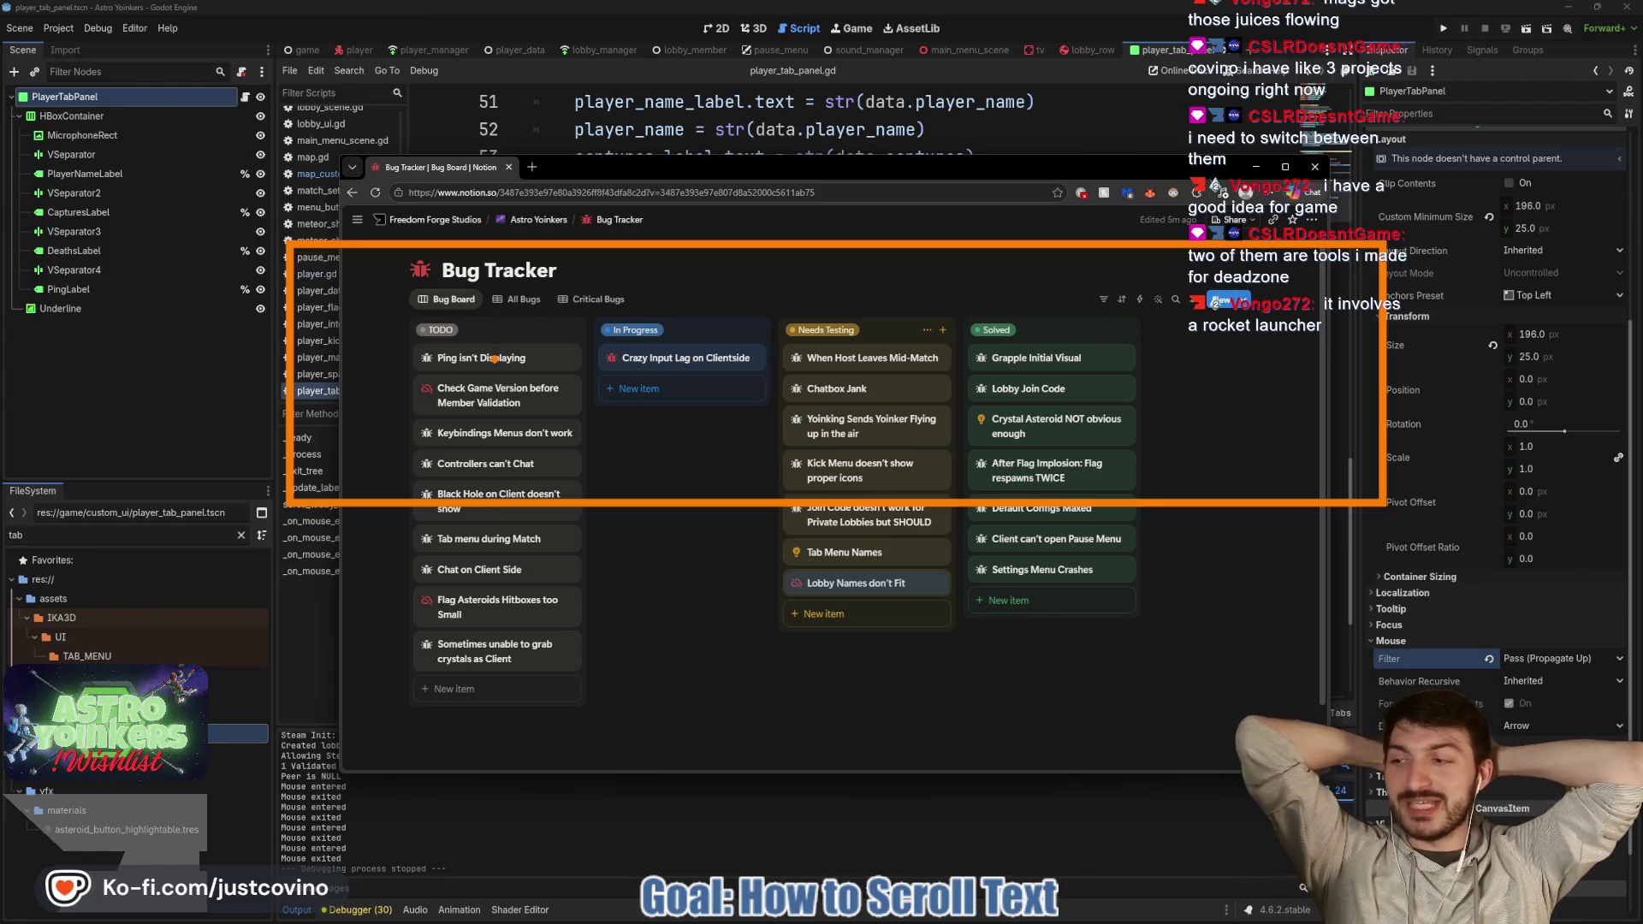
# Nudge the Bug Tracker window left, then return to player_tab_panel.gd at empty line 63.
pyautogui.press('Escape')
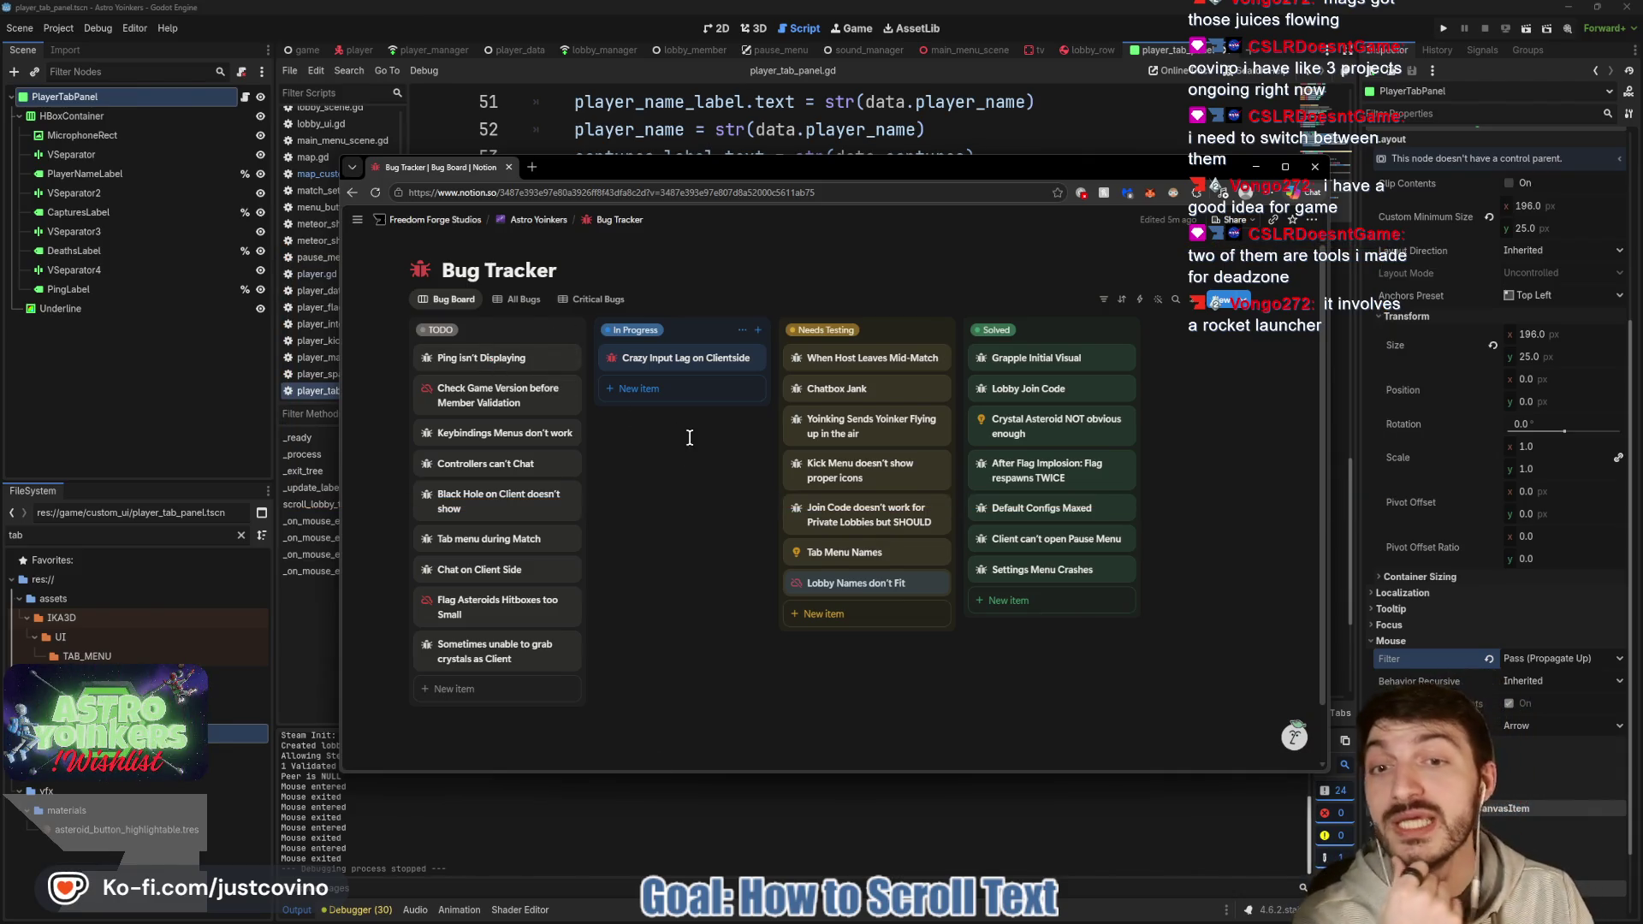
pyautogui.moveTo(968, 160)
pyautogui.mouseDown()
pyautogui.moveTo(979, 132)
pyautogui.moveTo(947, 162)
pyautogui.mouseUp()
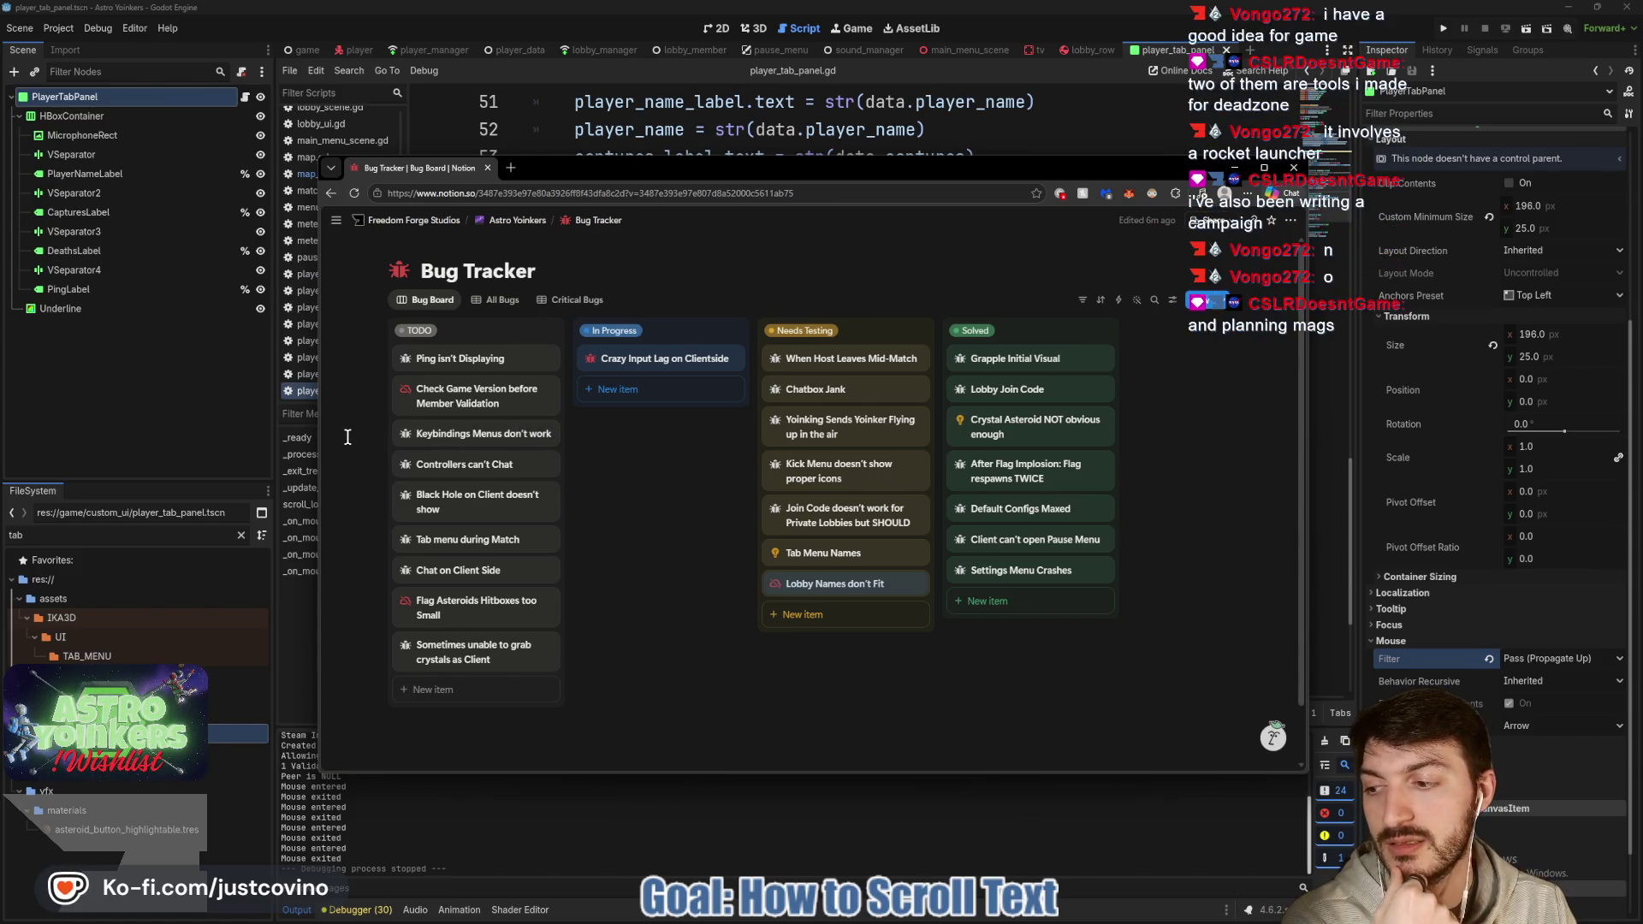
pyautogui.click(148, 390)
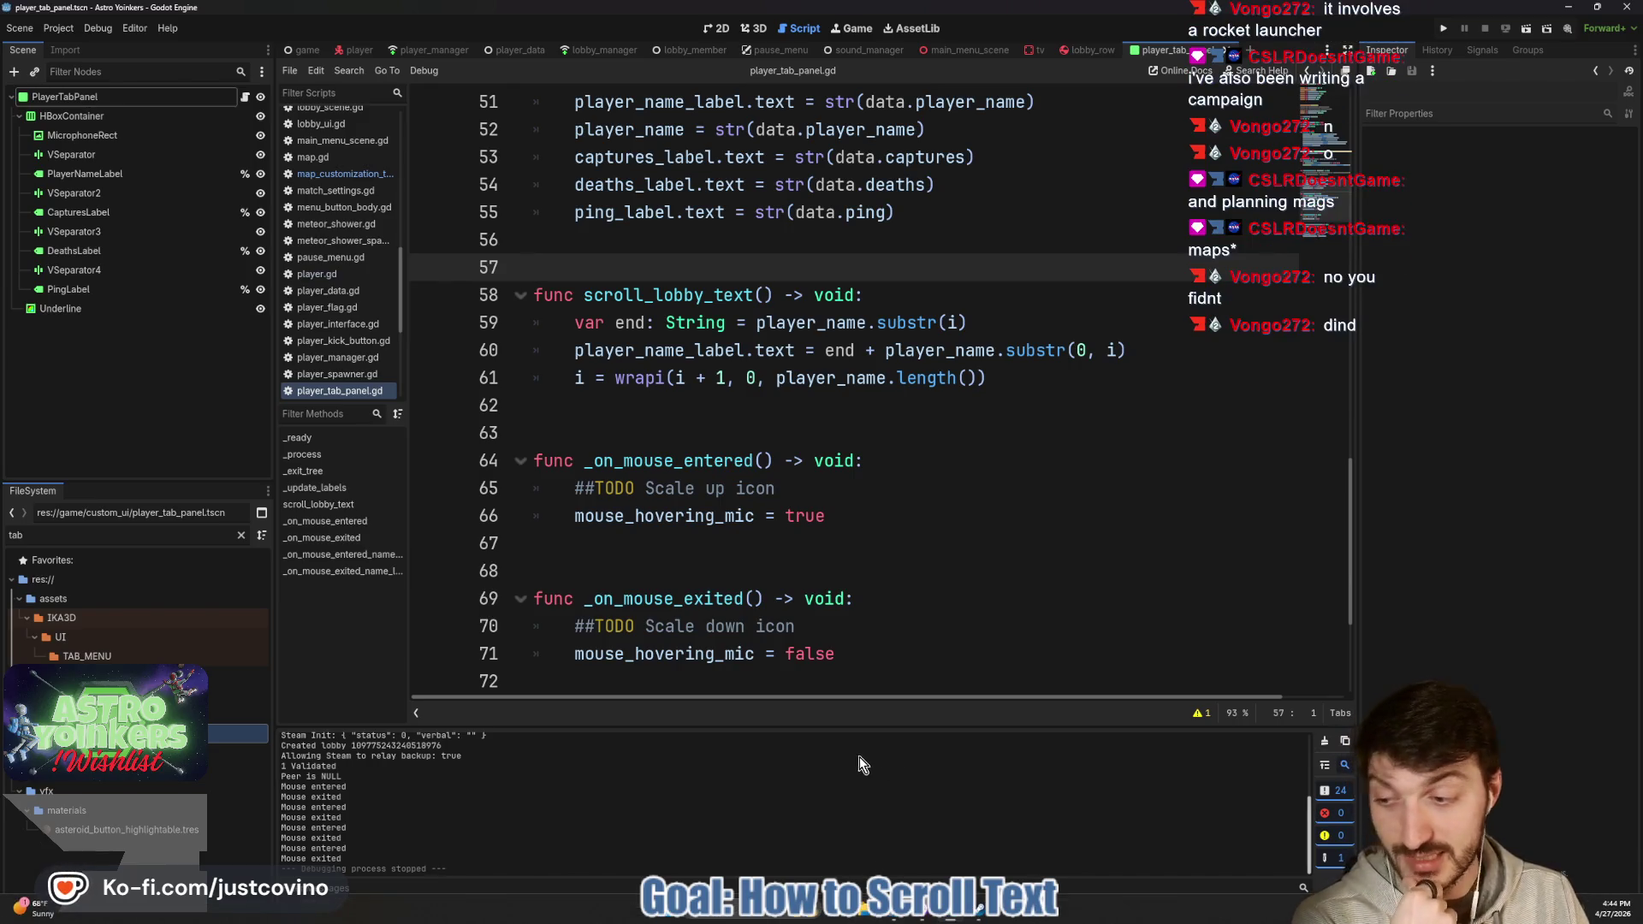
pyautogui.hotkey('alt', 'Tab')
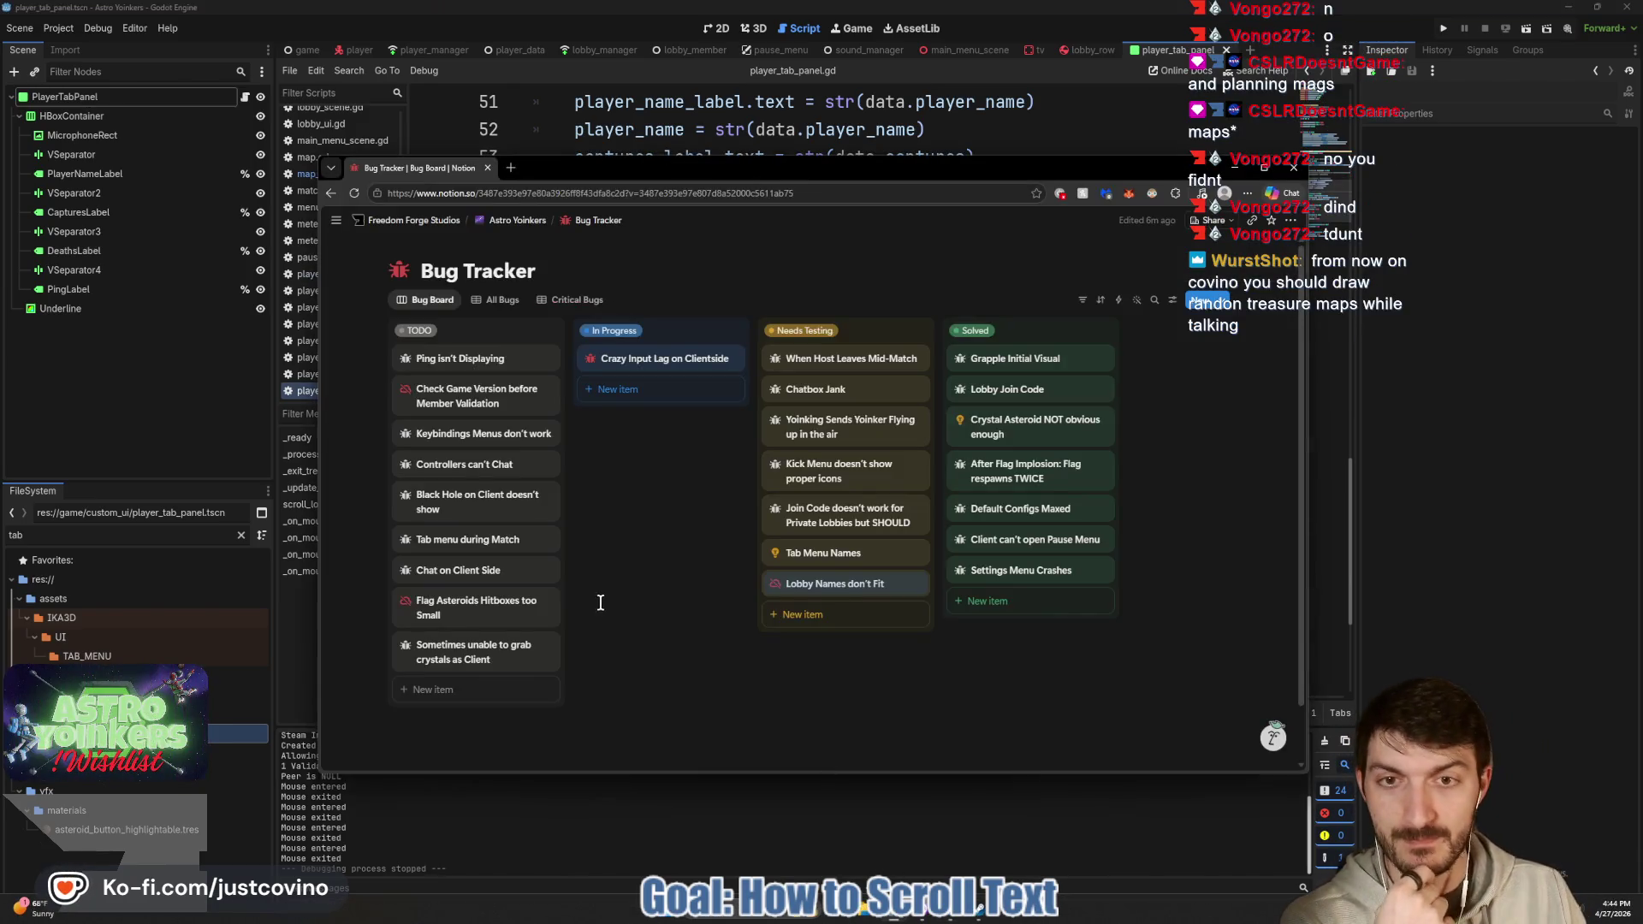
pyautogui.hotkey('alt', 'Tab')
pyautogui.click(757, 425)
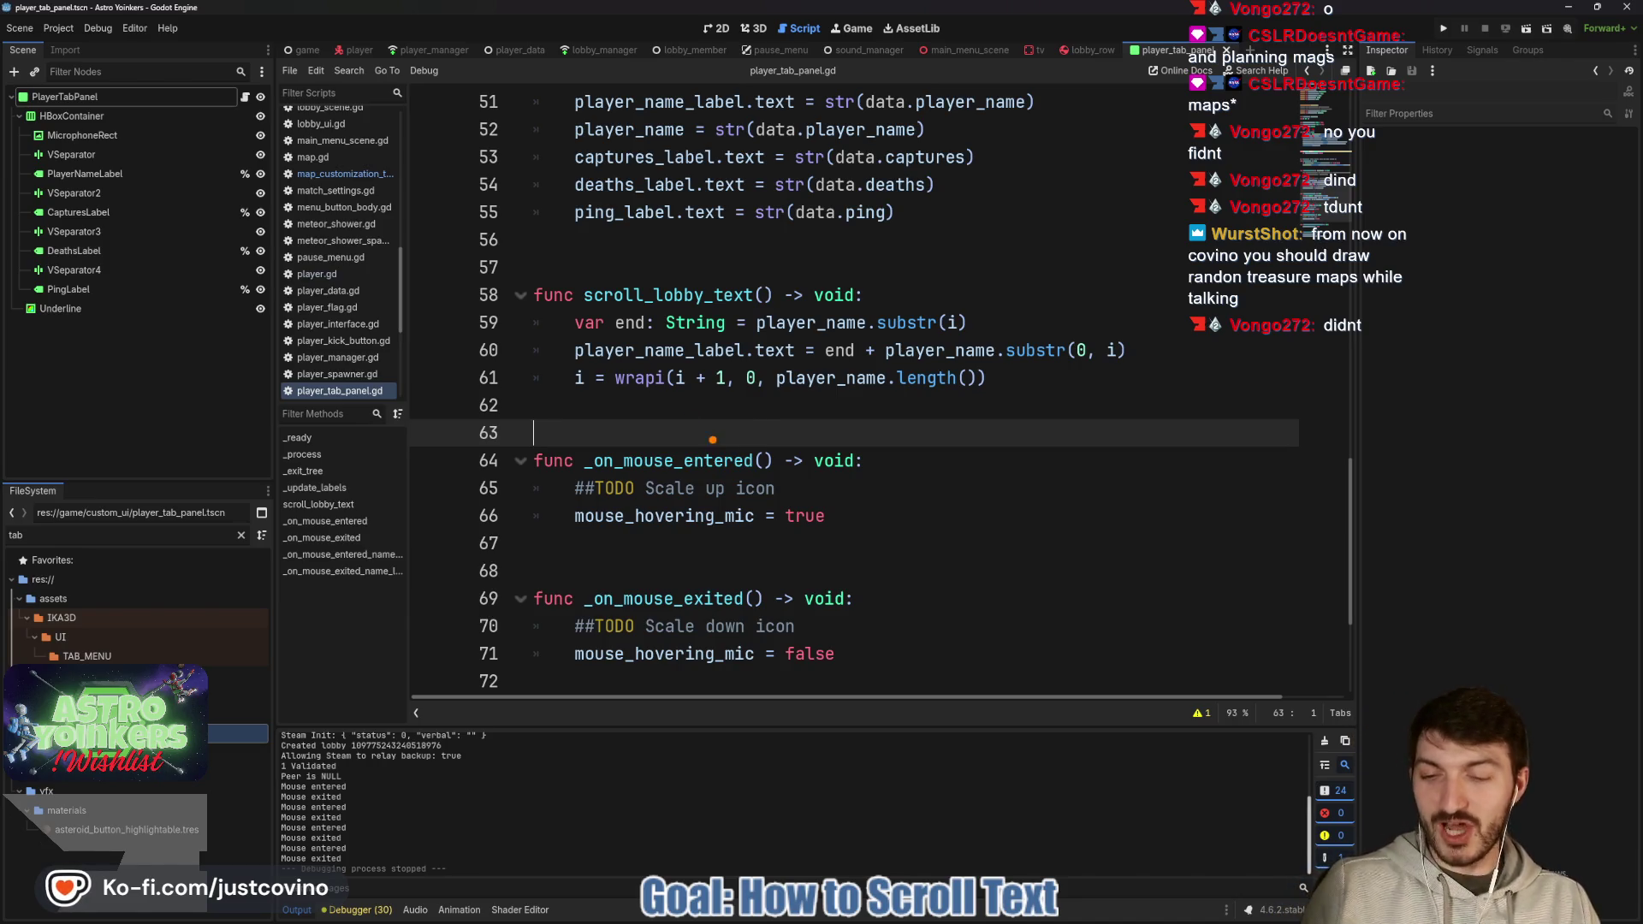
# Draw annotation strokes over the script editor, then clear them.
pyautogui.moveTo(1060, 157); pyautogui.dragTo(1231, 295)
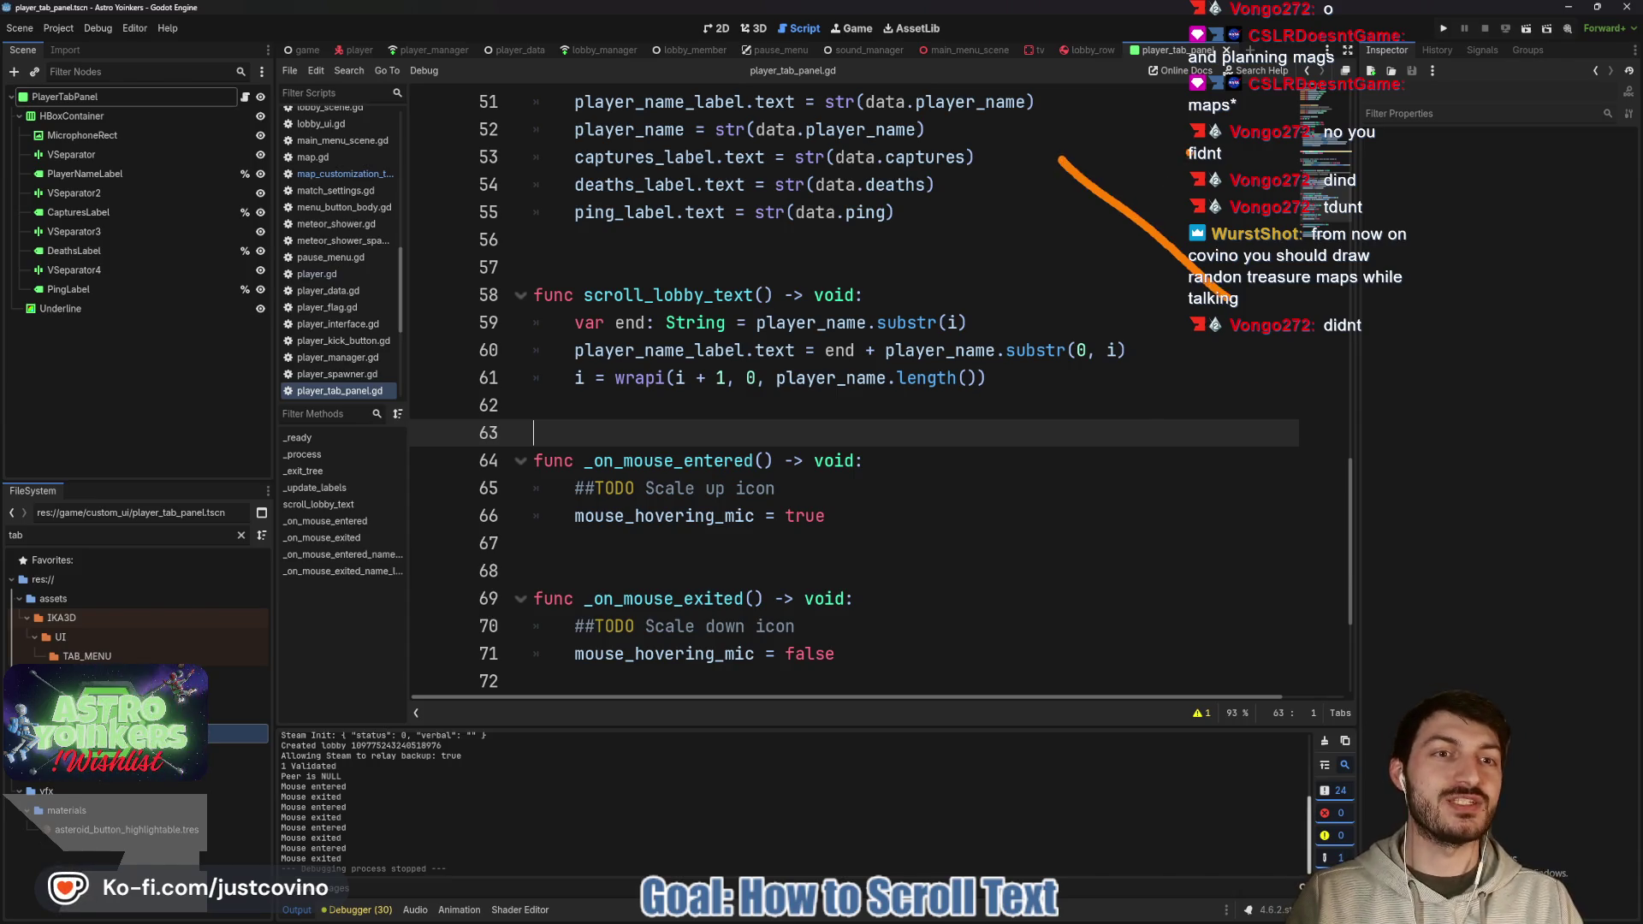
pyautogui.moveTo(1189, 151); pyautogui.dragTo(1055, 307)
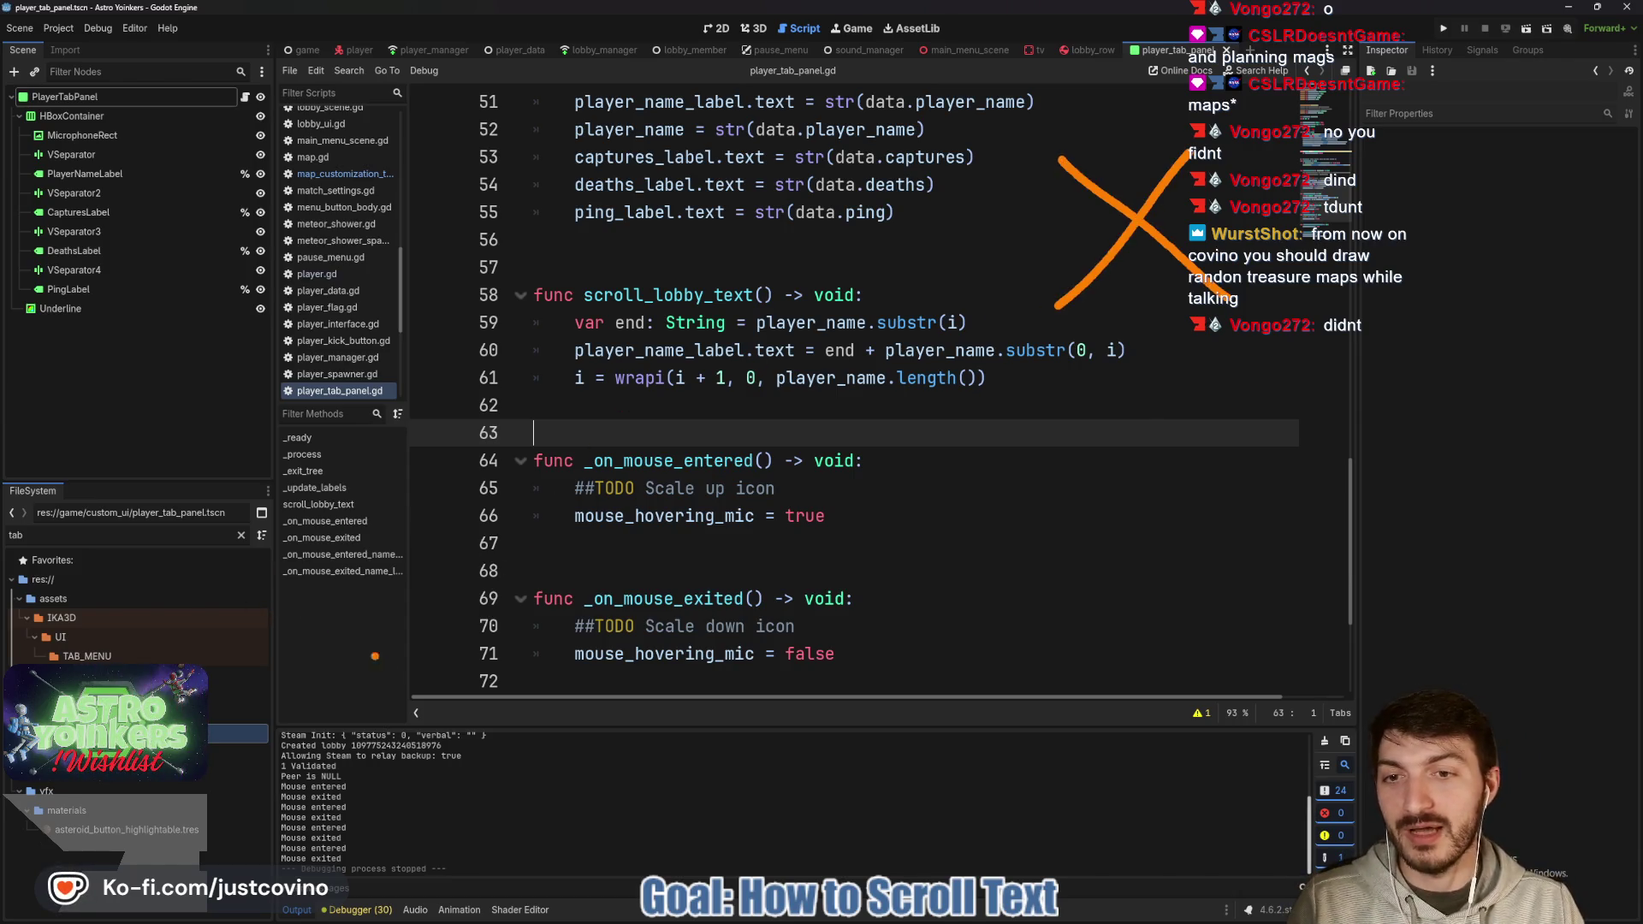
pyautogui.moveTo(523, 466)
pyautogui.mouseDown()
pyautogui.moveTo(312, 441)
pyautogui.moveTo(411, 342)
pyautogui.moveTo(504, 436)
pyautogui.mouseUp()
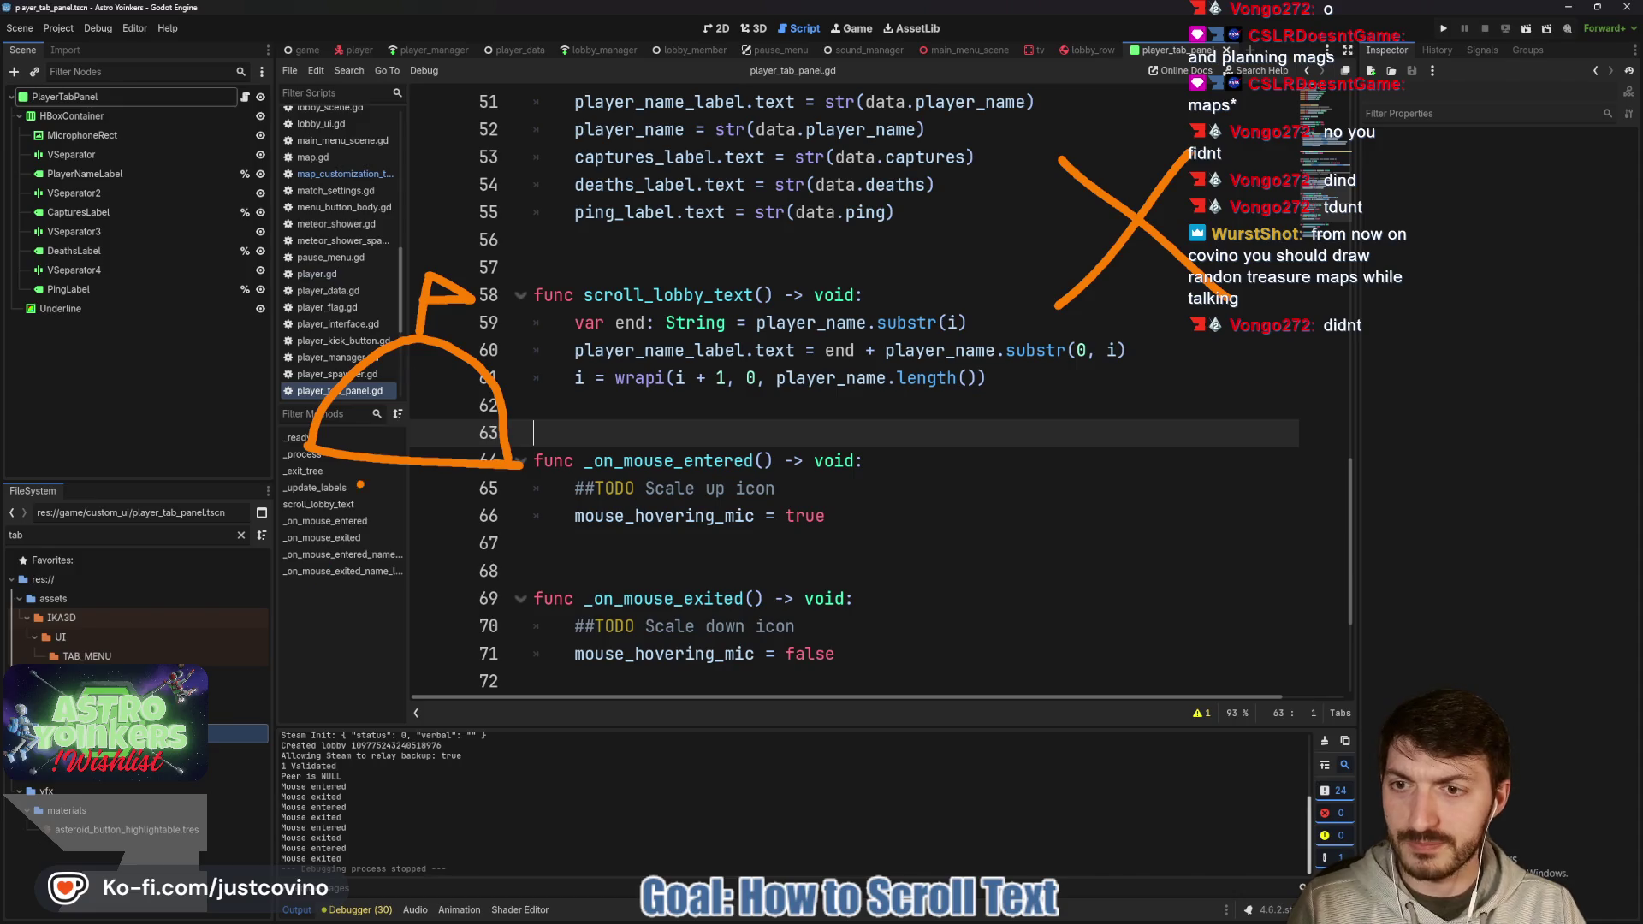
pyautogui.moveTo(56, 654)
pyautogui.mouseDown()
pyautogui.moveTo(103, 629)
pyautogui.moveTo(180, 676)
pyautogui.moveTo(367, 537)
pyautogui.moveTo(492, 518)
pyautogui.moveTo(683, 727)
pyautogui.moveTo(775, 377)
pyautogui.moveTo(640, 341)
pyautogui.moveTo(1009, 453)
pyautogui.moveTo(1031, 260)
pyautogui.moveTo(1129, 219)
pyautogui.mouseUp()
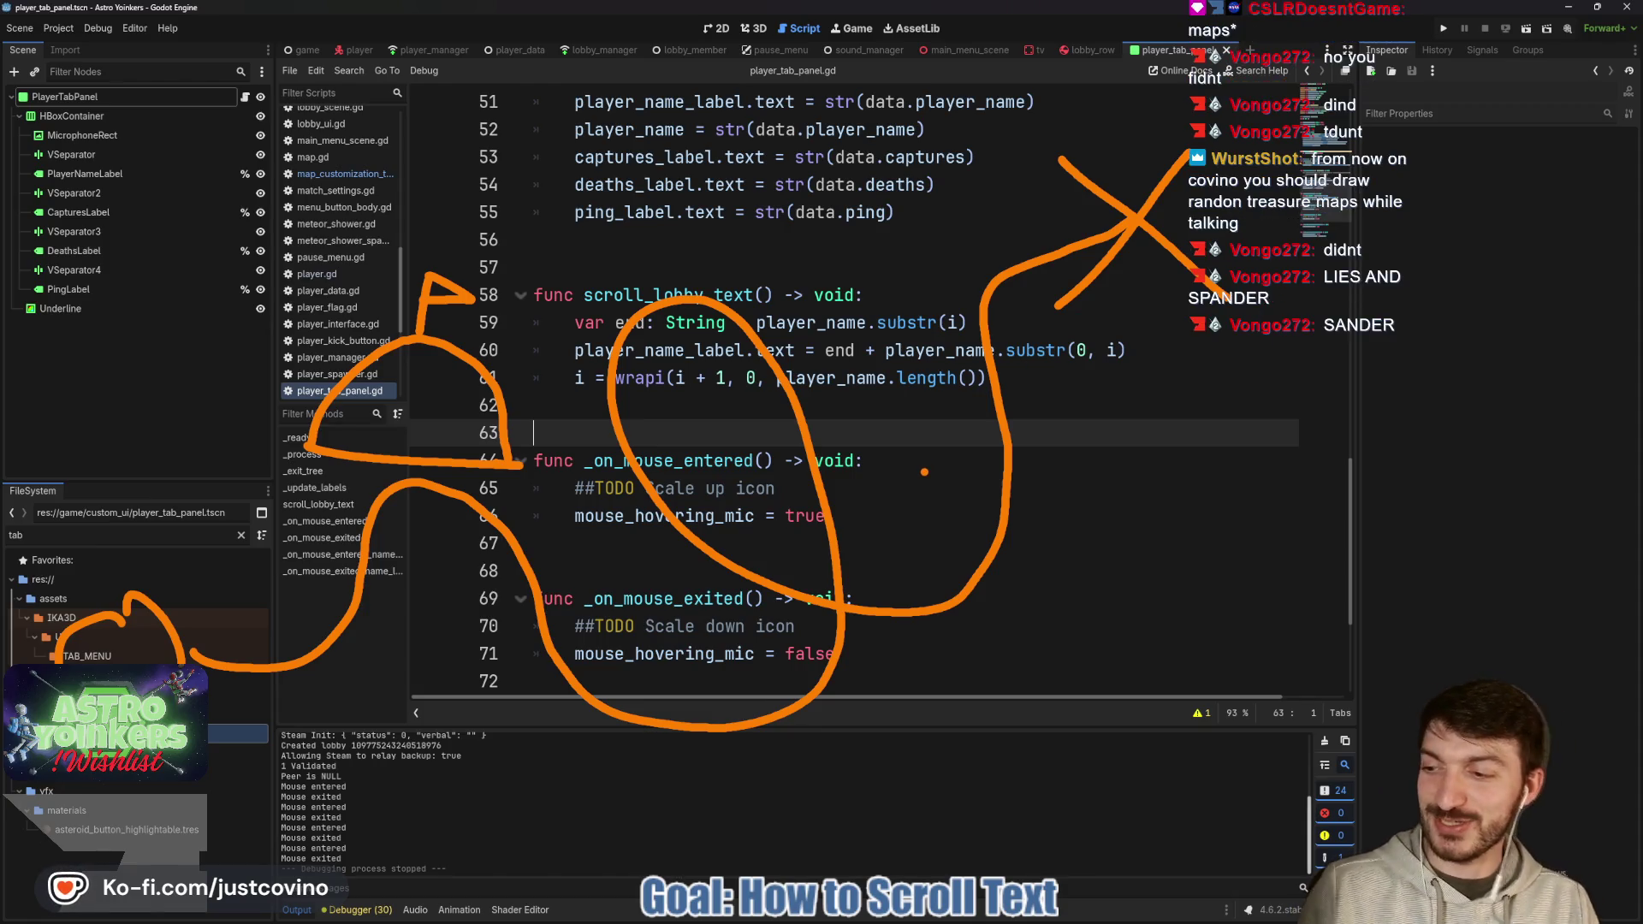
pyautogui.press('Escape')
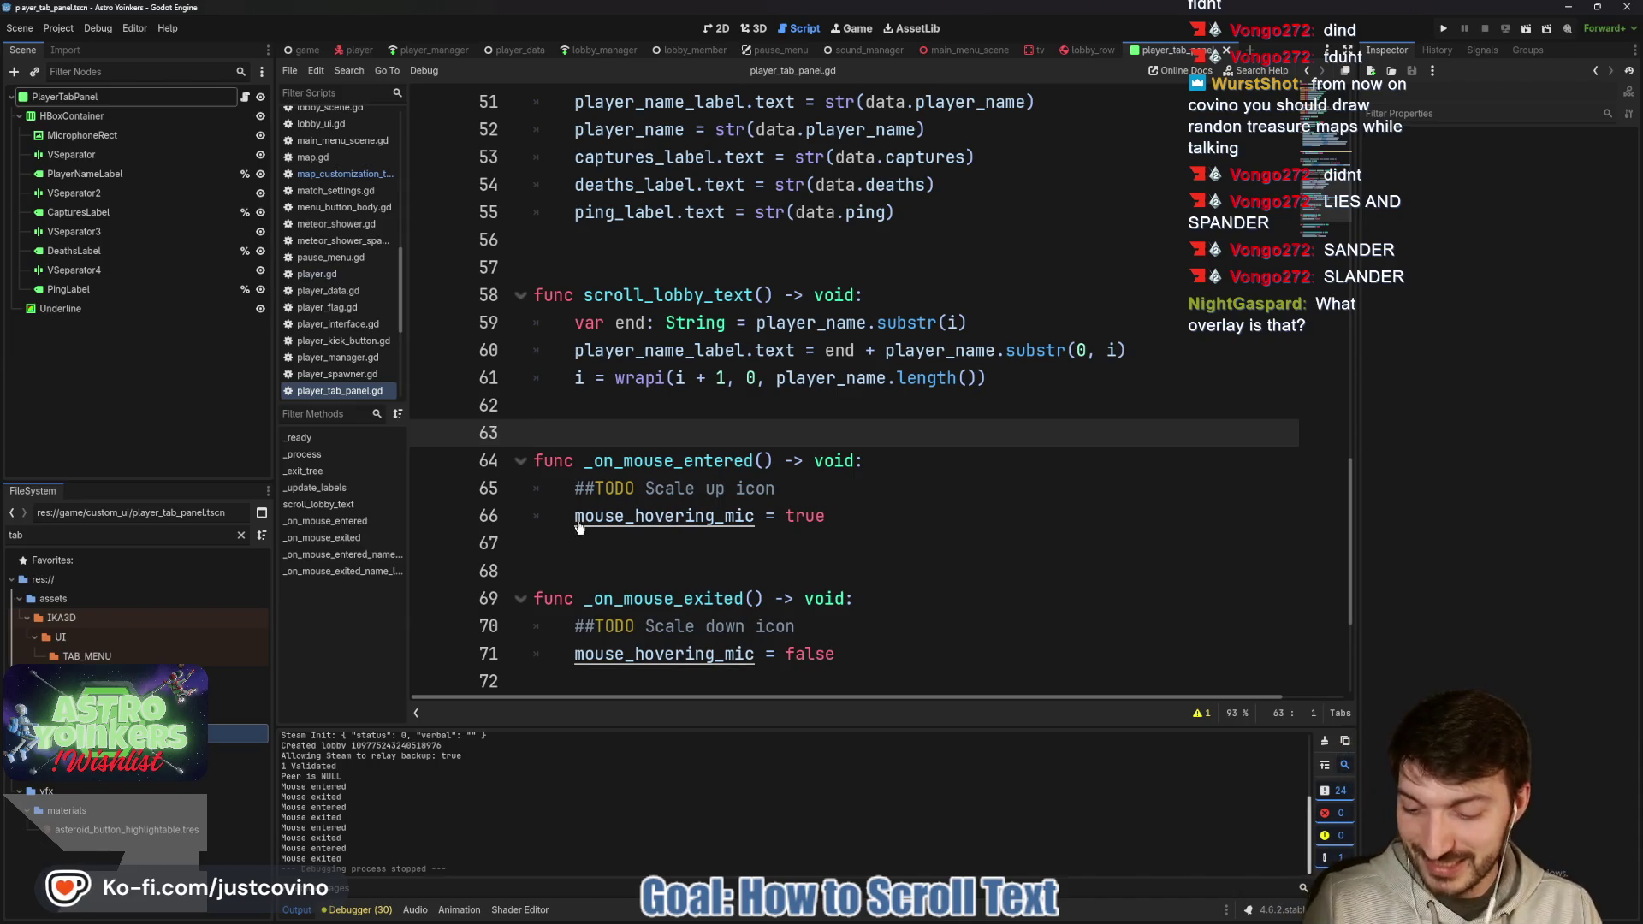
# Sketch another set of on-screen annotation marks across the code and clear them.
pyautogui.moveTo(291, 276); pyautogui.dragTo(440, 486)
pyautogui.moveTo(581, 419)
pyautogui.mouseDown()
pyautogui.moveTo(635, 466)
pyautogui.moveTo(860, 458)
pyautogui.mouseUp()
pyautogui.moveTo(876, 440); pyautogui.dragTo(883, 462)
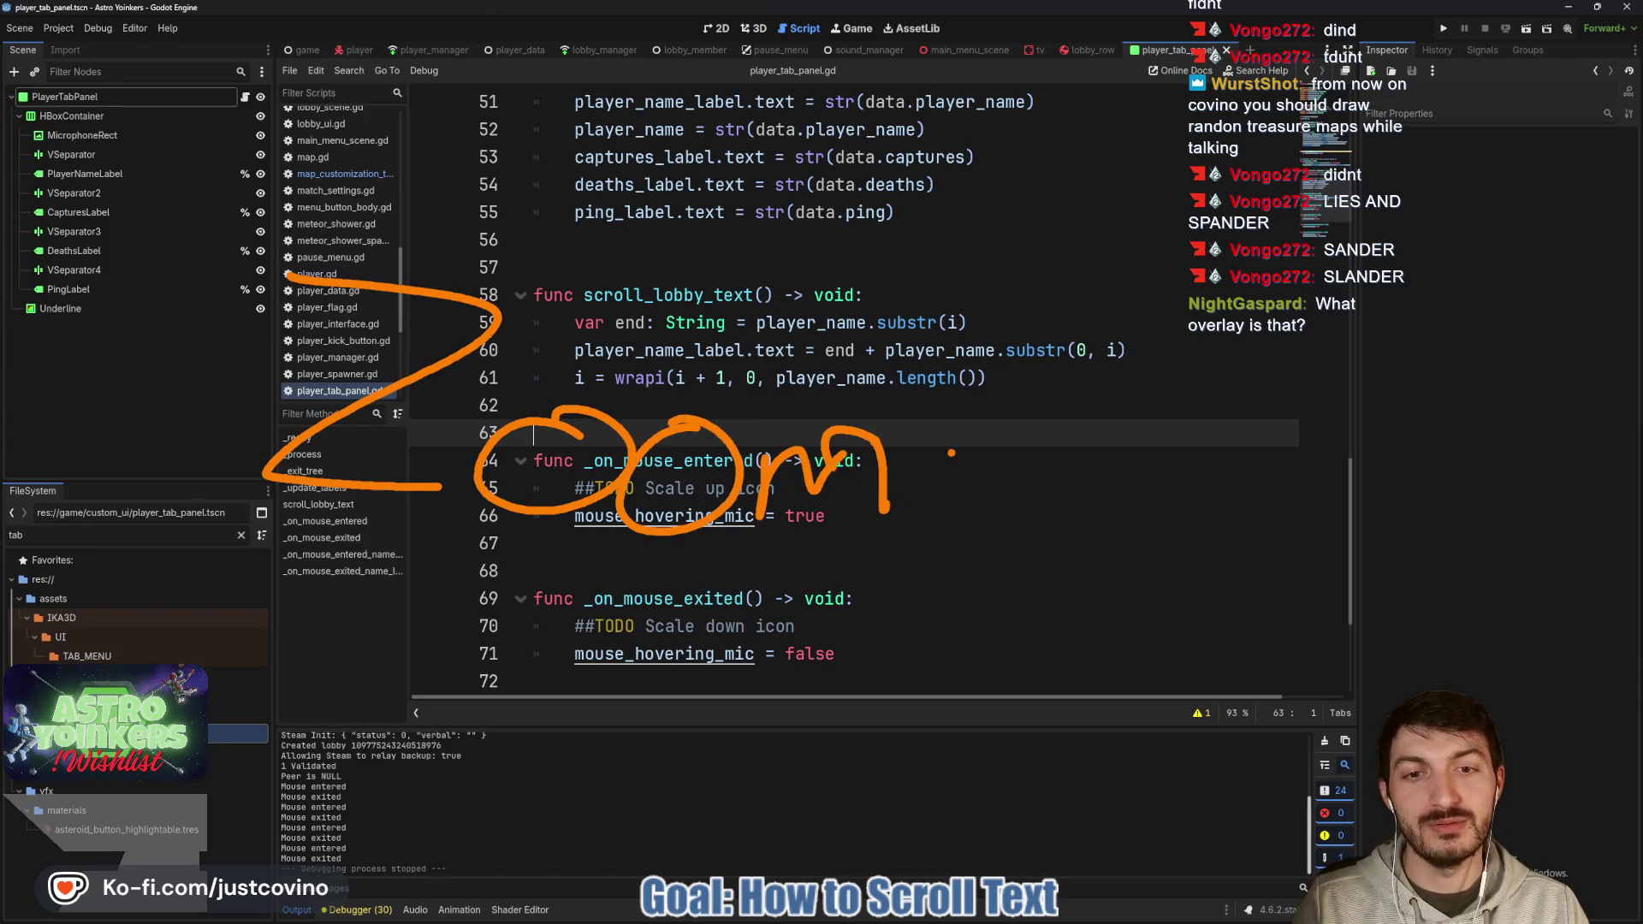
pyautogui.moveTo(943, 341); pyautogui.dragTo(951, 516)
pyautogui.moveTo(868, 345); pyautogui.dragTo(1051, 342)
pyautogui.moveTo(917, 526); pyautogui.dragTo(1033, 522)
pyautogui.moveTo(1092, 358); pyautogui.dragTo(1086, 538)
pyautogui.moveTo(1037, 462); pyautogui.dragTo(1196, 472)
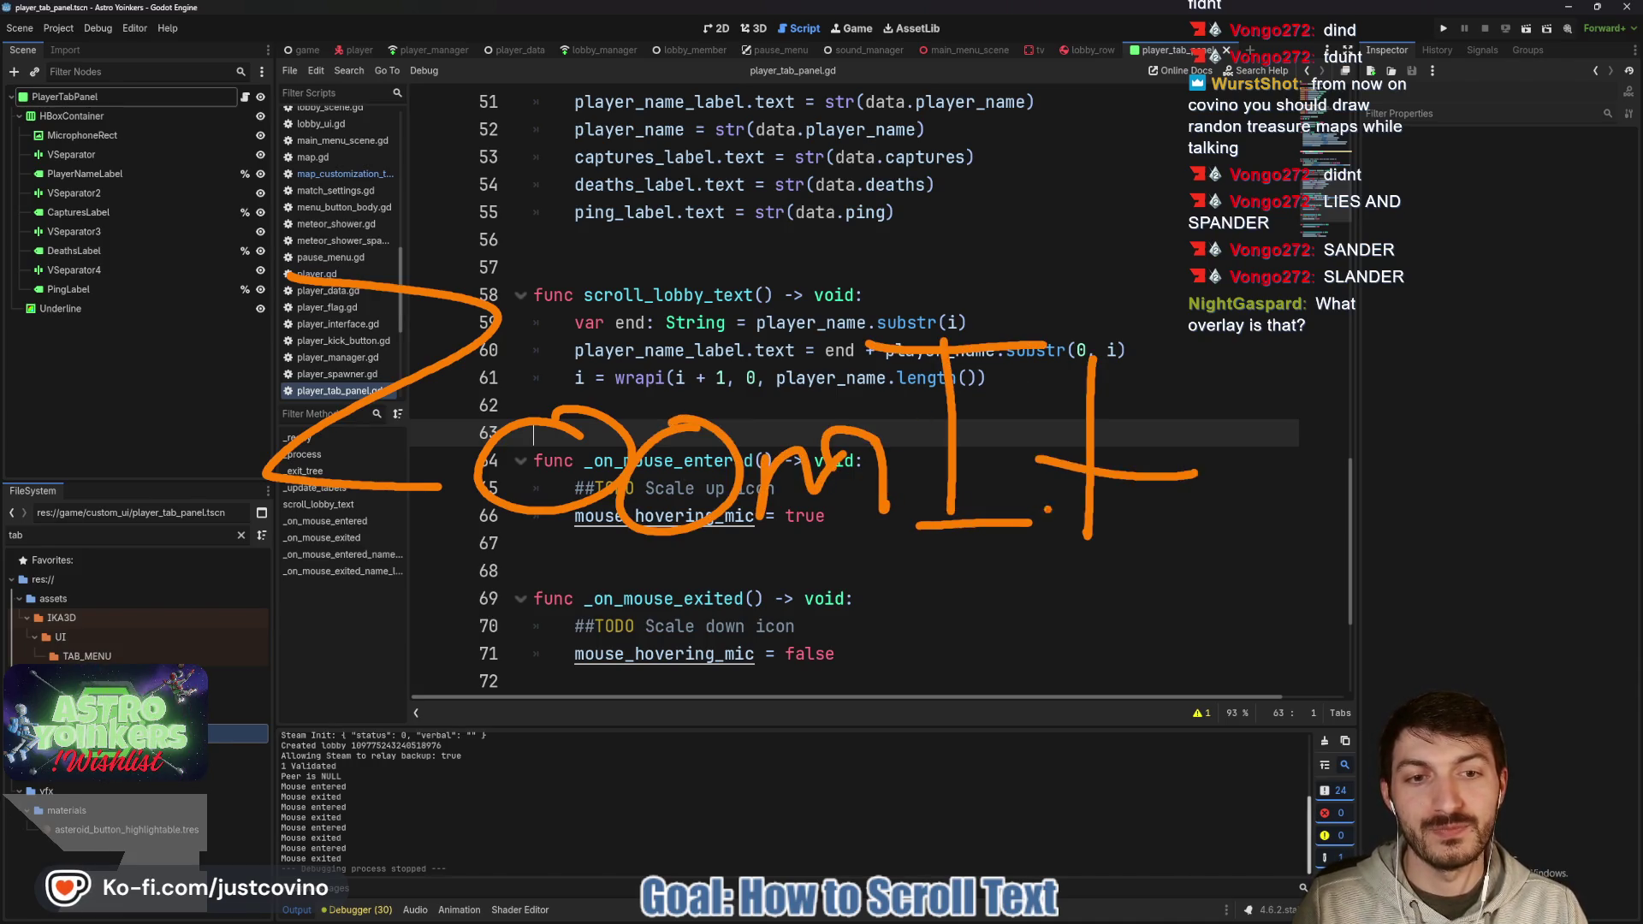
pyautogui.press('Escape')
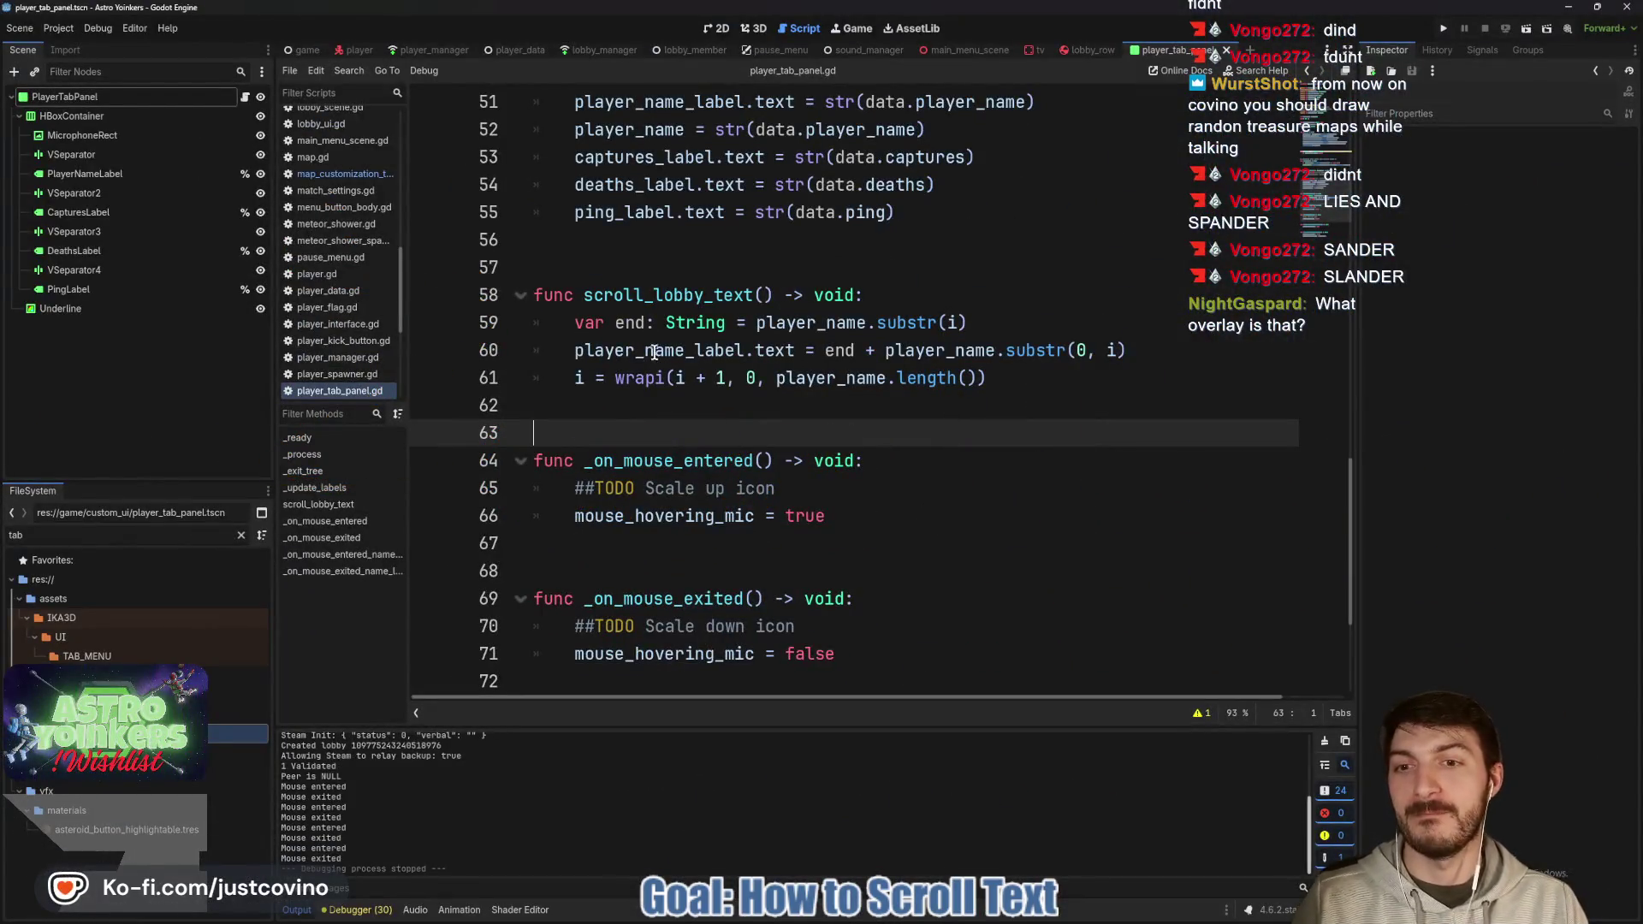
# Put the caret on empty line 62 and bring the Notion Bug Tracker board back up.
pyautogui.moveTo(455, 332); pyautogui.dragTo(455, 580)
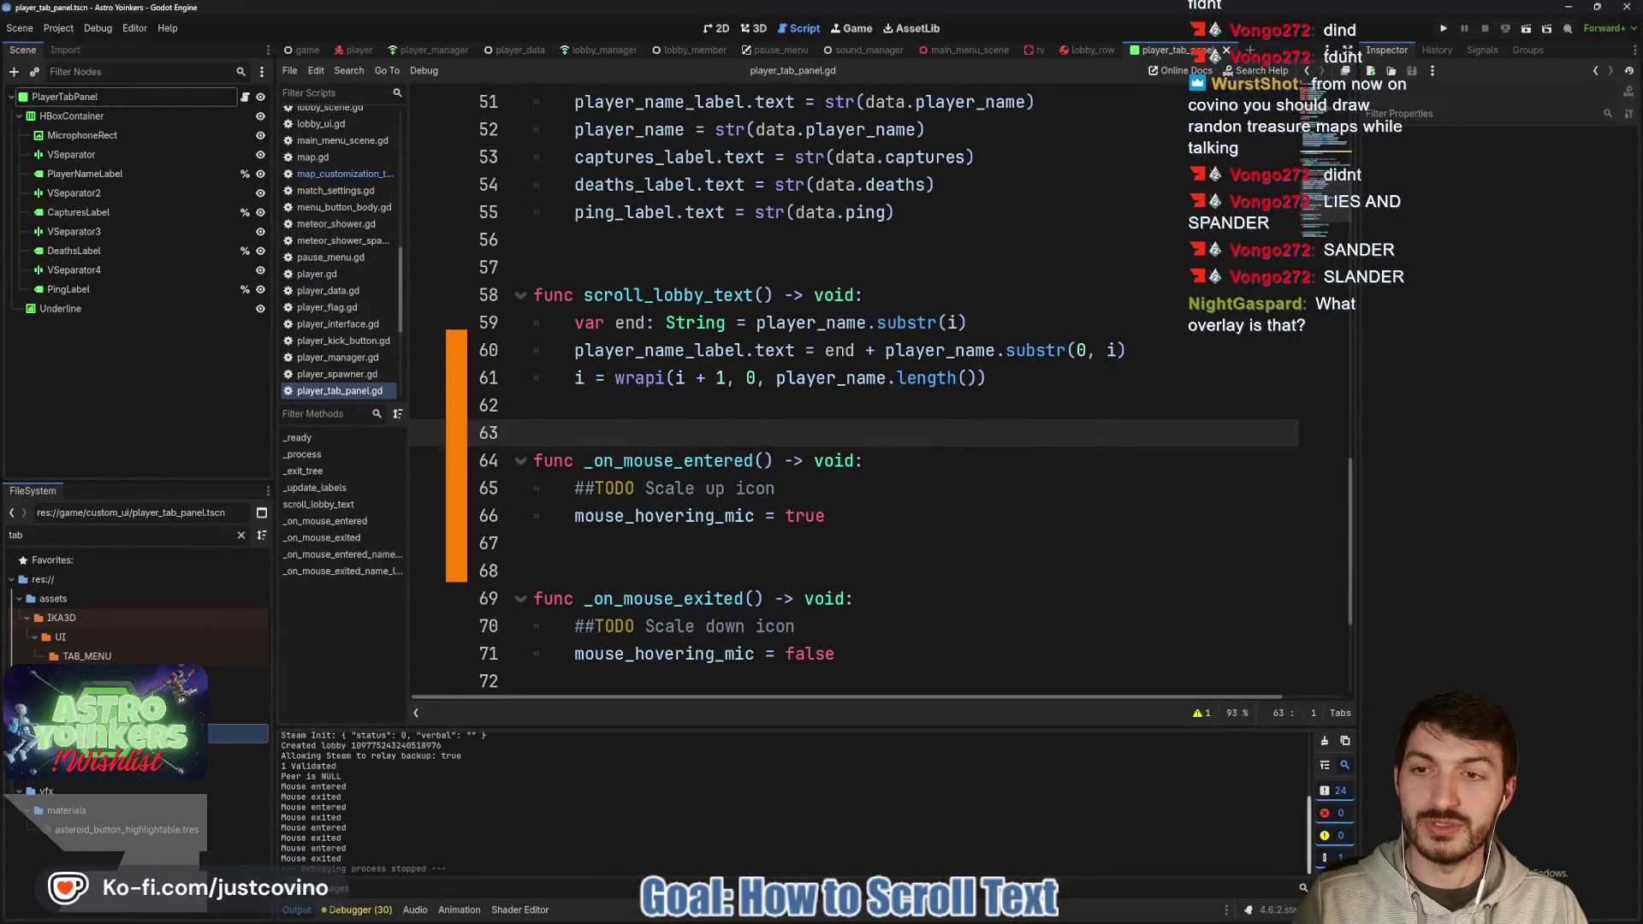
pyautogui.write('ZoomIt')
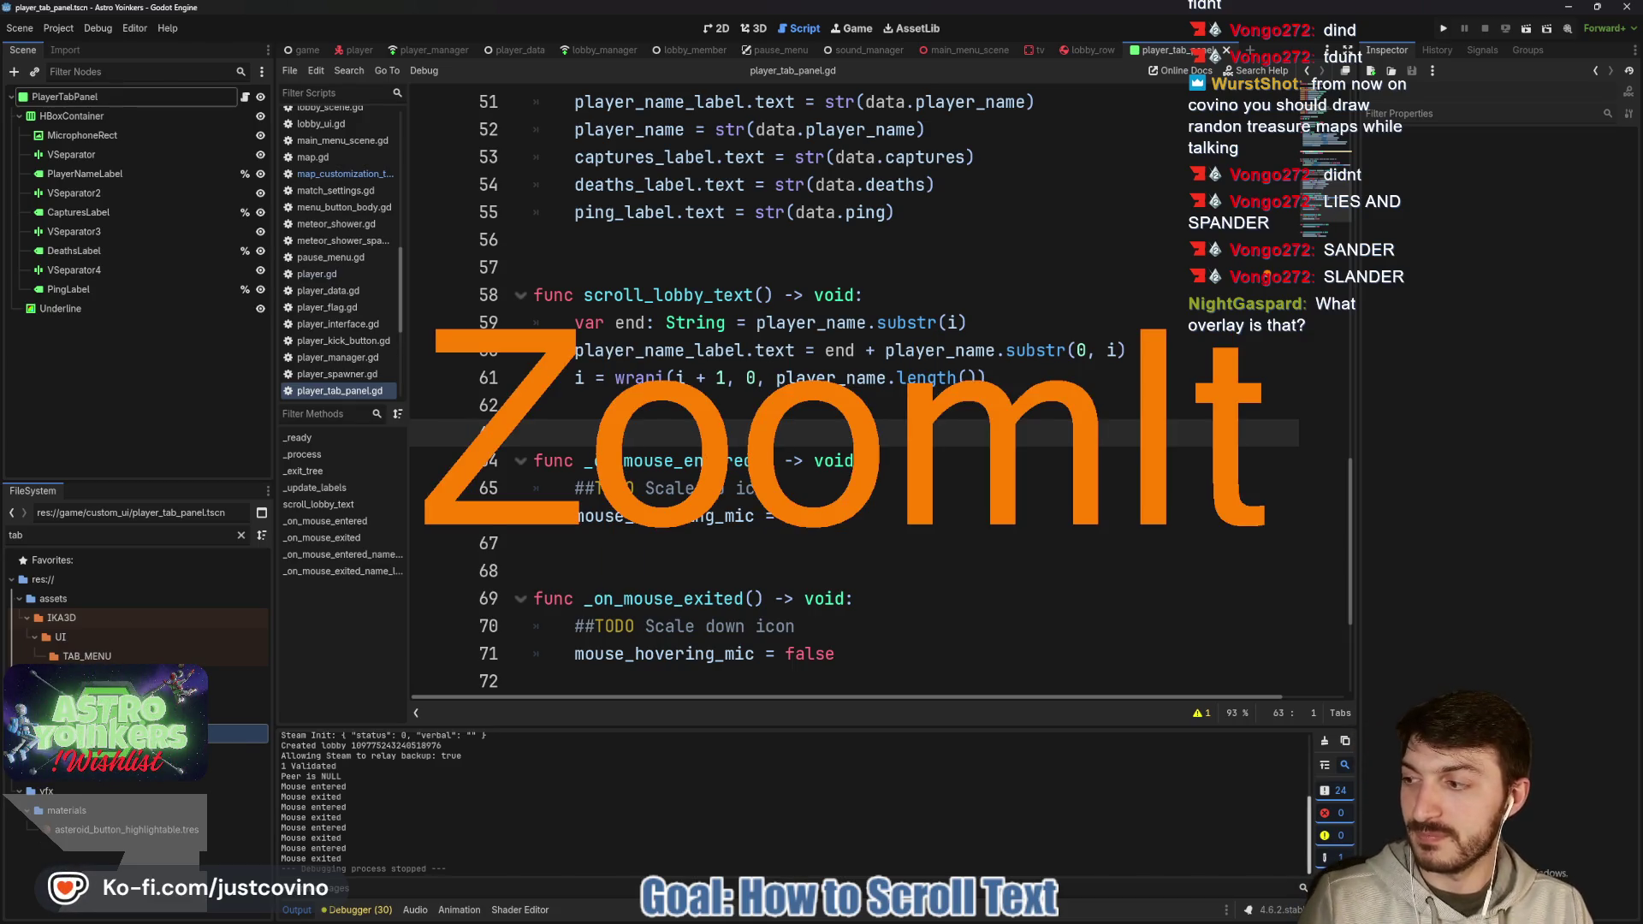
pyautogui.press('Escape')
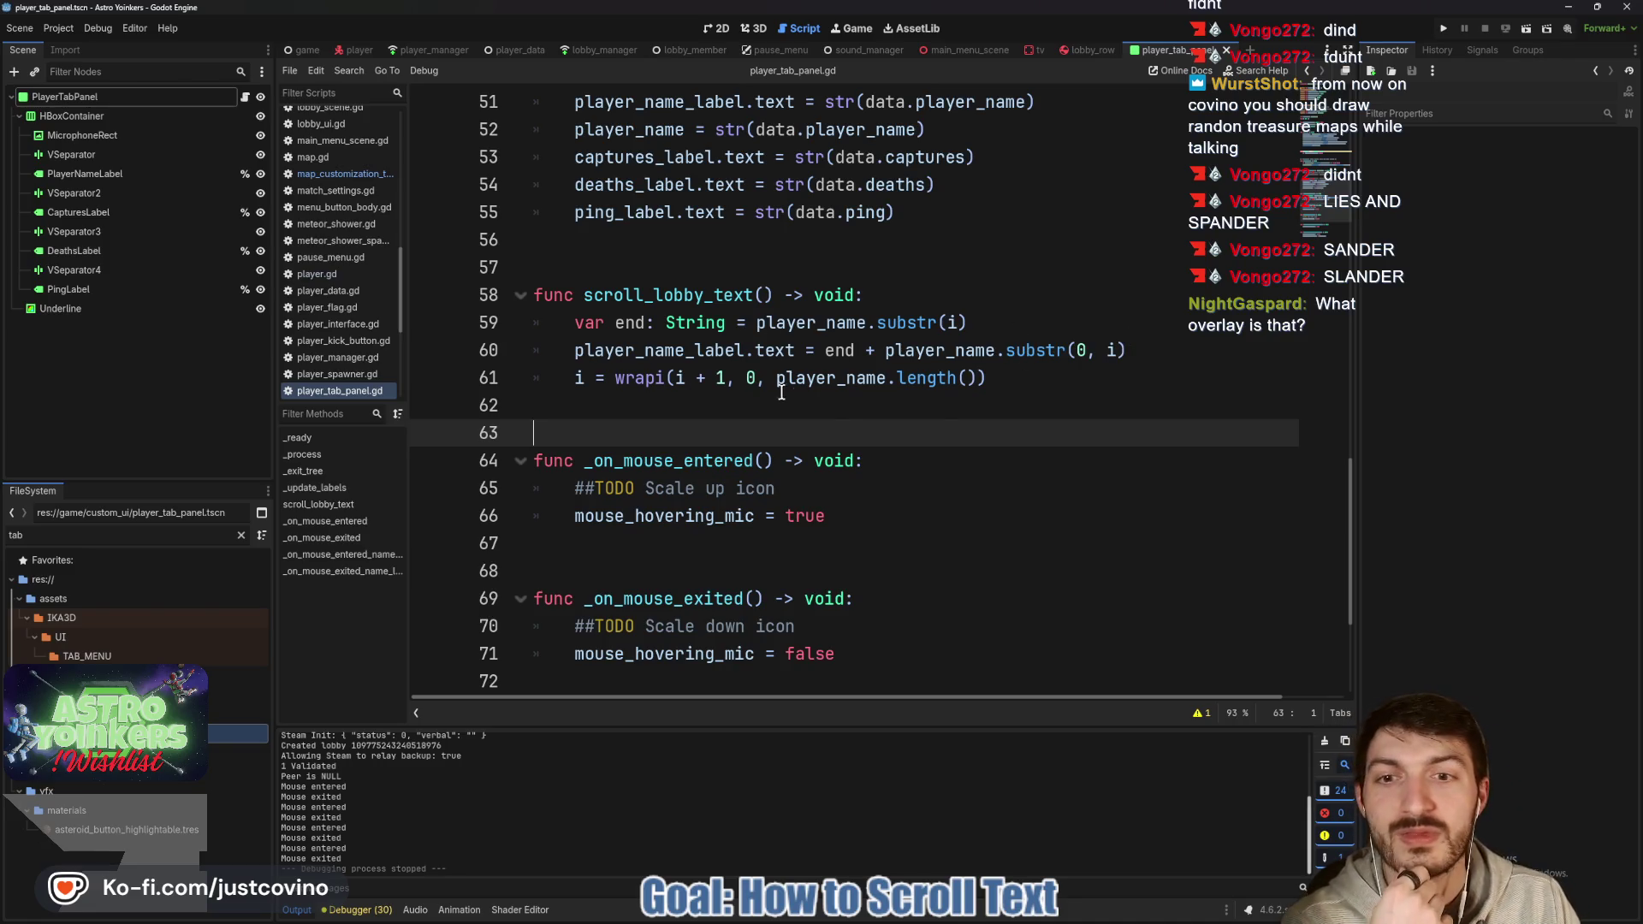
pyautogui.click(781, 396)
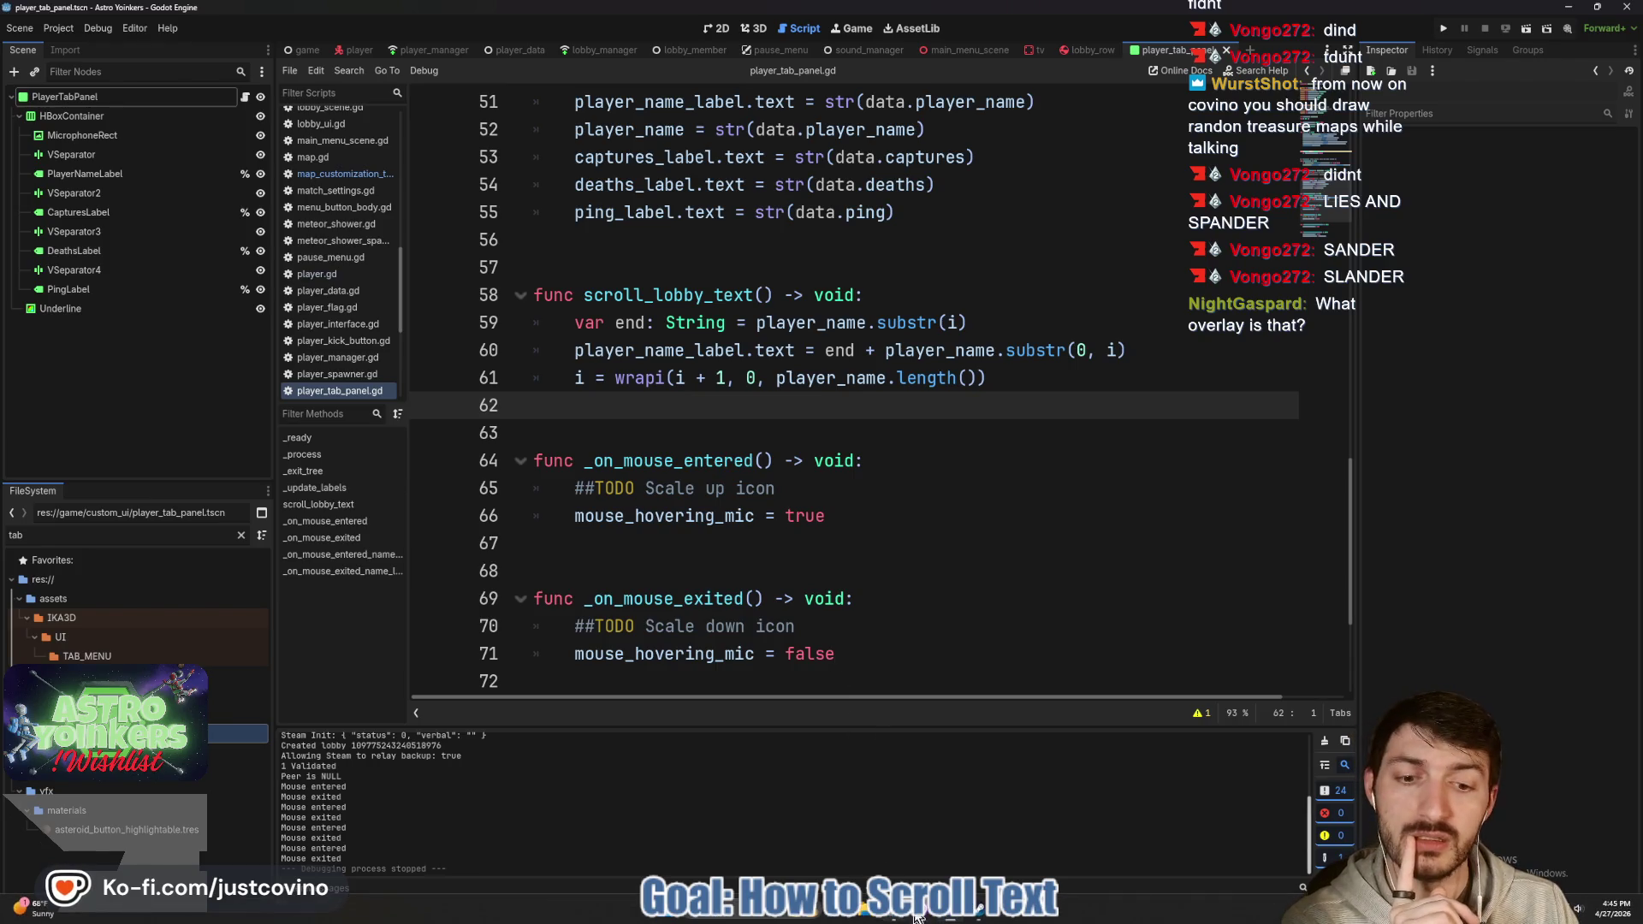
pyautogui.hotkey('alt', 'Tab')
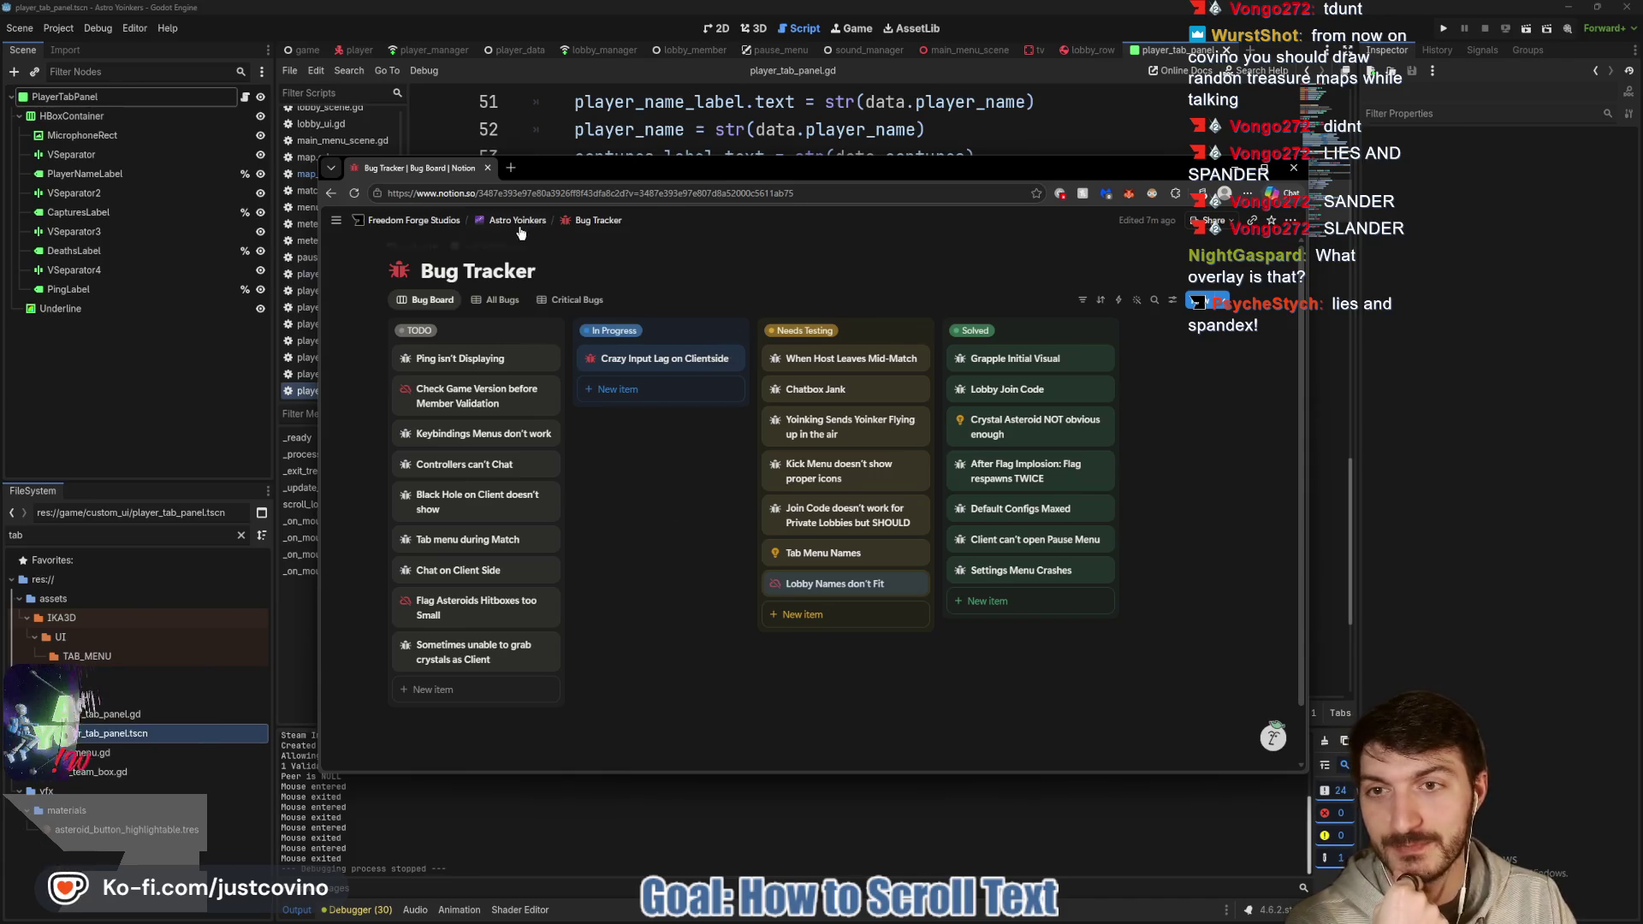
# Open the ToDo page's By Status board from the Bug Tracker breadcrumb, then return to the script.
pyautogui.moveTo(517, 220)
pyautogui.moveTo(598, 221)
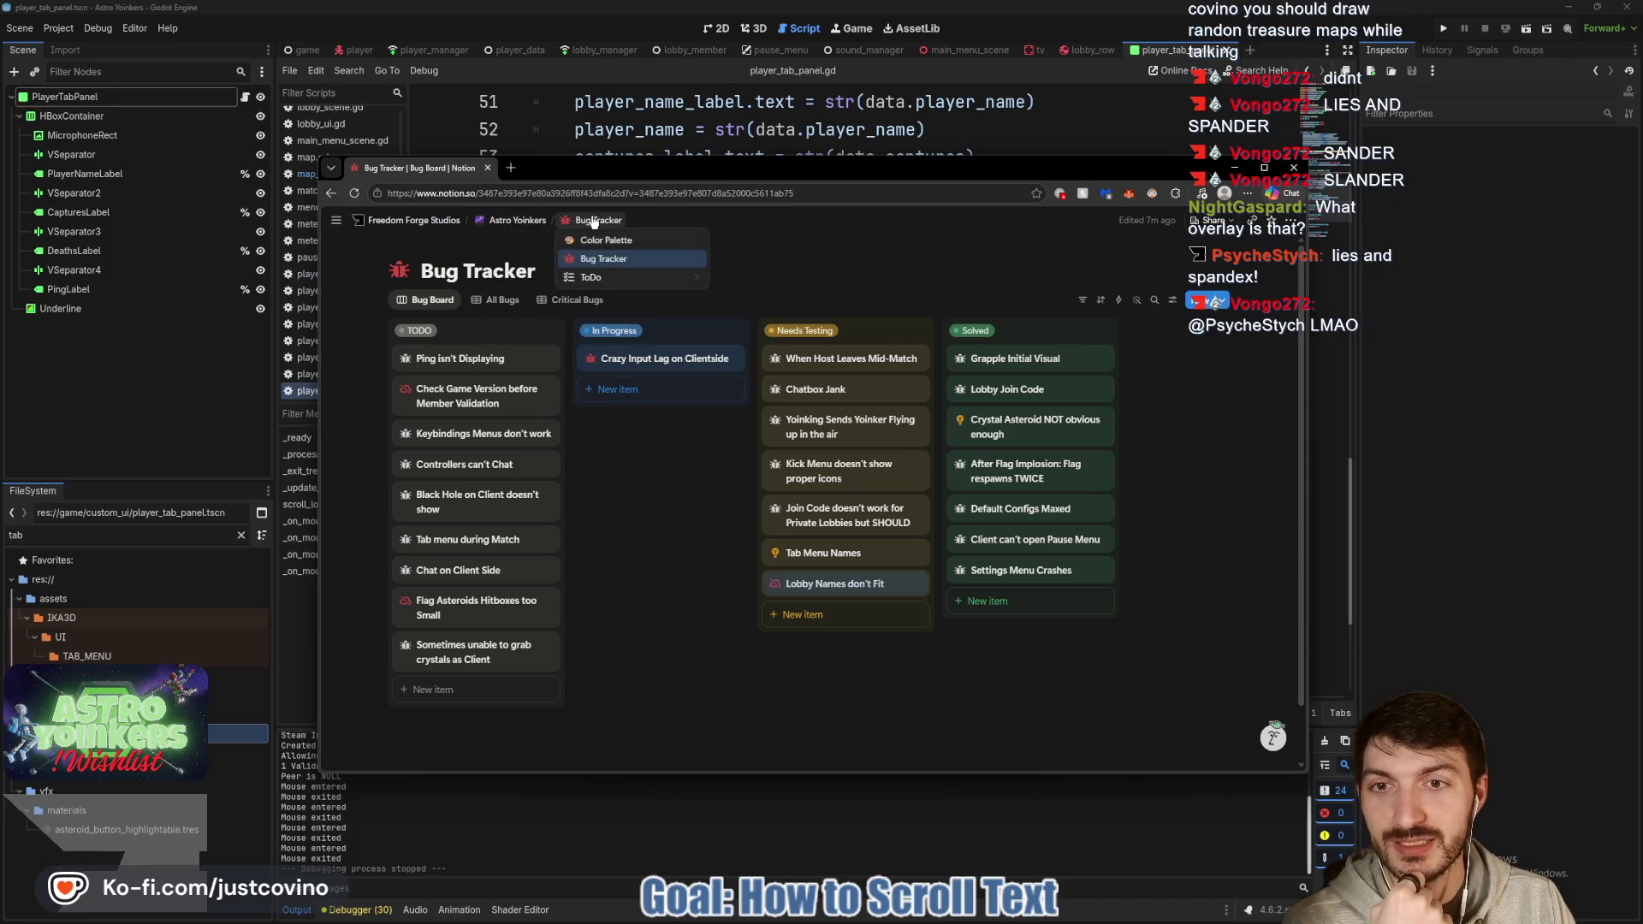
pyautogui.click(590, 279)
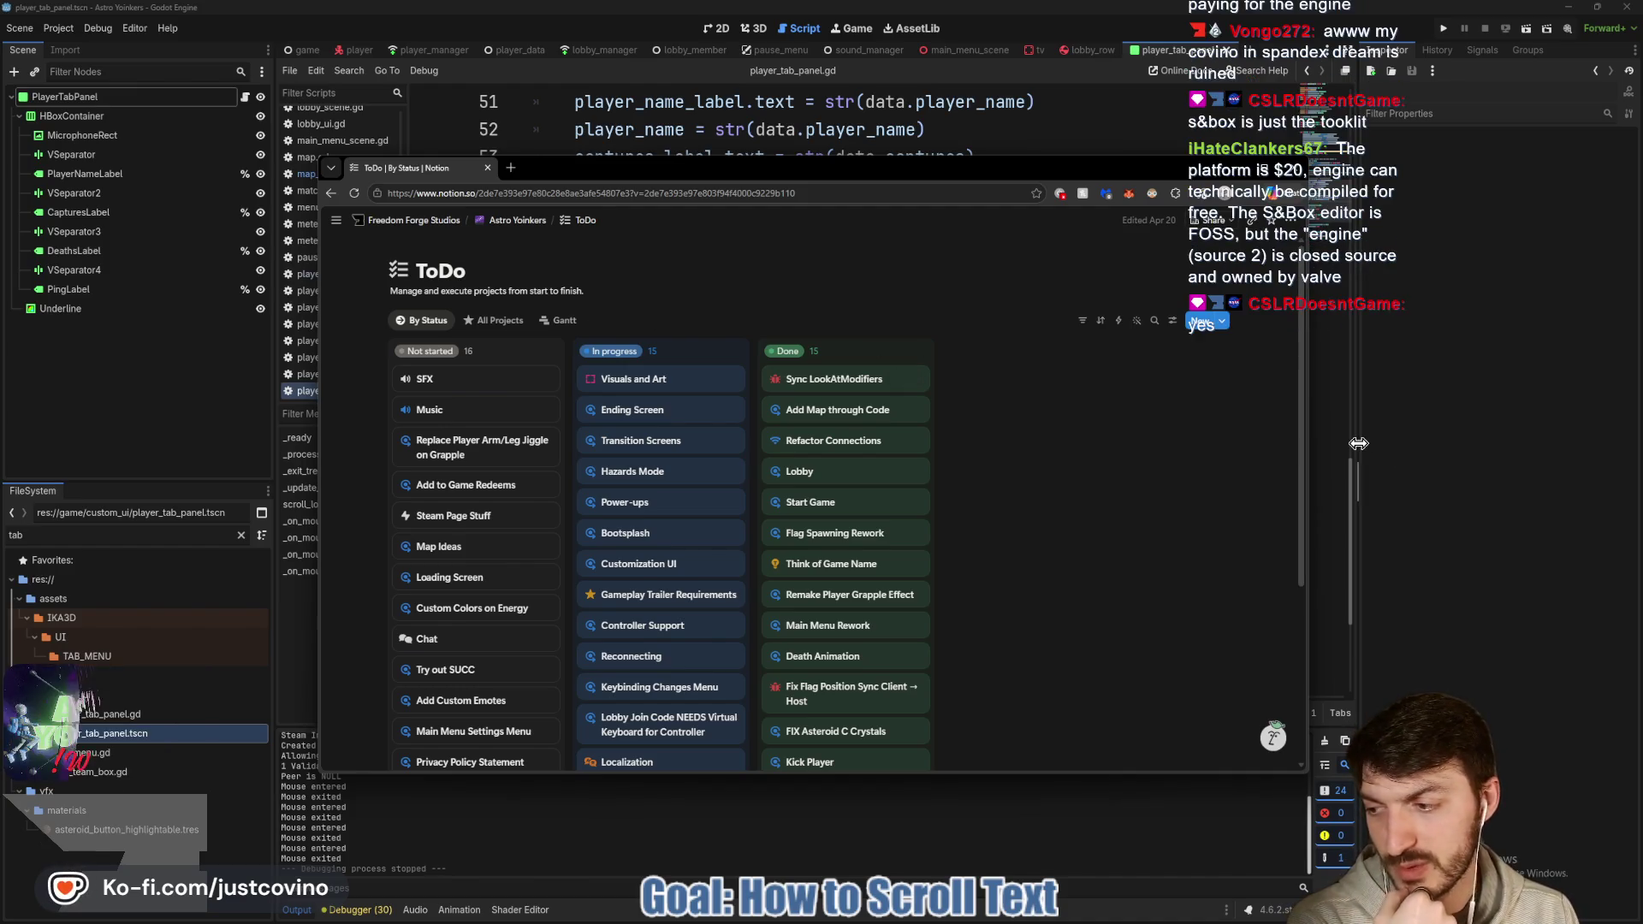
pyautogui.hotkey('alt', 'Tab')
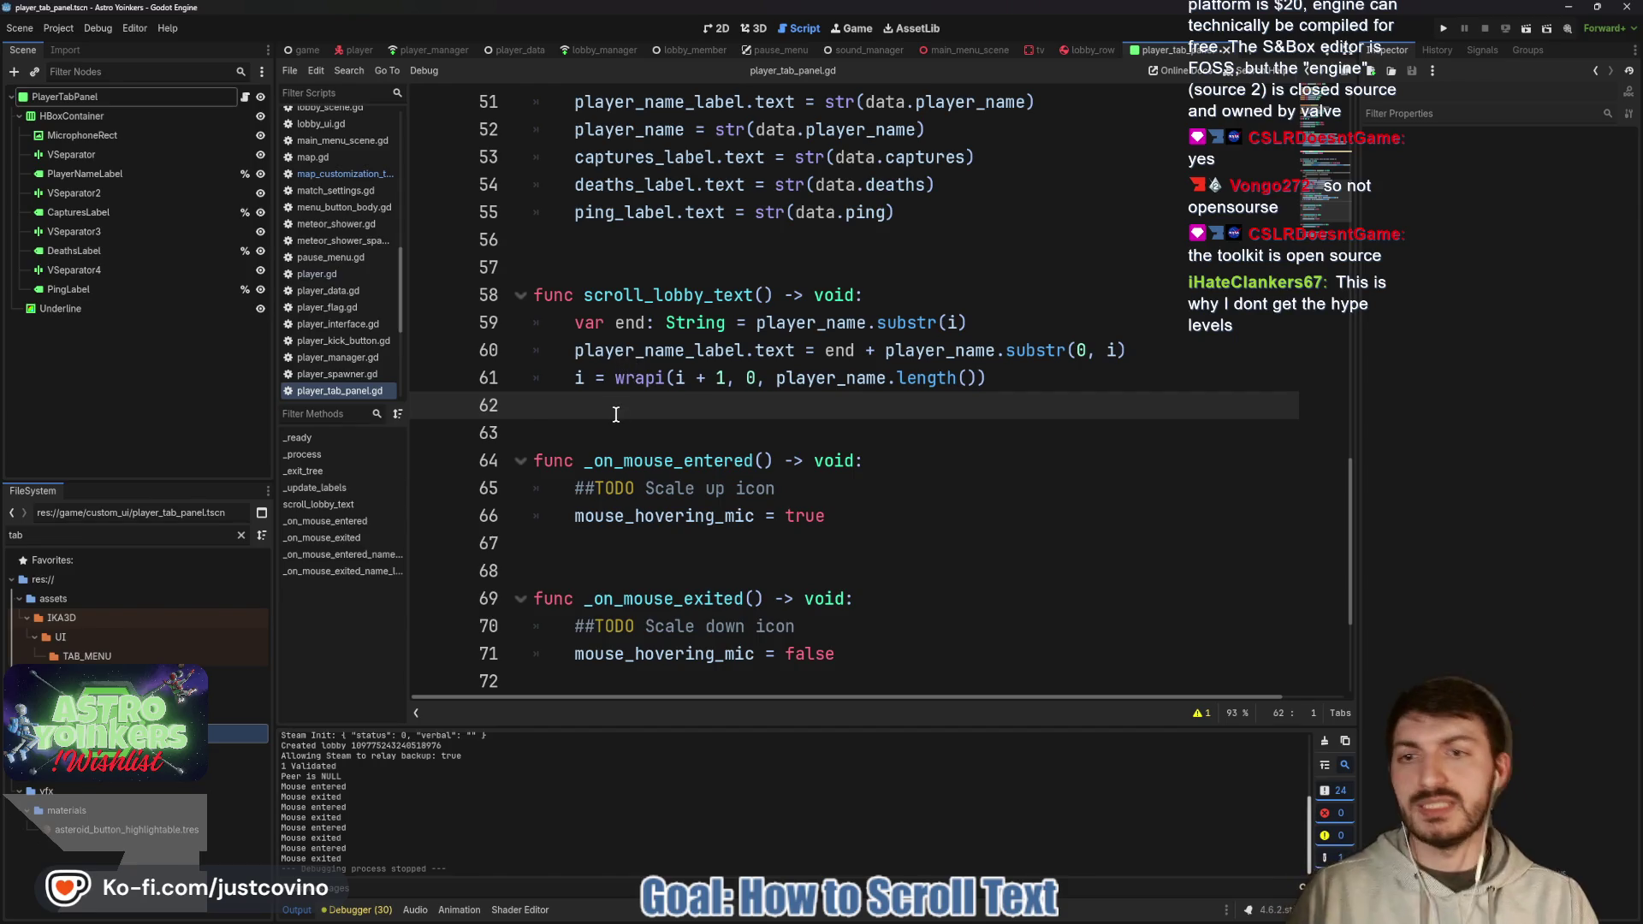
pyautogui.hotkey('ctrl', 's')
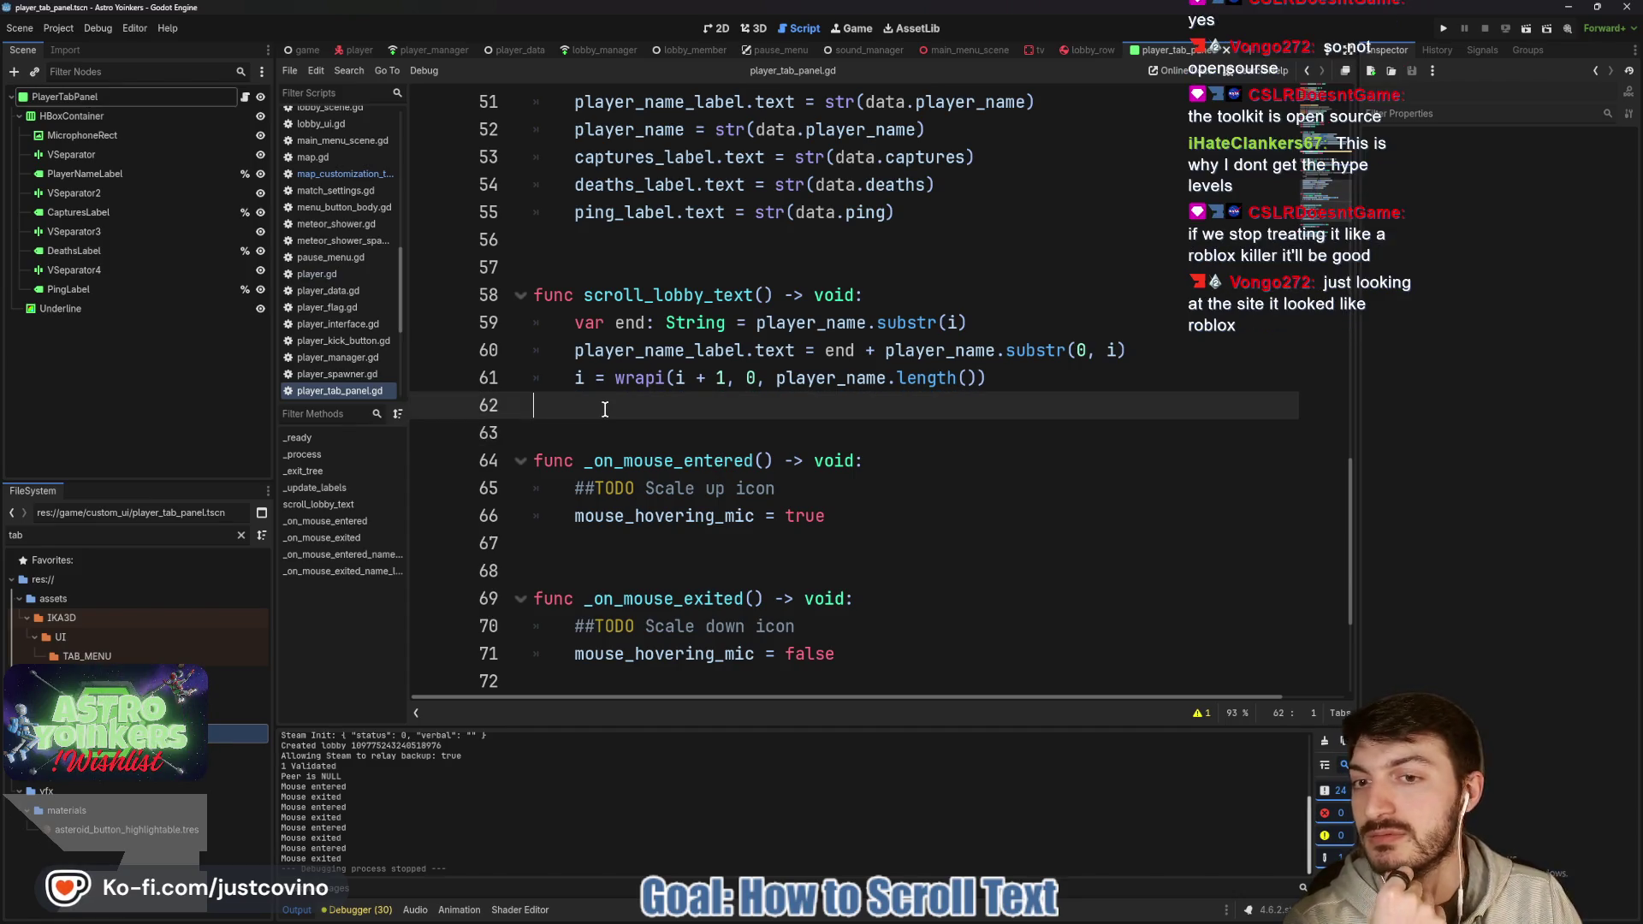
pyautogui.moveTo(666, 384)
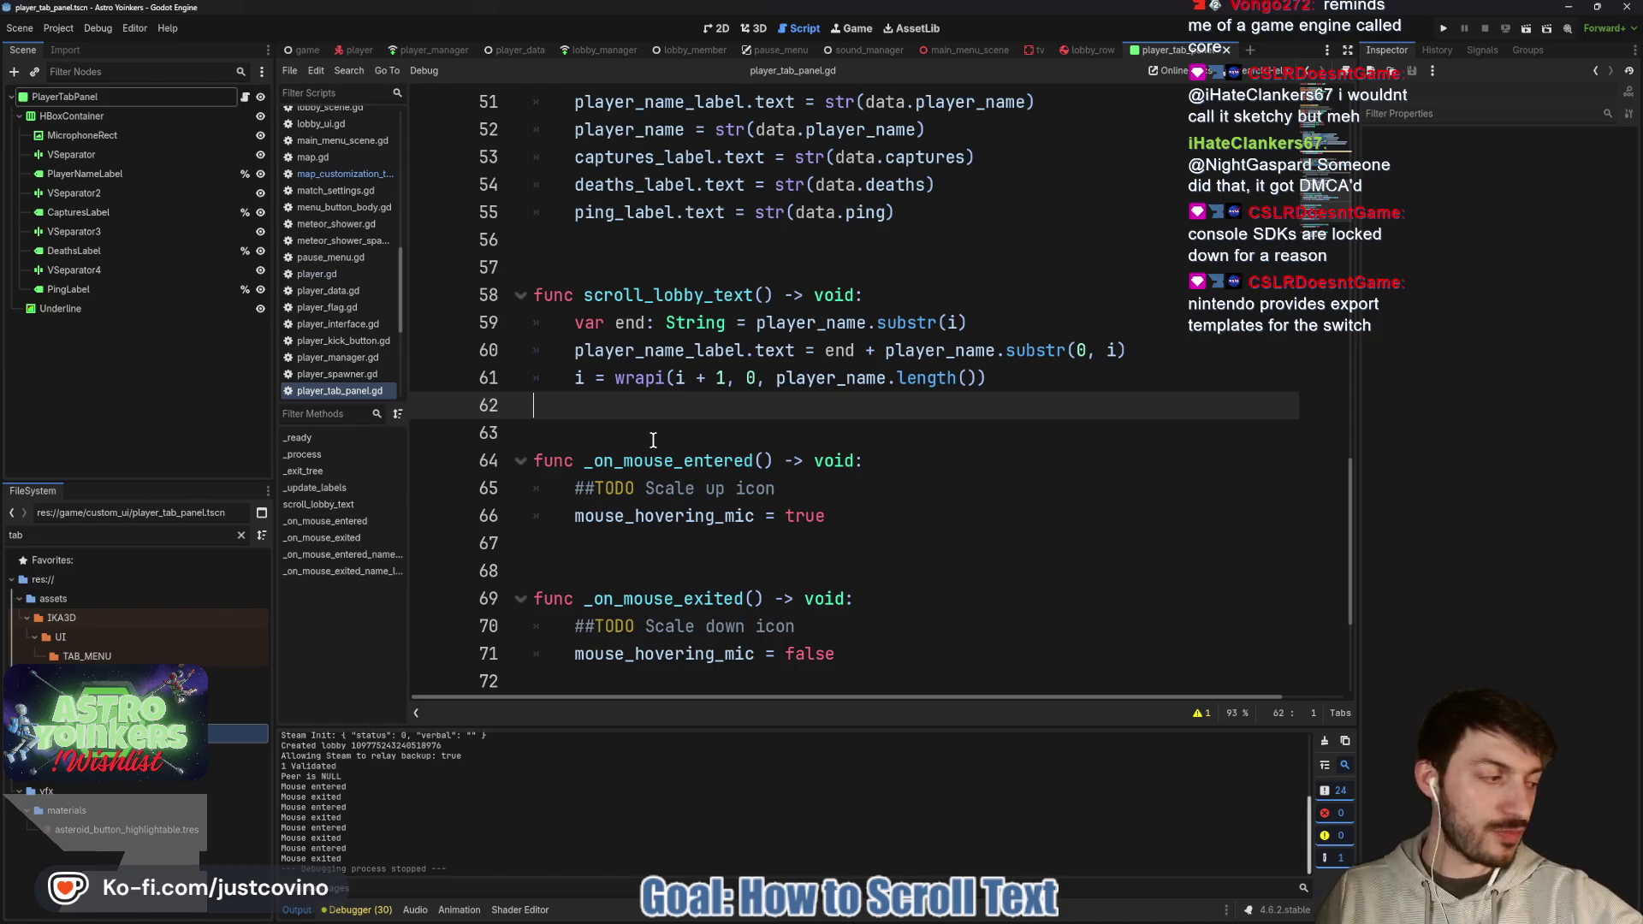
pyautogui.scroll(-3, 741, 380)
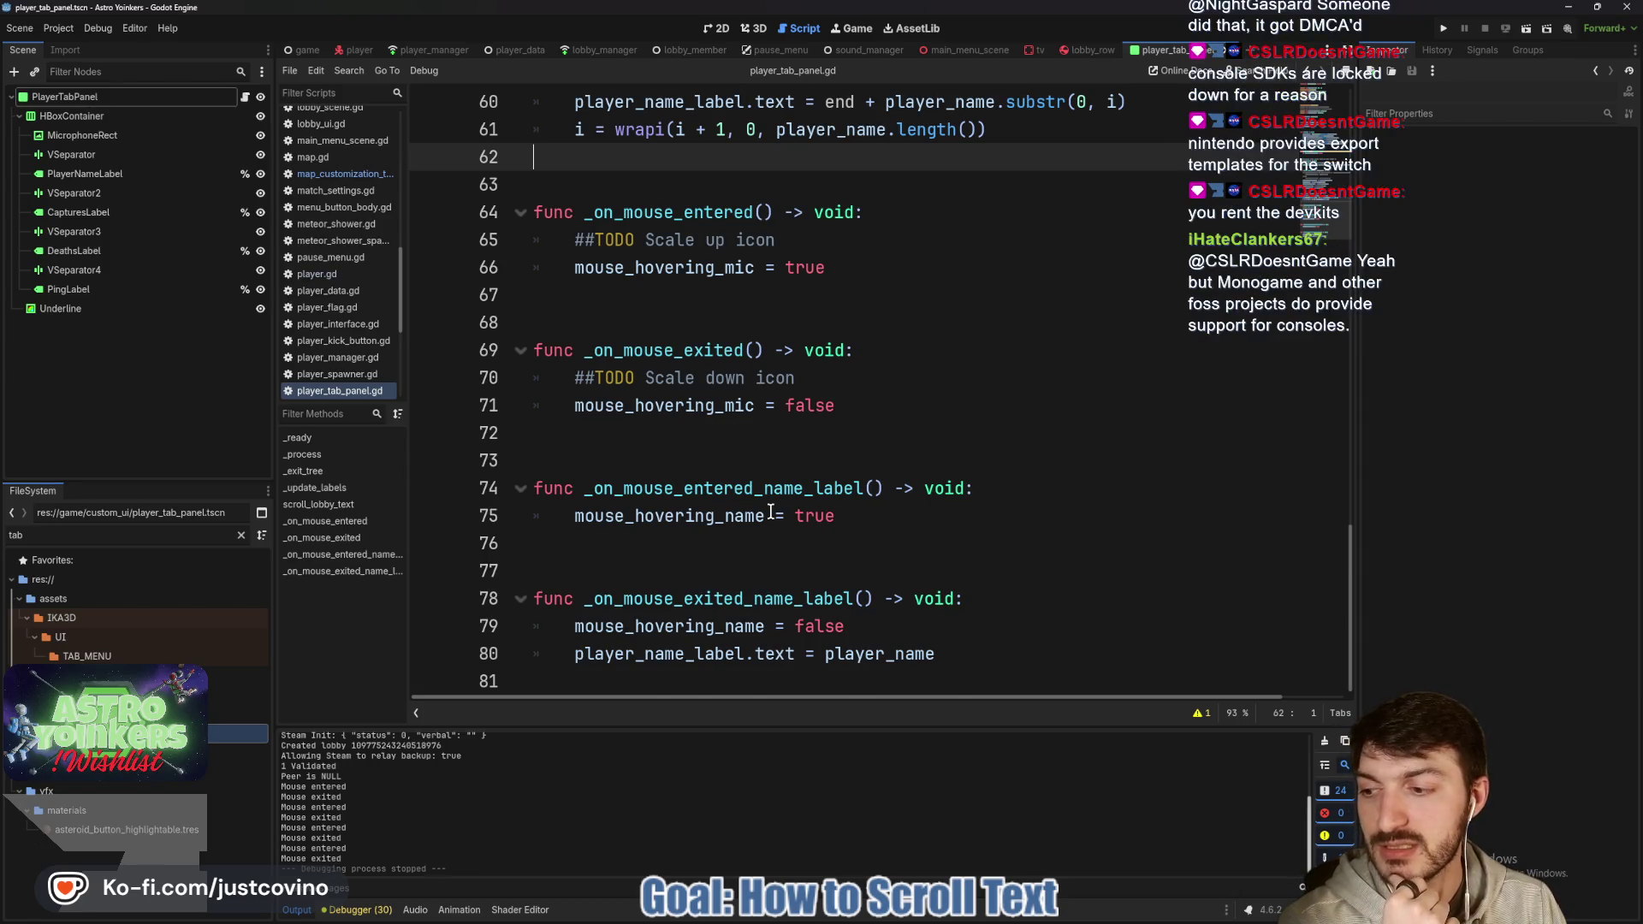
pyautogui.scroll(4, 770, 511)
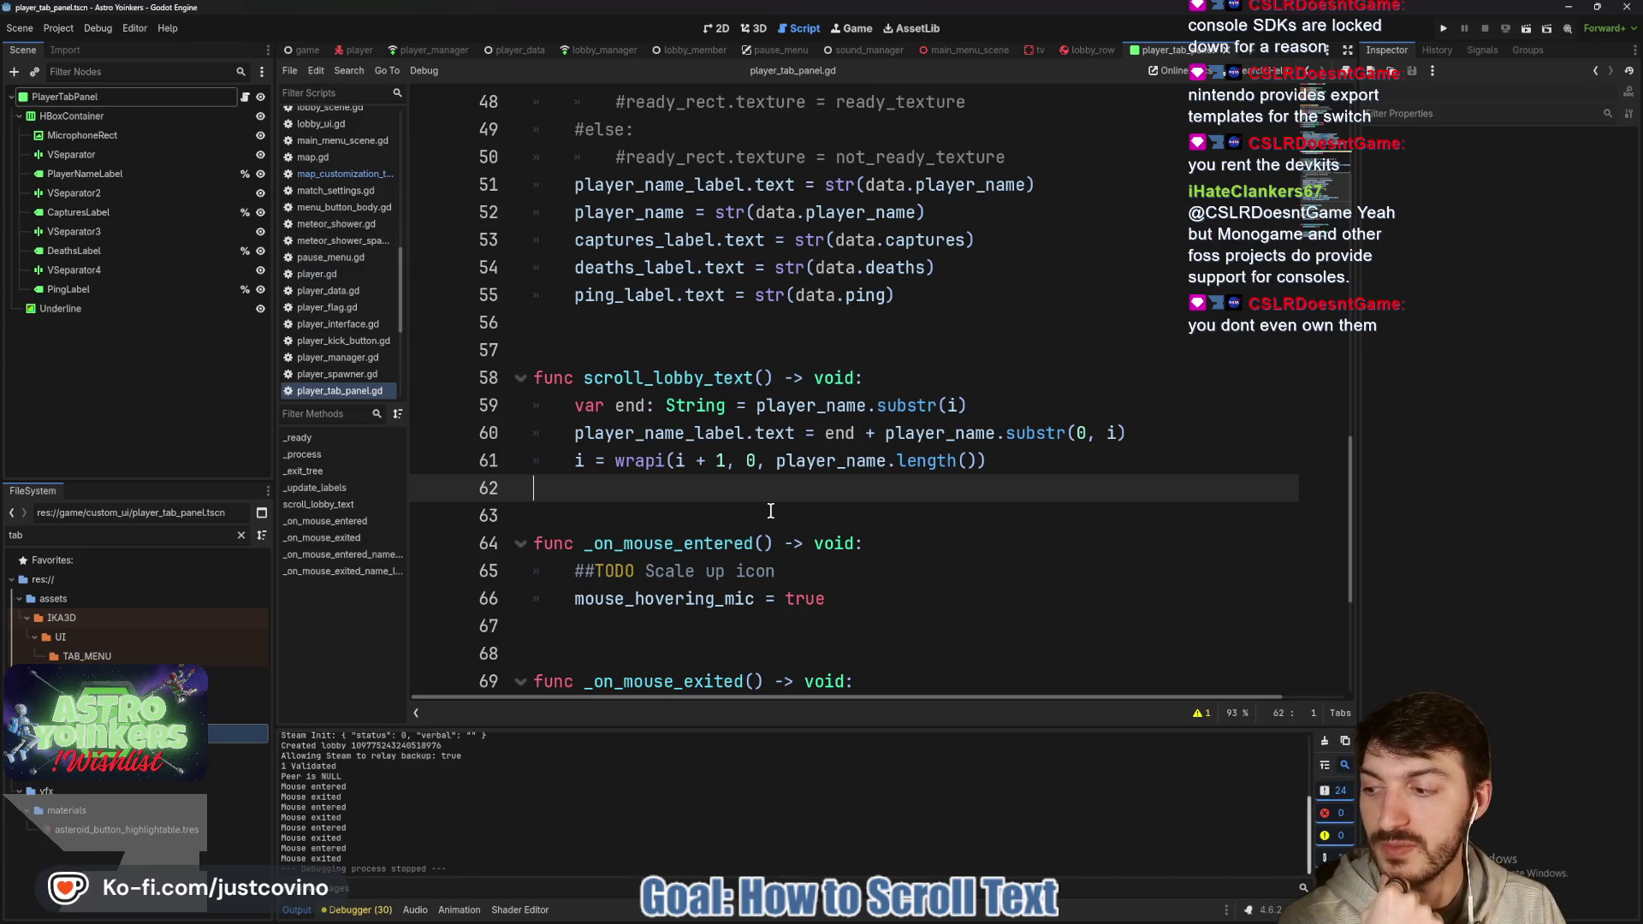
pyautogui.scroll(-2, 770, 511)
pyautogui.click(672, 351)
pyautogui.click(695, 477)
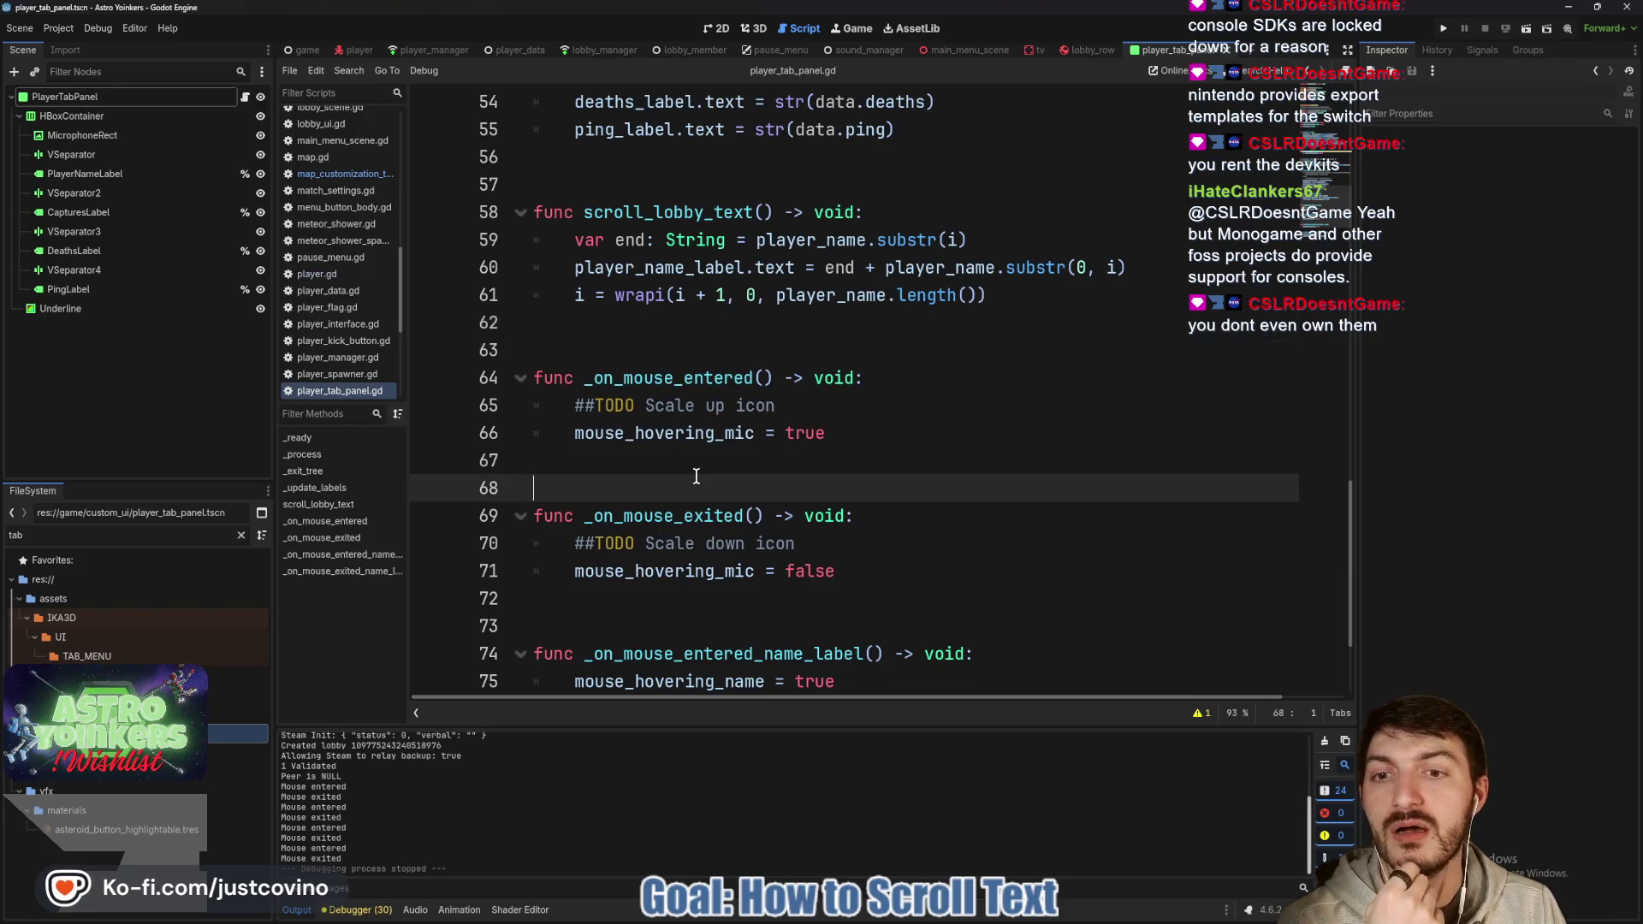
pyautogui.scroll(-2, 696, 477)
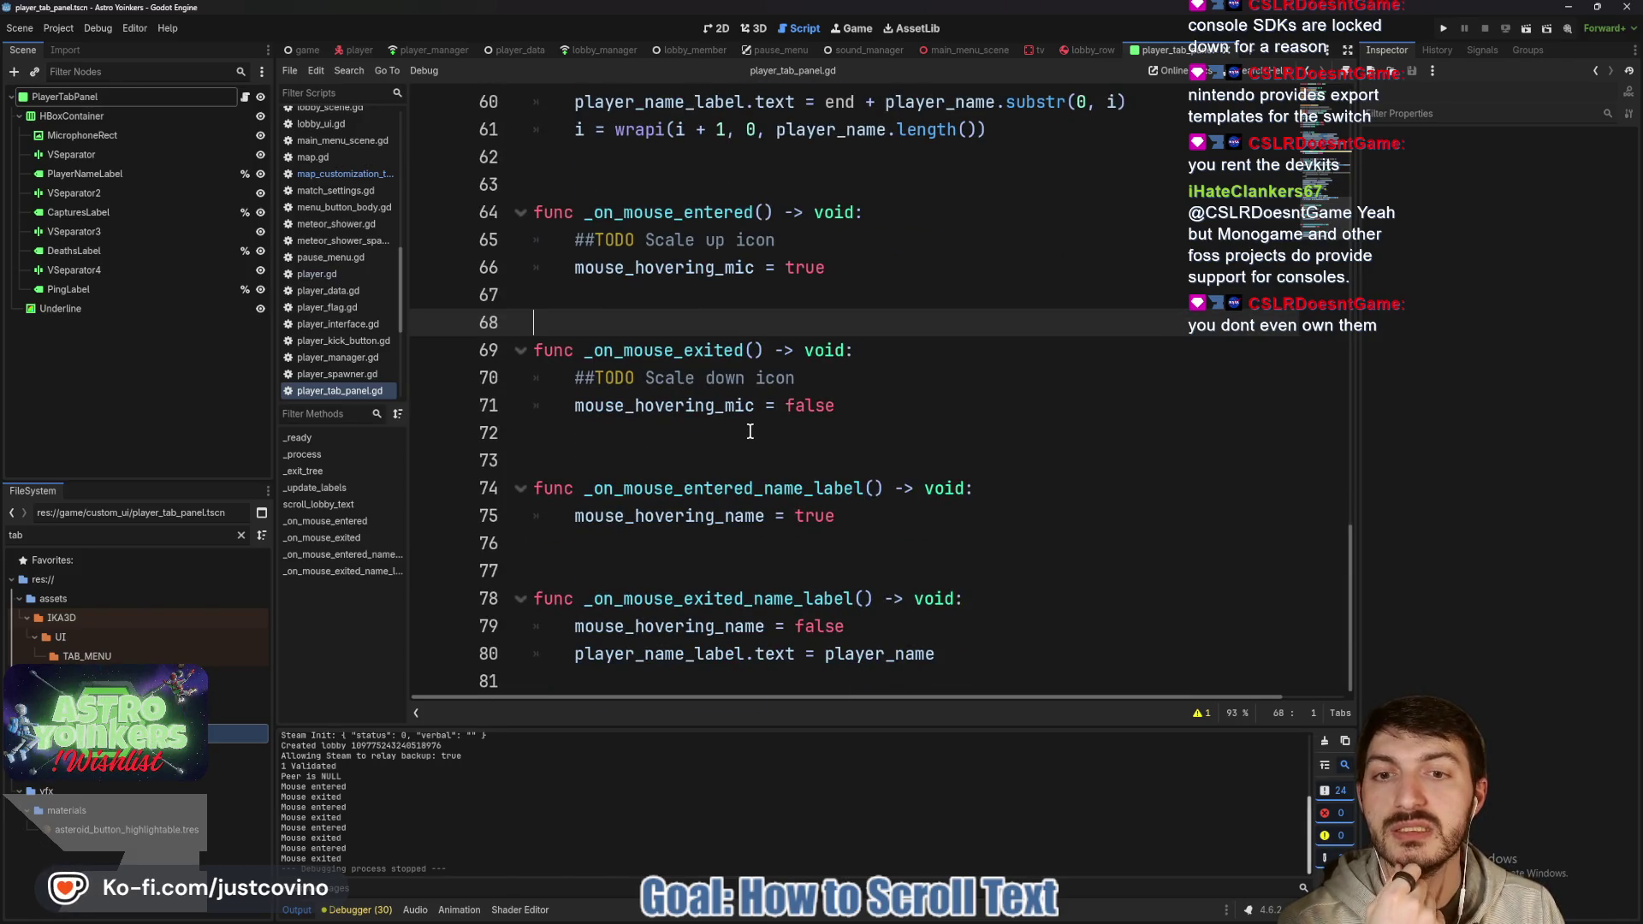
pyautogui.scroll(4, 751, 438)
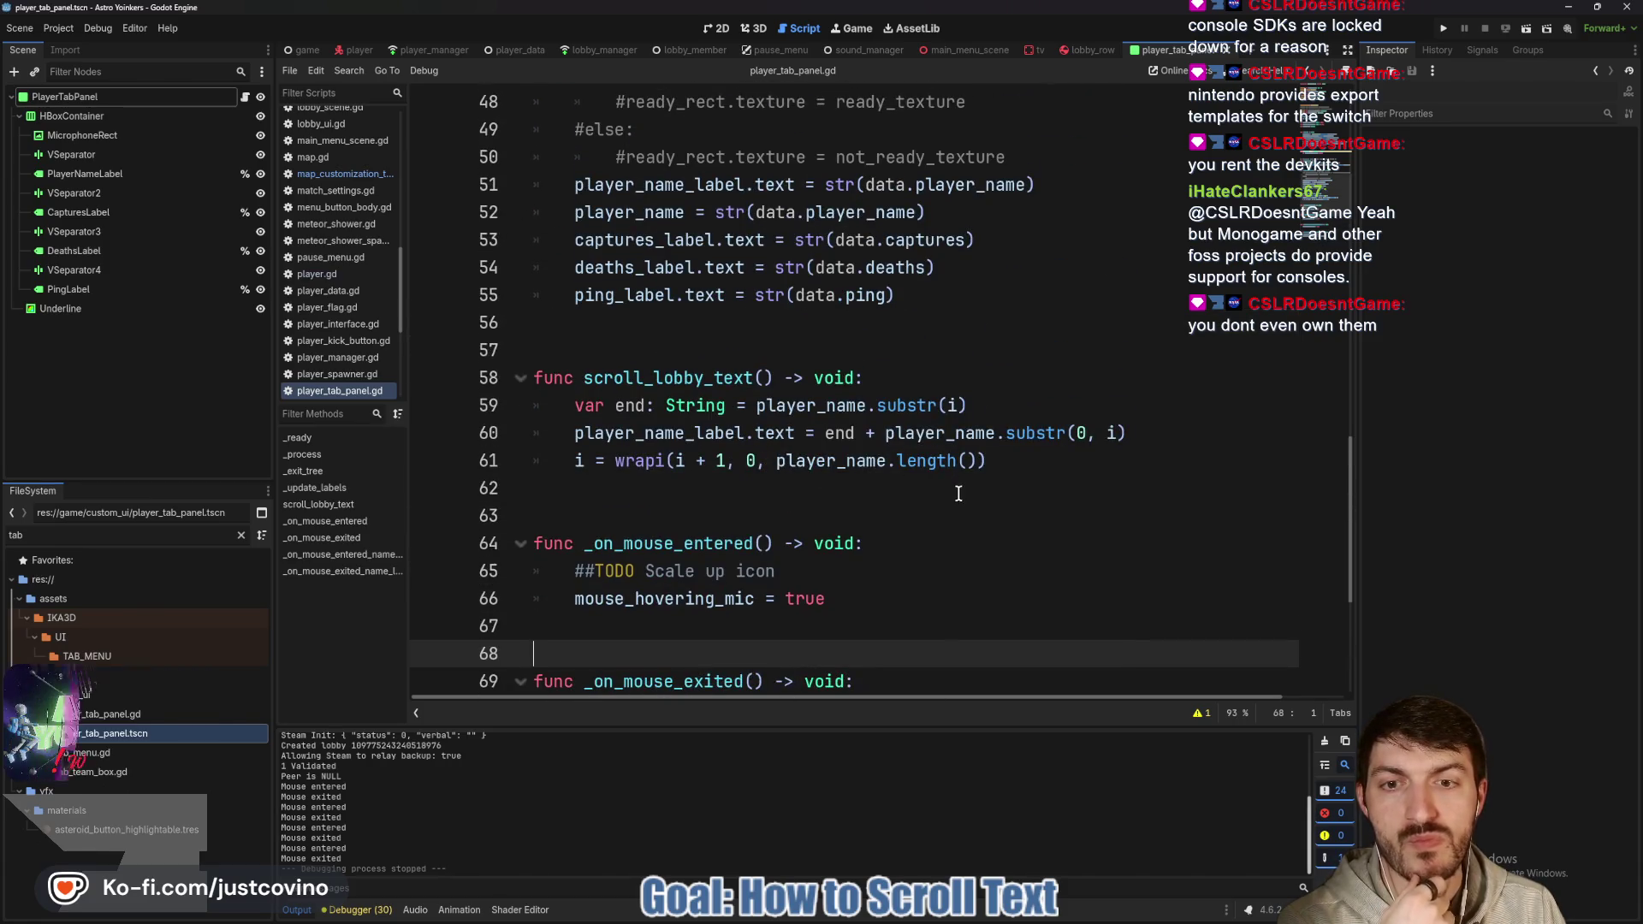
# Add an indented scroll_lobby_text() call in _process after the mouse_hovering_name check.
pyautogui.scroll(-2, 954, 495)
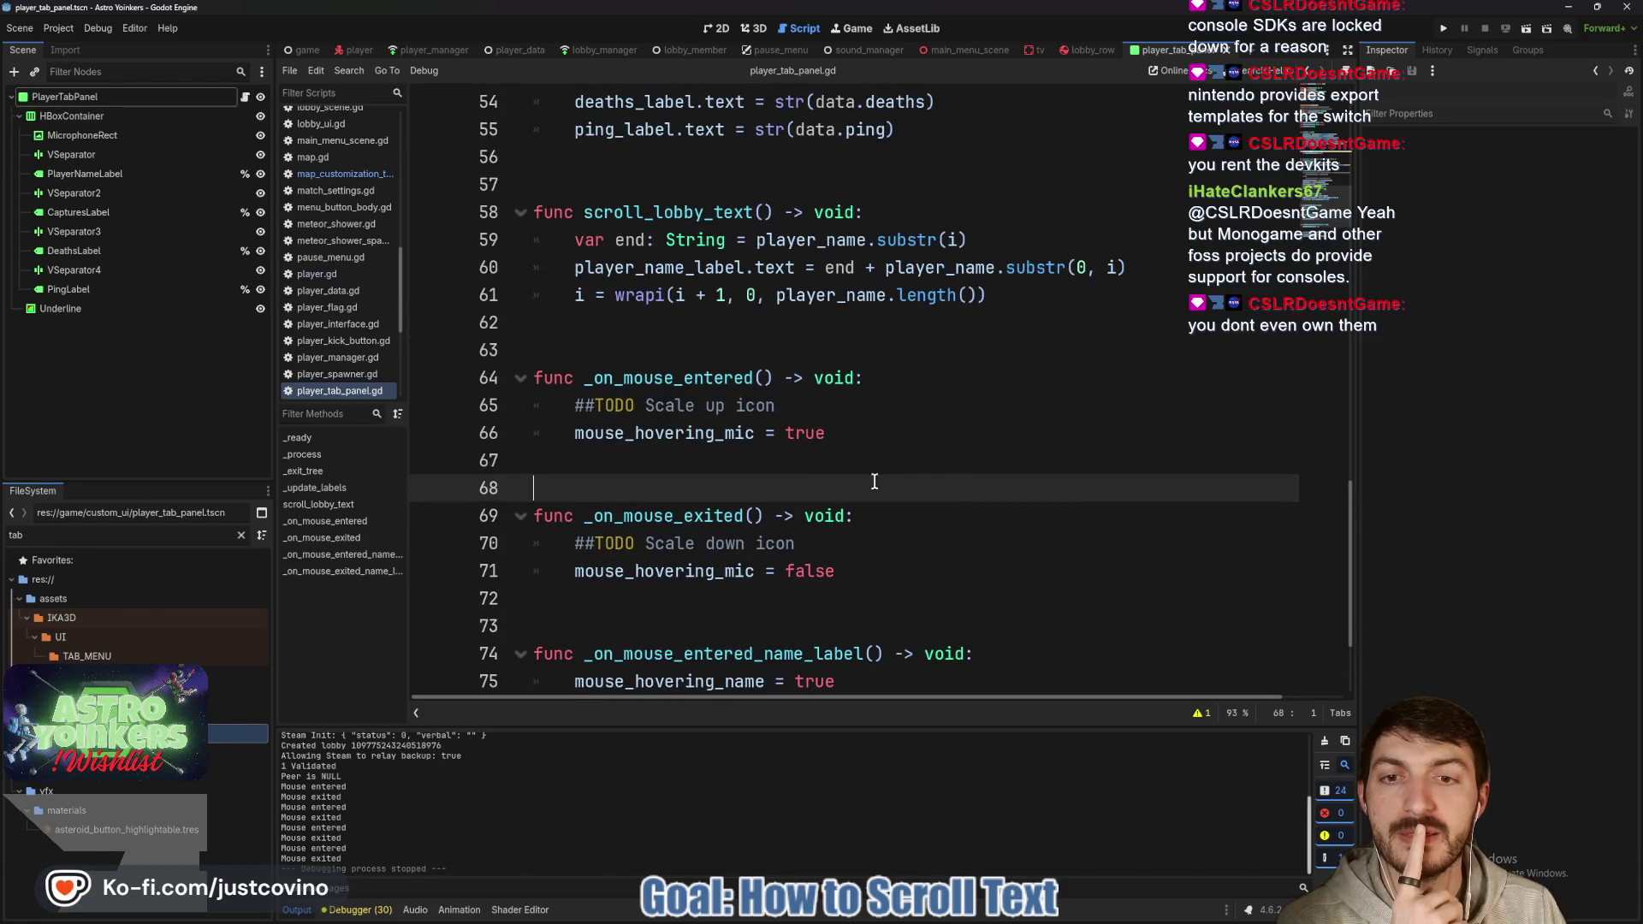
pyautogui.scroll(-2, 860, 477)
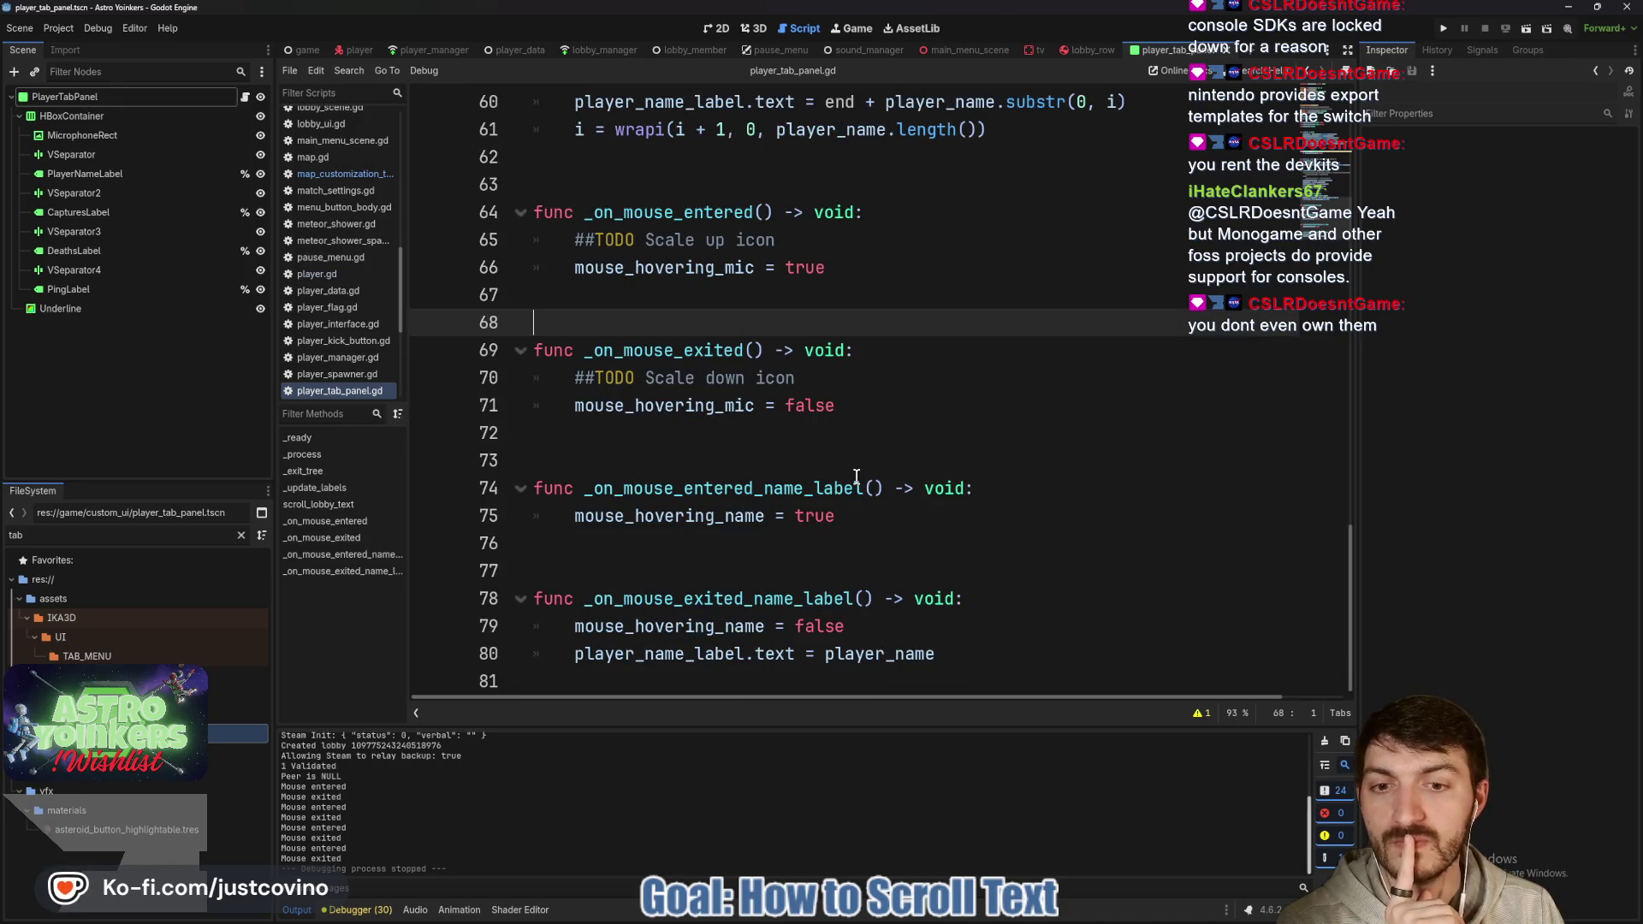
pyautogui.doubleClick(616, 515)
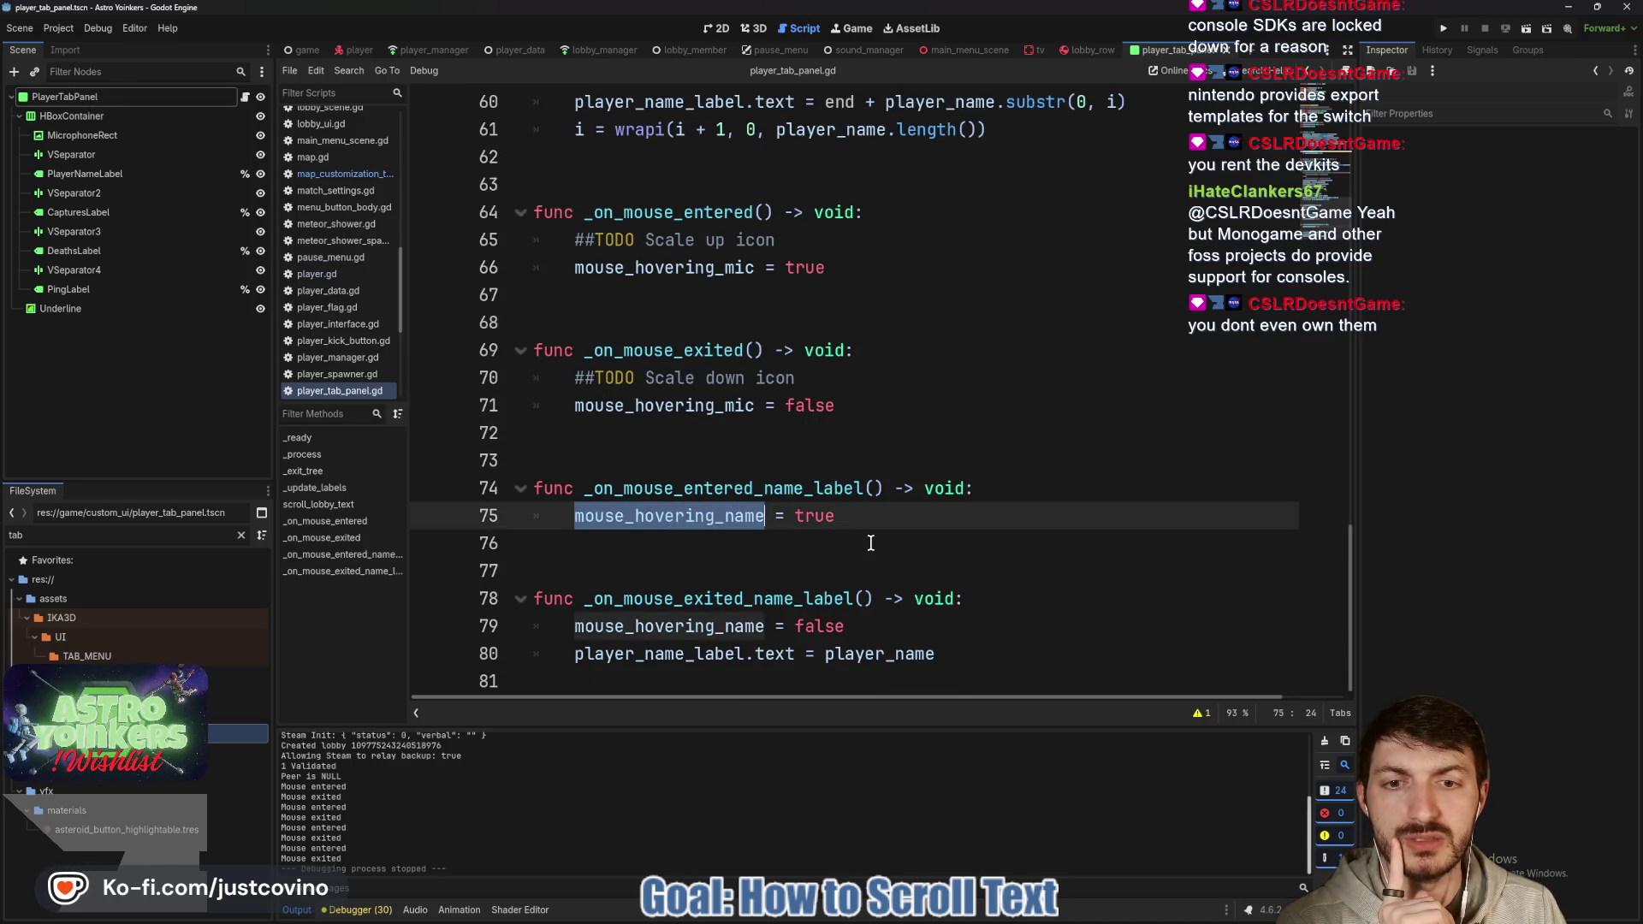
pyautogui.scroll(1, 870, 542)
pyautogui.scroll(9, 870, 543)
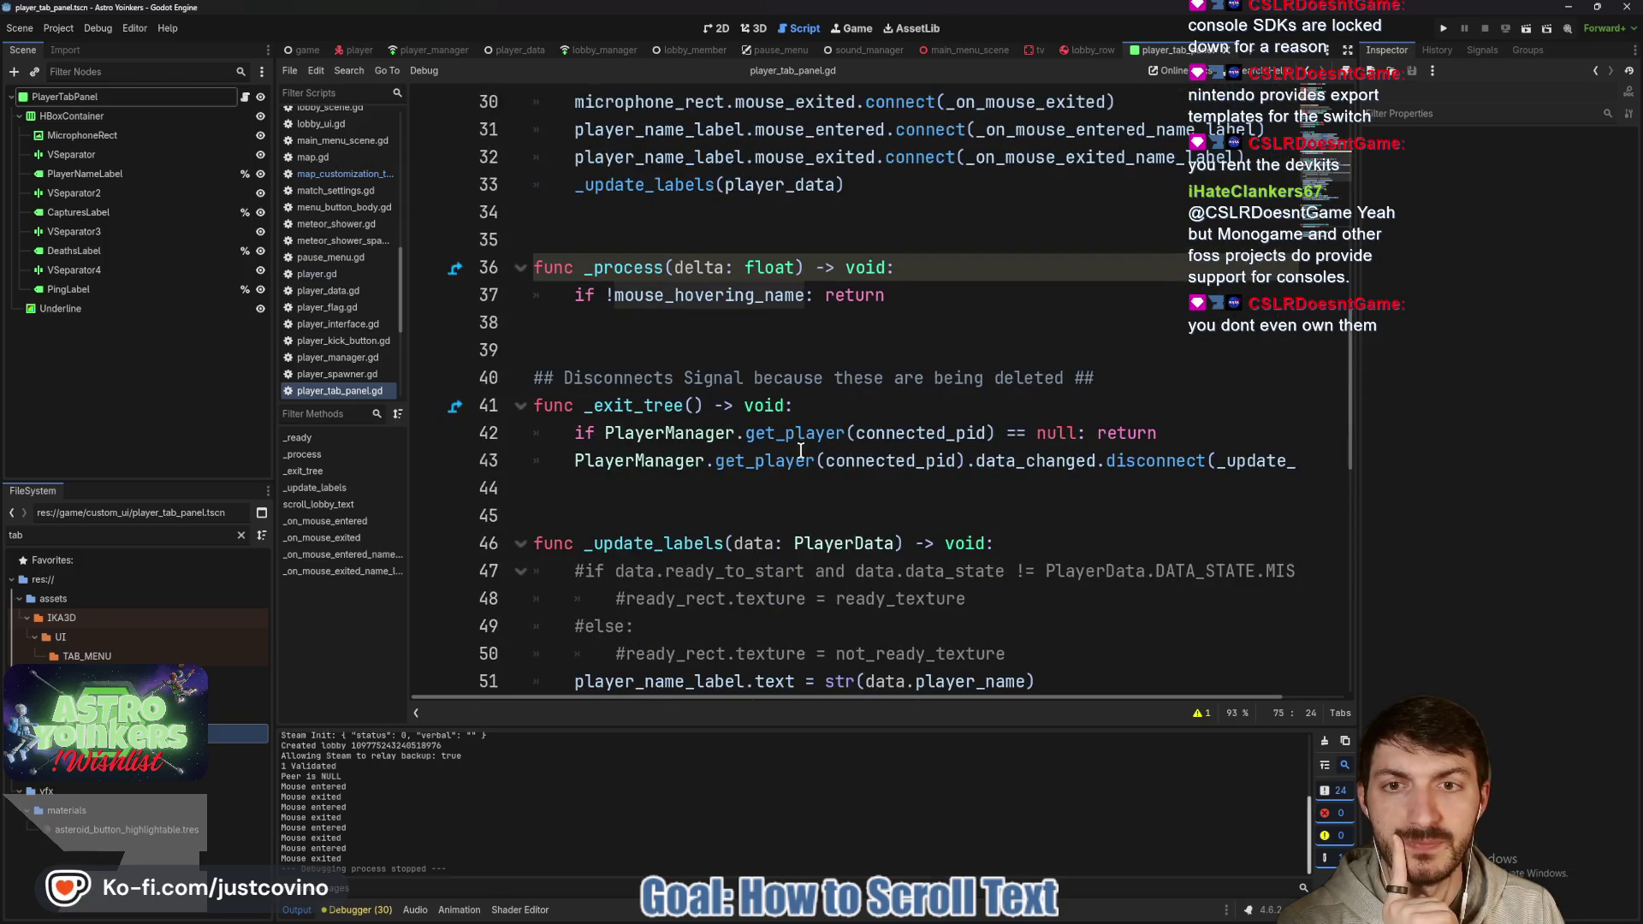
pyautogui.click(684, 322)
pyautogui.scroll(-6, 877, 405)
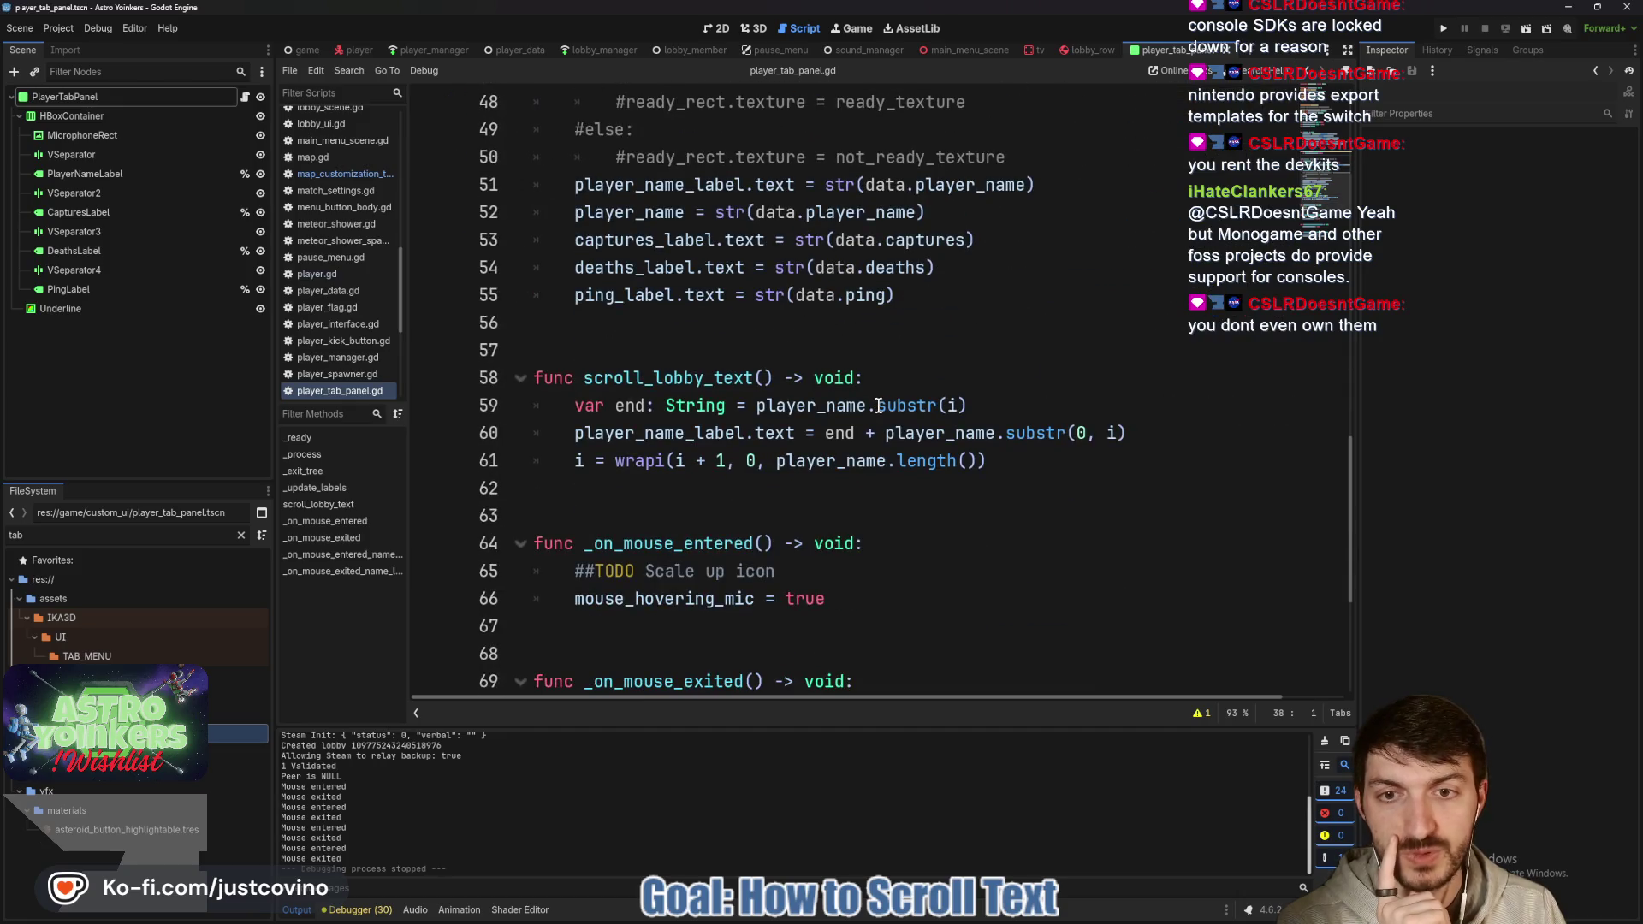
pyautogui.scroll(6, 878, 405)
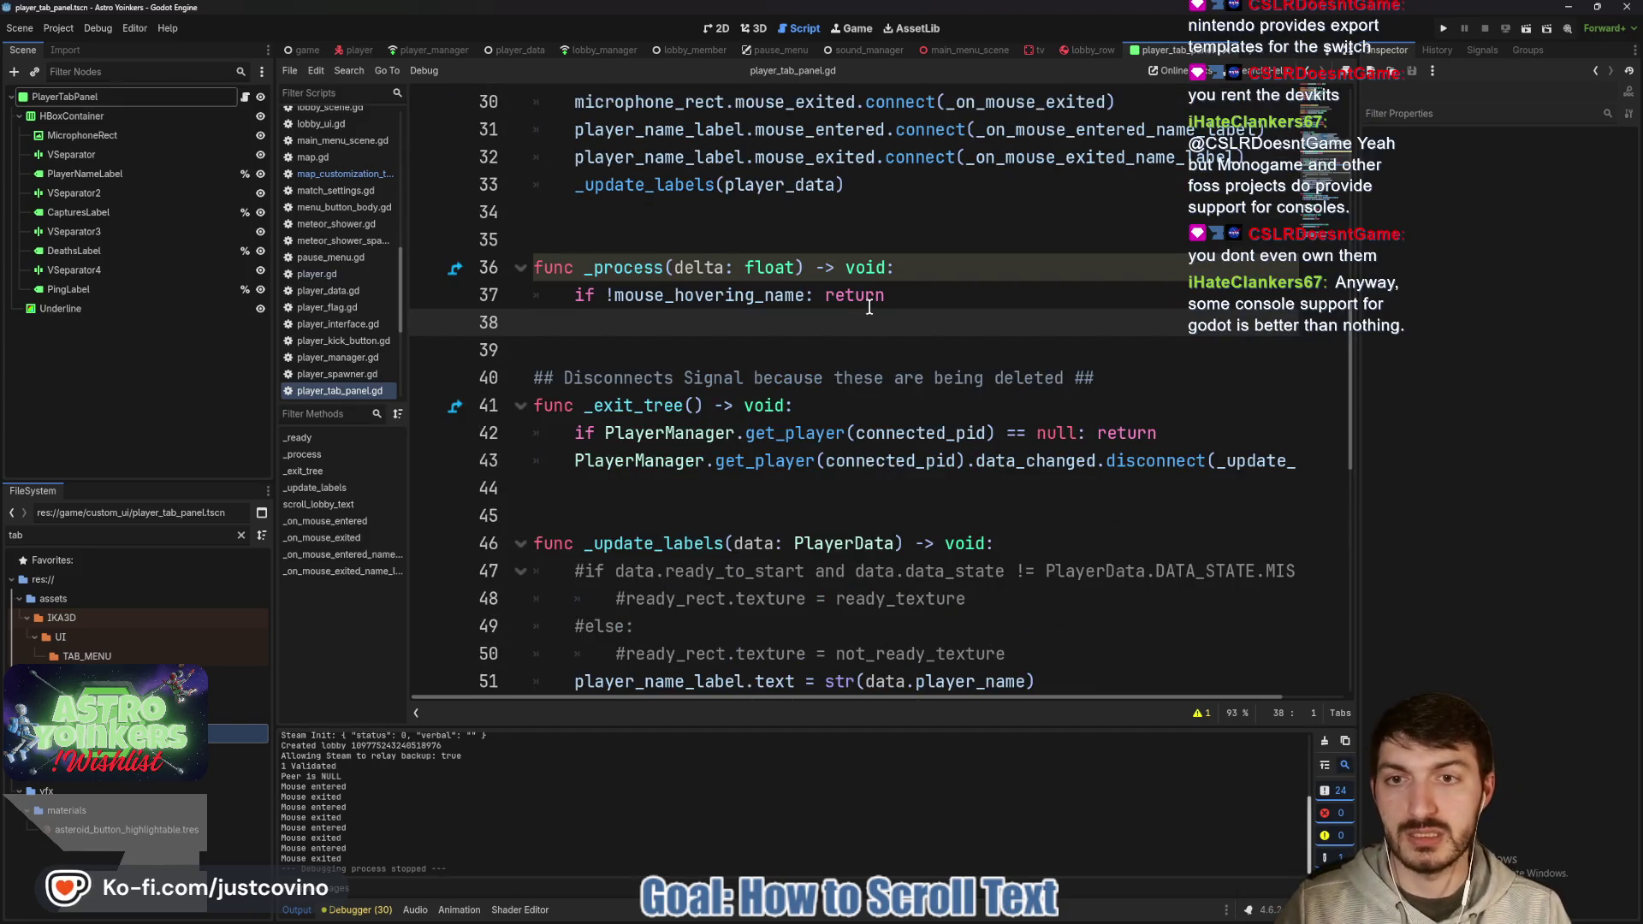
pyautogui.press('Tab')
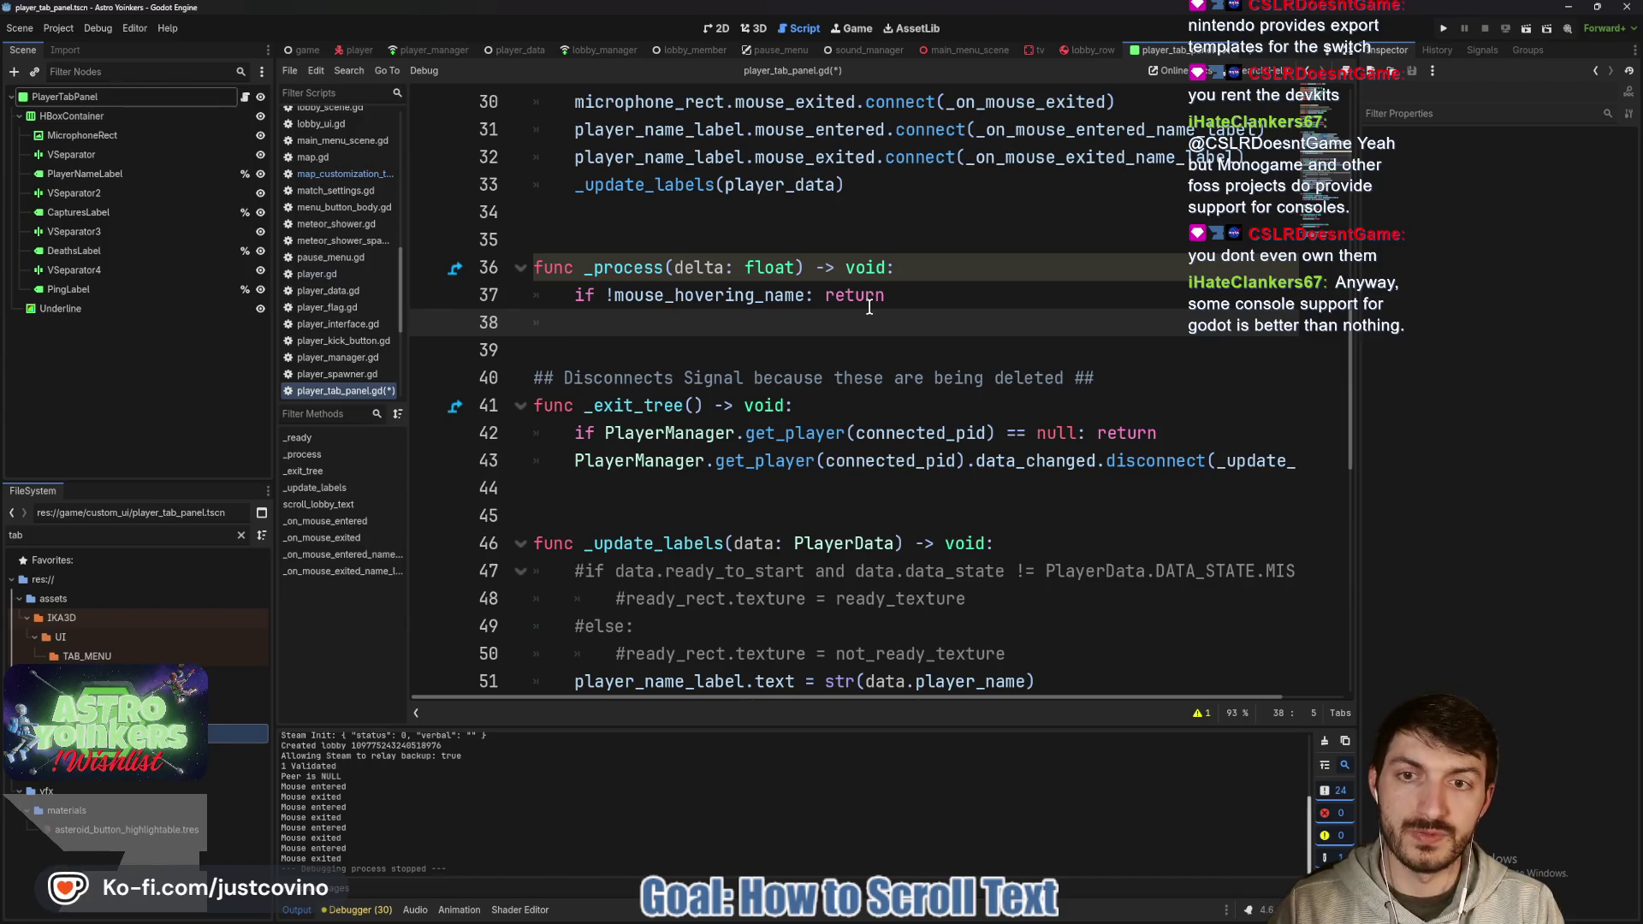
pyautogui.write('sc')
pyautogui.press('Return')
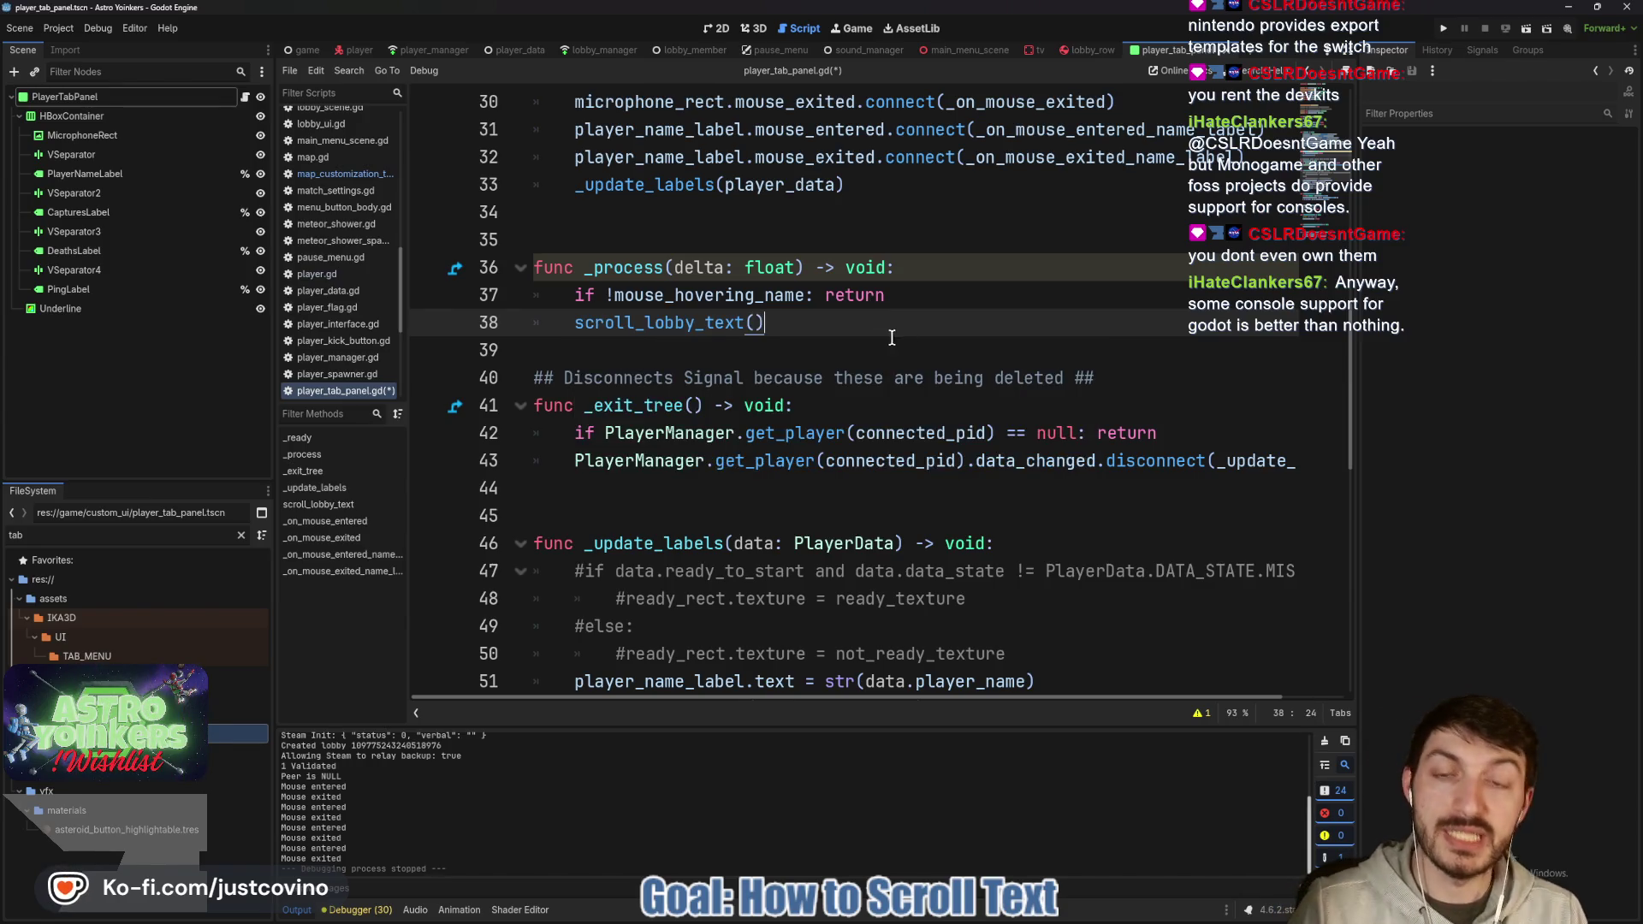
# Add a blank line after the new call and move to the end of the variable declarations.
pyautogui.click(658, 356)
pyautogui.press('Return')
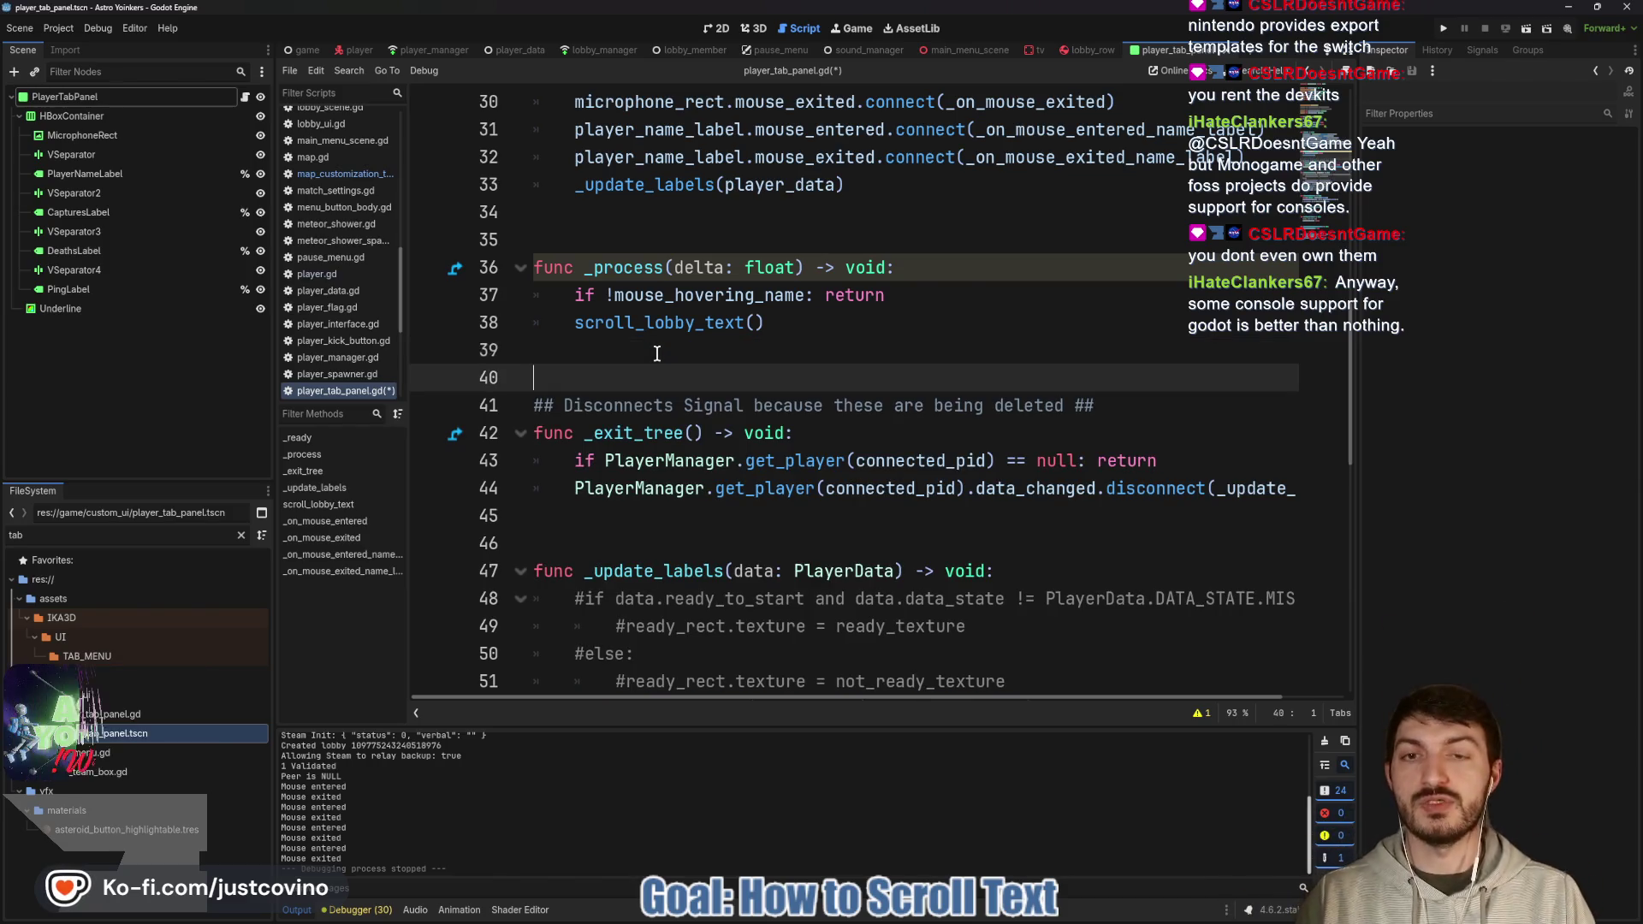
pyautogui.scroll(3, 676, 377)
pyautogui.scroll(2, 676, 376)
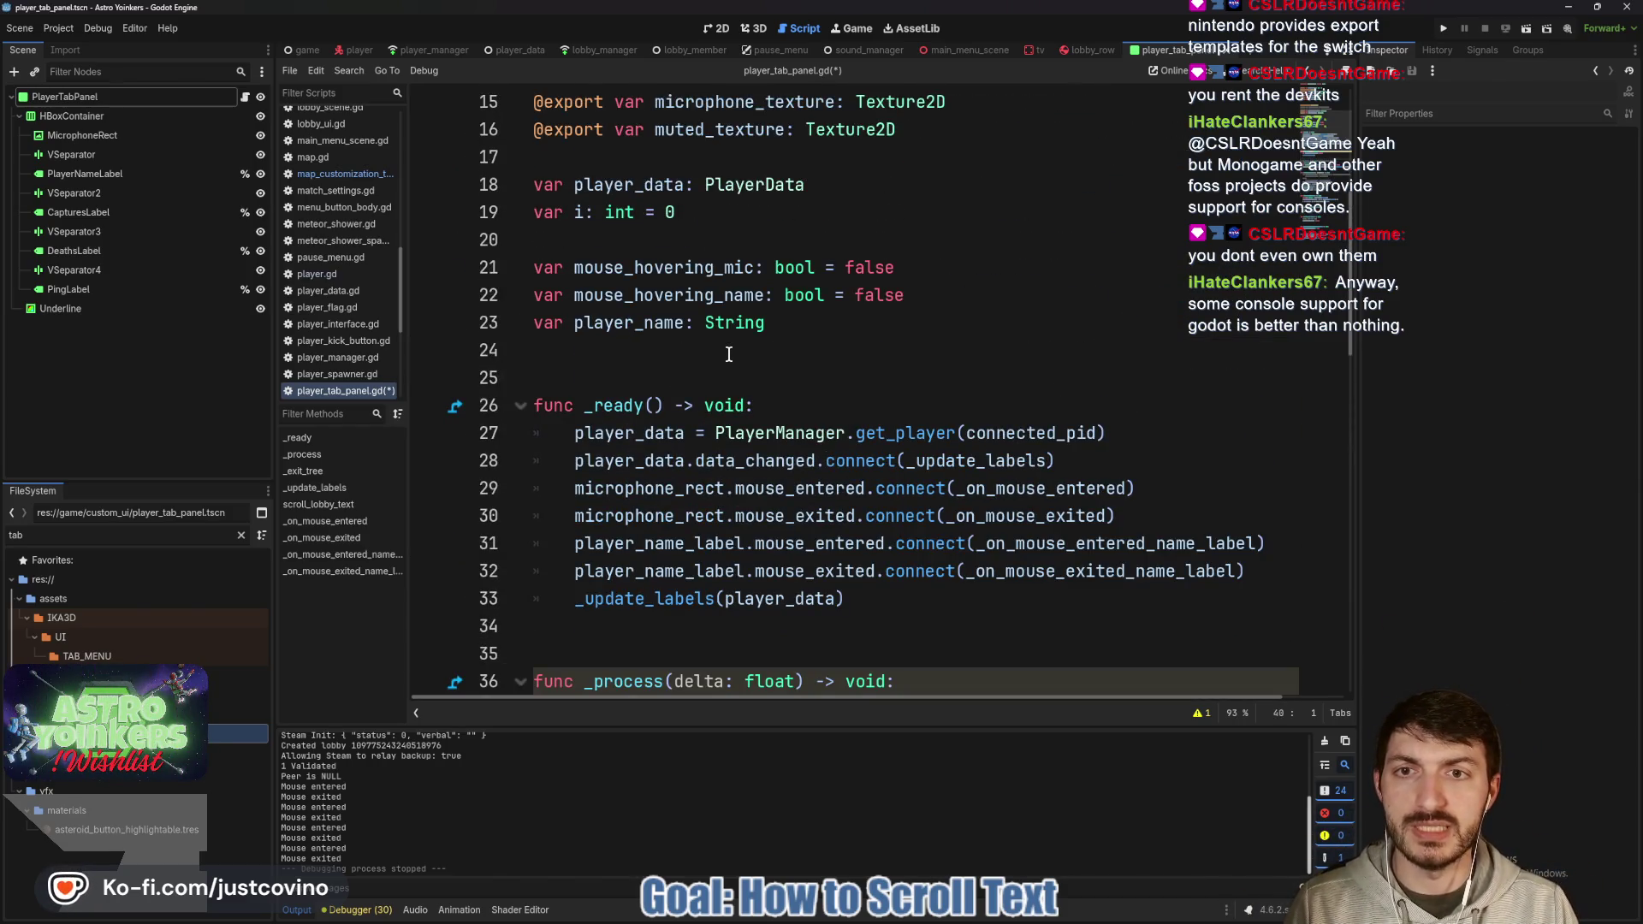
pyautogui.scroll(-5, 828, 370)
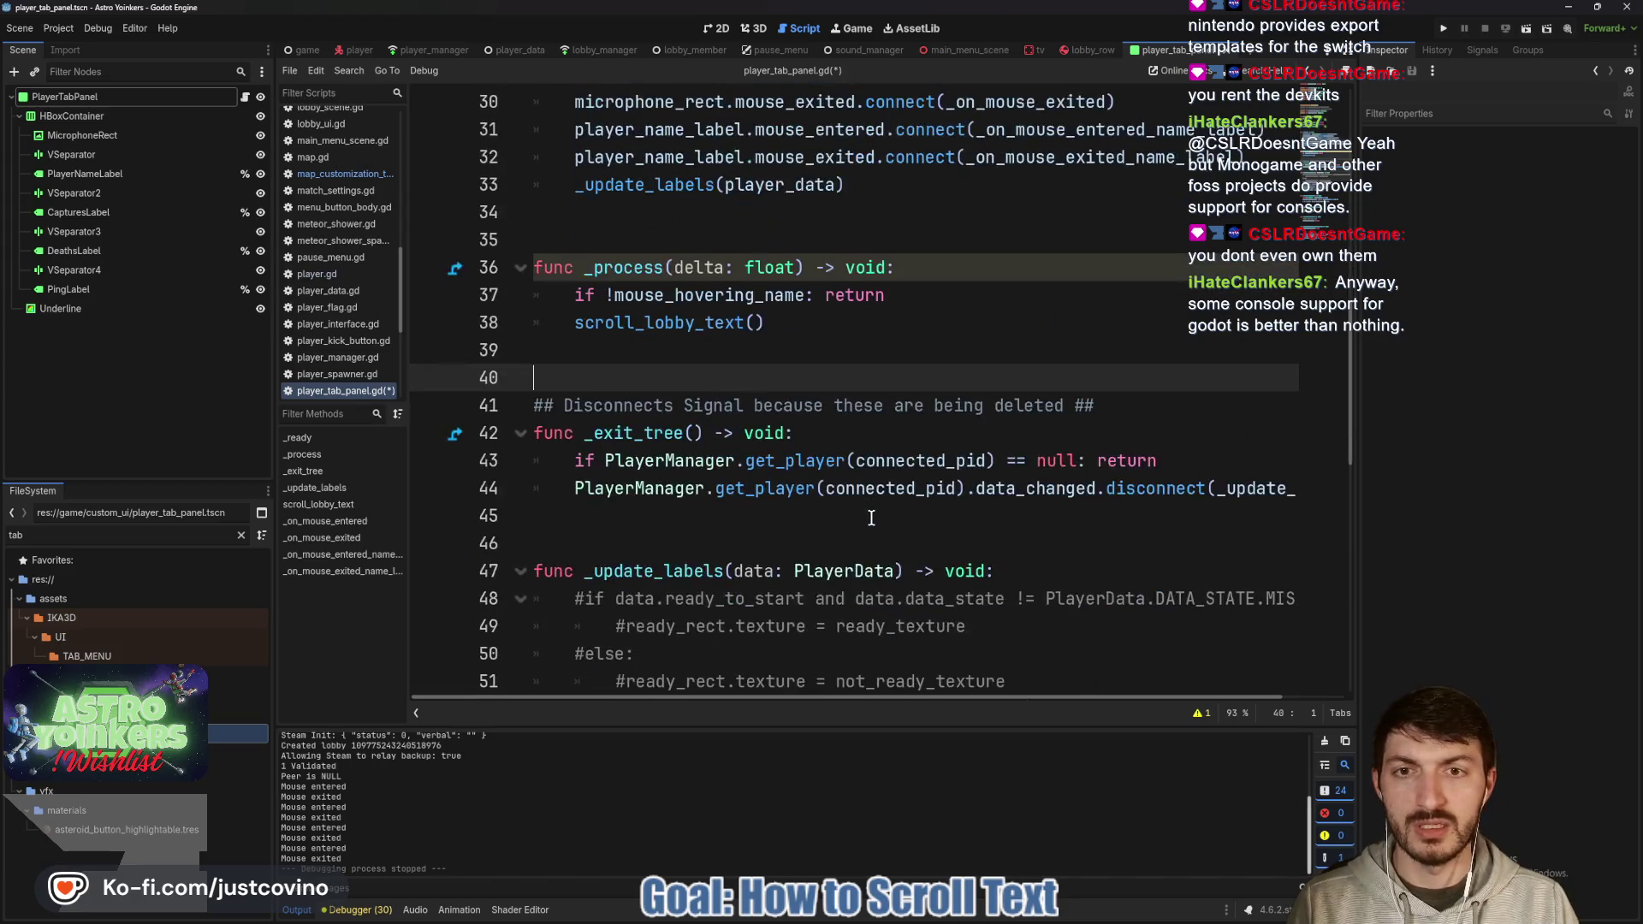
pyautogui.scroll(2, 927, 462)
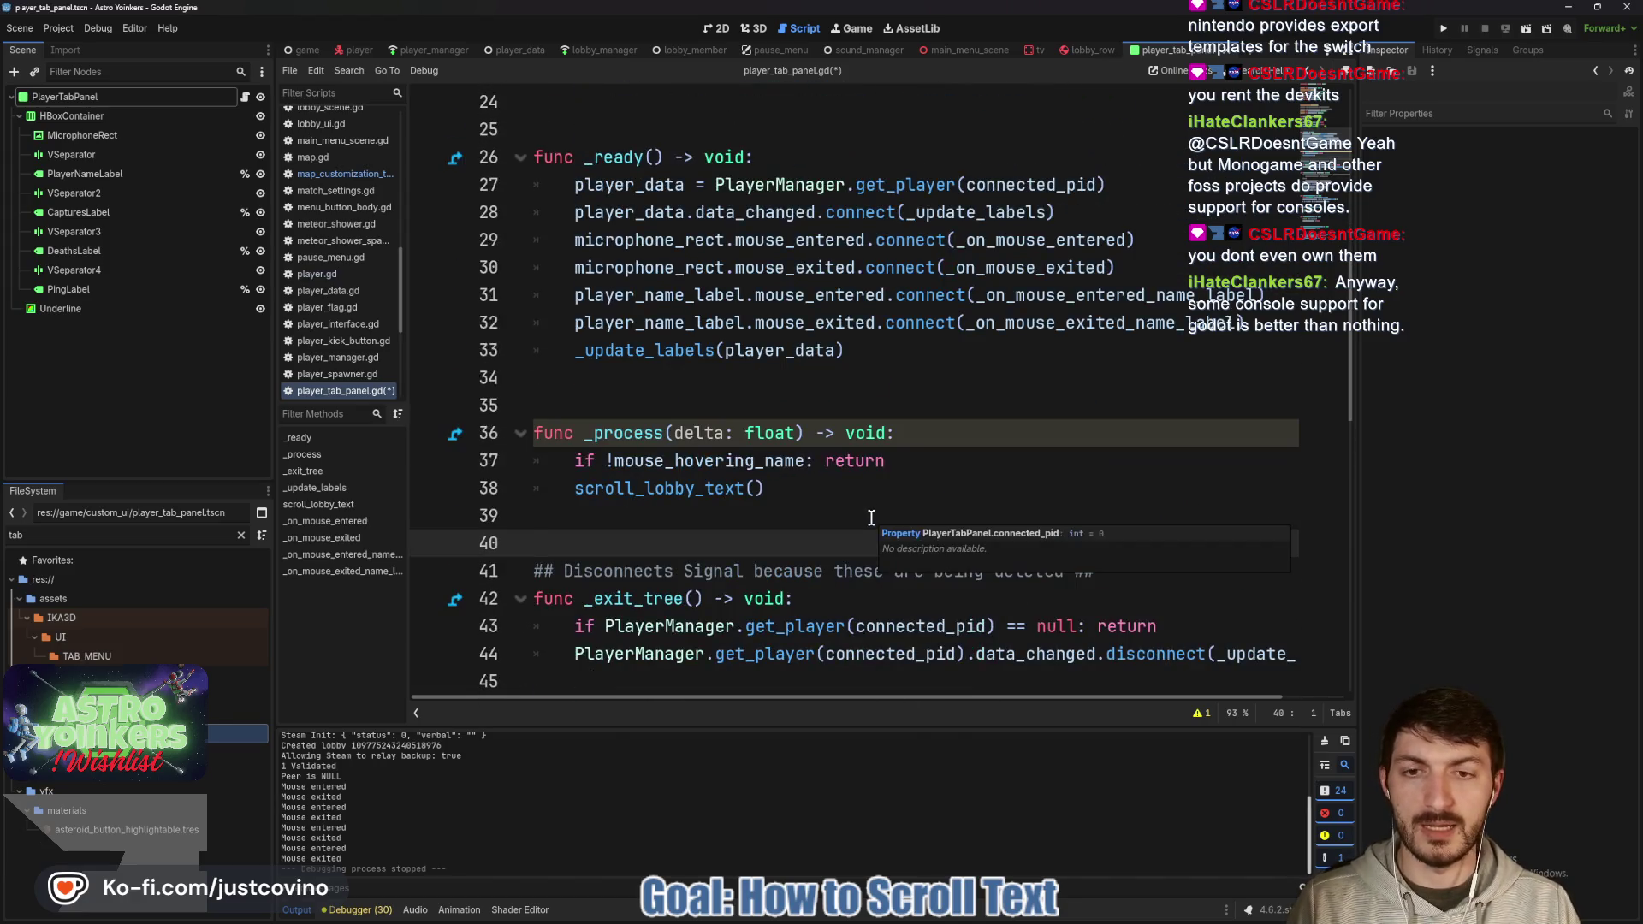
pyautogui.click(927, 462)
pyautogui.scroll(3, 866, 449)
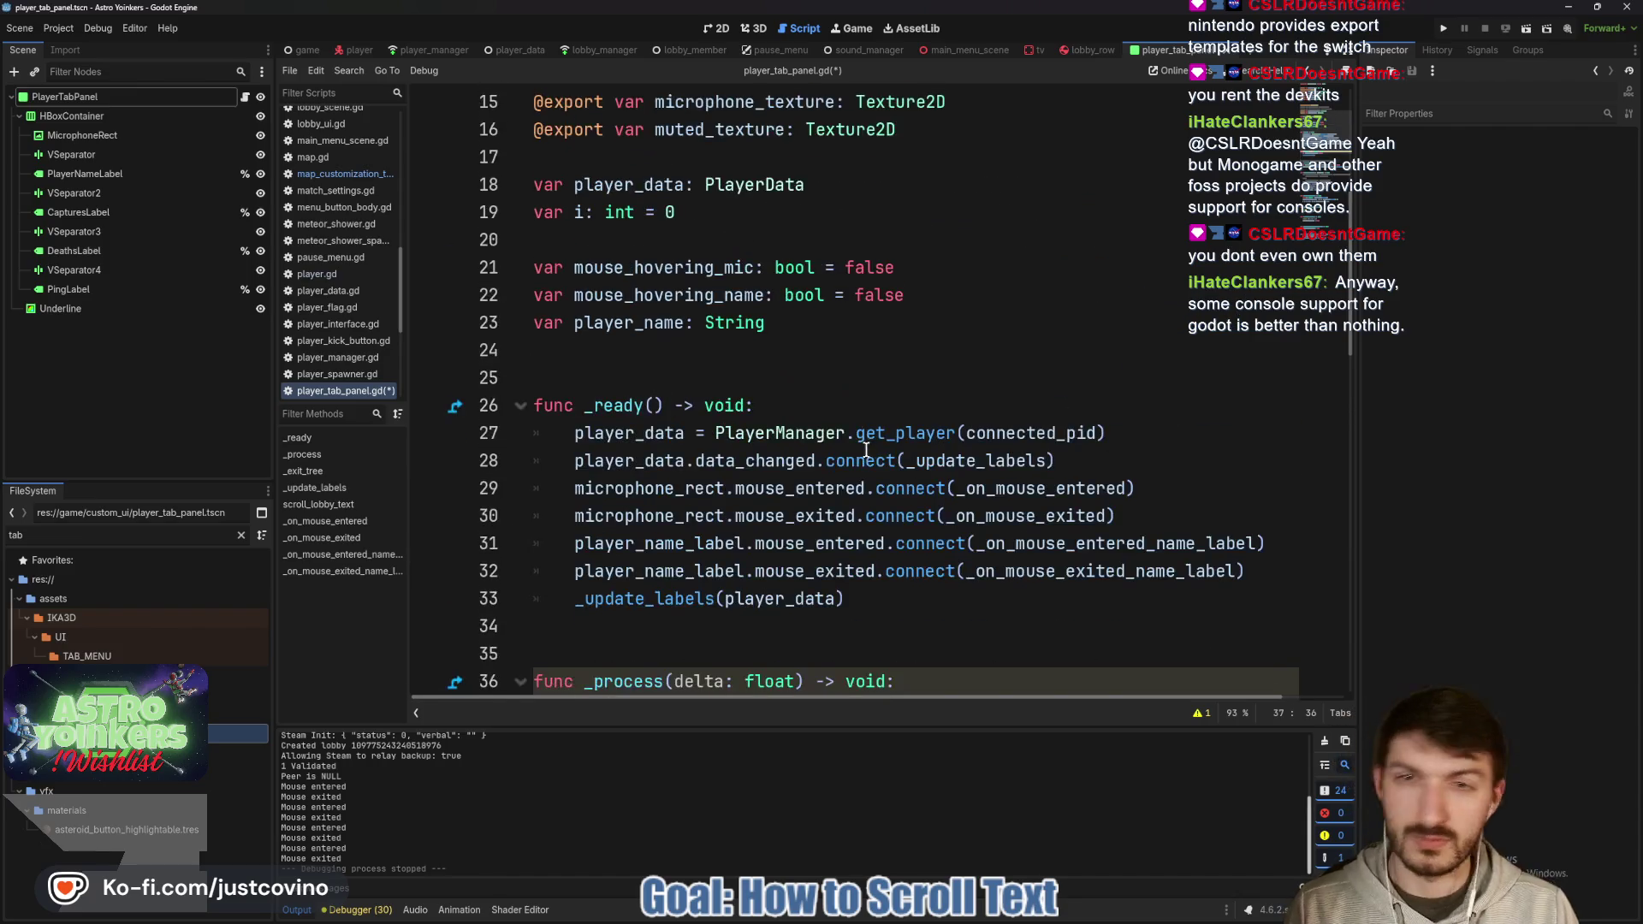
pyautogui.click(805, 342)
# Move the player_name declaration up, add 'var time: float = 0.15' below it, and save.
pyautogui.press('Return')
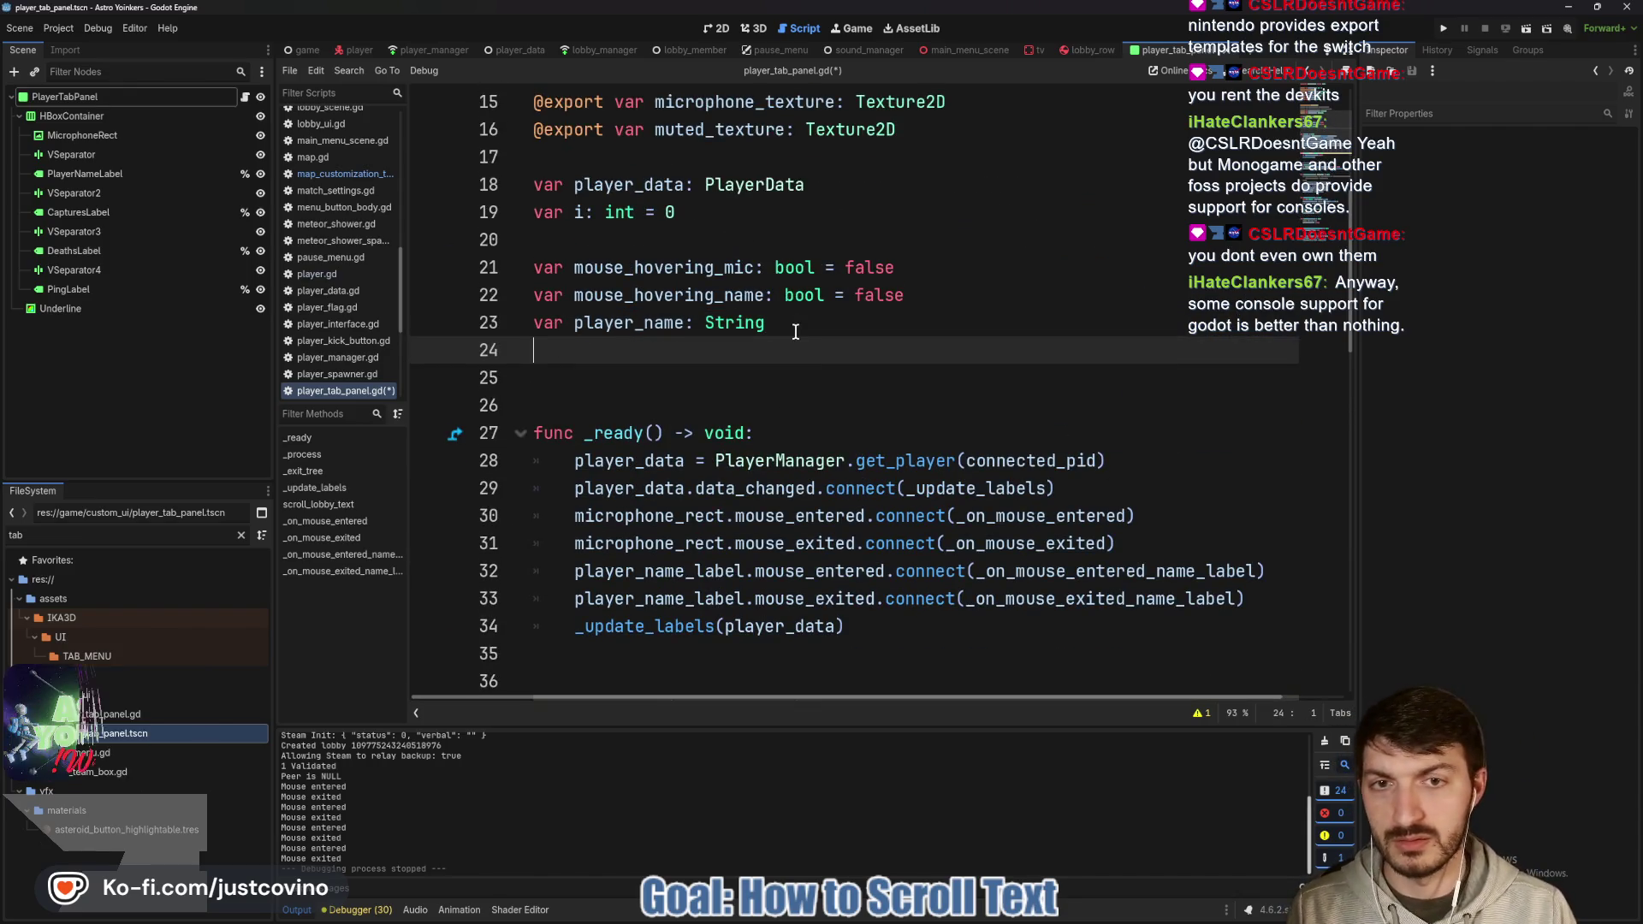
pyautogui.click(958, 289)
pyautogui.moveTo(796, 333); pyautogui.dragTo(514, 330)
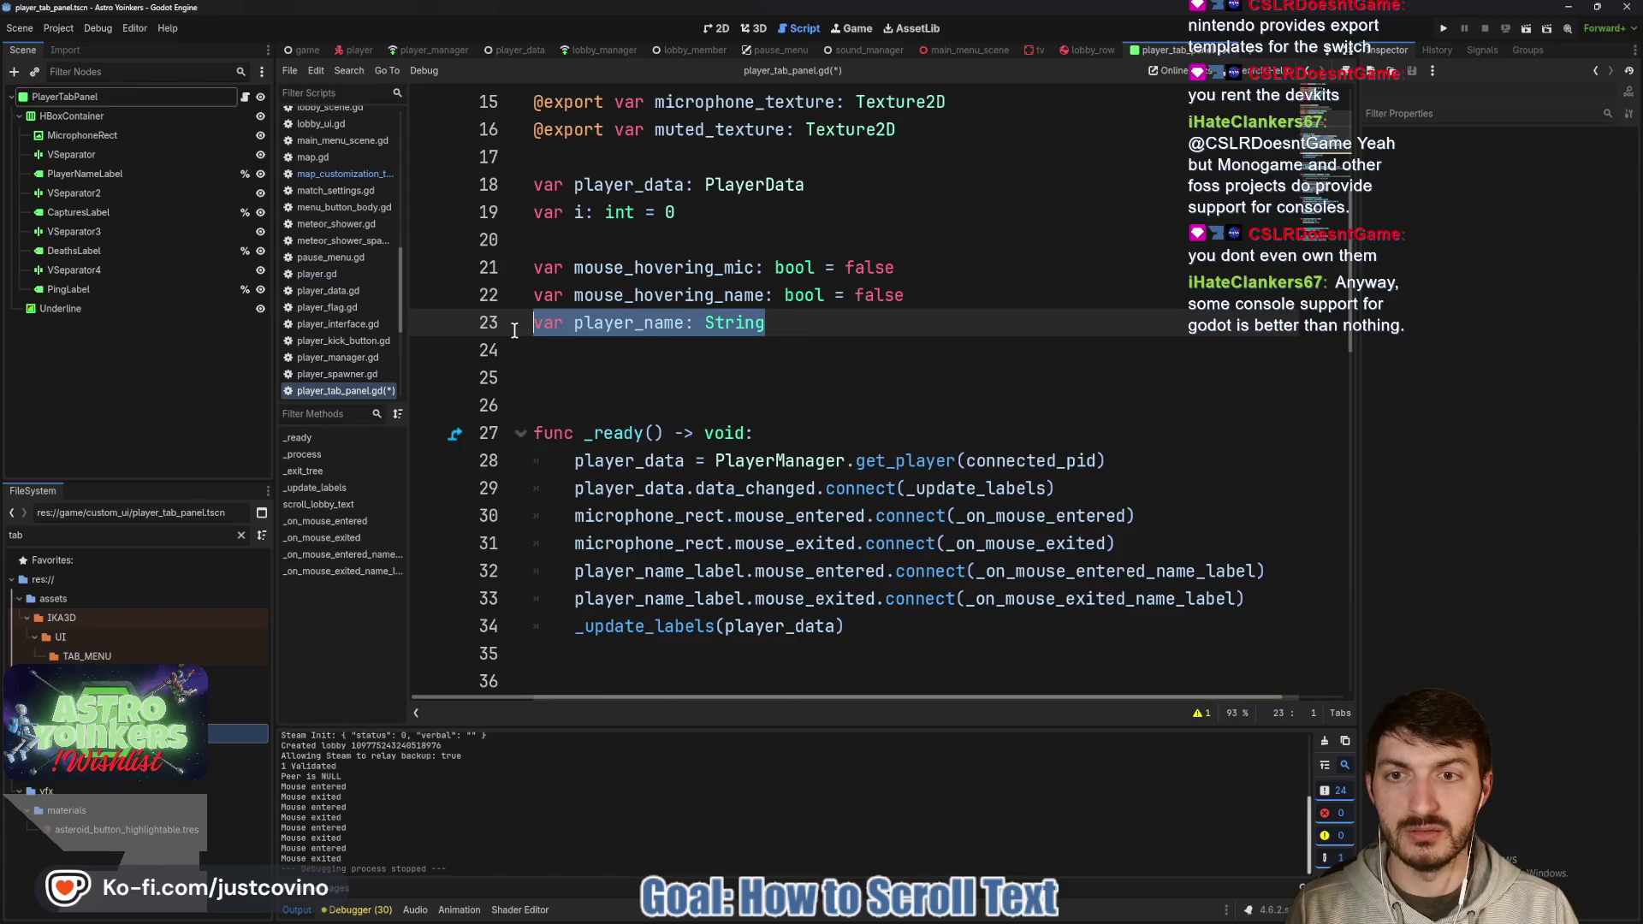
pyautogui.hotkey('alt', 'Up')
pyautogui.hotkey('alt', 'Up')
pyautogui.hotkey('alt', 'Up')
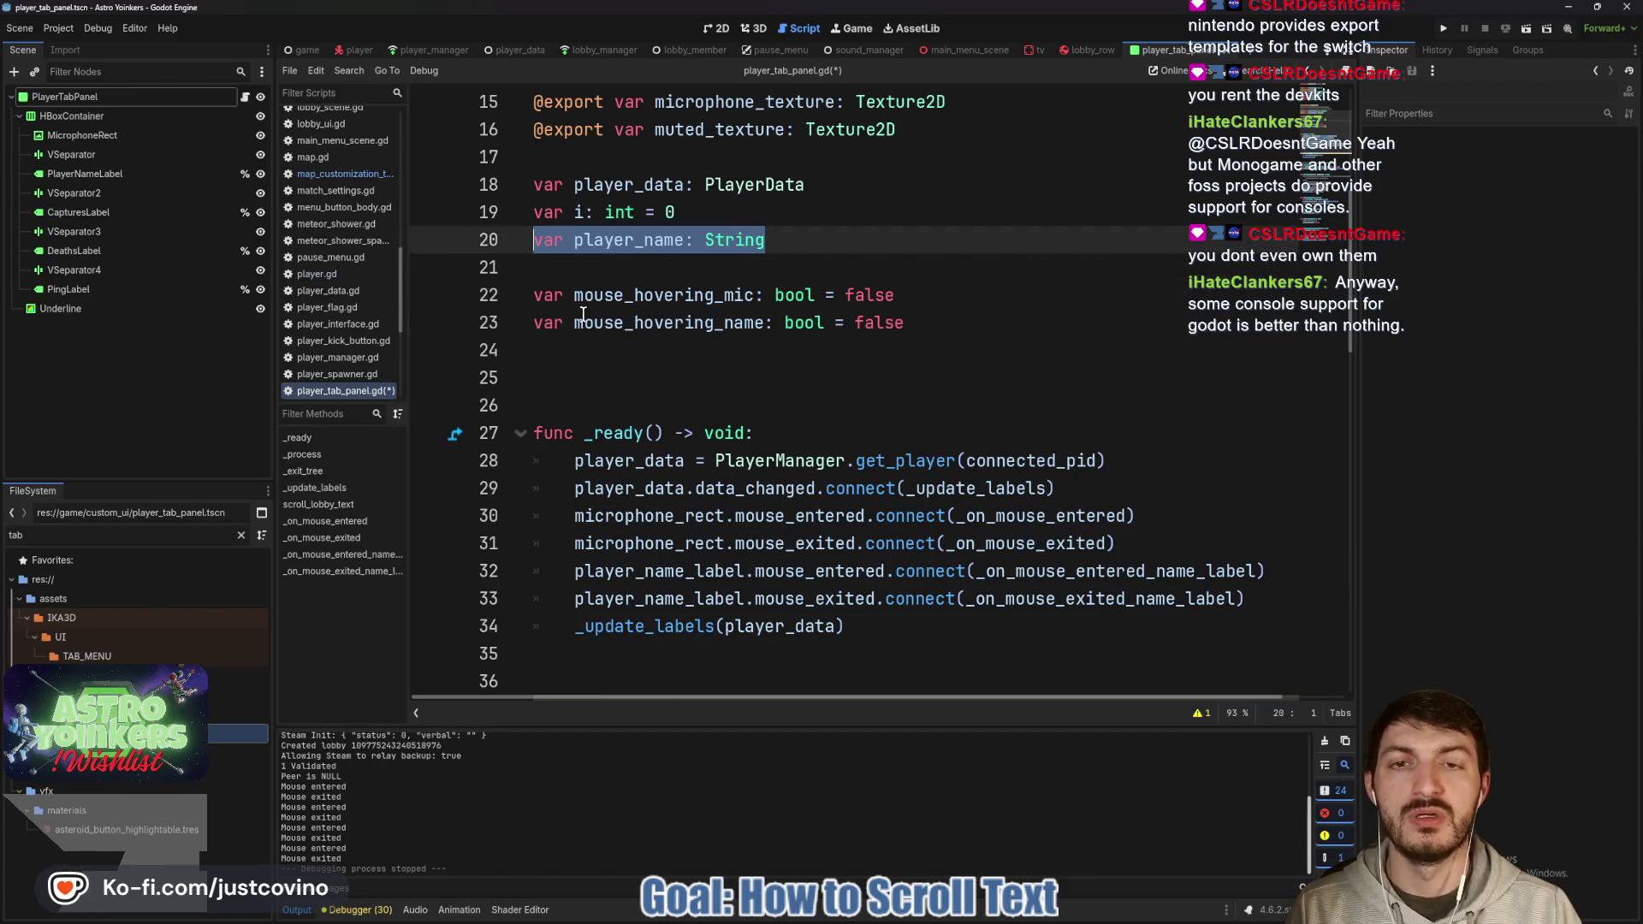
pyautogui.click(804, 247)
pyautogui.press('Return')
pyautogui.write('var t')
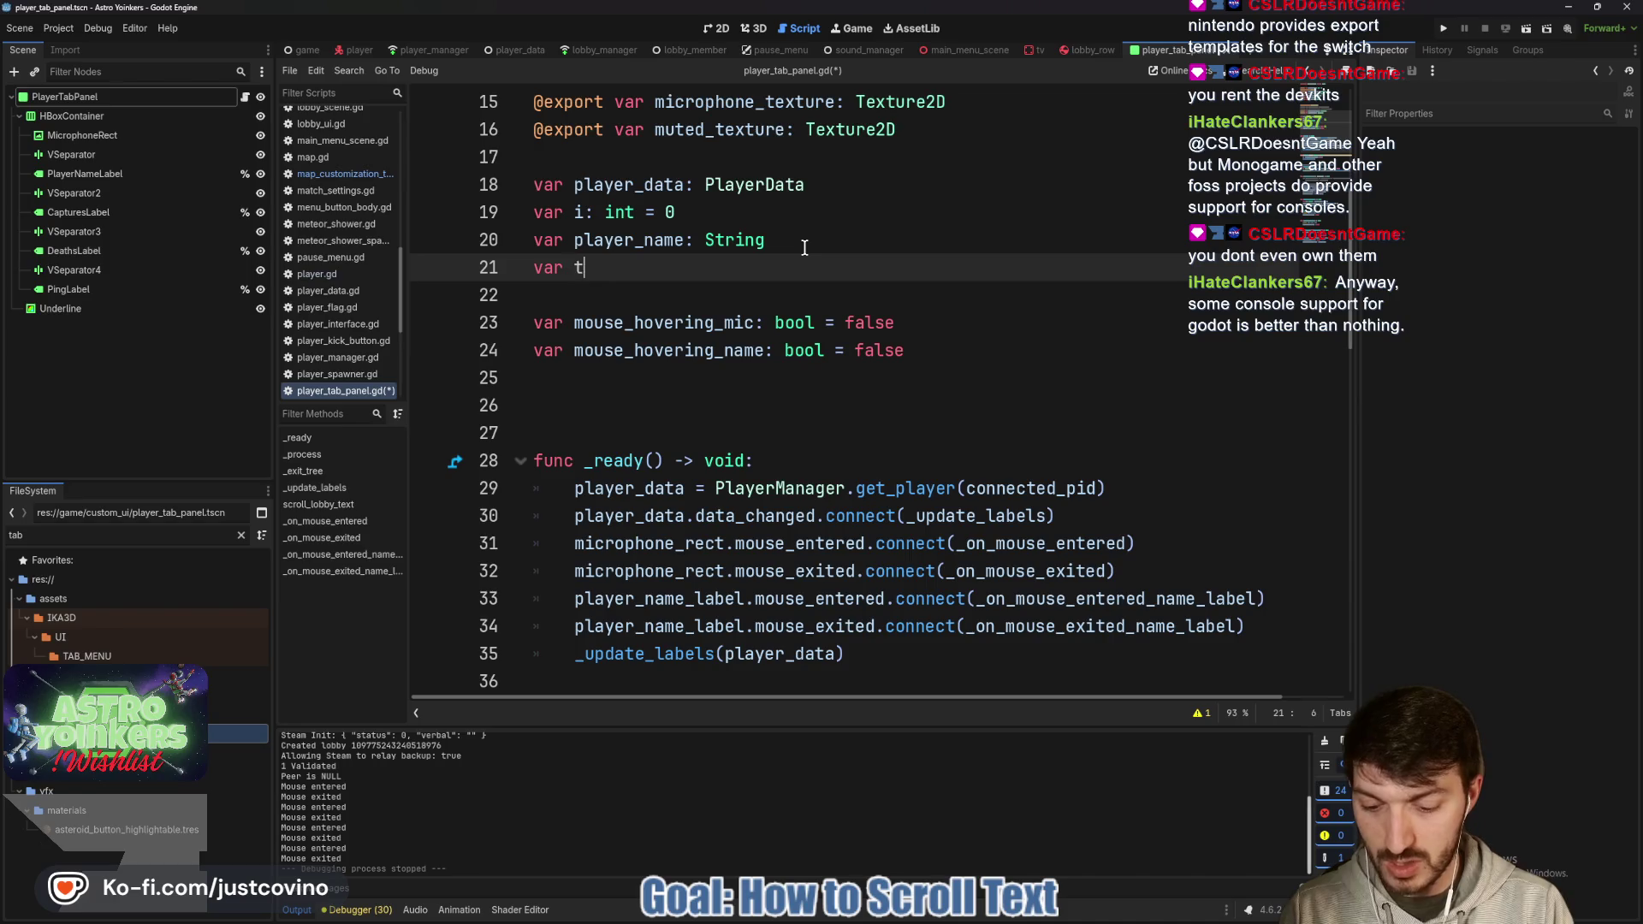
pyautogui.write('ime: floa')
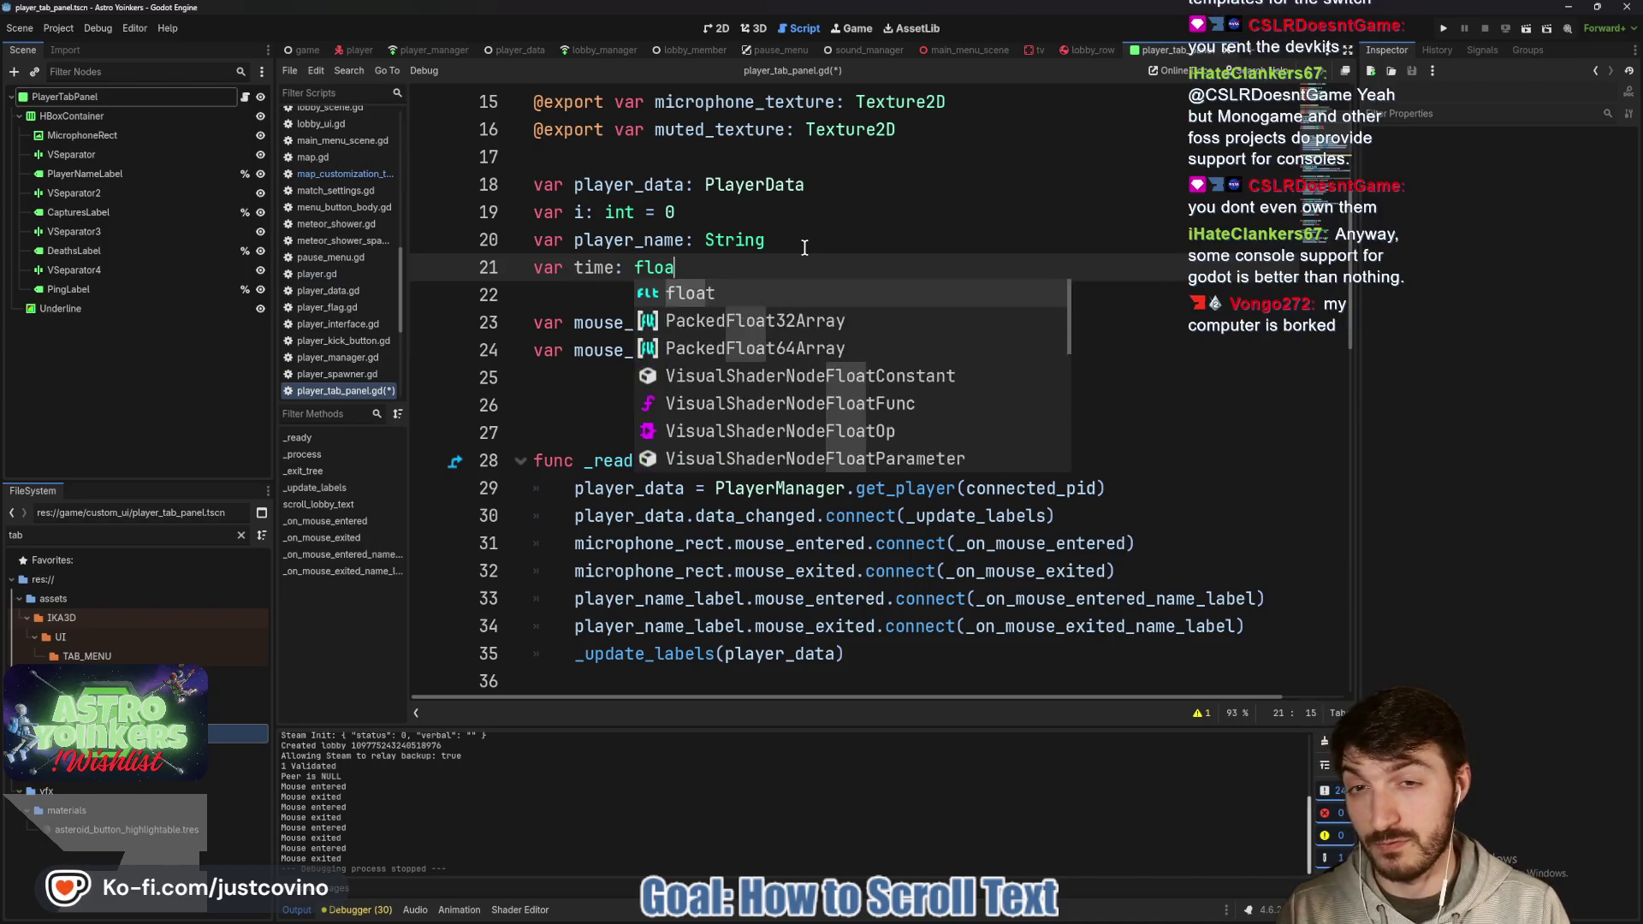
pyautogui.write('t = 0.15')
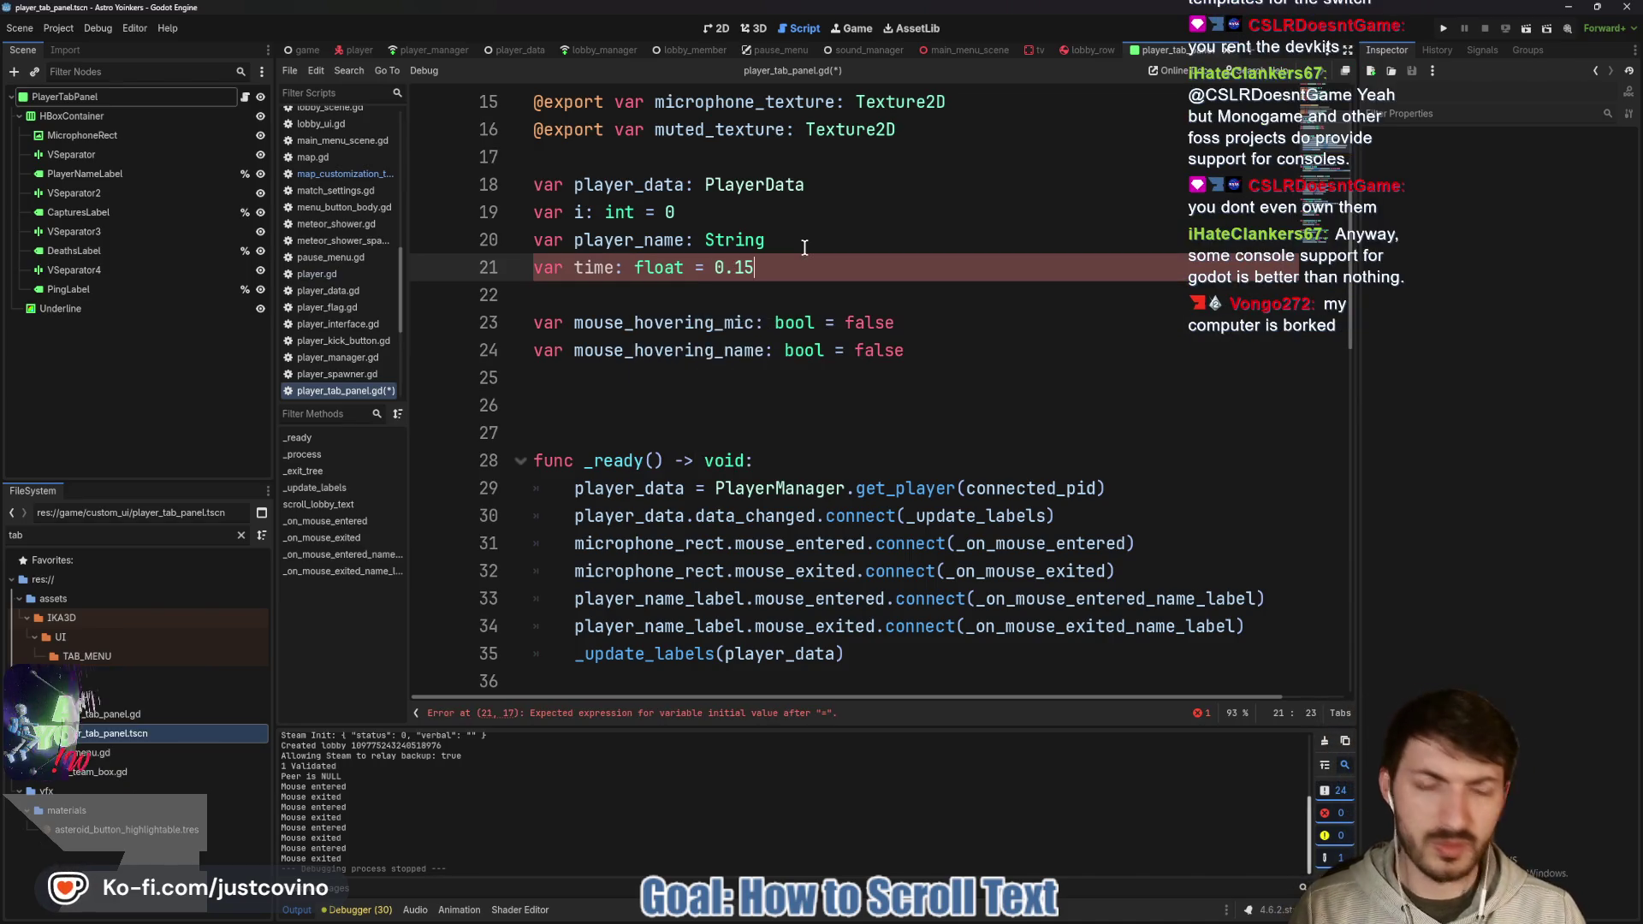
pyautogui.hotkey('ctrl', 's')
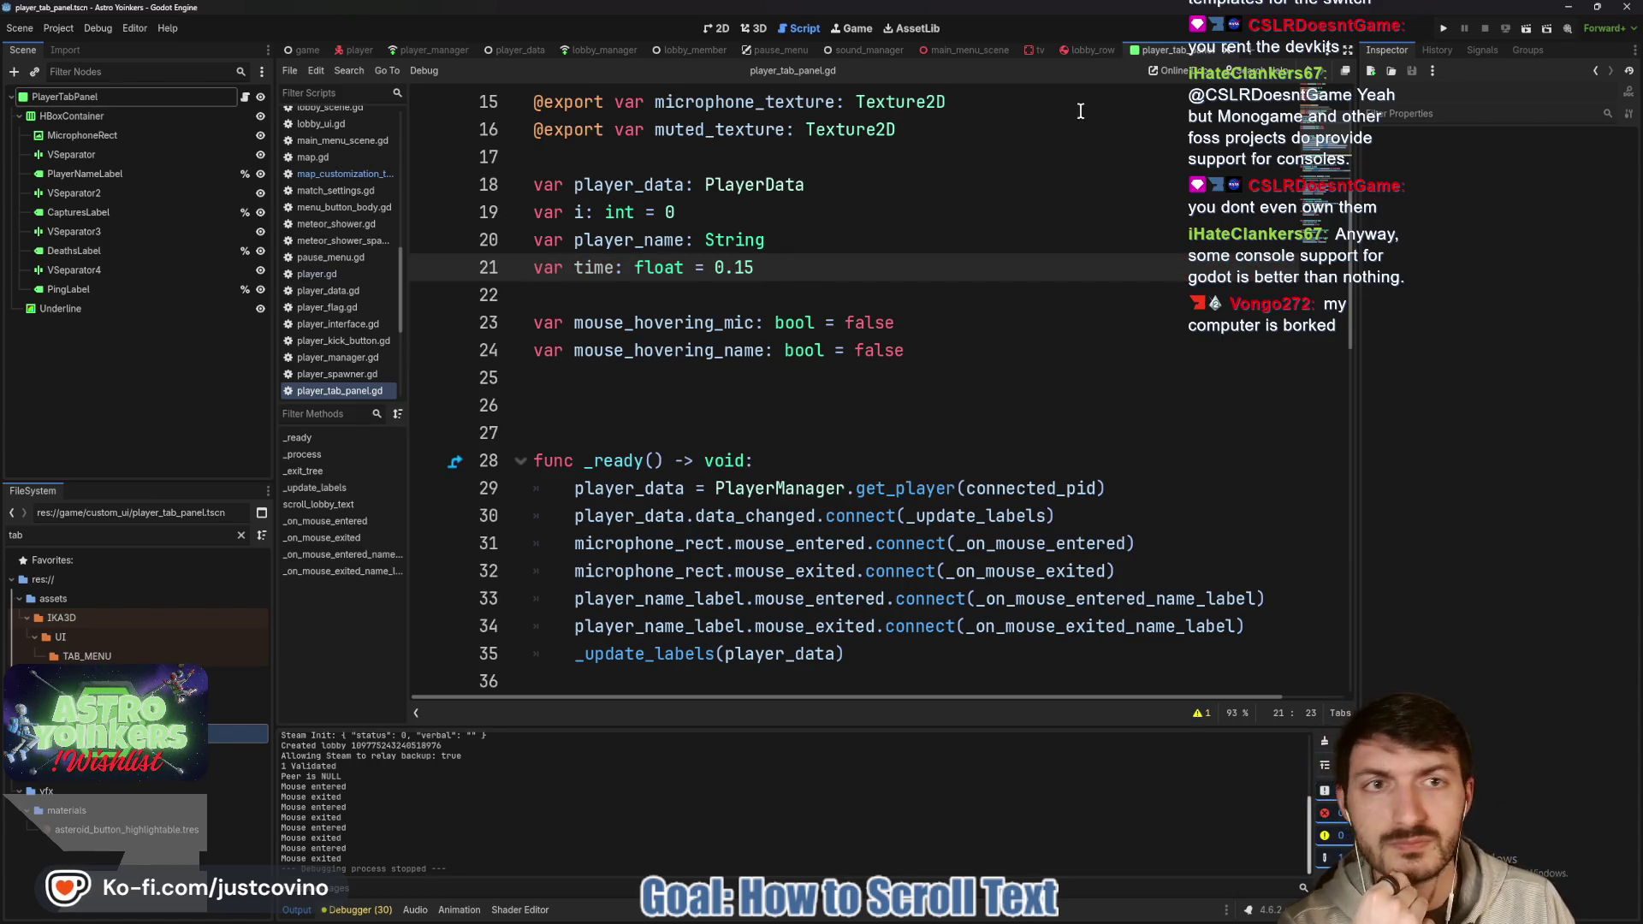
# In lobby_row.gd, copy the SCROLL_TIME constant and change time from 1.0 to 0.15, then save.
pyautogui.click(1089, 49)
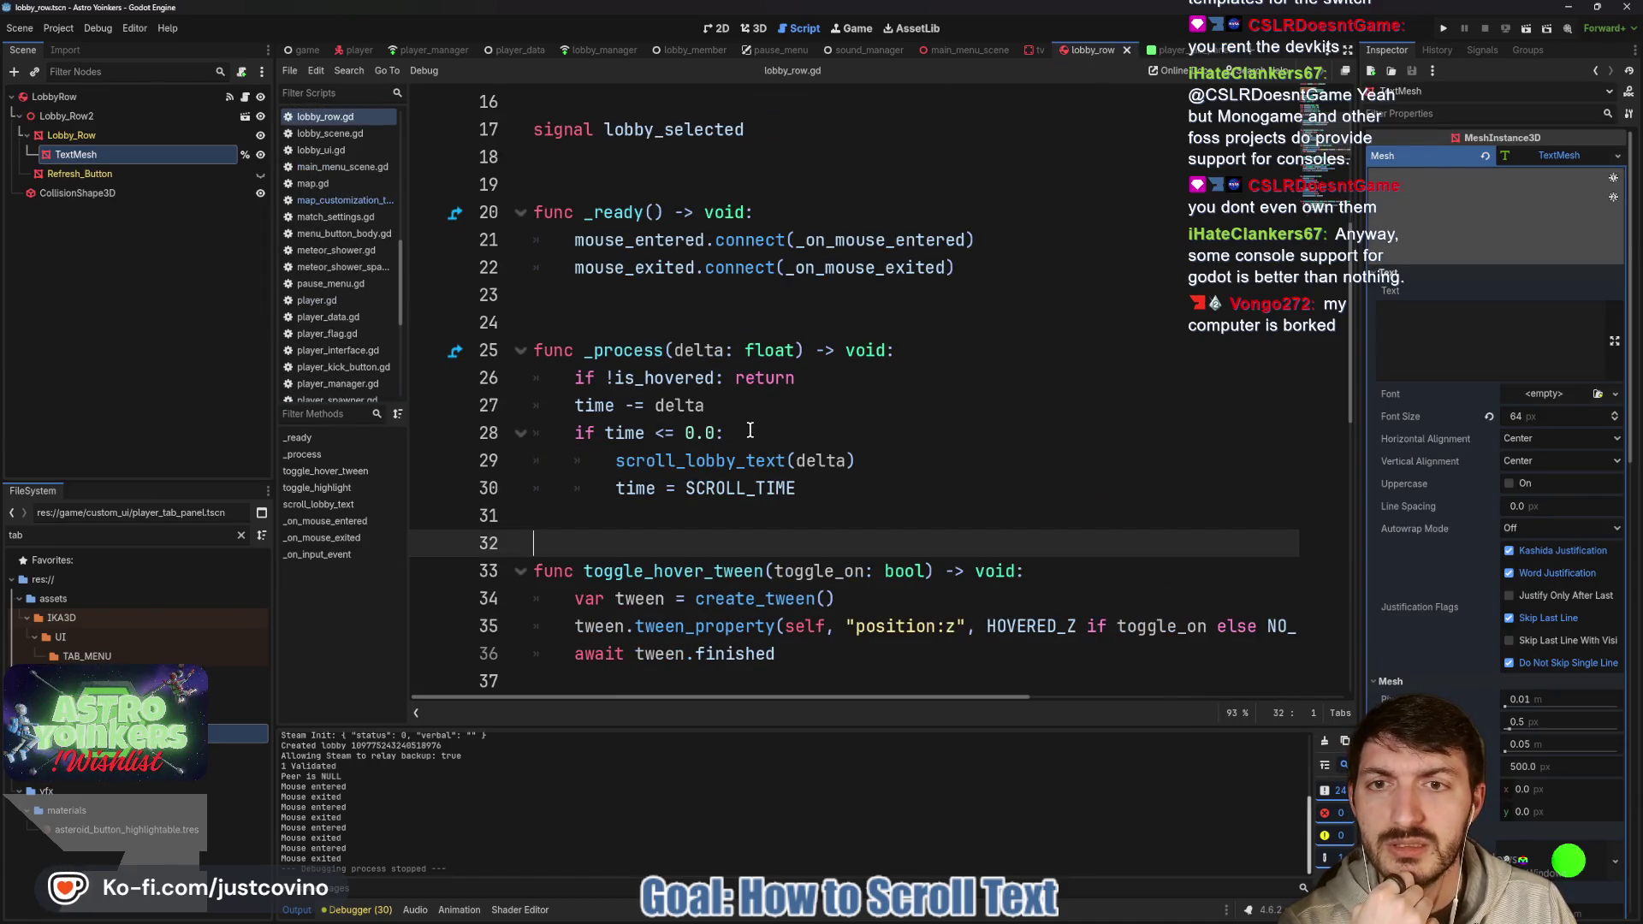
pyautogui.scroll(5, 750, 431)
pyautogui.moveTo(877, 483); pyautogui.dragTo(488, 502)
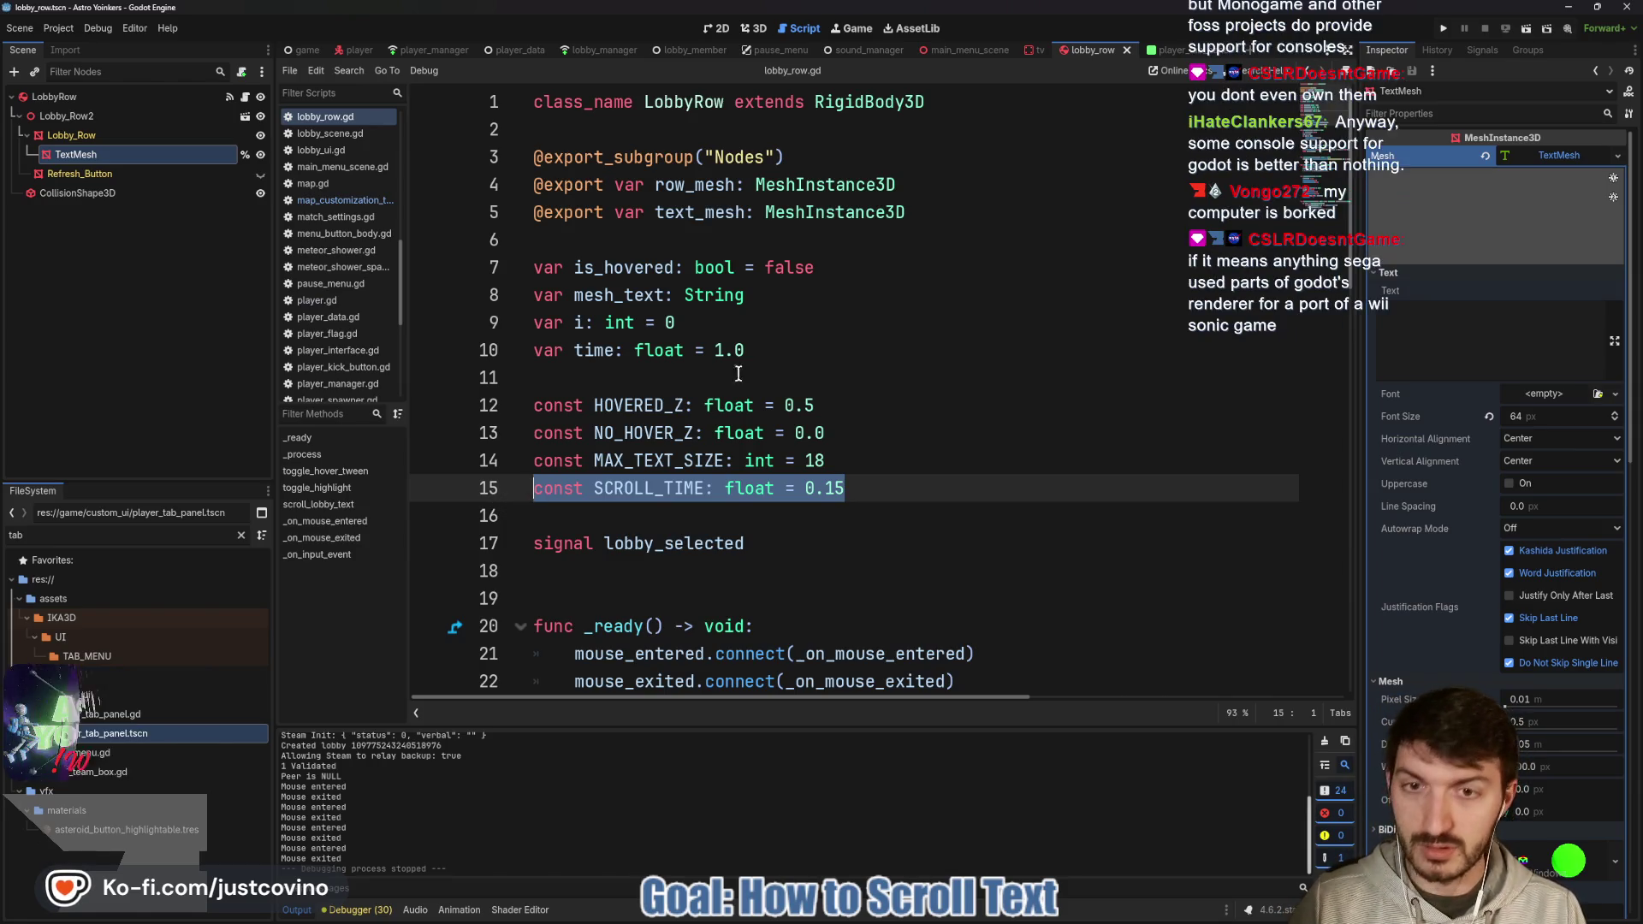
pyautogui.moveTo(743, 351); pyautogui.dragTo(716, 351)
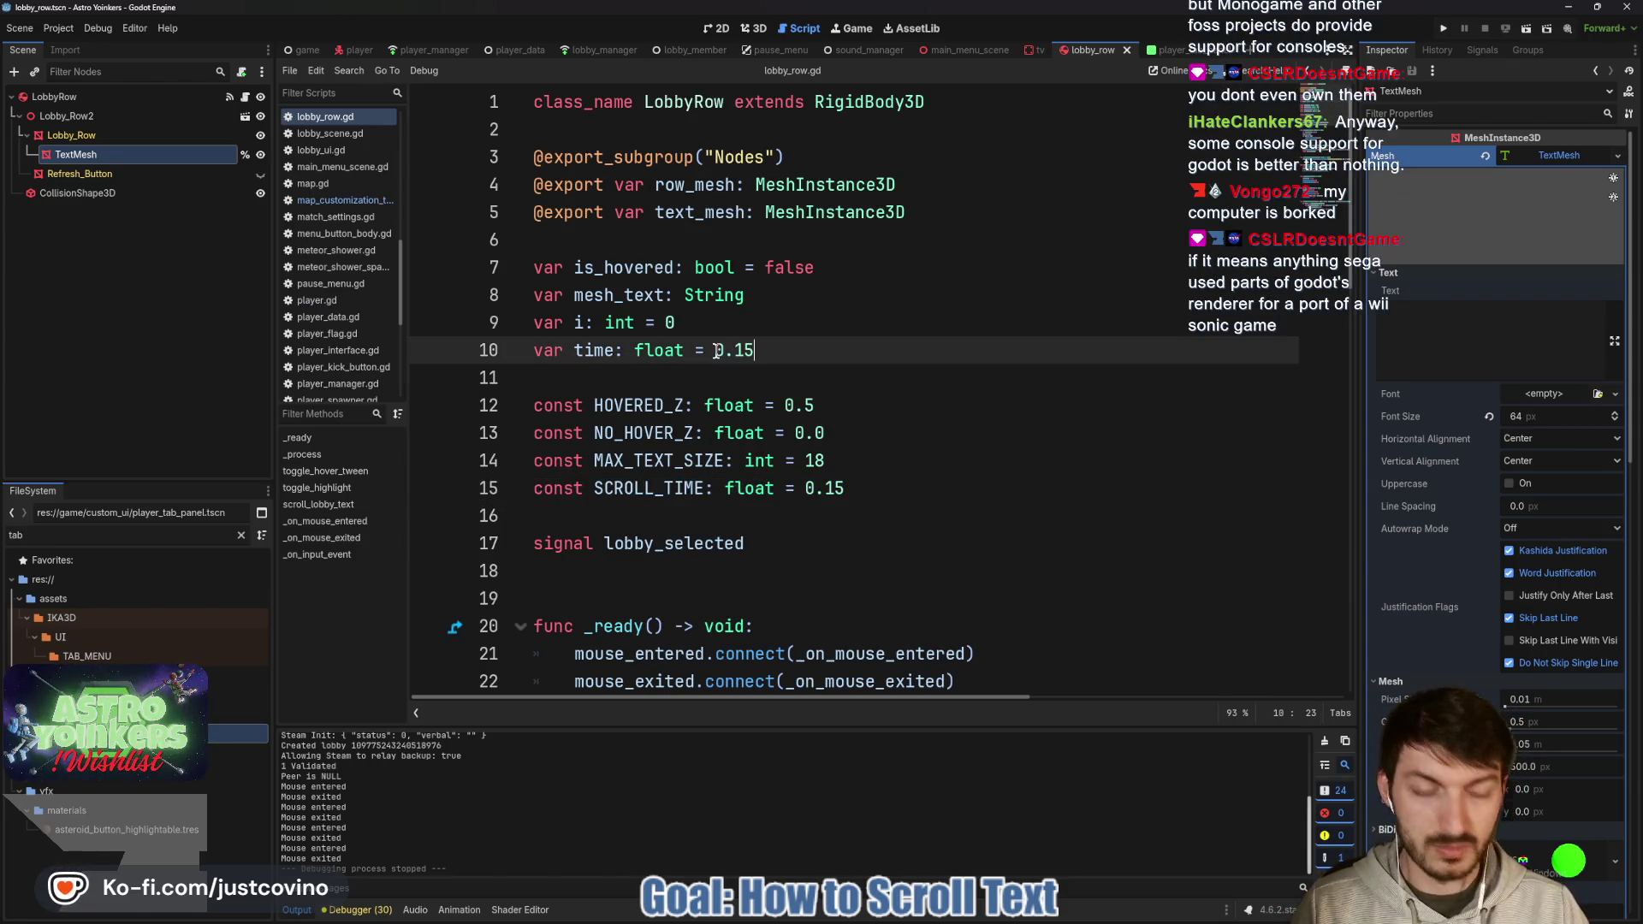
pyautogui.hotkey('ctrl', 's')
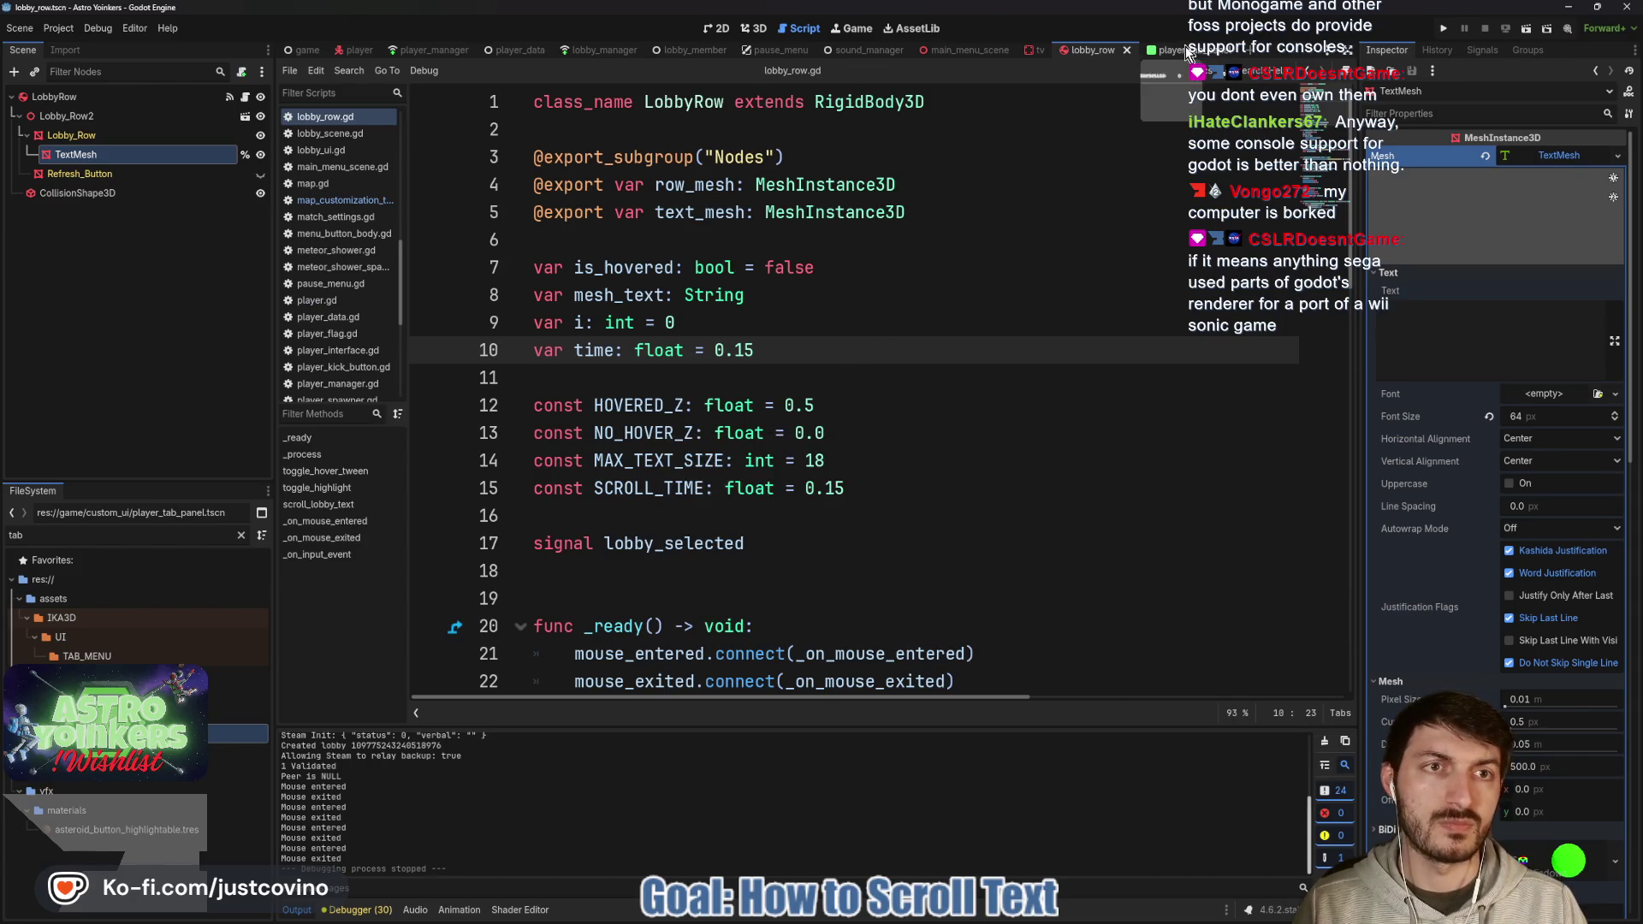
# Paste the SCROLL_TIME constant into player_tab_panel.gd below the hover flag declarations.
pyautogui.click(1187, 53)
pyautogui.click(752, 381)
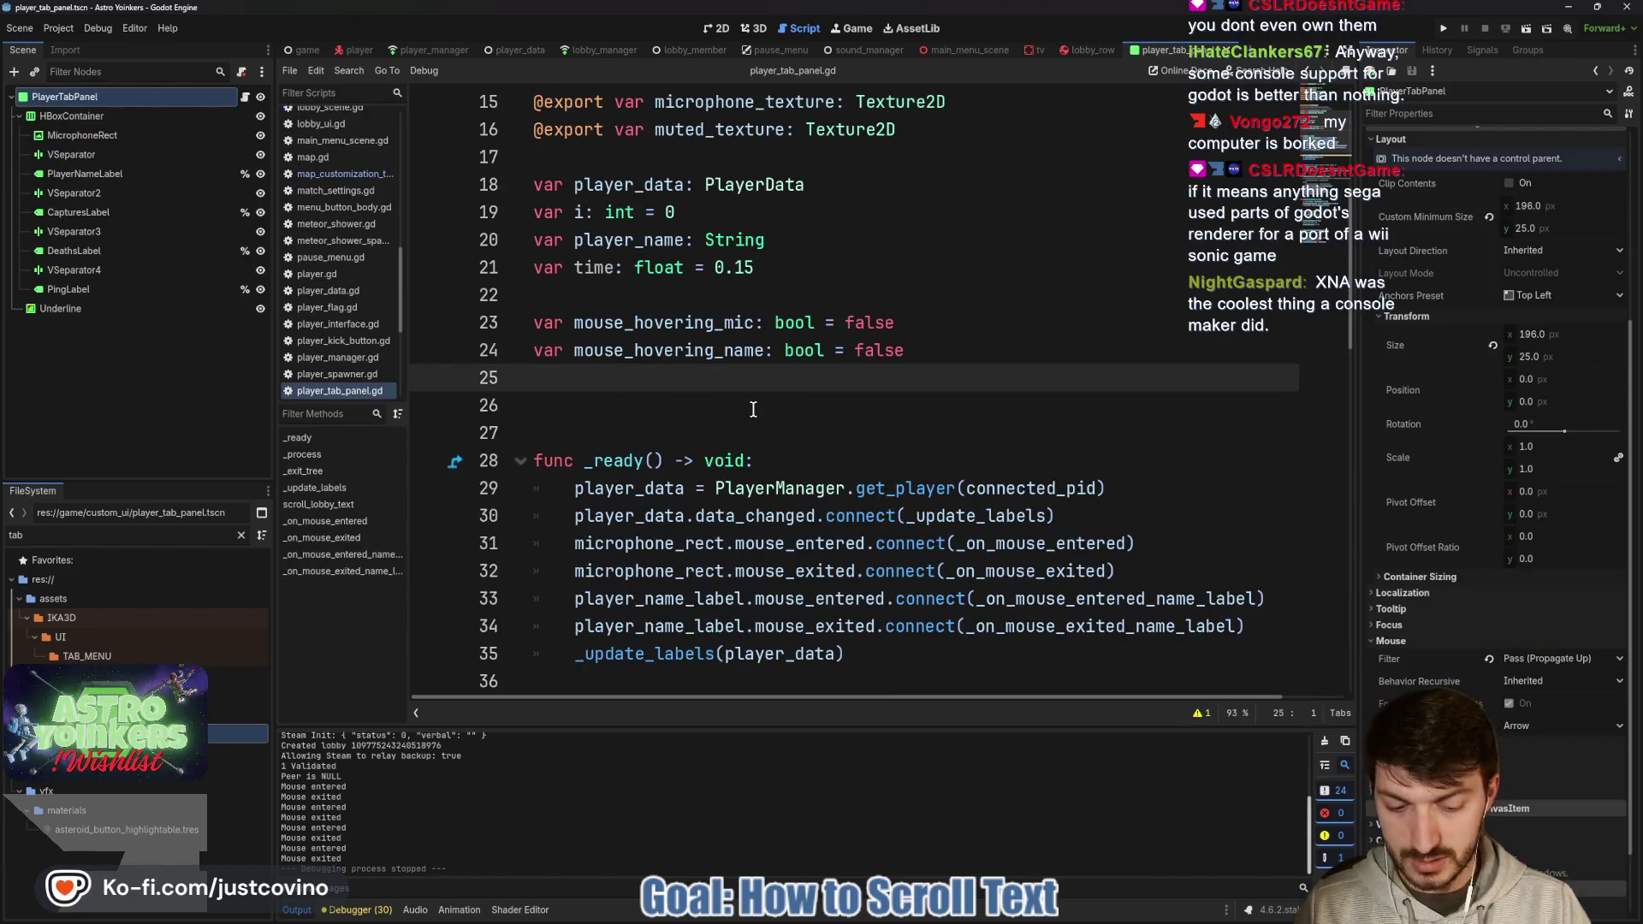
pyautogui.click(753, 409)
pyautogui.hotkey('ctrl', 'v')
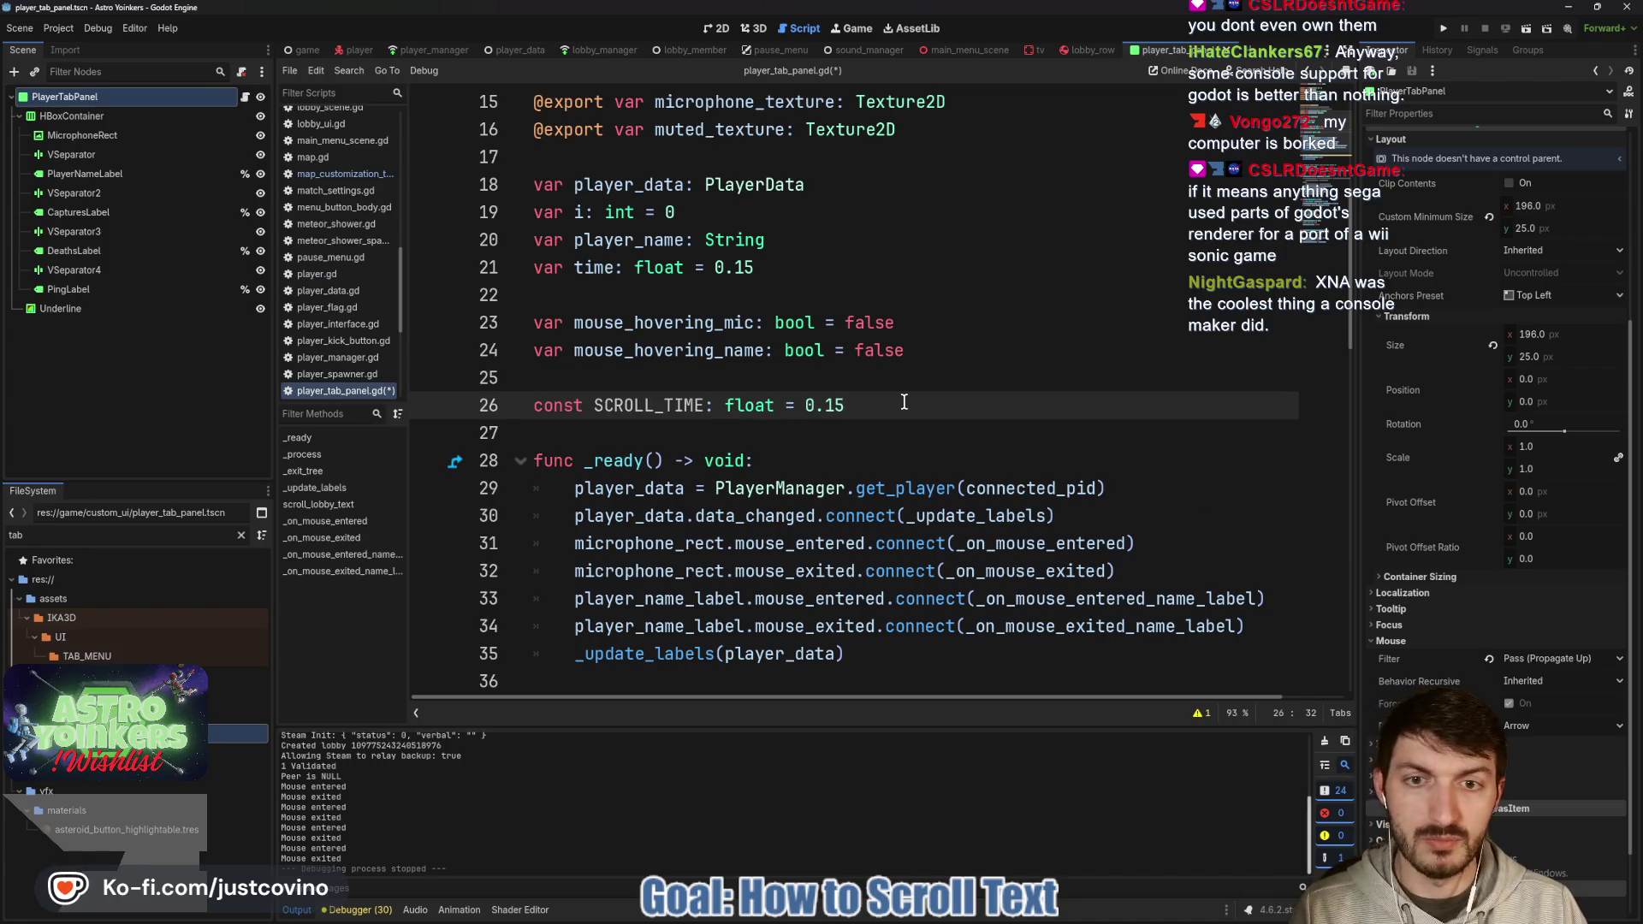
pyautogui.click(719, 430)
pyautogui.press('Return')
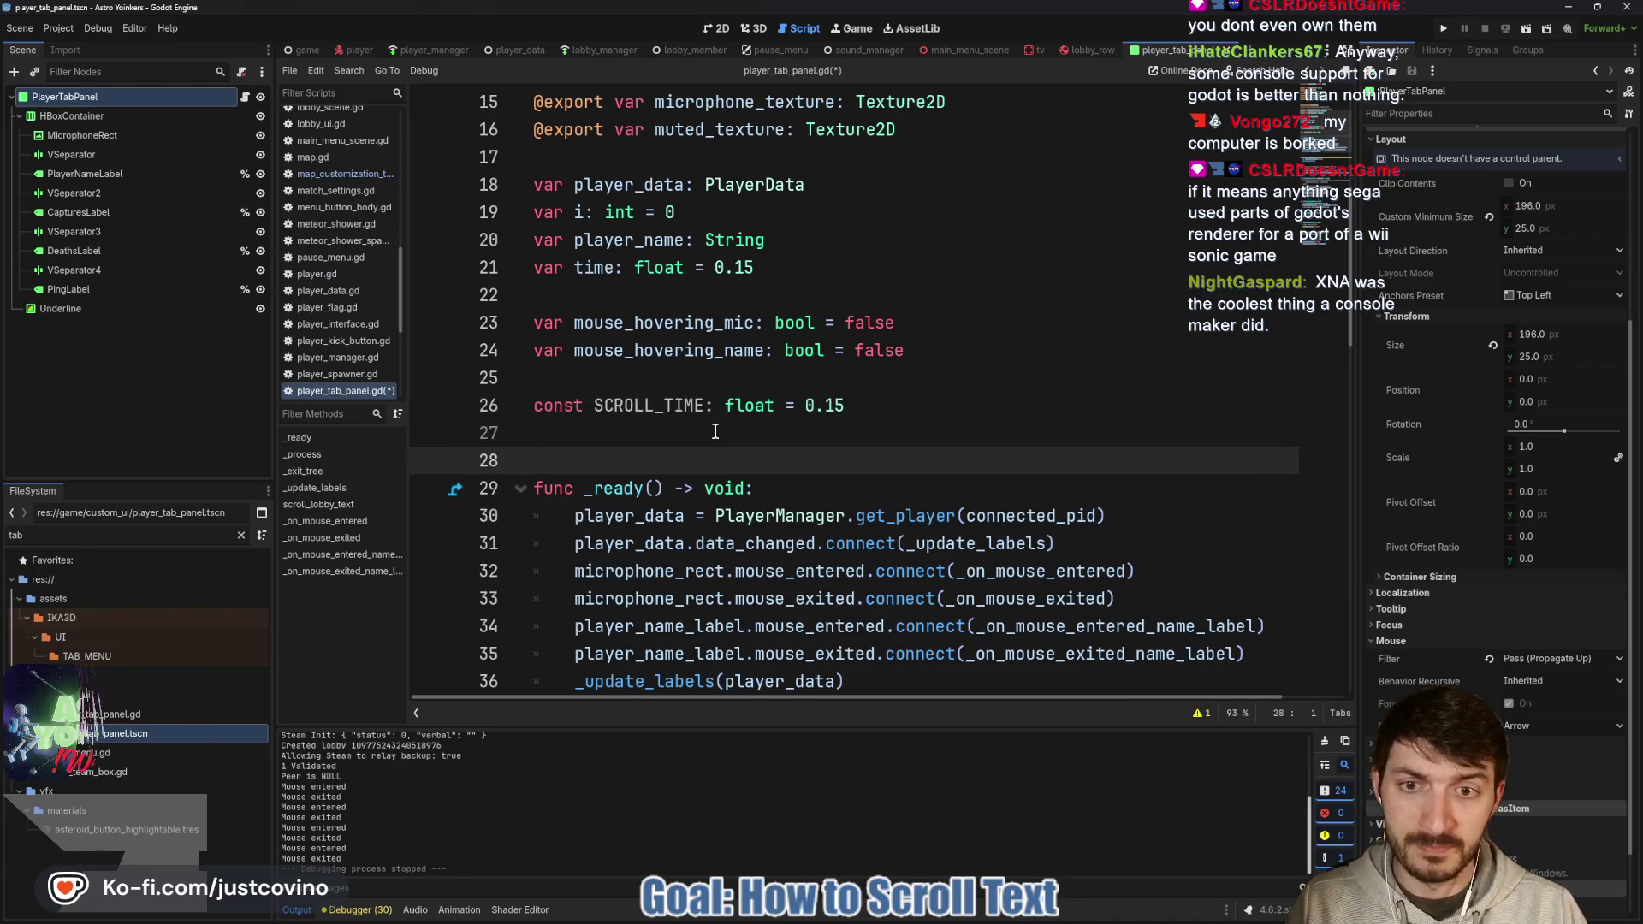
# Add 'time -= delta' in _process right after the hover check.
pyautogui.scroll(-3, 736, 448)
pyautogui.scroll(-1, 735, 449)
pyautogui.click(924, 452)
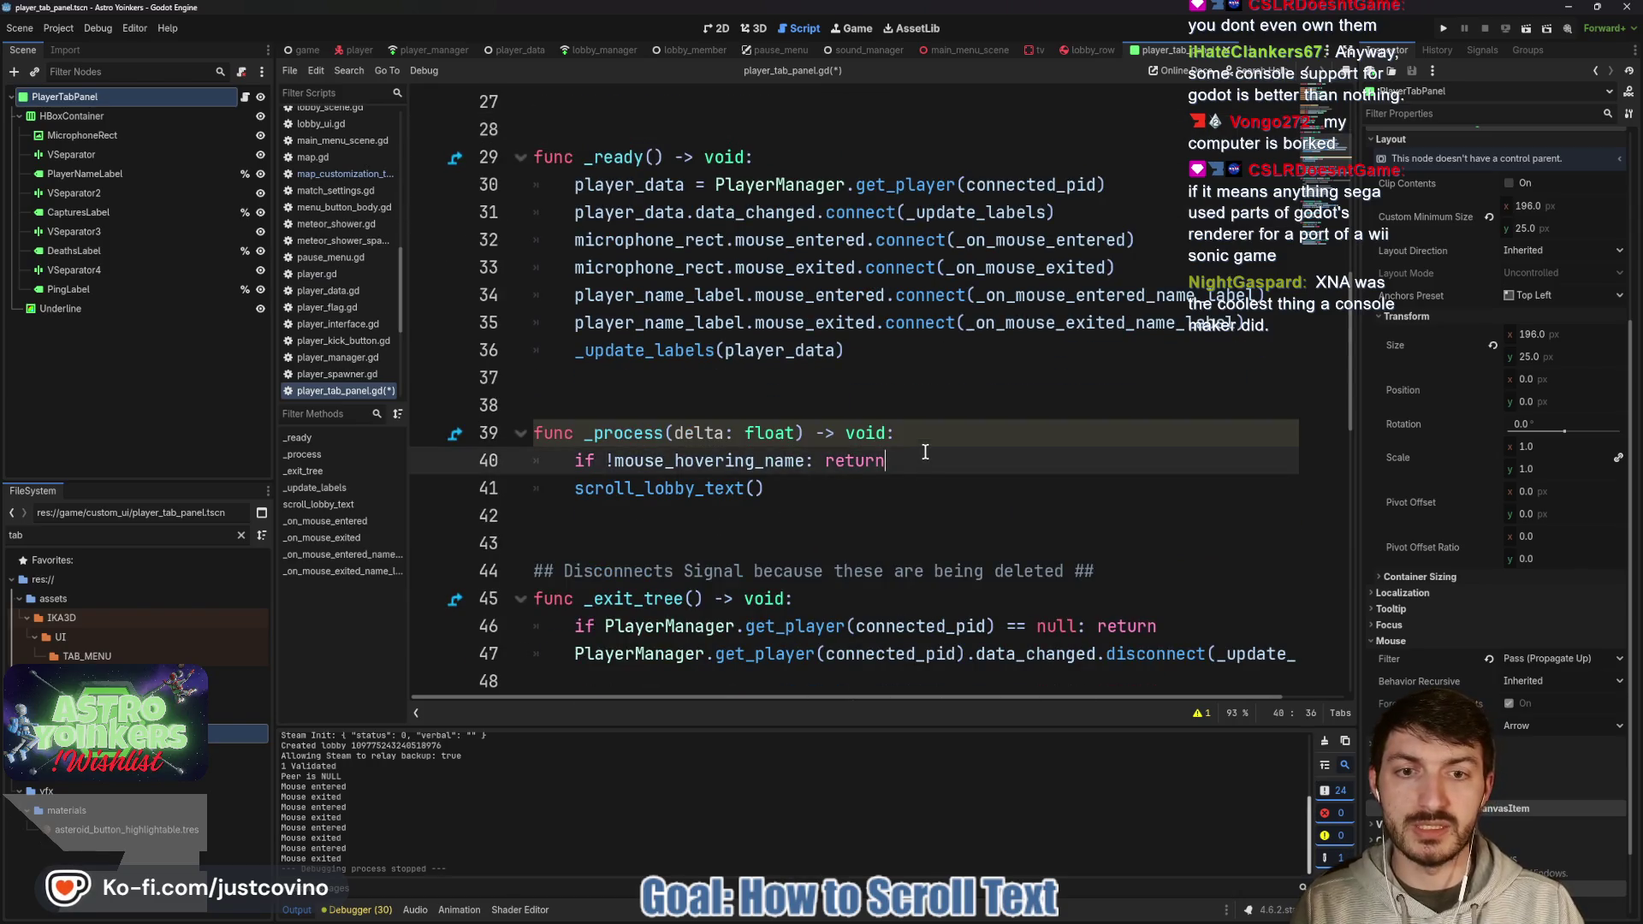
pyautogui.press('Return')
pyautogui.write('time -= delta')
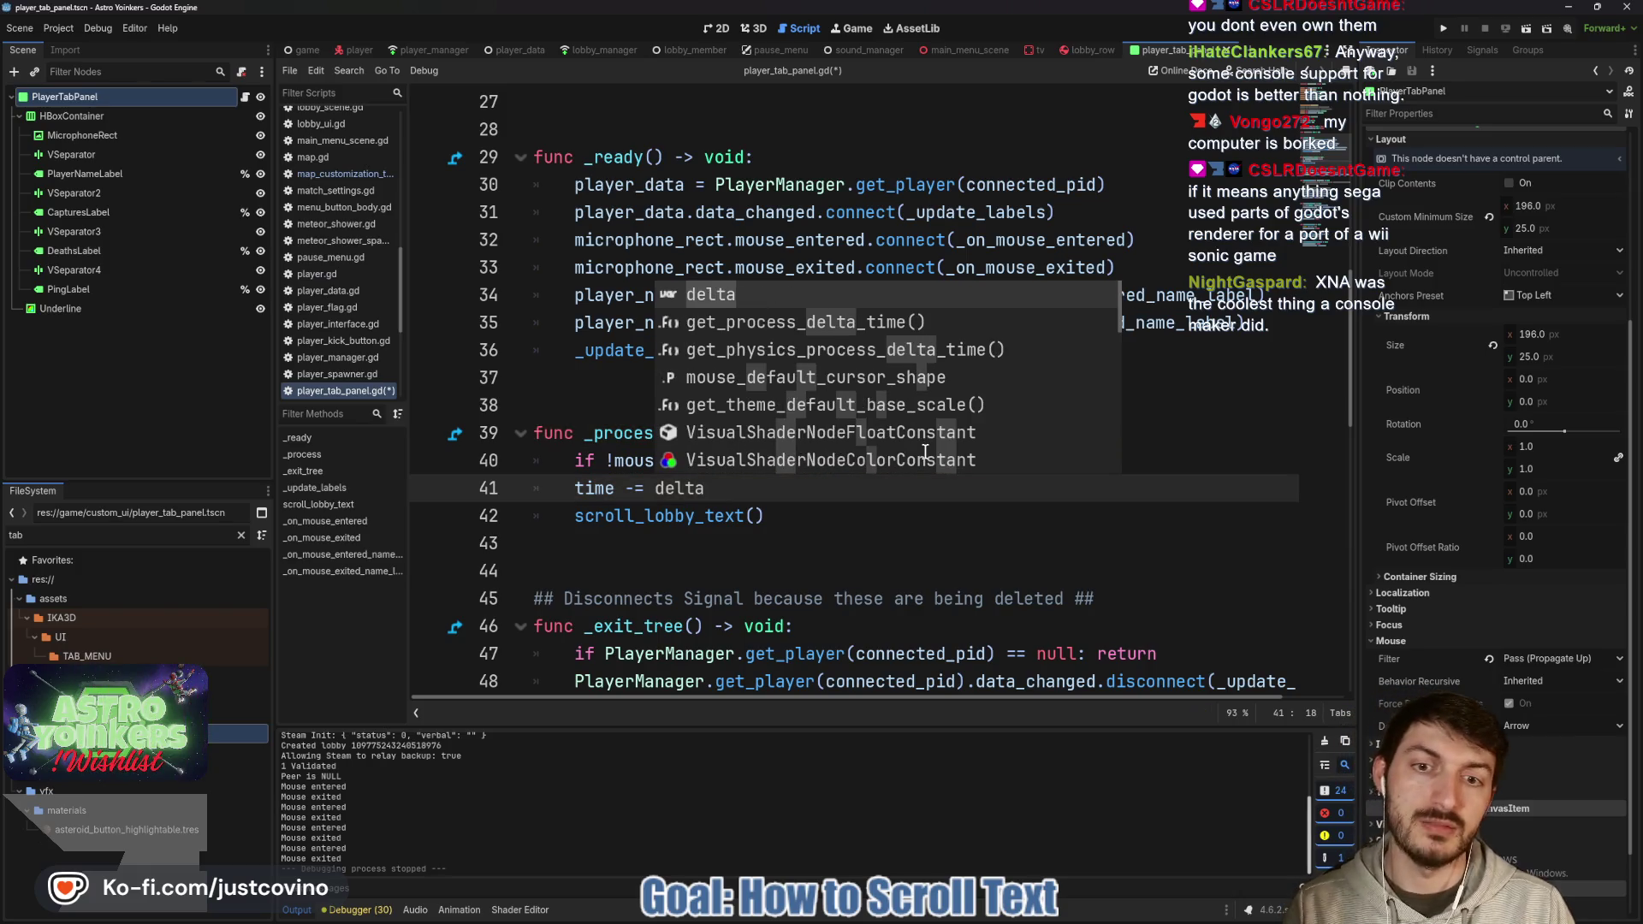
# Wrap the scroll_lobby_text() call in an 'if time <= 0.0:' check.
pyautogui.press('Return')
pyautogui.press('Return')
pyautogui.write('if ')
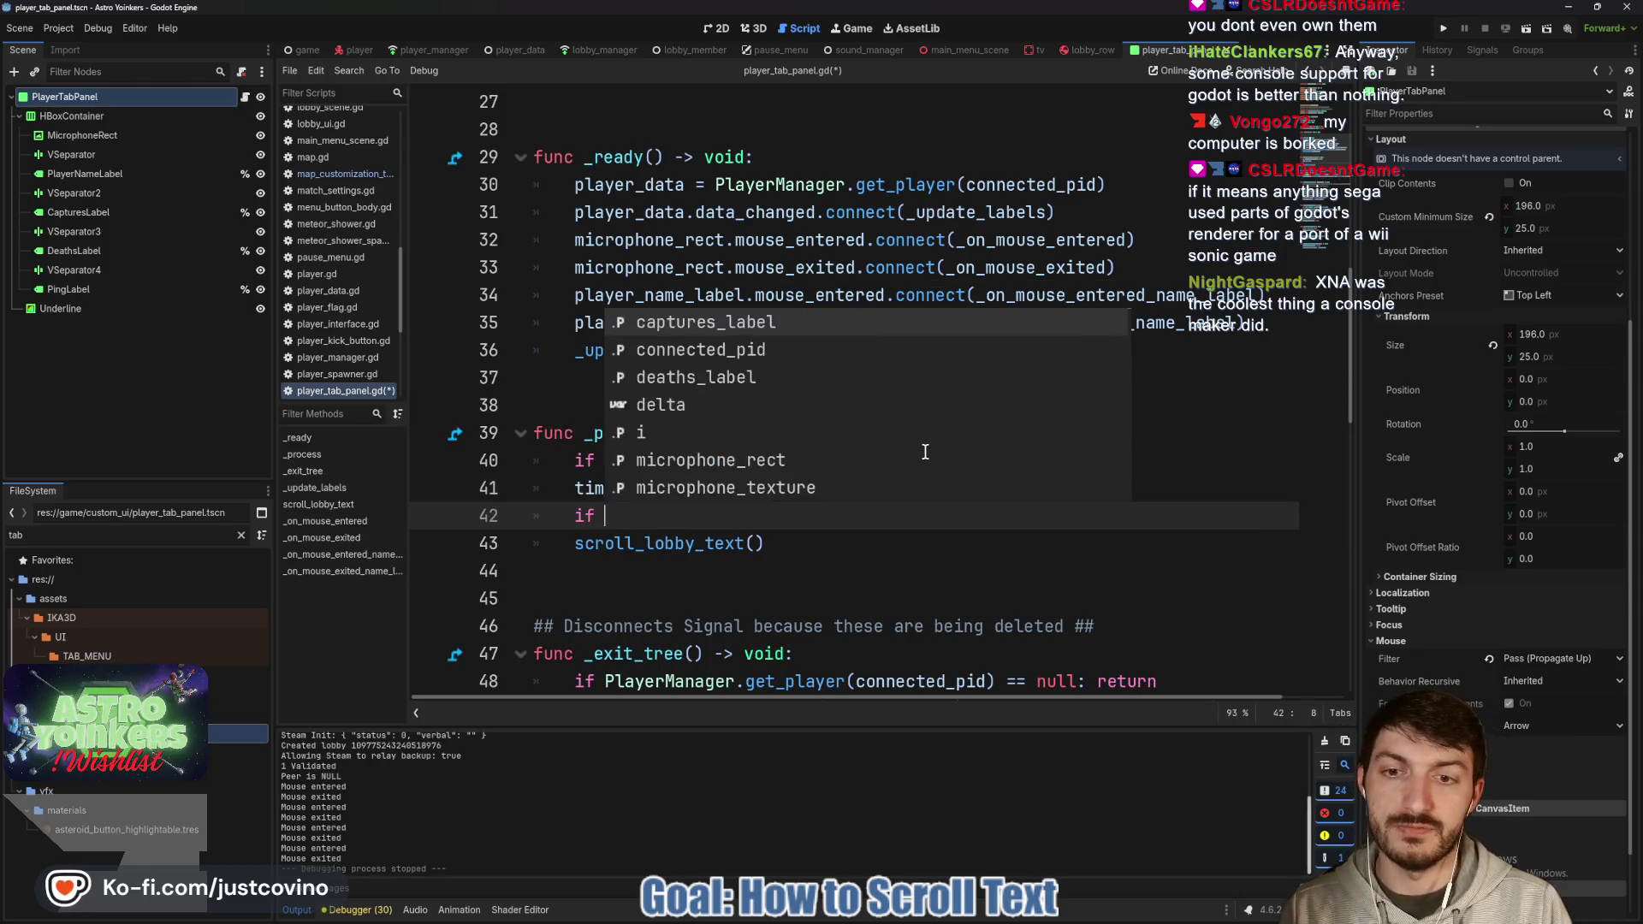
pyautogui.write('time <= 00')
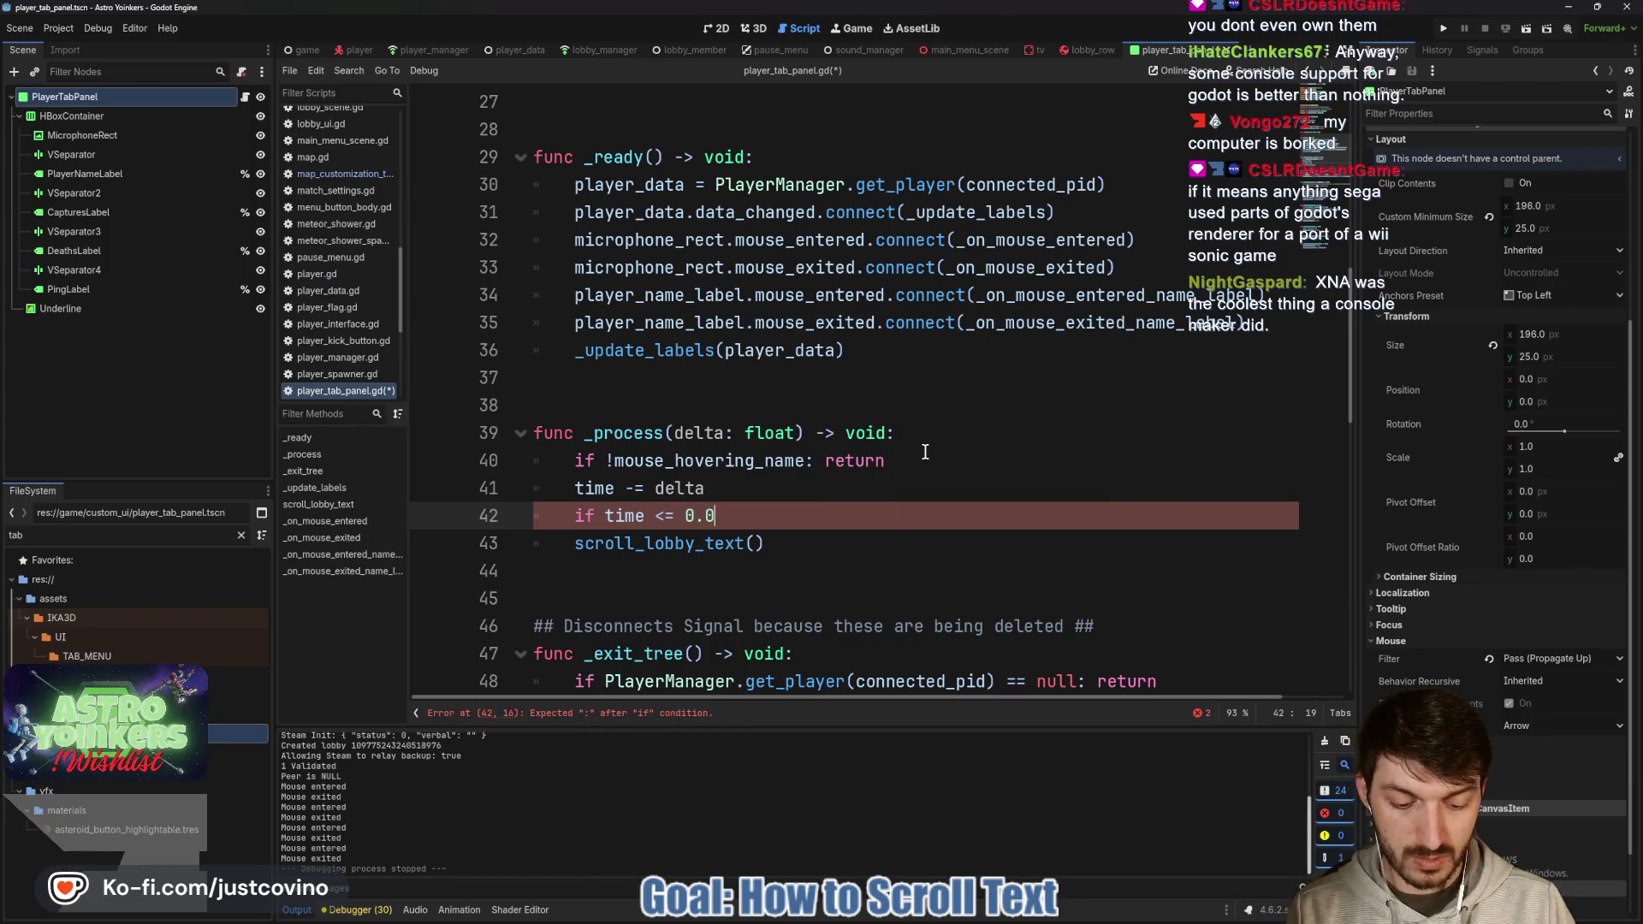
pyautogui.click(578, 541)
pyautogui.press('Tab')
pyautogui.click(831, 548)
pyautogui.press('Return')
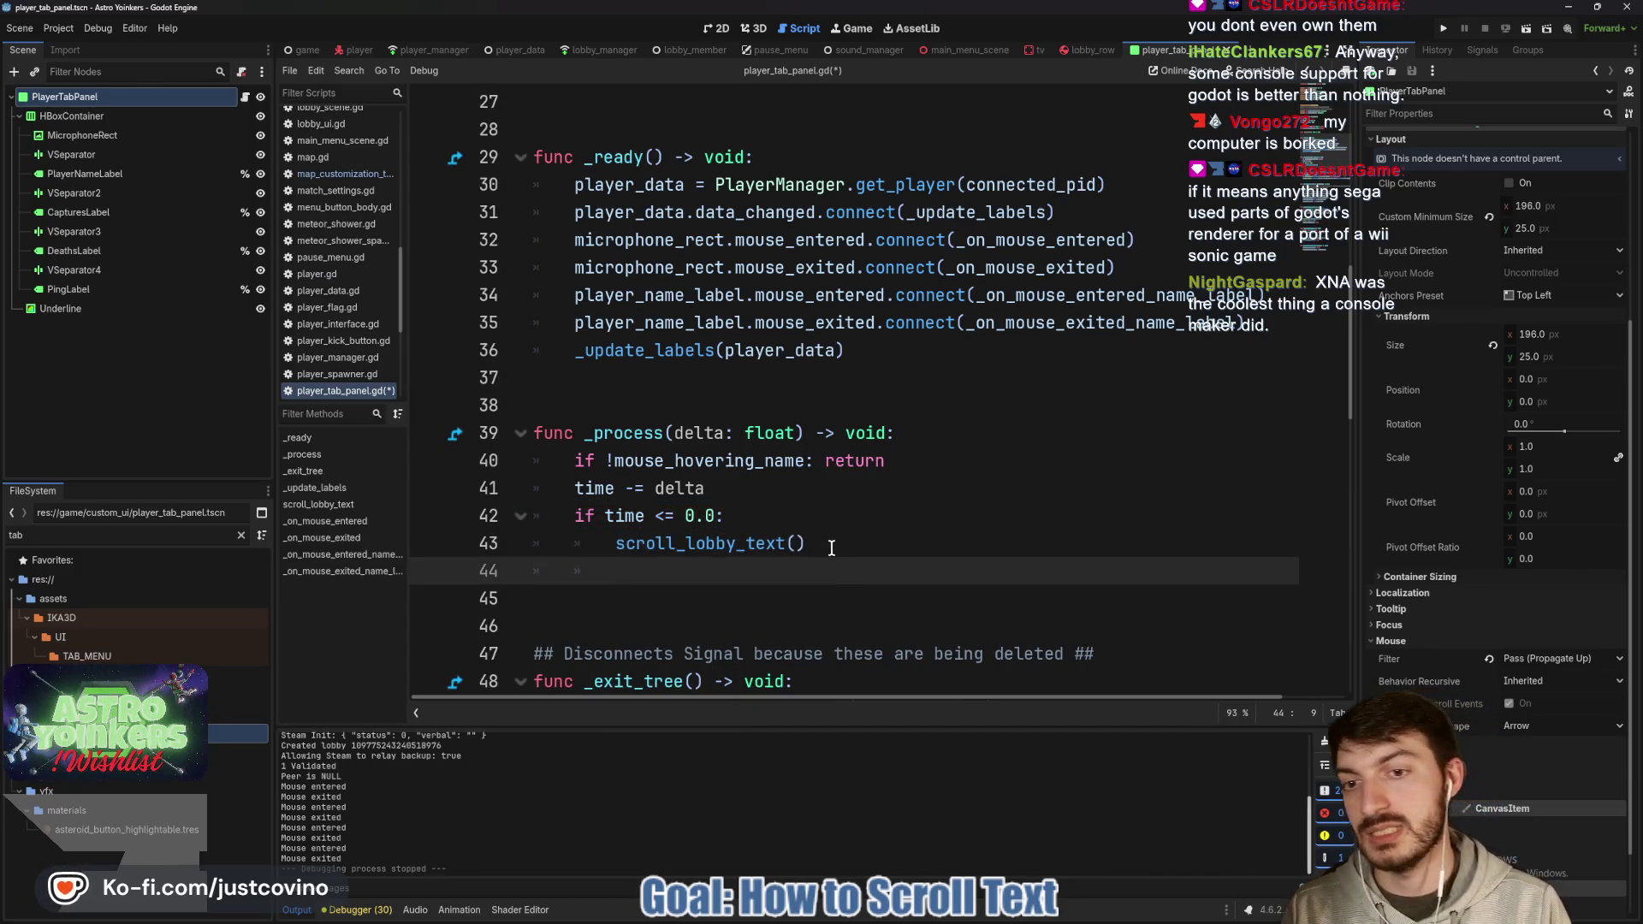
# Add 'time = SCROLL_TIME' inside the if block and save the script.
pyautogui.write('time = <')
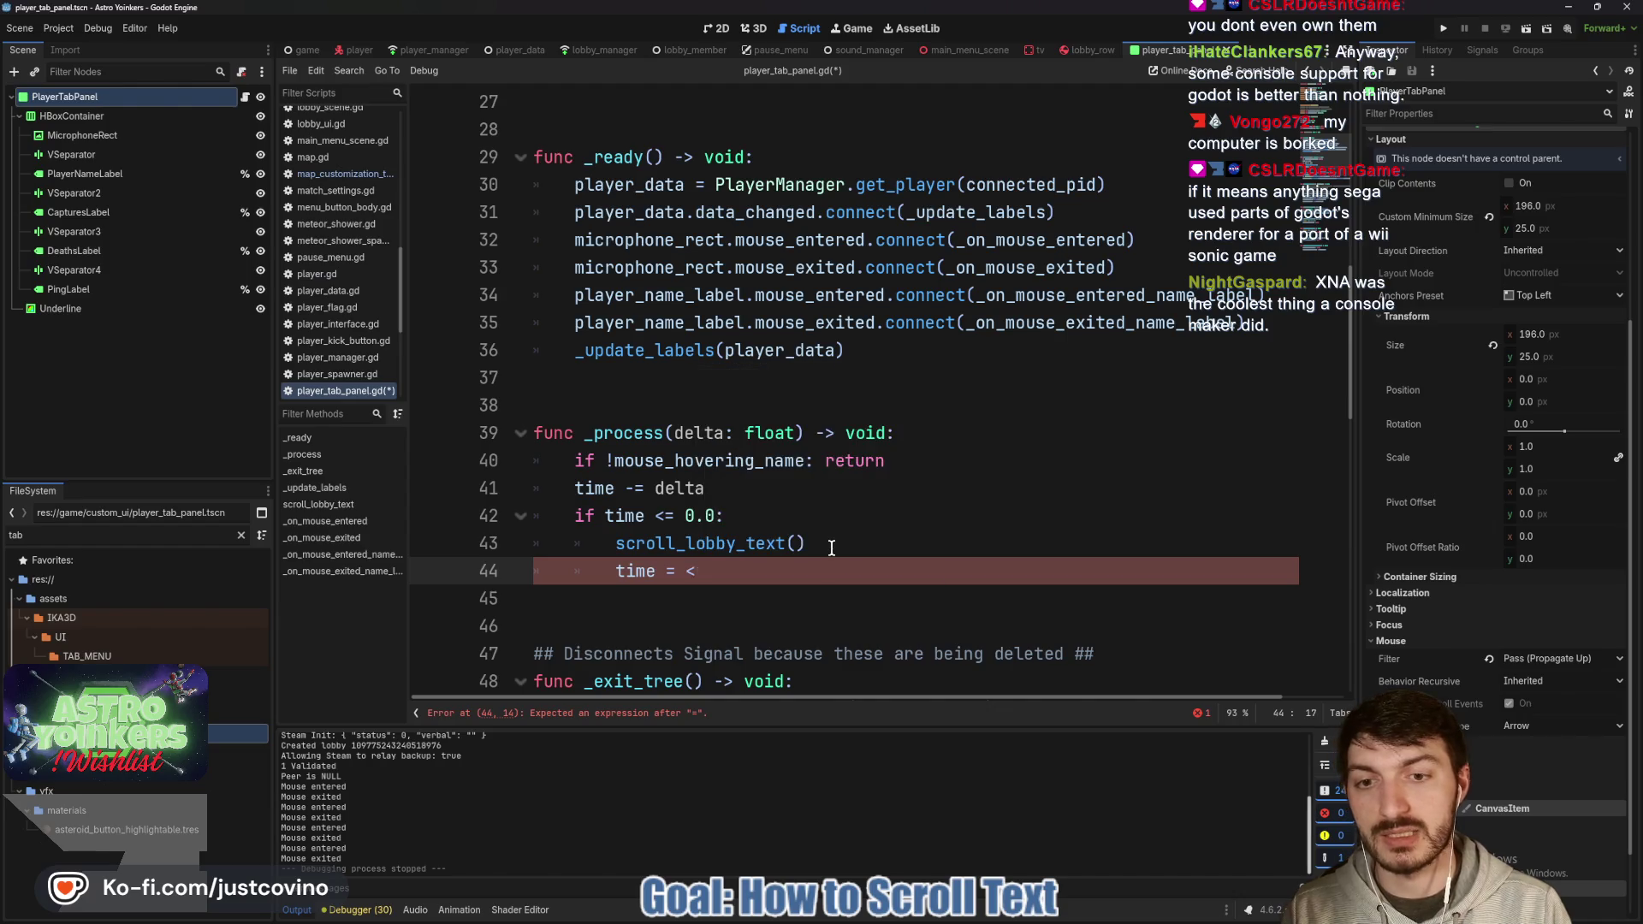
pyautogui.press('BackSpace')
pyautogui.write('M')
pyautogui.press('BackSpace')
pyautogui.write('SCR')
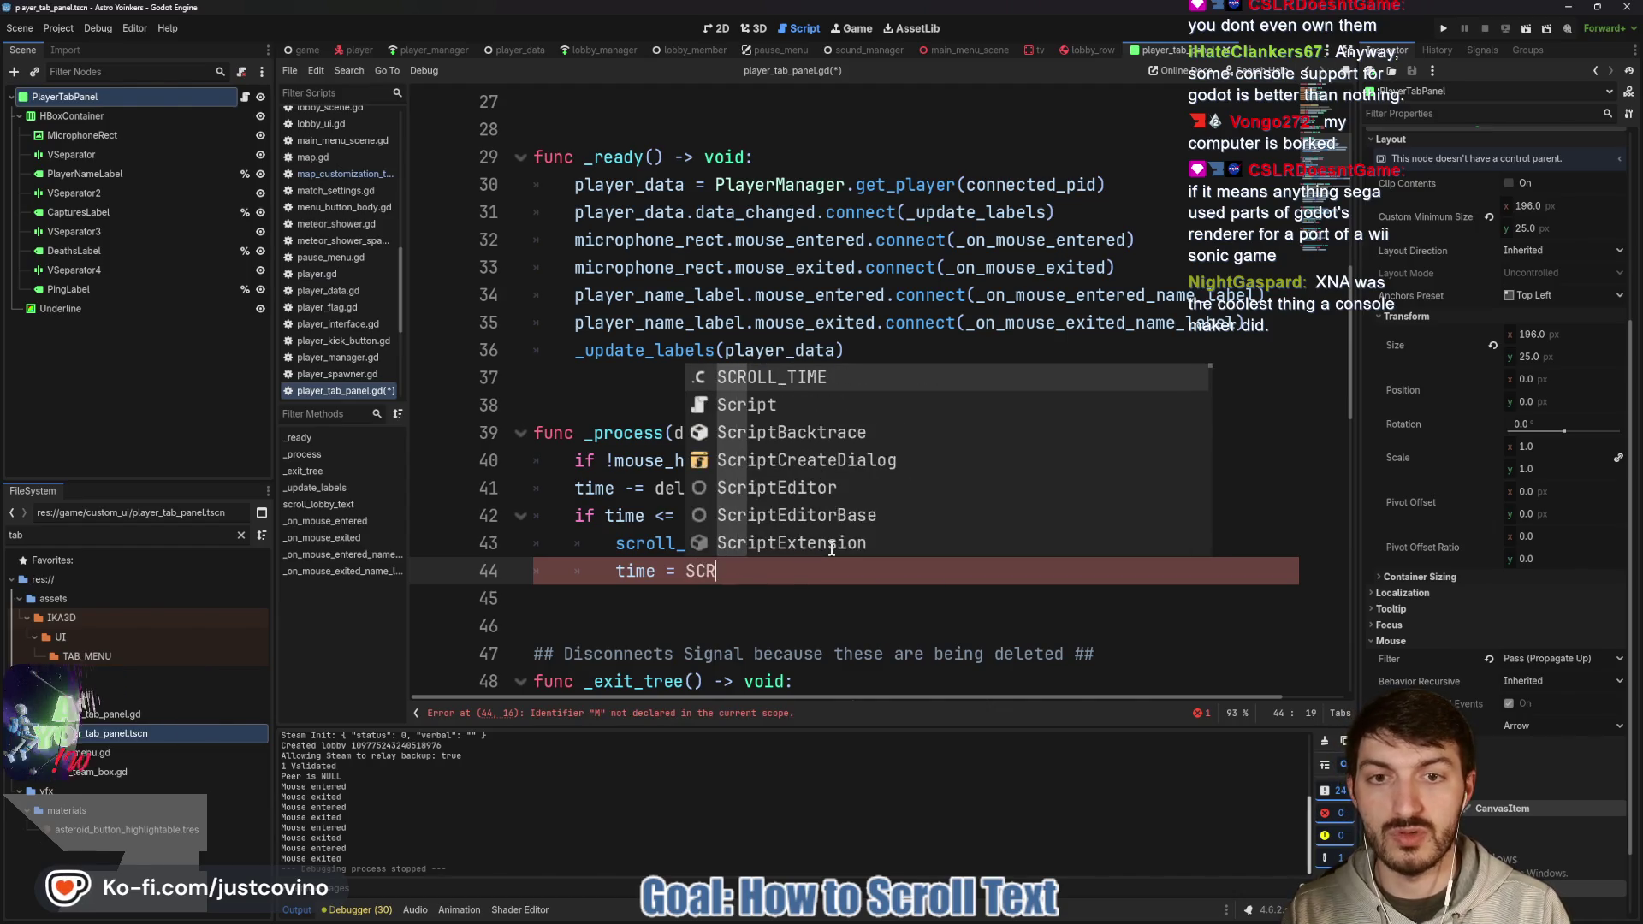
pyautogui.press('Return')
pyautogui.hotkey('ctrl', 's')
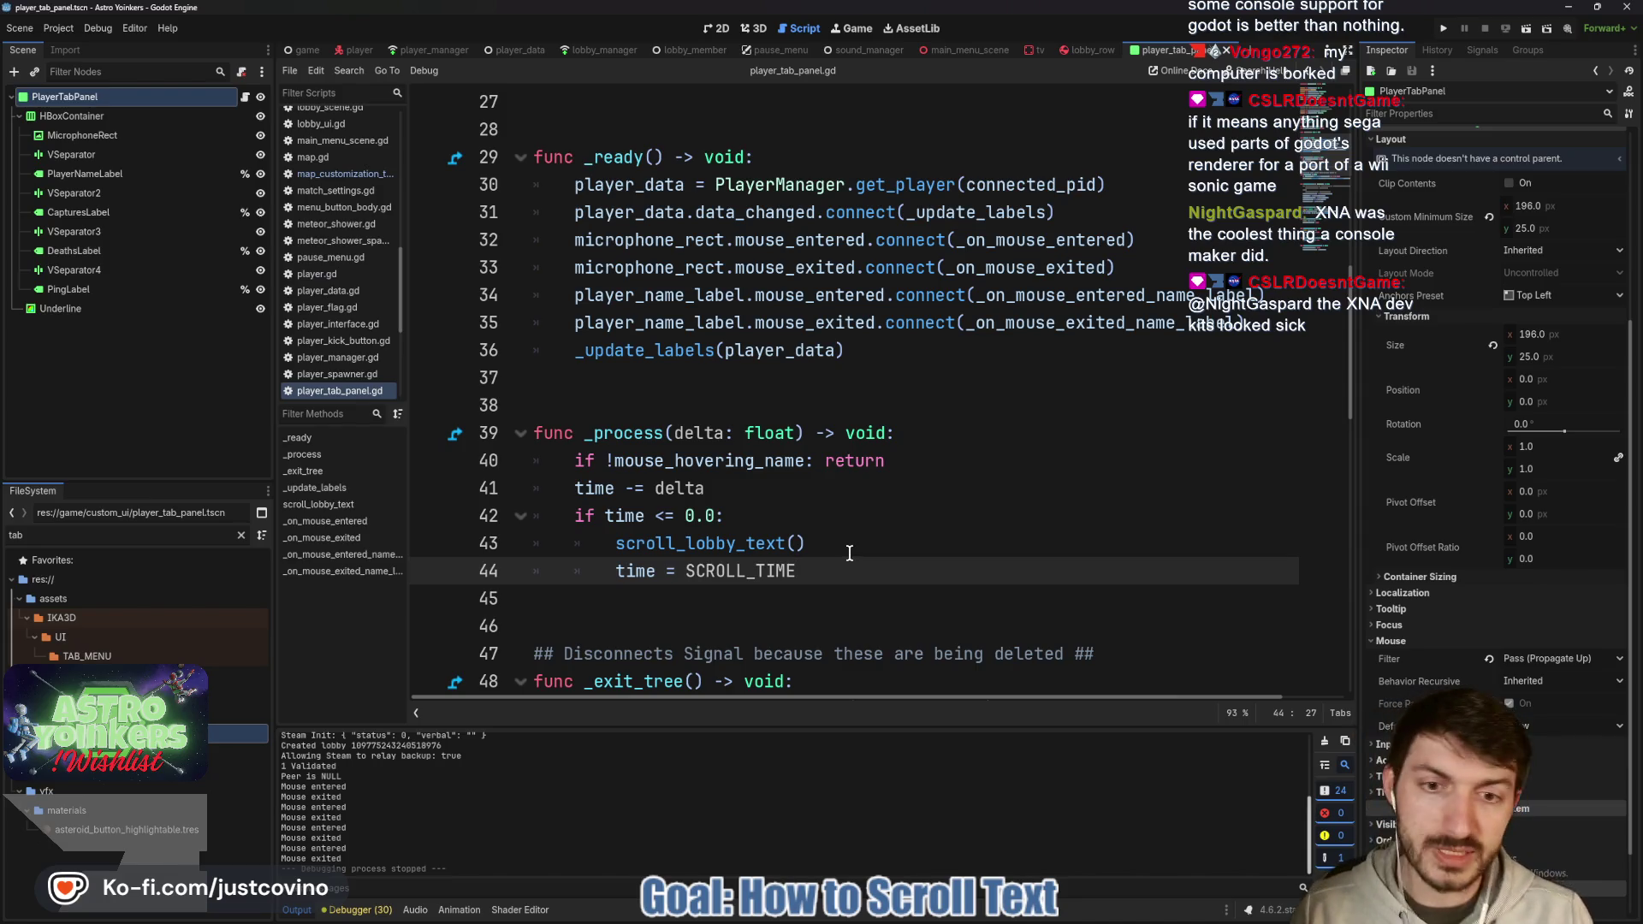
# Scroll through the rest of player_tab_panel.gd, then open GitHub Desktop showing 2 changed files.
pyautogui.click(850, 553)
pyautogui.scroll(-4, 770, 496)
pyautogui.click(705, 446)
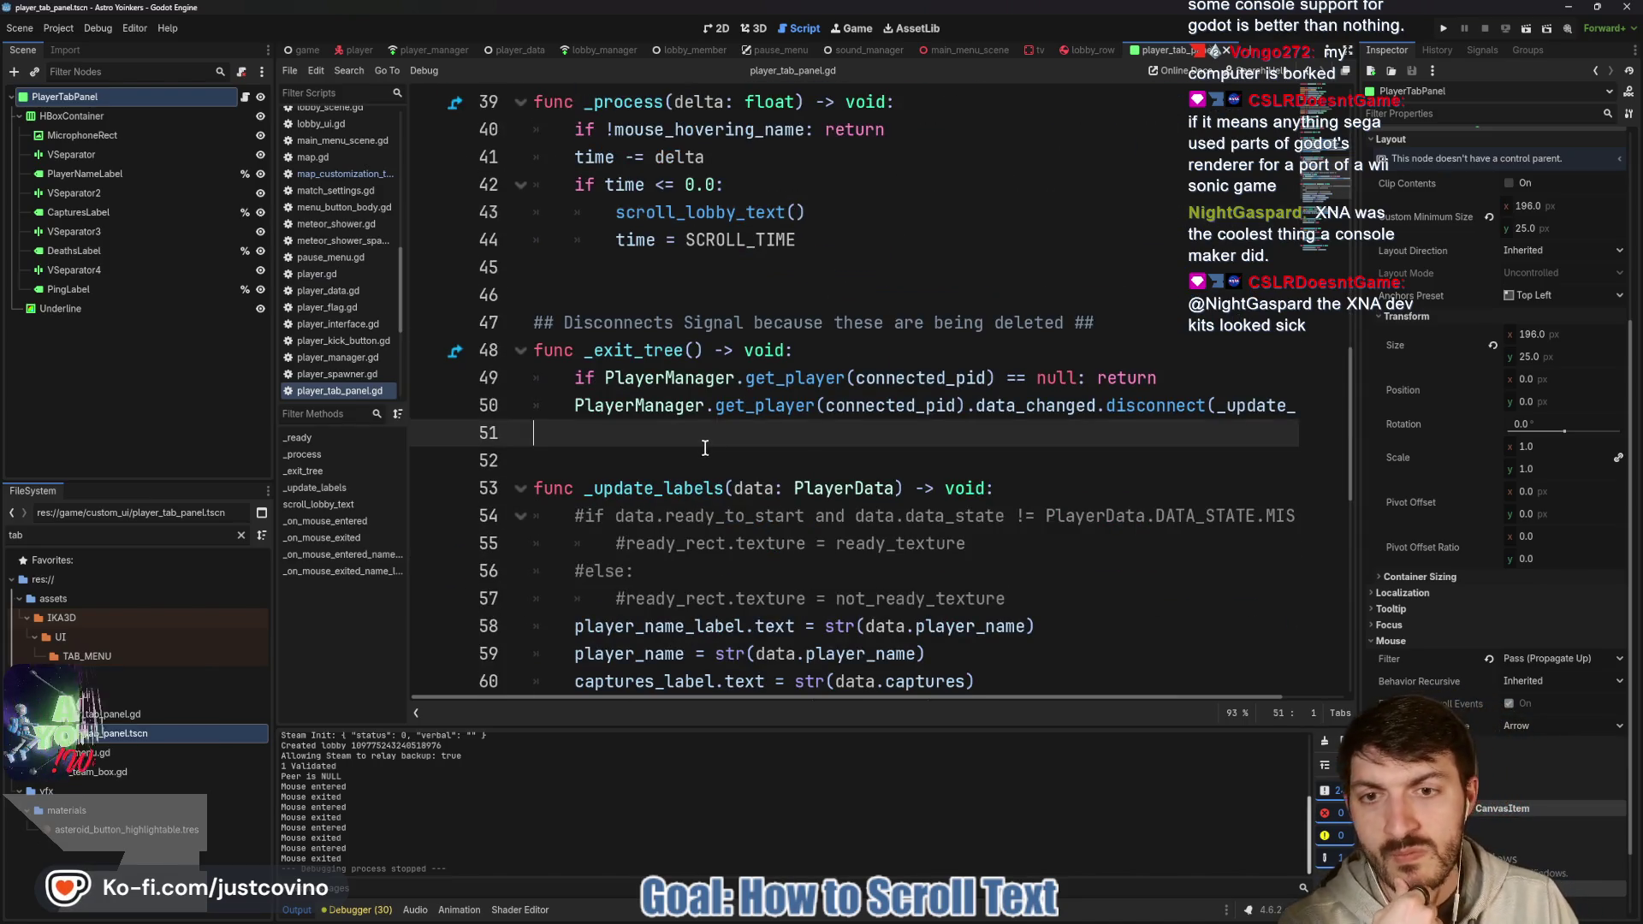
pyautogui.scroll(-4, 705, 448)
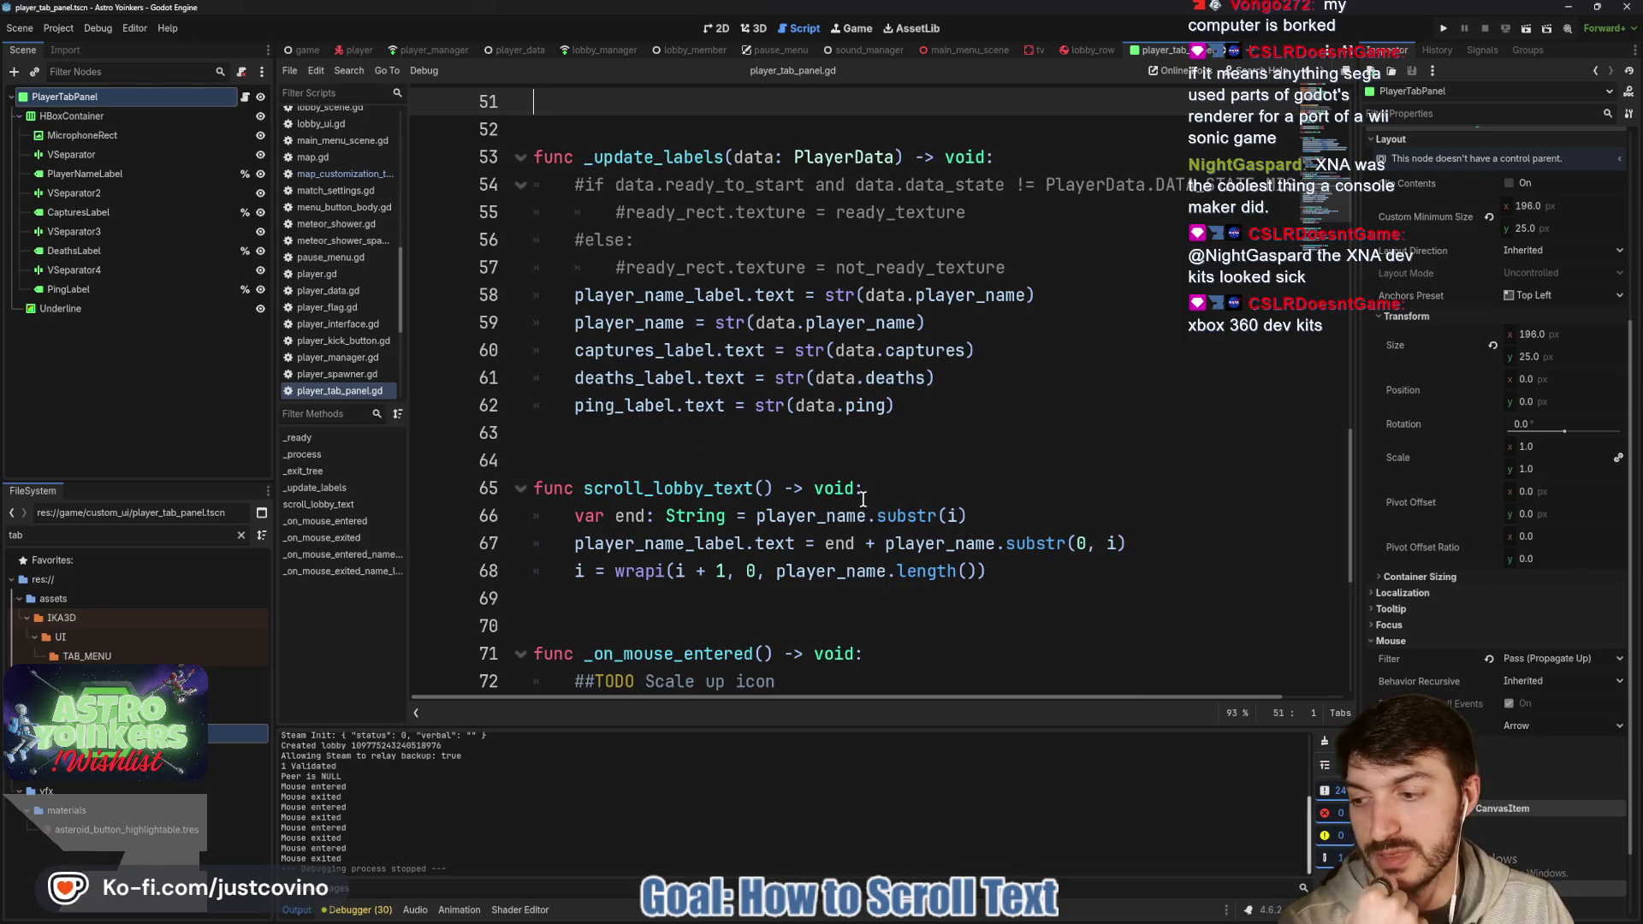
pyautogui.scroll(-3, 847, 498)
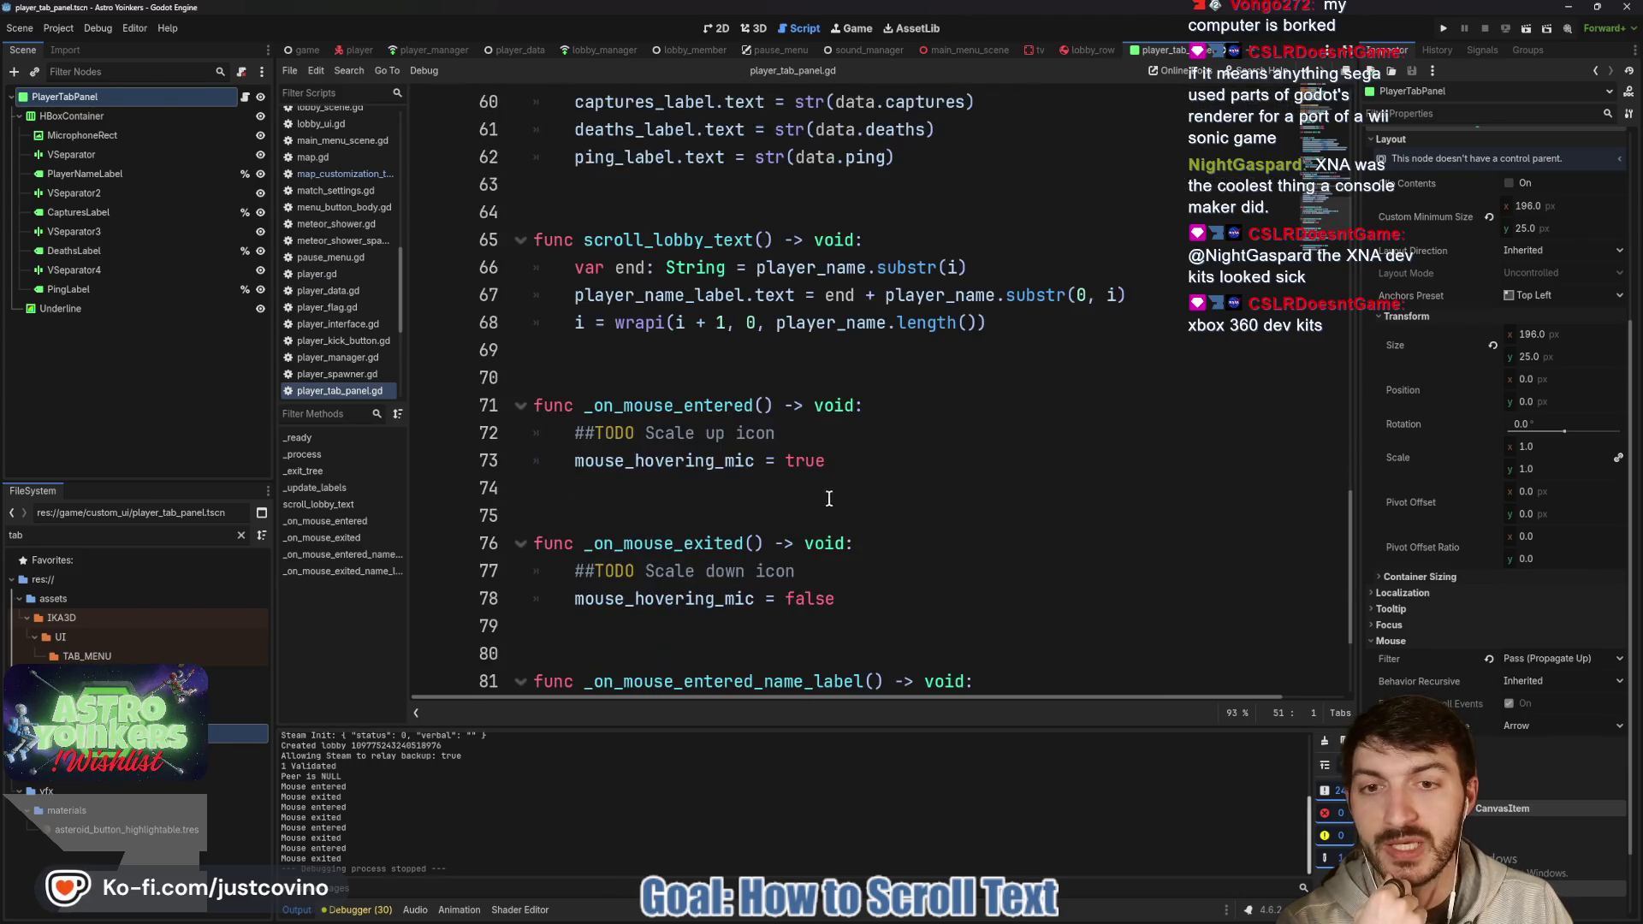
pyautogui.click(614, 374)
pyautogui.scroll(-2, 902, 597)
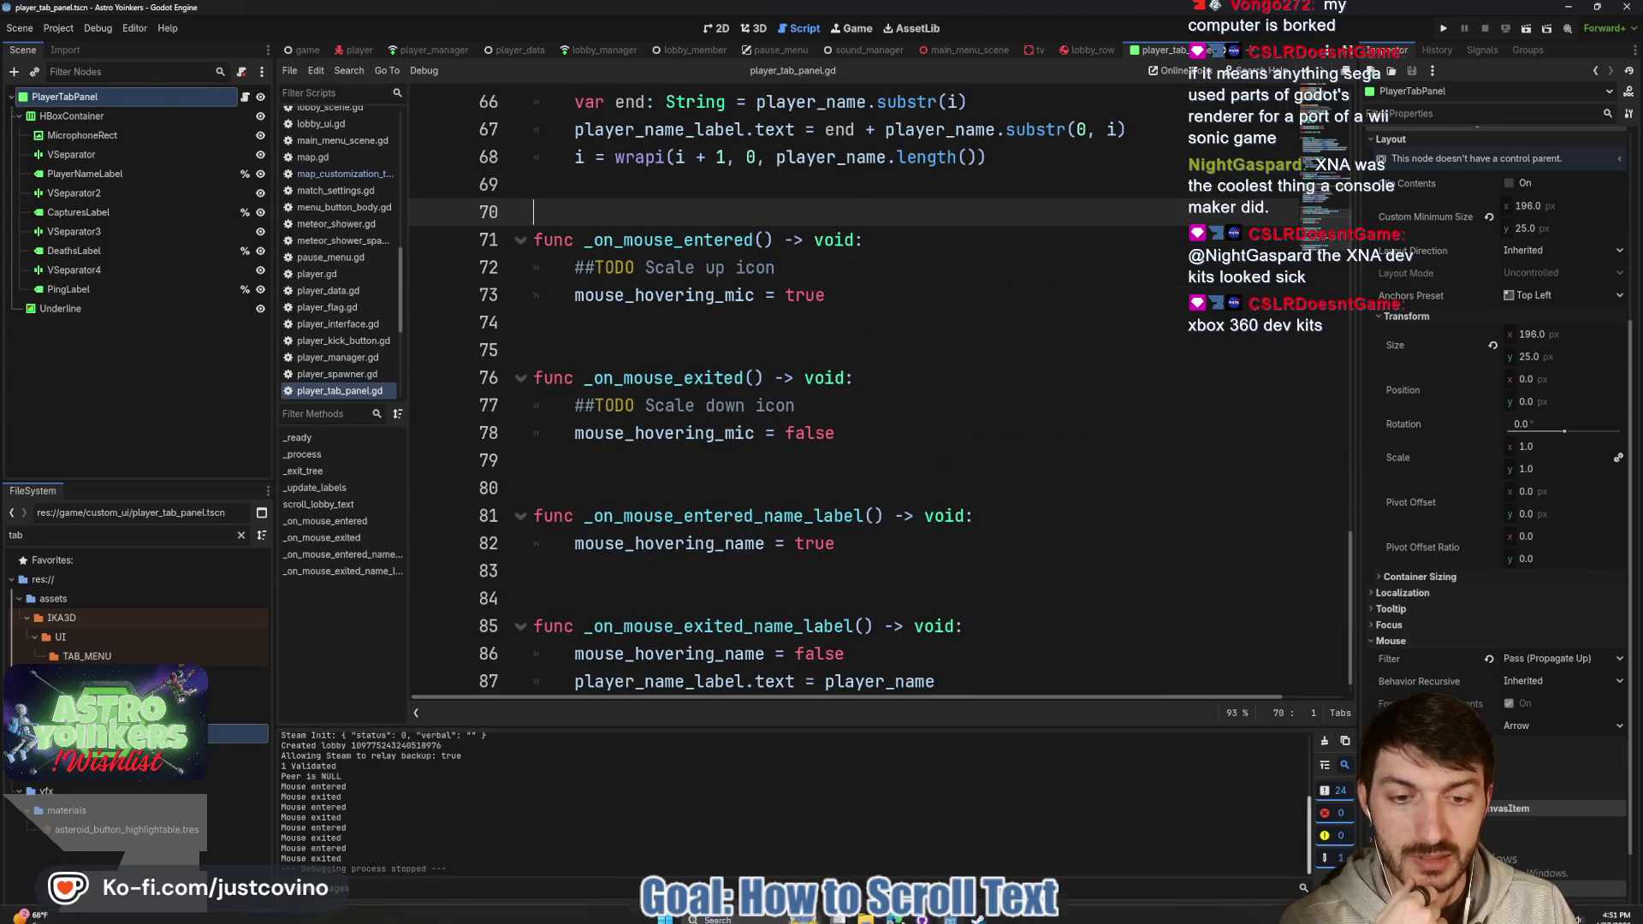
pyautogui.click(927, 915)
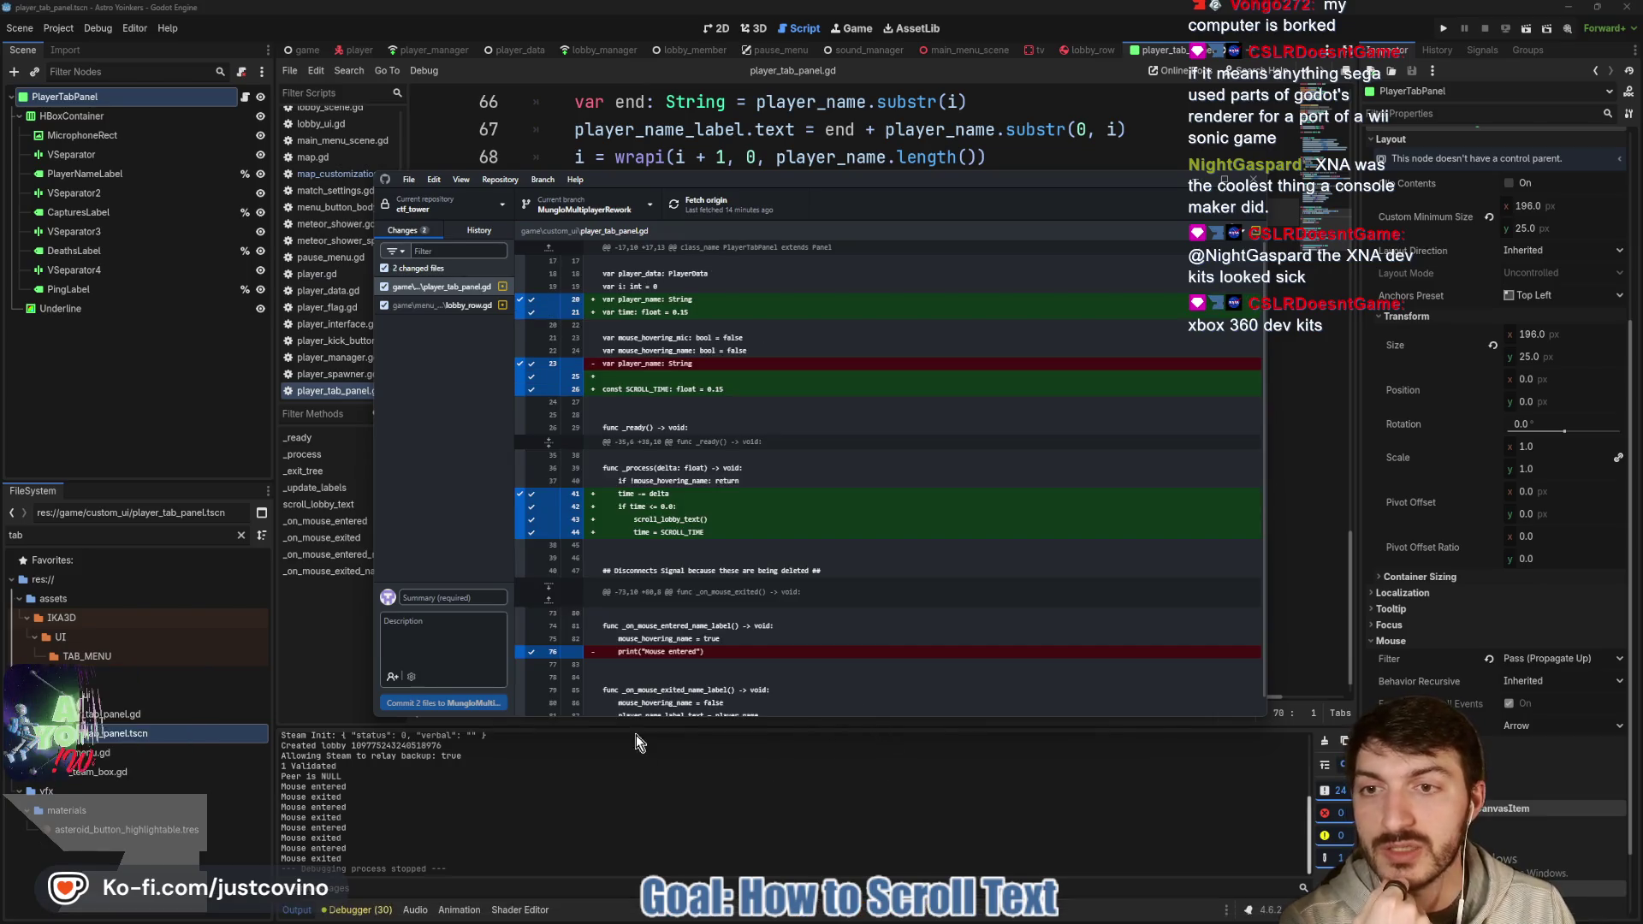
# Return to the Godot script at empty line 69 and outline the script and method lists.
pyautogui.click(984, 156)
pyautogui.click(901, 181)
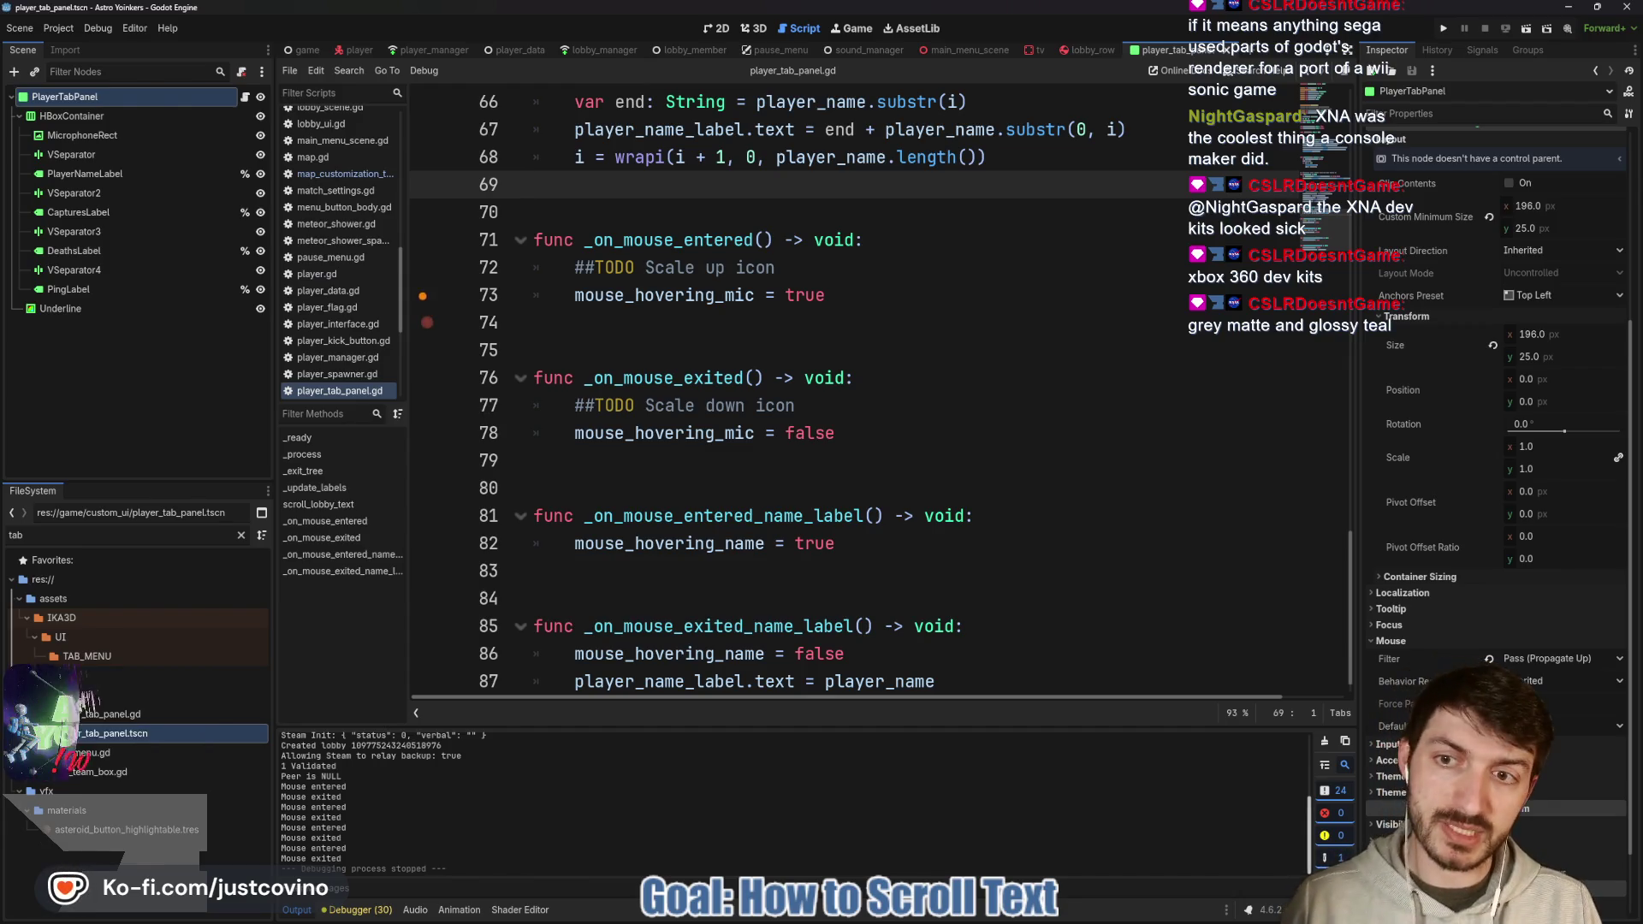
pyautogui.moveTo(237, 338); pyautogui.dragTo(572, 612)
pyautogui.press('o')
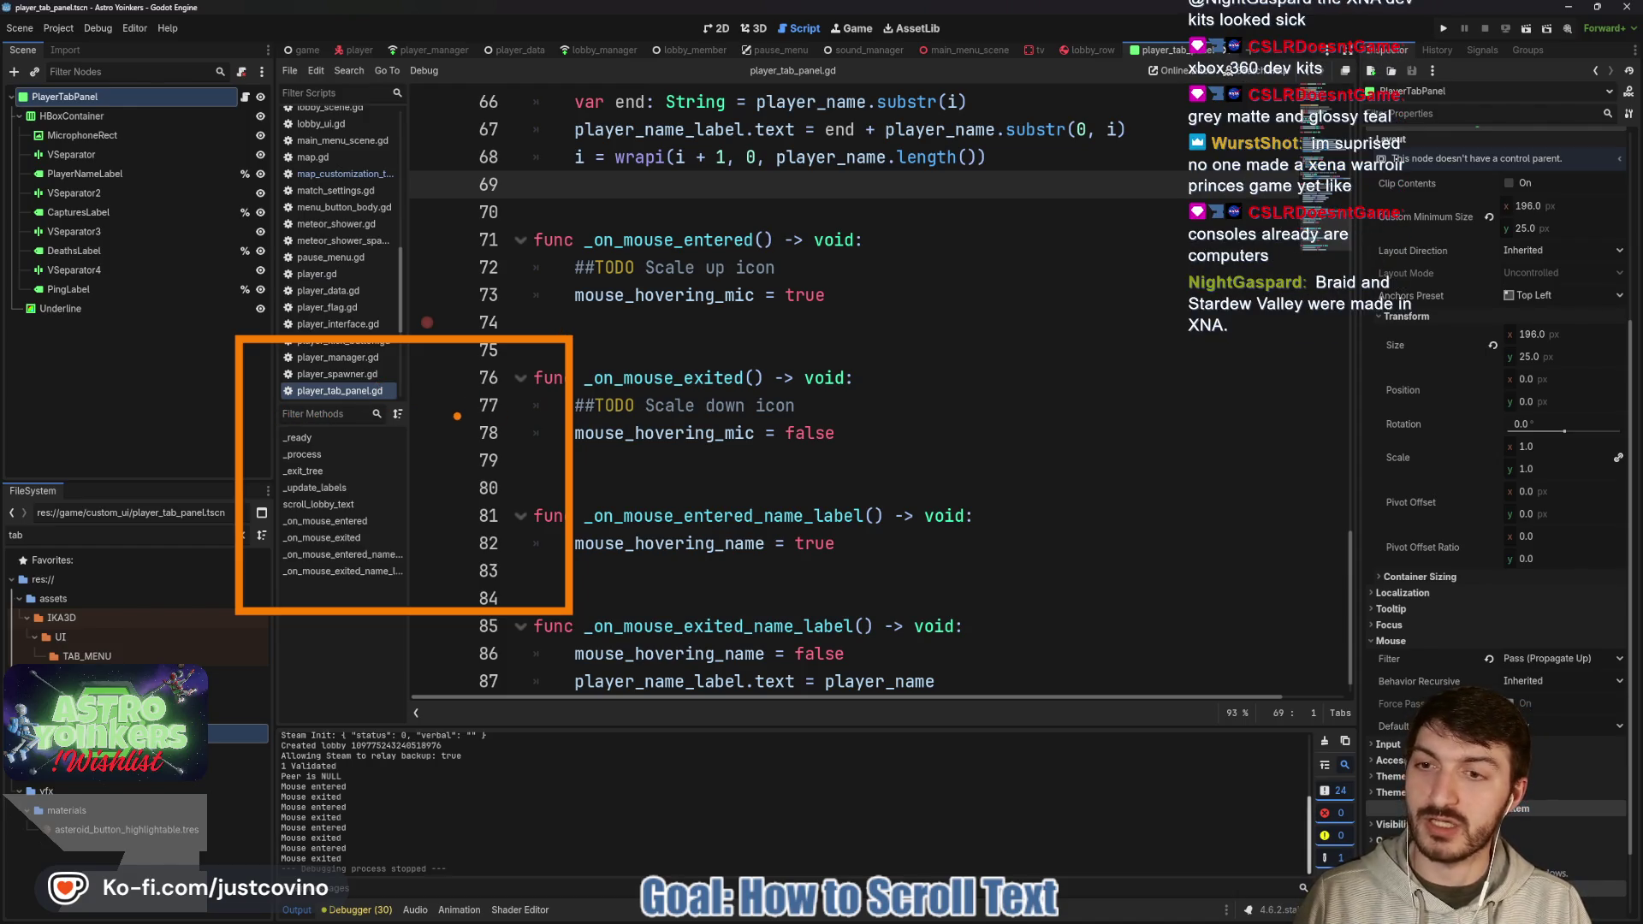
pyautogui.moveTo(295, 391); pyautogui.dragTo(308, 438)
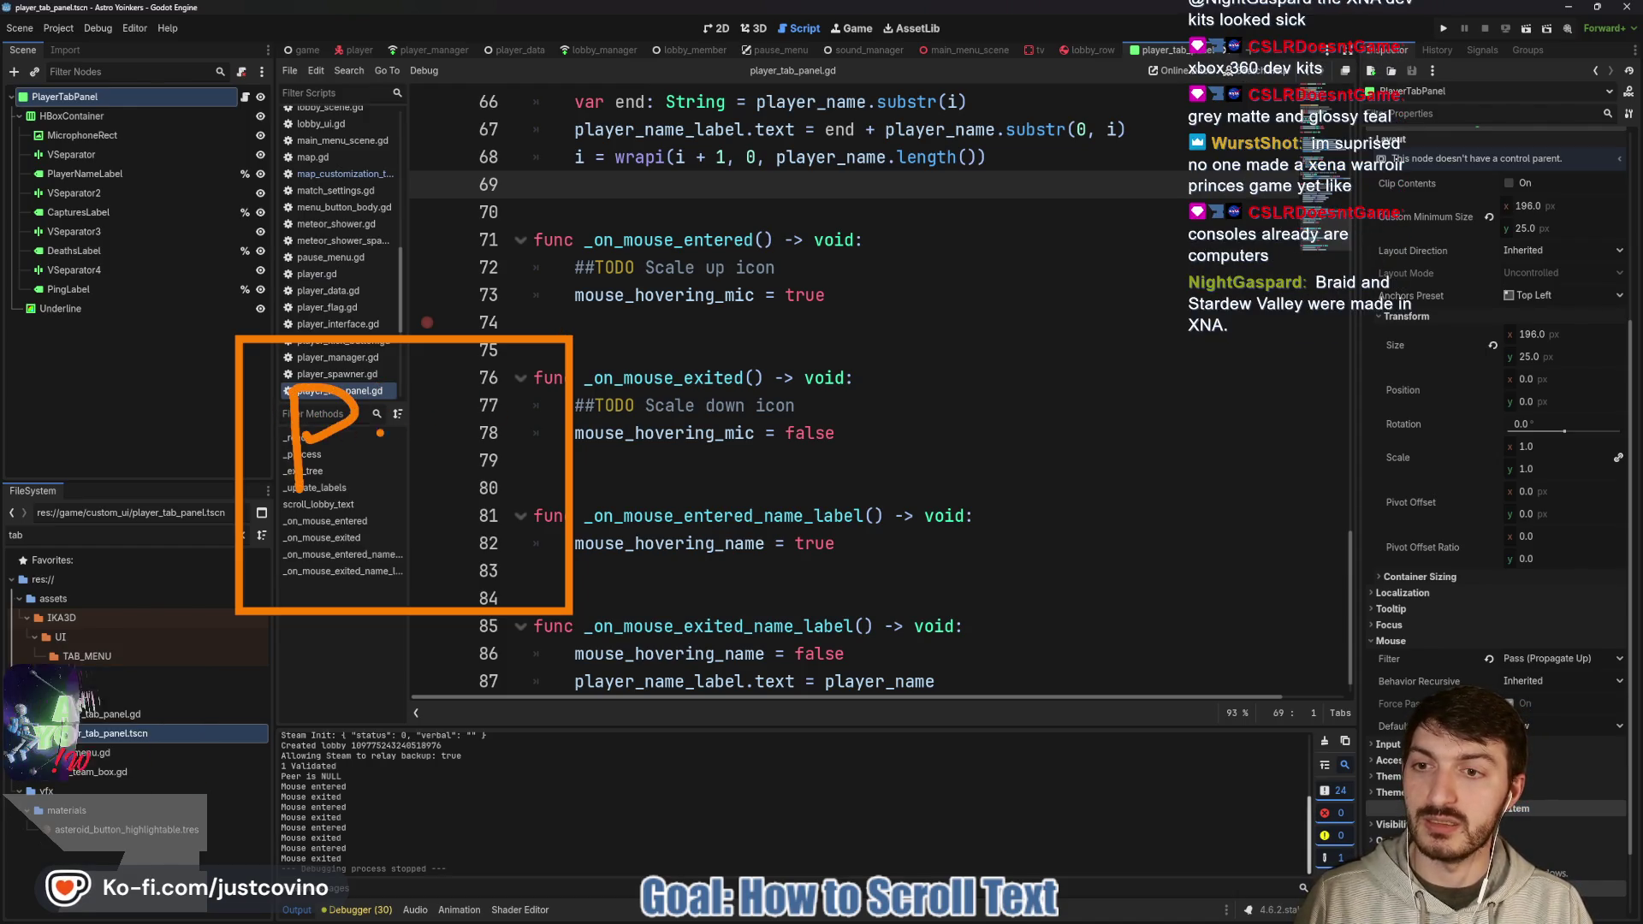
pyautogui.moveTo(419, 398)
pyautogui.mouseDown()
pyautogui.moveTo(383, 466)
pyautogui.moveTo(462, 490)
pyautogui.mouseUp()
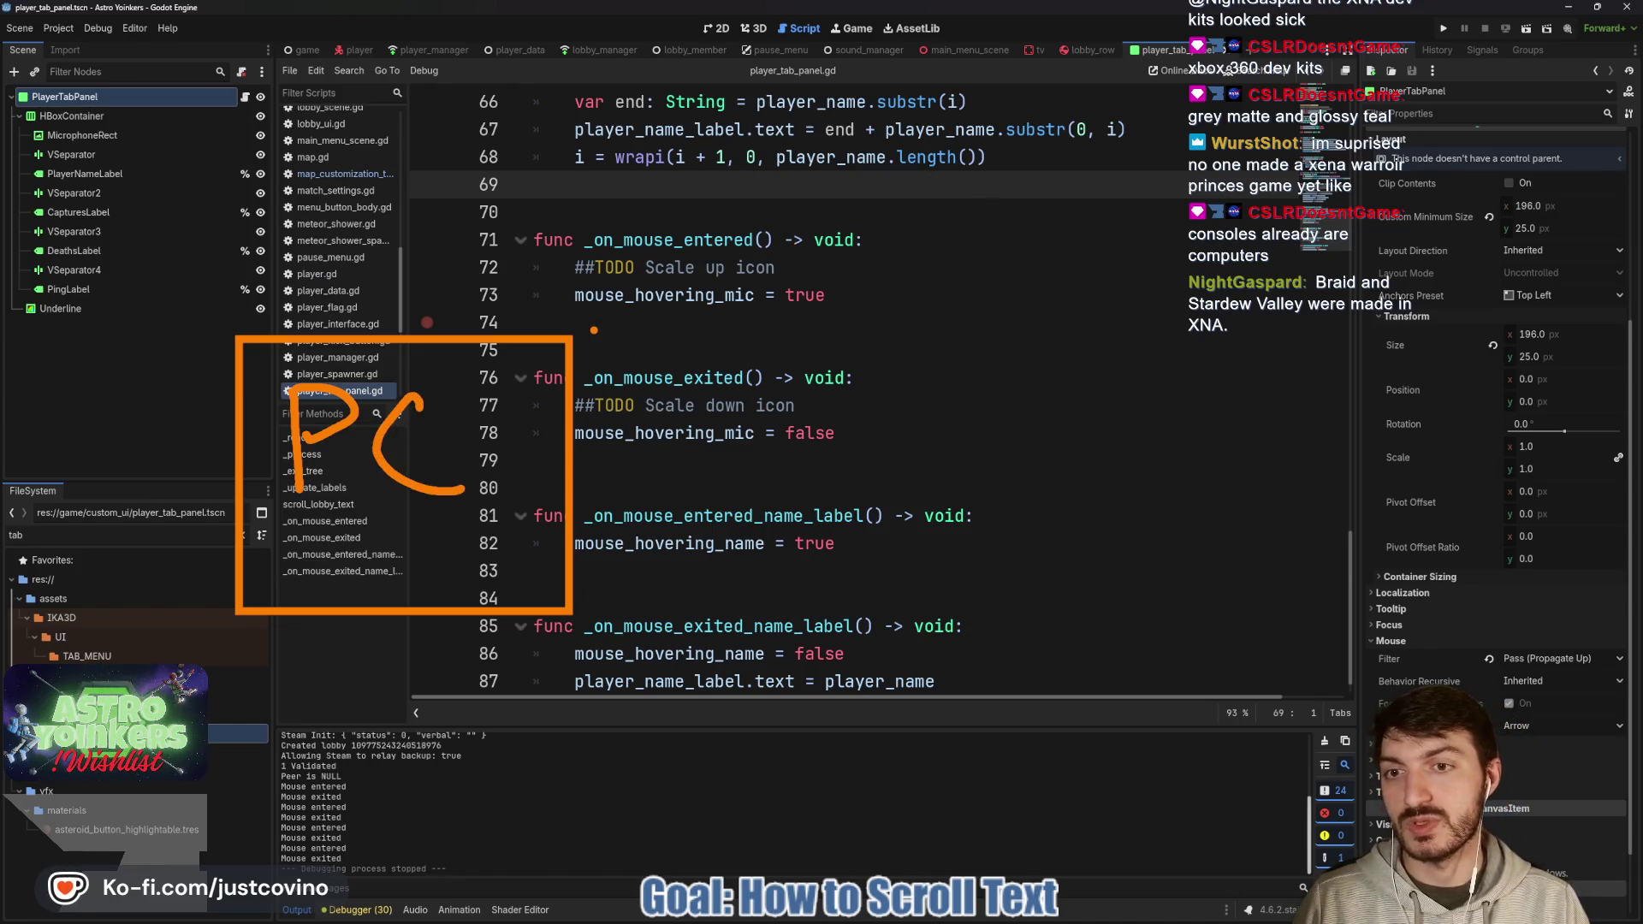
pyautogui.moveTo(593, 329); pyautogui.dragTo(1105, 127)
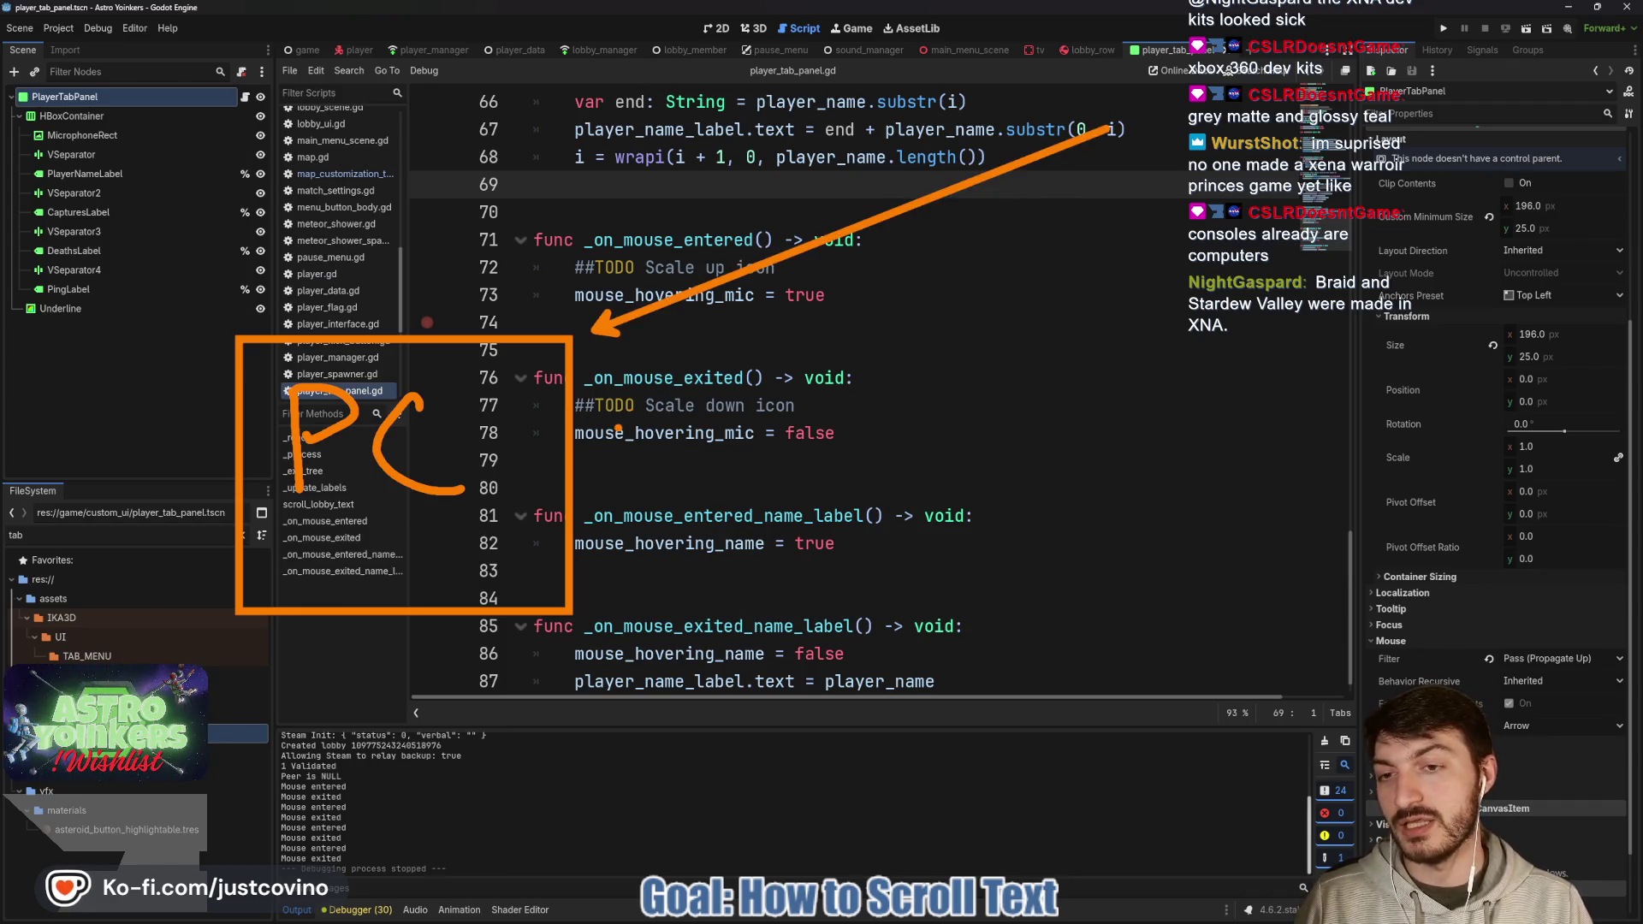
pyautogui.moveTo(236, 425)
pyautogui.mouseDown()
pyautogui.moveTo(123, 402)
pyautogui.moveTo(222, 195)
pyautogui.mouseUp()
pyautogui.moveTo(252, 95)
pyautogui.mouseDown()
pyautogui.moveTo(201, 227)
pyautogui.moveTo(483, 60)
pyautogui.moveTo(206, 100)
pyautogui.mouseUp()
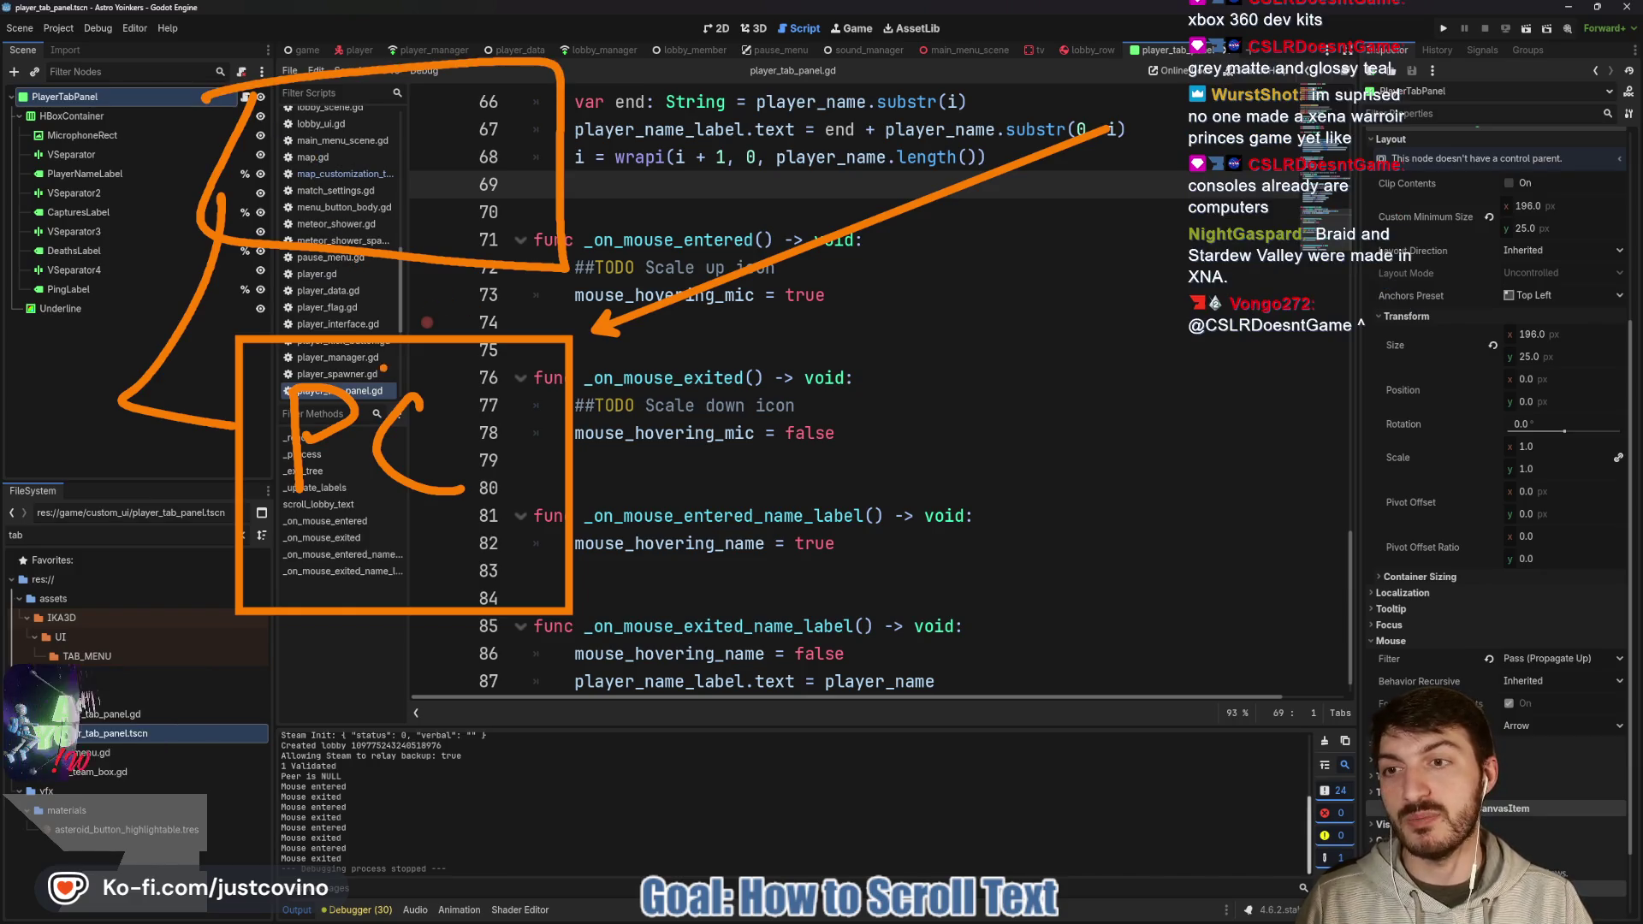
pyautogui.moveTo(346, 254); pyautogui.dragTo(343, 335)
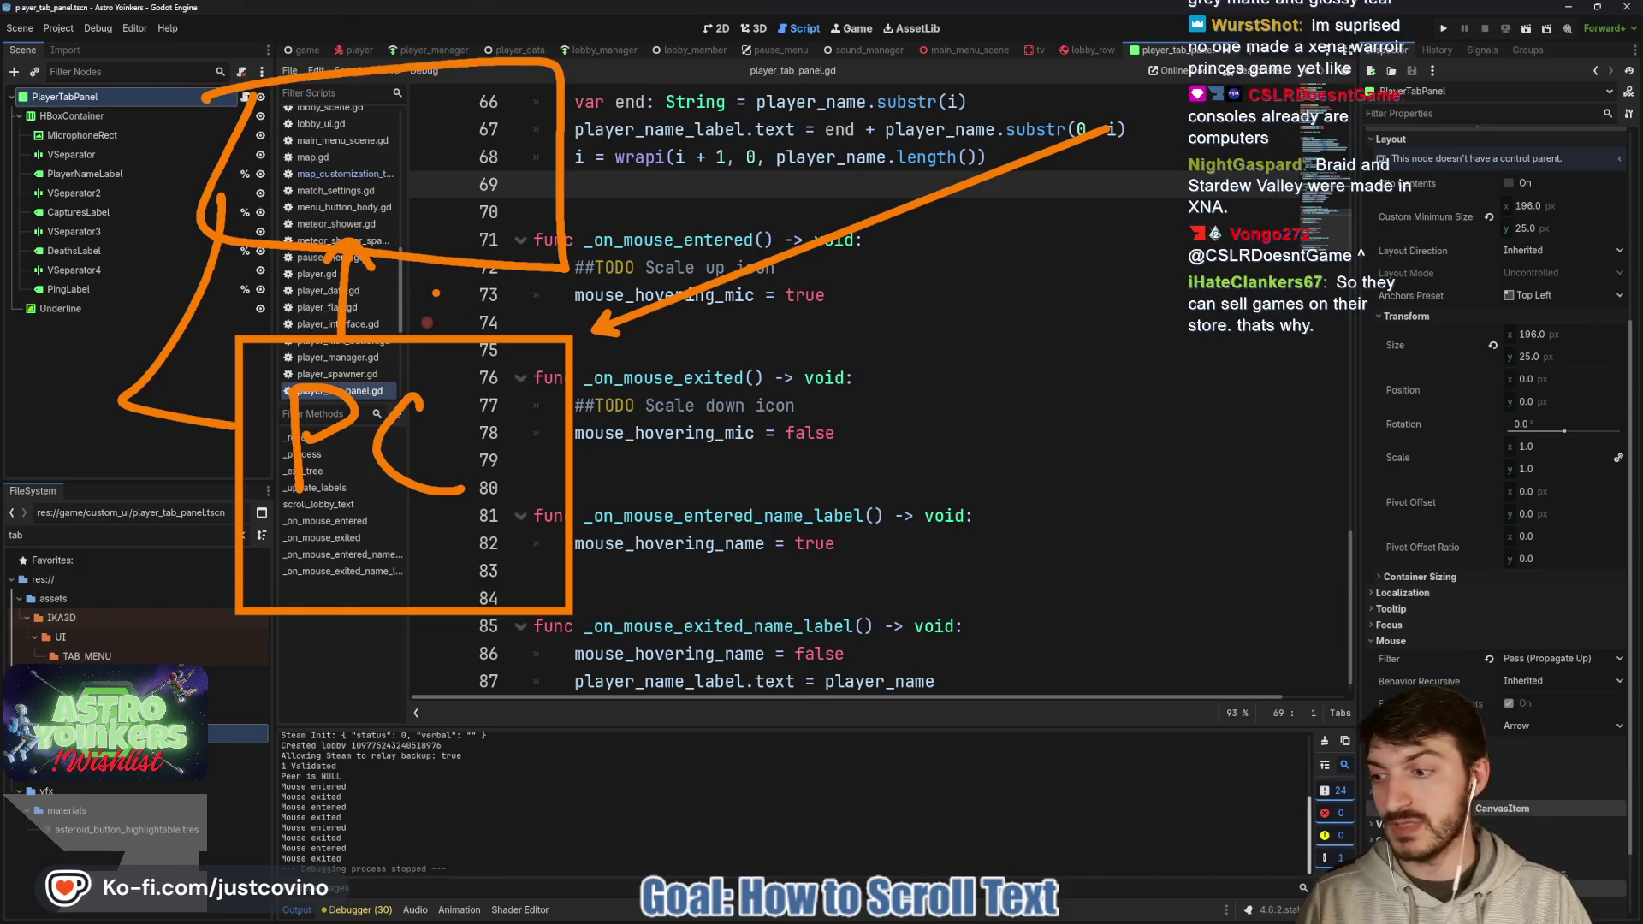
pyautogui.press('Escape')
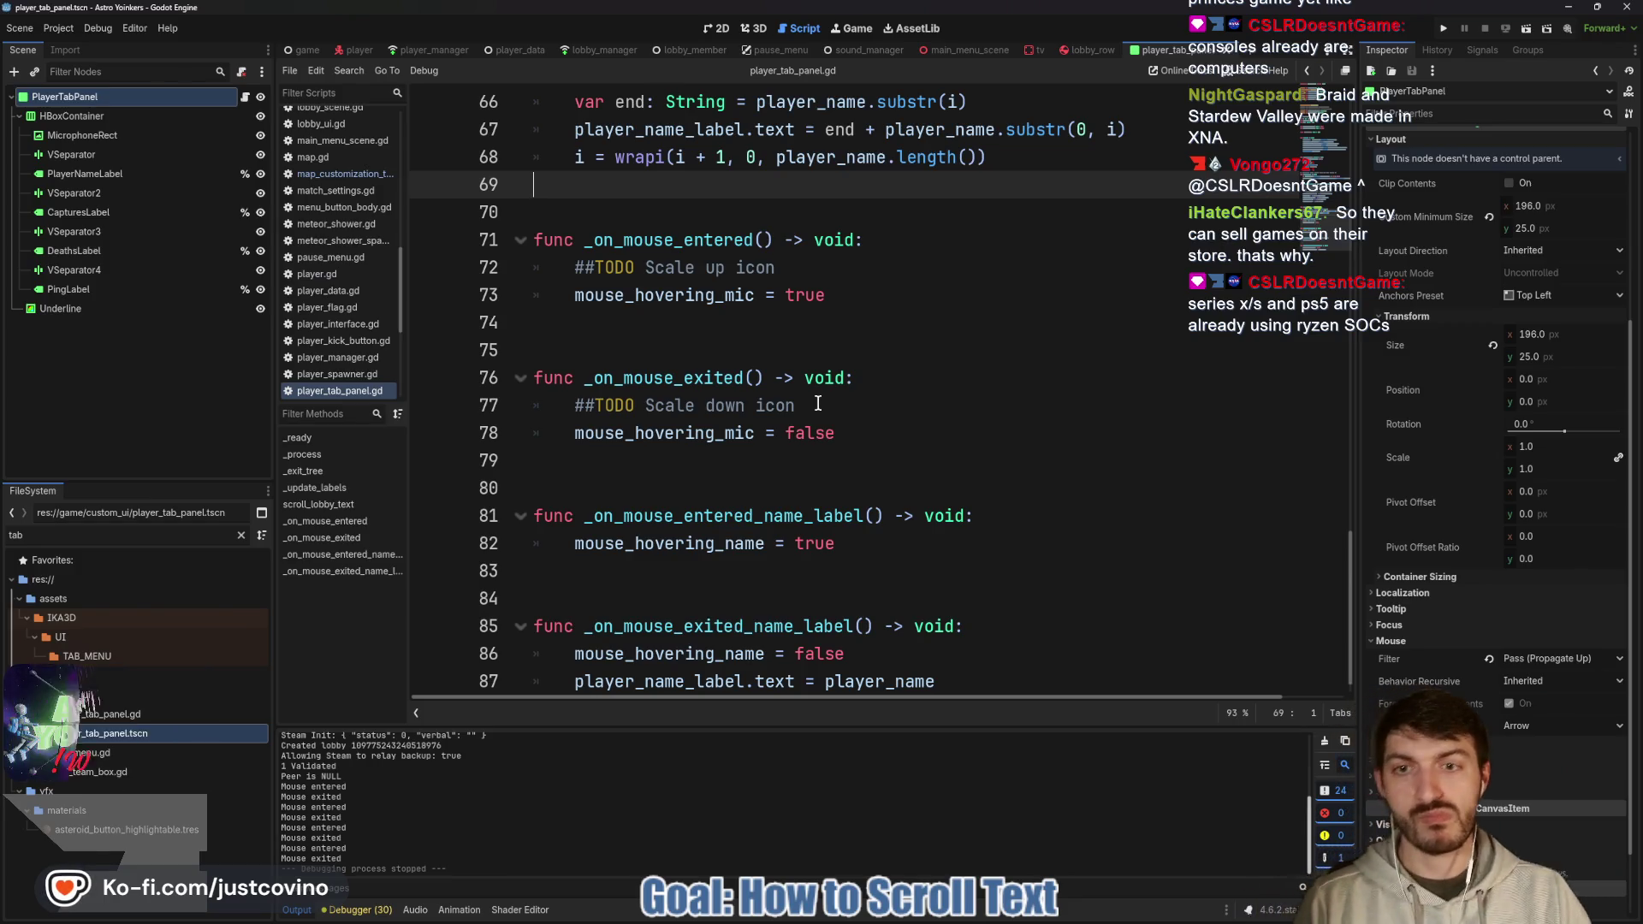
pyautogui.scroll(1, 853, 344)
pyautogui.click(853, 344)
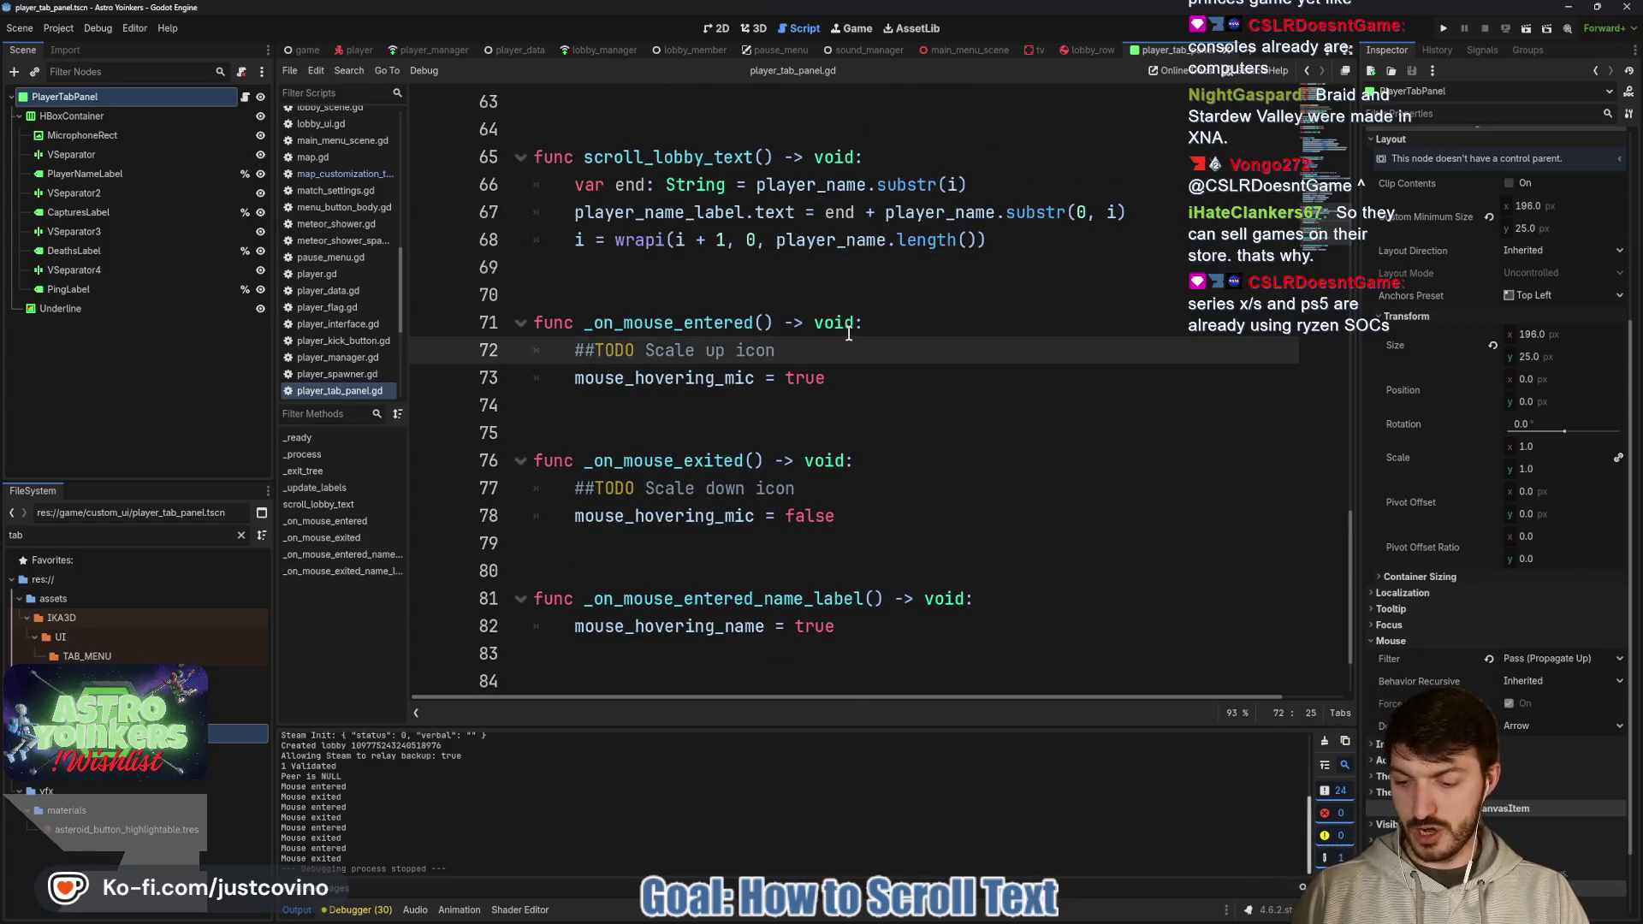
pyautogui.scroll(-1, 846, 269)
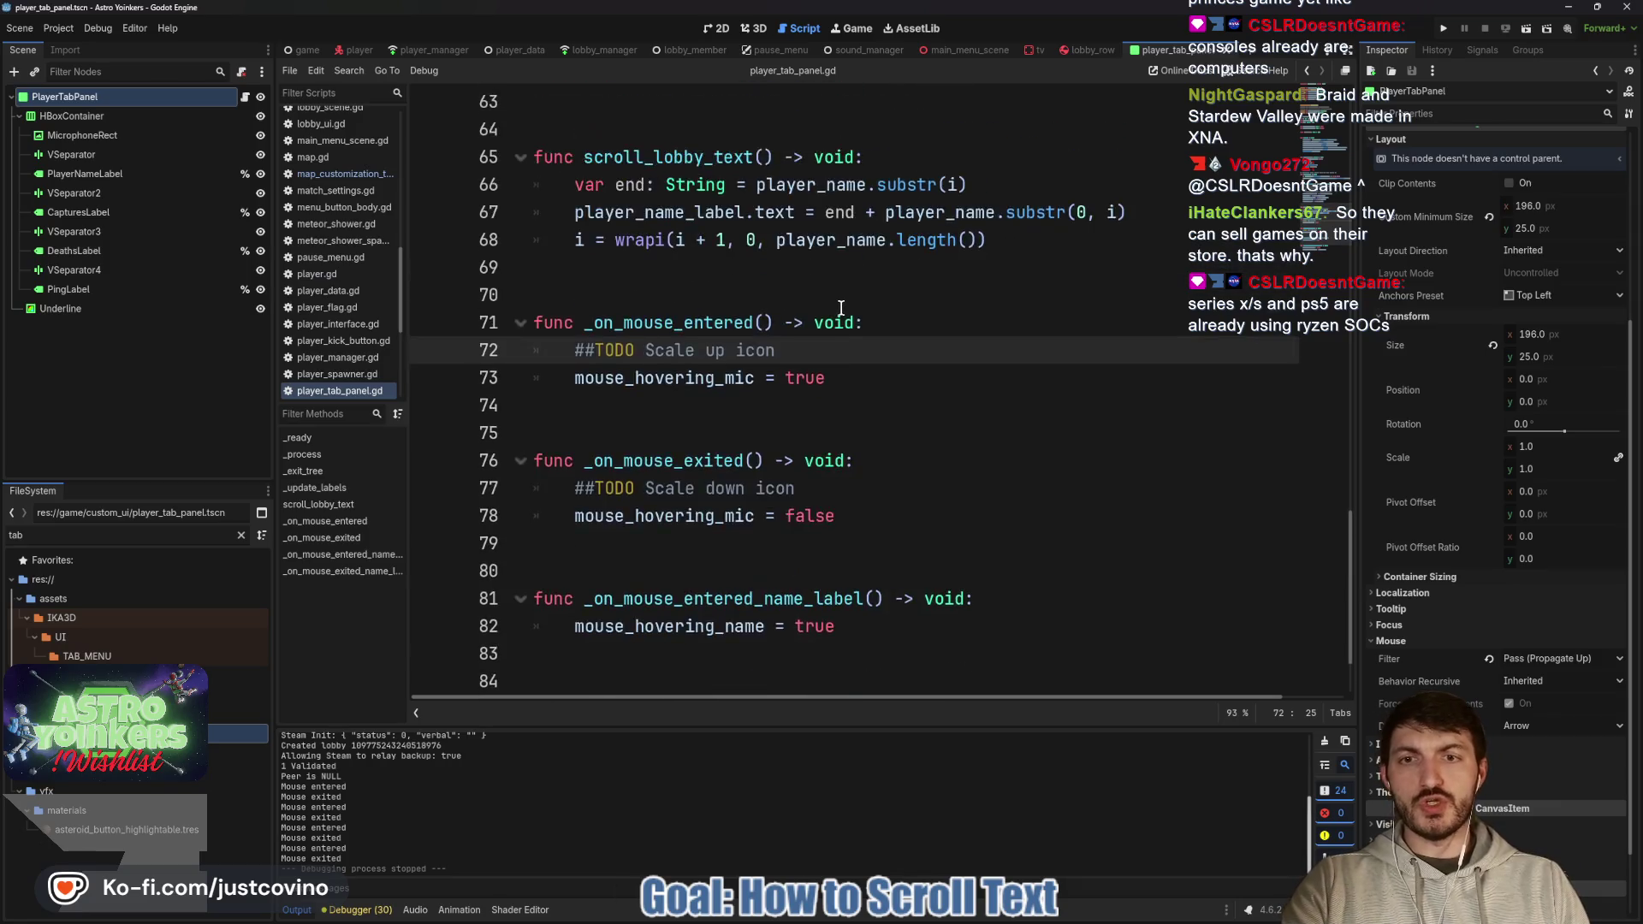
pyautogui.scroll(5, 867, 366)
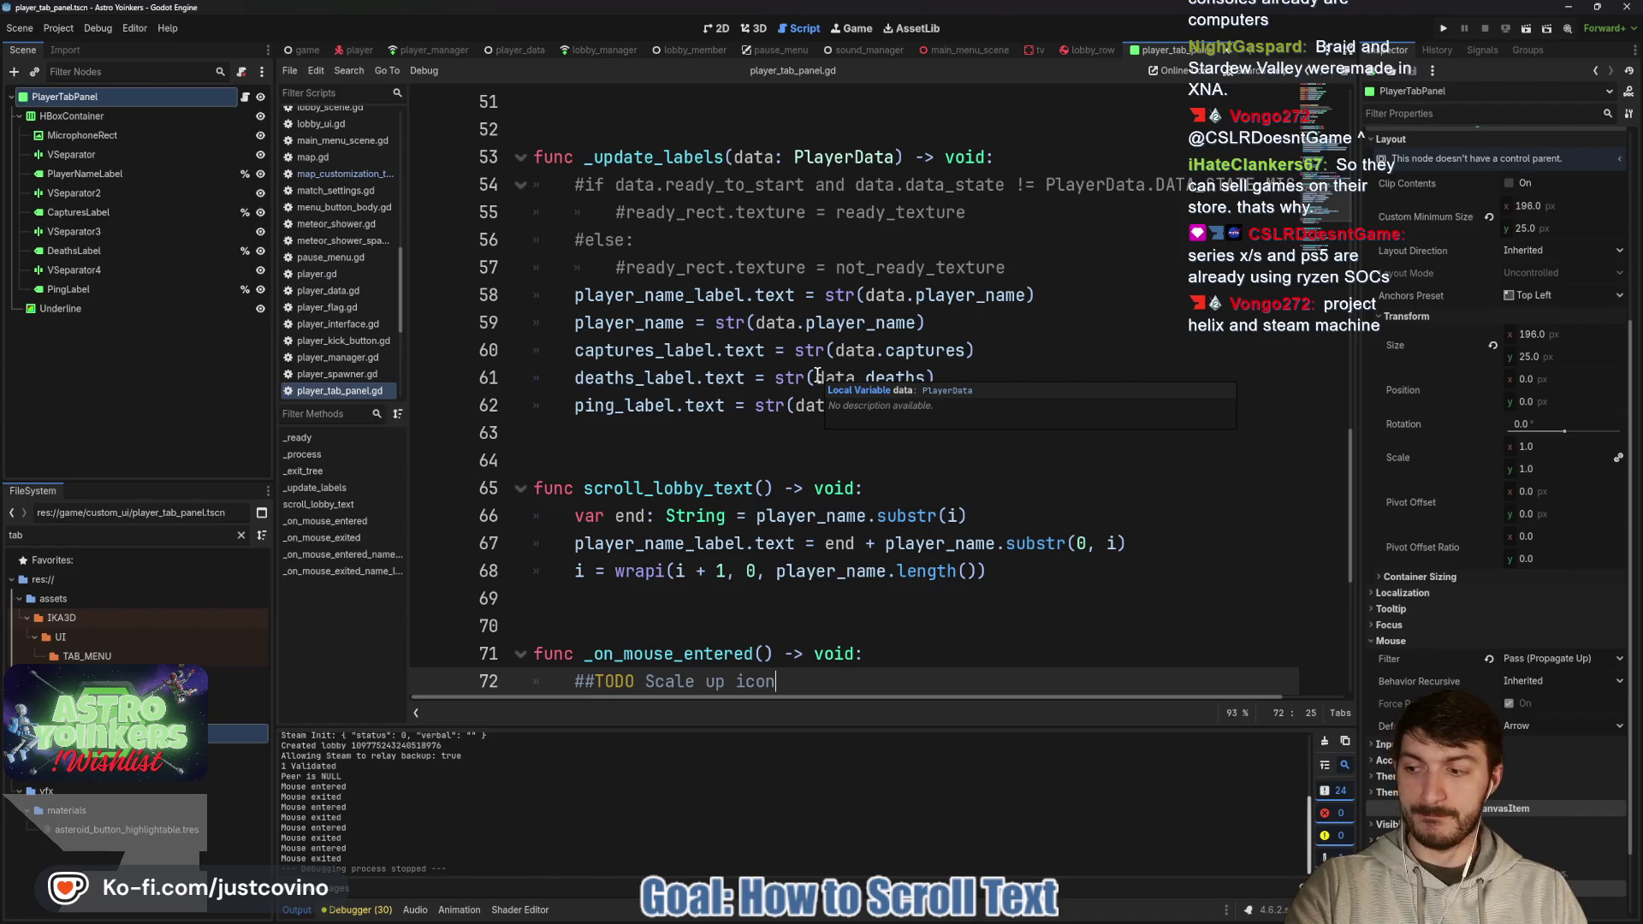
pyautogui.scroll(6, 805, 373)
pyautogui.click(684, 454)
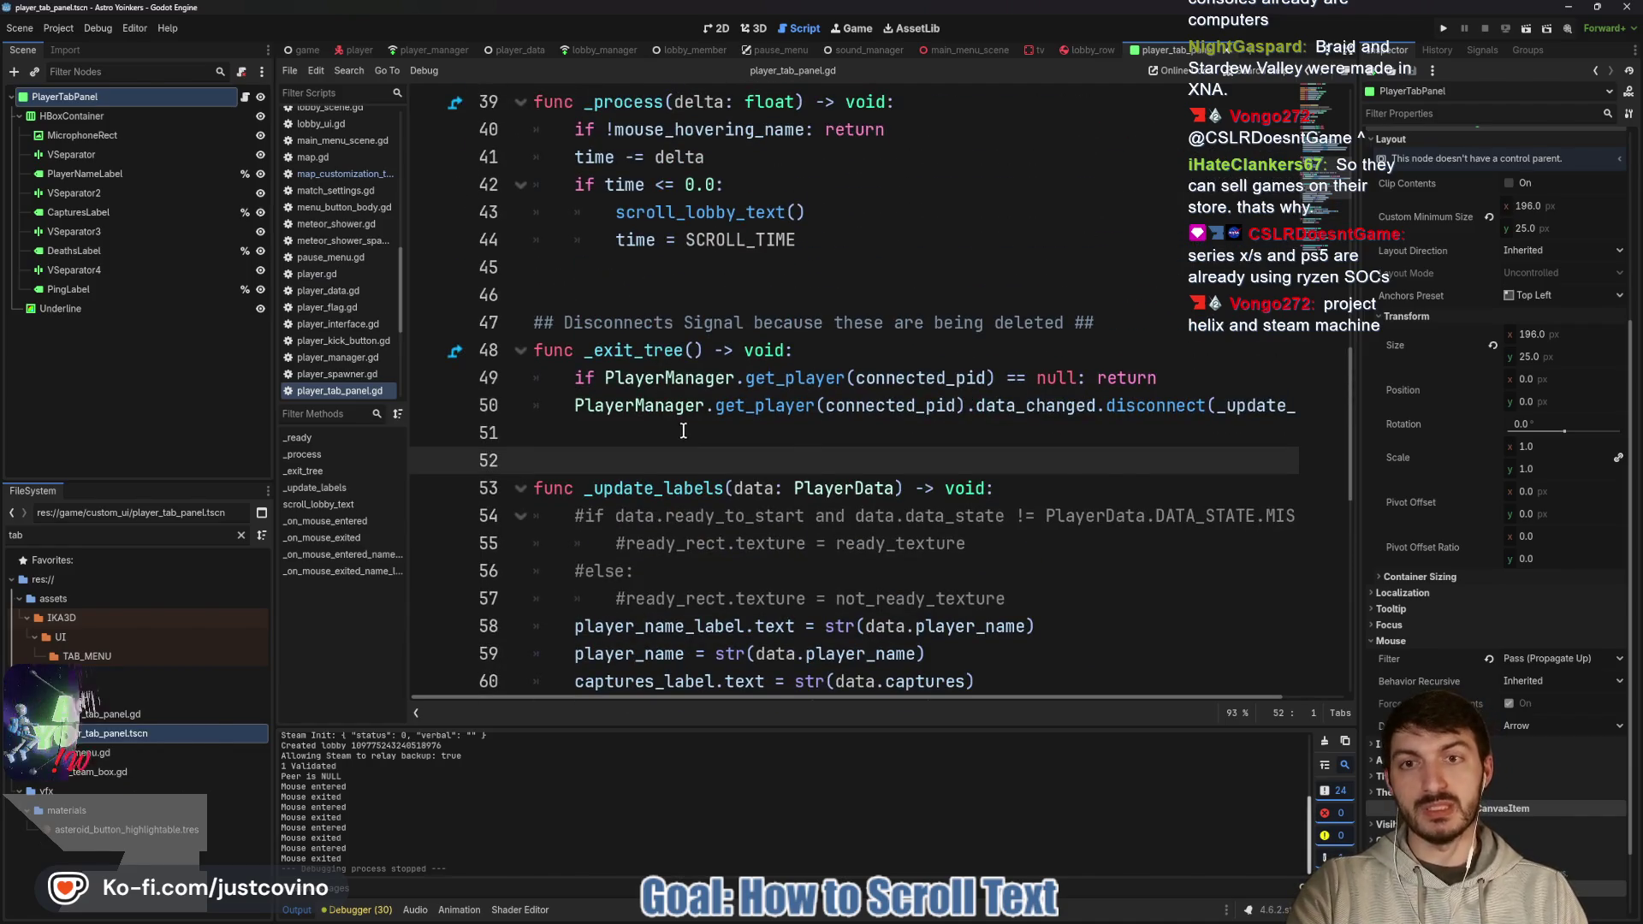
pyautogui.press('Down')
pyautogui.press('Down')
pyautogui.press('Down')
pyautogui.scroll(-11, 684, 430)
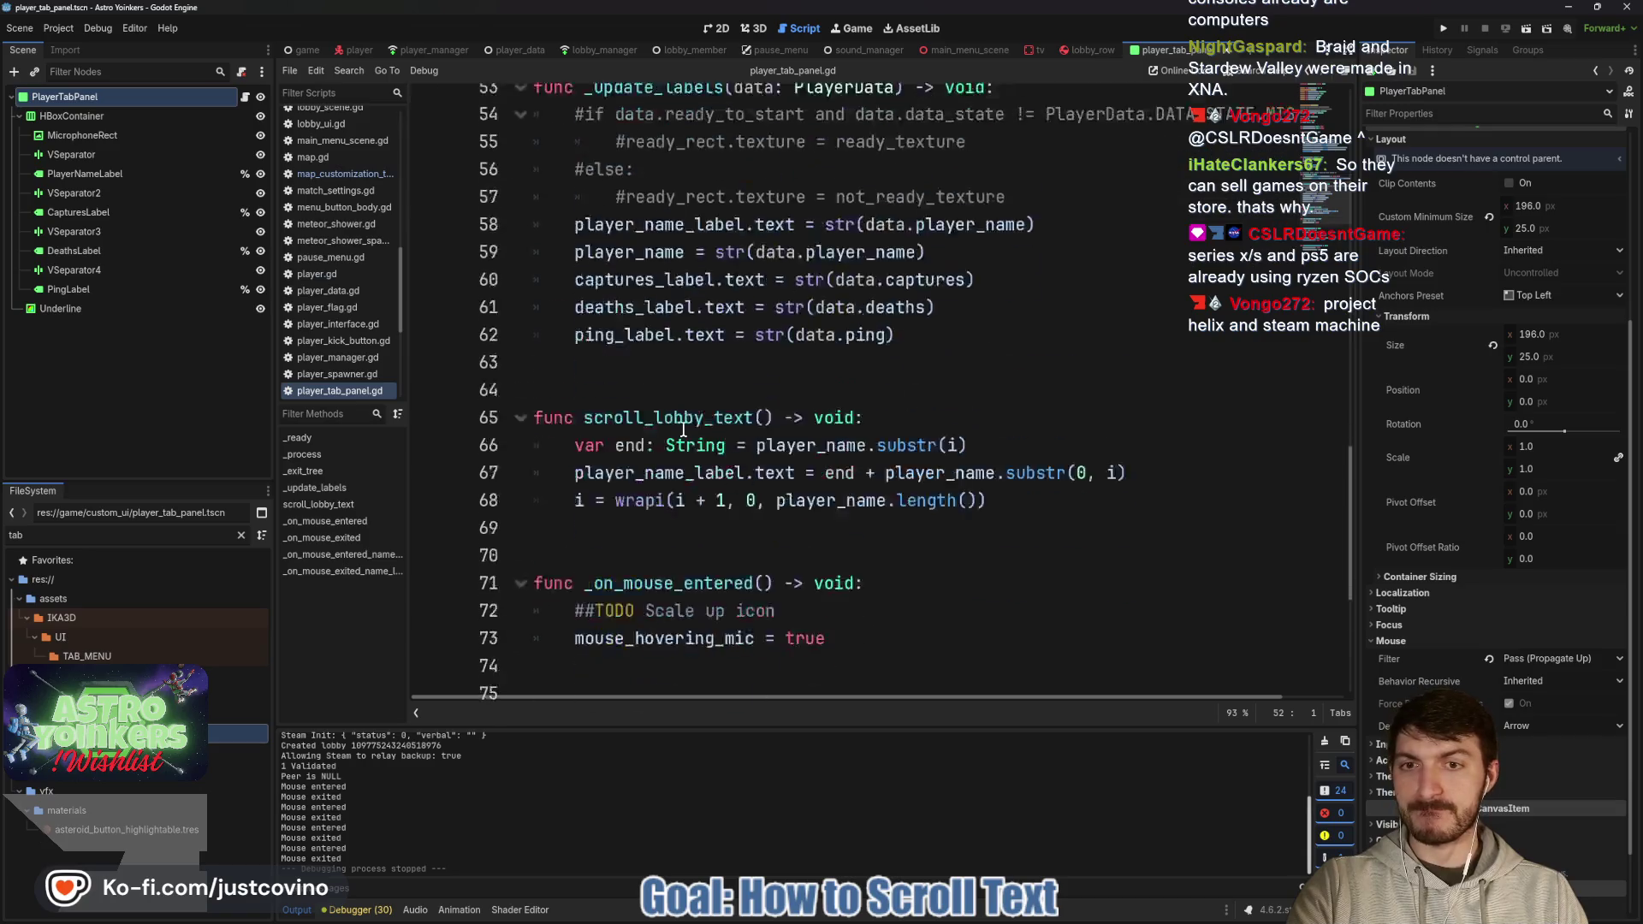
pyautogui.scroll(-1, 689, 433)
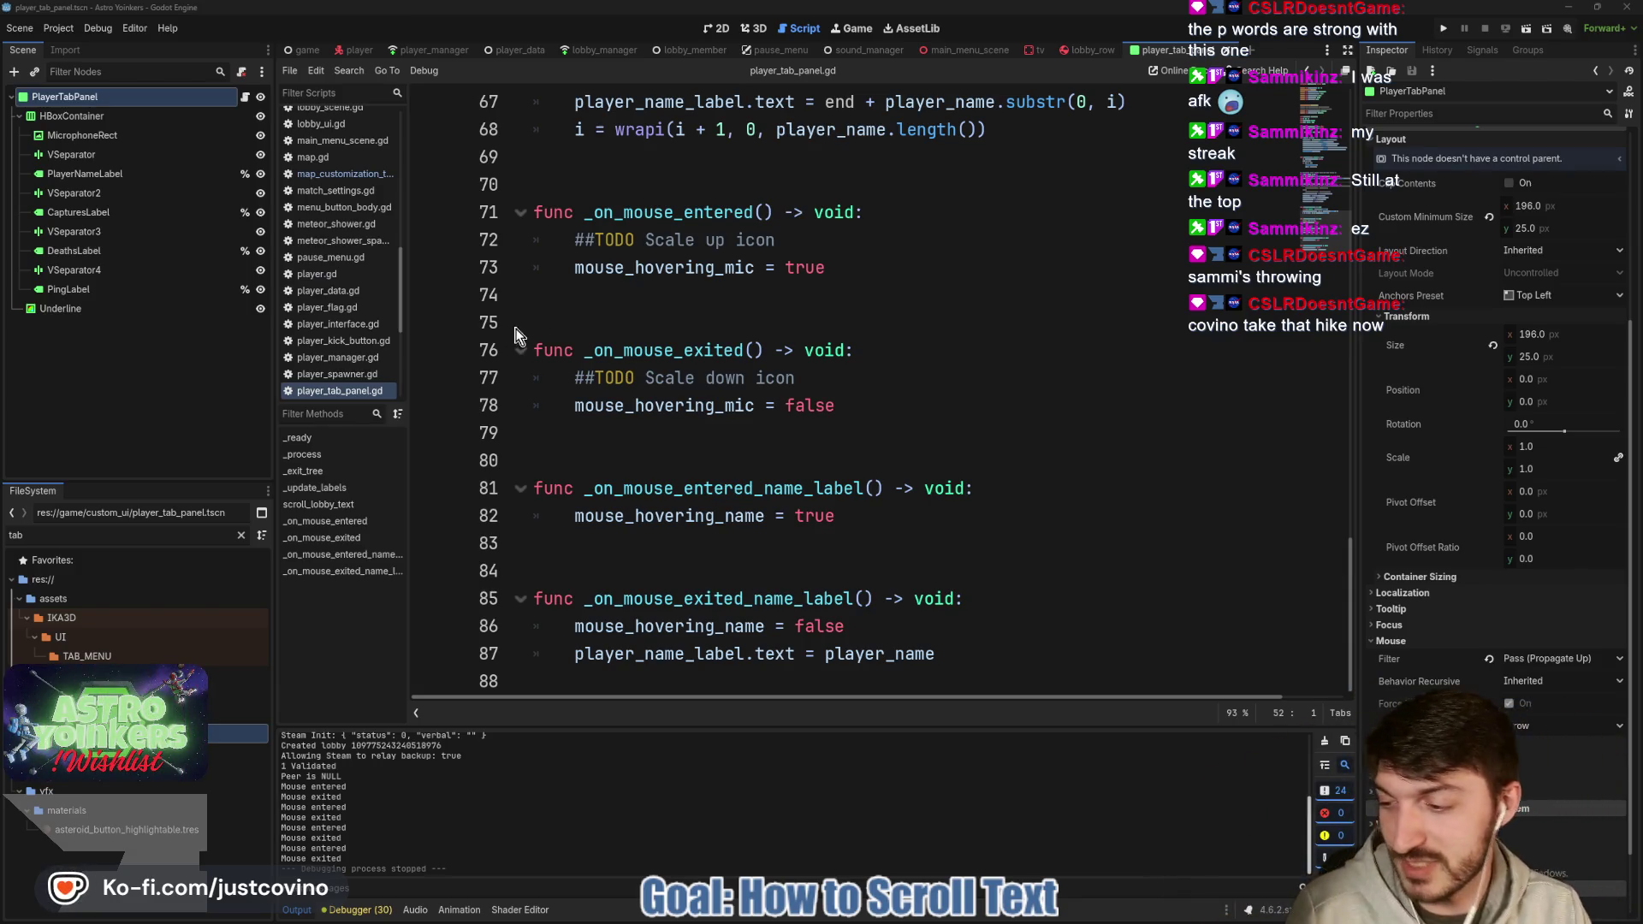
# Move to empty line 75 in the script, then bring the Notion ToDo board forward.
pyautogui.click(772, 451)
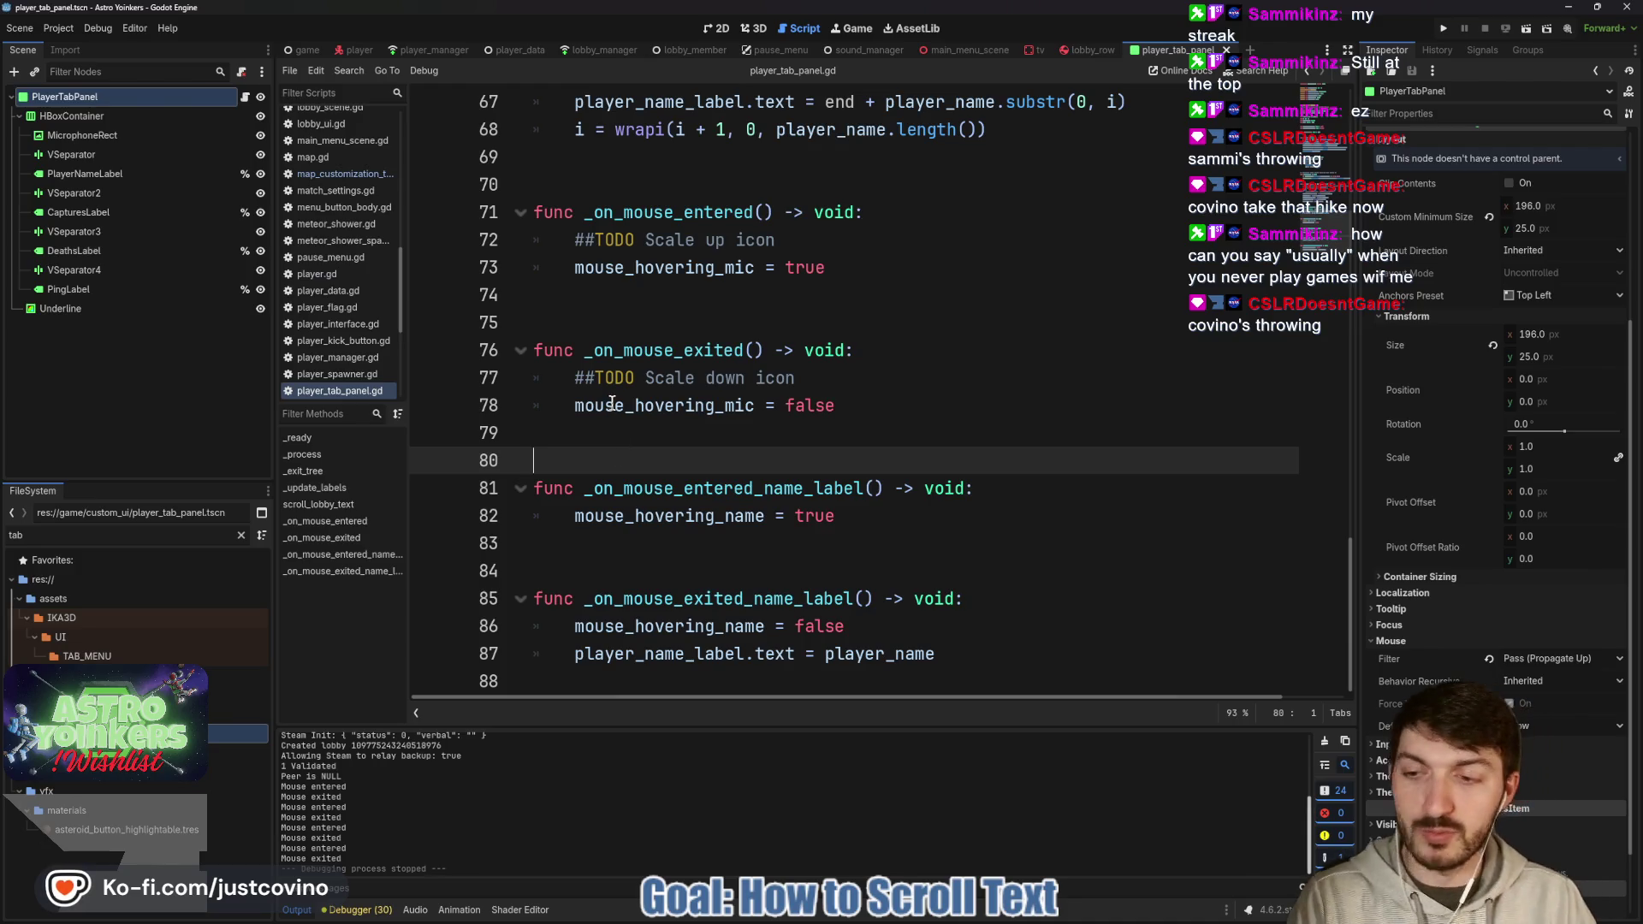
pyautogui.press('Up')
pyautogui.press('Up')
pyautogui.press('Up')
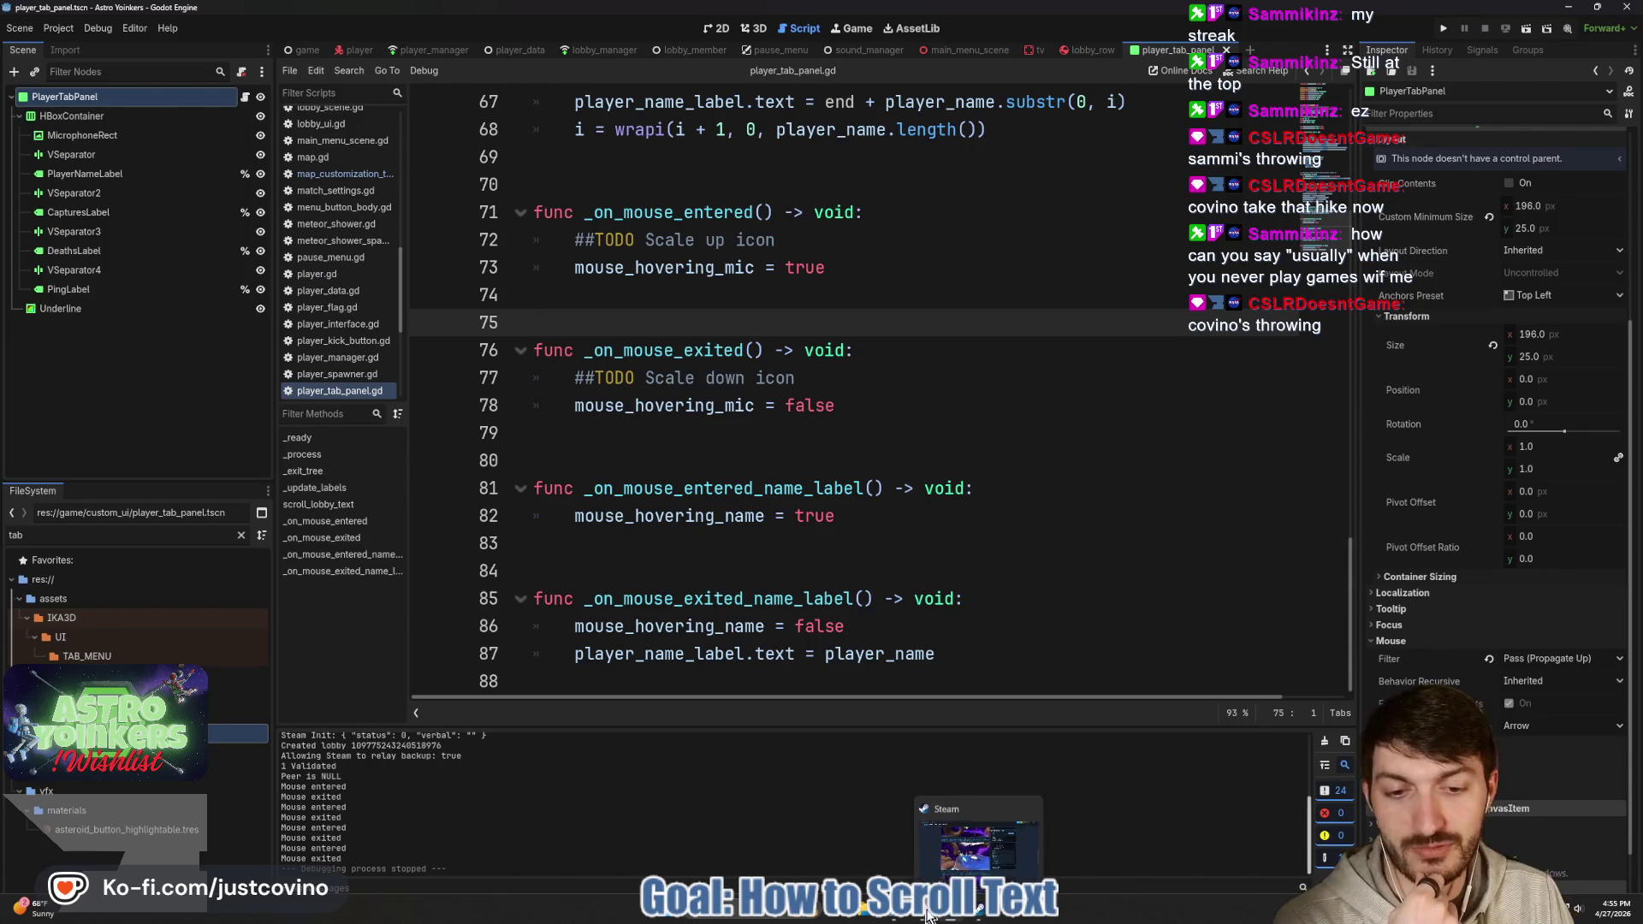
pyautogui.click(894, 917)
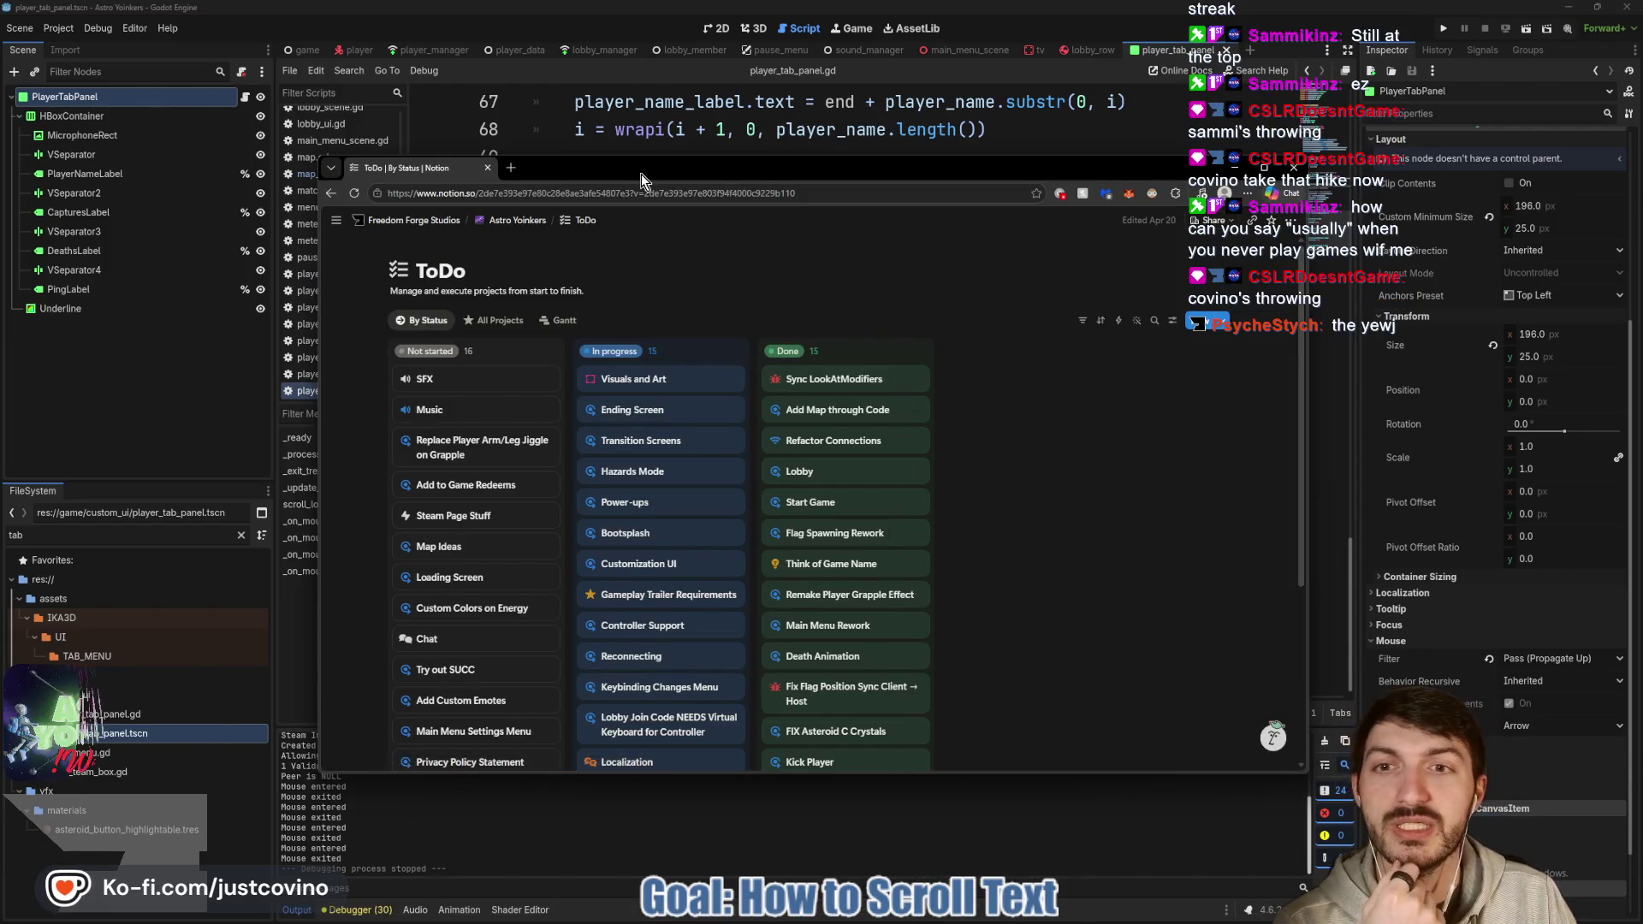
# Nudge the Notion window up, switch back to Godot and save the scene.
pyautogui.moveTo(640, 173); pyautogui.dragTo(635, 136)
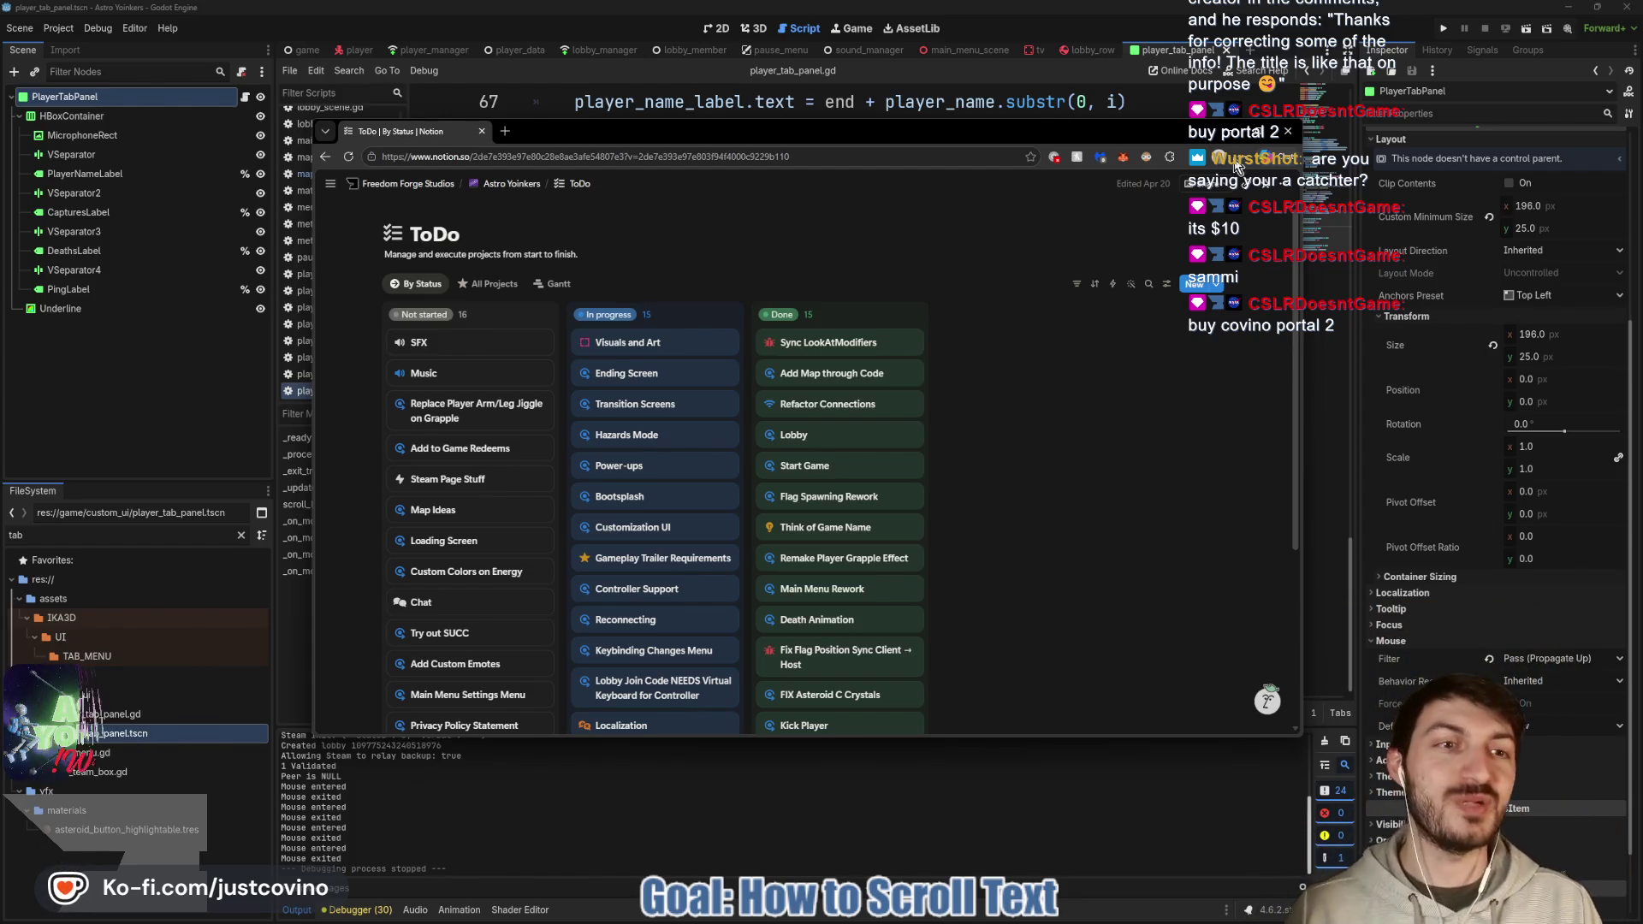
pyautogui.hotkey('alt', 'Tab')
pyautogui.hotkey('ctrl', 's')
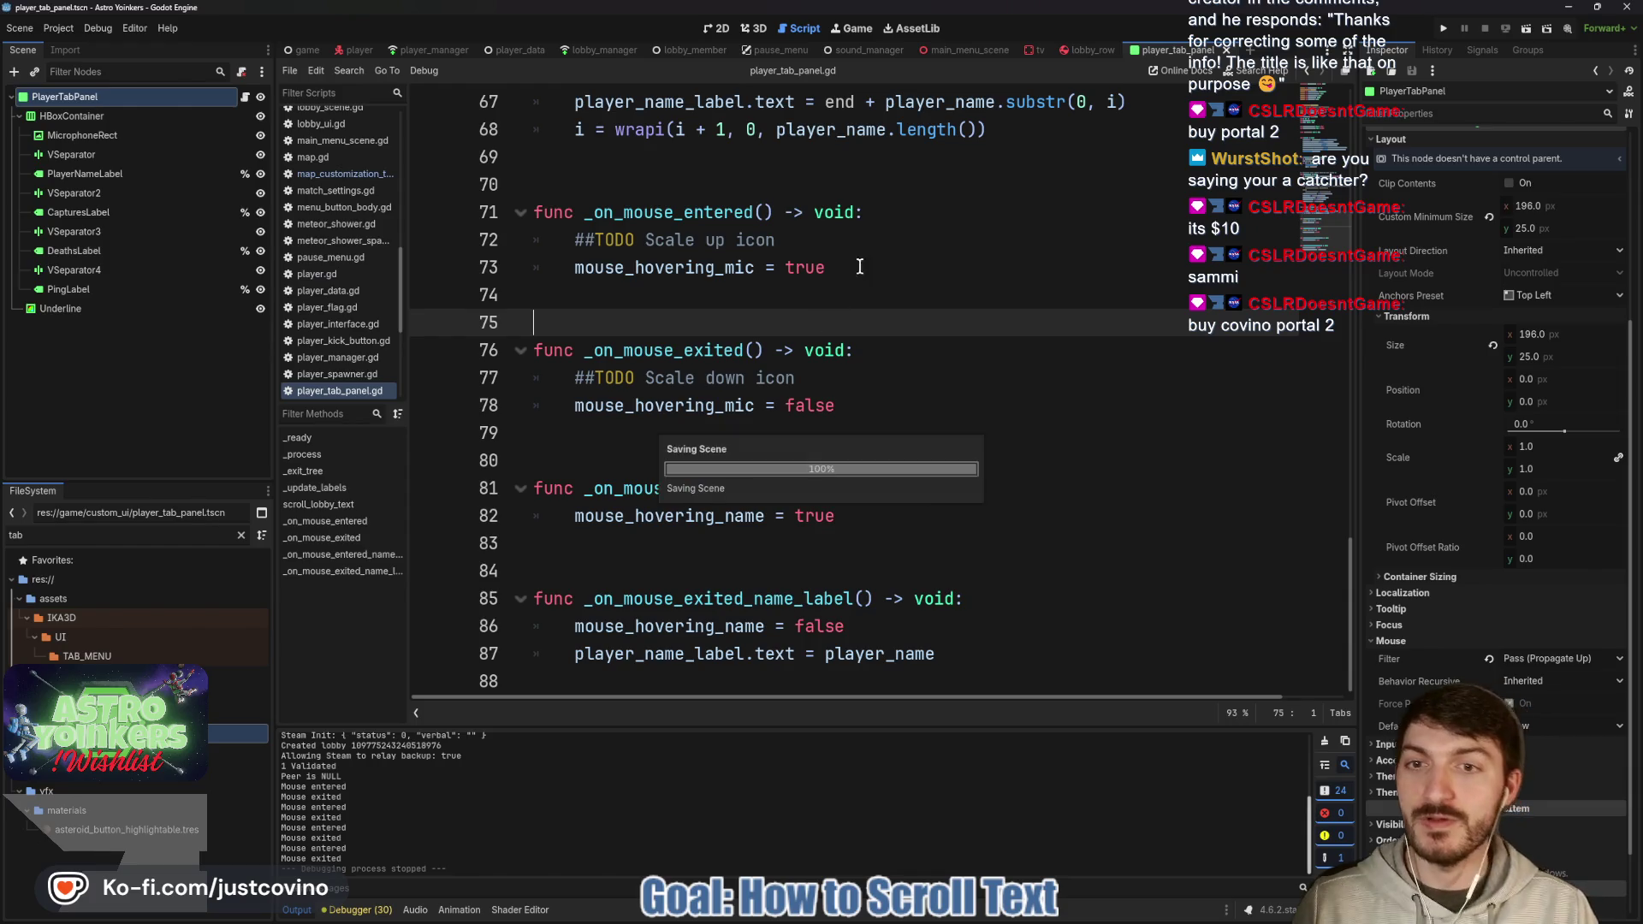
# Commit both changed files as 'fixed player tab panel scrolling', push to origin, and return to Godot.
pyautogui.click(856, 913)
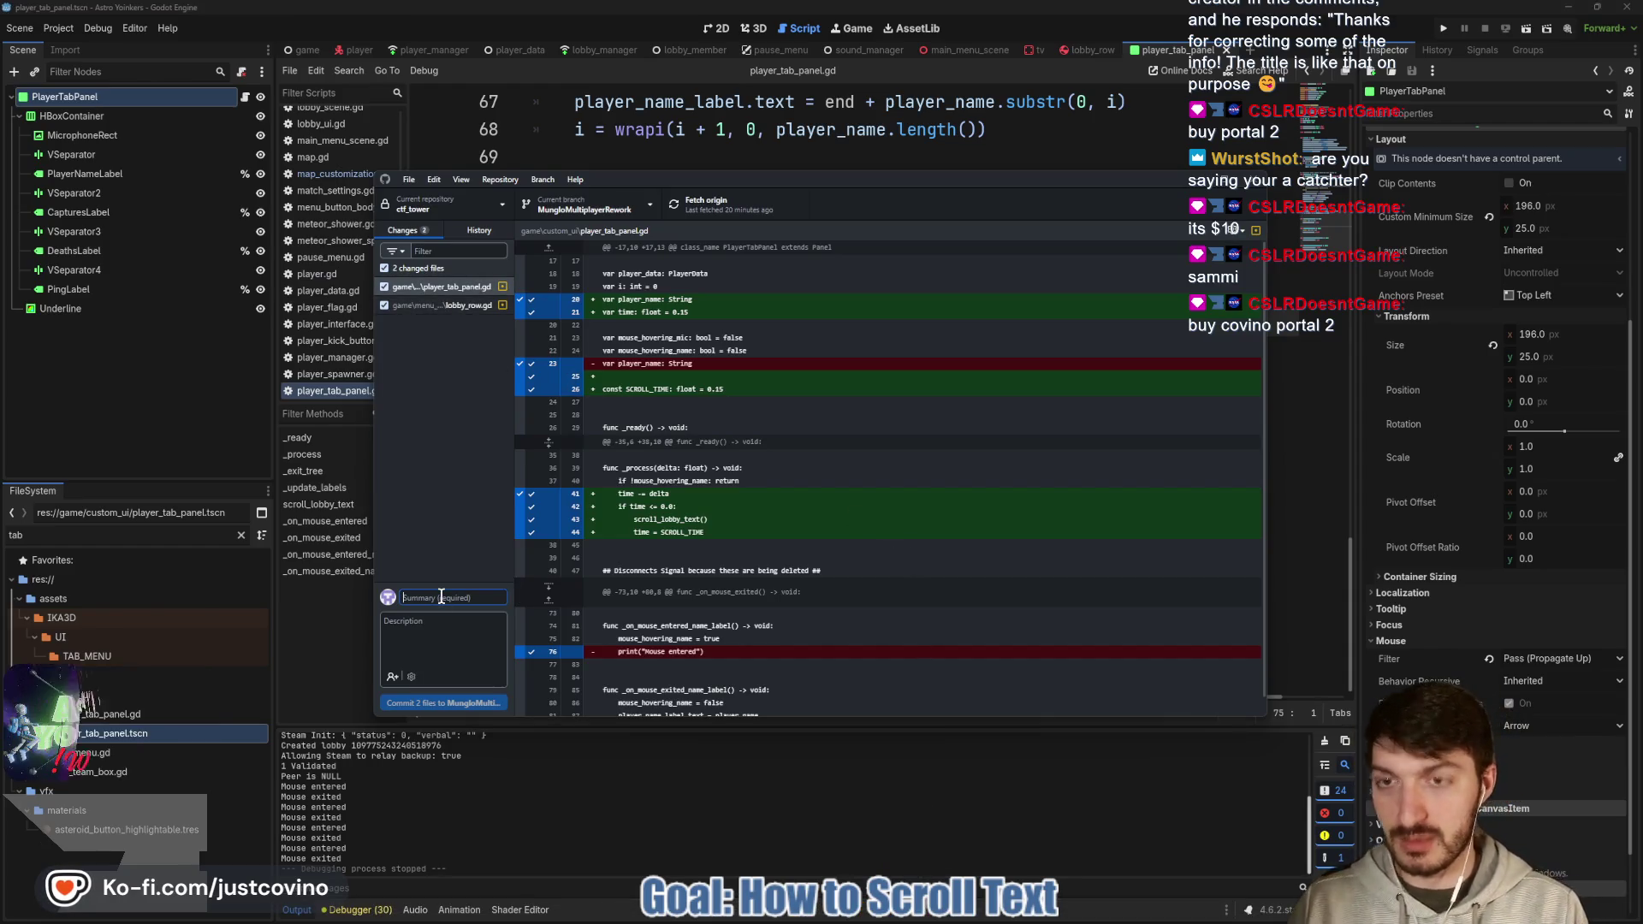
pyautogui.write('fixed play')
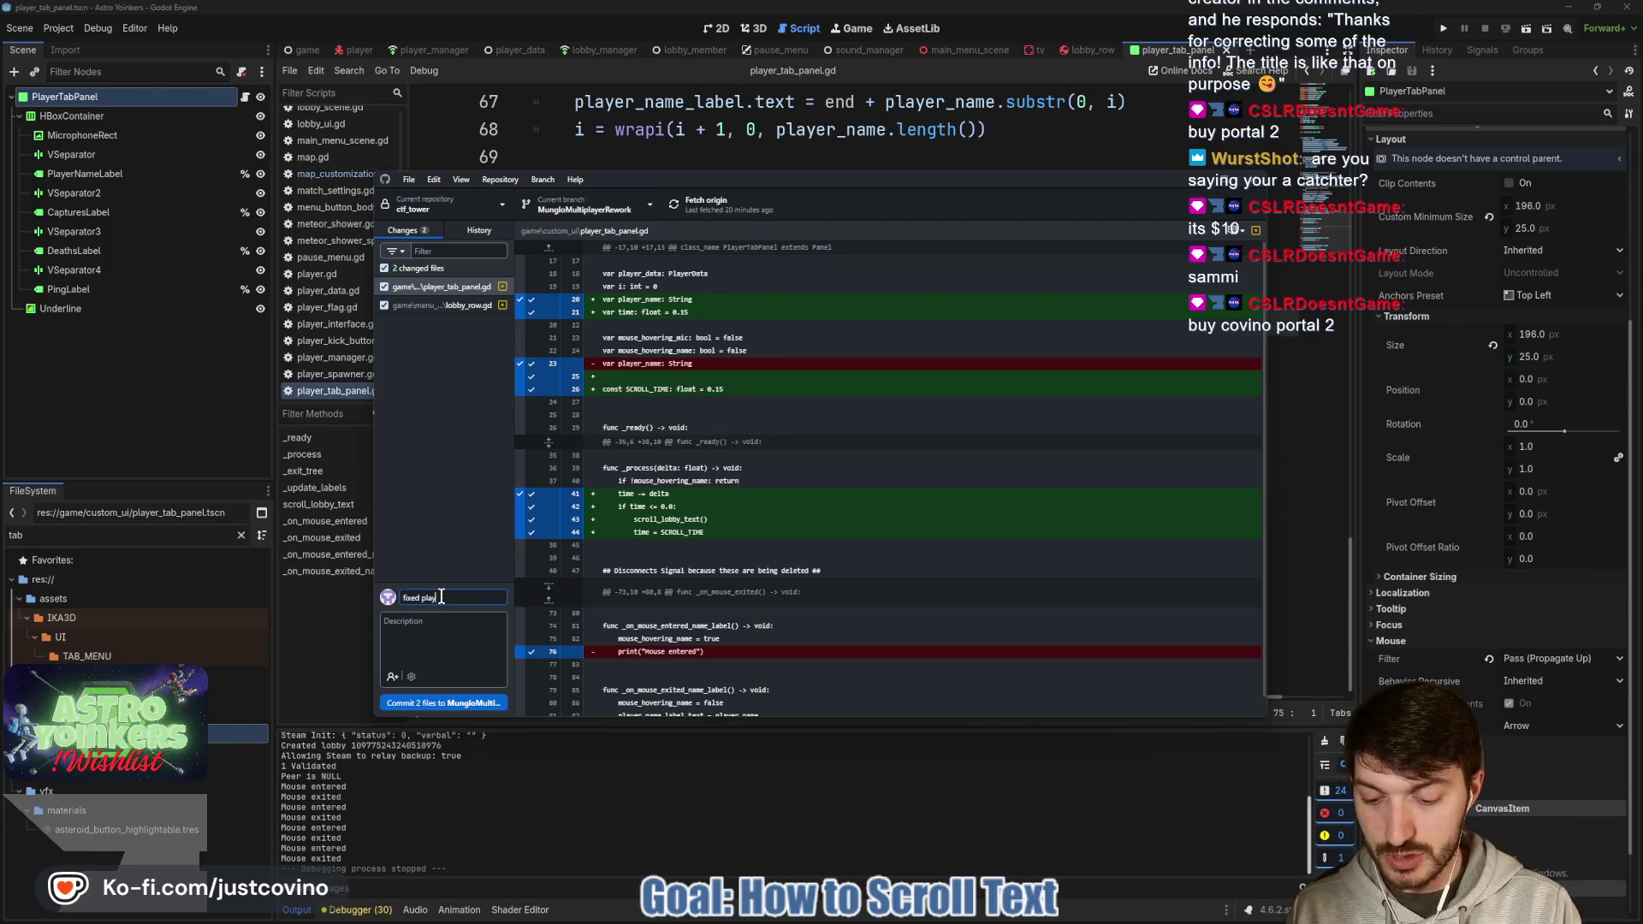
pyautogui.write('er tab panel s')
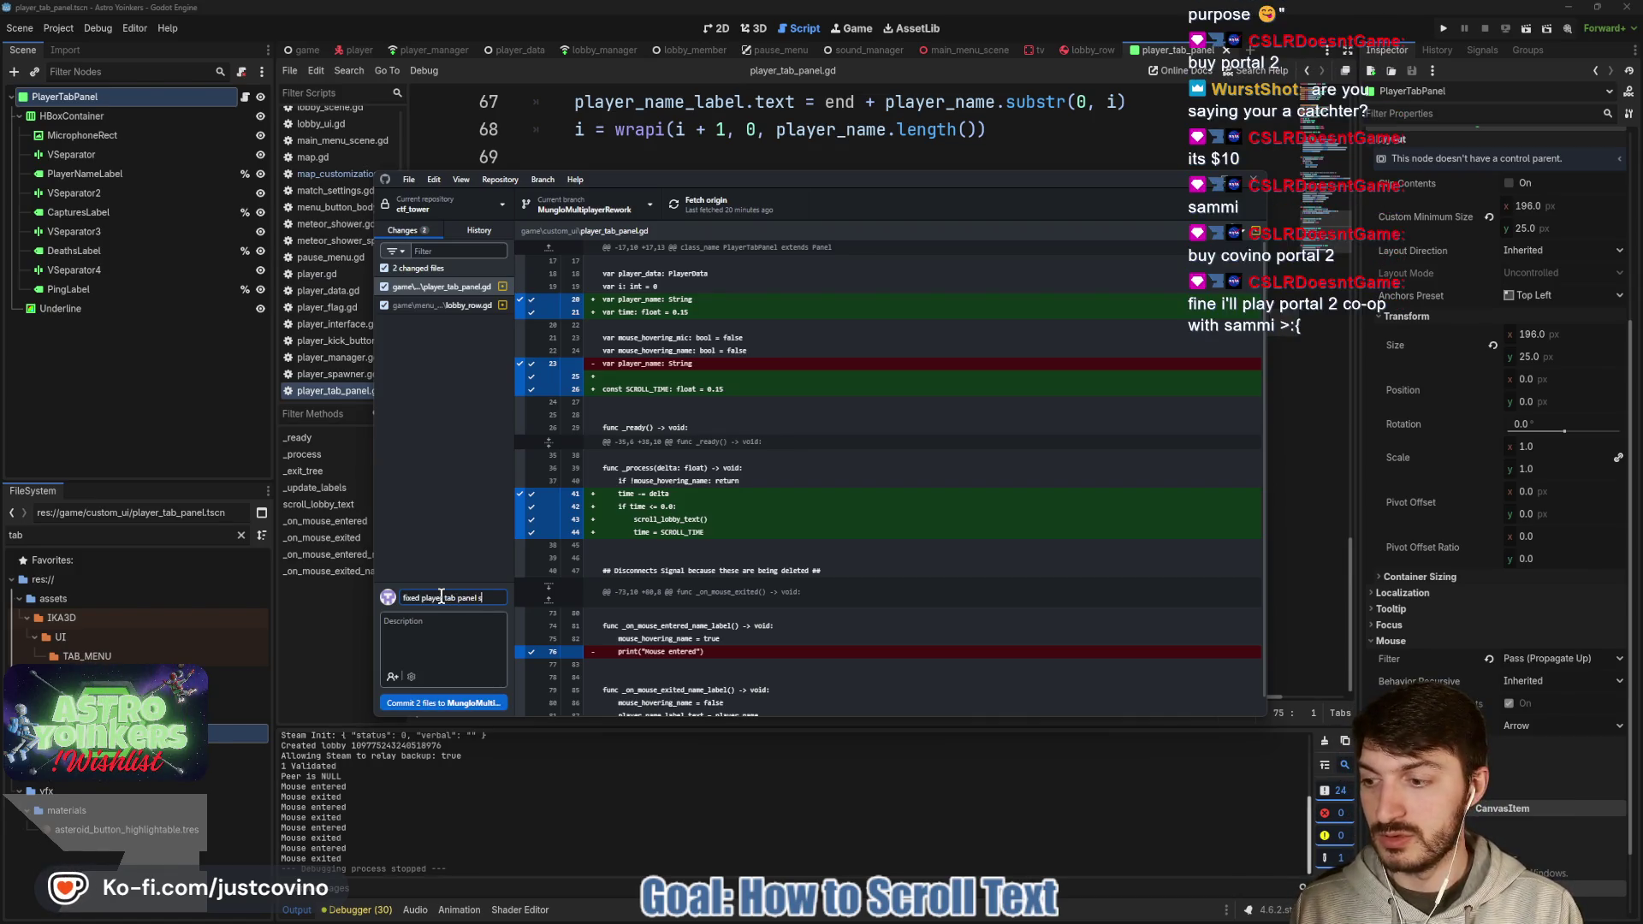
pyautogui.write('crolling')
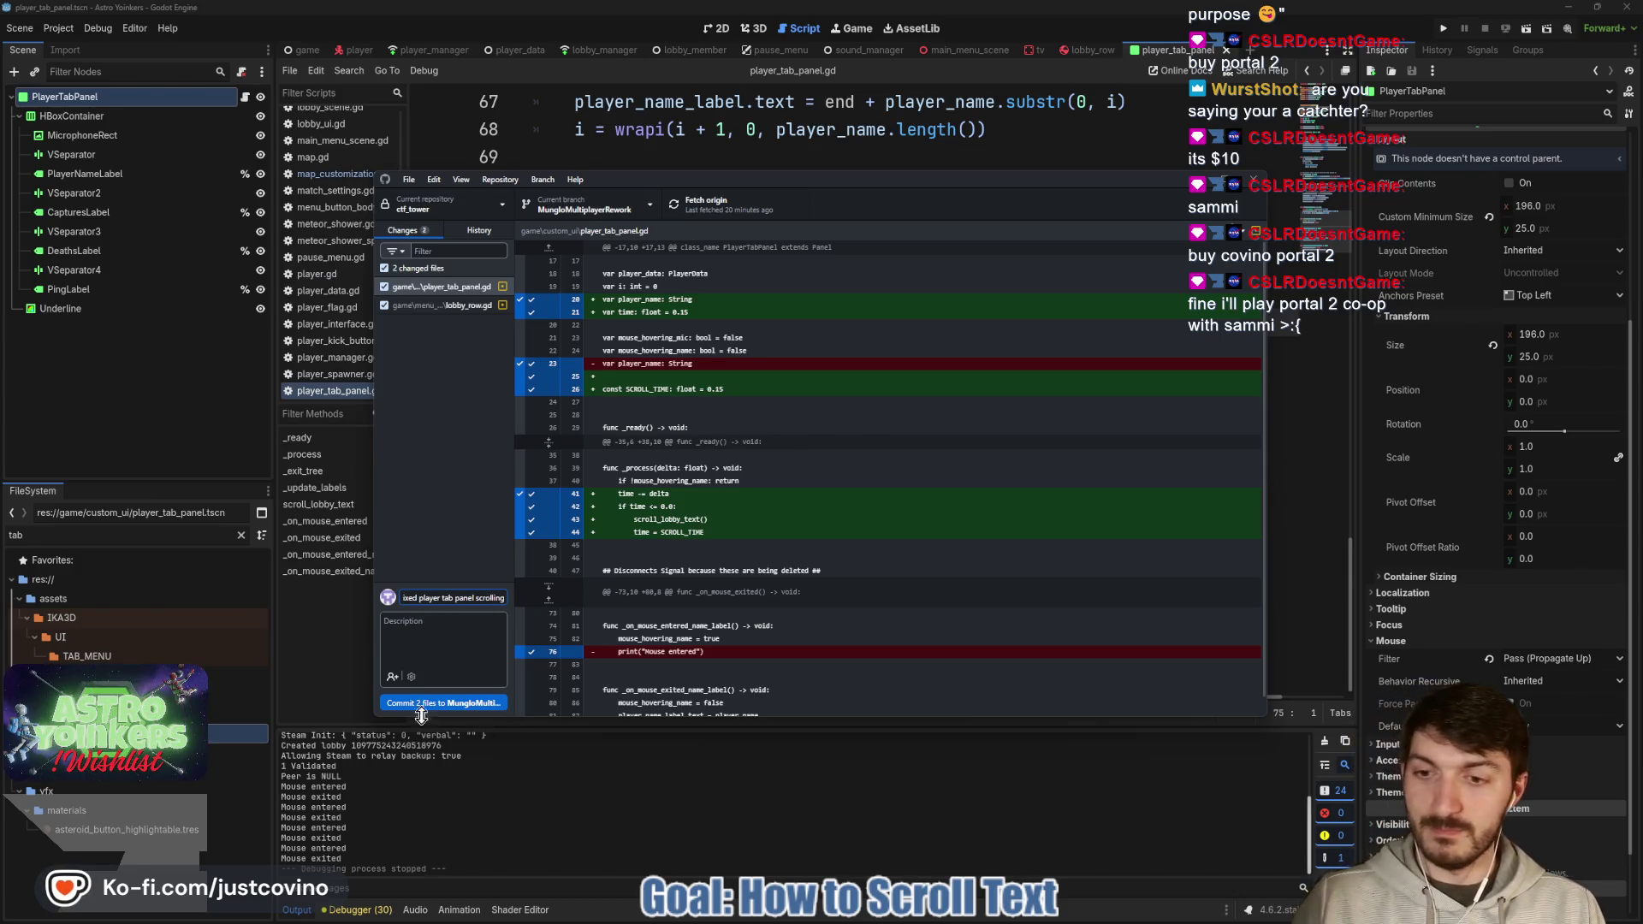
pyautogui.click(421, 704)
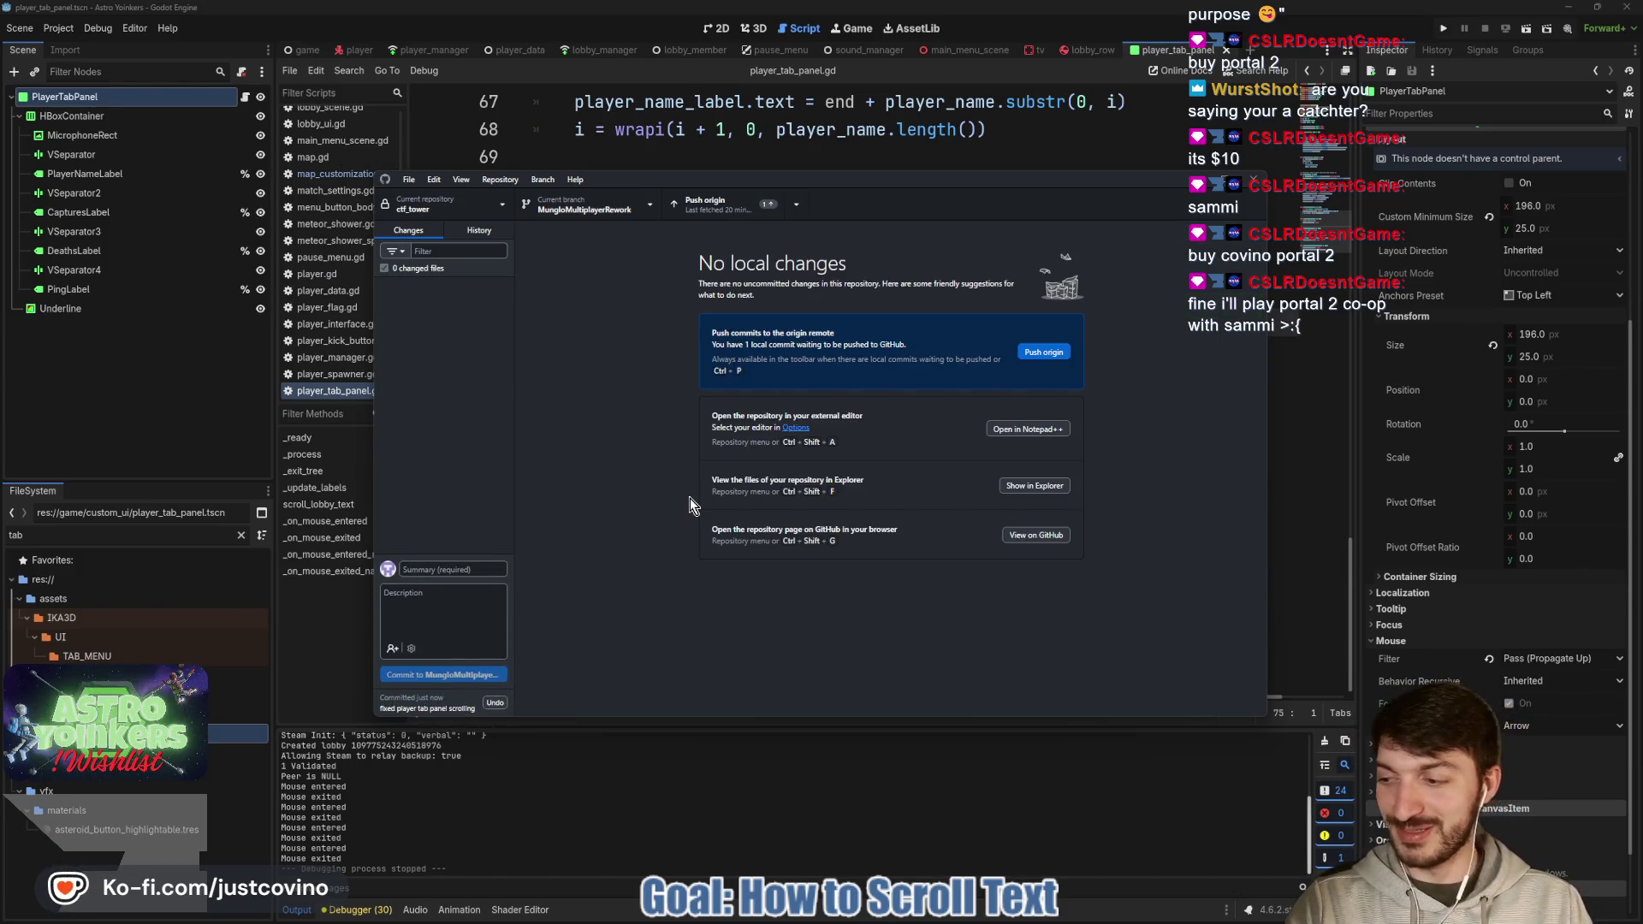
pyautogui.click(1059, 357)
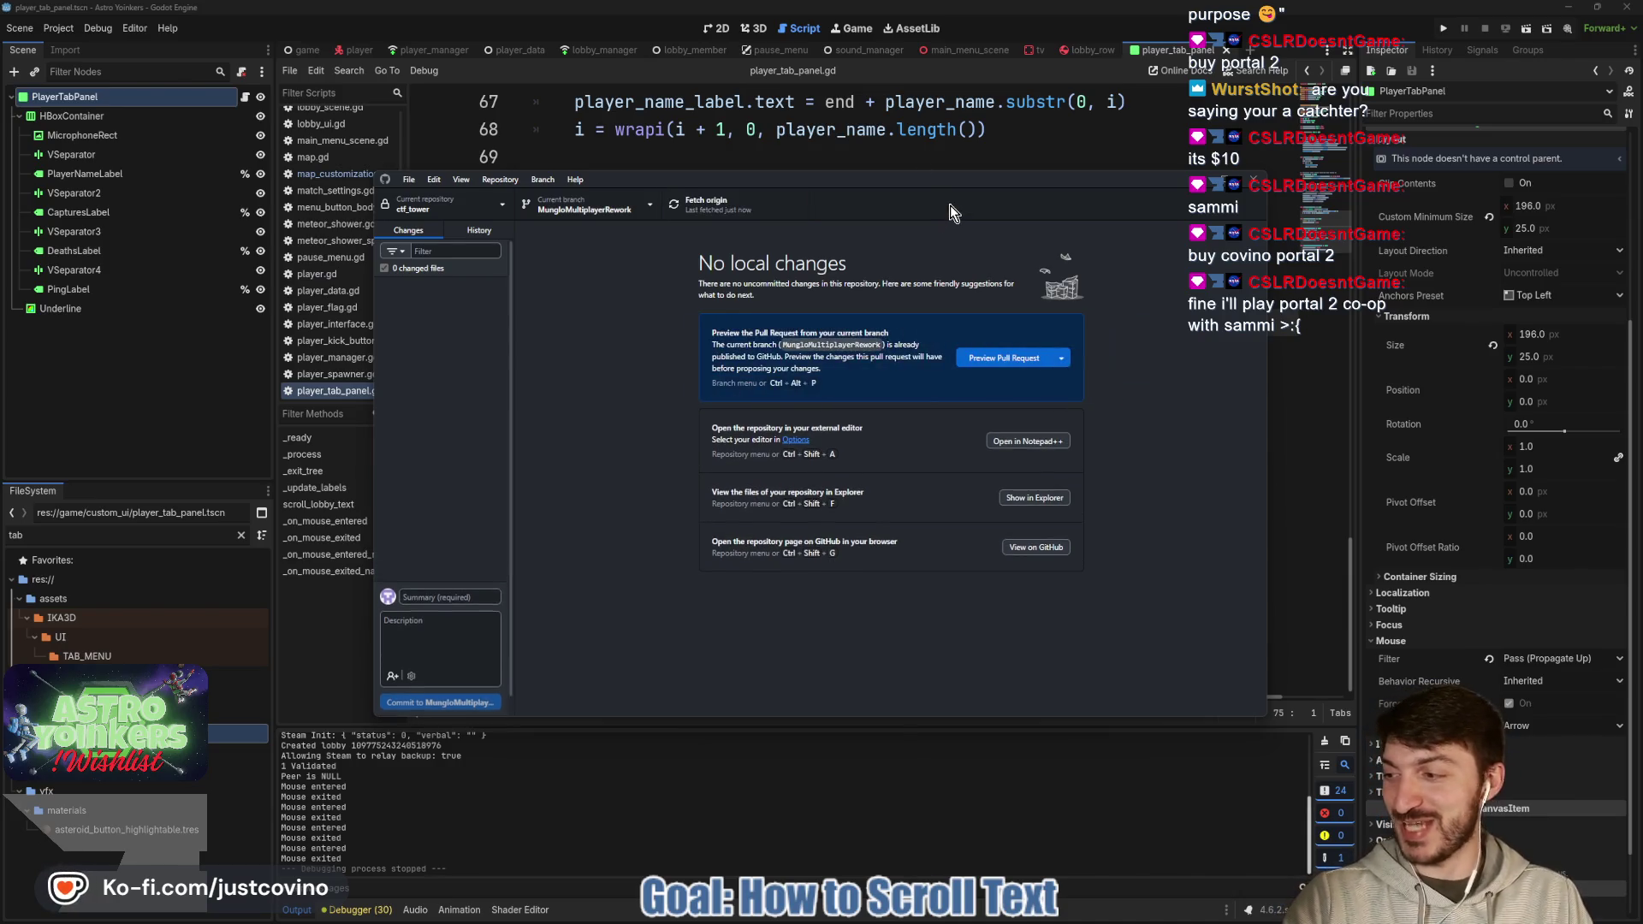
pyautogui.click(875, 167)
pyautogui.click(760, 188)
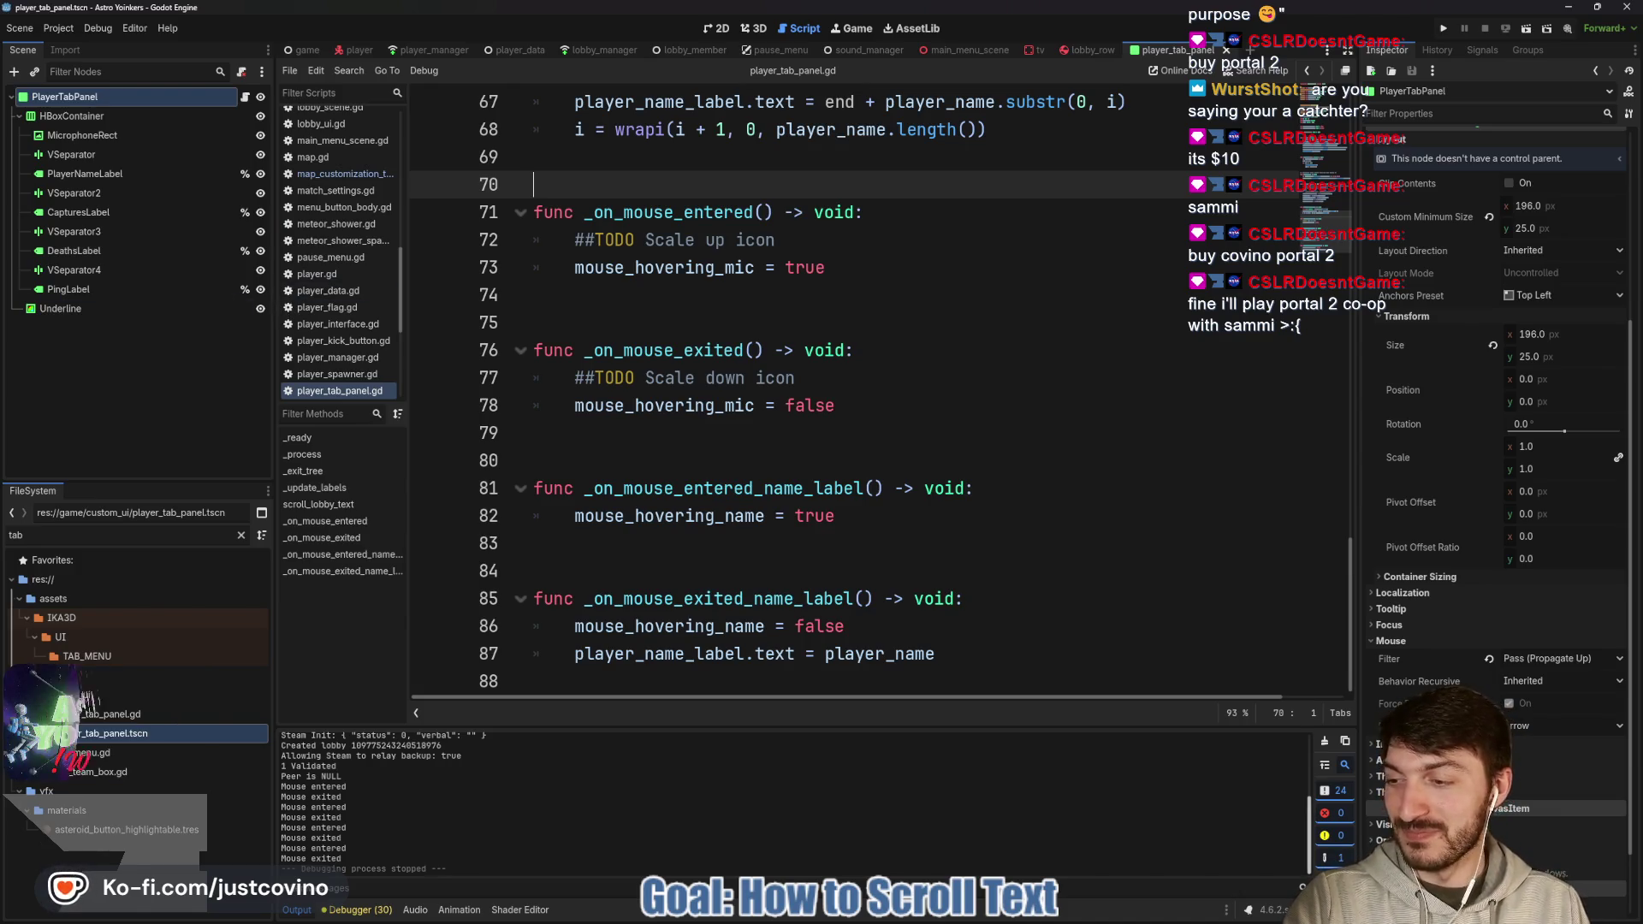
# Bring Notion forward, view the Bug Tracker page, then go back to the ToDo board.
pyautogui.click(821, 435)
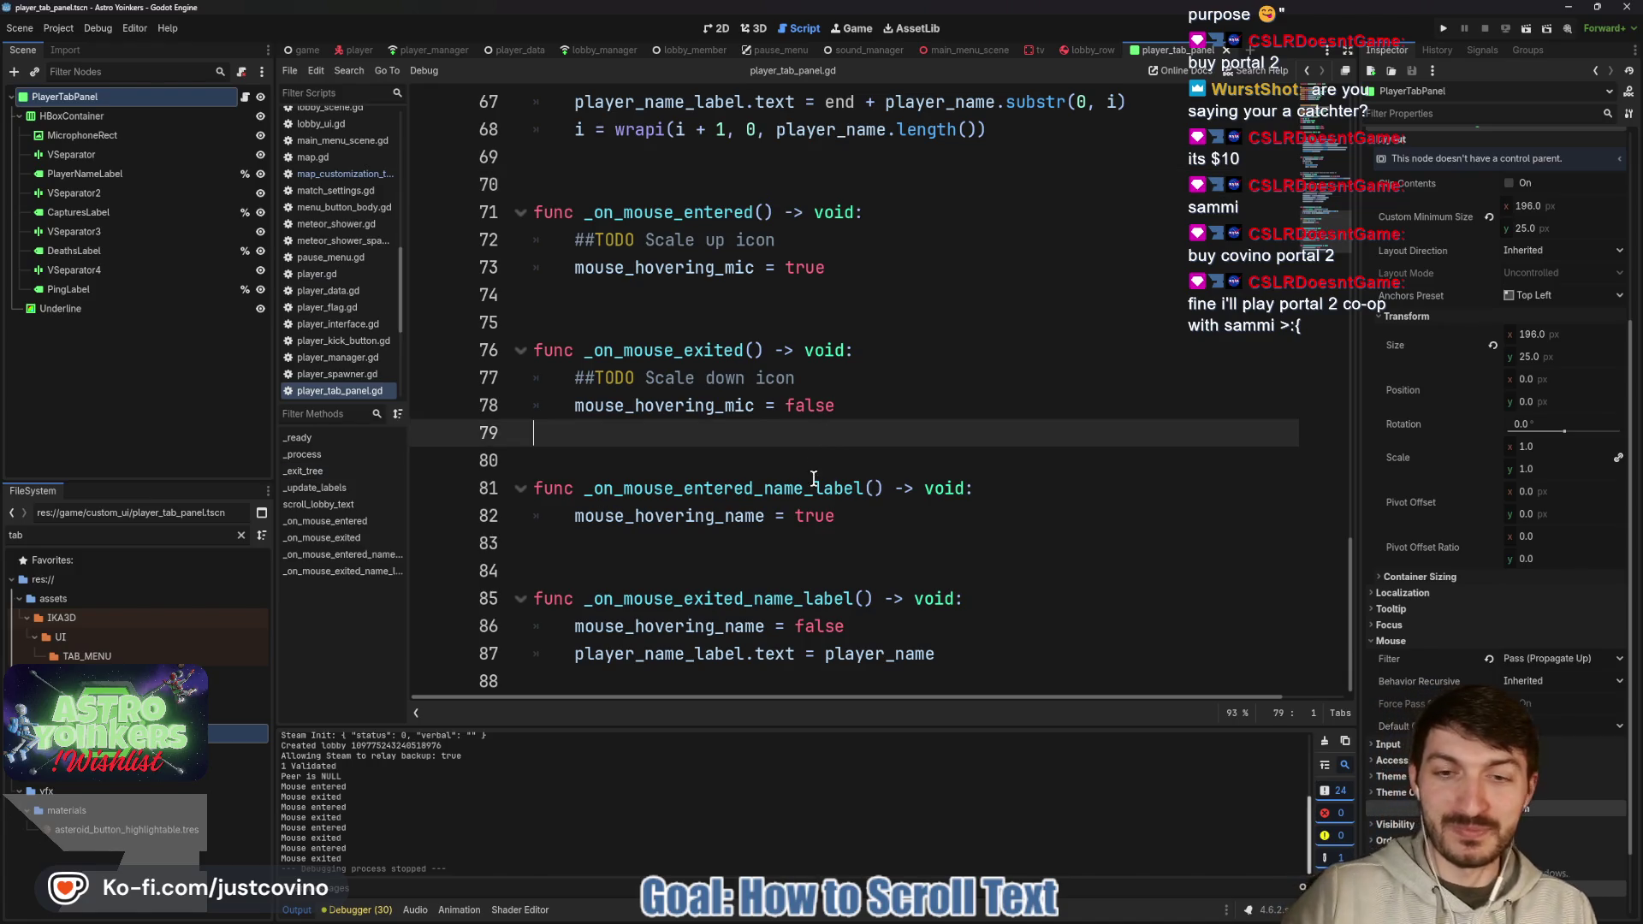
pyautogui.click(886, 921)
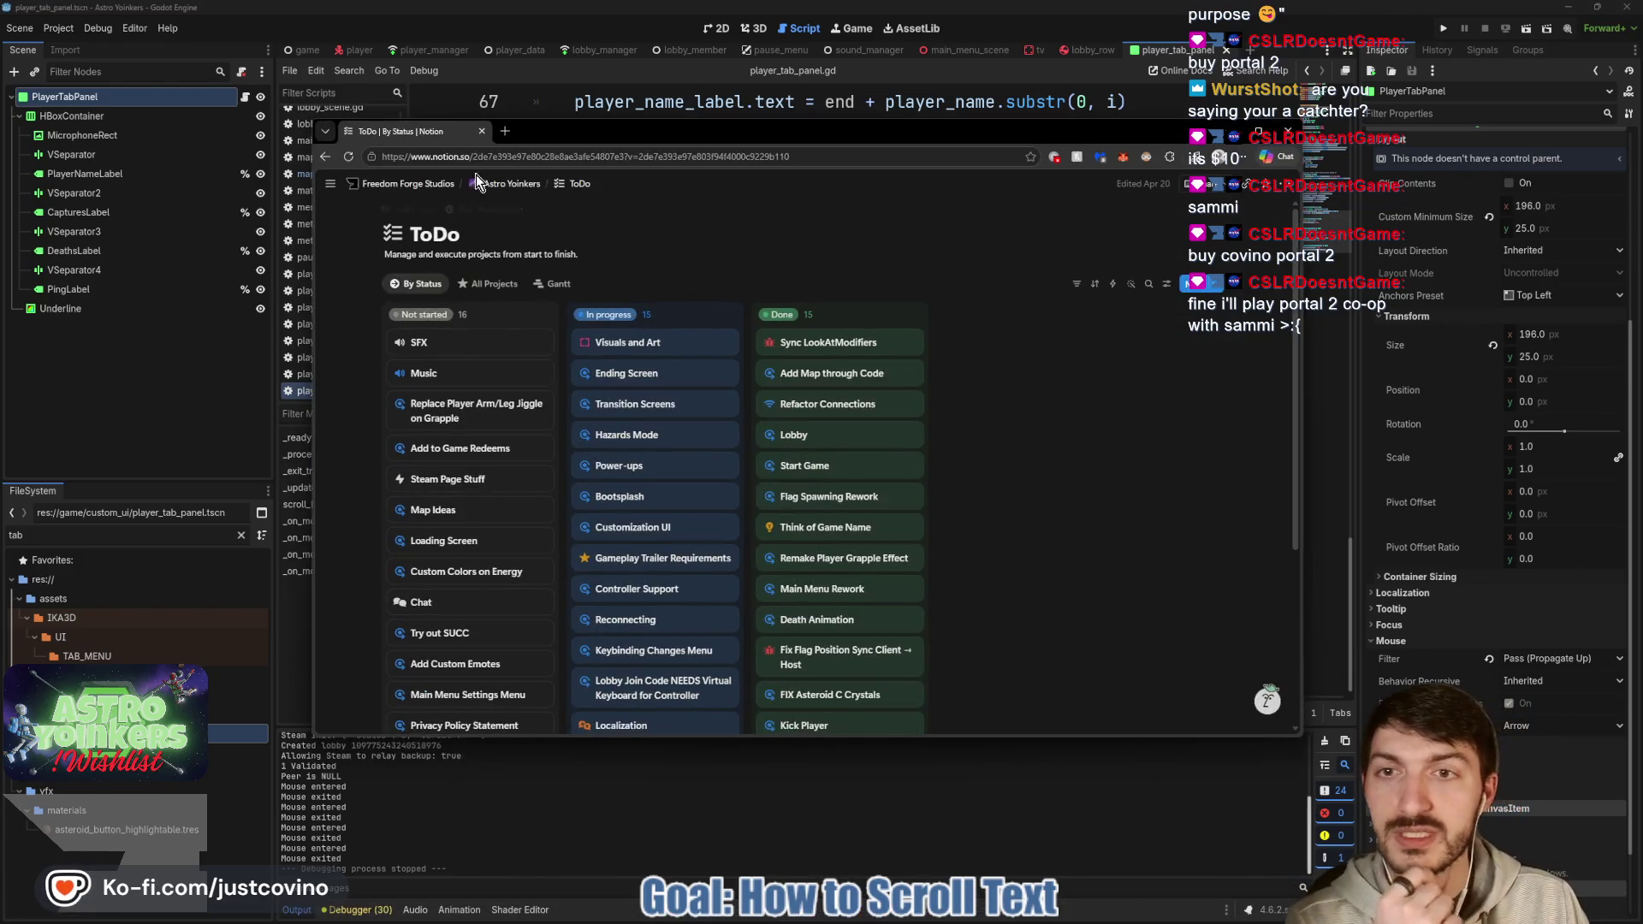
pyautogui.moveTo(488, 183)
pyautogui.moveTo(547, 203)
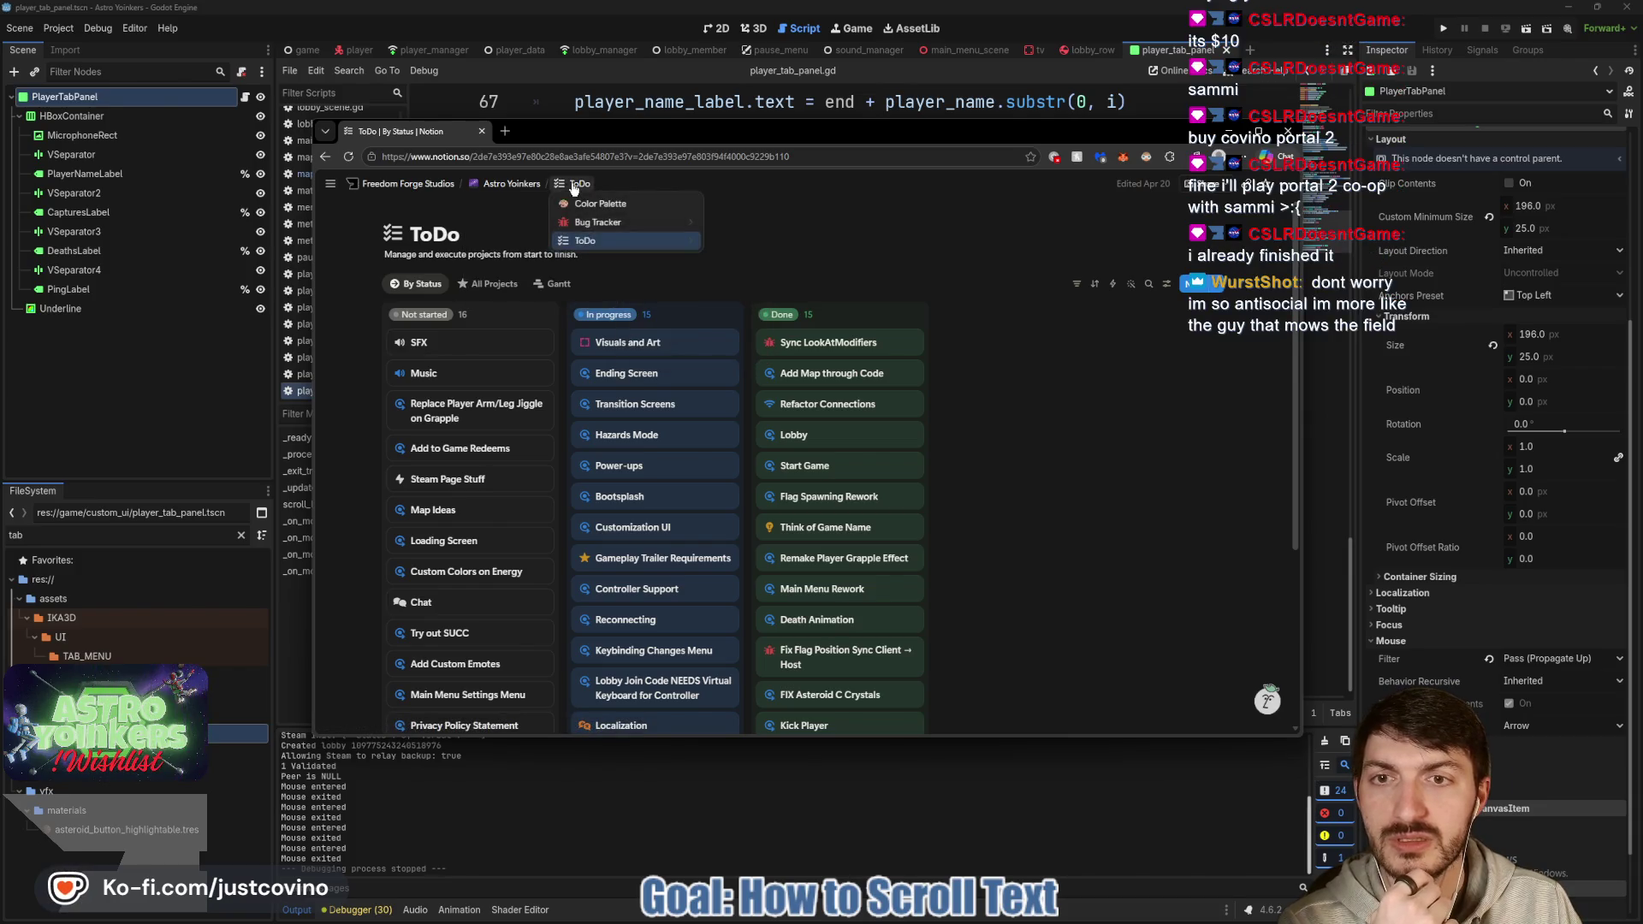
pyautogui.moveTo(585, 228)
pyautogui.click(736, 222)
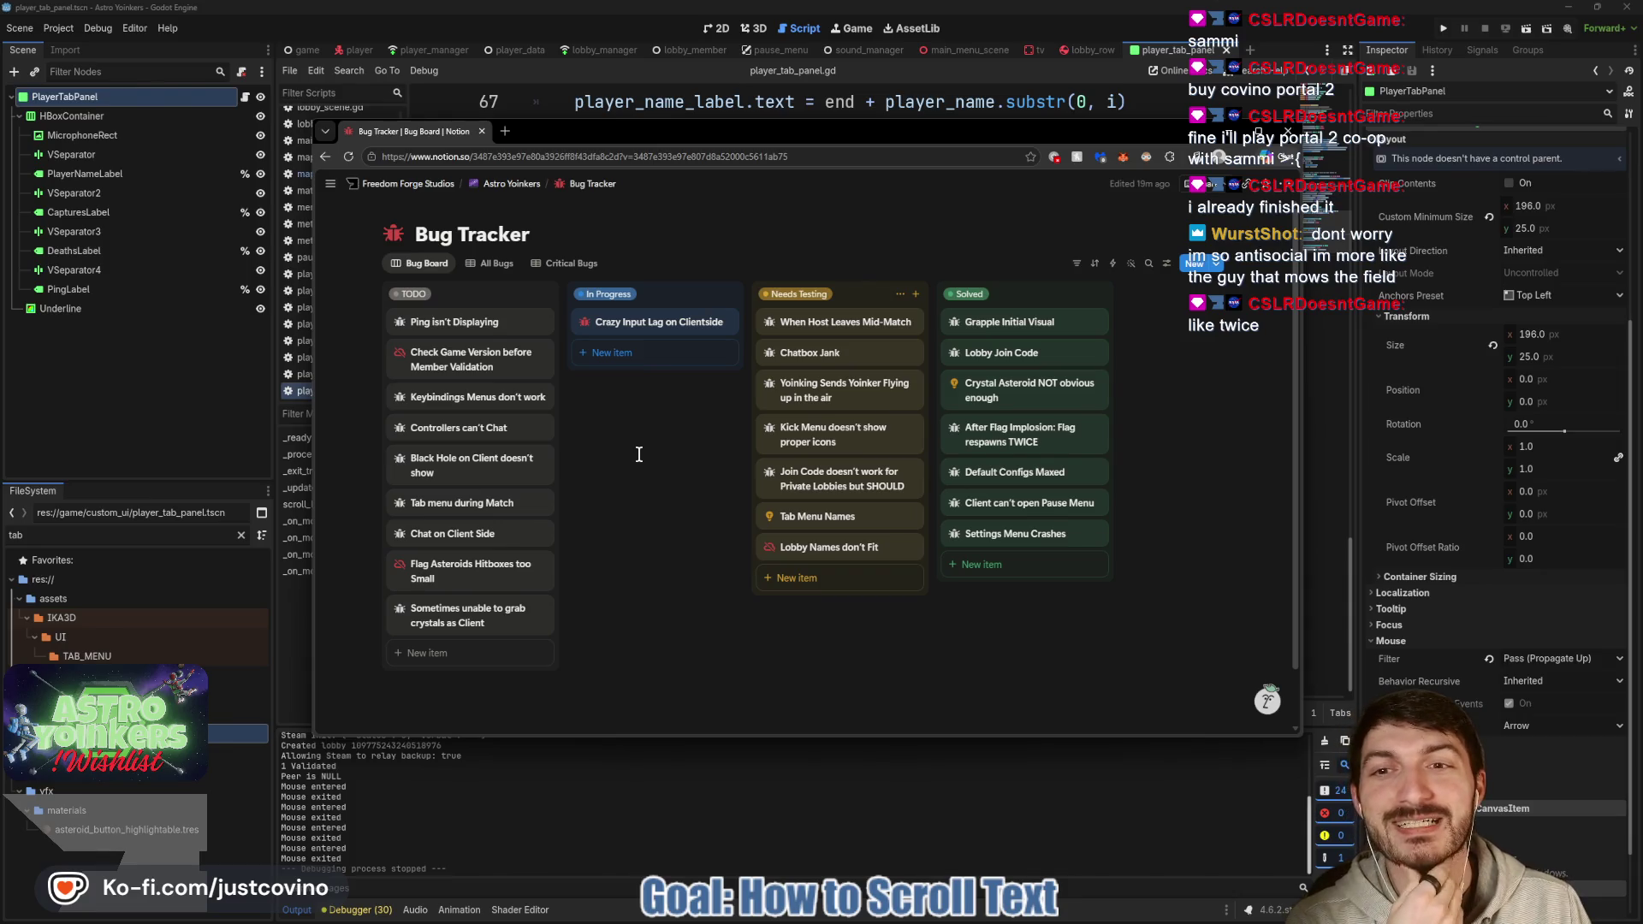
pyautogui.moveTo(583, 188)
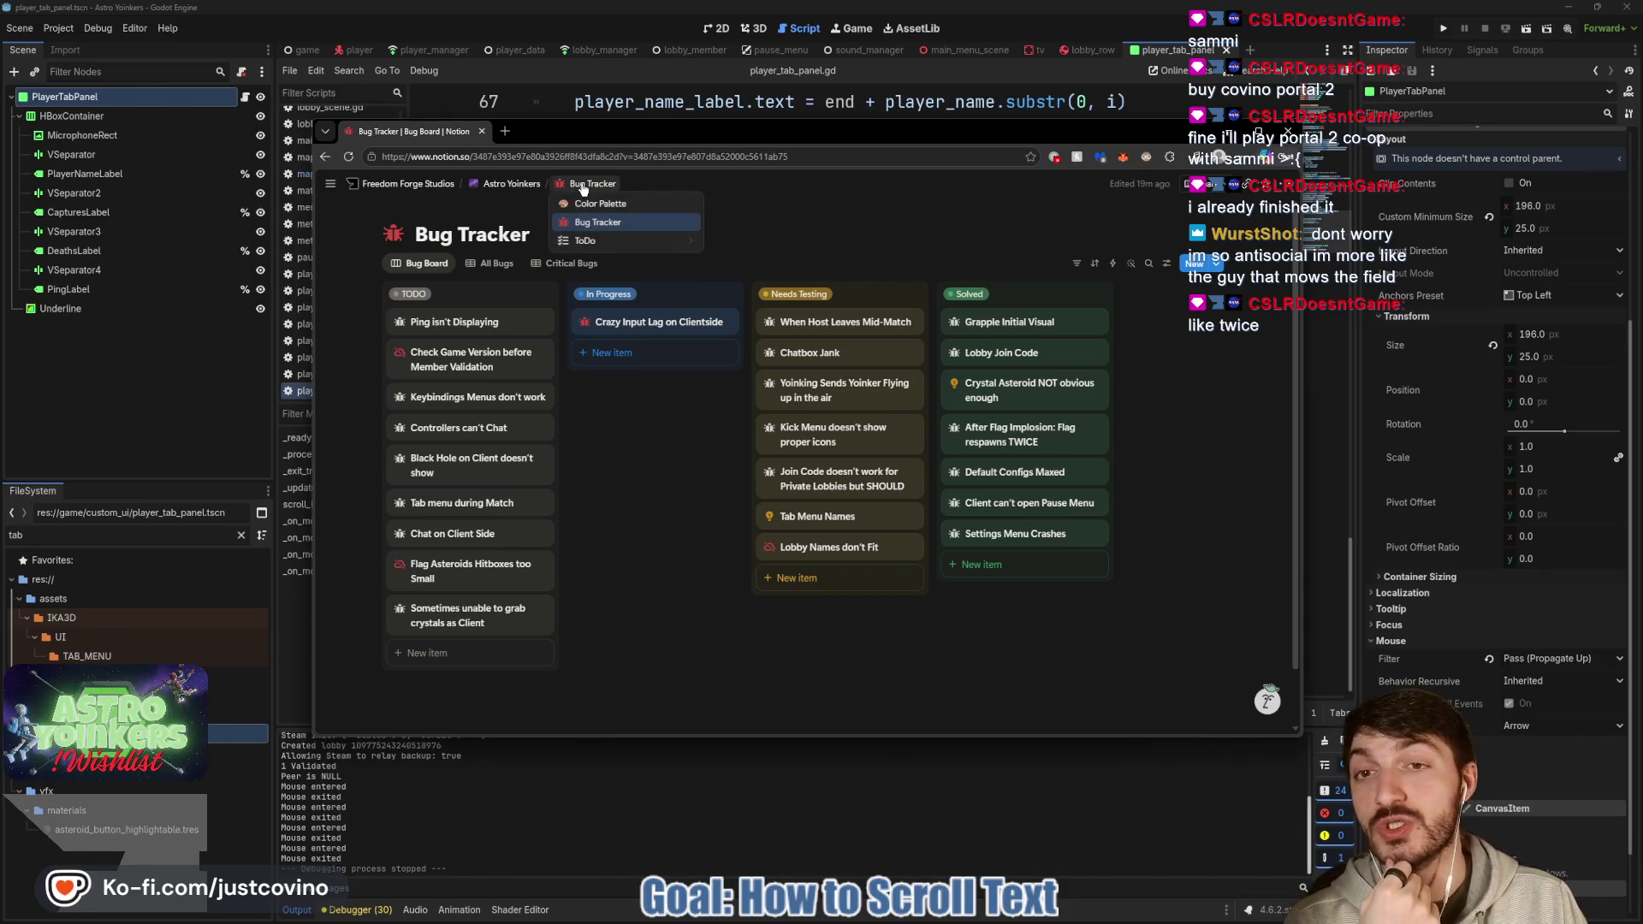
pyautogui.click(584, 240)
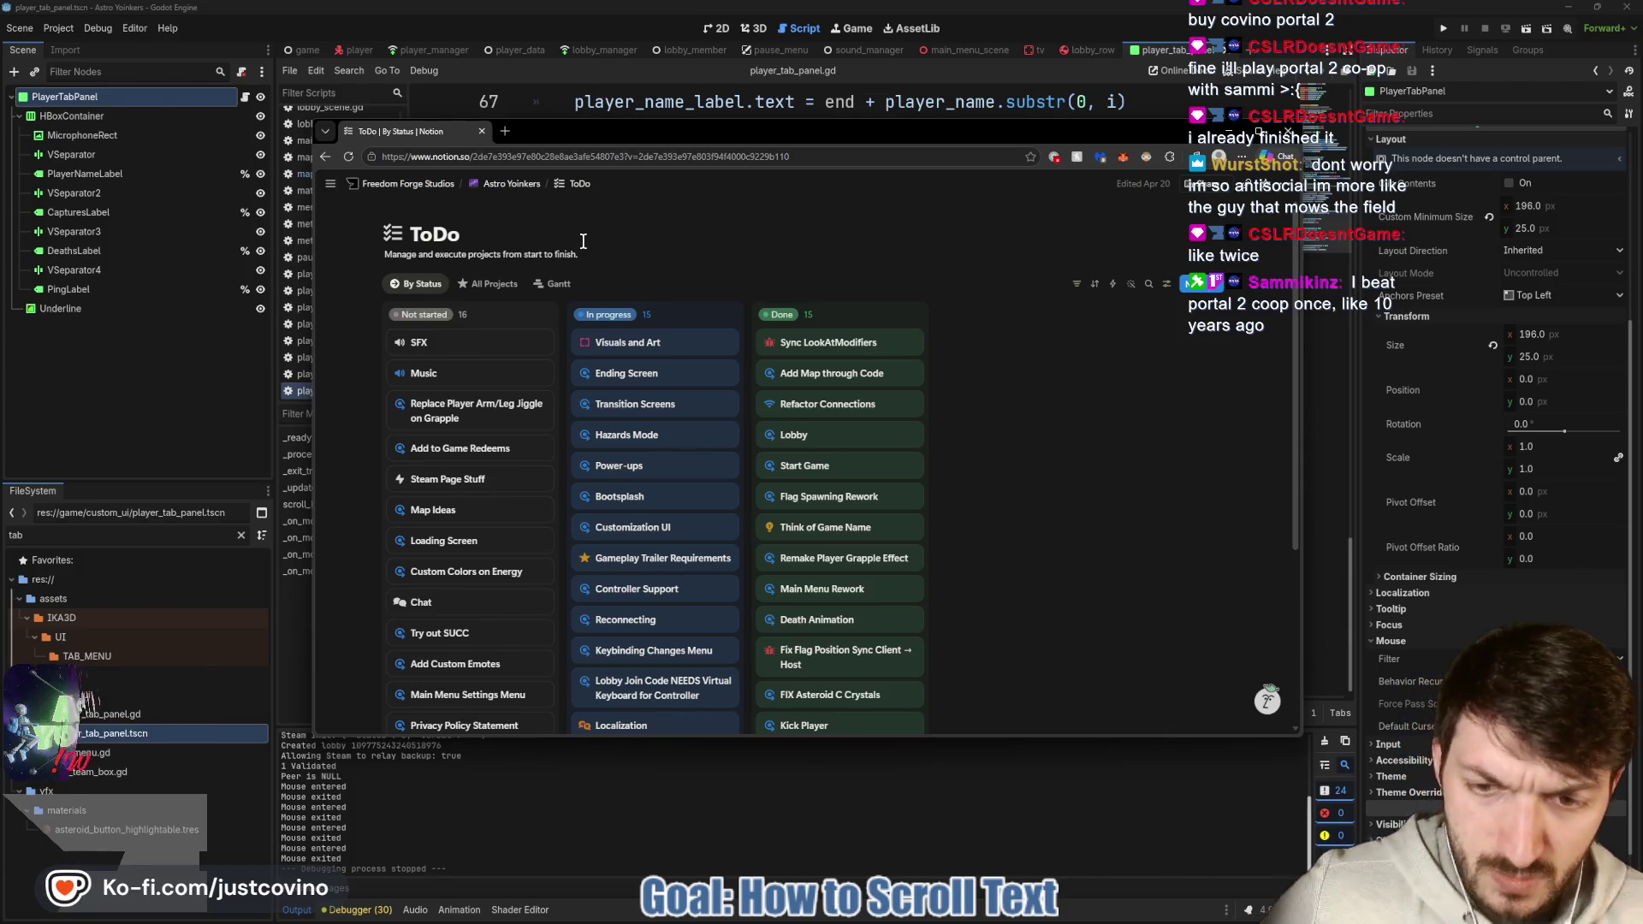
# Drag 'Create Custom Lobby Join Code' into the Done column, then switch to the Bug Tracker page.
pyautogui.scroll(-3, 693, 428)
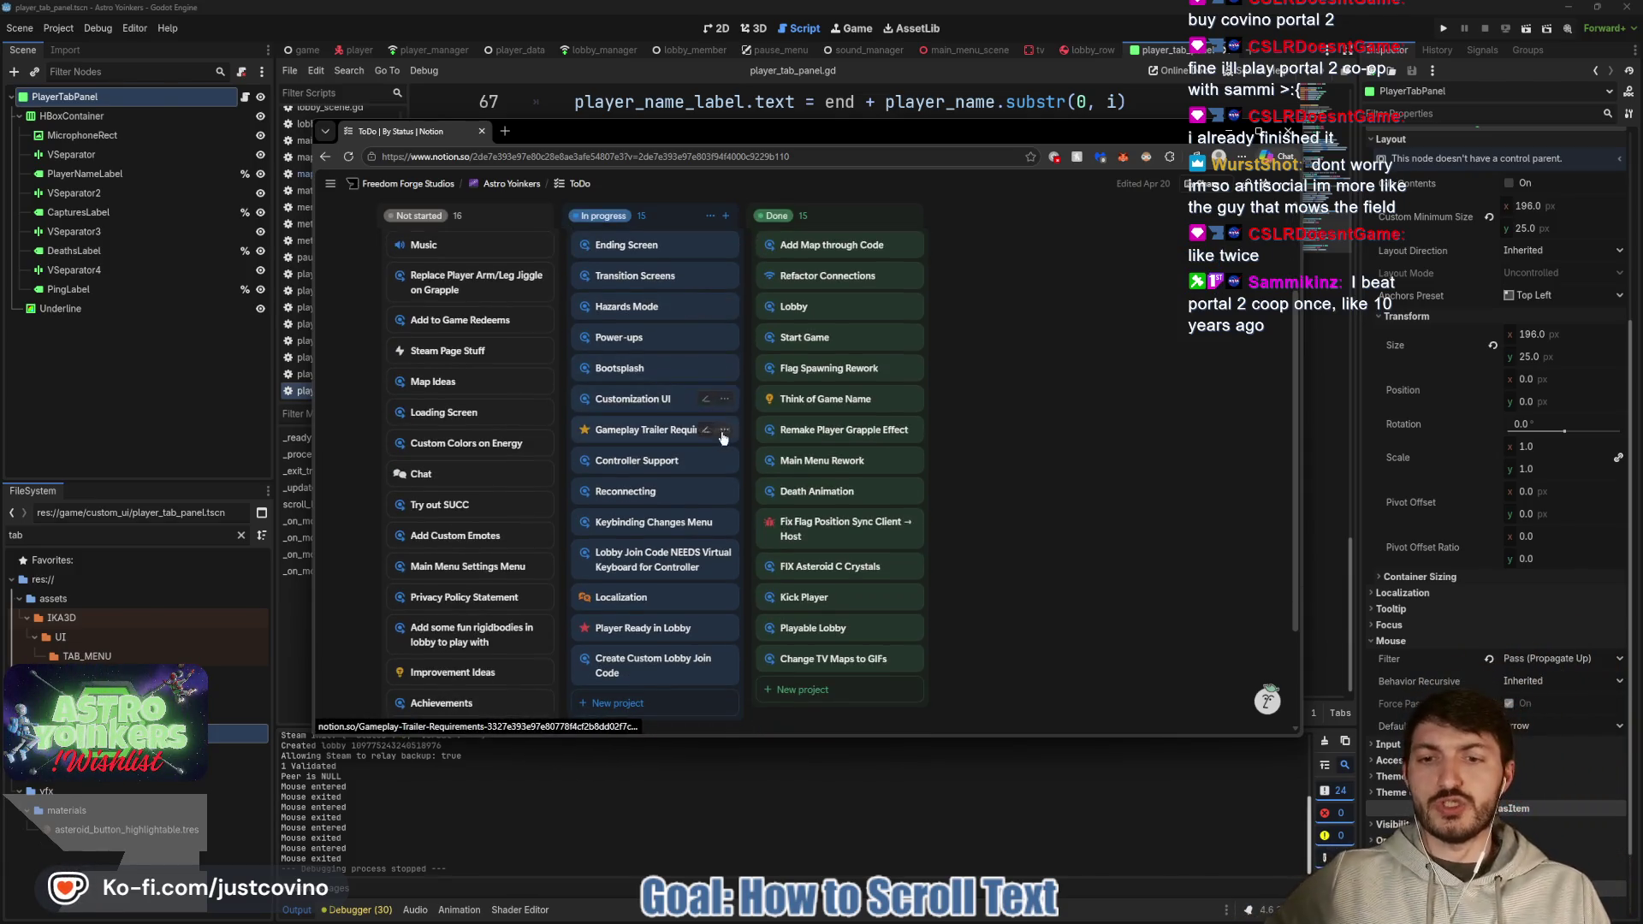
pyautogui.scroll(-1, 689, 556)
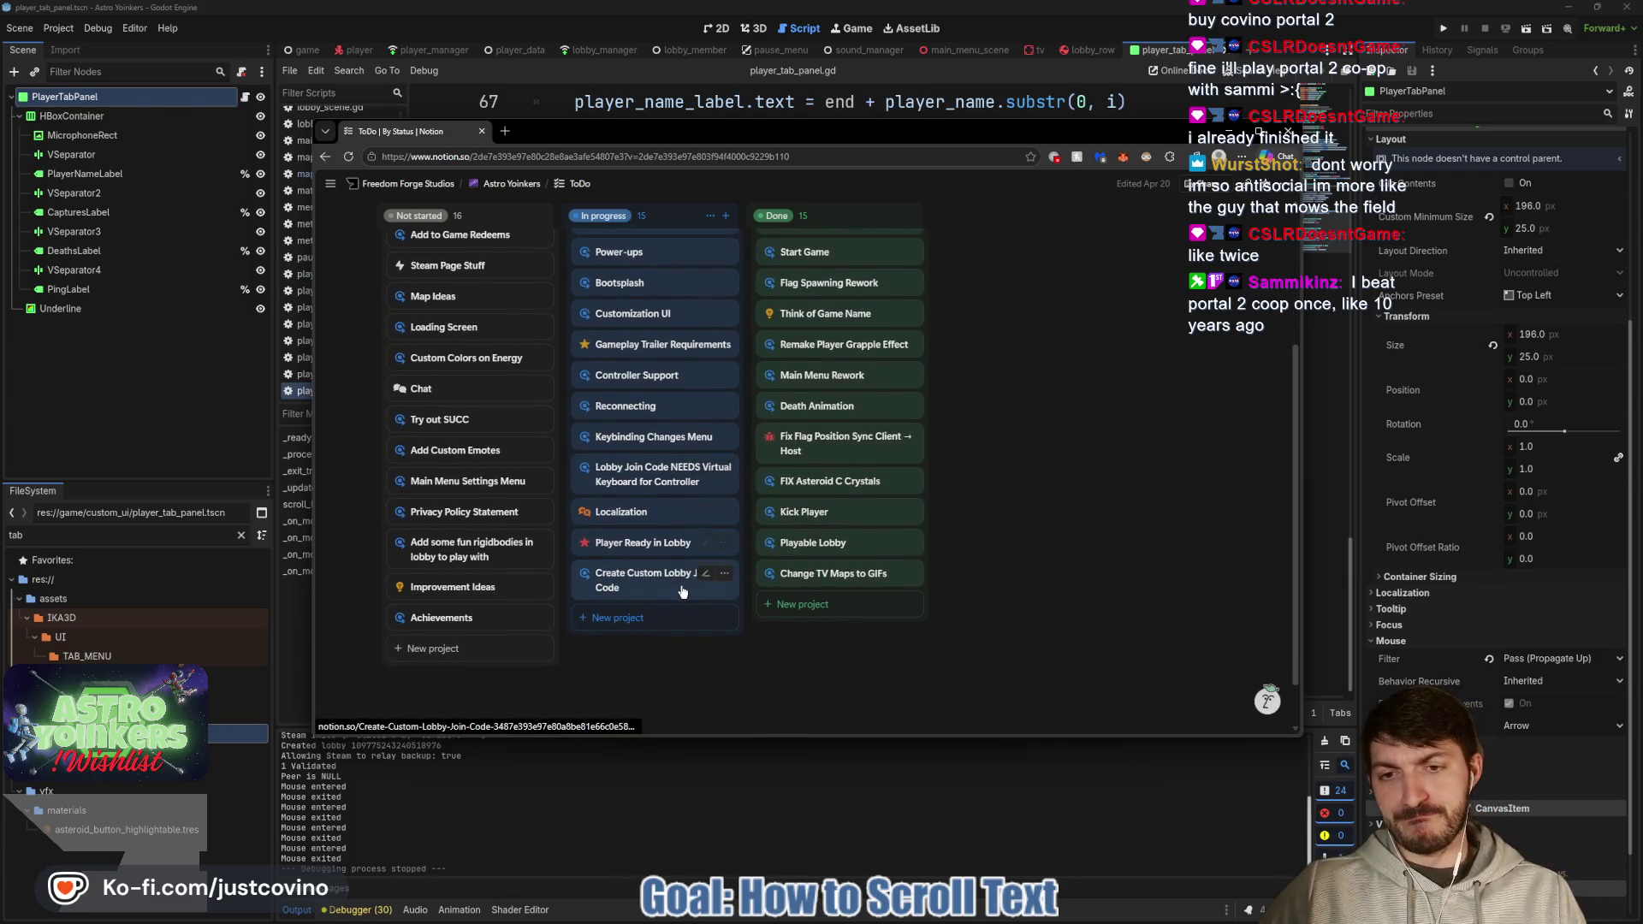
pyautogui.click(630, 589)
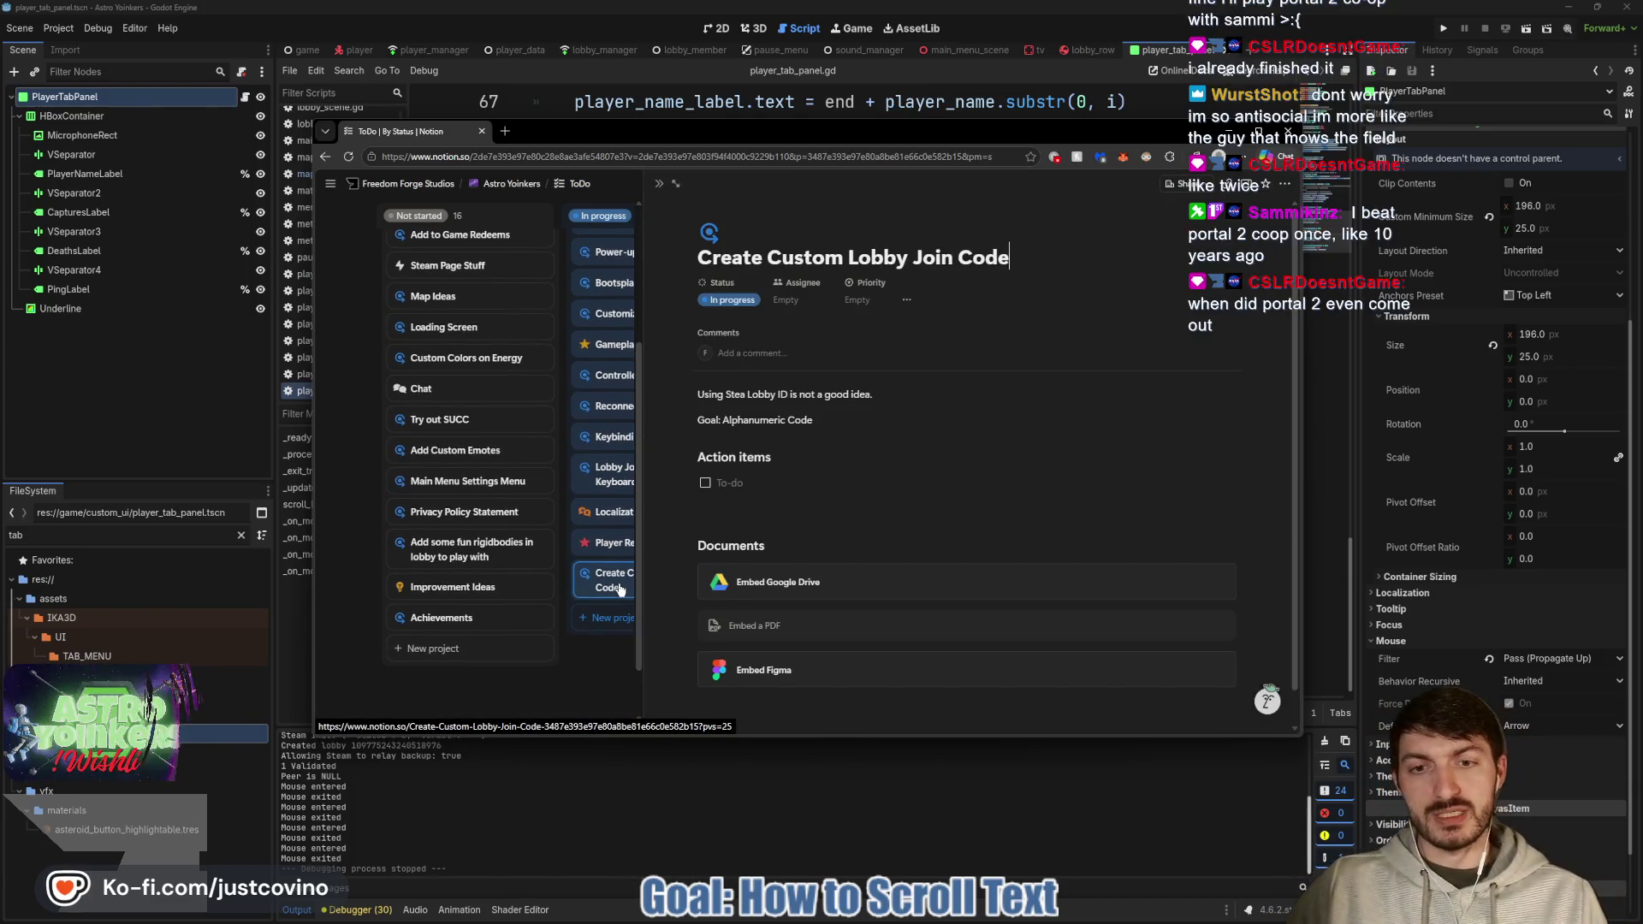
pyautogui.click(623, 663)
pyautogui.moveTo(659, 581)
pyautogui.mouseDown()
pyautogui.moveTo(872, 543)
pyautogui.moveTo(856, 565)
pyautogui.mouseUp()
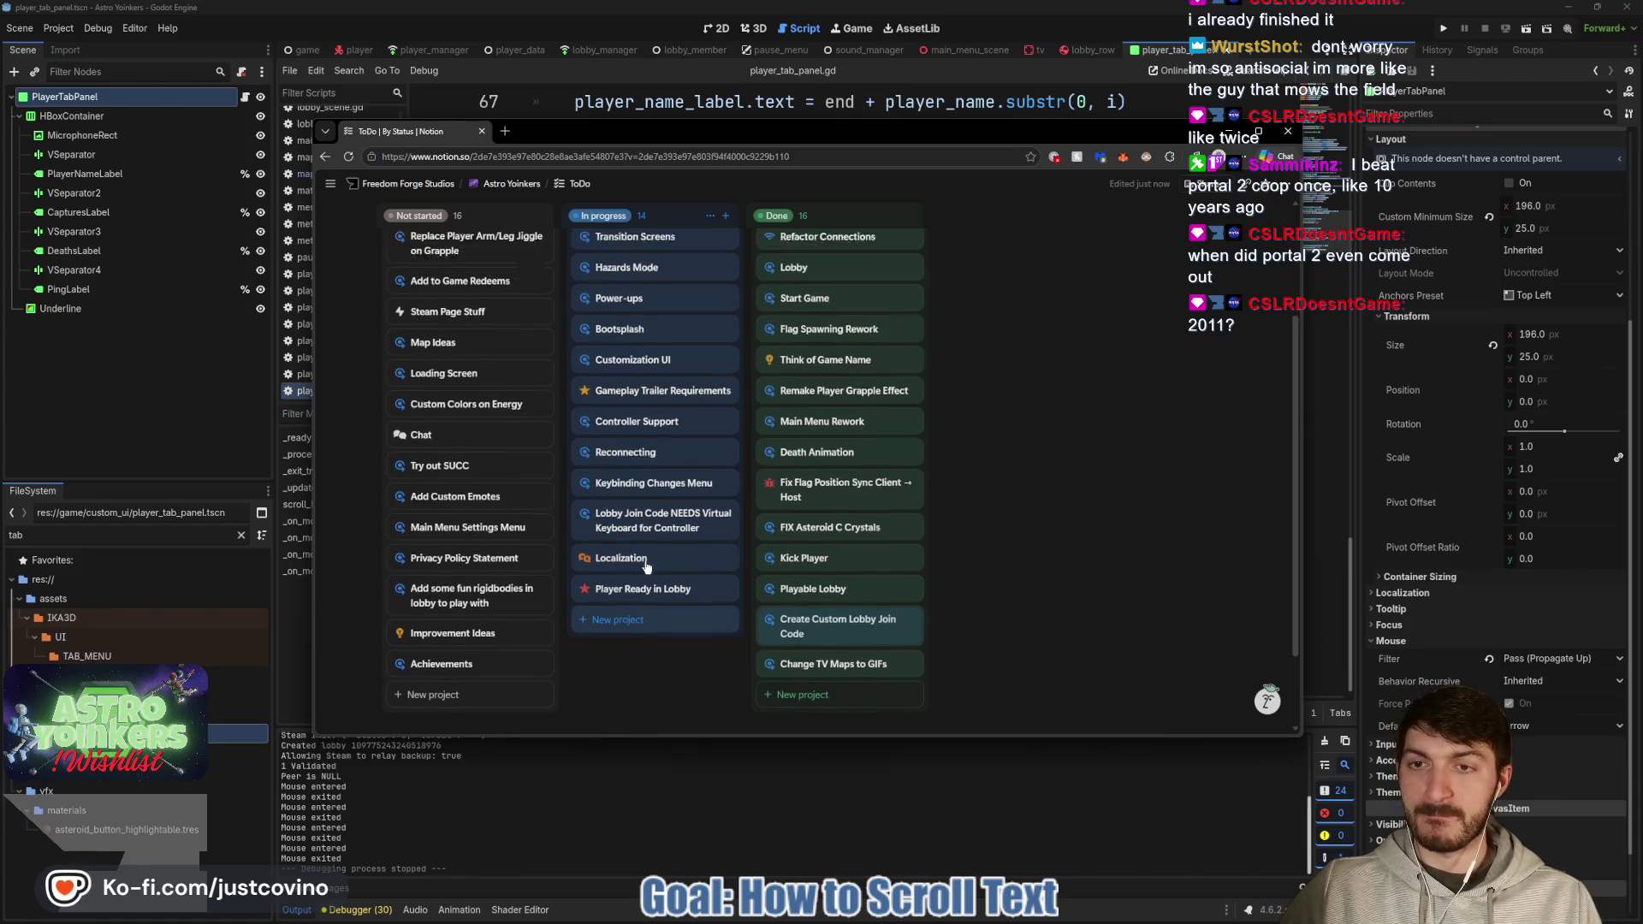
pyautogui.scroll(3, 646, 565)
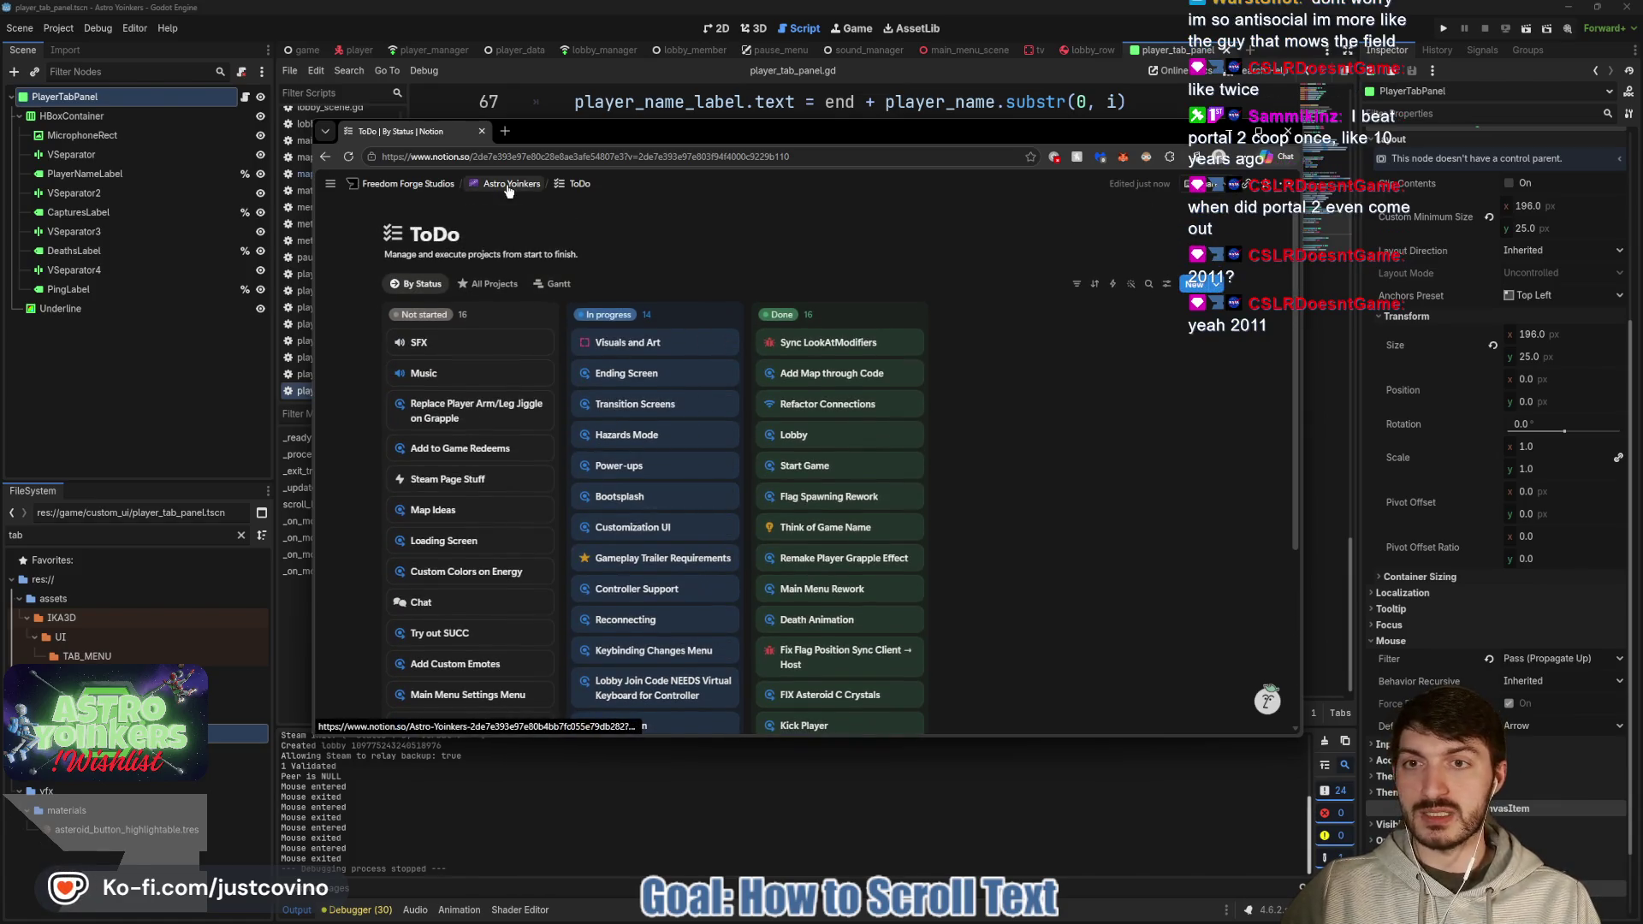
pyautogui.click(597, 222)
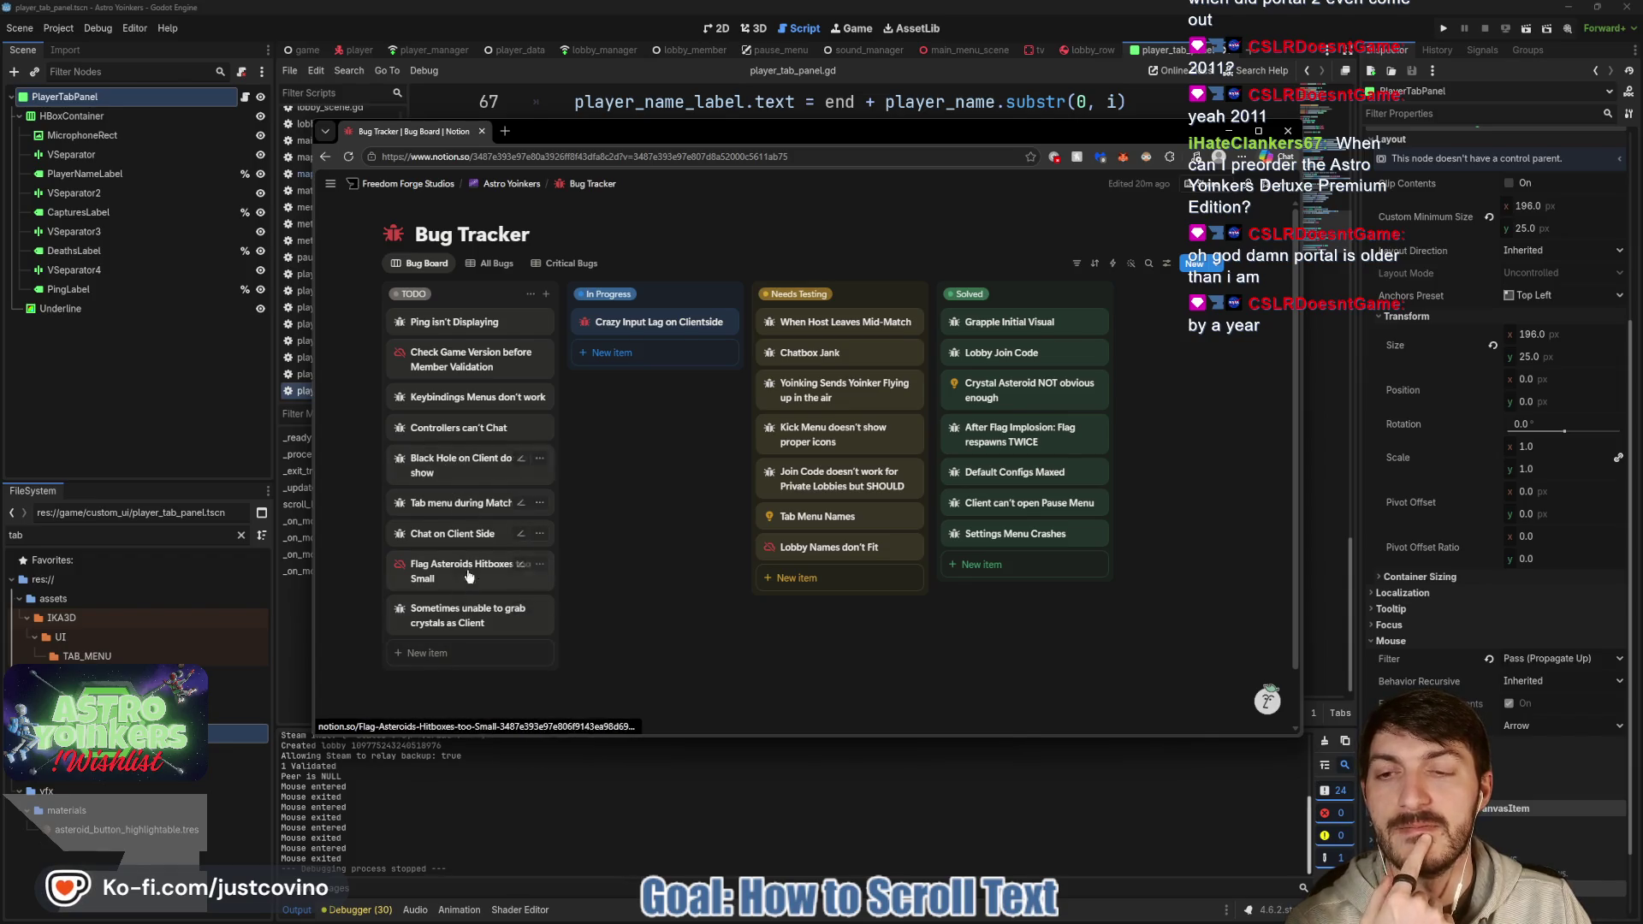
# Return to Godot's script editor after a brief look at Bug Tracker, then open Project Settings.
pyautogui.click(681, 847)
pyautogui.click(701, 460)
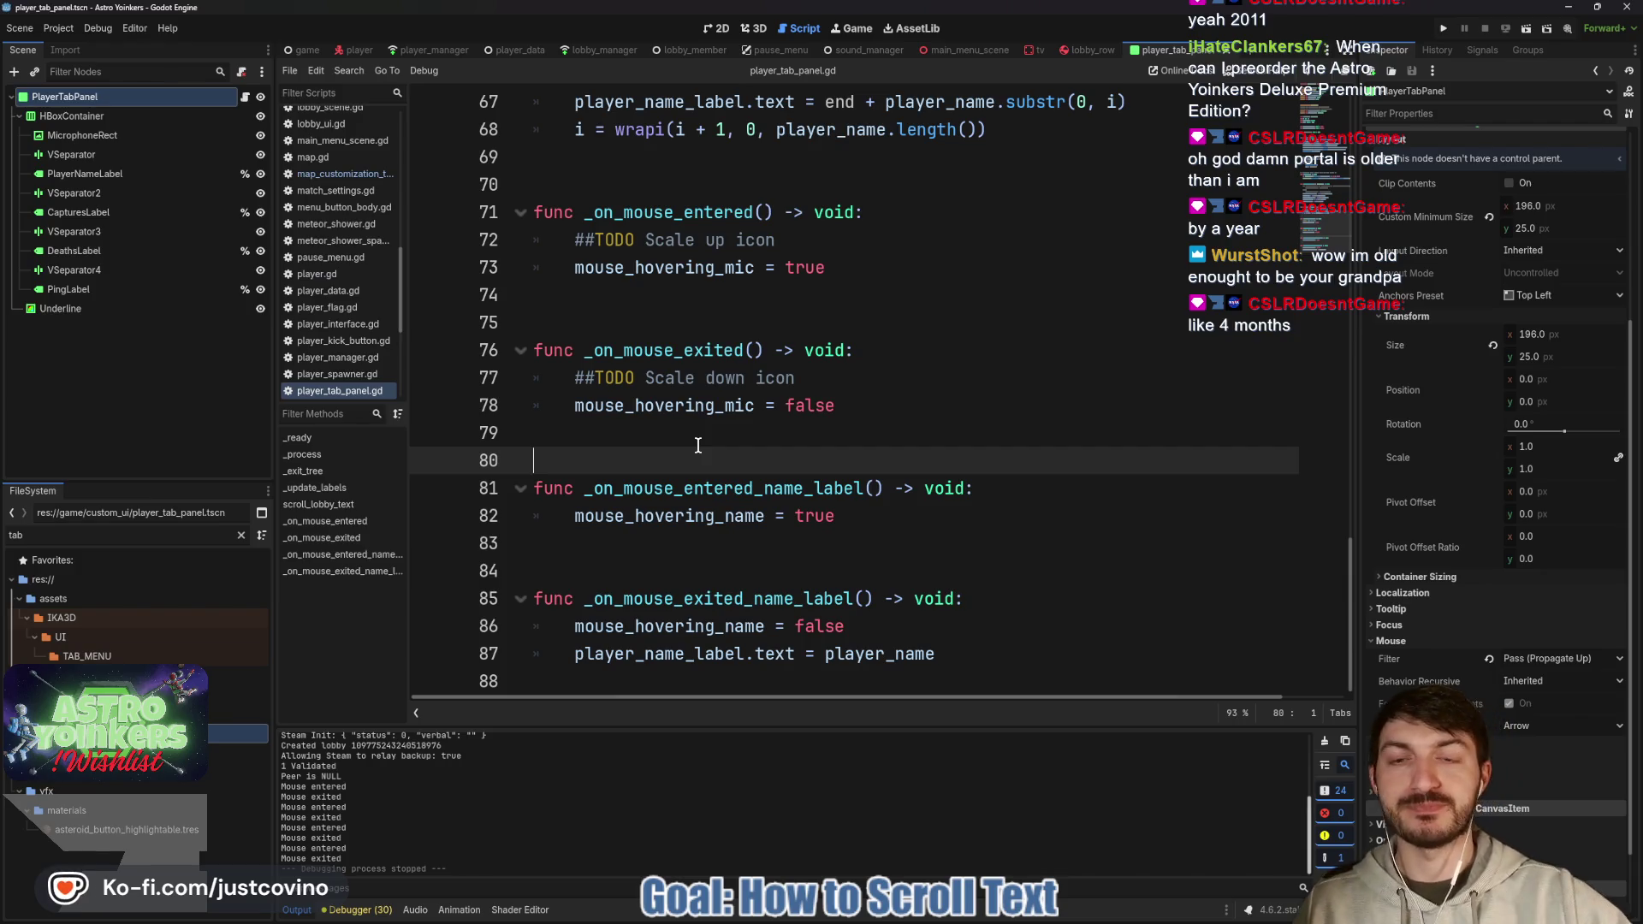
pyautogui.click(701, 322)
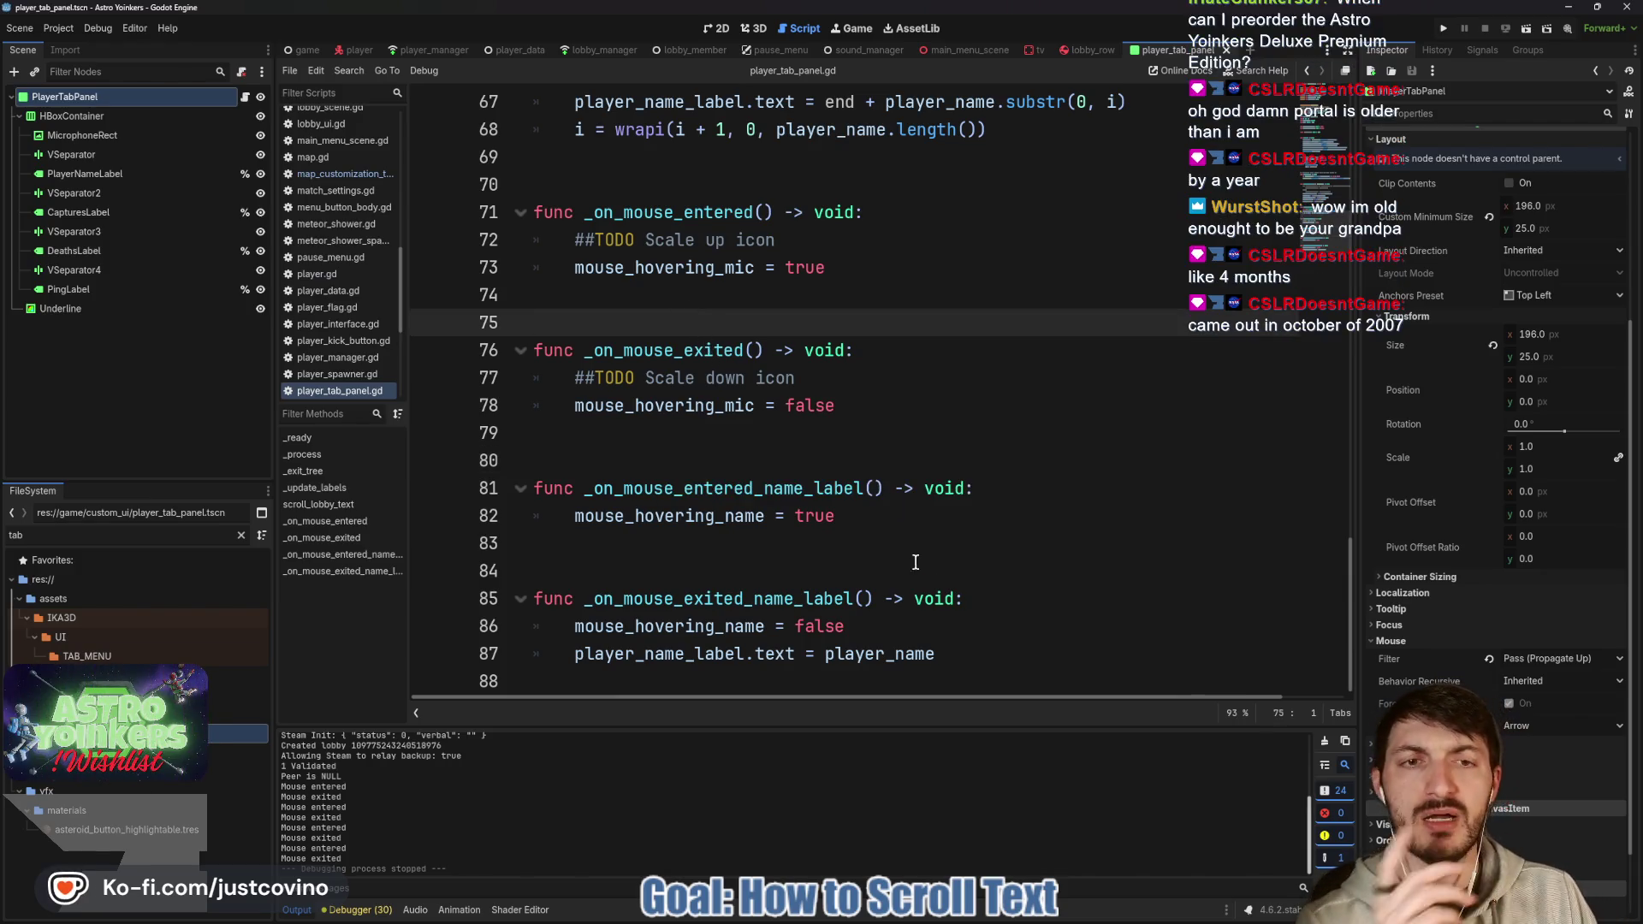
pyautogui.moveTo(963, 917)
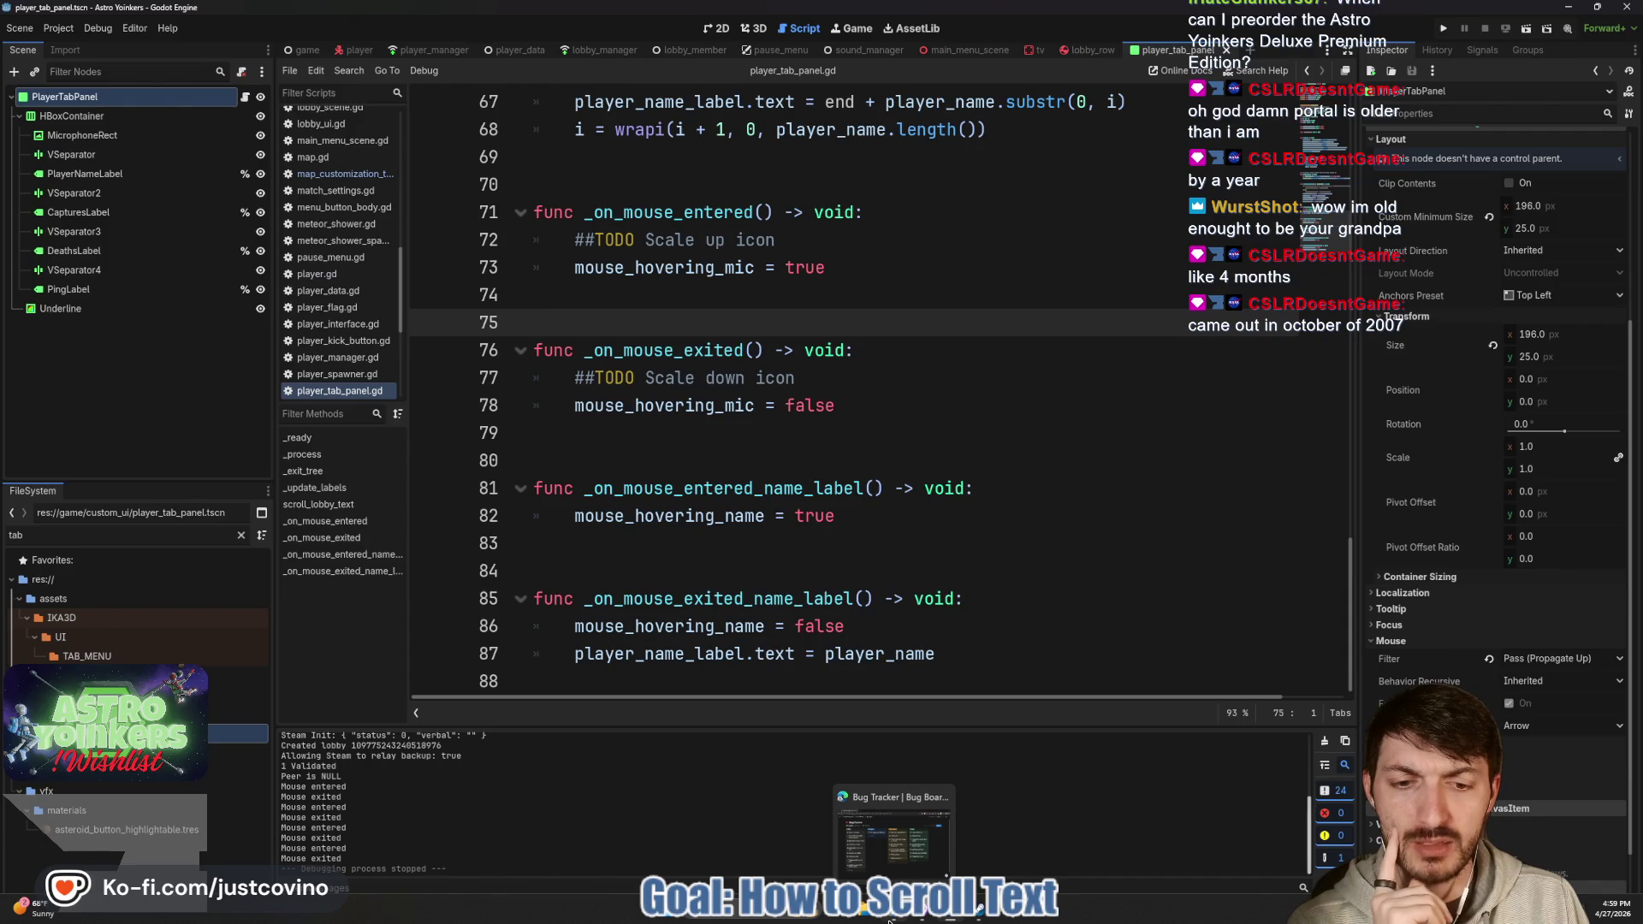
pyautogui.click(890, 920)
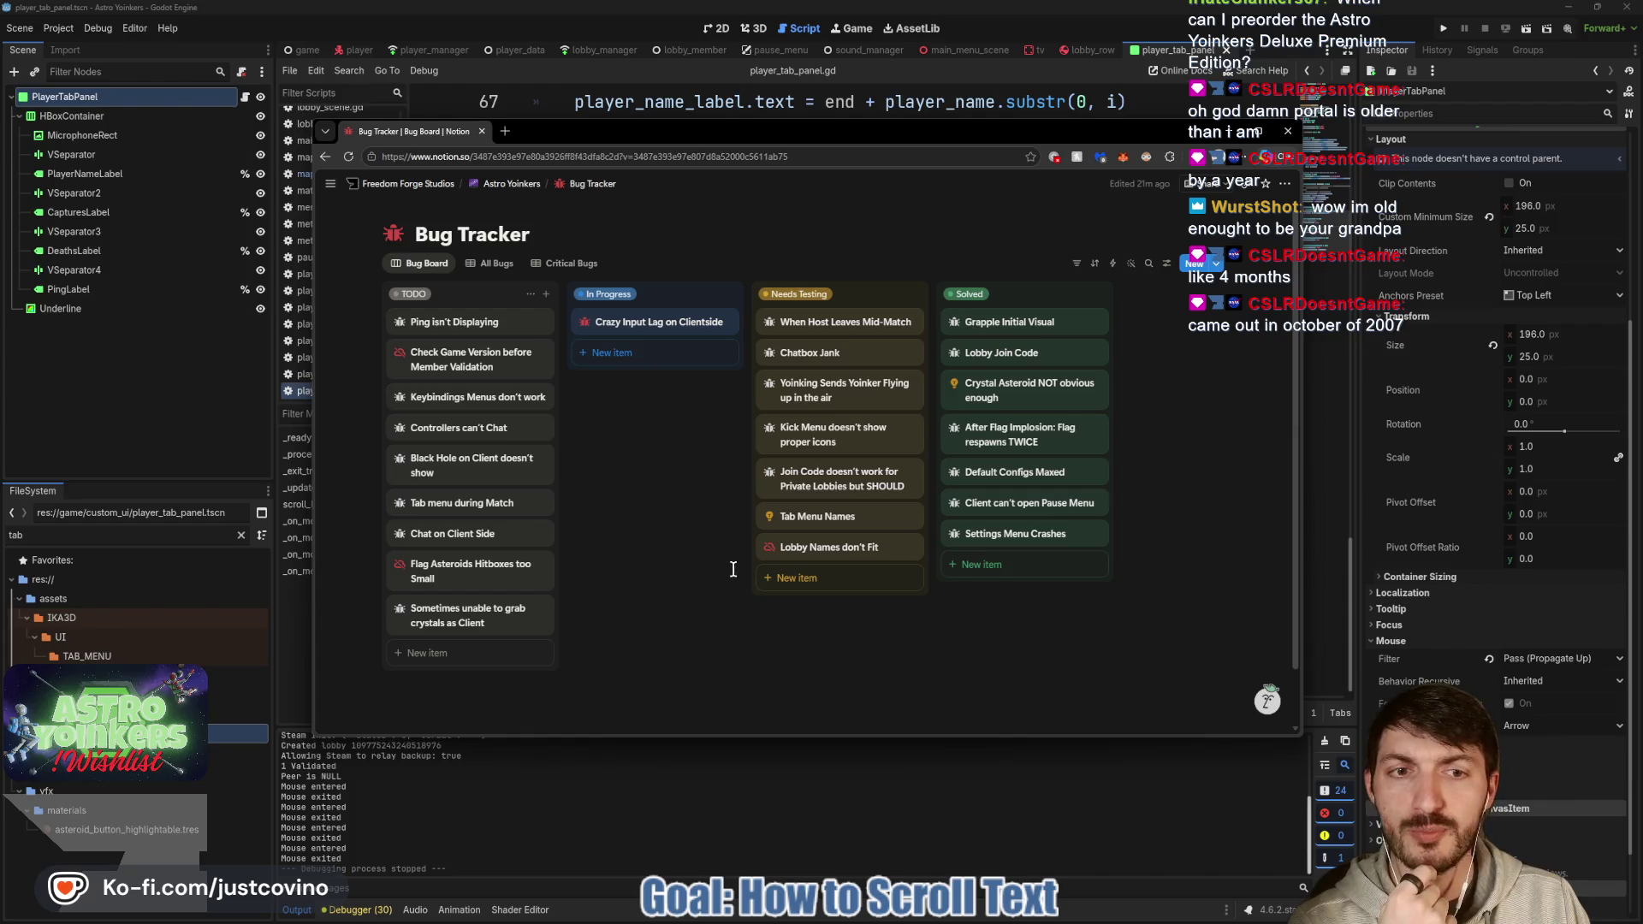
pyautogui.click(710, 829)
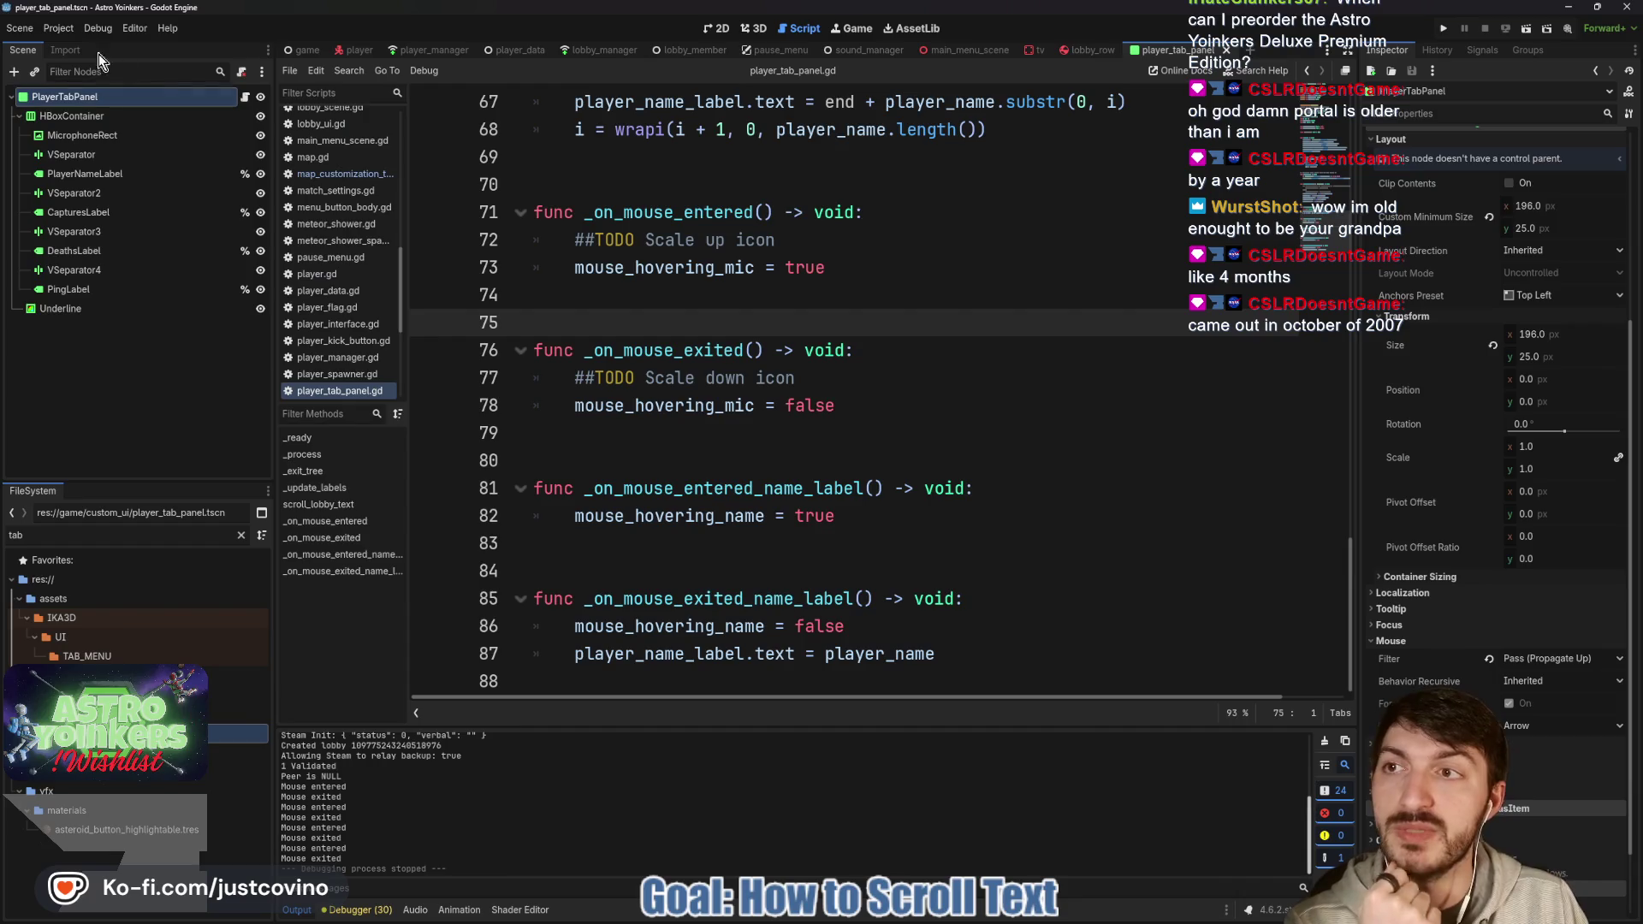
pyautogui.click(58, 27)
pyautogui.click(85, 50)
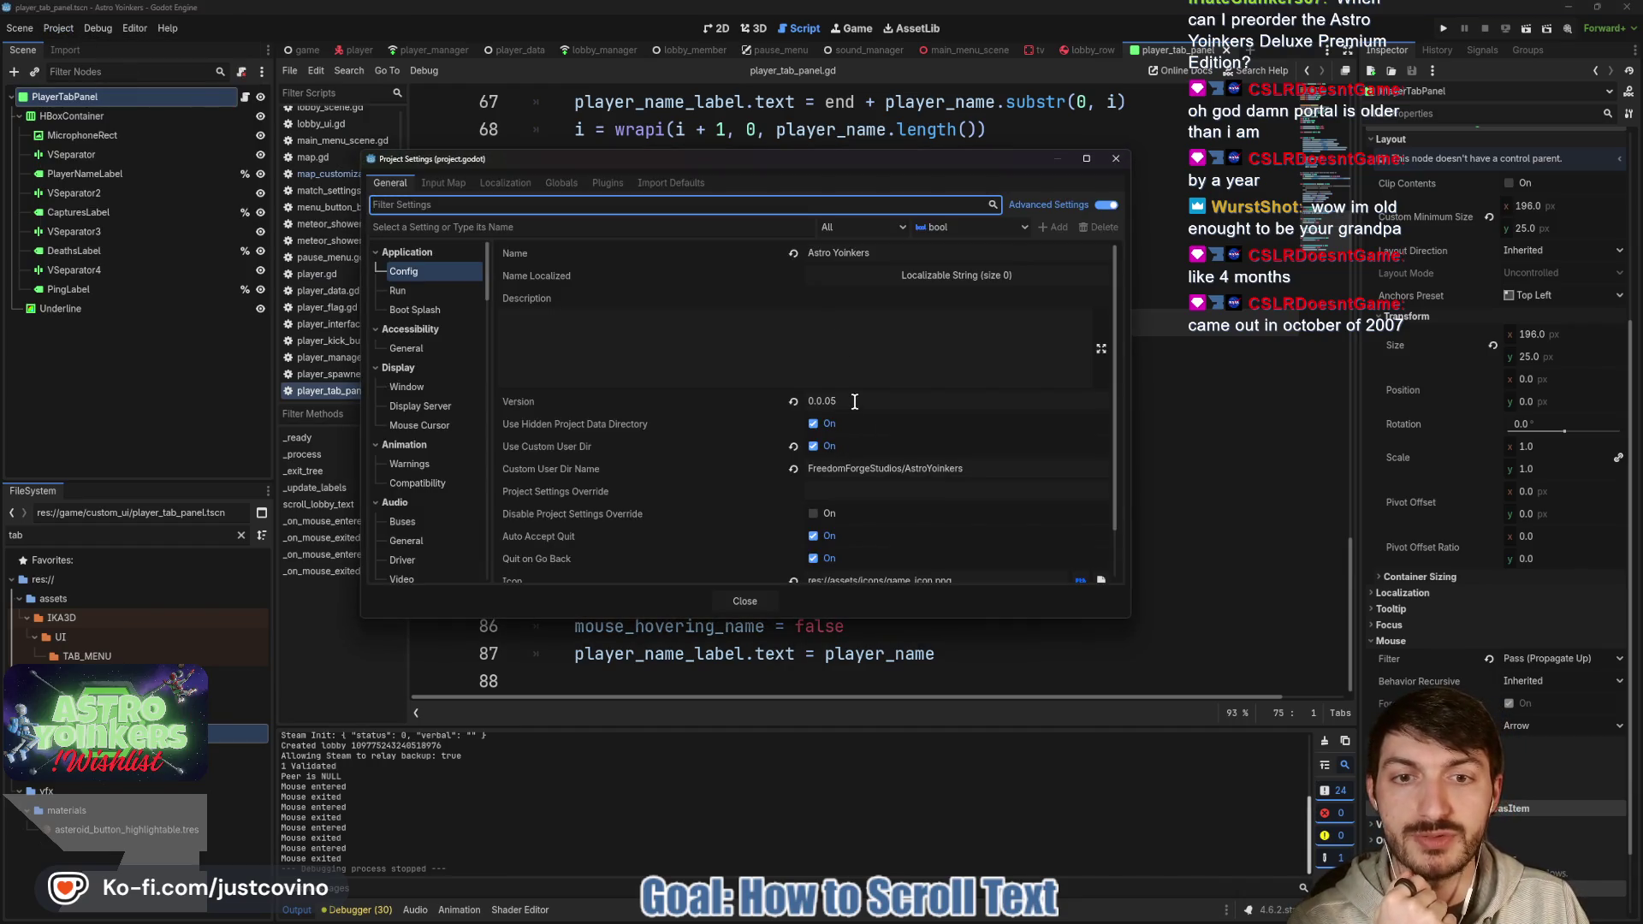
# Change the Application Config Version from 0.0.05 to 0.0.06 and close Project Settings.
pyautogui.click(854, 401)
pyautogui.press('BackSpace')
pyautogui.write('6')
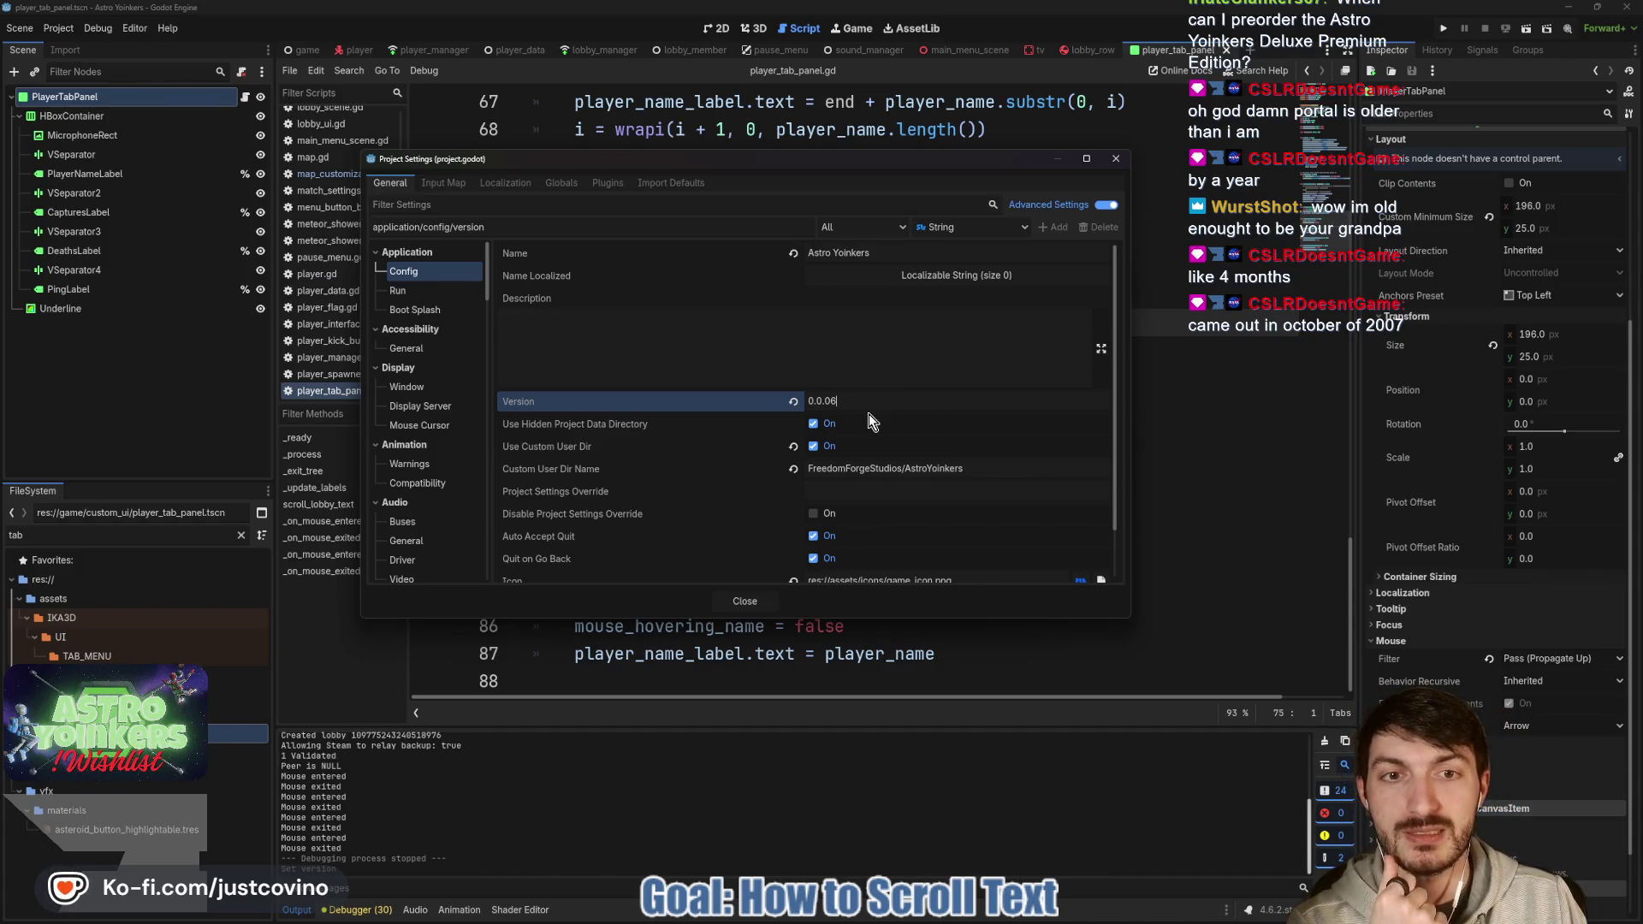
pyautogui.click(753, 602)
pyautogui.click(765, 447)
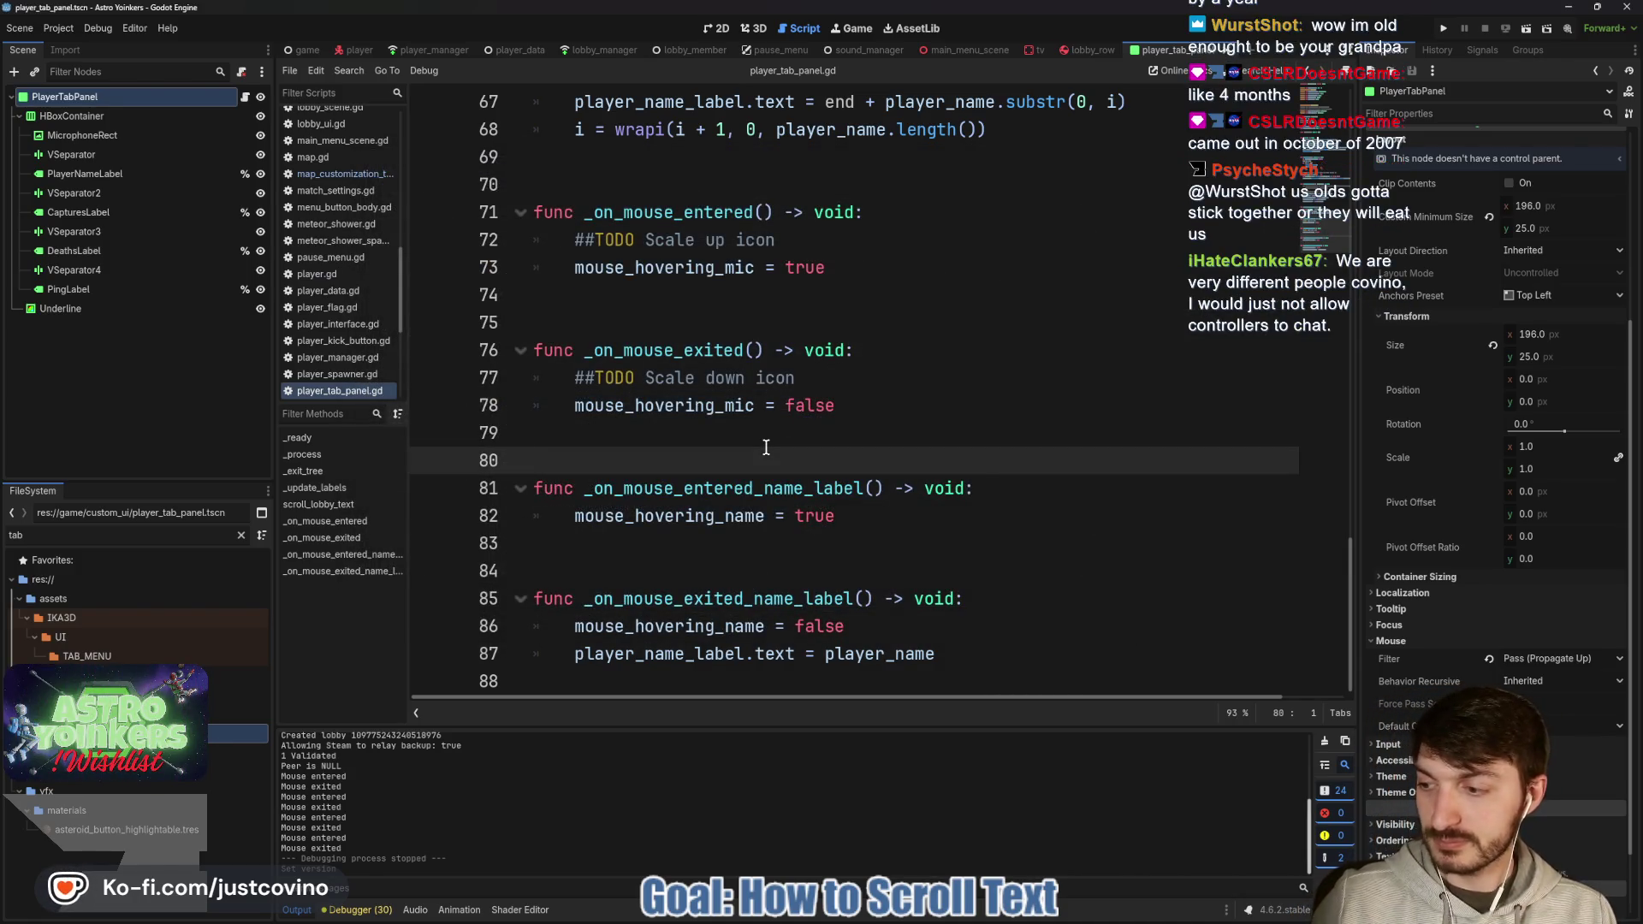